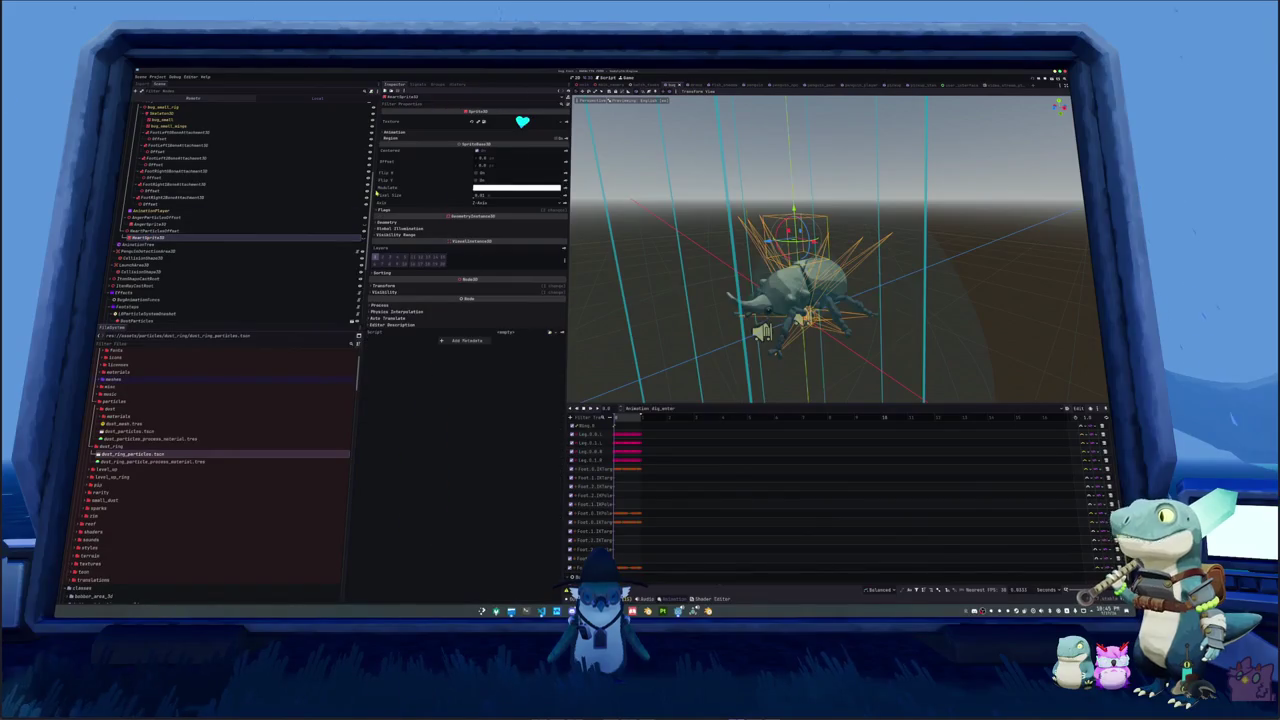
- Convert the heart sprite node to AnimatedSprite3D and give it a new SpriteFrames resource
click(561, 121)
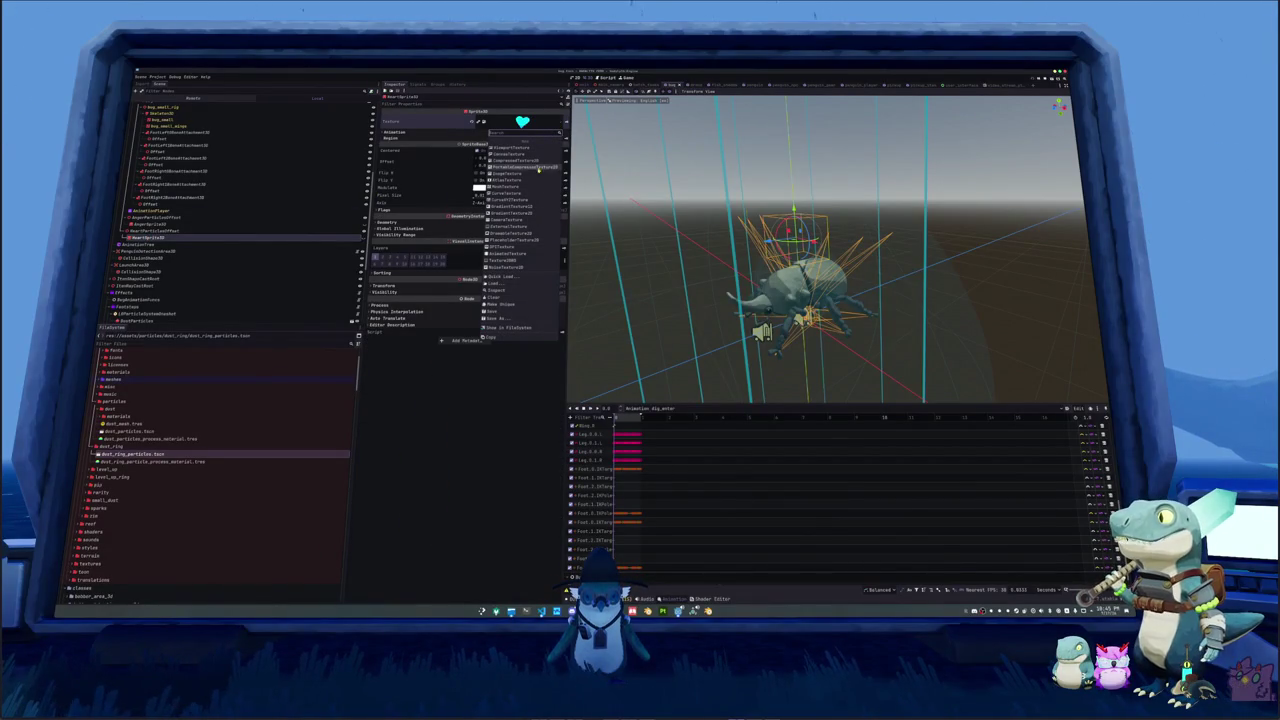
right_click(168, 239)
click(180, 313)
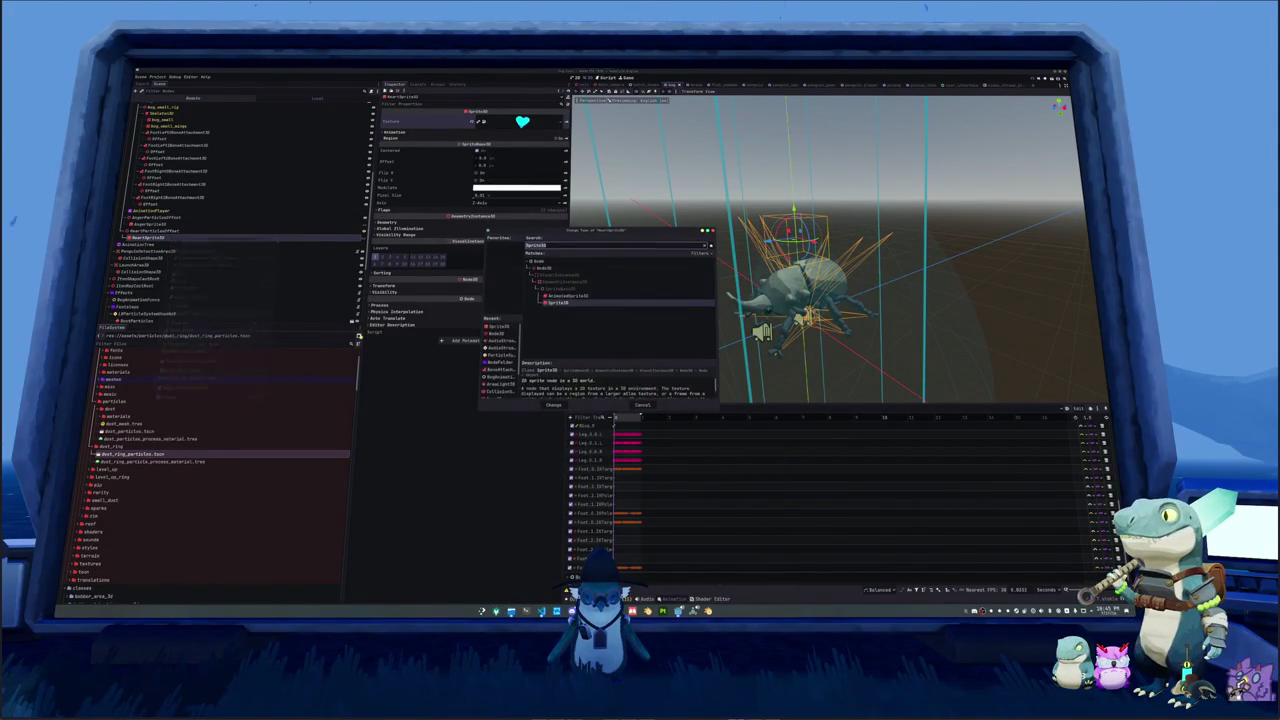
click(565, 296)
click(548, 405)
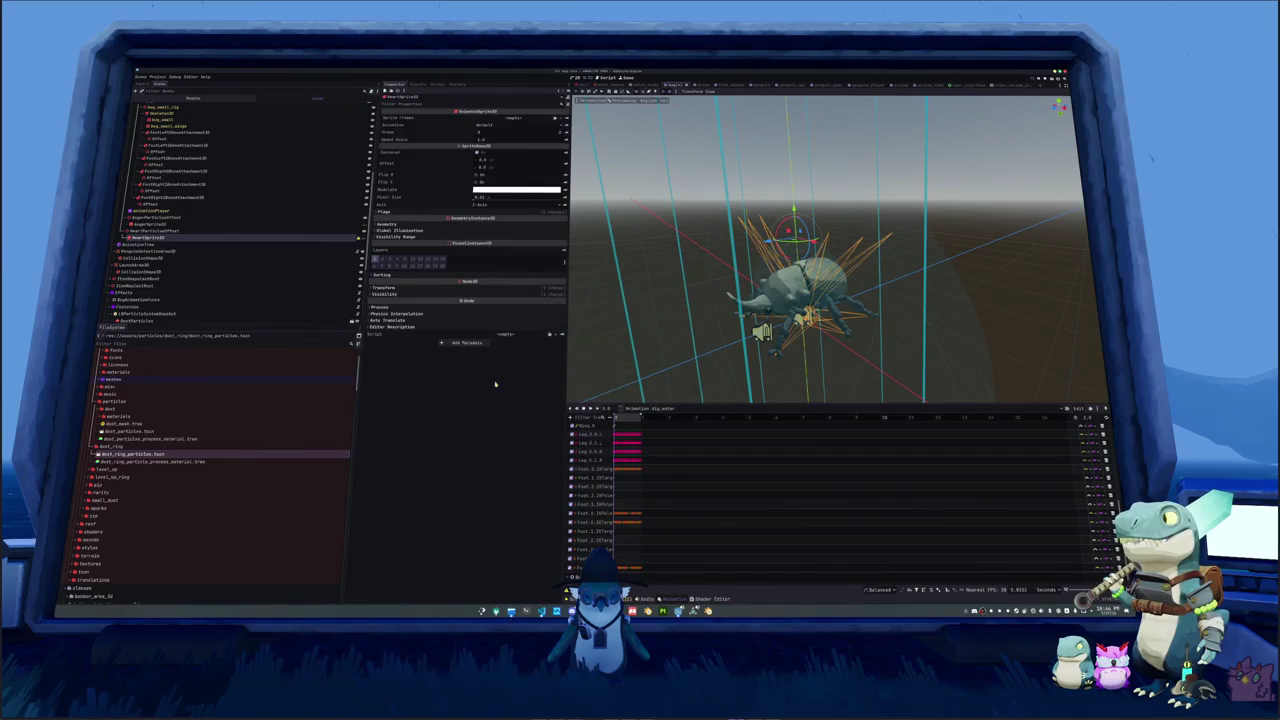
click(541, 131)
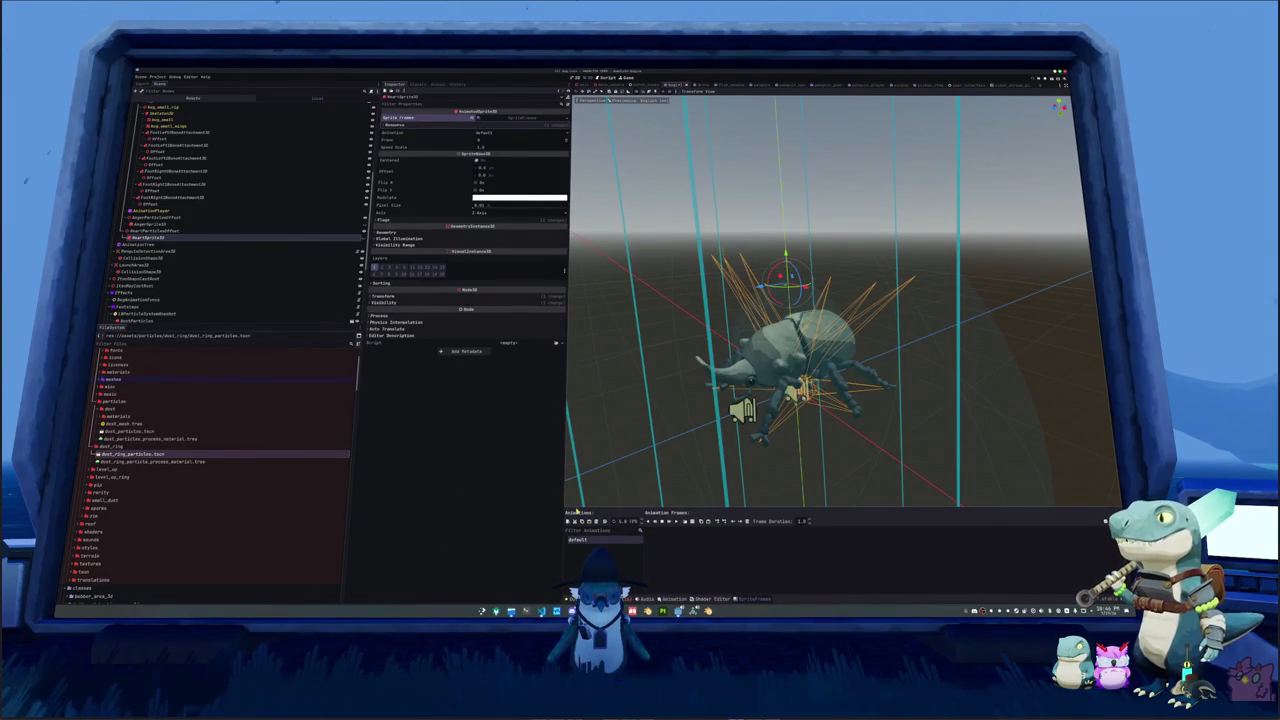
- Locate heart.png in the assets/misc/heart folder, keeping the file after a cancelled deletion
scroll(100, 440, up, 3)
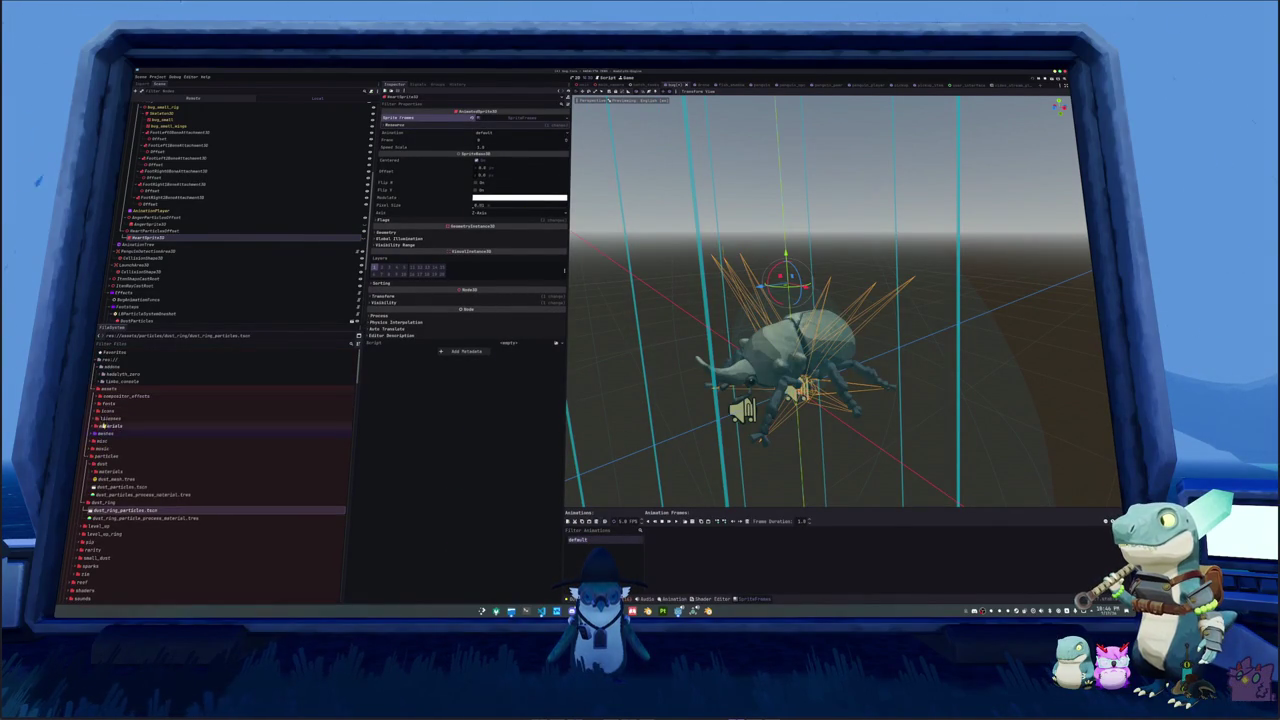
double_click(103, 440)
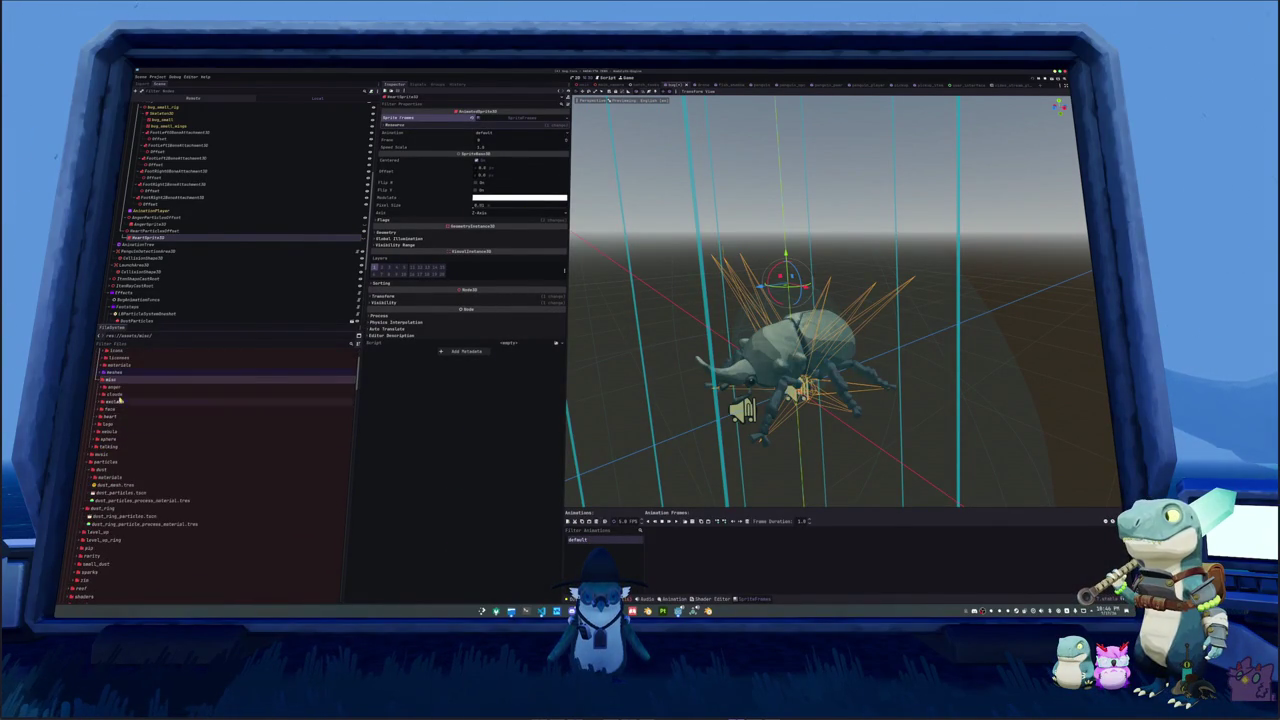
double_click(110, 417)
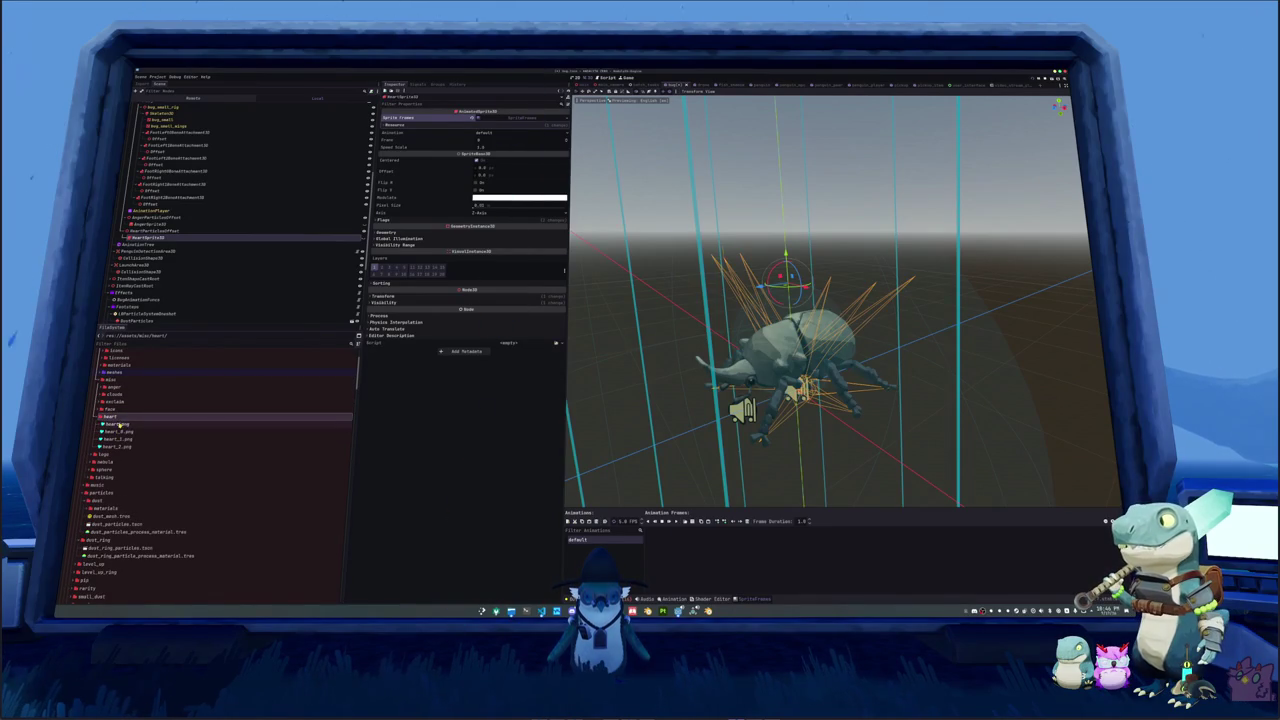
click(118, 424)
key(Delete)
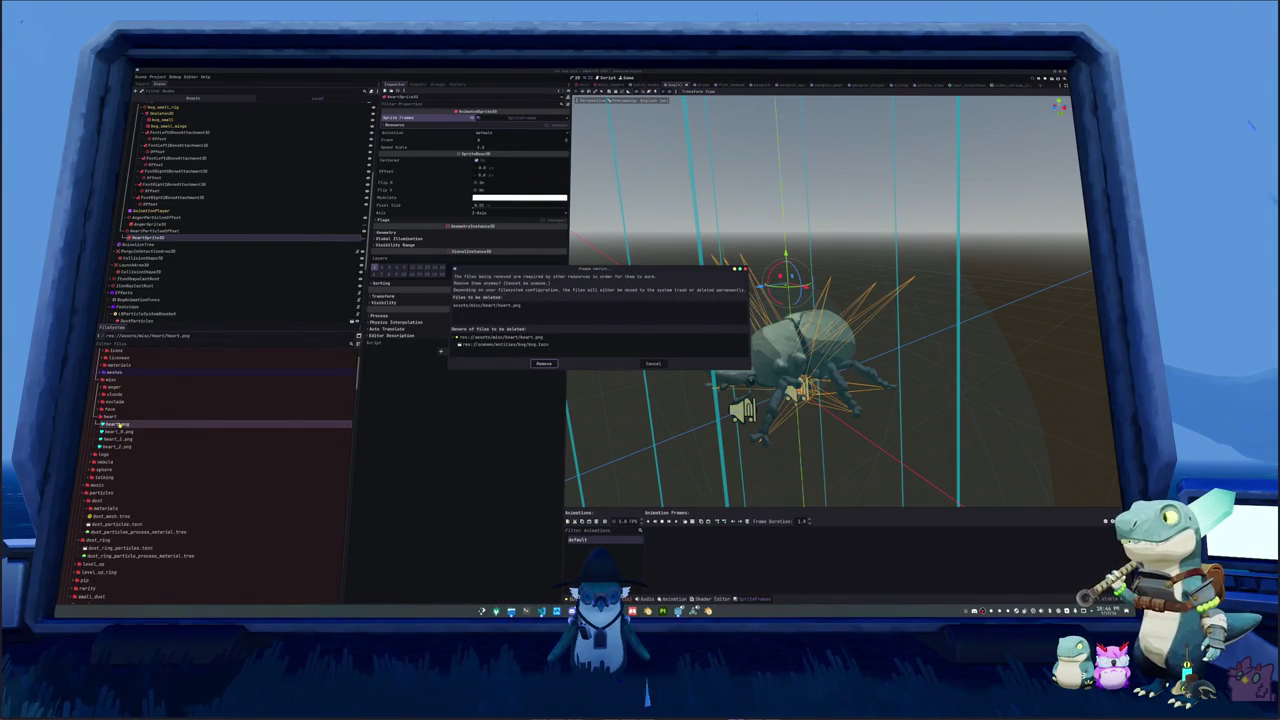
key(Escape)
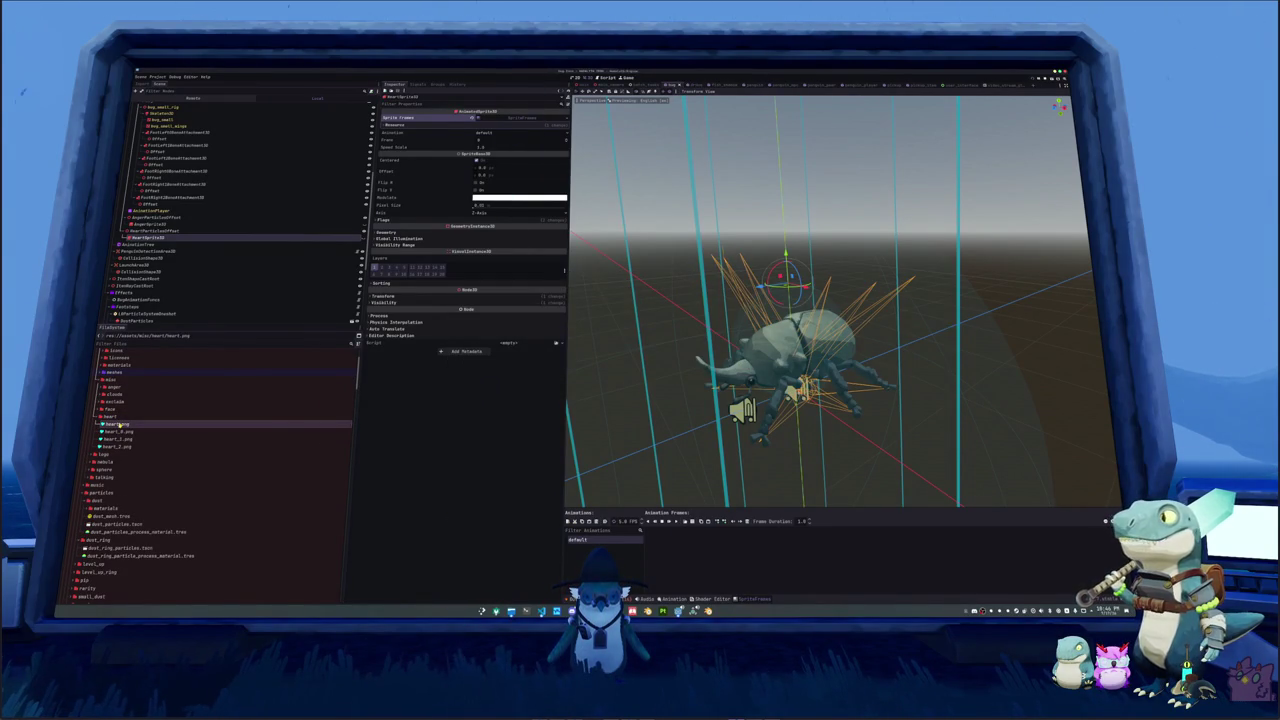
- Rename heart.png to heart_0.png and add heart_0–heart_2 as the default animation's frames
key(F2)
text(heart_0)
key(Return)
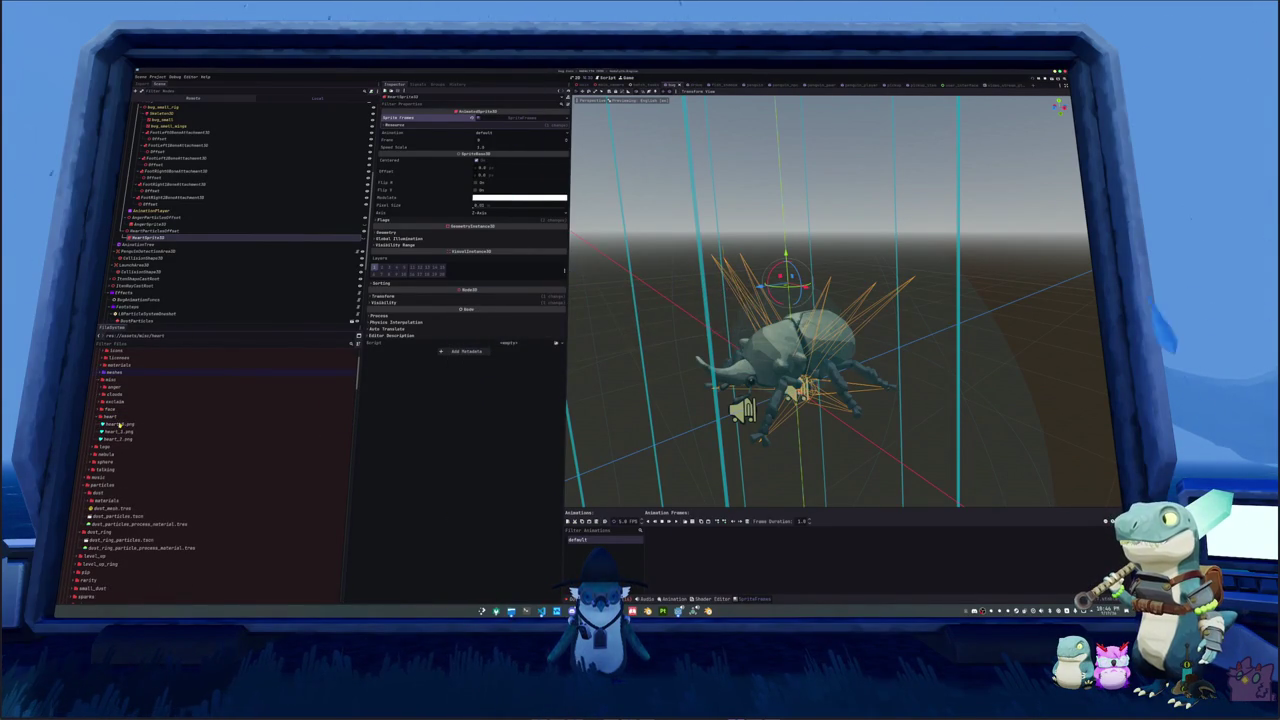
shift+click(118, 439)
mouse_move(118, 439)
mouse_down()
mouse_move(330, 482)
mouse_move(640, 630)
mouse_move(693, 558)
mouse_up()
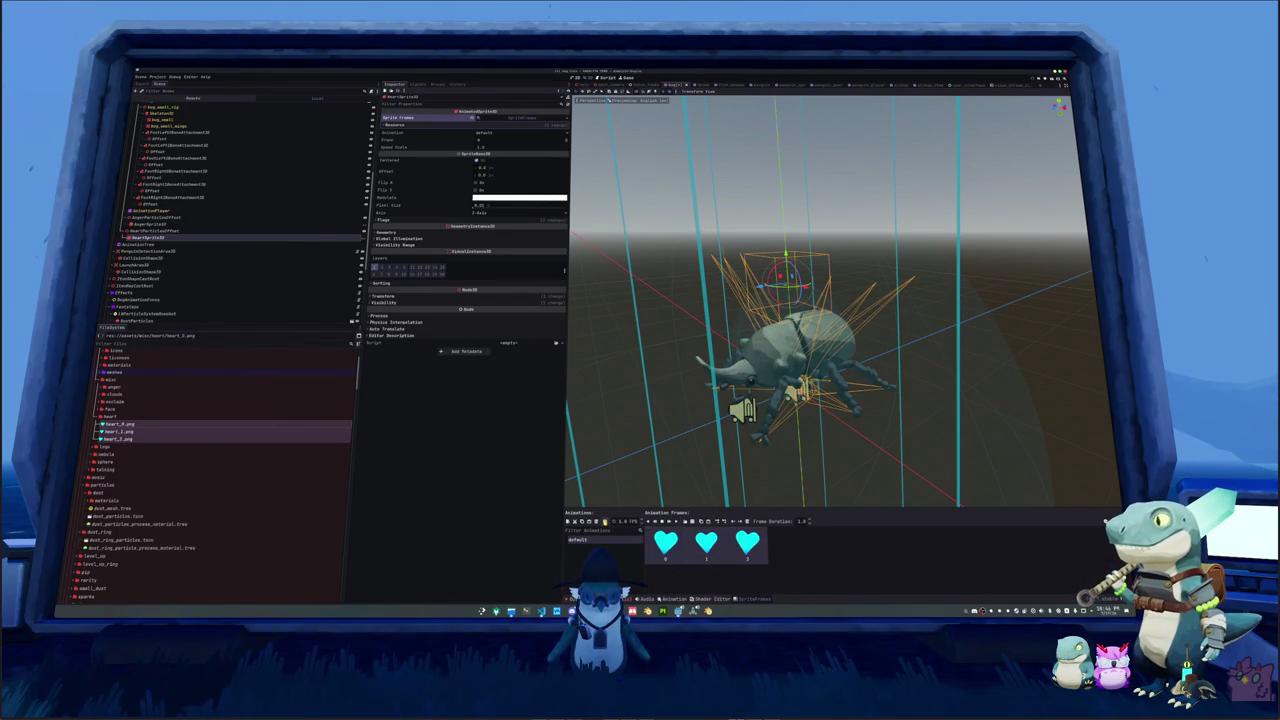
- Save bug.tscn with the animated heart and switch to the penguin scene
key(ctrl+s)
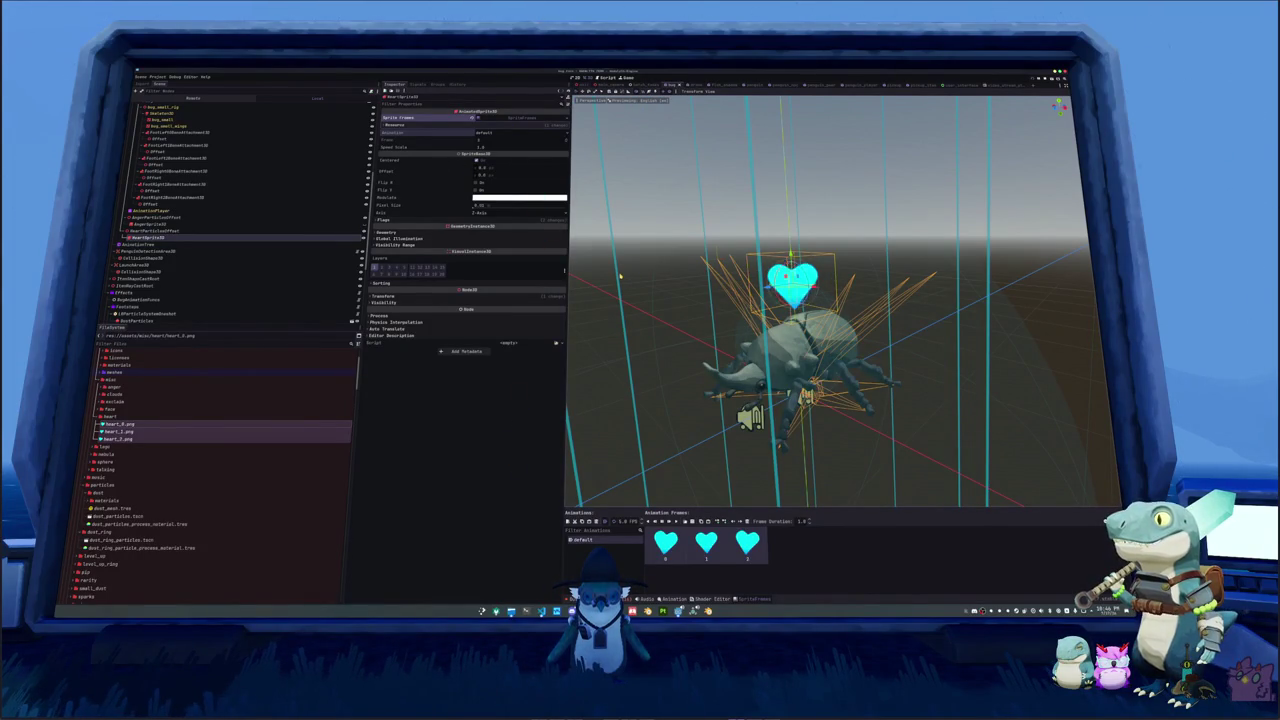
click(750, 85)
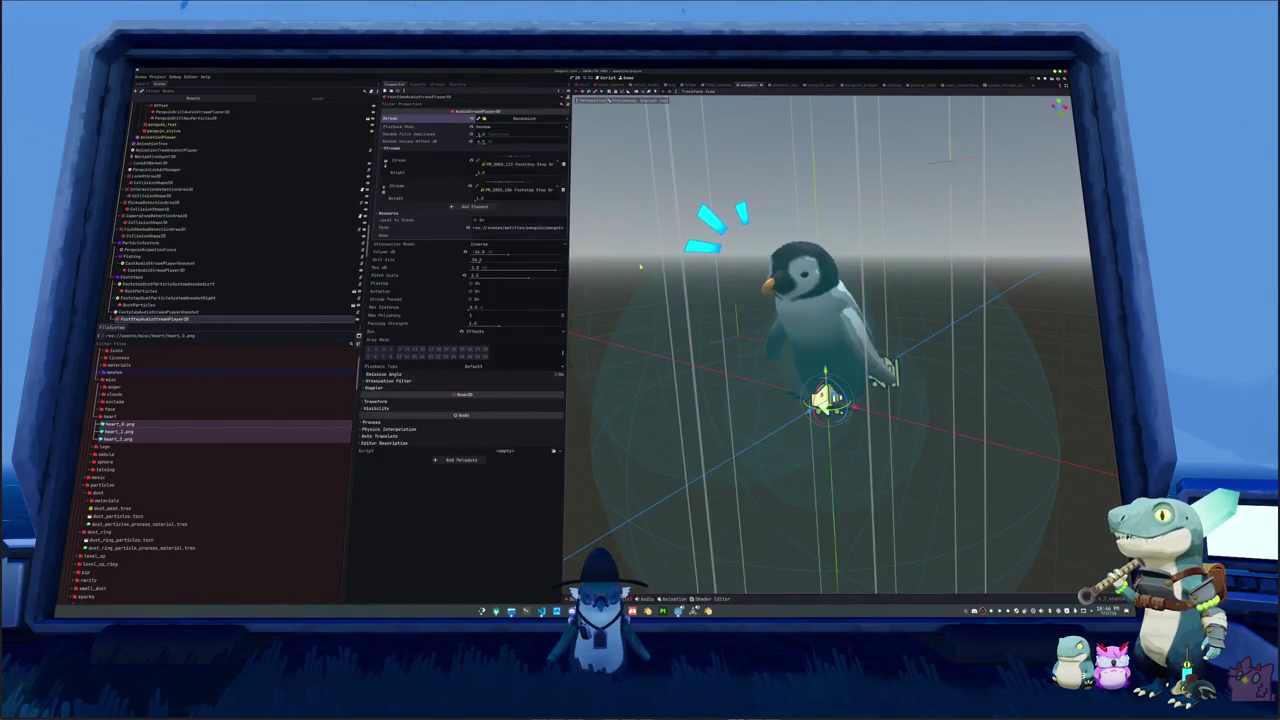
- Inspect the penguin's burst effect sprite, then return to the bug scene's AngerSprite3D node
click(705, 225)
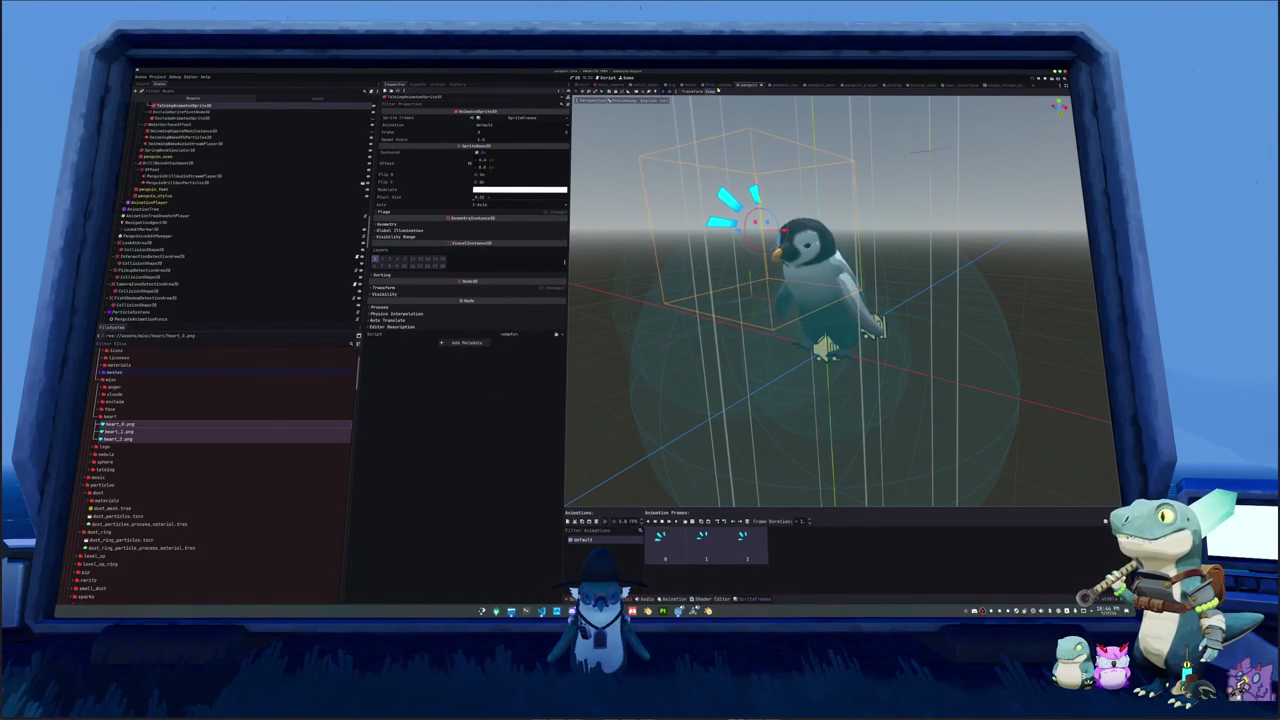
click(670, 86)
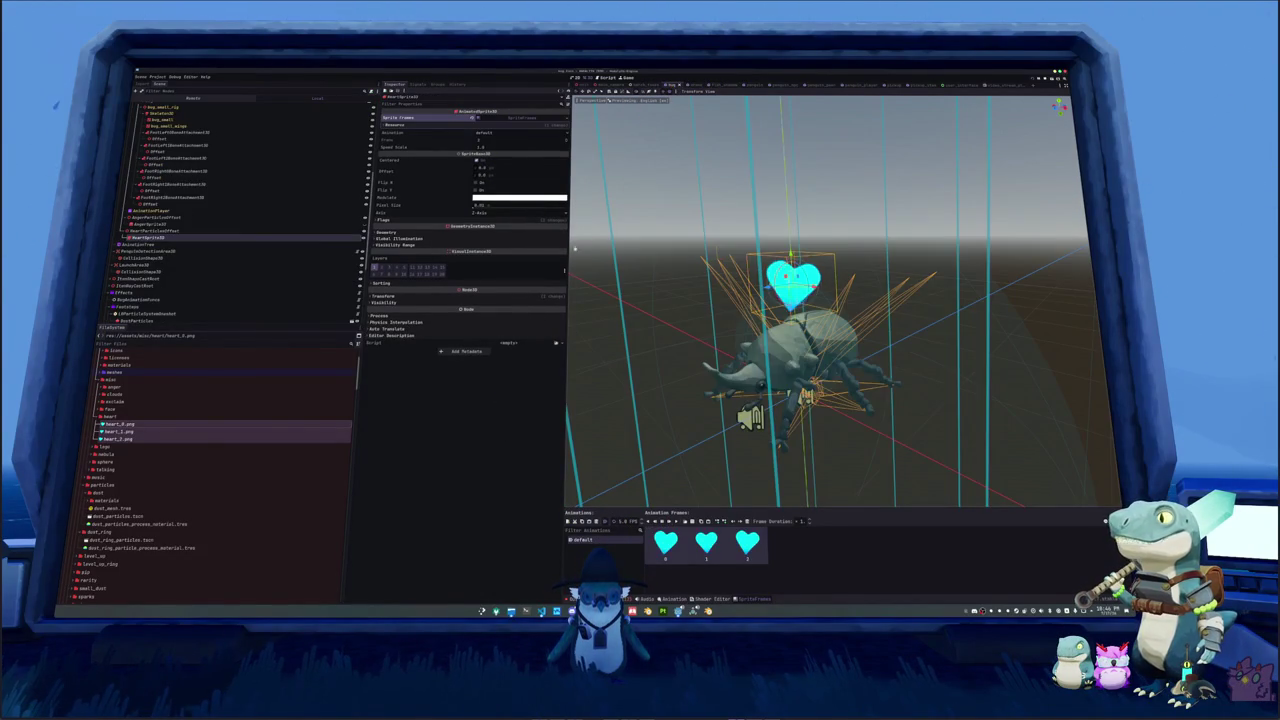
click(150, 224)
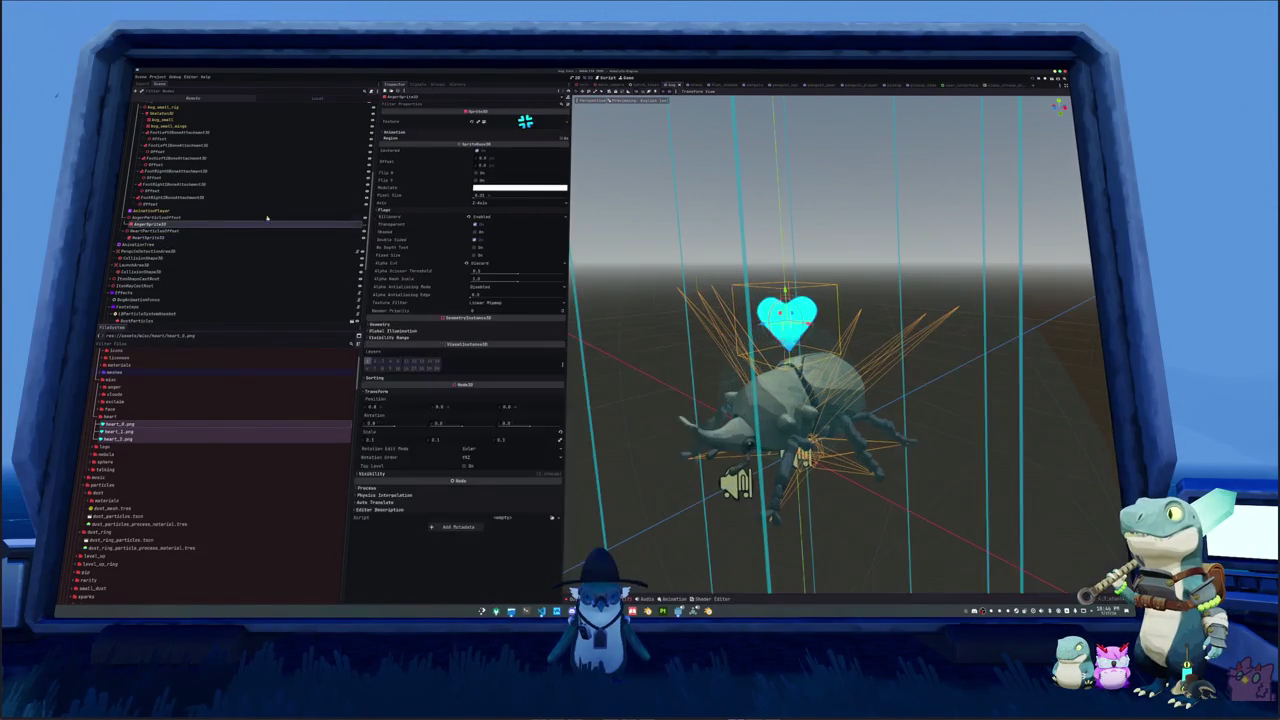
- Open the recent anger-sprite file in Blender and view its plane in the Shading workspace
click(693, 610)
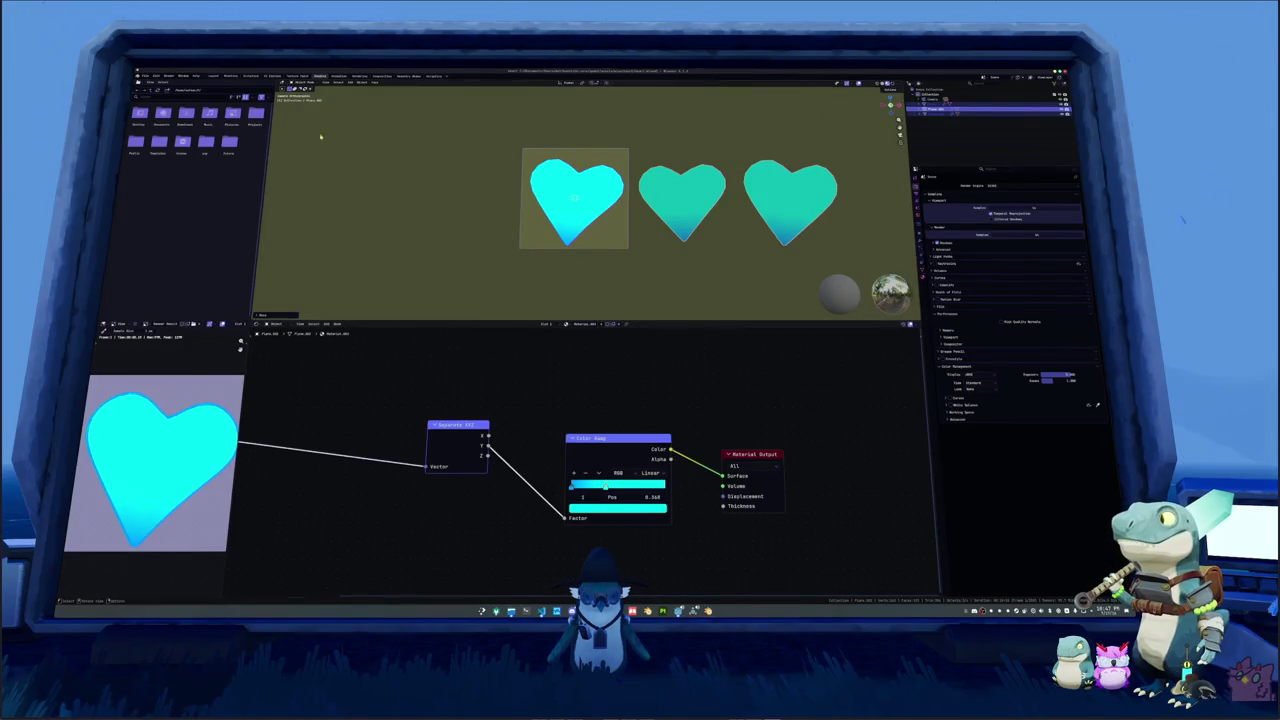
click(145, 75)
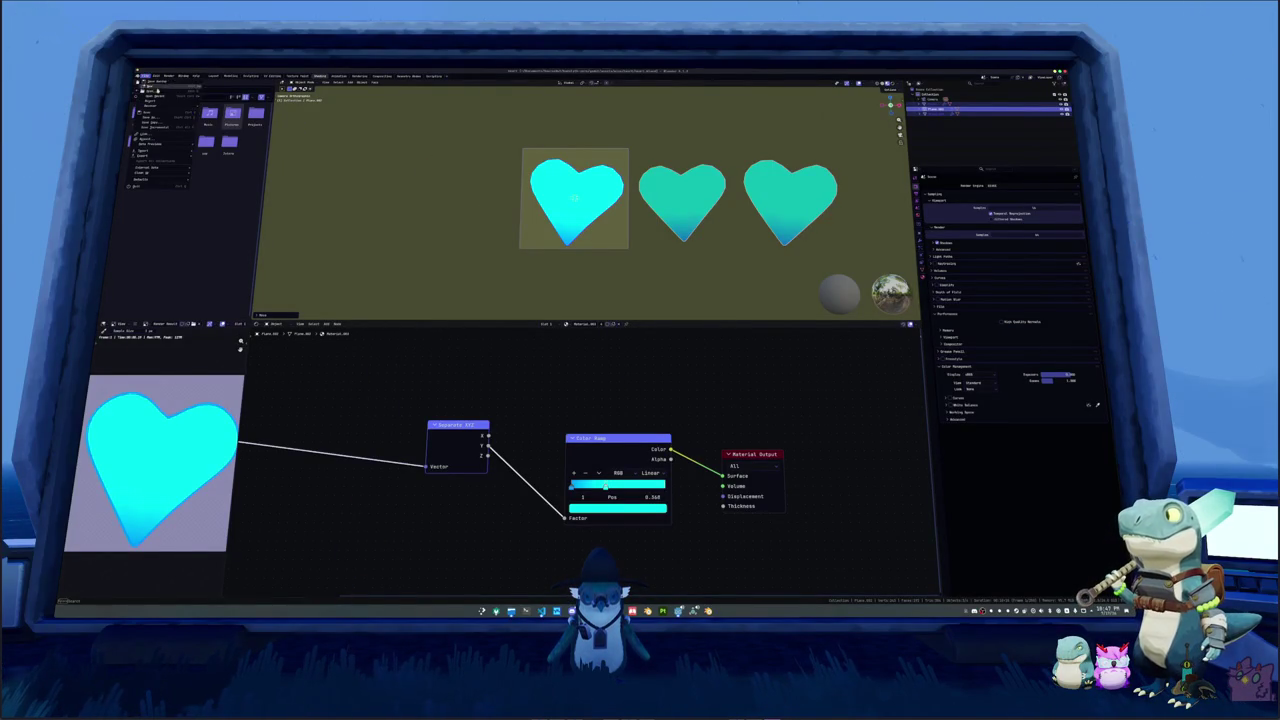
mouse_move(170, 100)
click(241, 124)
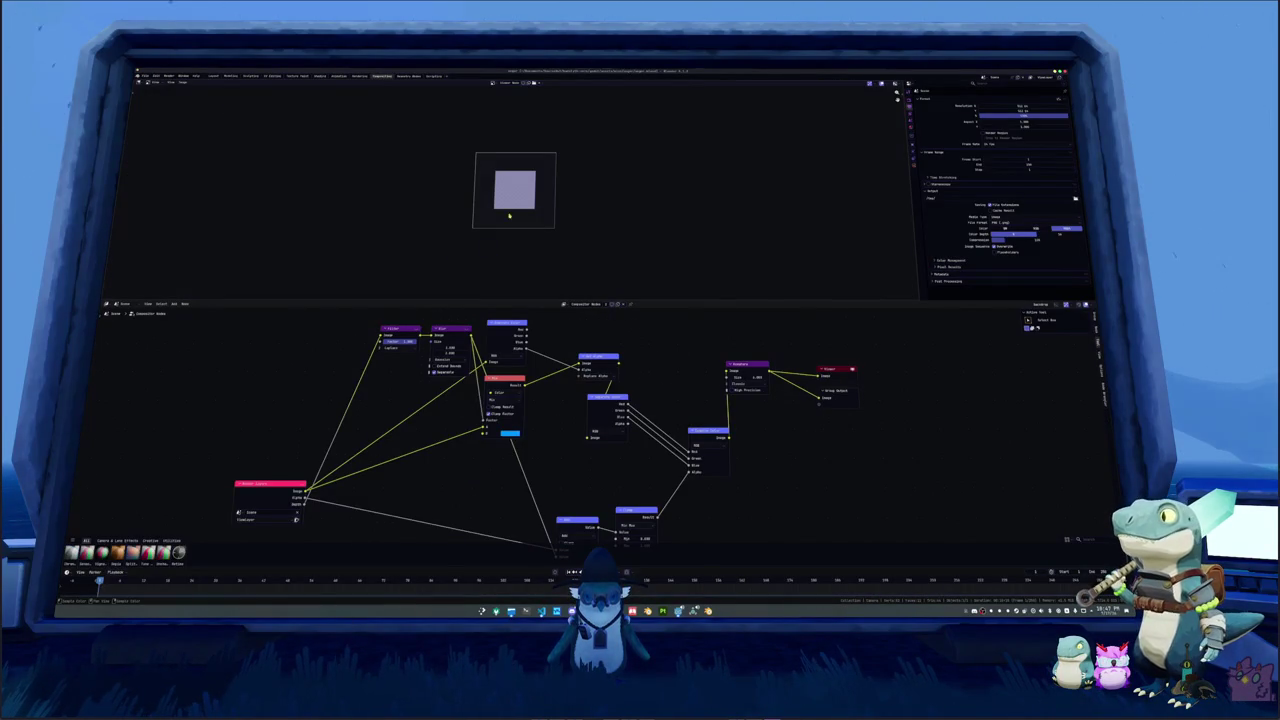
click(213, 76)
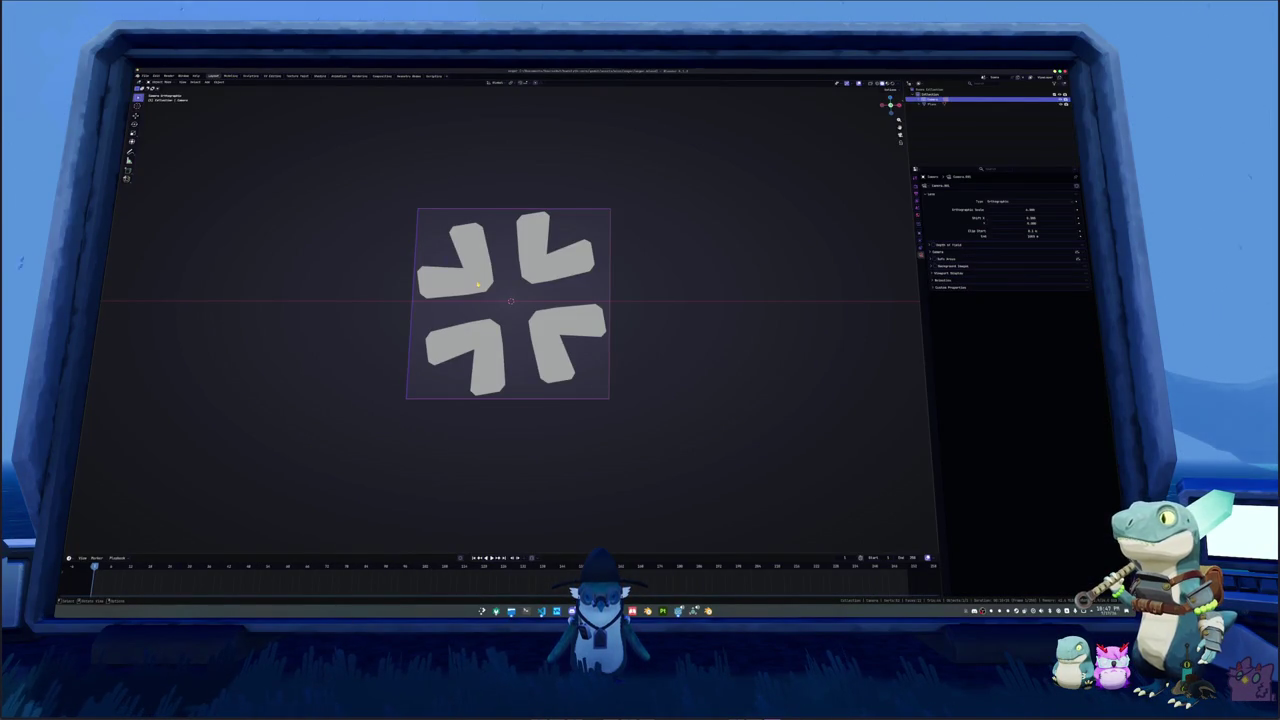
click(486, 279)
click(319, 76)
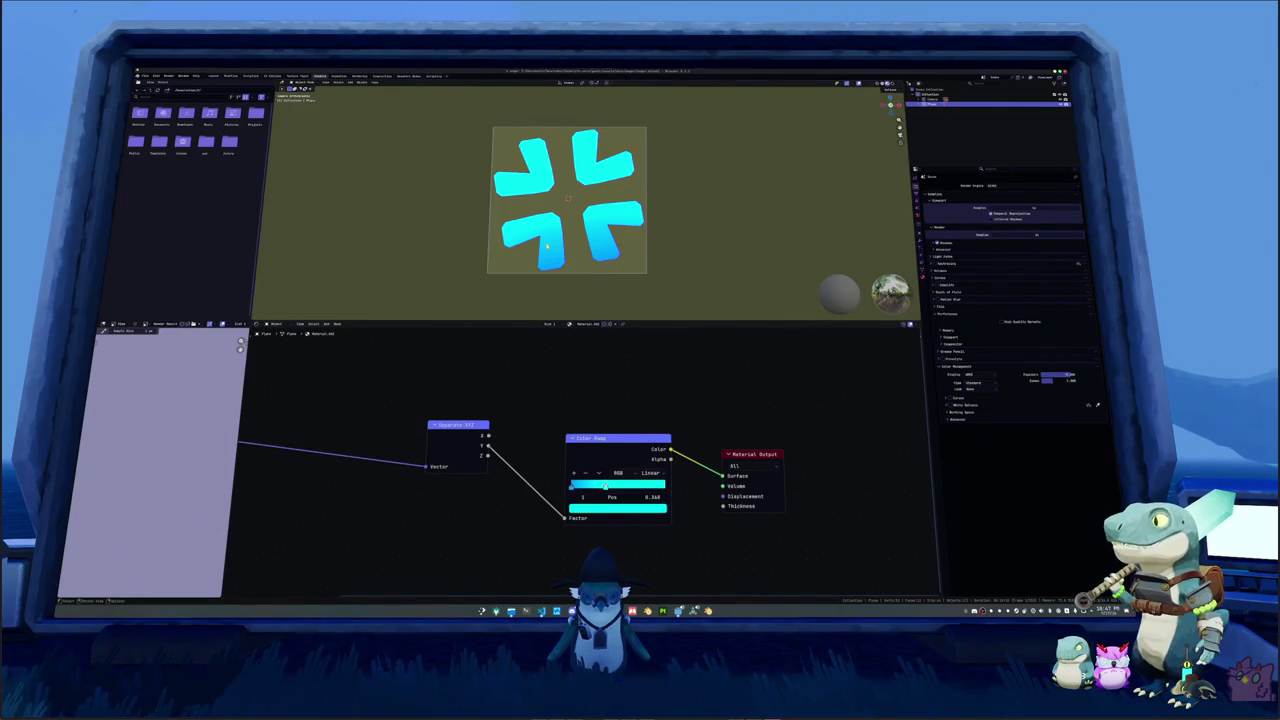
- Duplicate the anger-burst plane and place the copy to the left along X
scroll(547, 245, down, 2)
key(g)
click(629, 258)
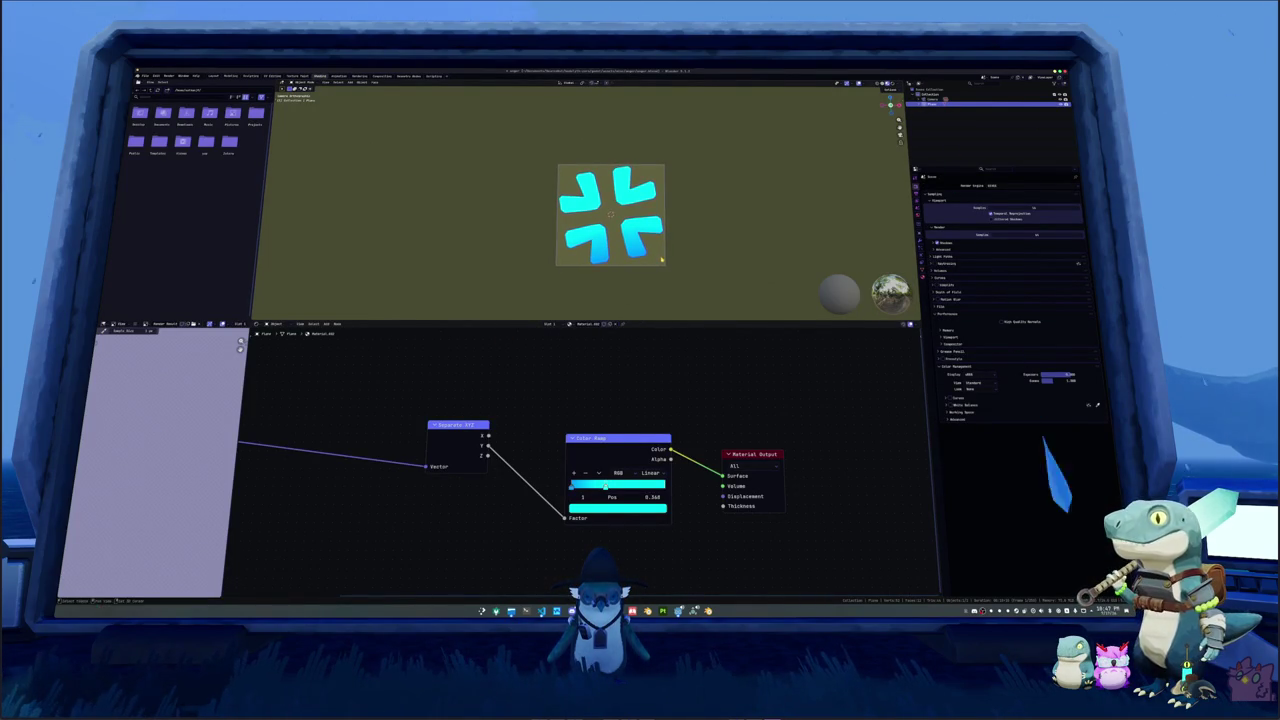
key(shift+d)
key(x)
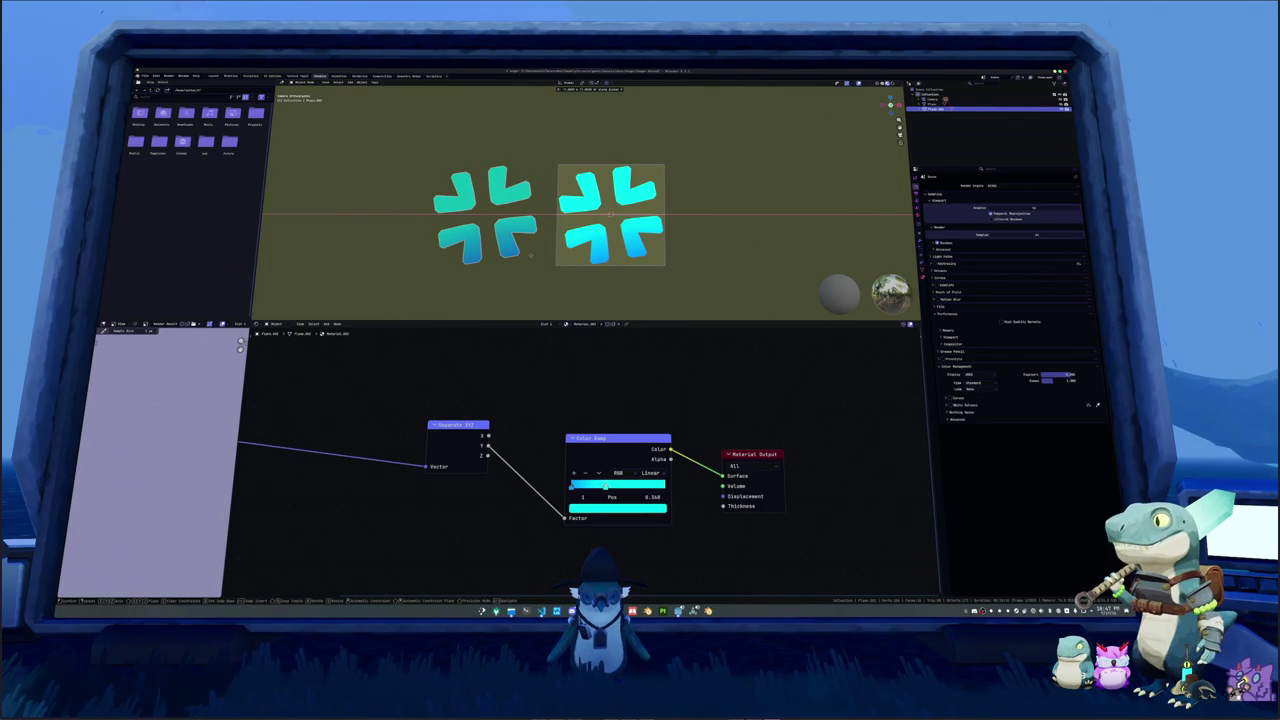
click(533, 253)
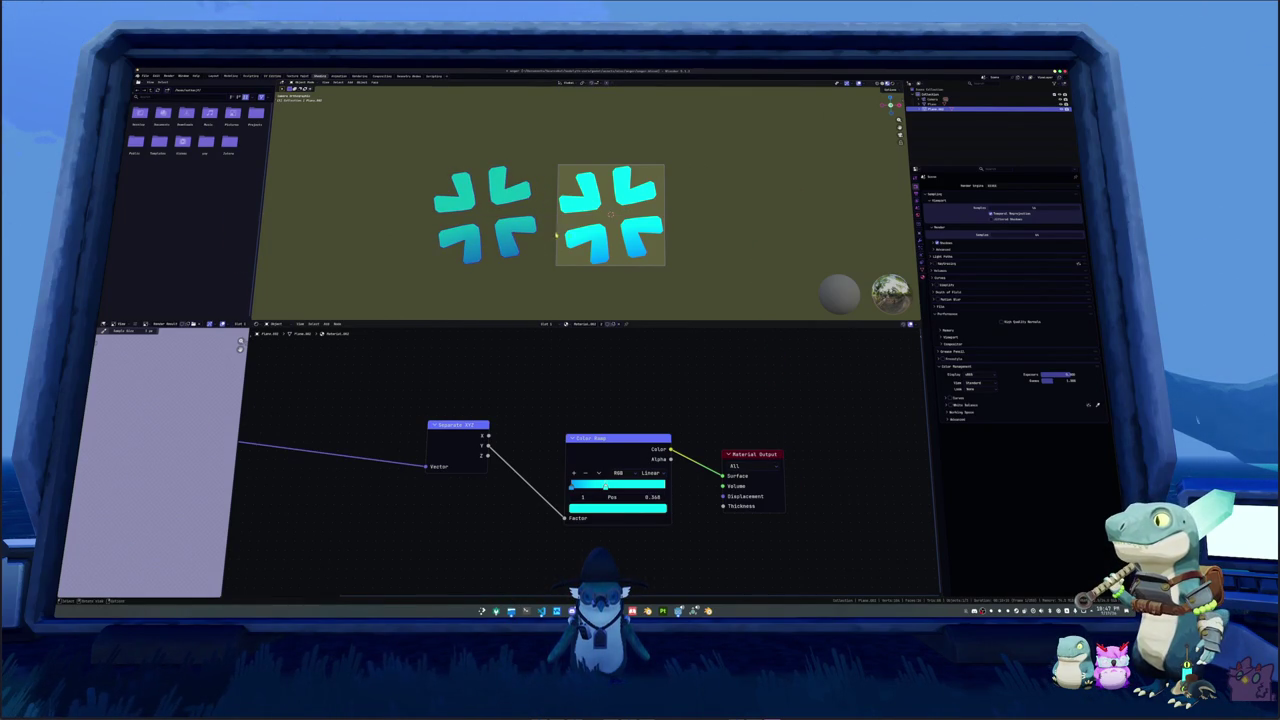
- Rotate the right plane and, in Edit Mode, move its top arrows
key(r)
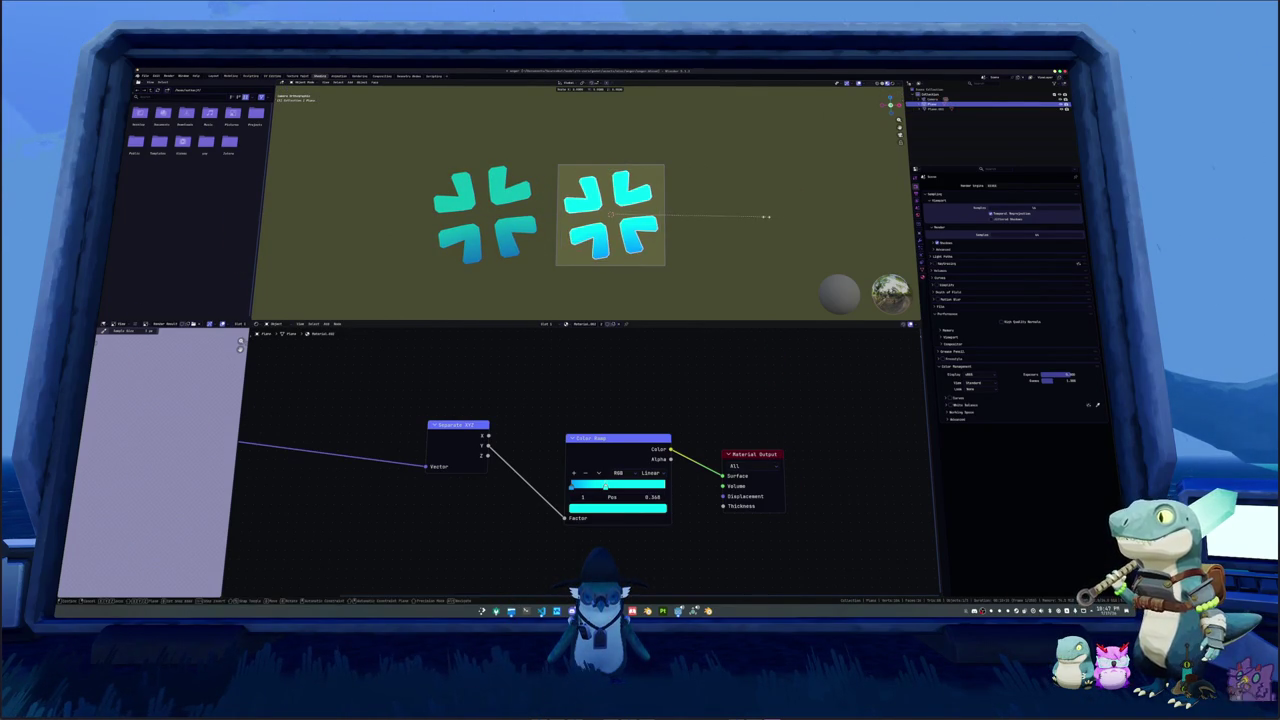
click(729, 229)
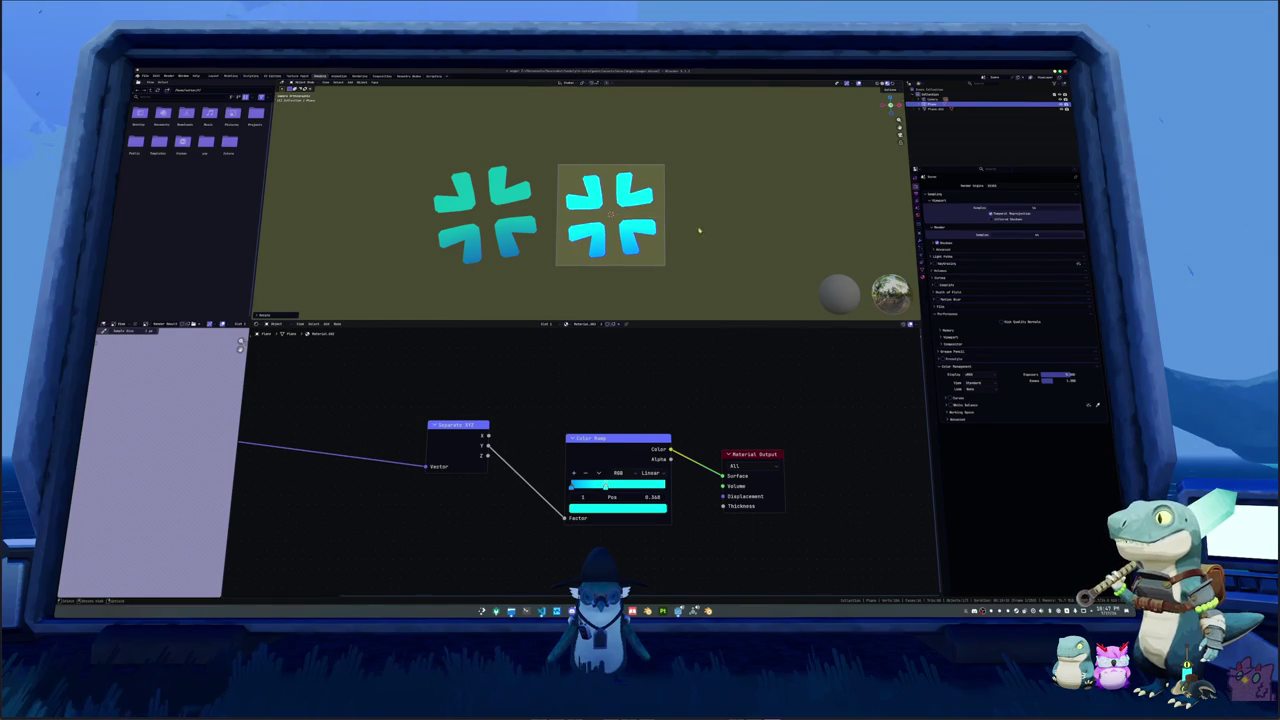
scroll(729, 229, up, 2)
key(Tab)
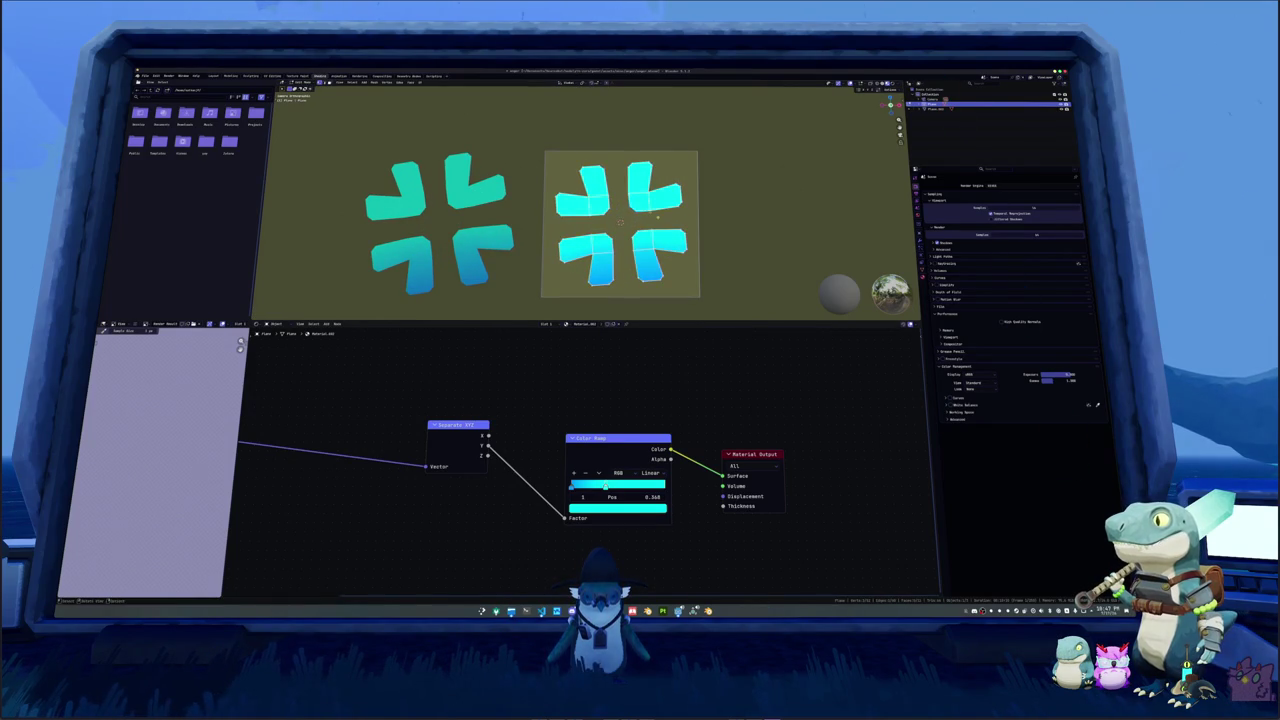
key(g)
click(622, 188)
key(g)
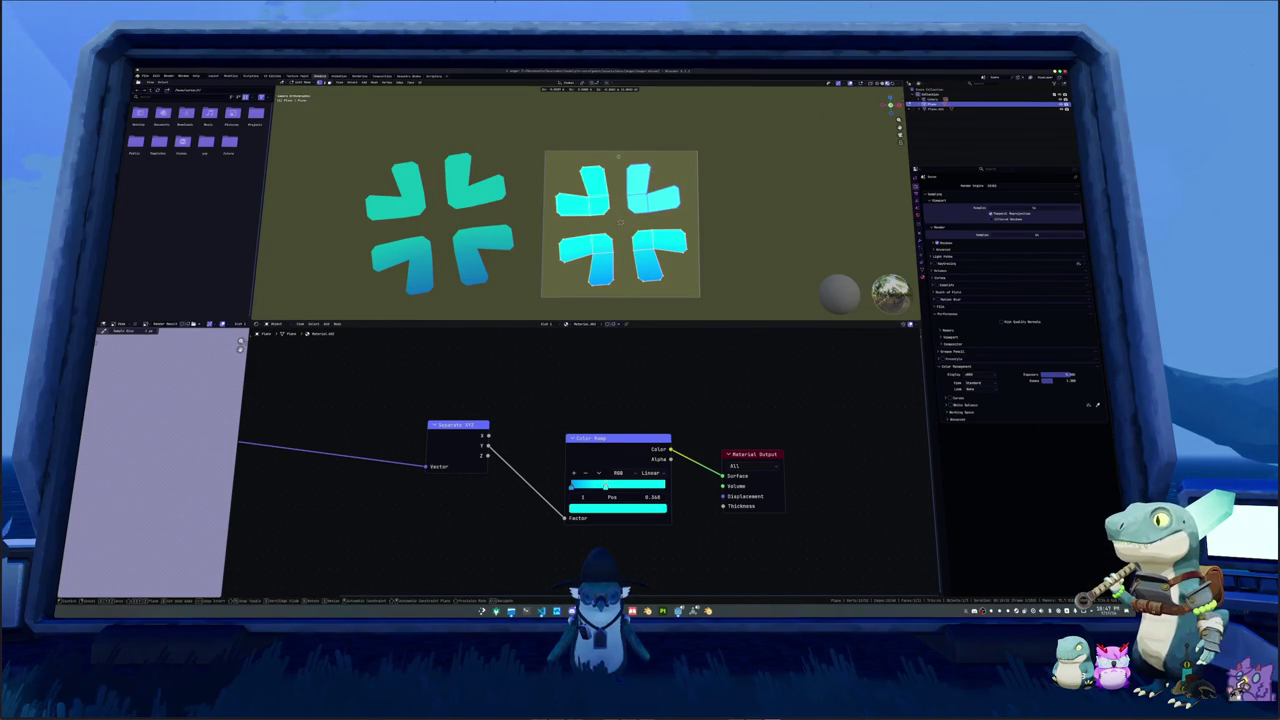
- Settle the right copy's top arrows in their new position and render the frame with F12
click(572, 157)
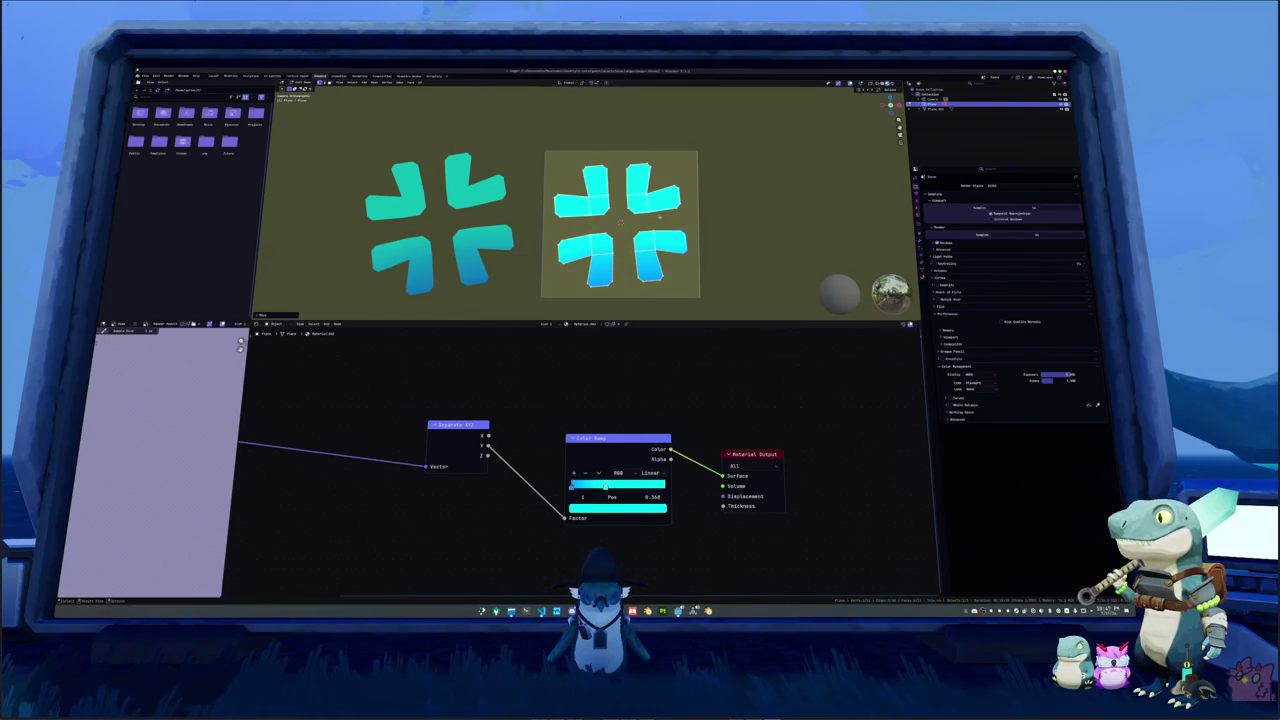
key(g)
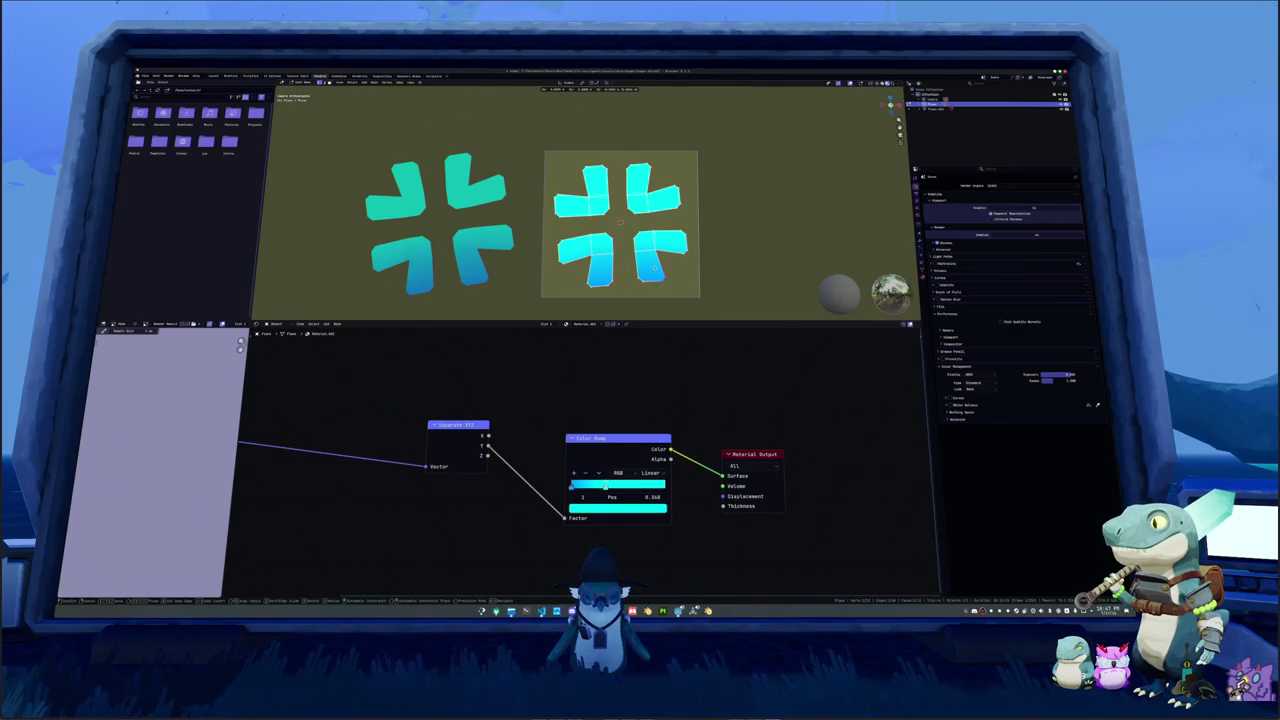
key(Return)
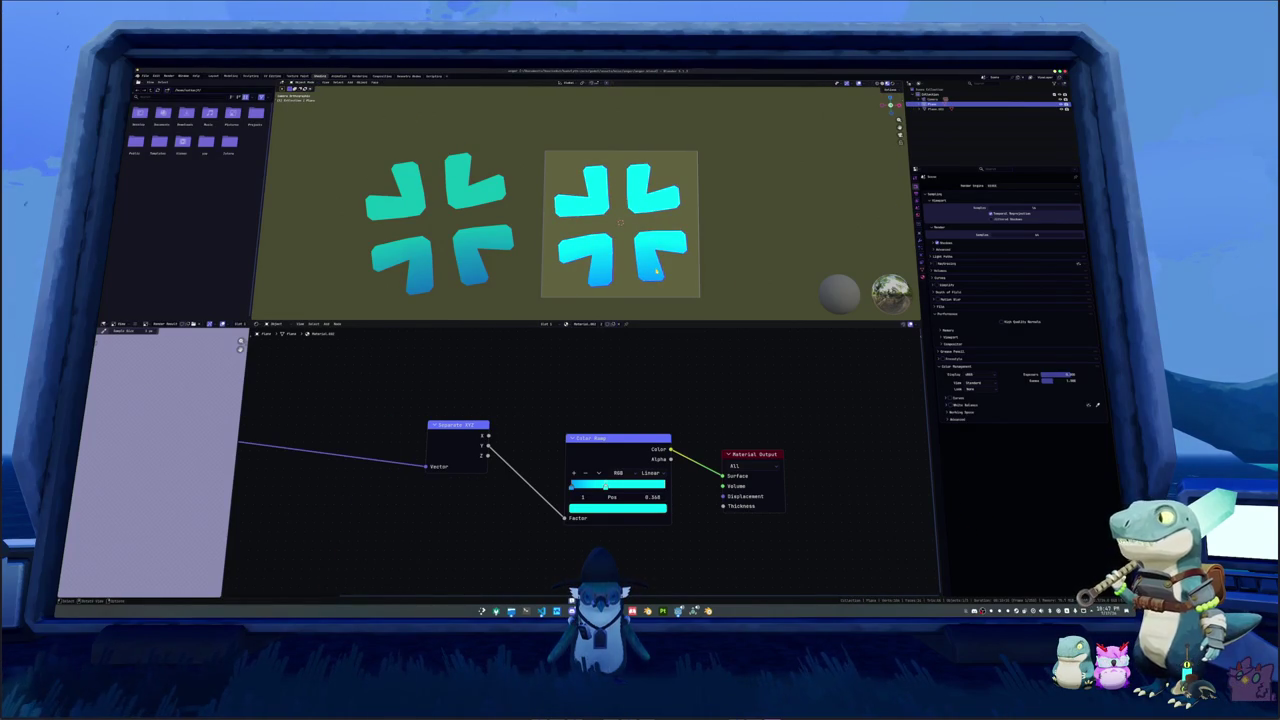
key(F12)
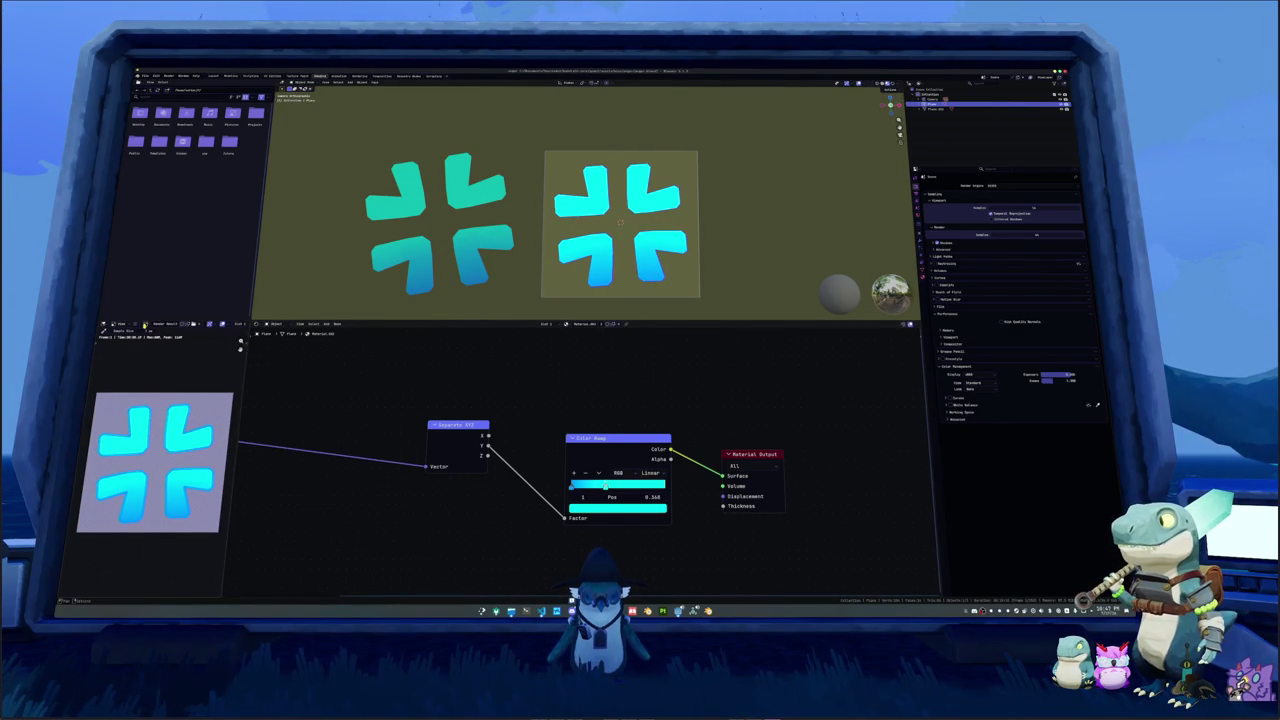
- Save the render as anger_0 in the anger images folder
click(152, 336)
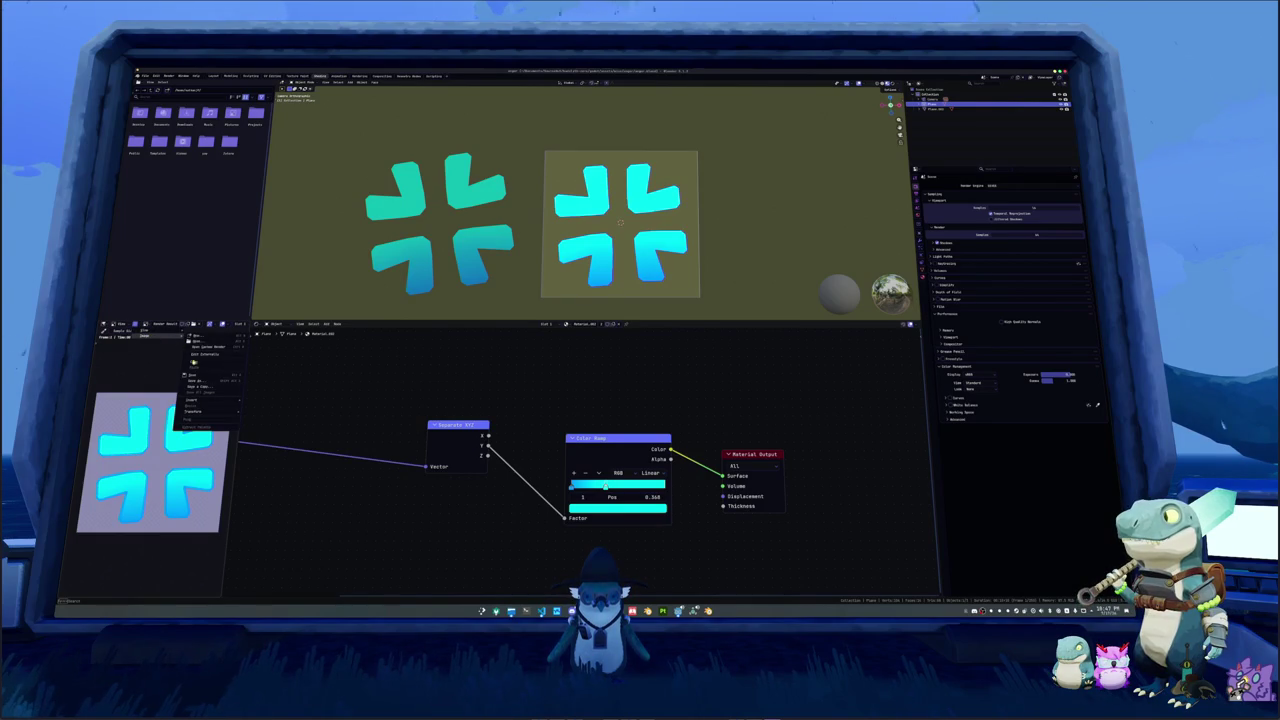
click(196, 378)
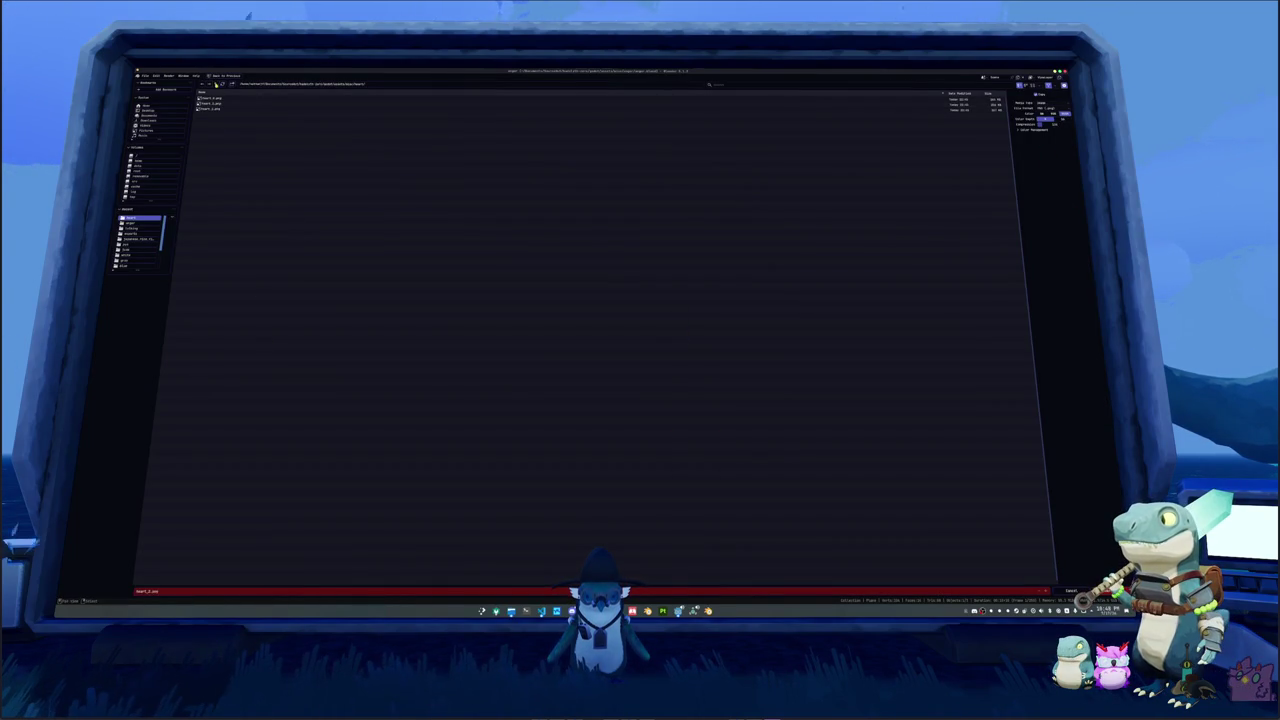
click(140, 222)
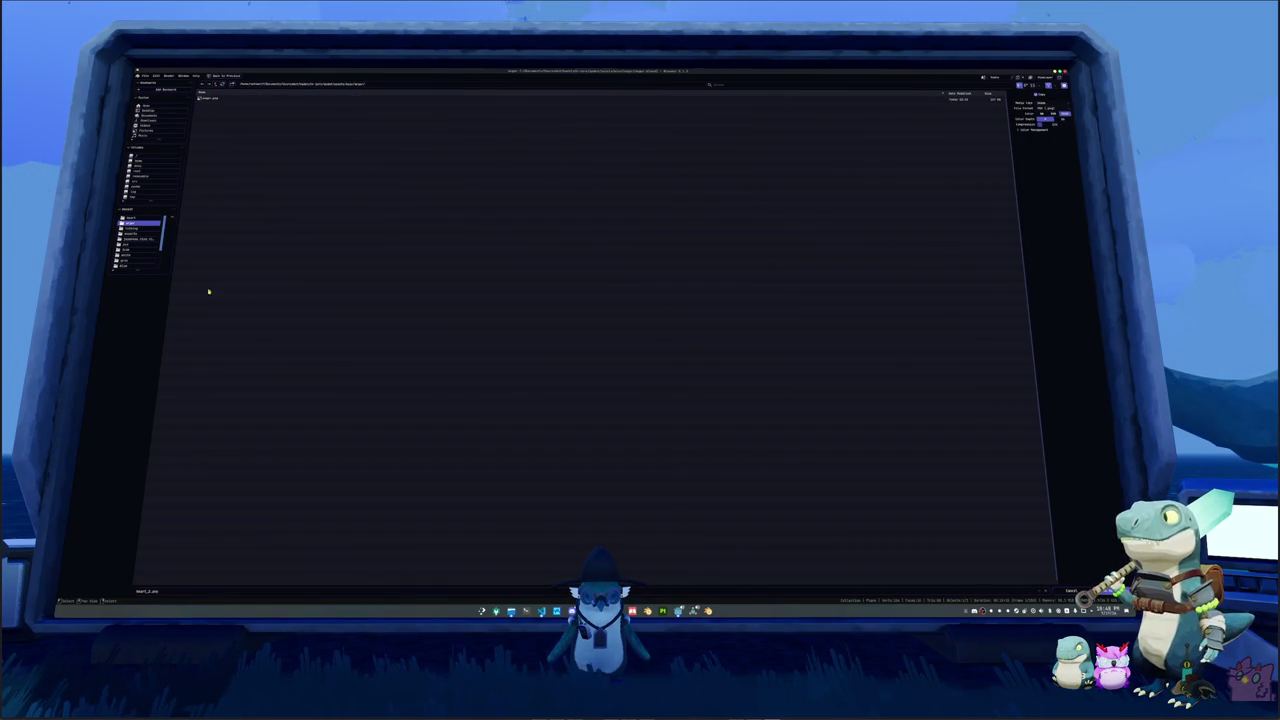
click(172, 590)
text(anger_0)
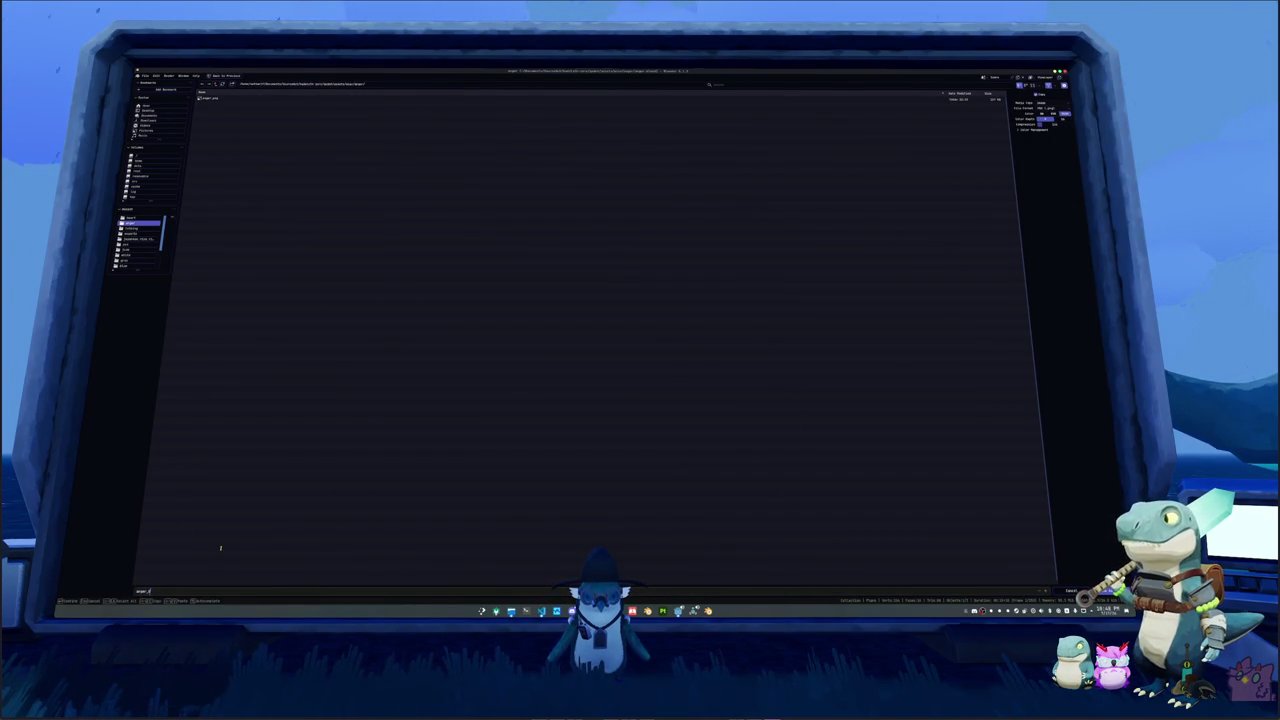
key(Return)
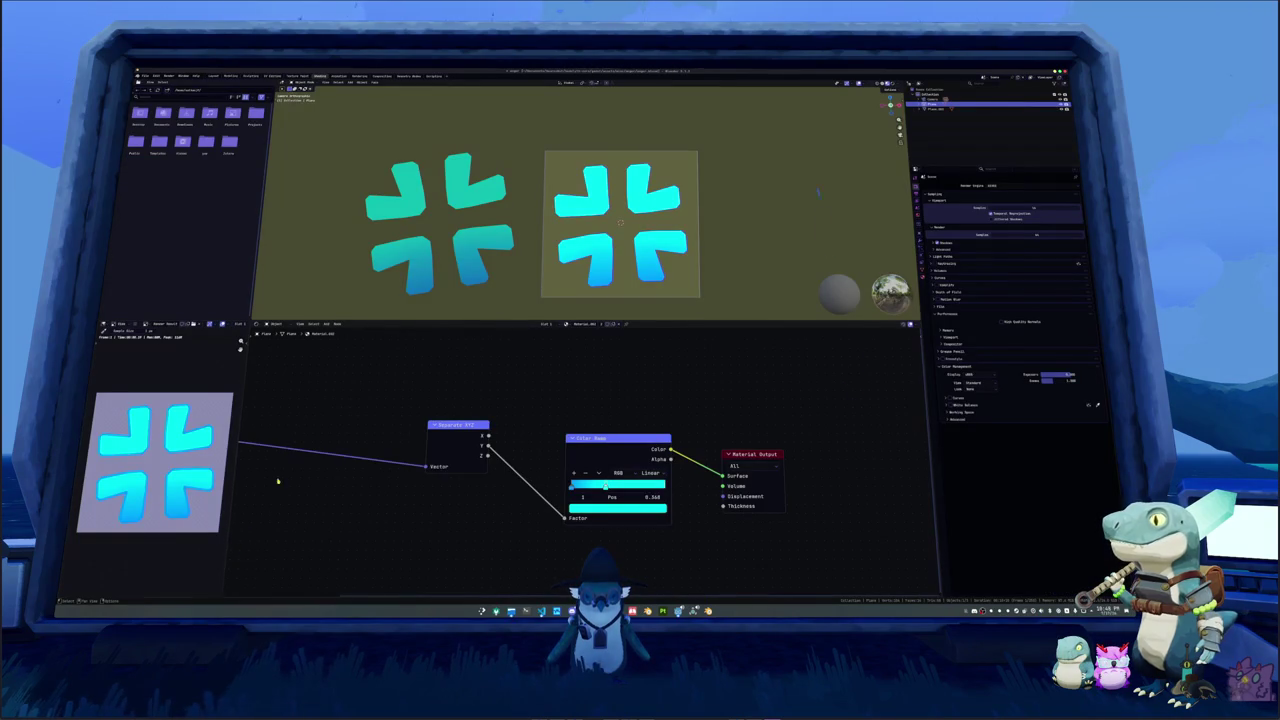
- Move the gradient icon along X right of the framed plane and start saving the render
scroll(592, 246, down, 1)
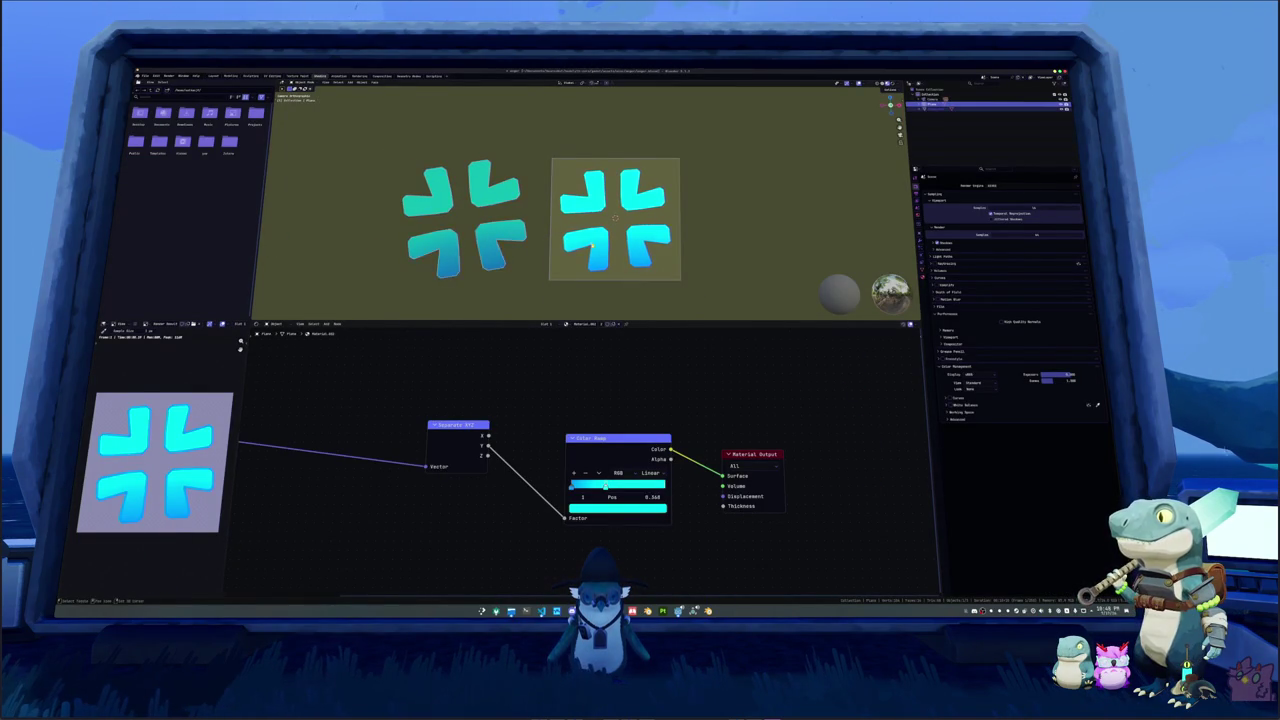
key(g)
key(x)
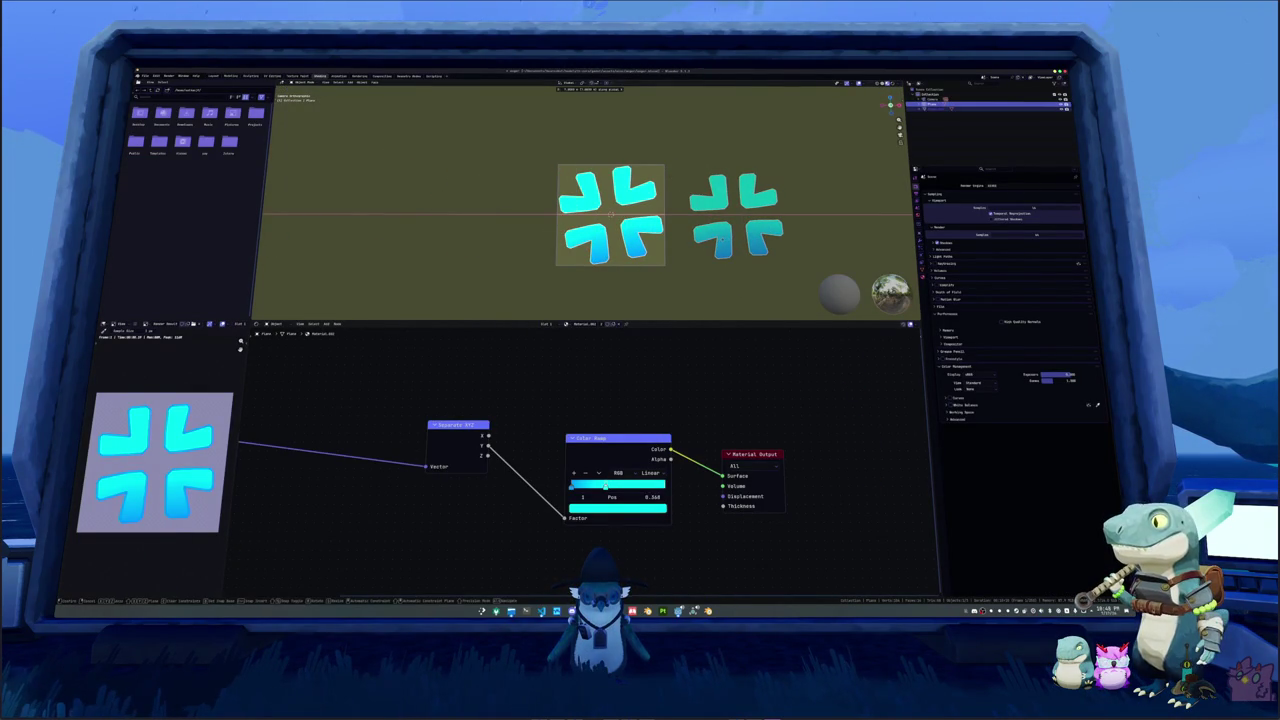
click(723, 241)
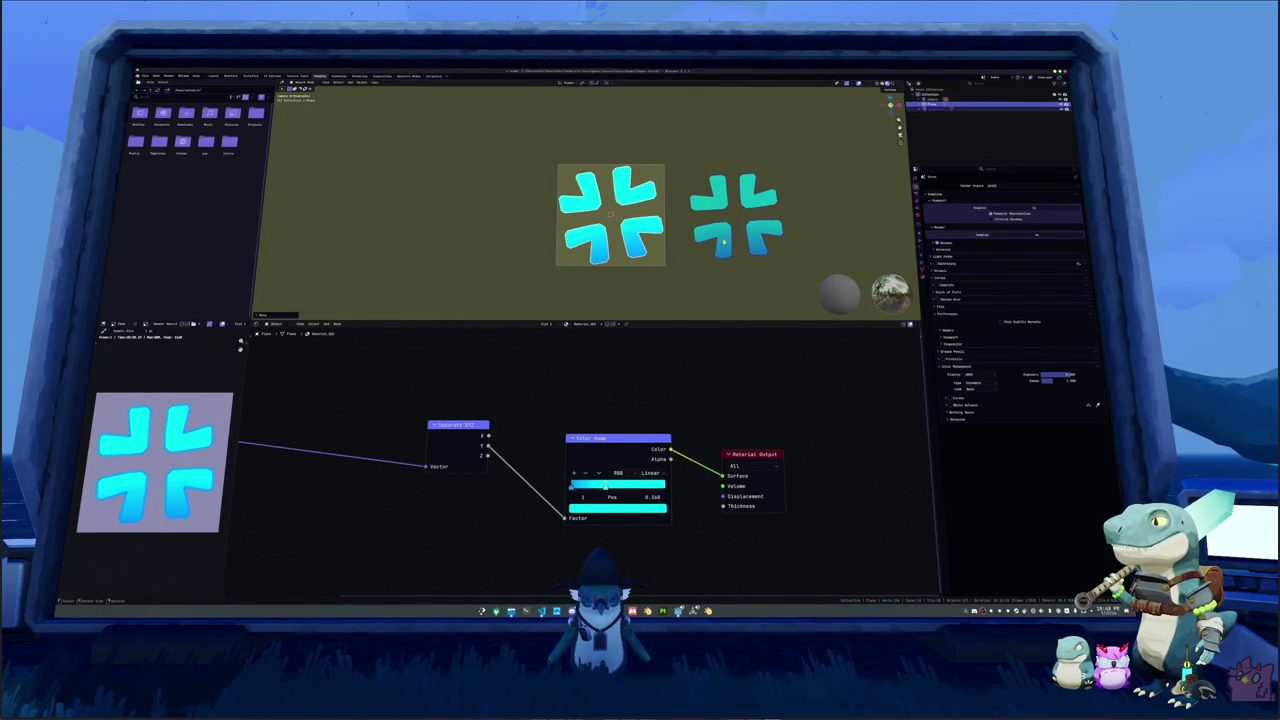
click(188, 336)
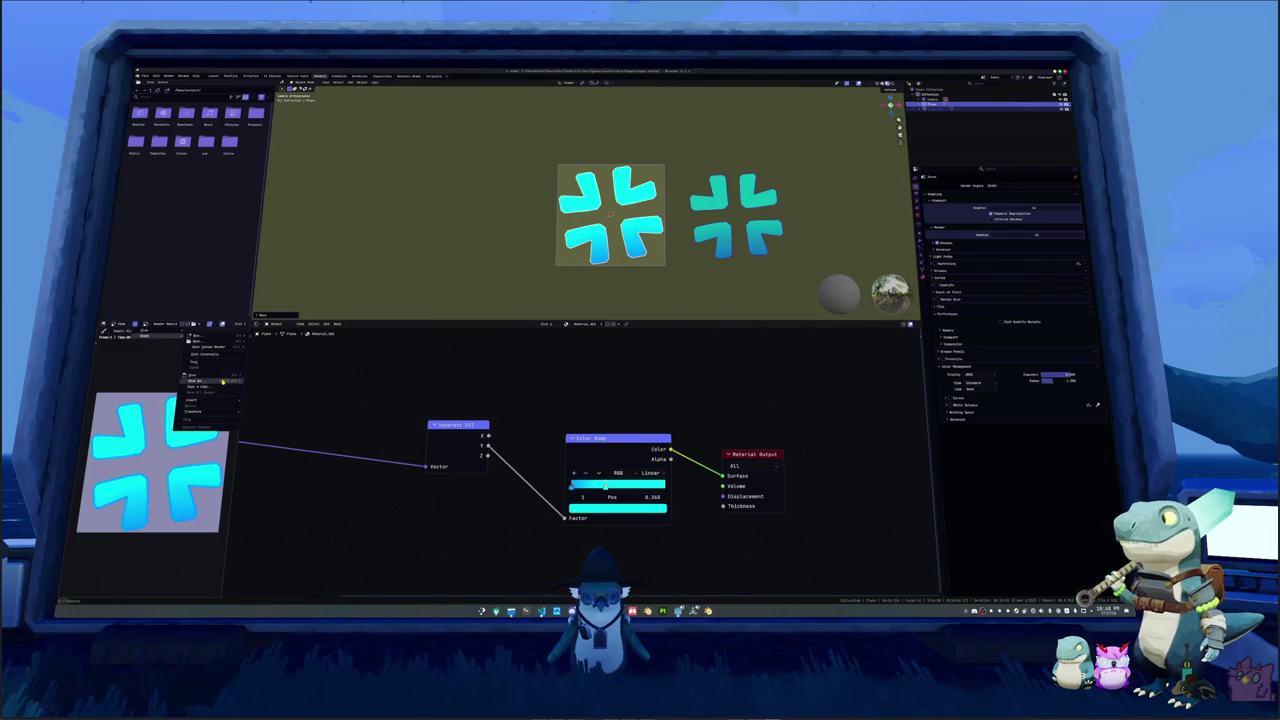
click(240, 381)
- Save the render image, then duplicate an arrow plane and place the copy to the left
click(250, 591)
key(Return)
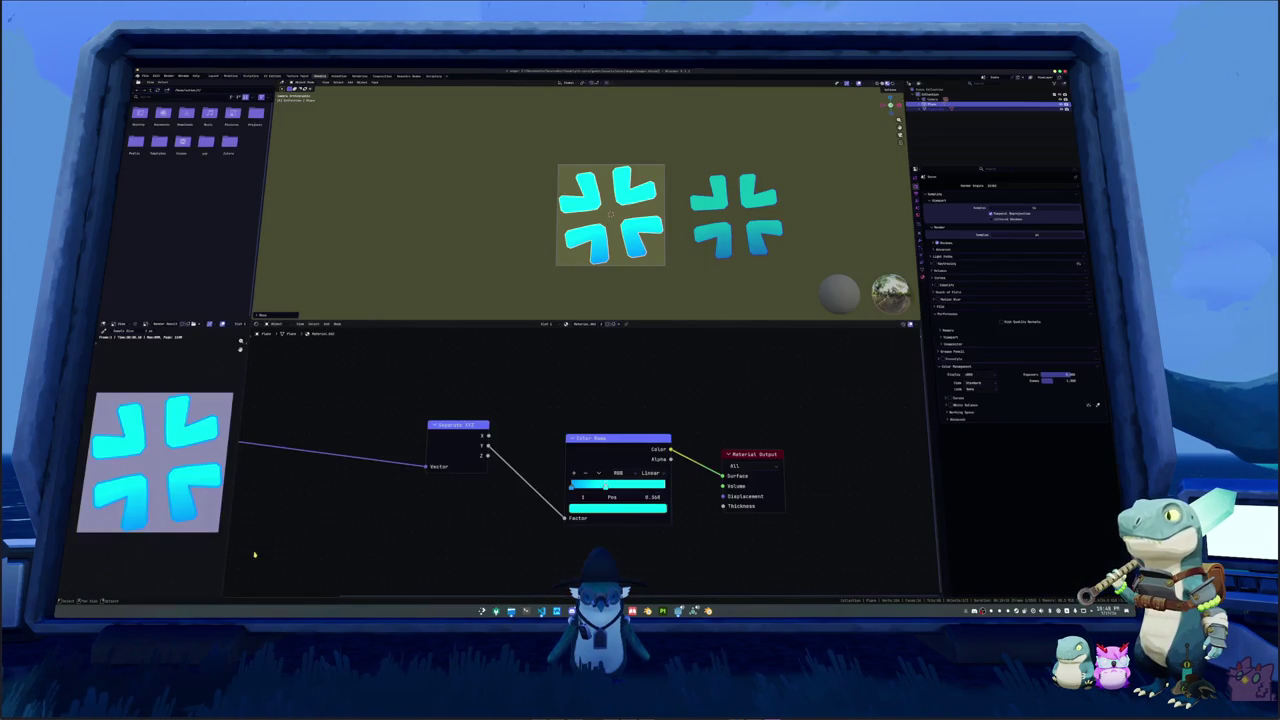
click(522, 213)
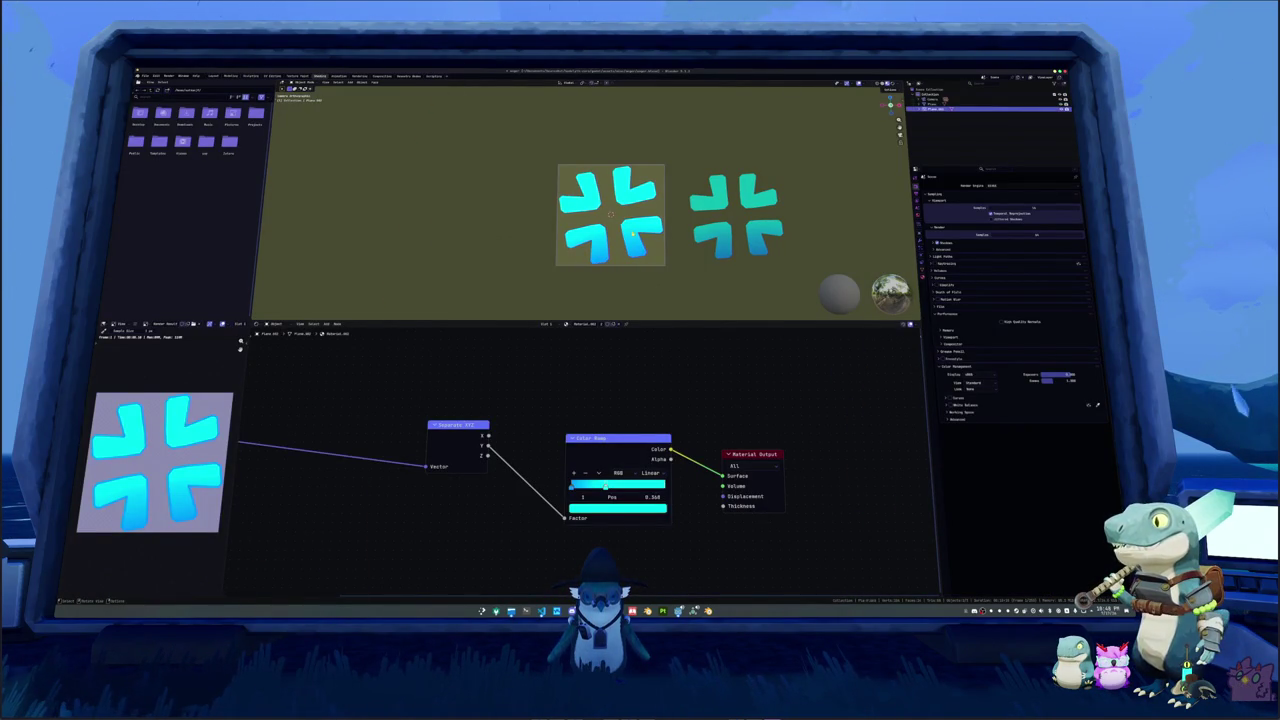
click(610, 214)
key(shift+d)
key(x)
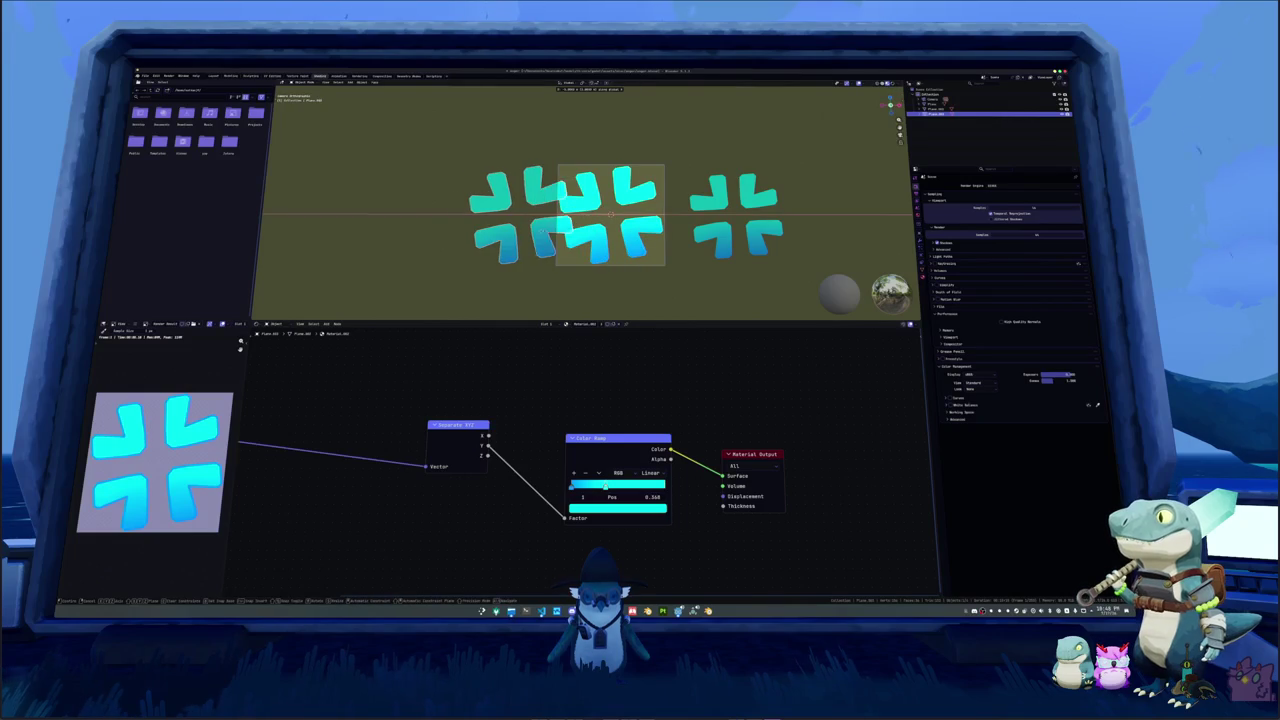
click(513, 234)
- Move another plane to the far right, rotate and shrink it slightly, then enter Edit Mode
click(636, 226)
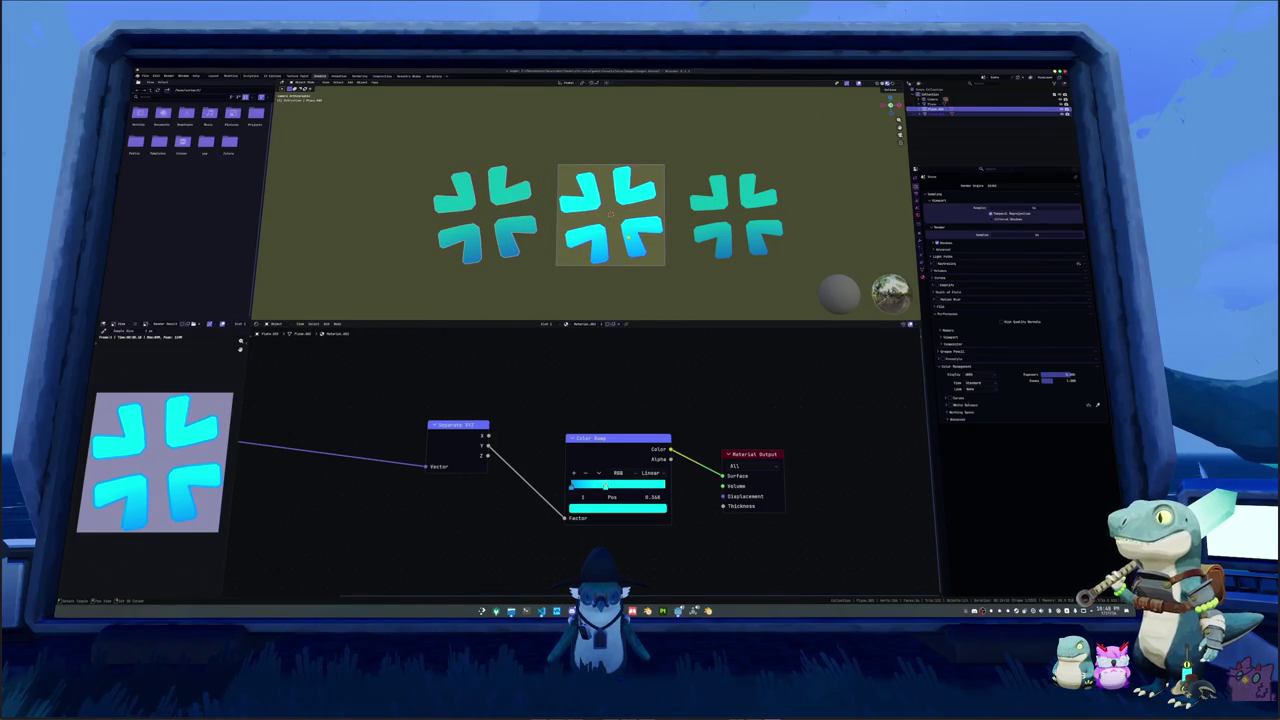
key(g)
key(x)
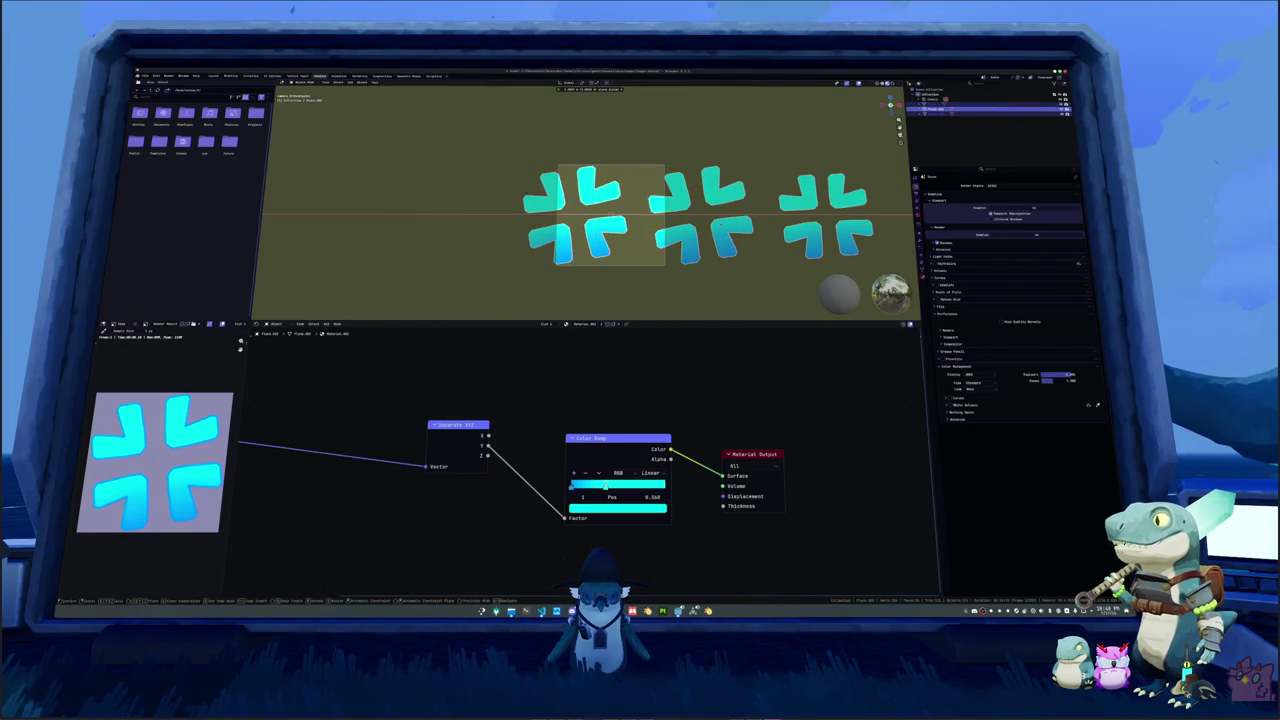
key(Return)
key(r)
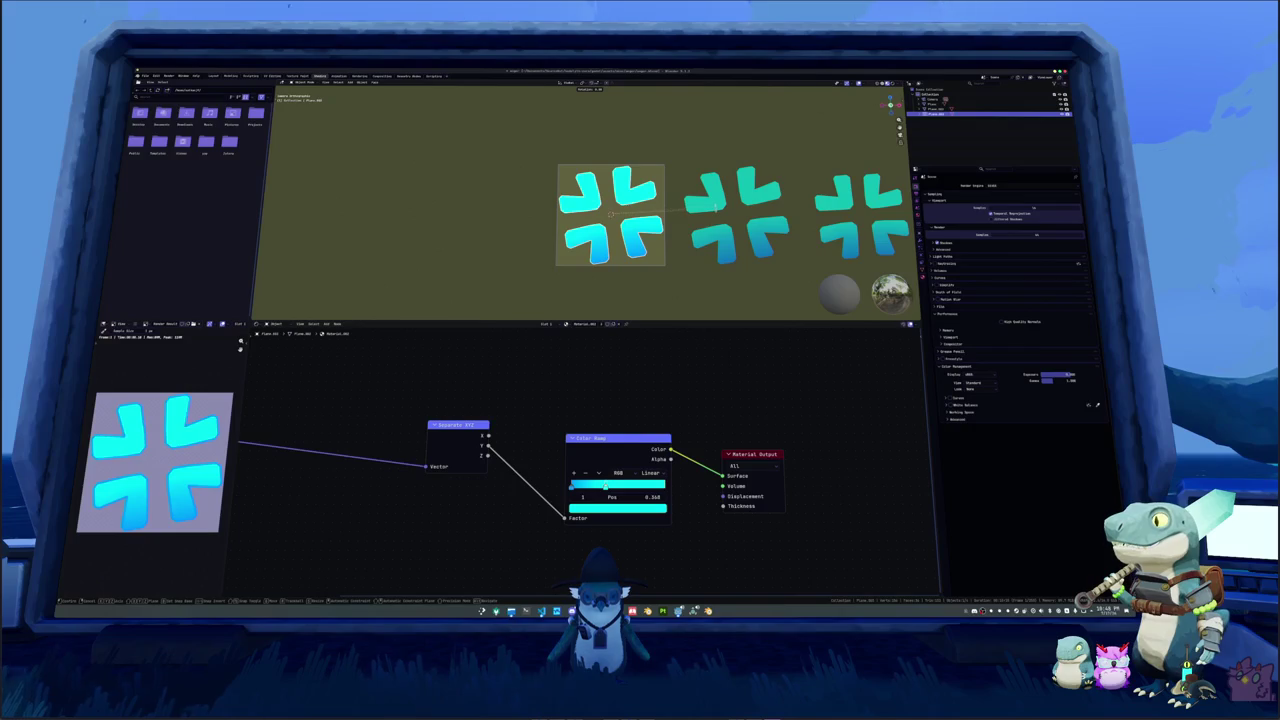
click(700, 245)
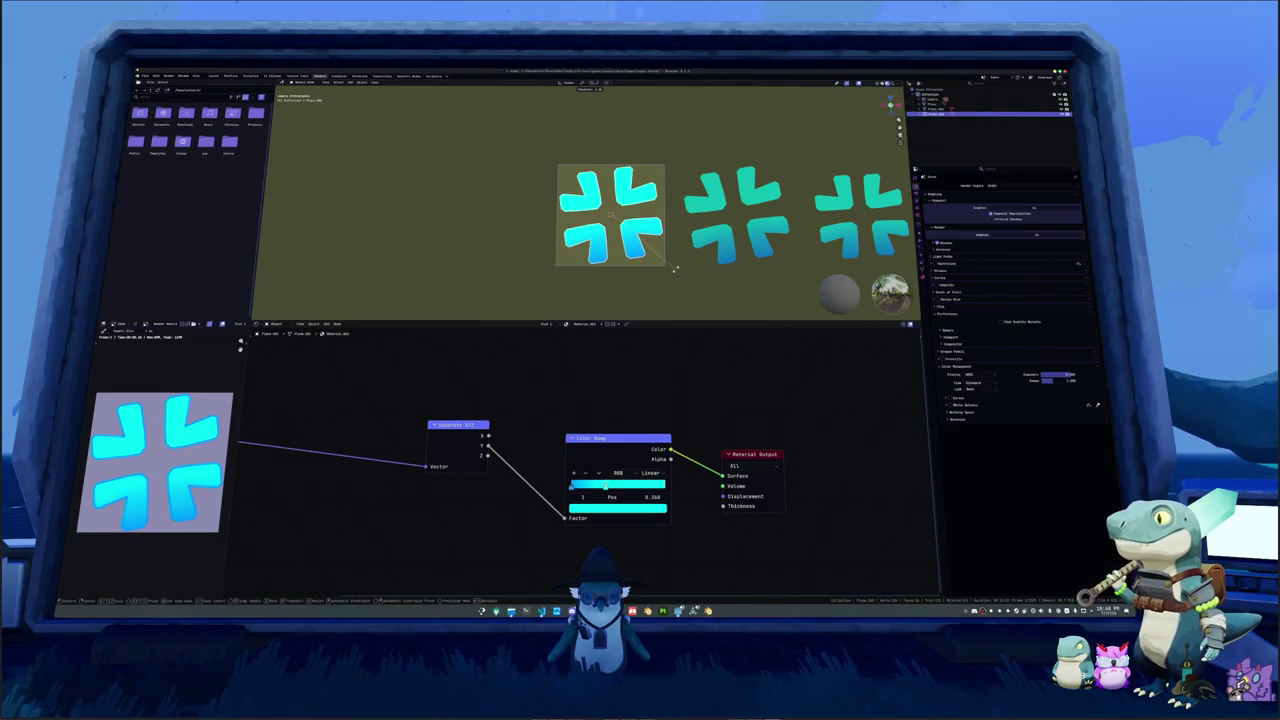
key(s)
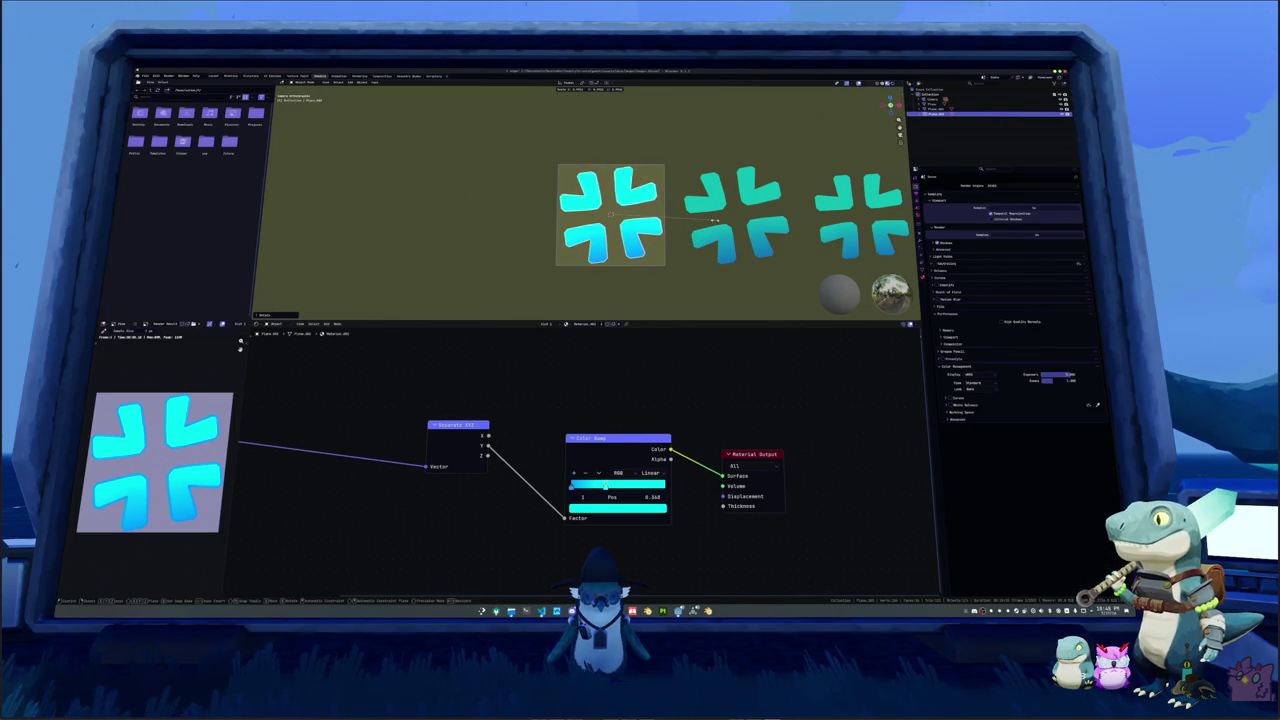
click(708, 220)
key(Tab)
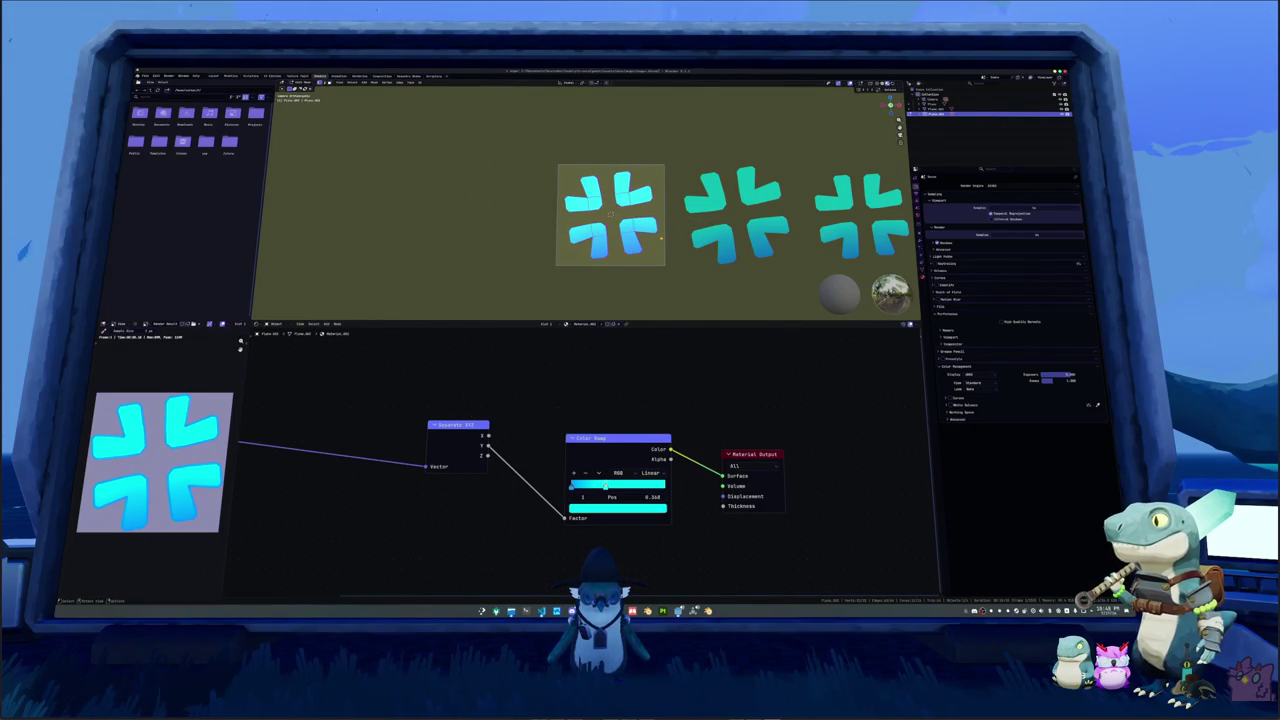
- Rotate two of the tile's arrow quadrants slightly in Edit Mode, then return to Object Mode
scroll(640, 230, up, 2)
click(650, 245)
key(r)
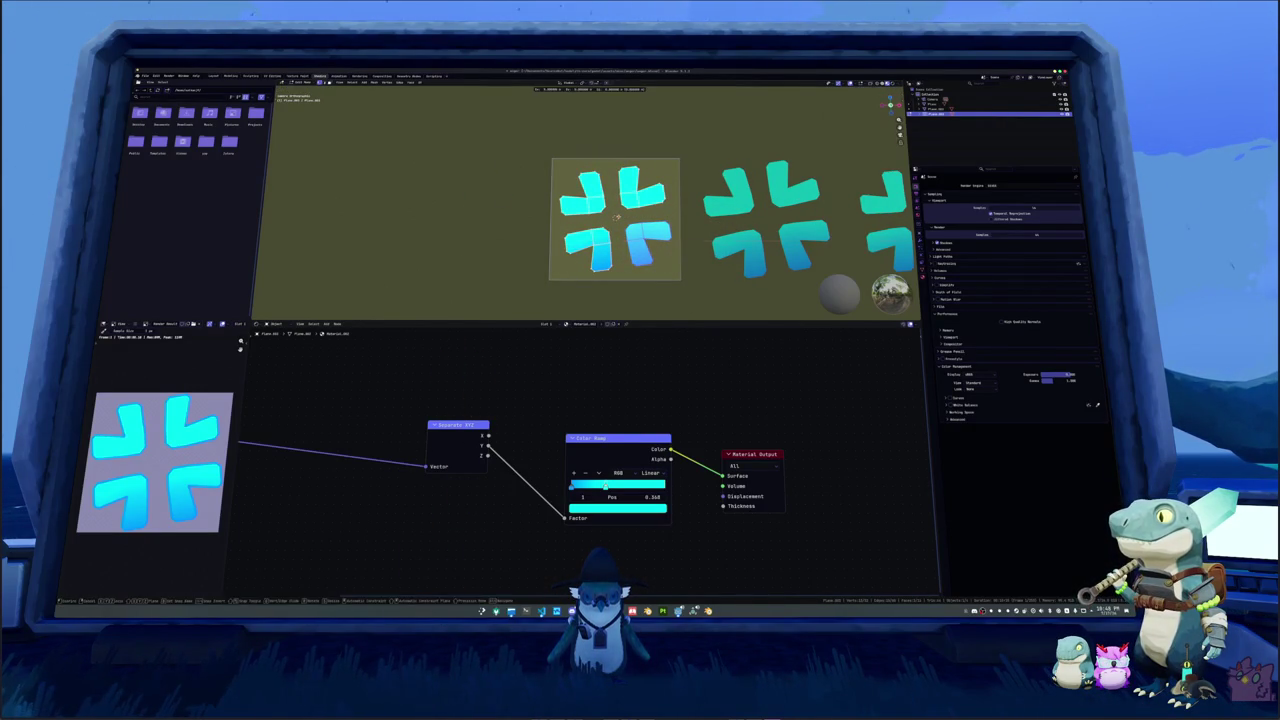
click(615, 213)
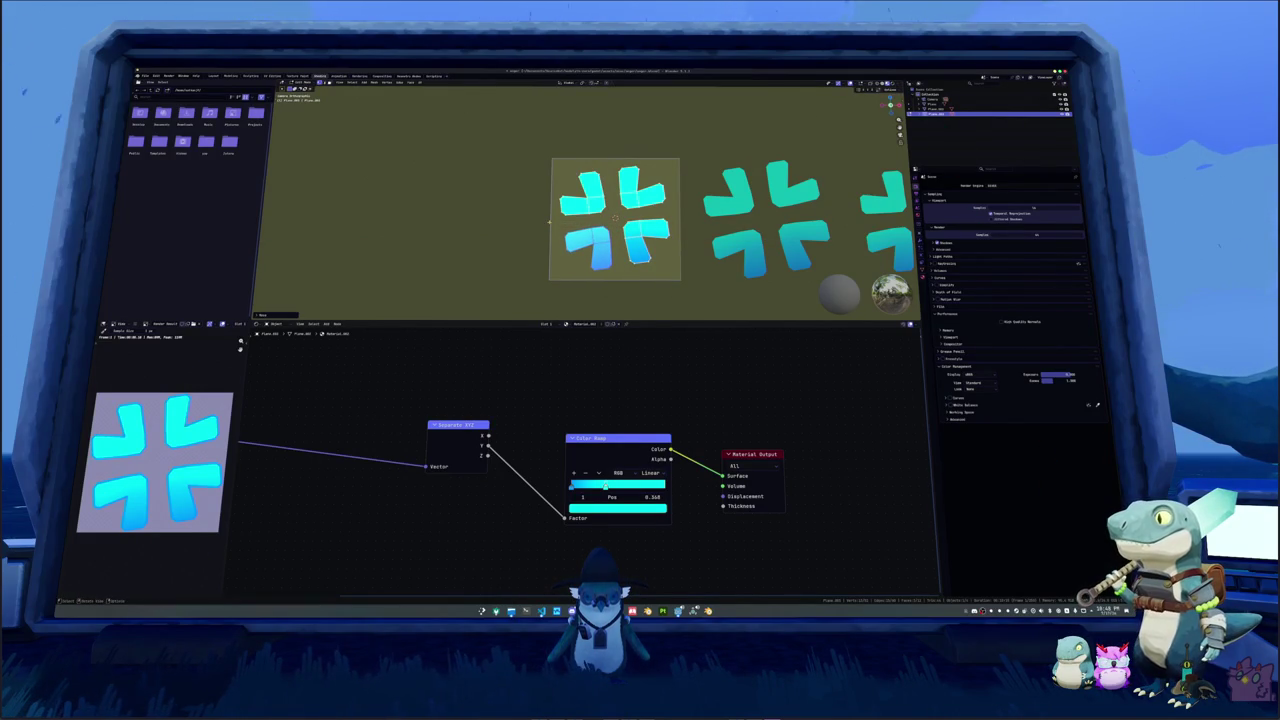
key(r)
click(615, 216)
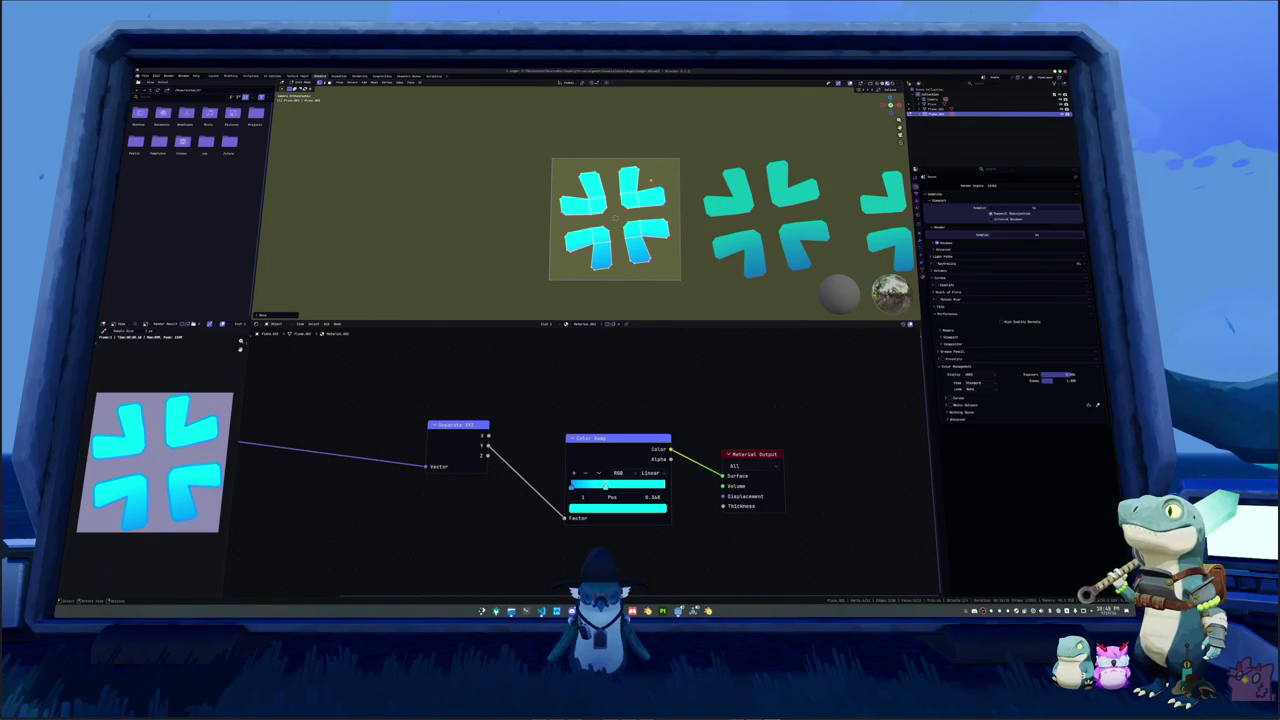
key(Tab)
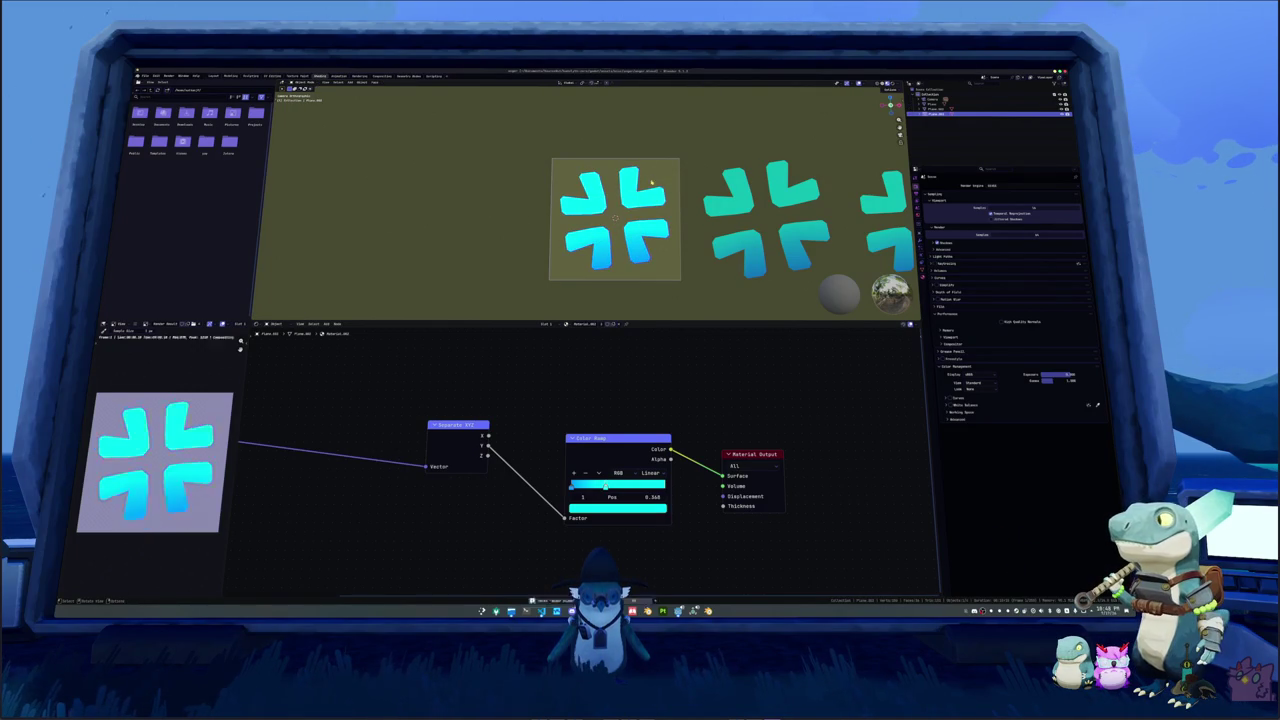
click(137, 325)
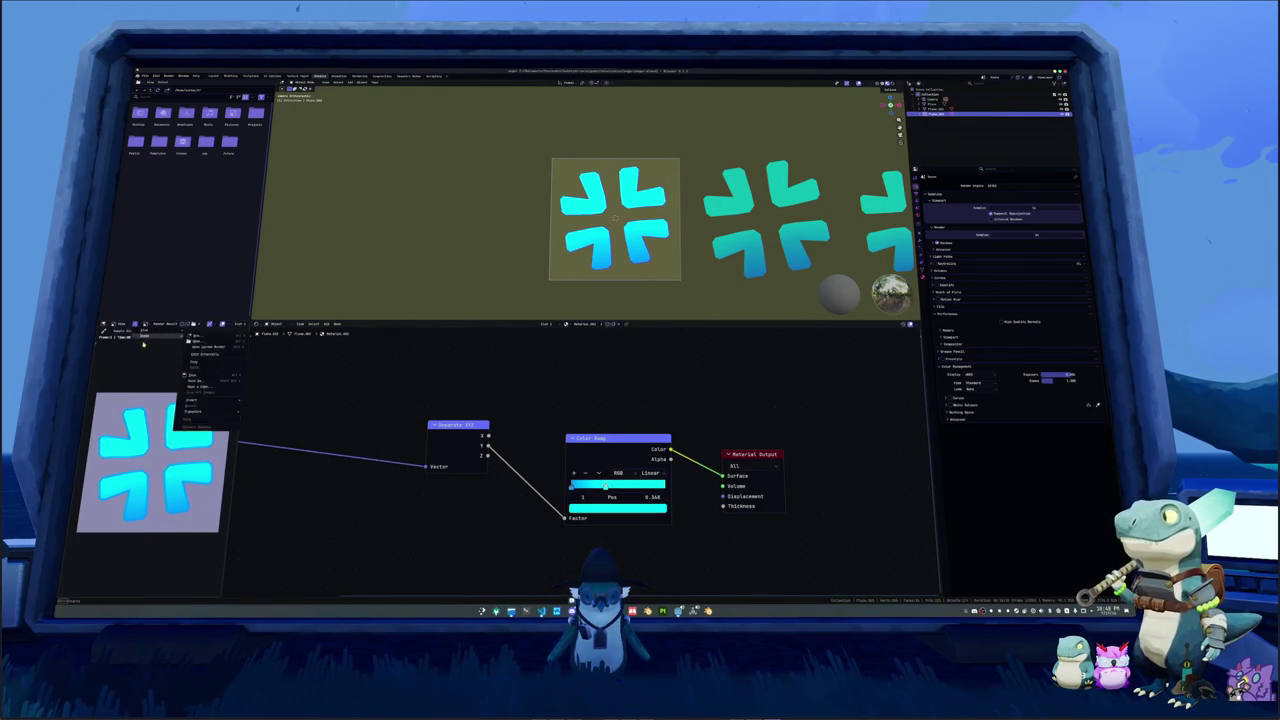
- Save the tighter-burst render under a new file name, then switch back to Godot
click(196, 383)
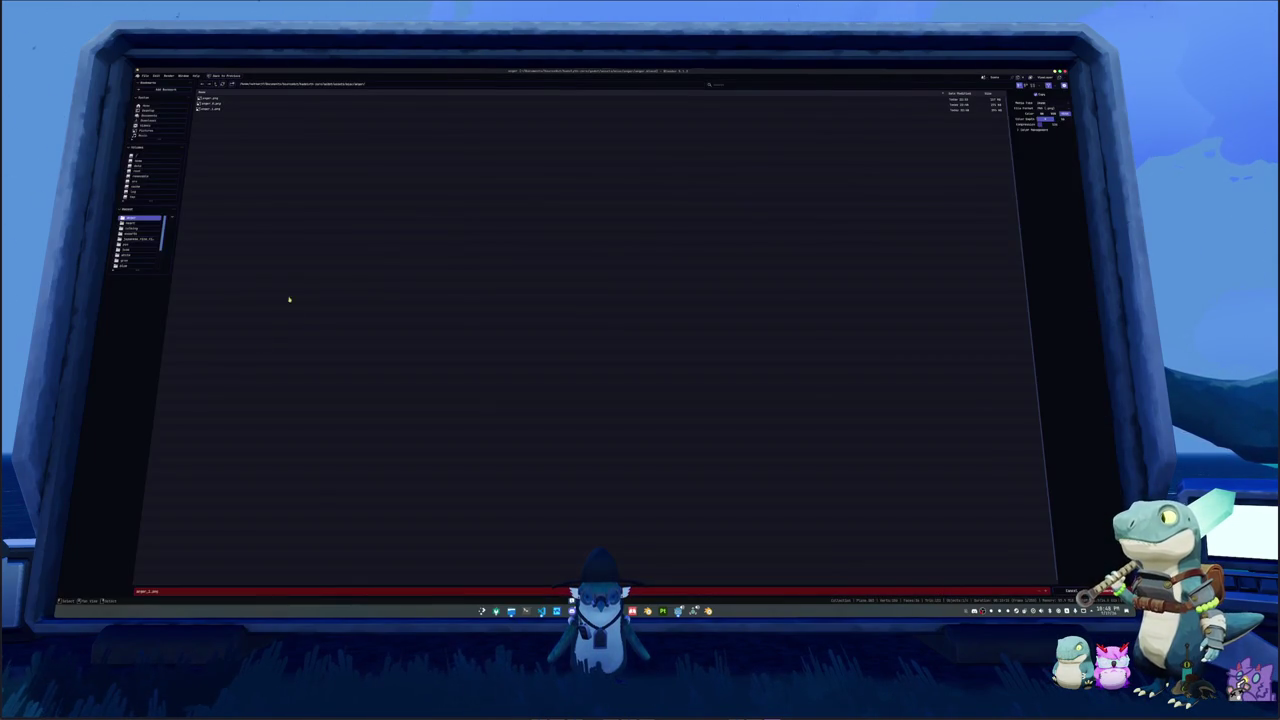
click(149, 592)
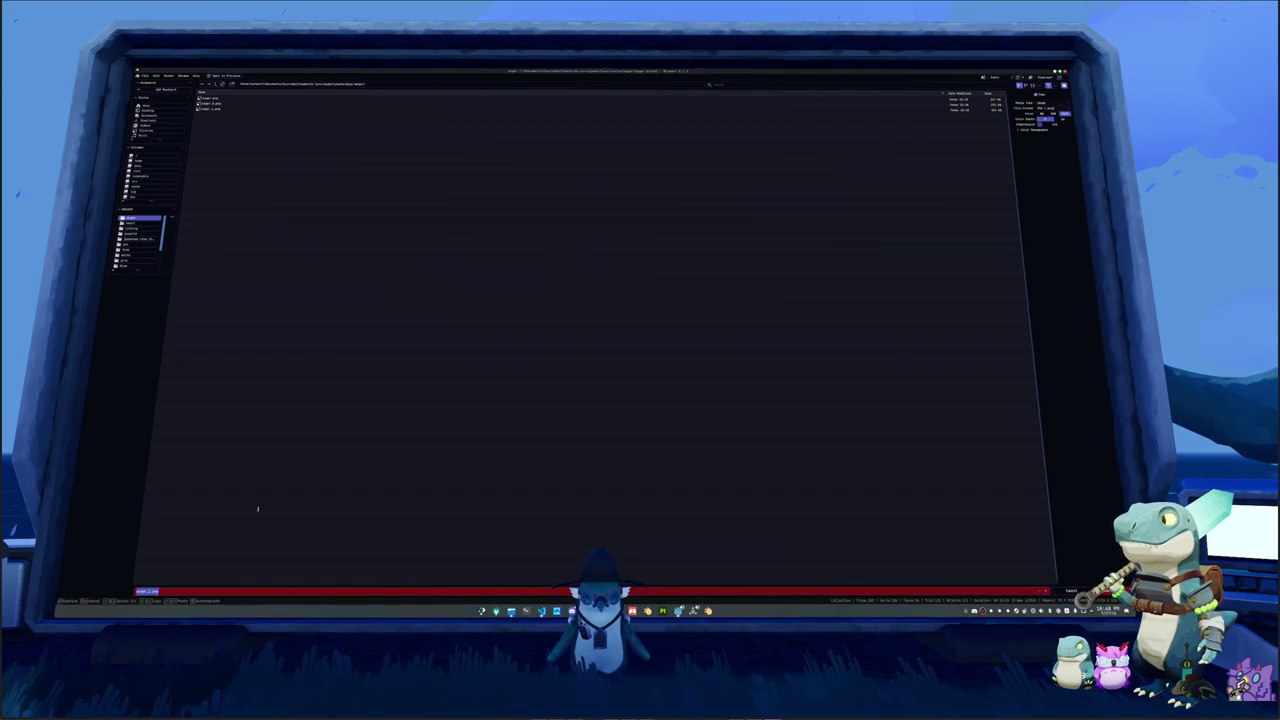
key(Return)
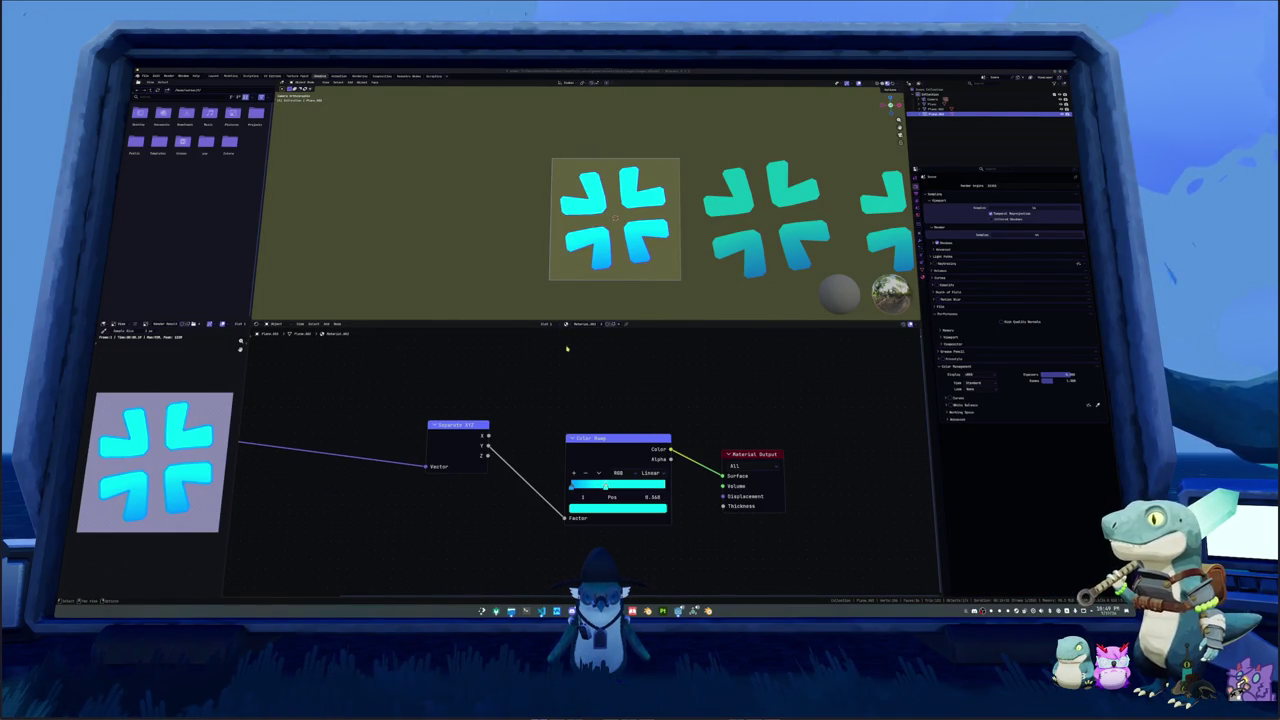
key(alt+Tab)
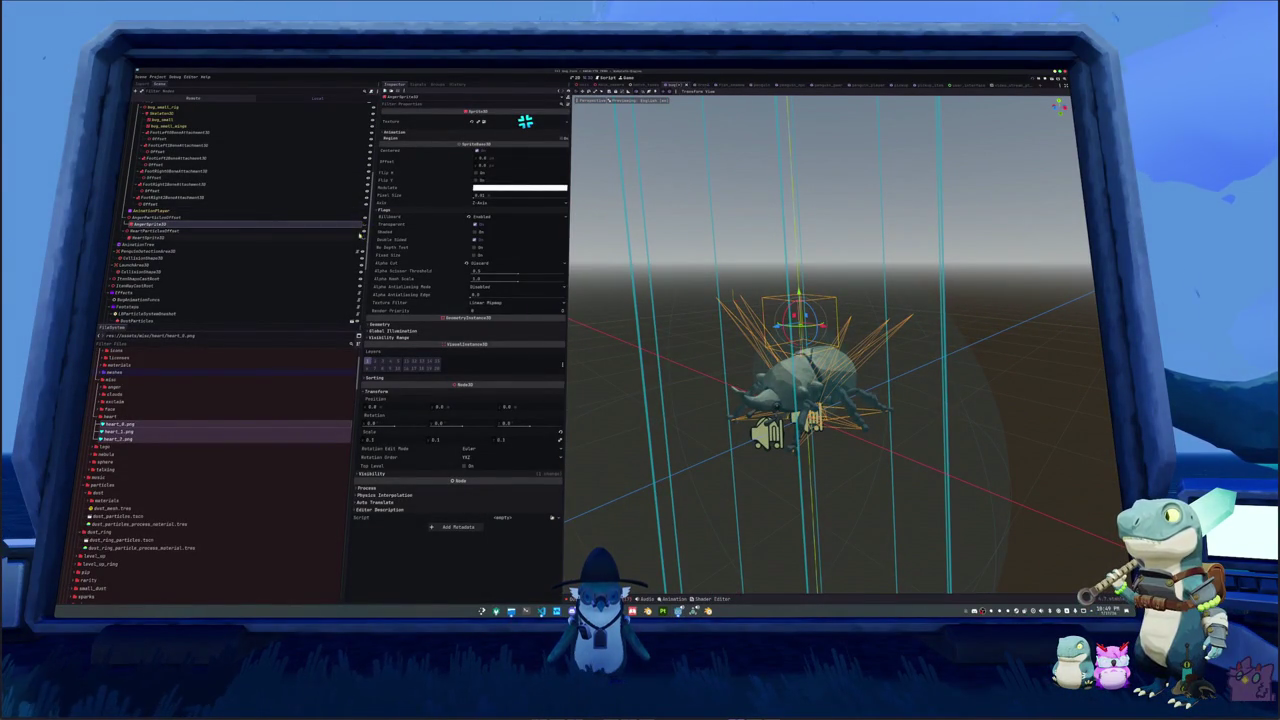
- Convert AngerSprite3D to an AnimatedSprite3D with a new SpriteFrames resource and open its frames
right_click(325, 228)
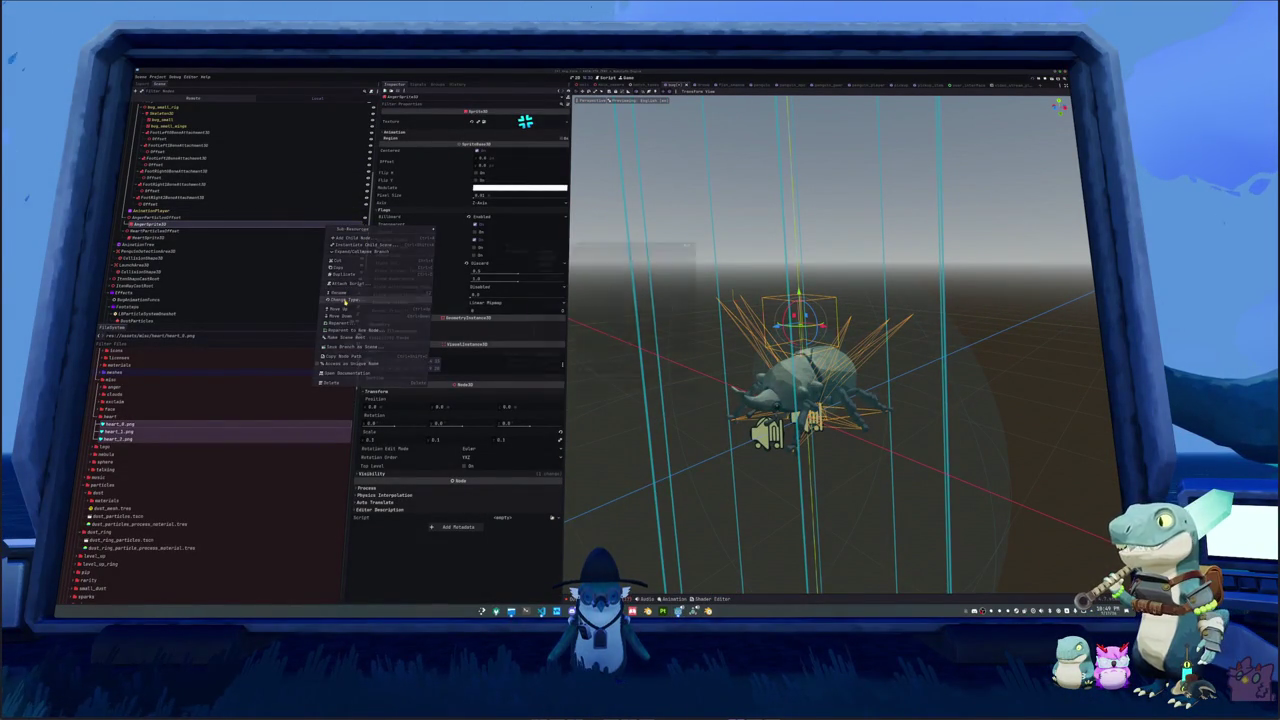
click(346, 300)
click(556, 296)
click(553, 405)
click(563, 119)
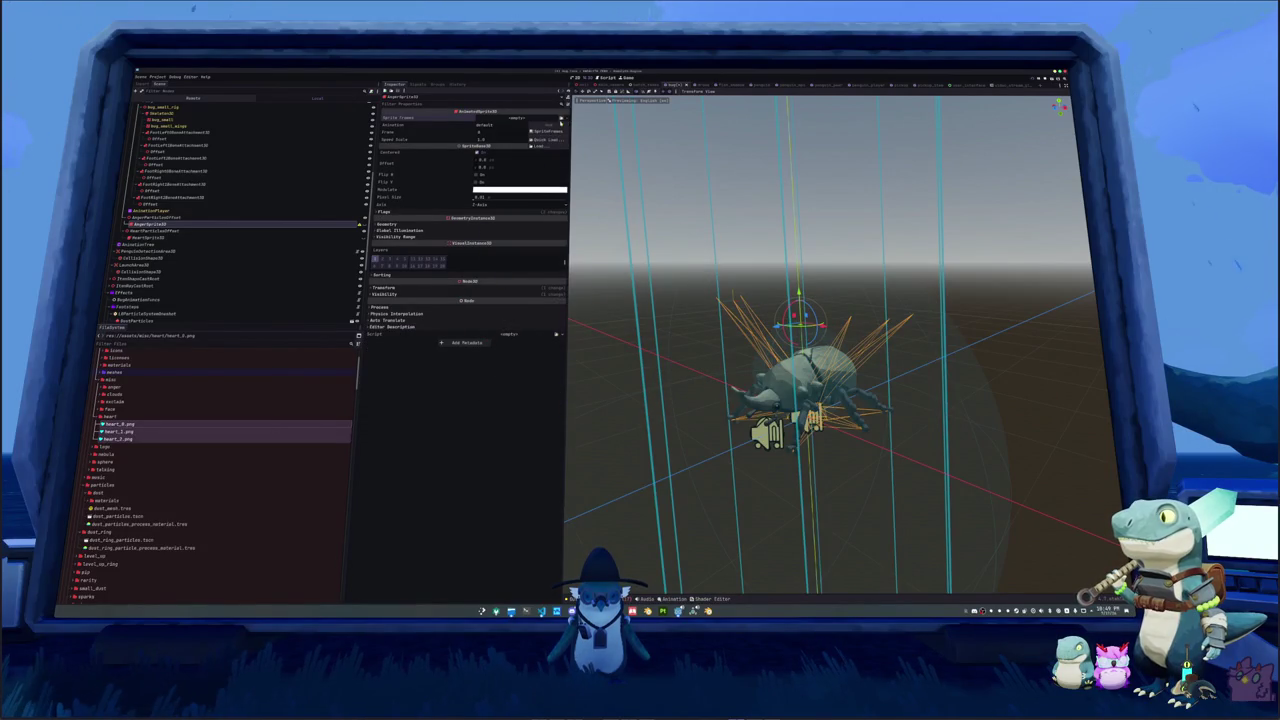
click(546, 131)
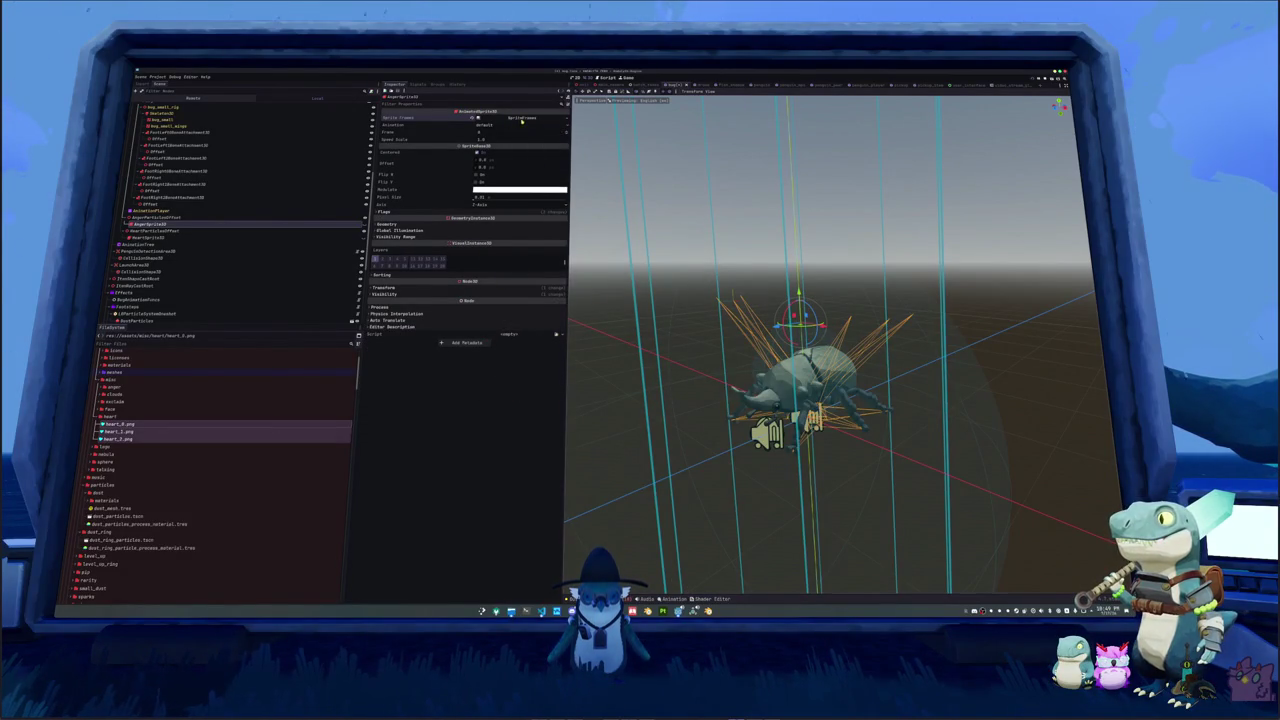
click(521, 119)
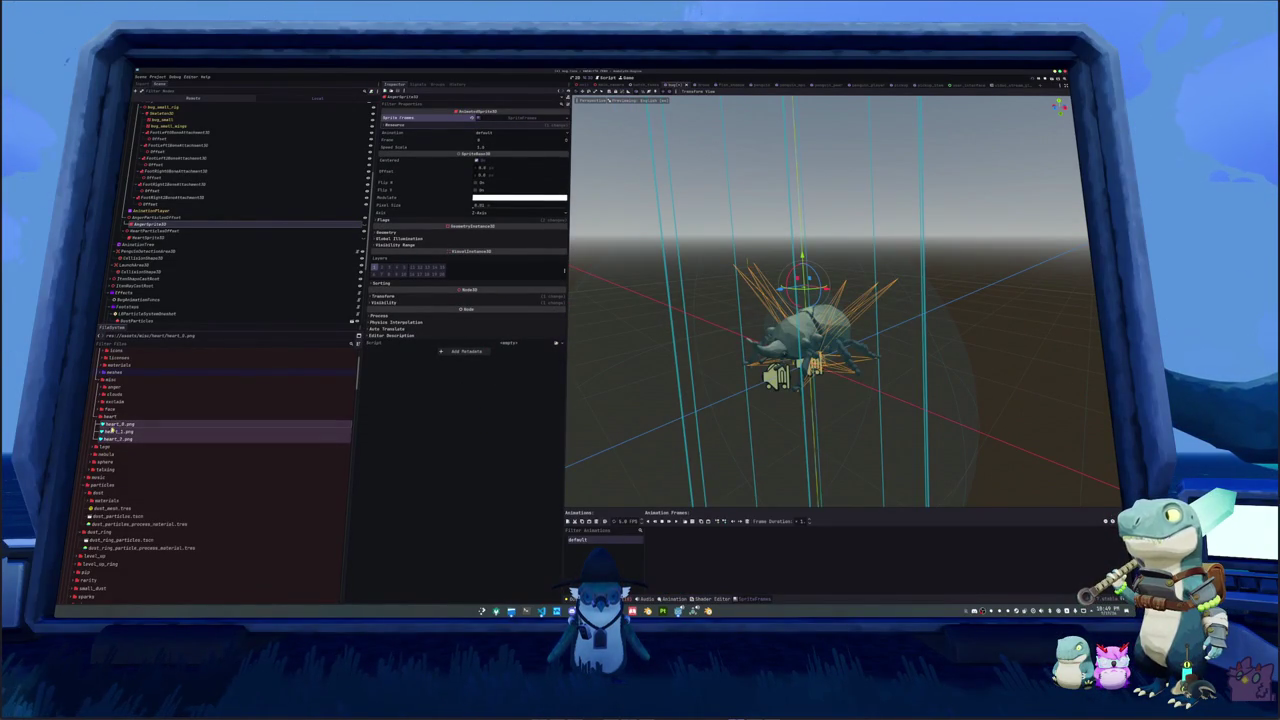
- Delete the unused anger.png and drag anger_0–anger_2.png into the animation frames
double_click(124, 395)
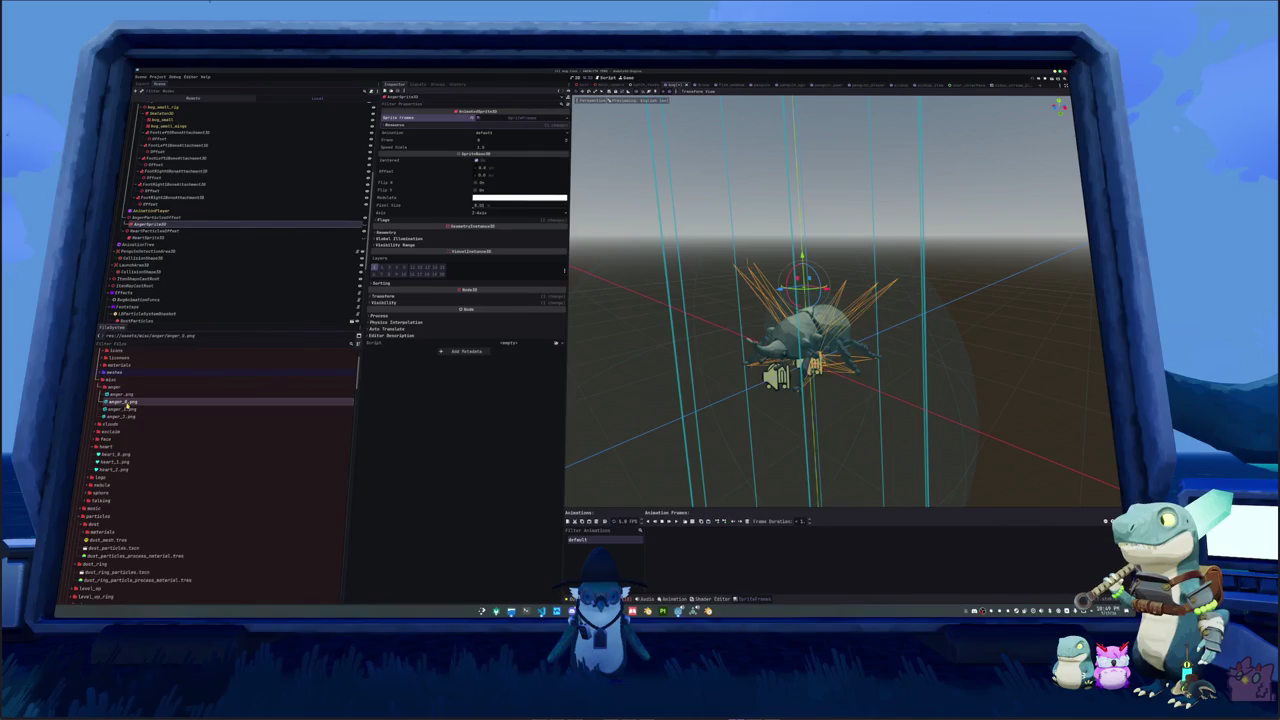
click(120, 395)
key(Delete)
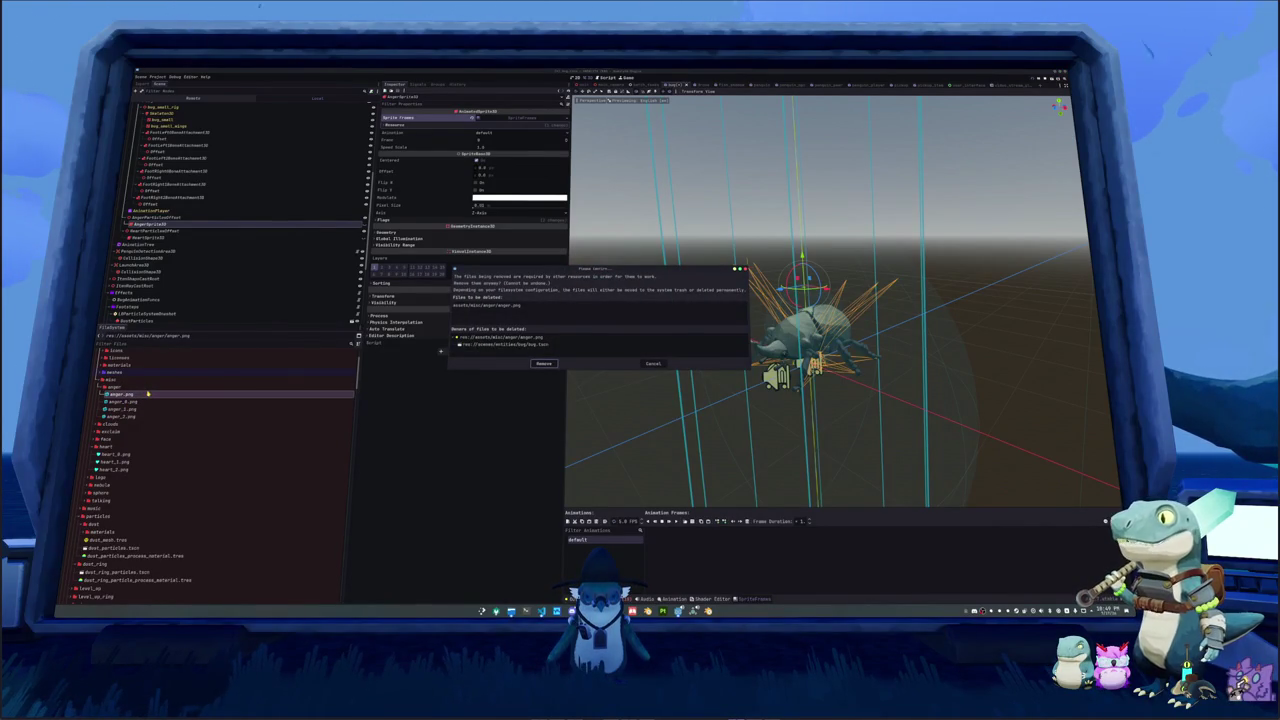
key(Escape)
key(Delete)
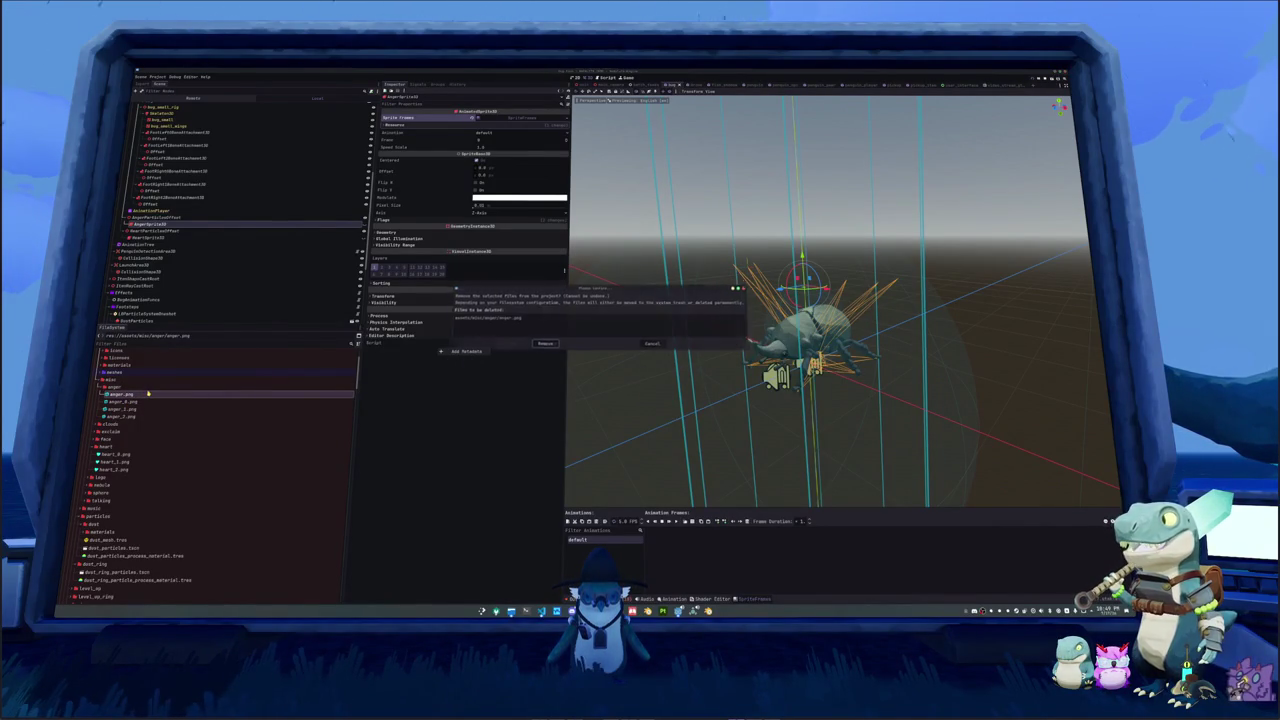
key(Return)
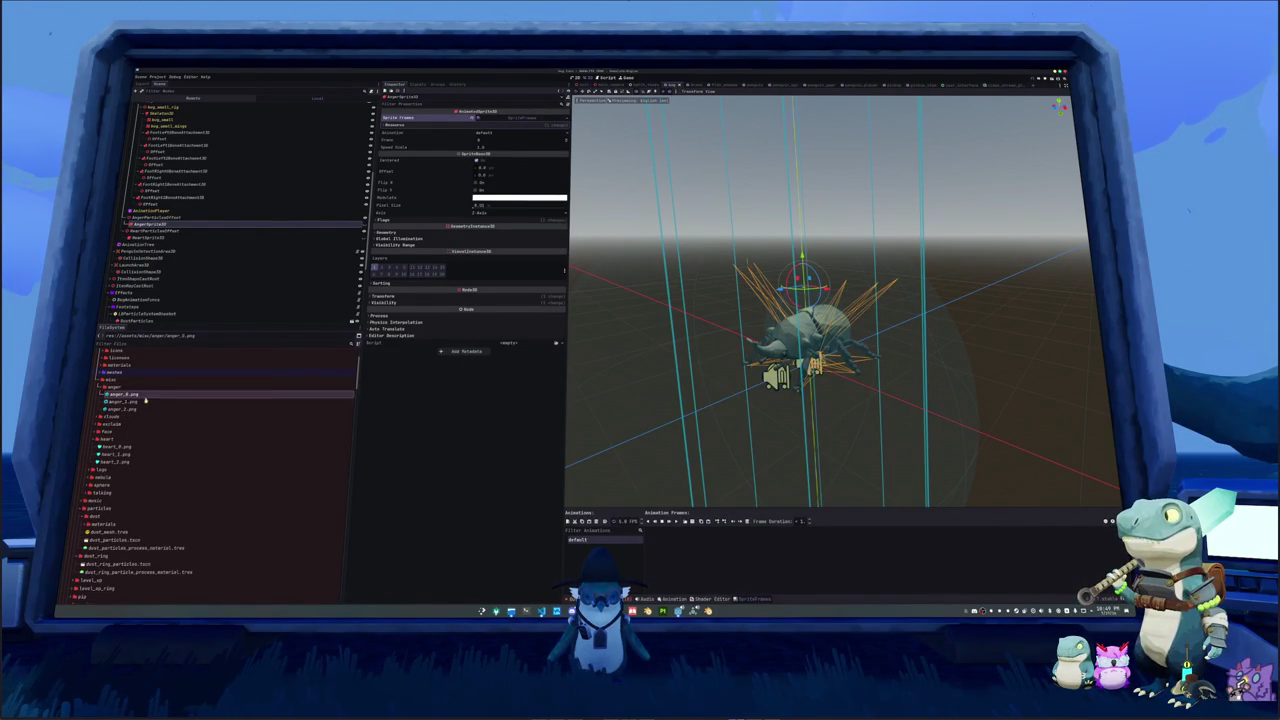
shift+click(139, 410)
mouse_move(139, 403)
mouse_down()
mouse_move(692, 572)
mouse_move(752, 558)
mouse_move(700, 552)
mouse_up()
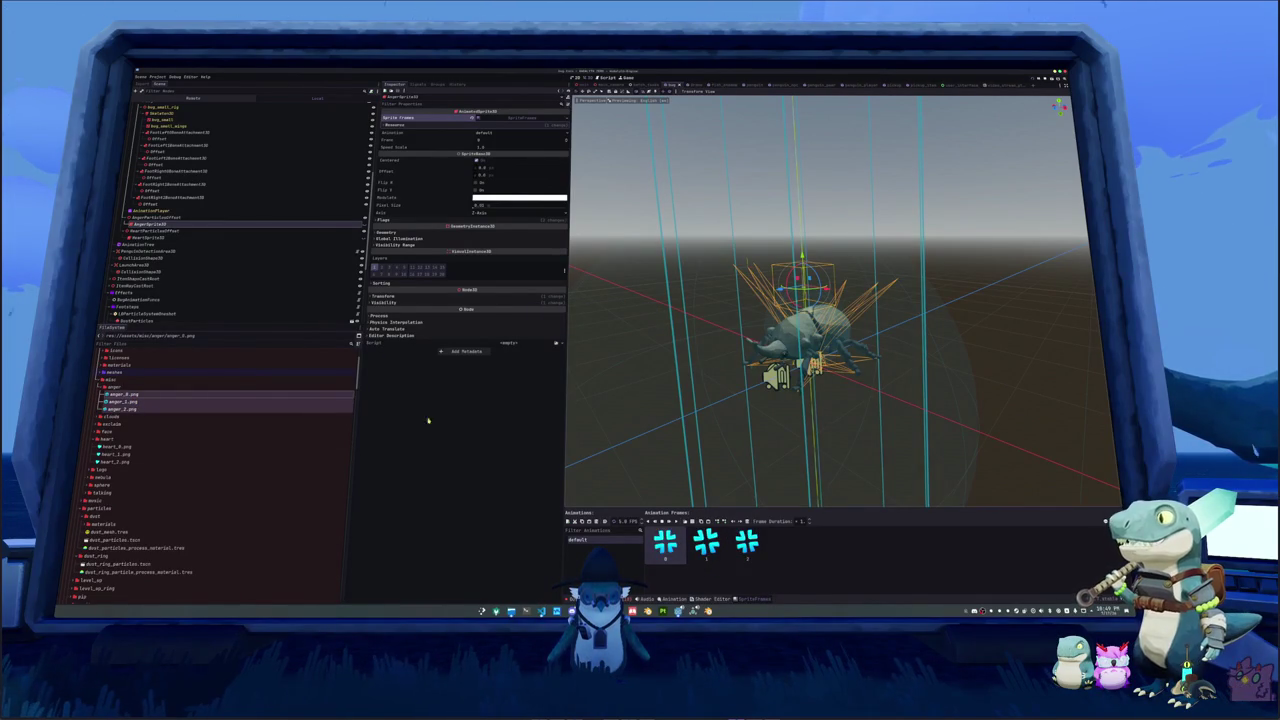
- Make AngerSprite3D visible, play its default three-frame animation, then check the heart sprite's frames
scroll(840, 300, up, 2)
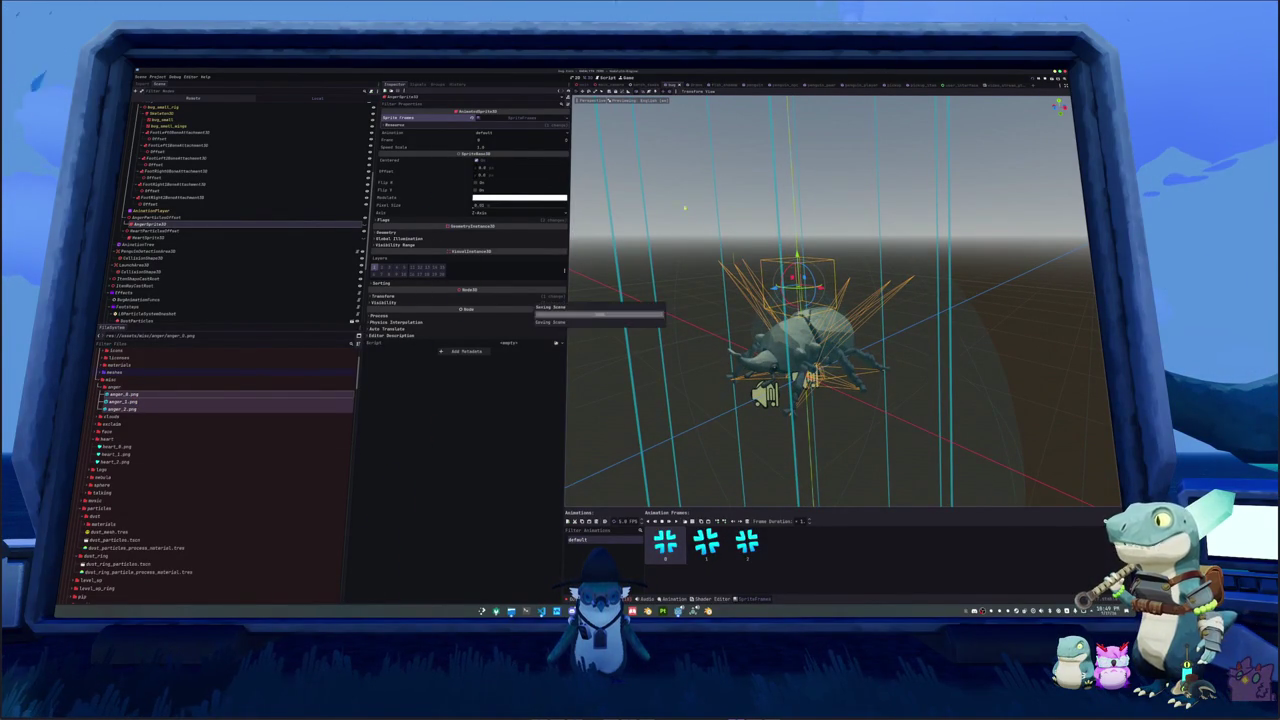
click(364, 224)
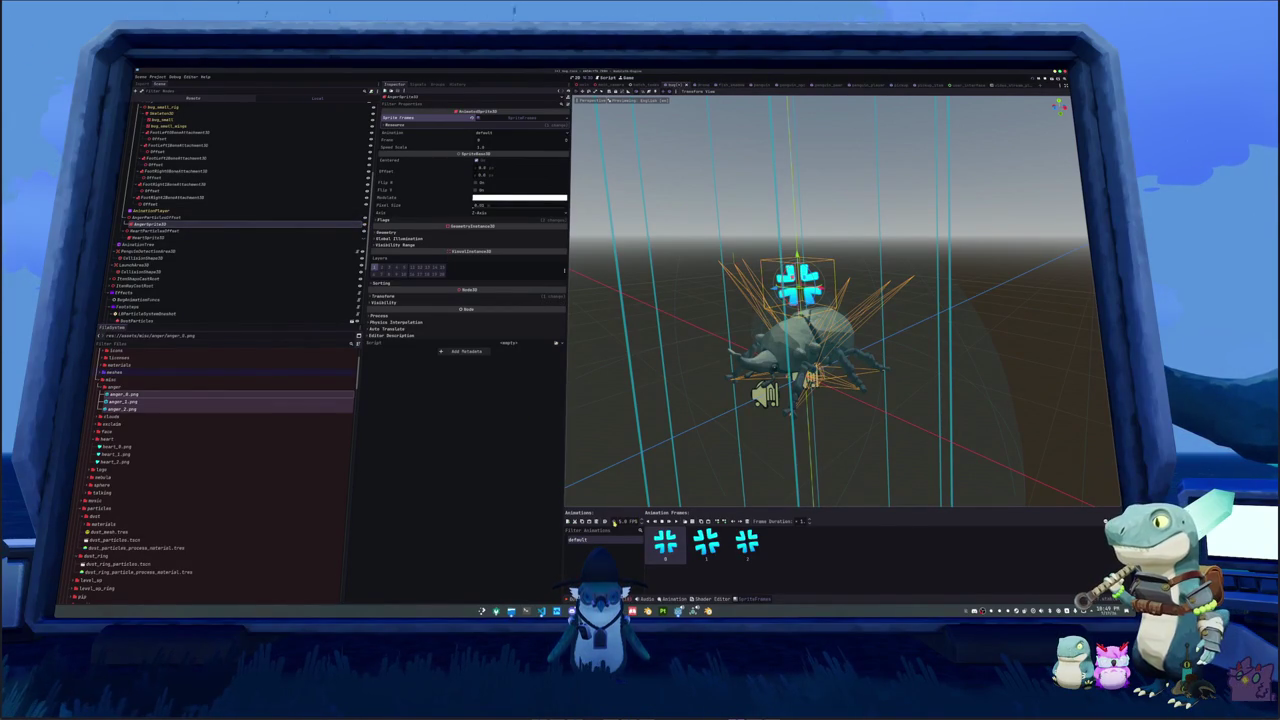
click(662, 538)
click(677, 521)
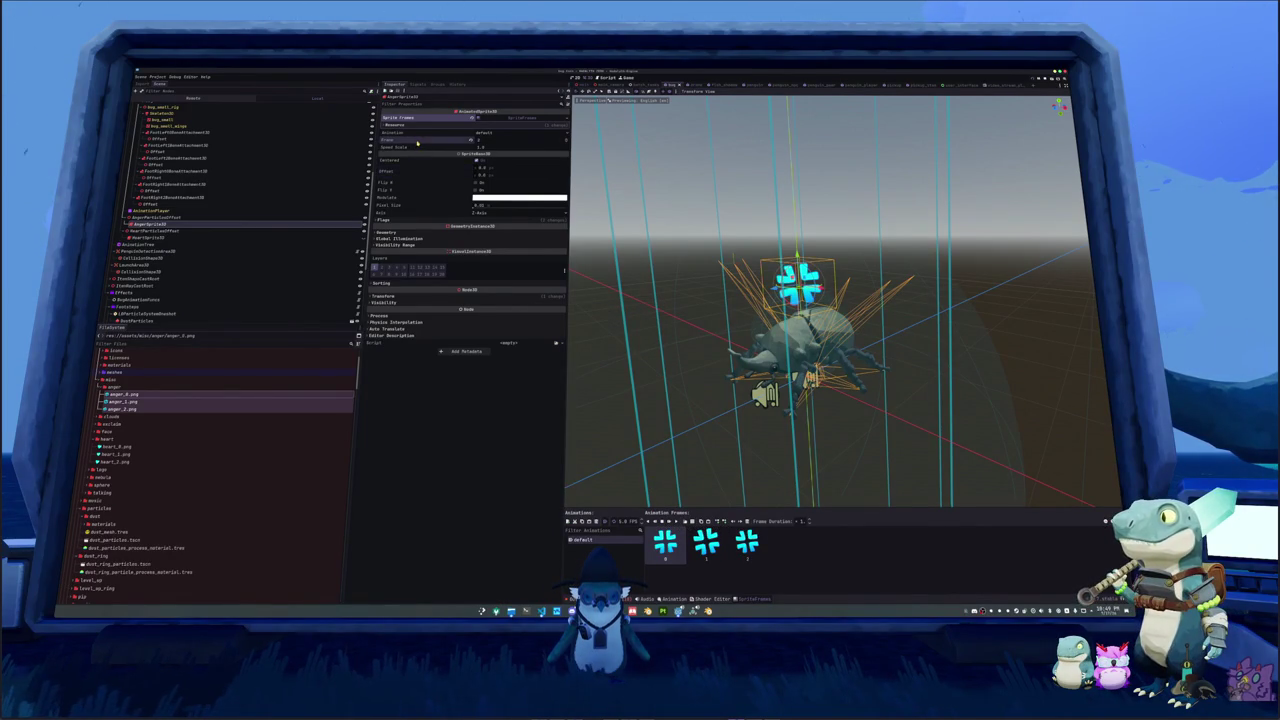
click(150, 237)
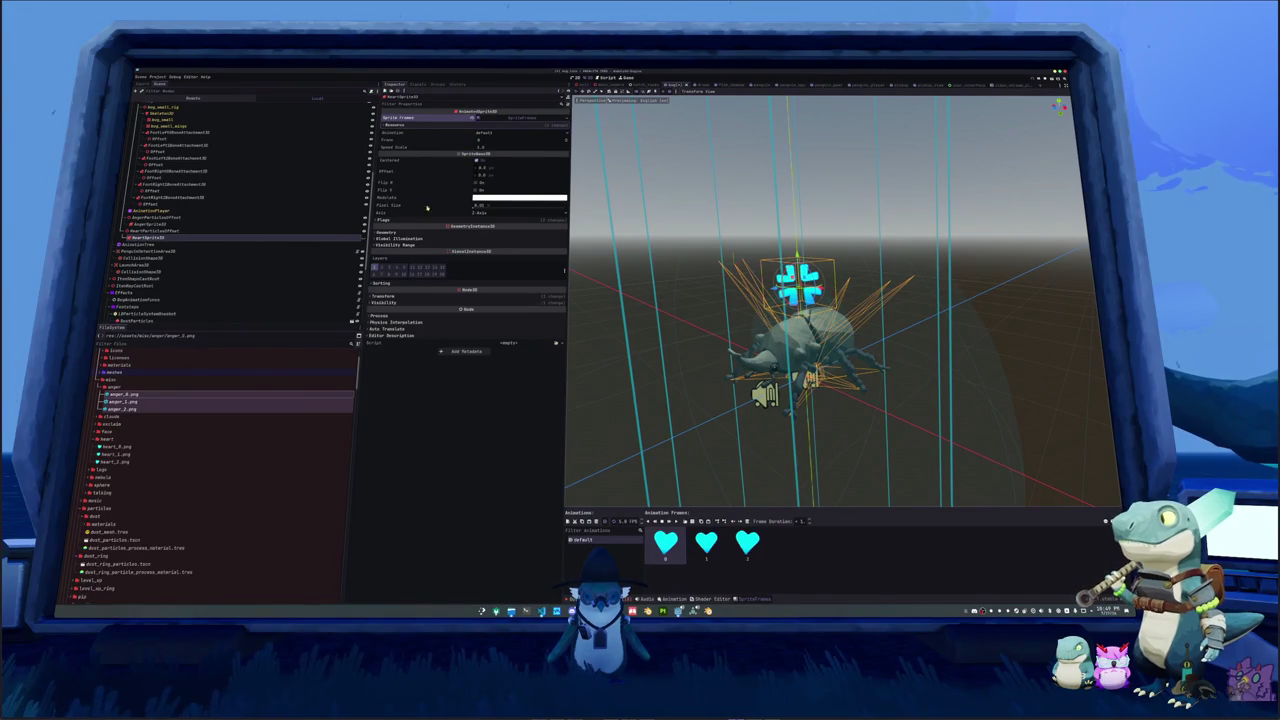
- Compare the AngerSprite3D and HeartSprite3D frames by switching between them in the Scene dock
click(150, 224)
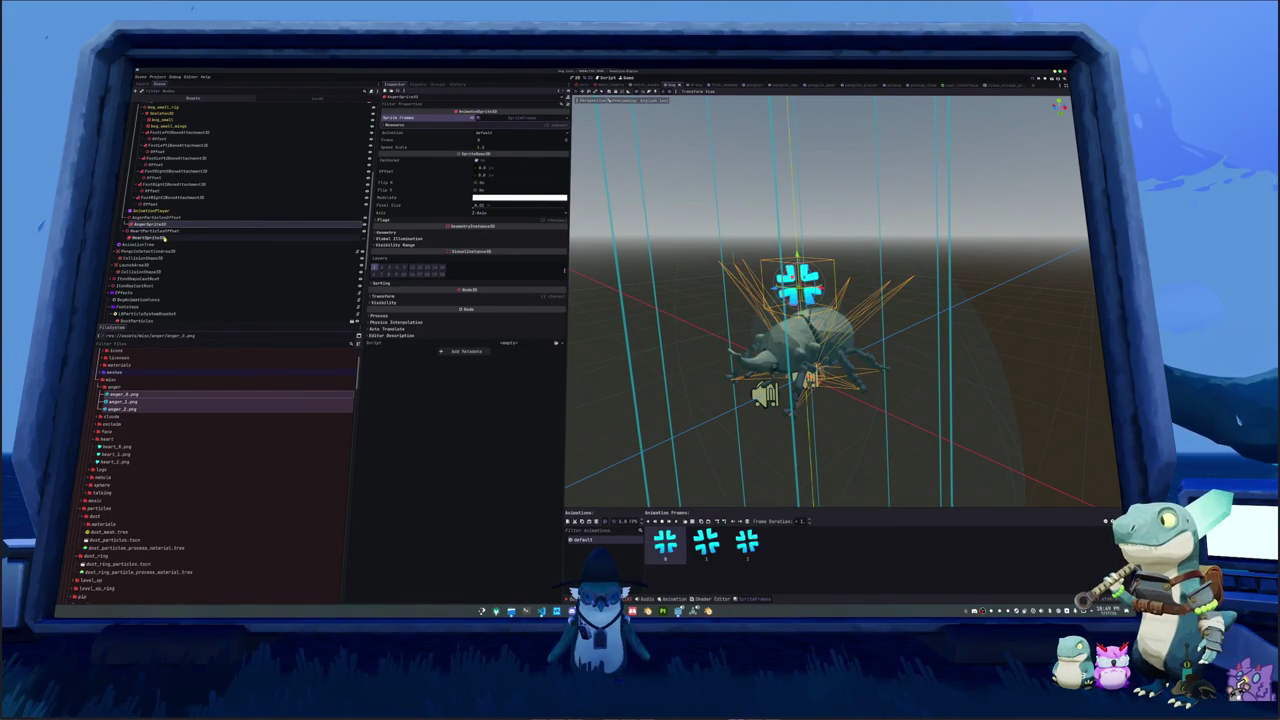
click(163, 237)
key(Up)
key(Down)
key(Up)
key(Down)
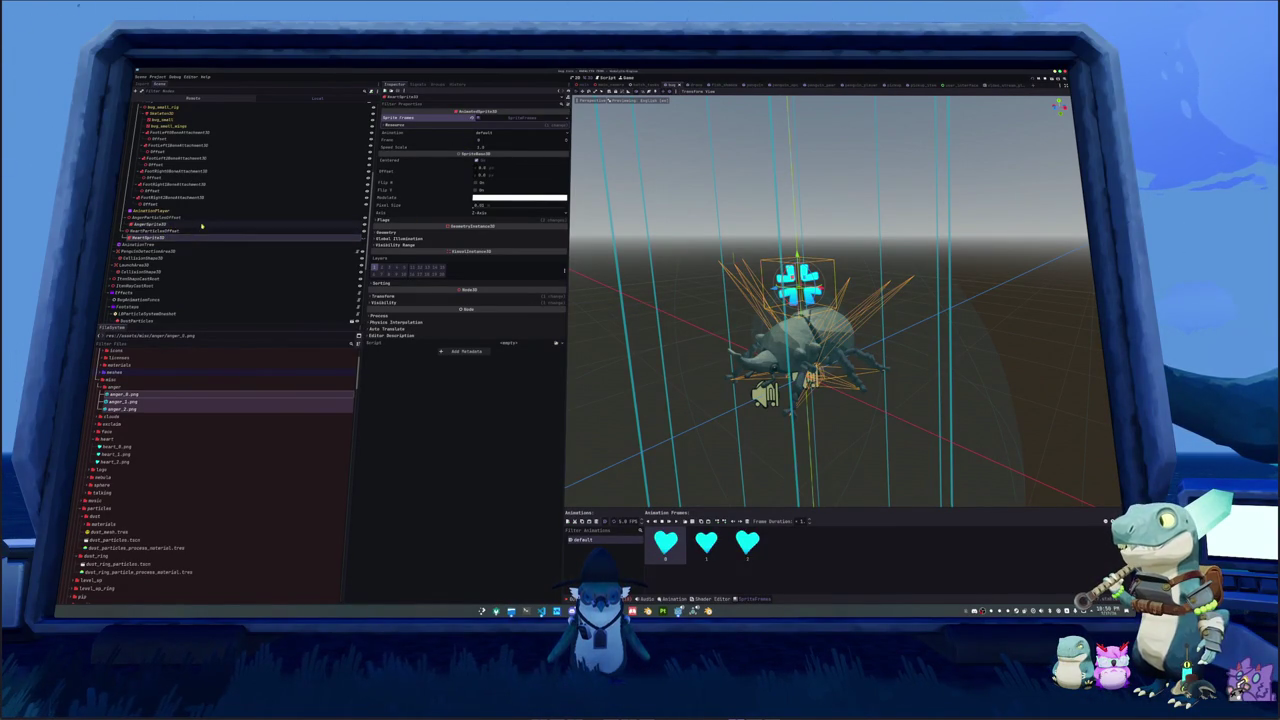
key(Up)
key(Down)
key(Up)
key(Down)
key(Up)
key(Down)
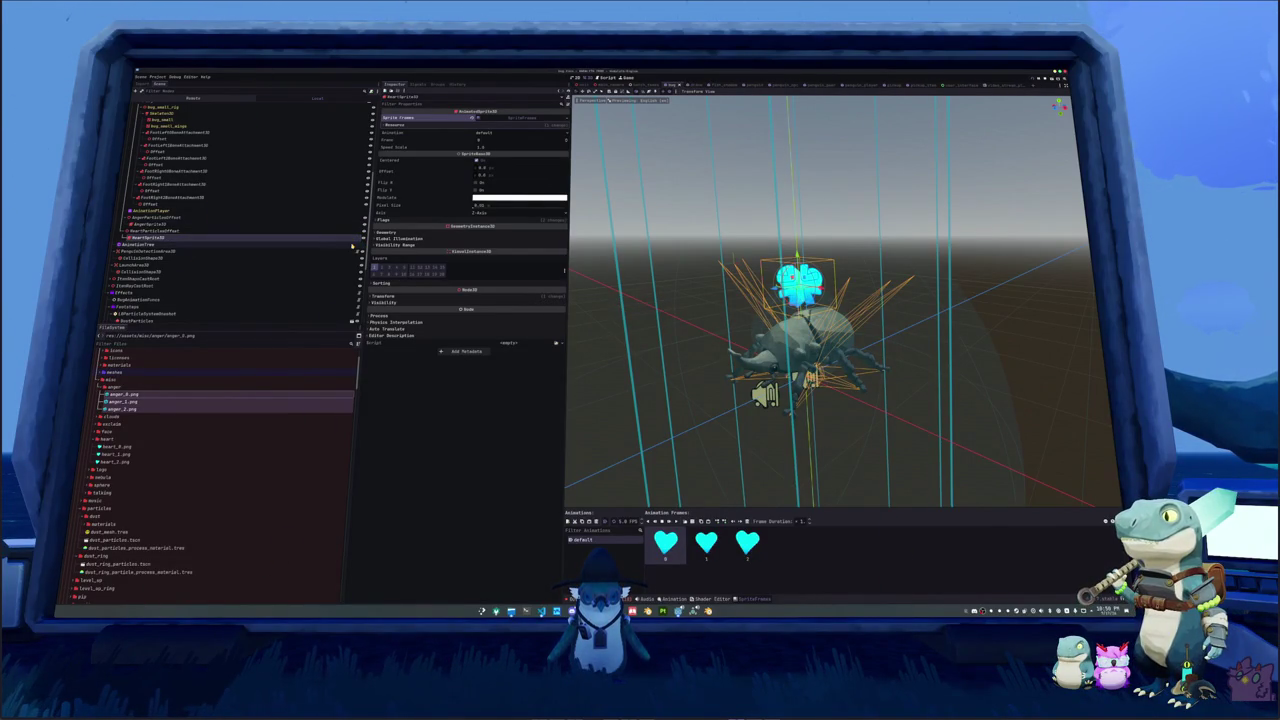
click(345, 226)
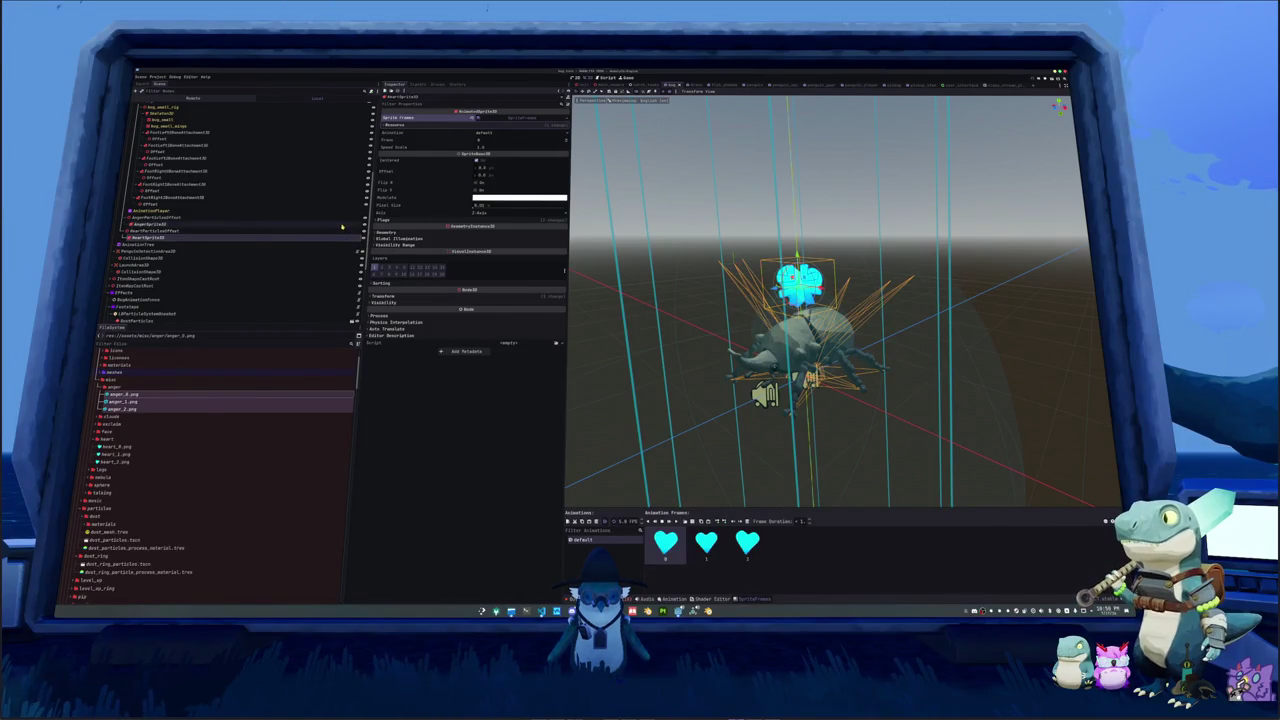
click(336, 238)
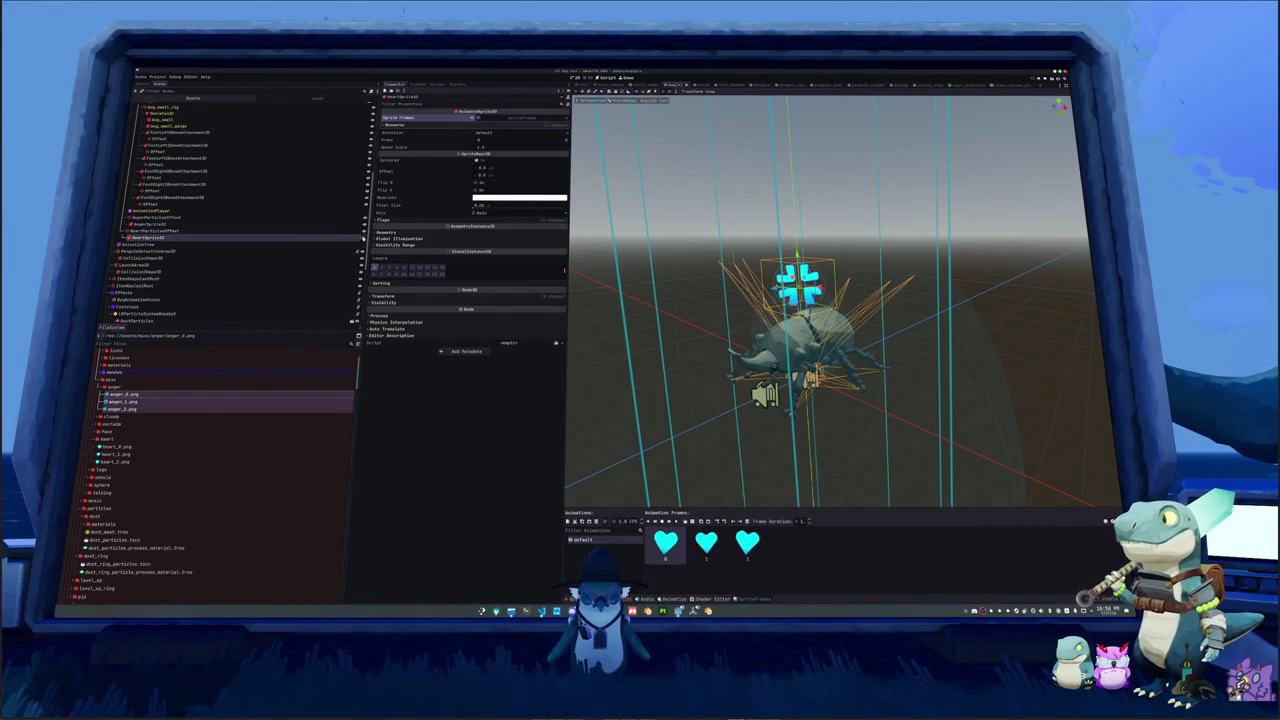
scroll(325, 224, up, 5)
scroll(325, 224, up, 3)
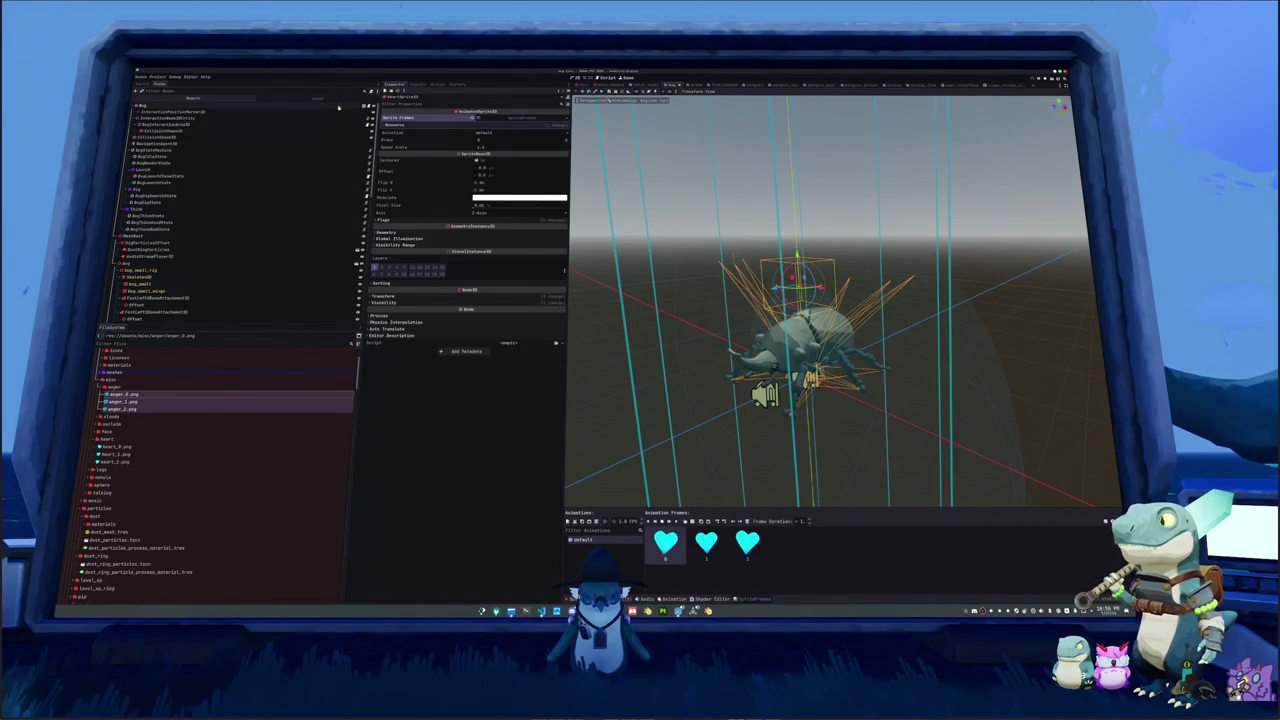
- Change both sprite export types in bug.gd from Sprite3D to AnimatedSprite3D and save
click(320, 105)
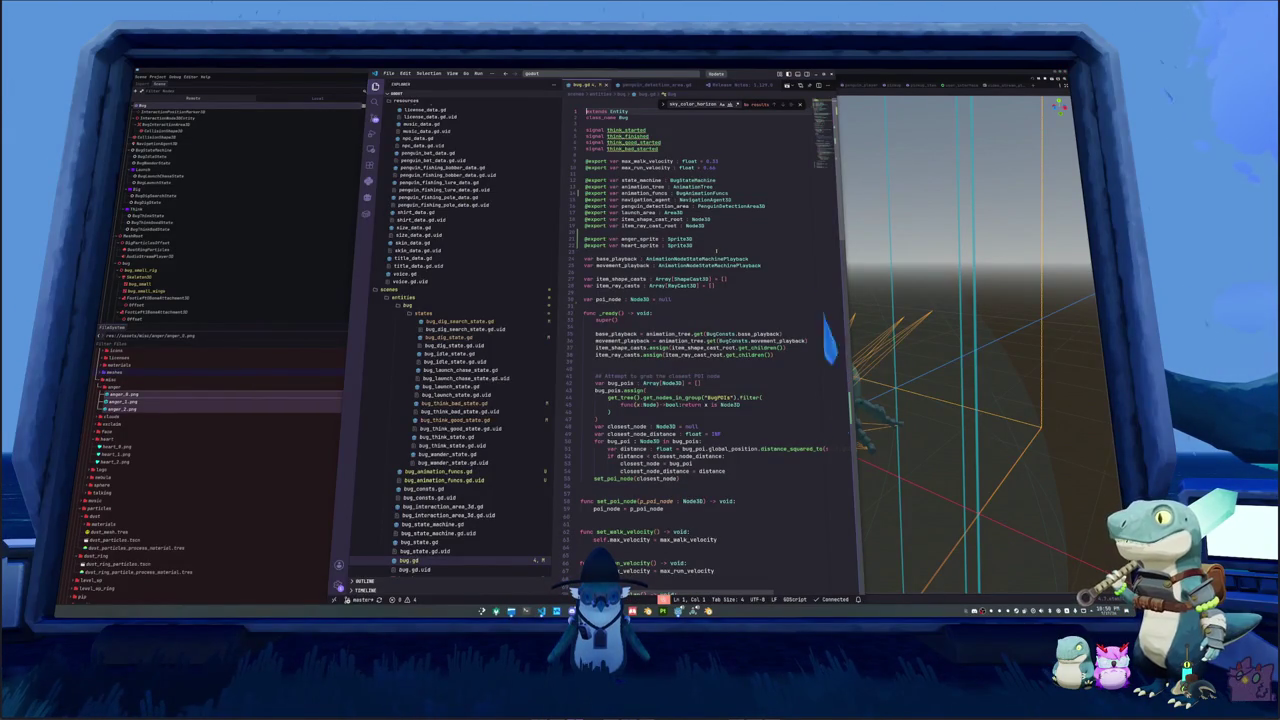
double_click(680, 239)
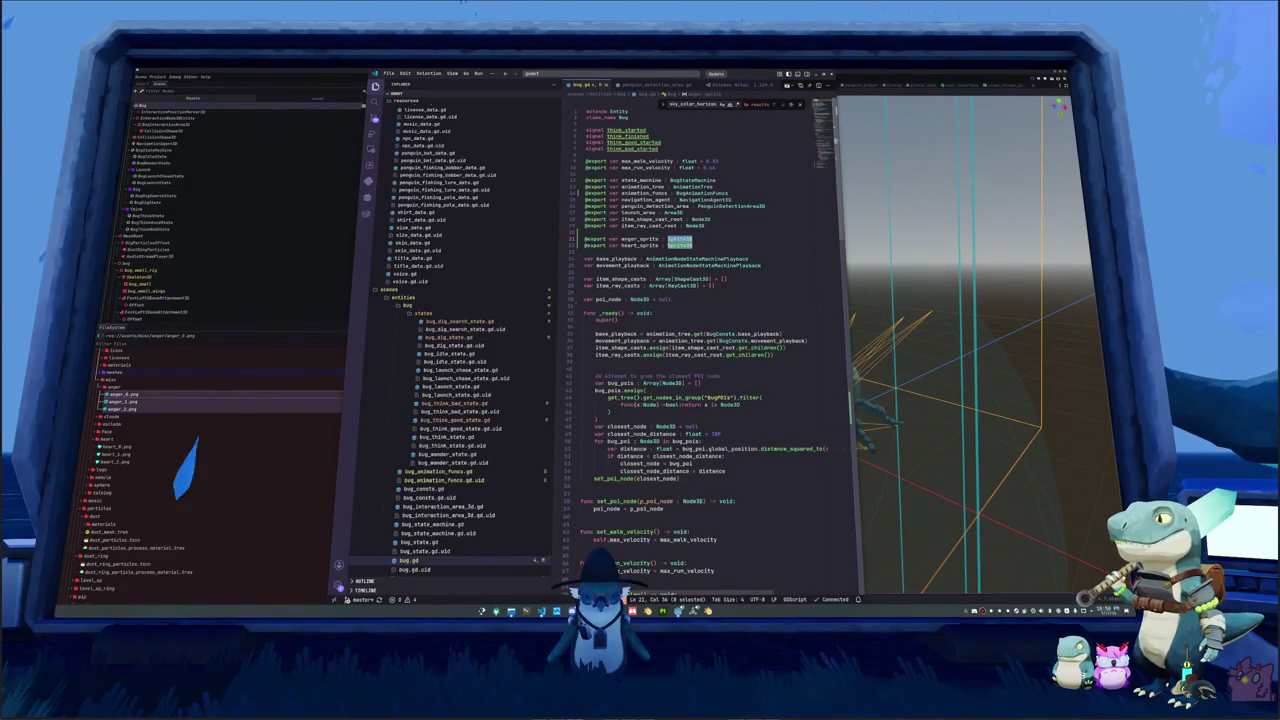
text(Animated)
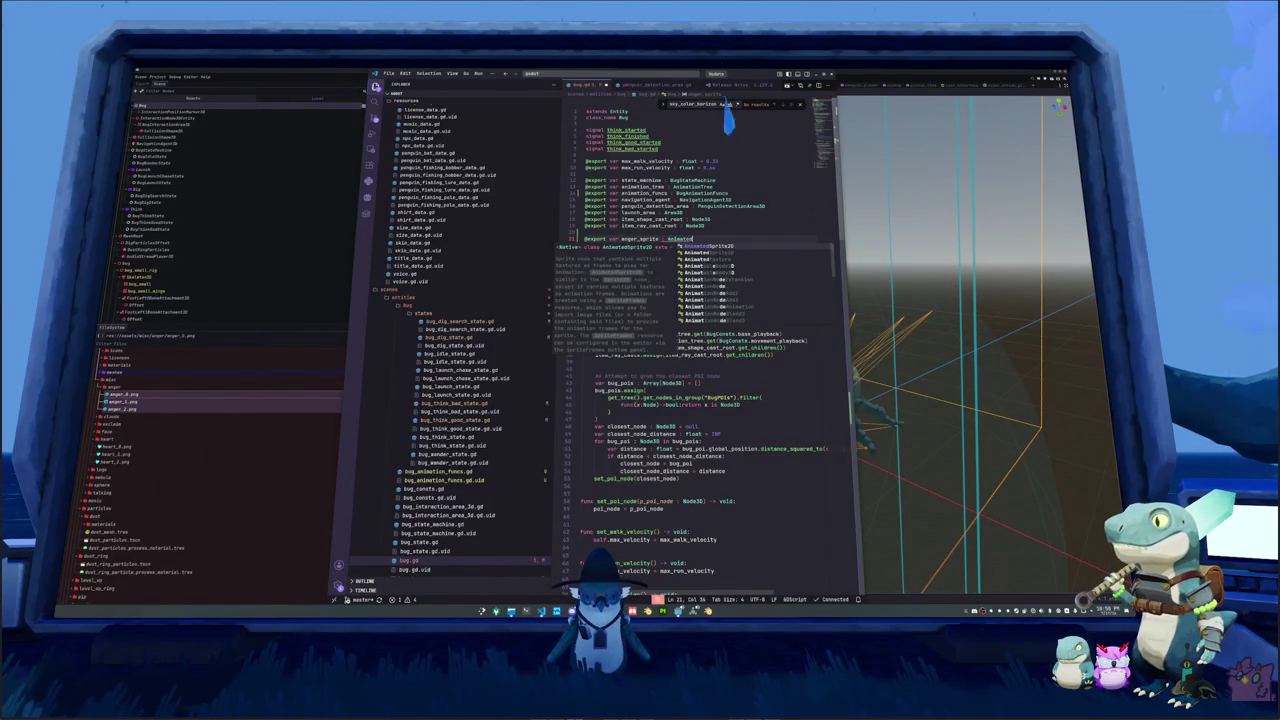
key(Return)
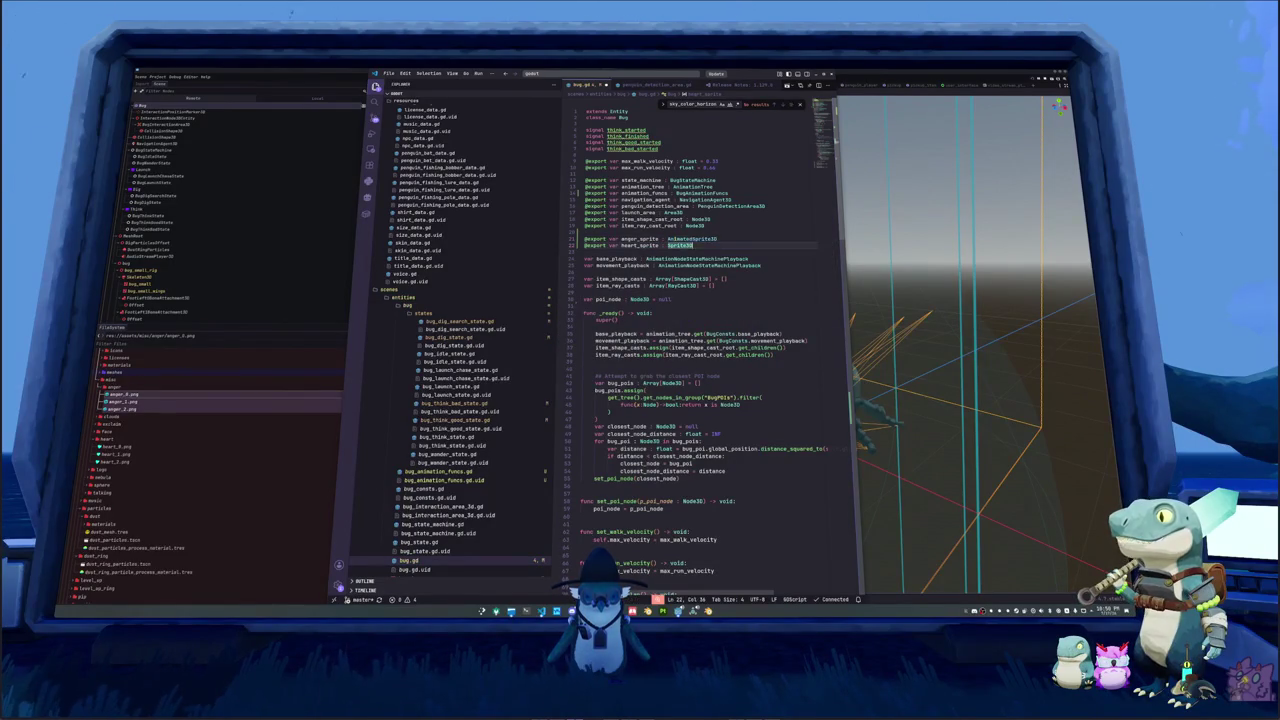
key(ctrl+s)
key(alt+Tab)
click(514, 191)
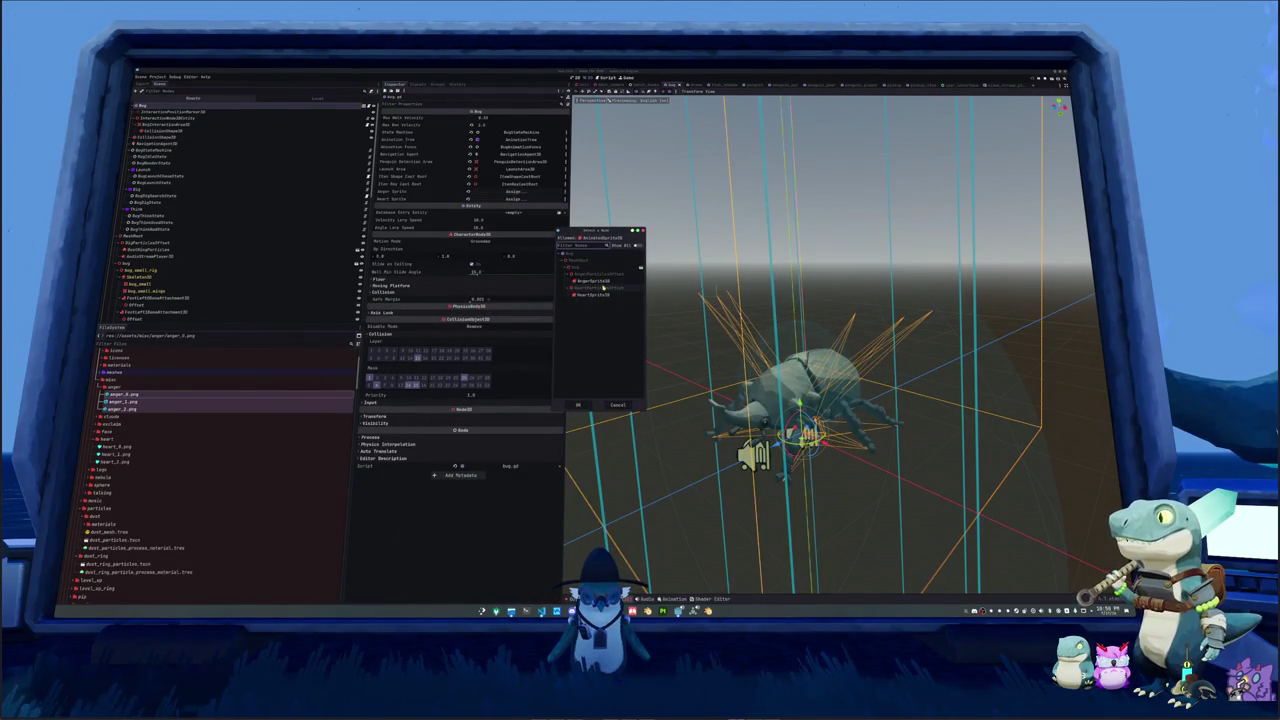
- Assign AngerSprite3D and HeartSprite3D to the Bug's sprite exports, save the scene and run the game
double_click(598, 281)
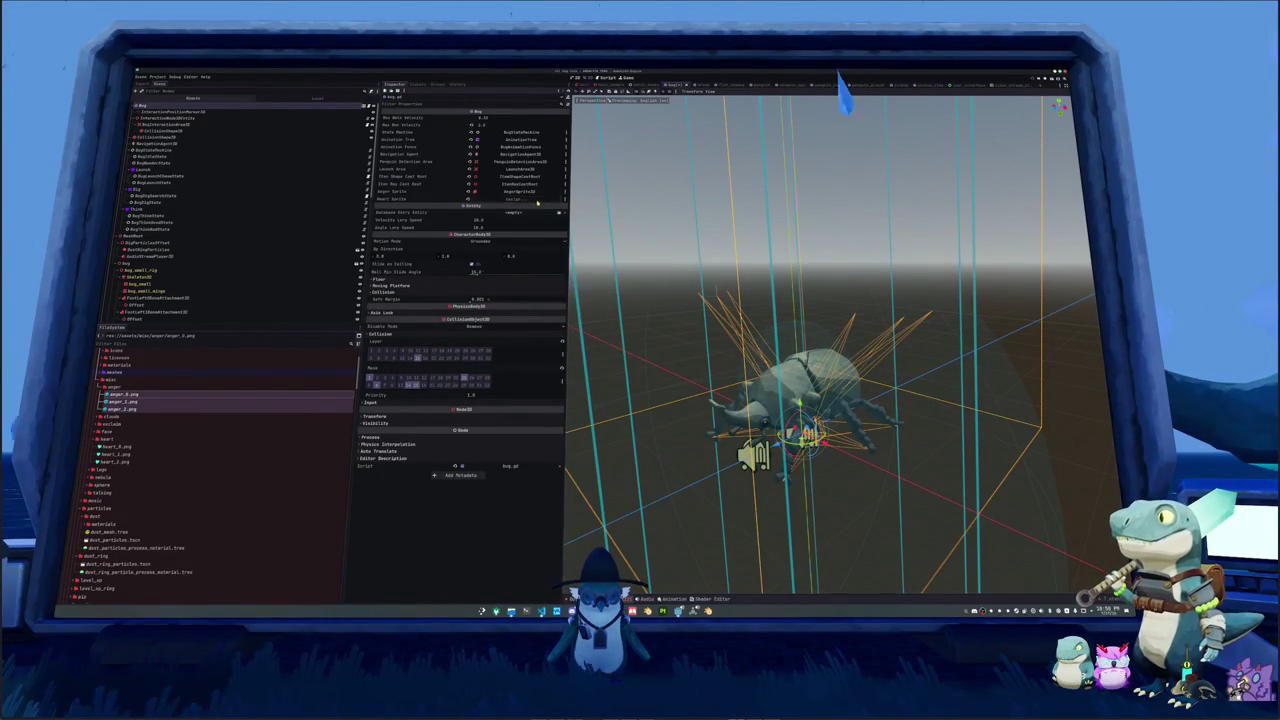
click(514, 198)
double_click(588, 295)
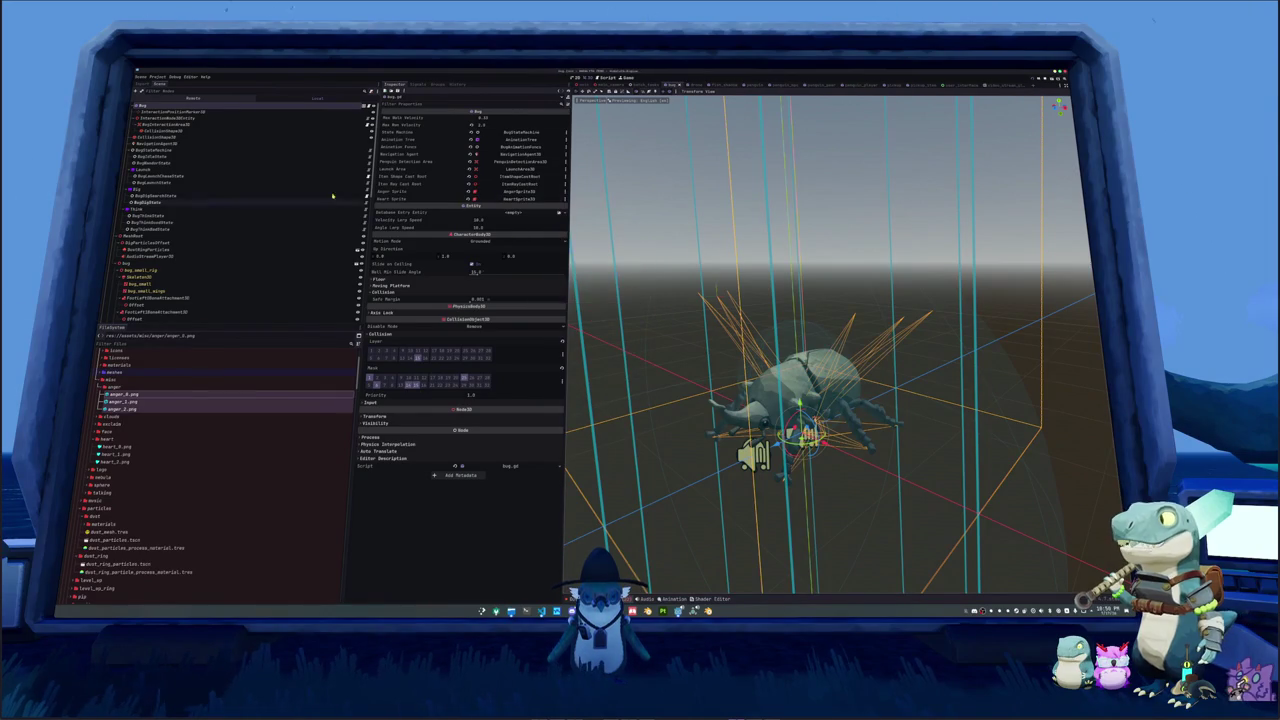
key(ctrl+s)
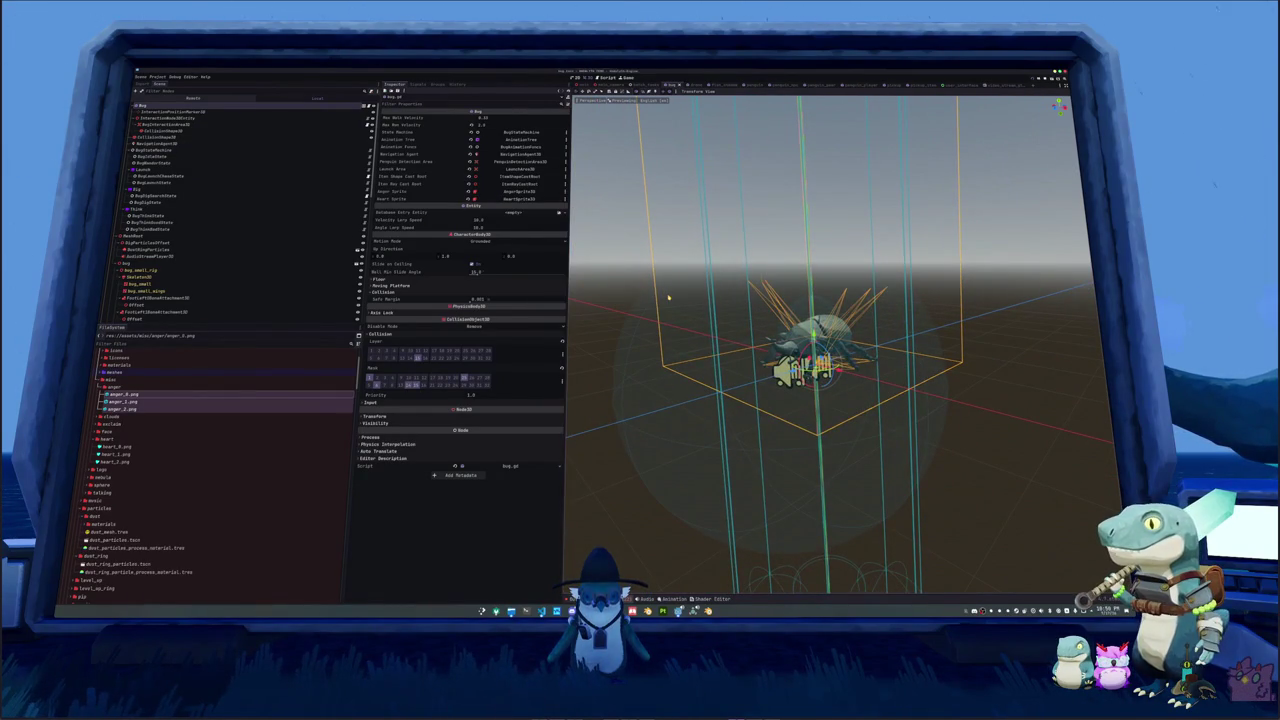
key(F5)
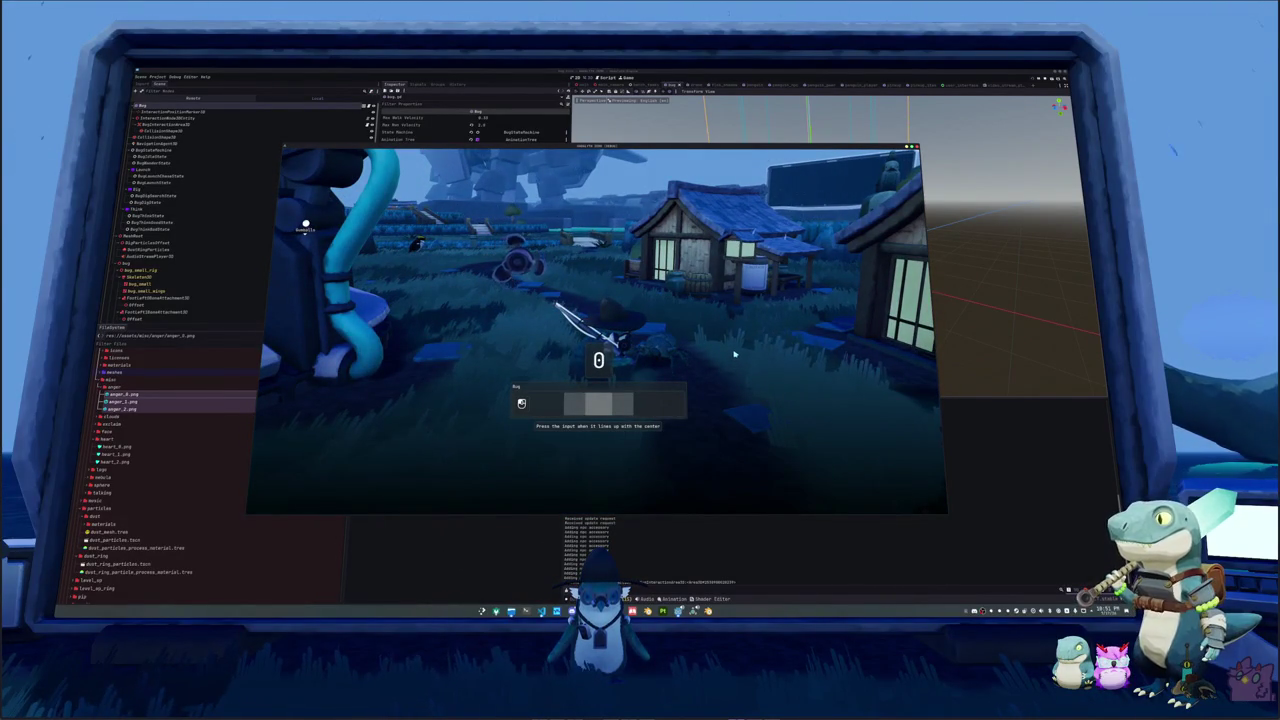
- Answer the bug's timing prompts, walk back to it and pet it with a timed click
click(734, 352)
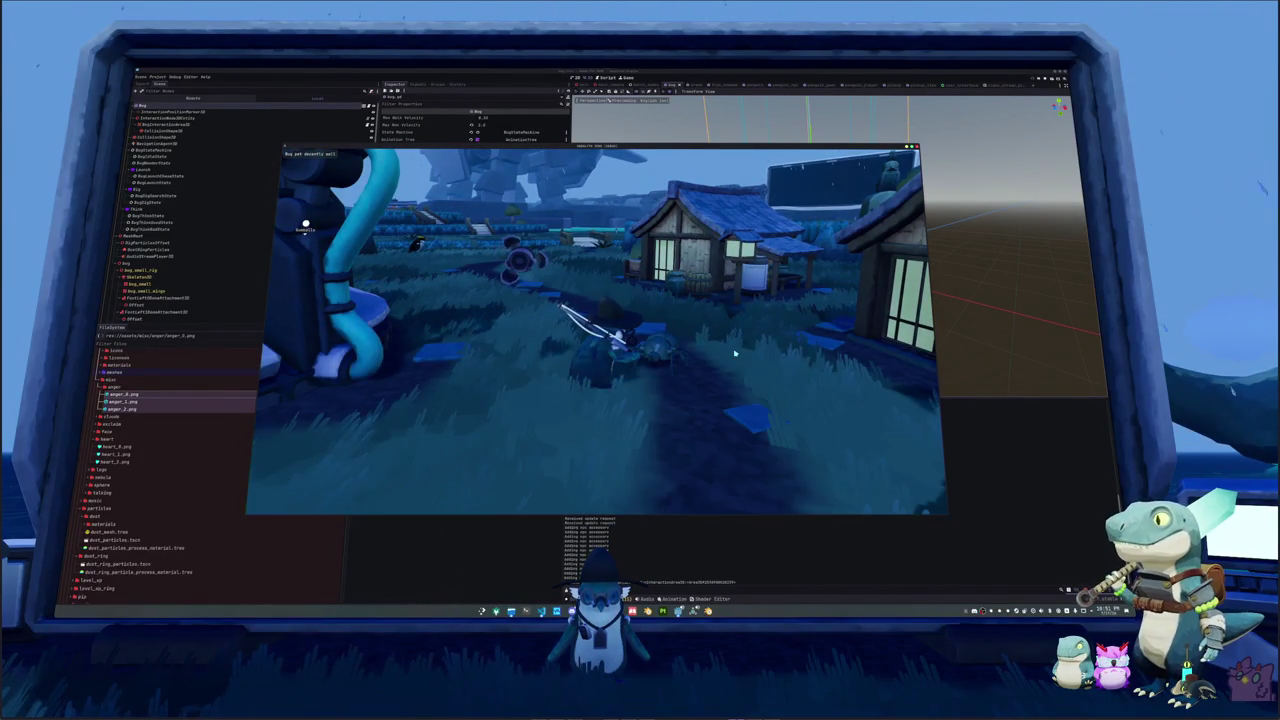
click(731, 371)
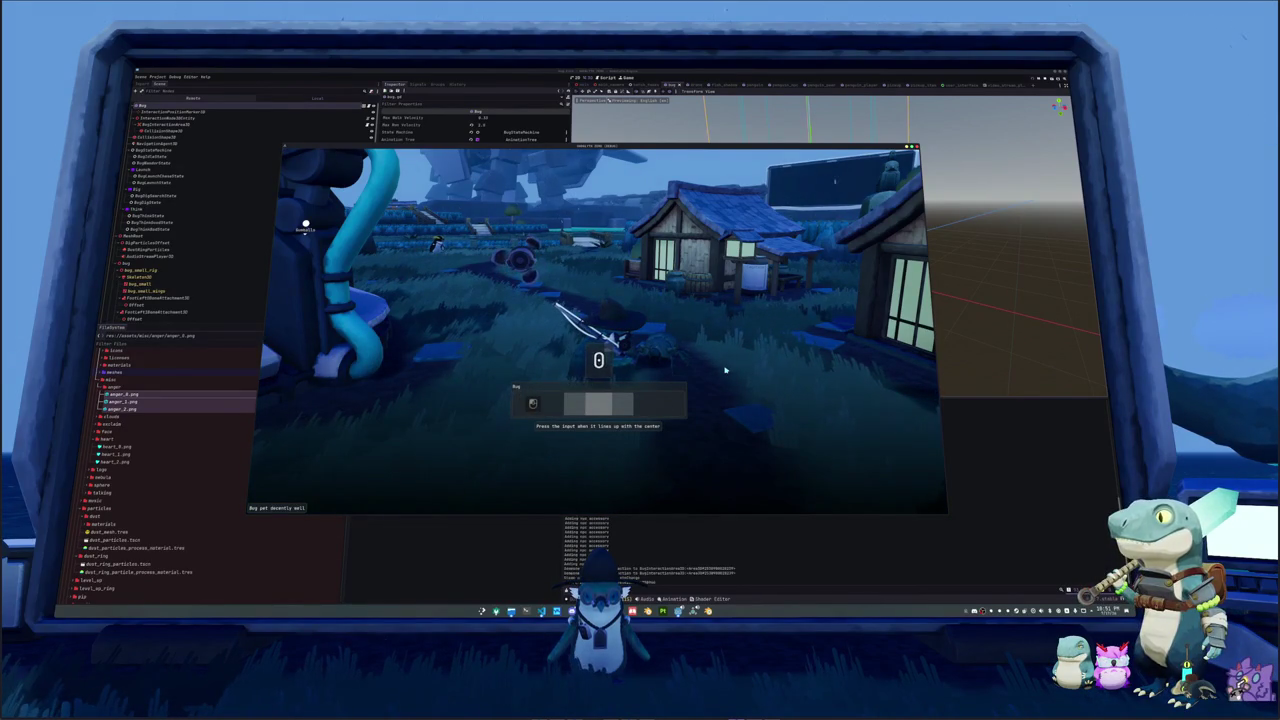
click(725, 371)
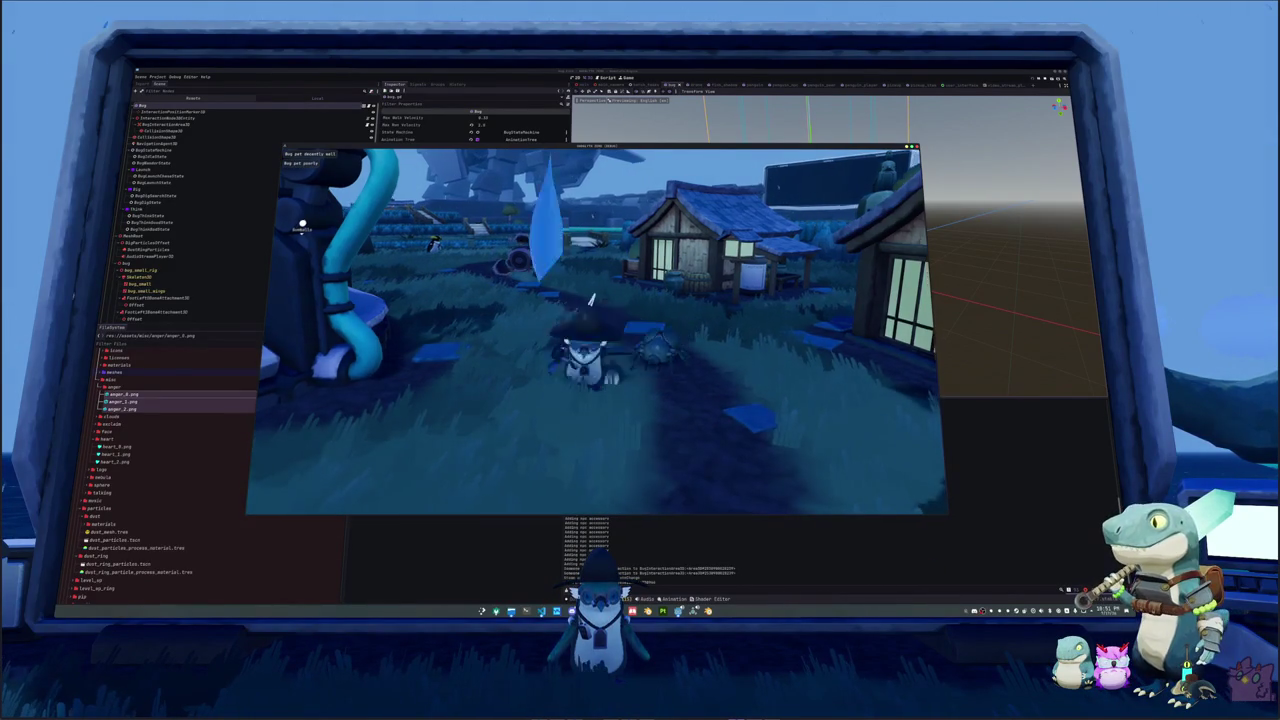
key(w)
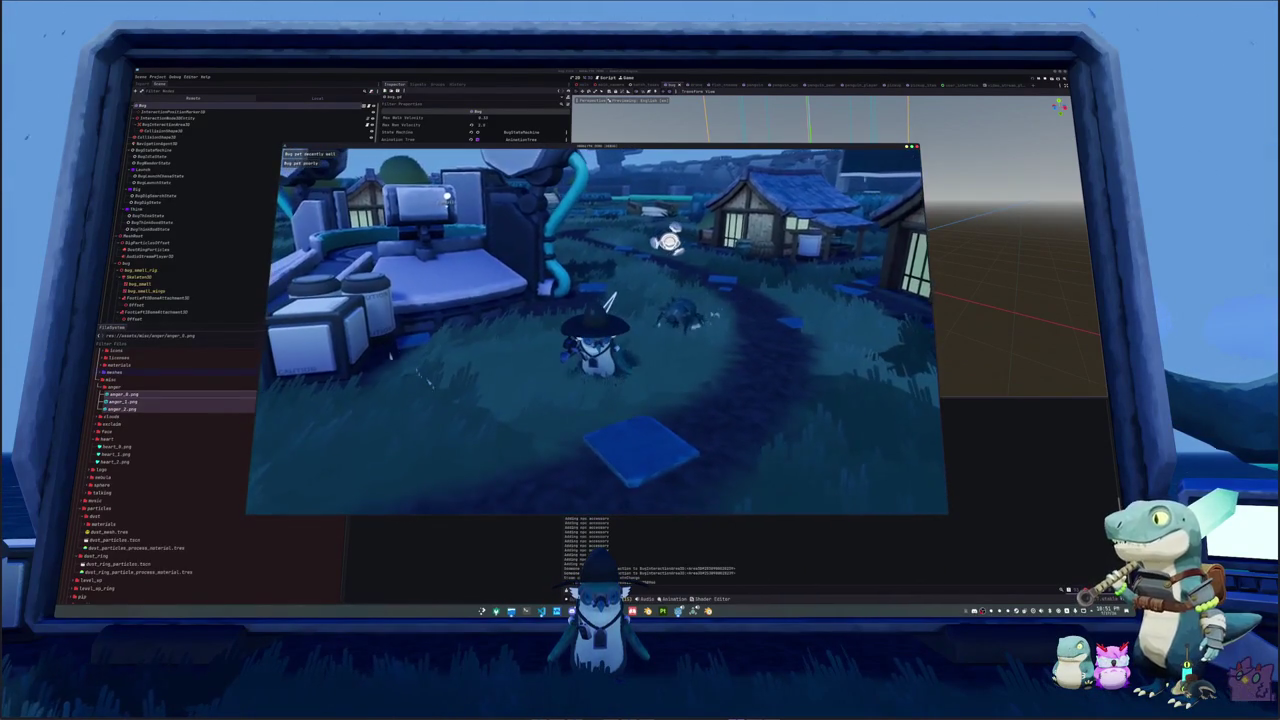
key(w)
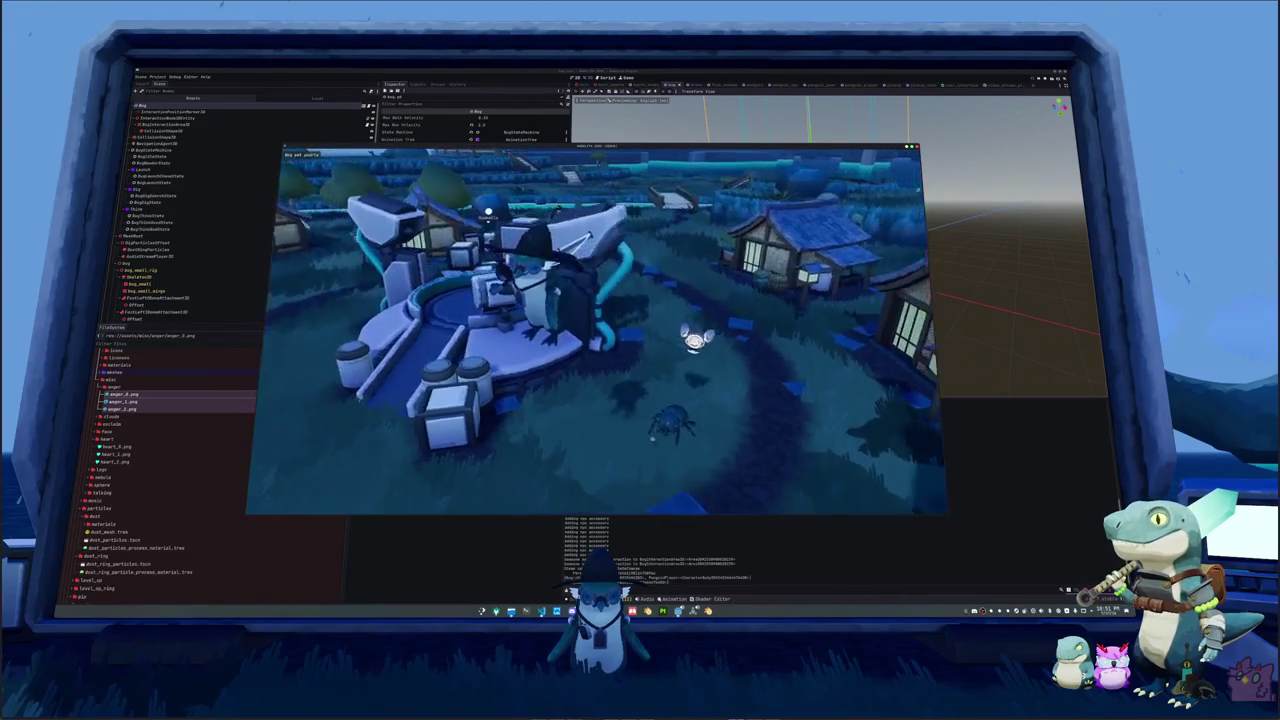
key(w)
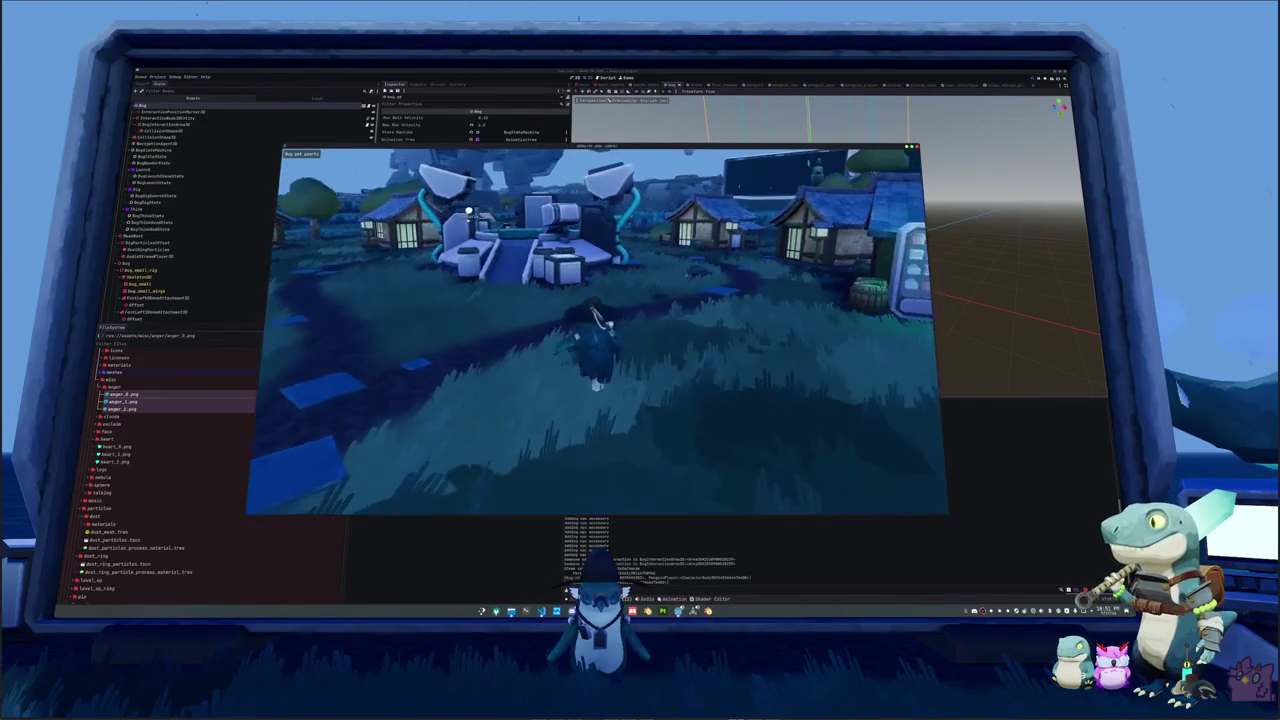
key(w)
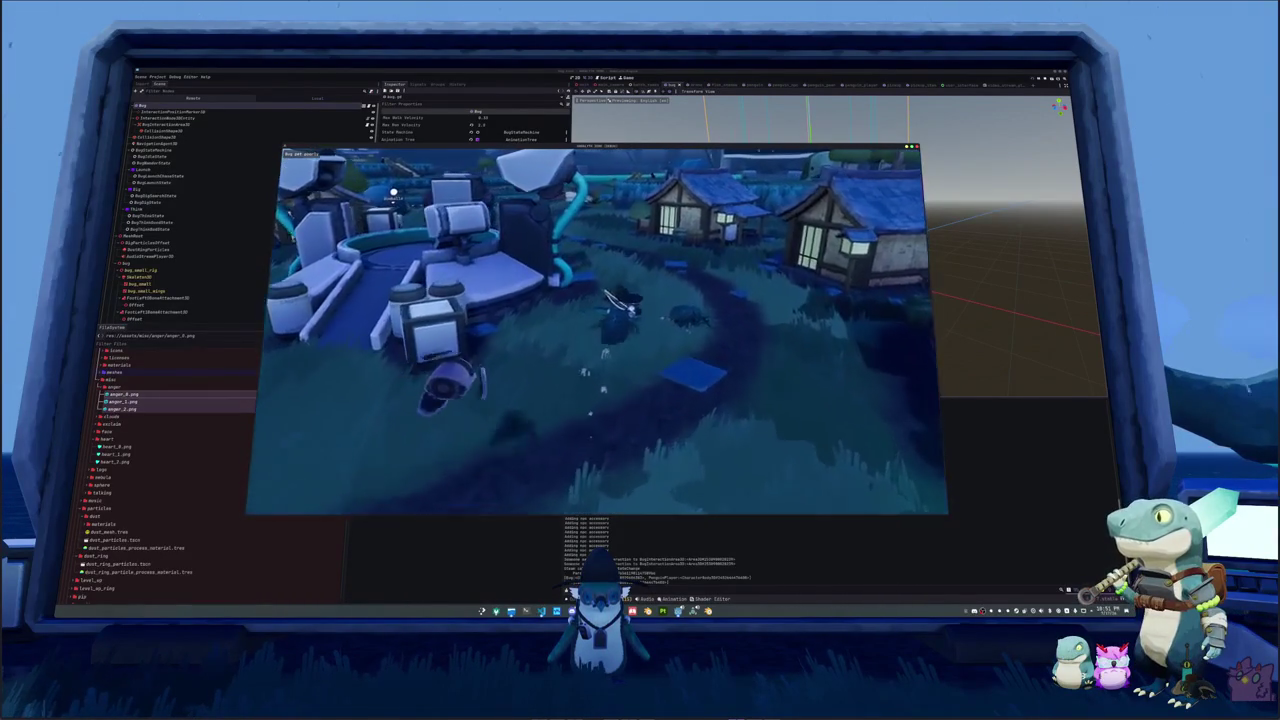
key(e)
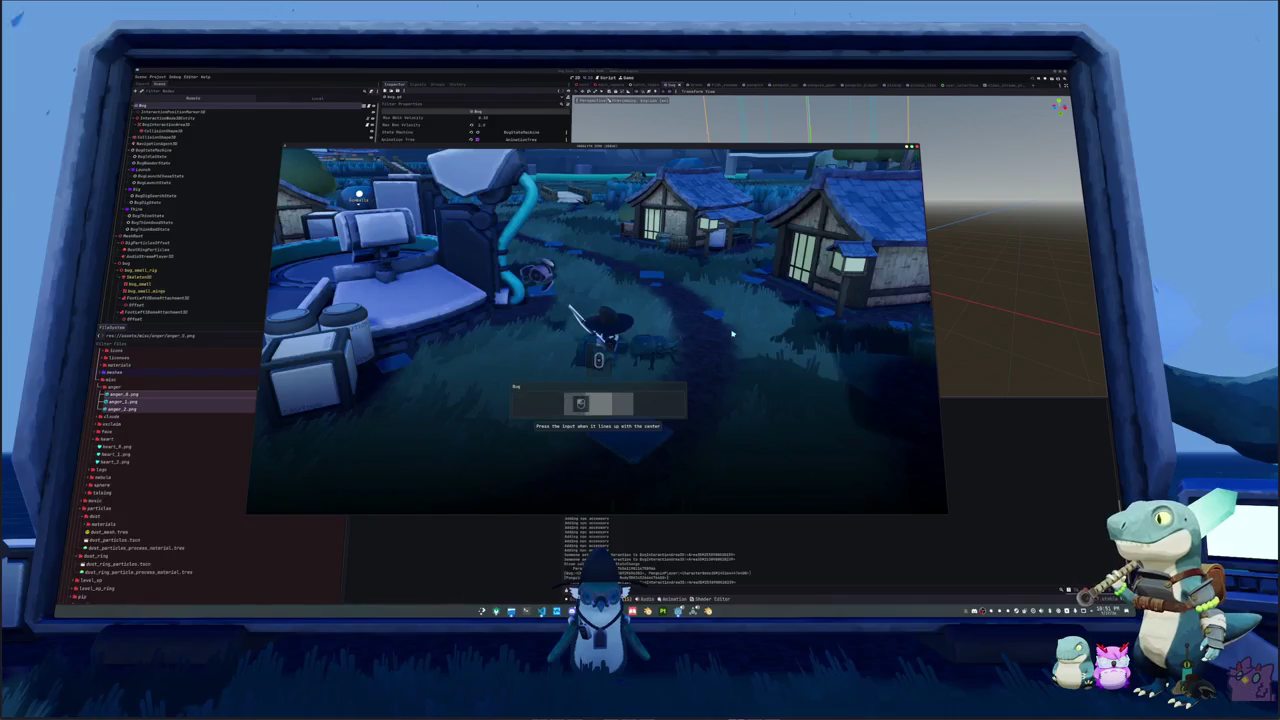
click(732, 334)
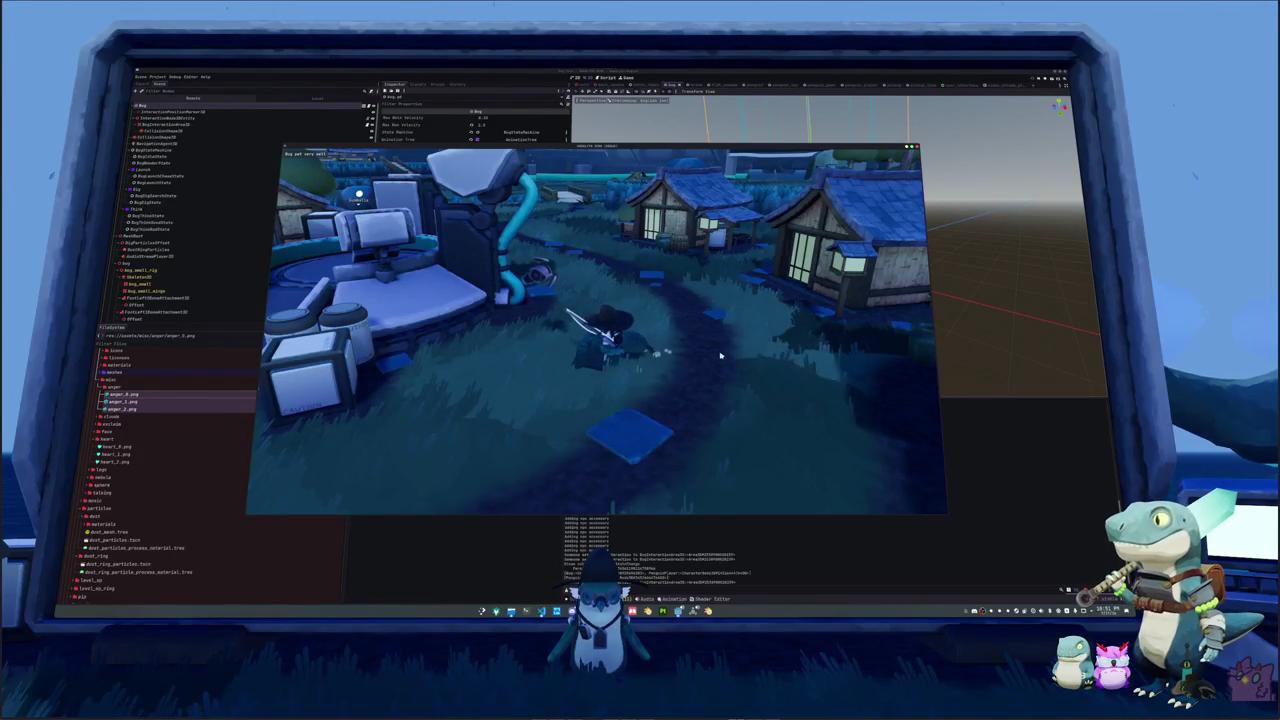
- Open and close the inventory, then pet the bug again, timing the press as the marker centres
key(w)
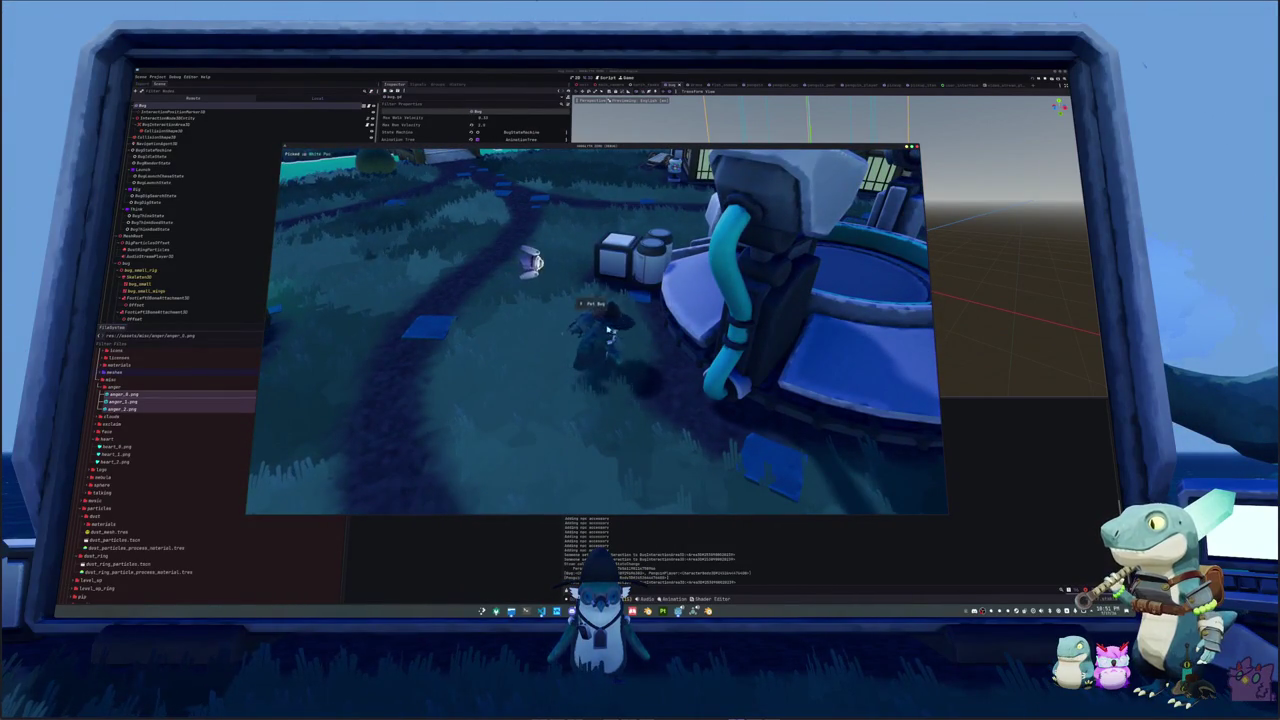
key(Tab)
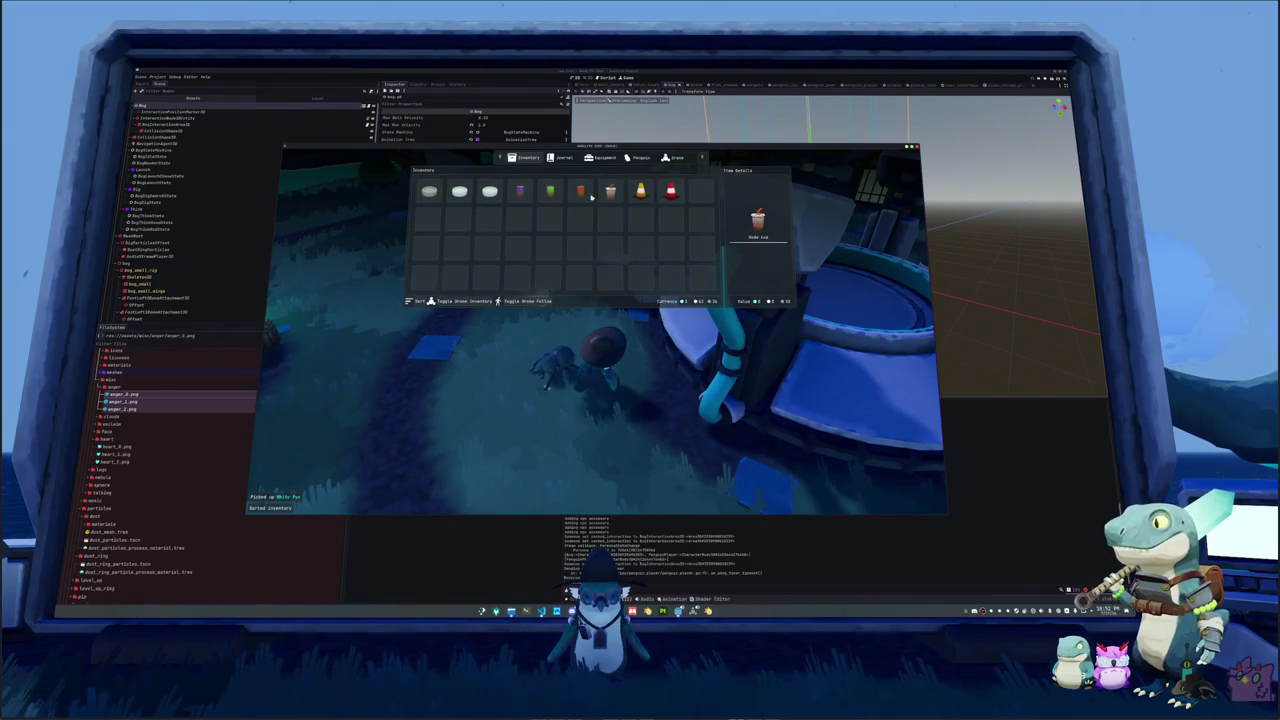
key(Tab)
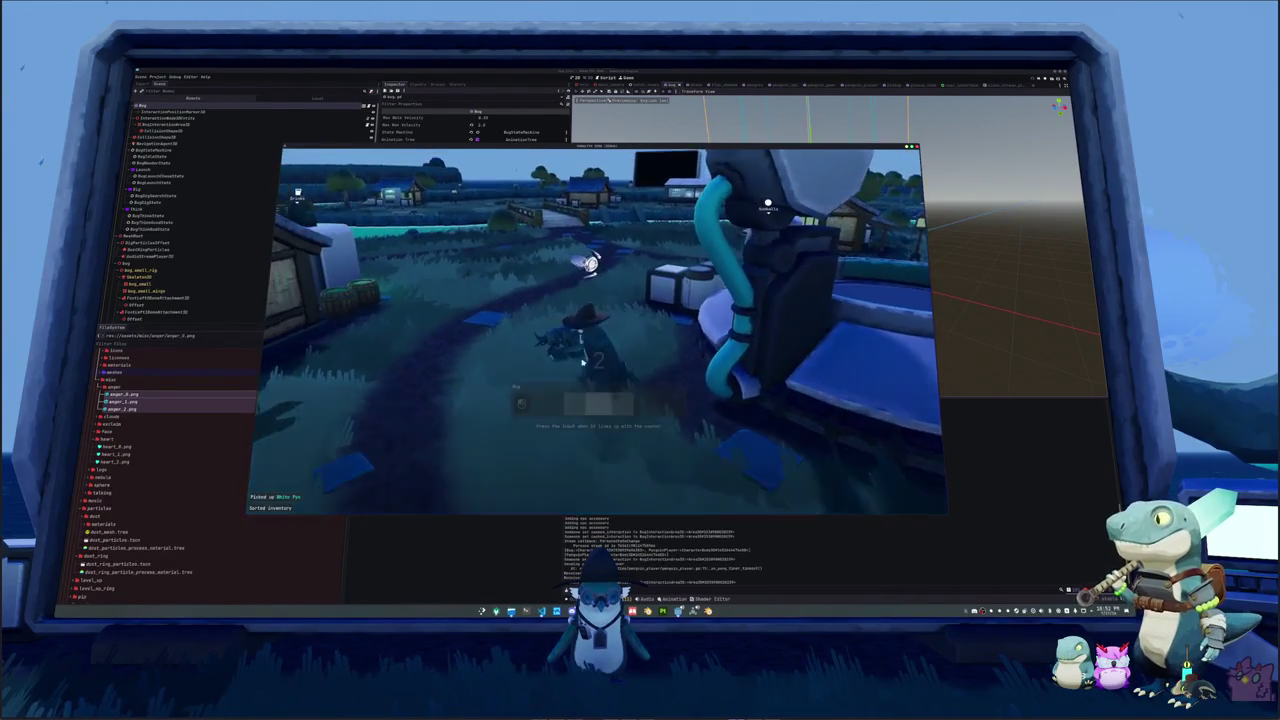
key(e)
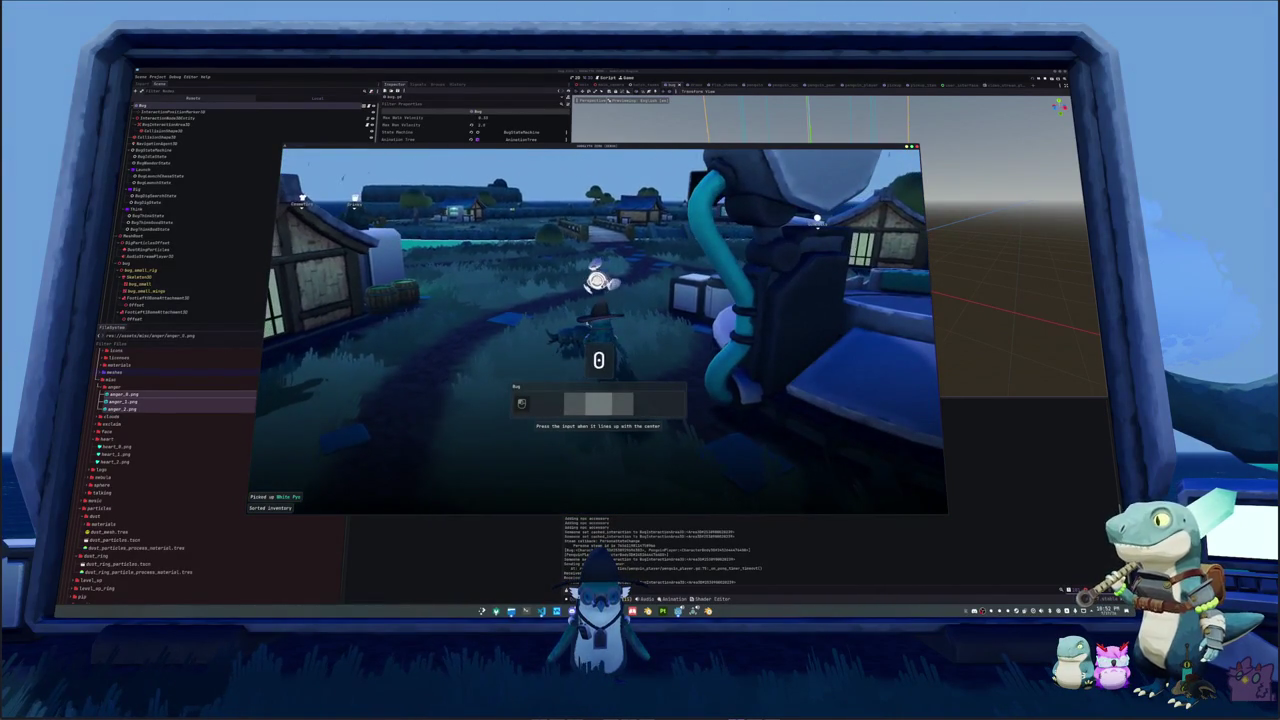
key(e)
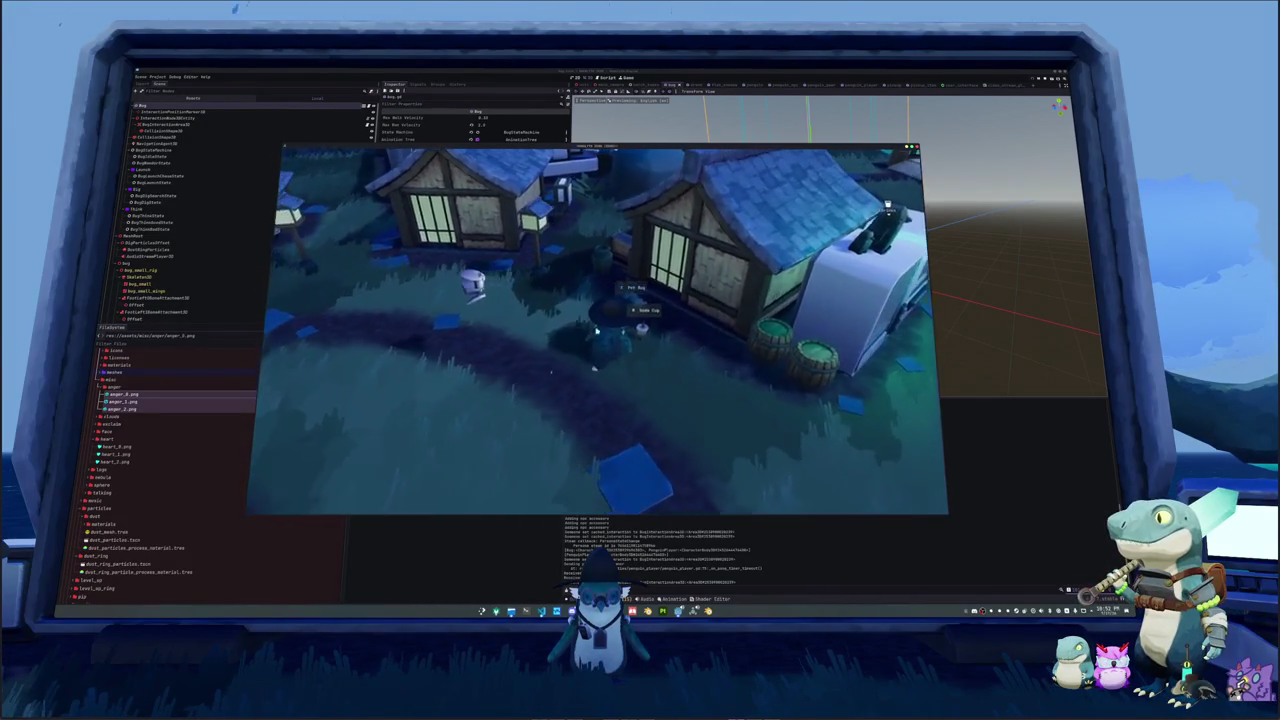
- Pet the bug once more through the timing minigame, then stop the game with F8
key(e)
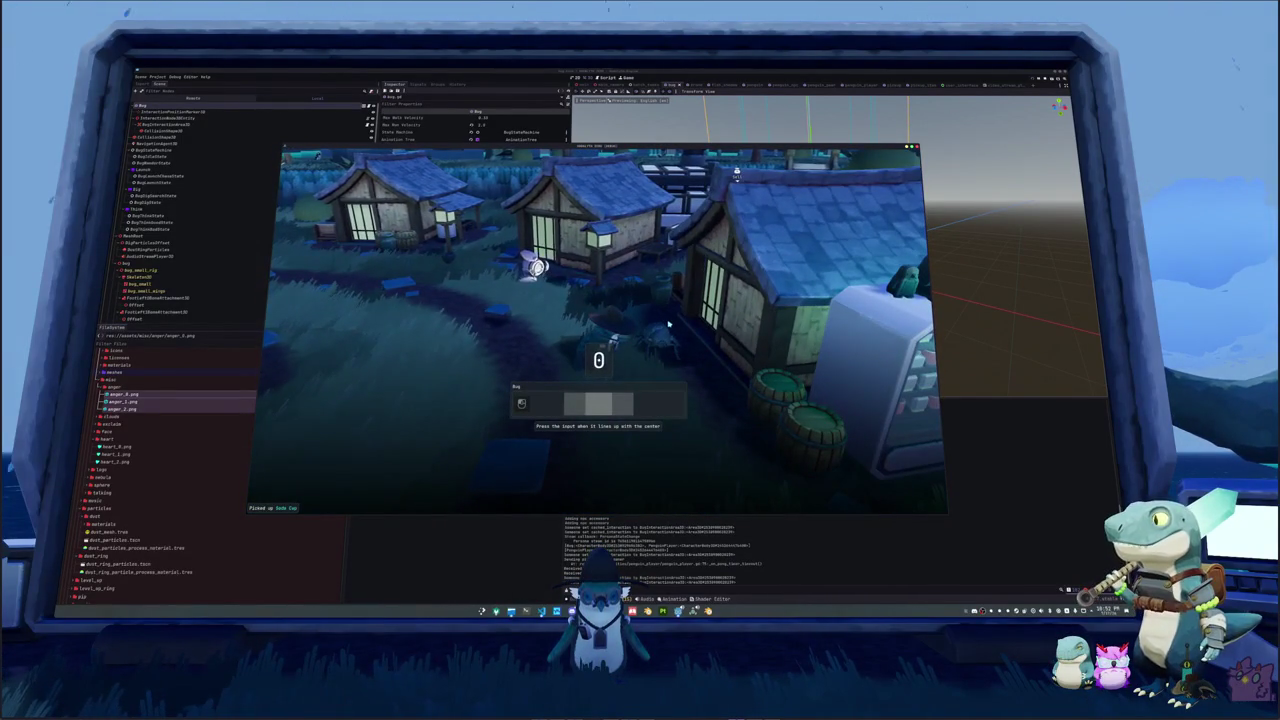
key(e)
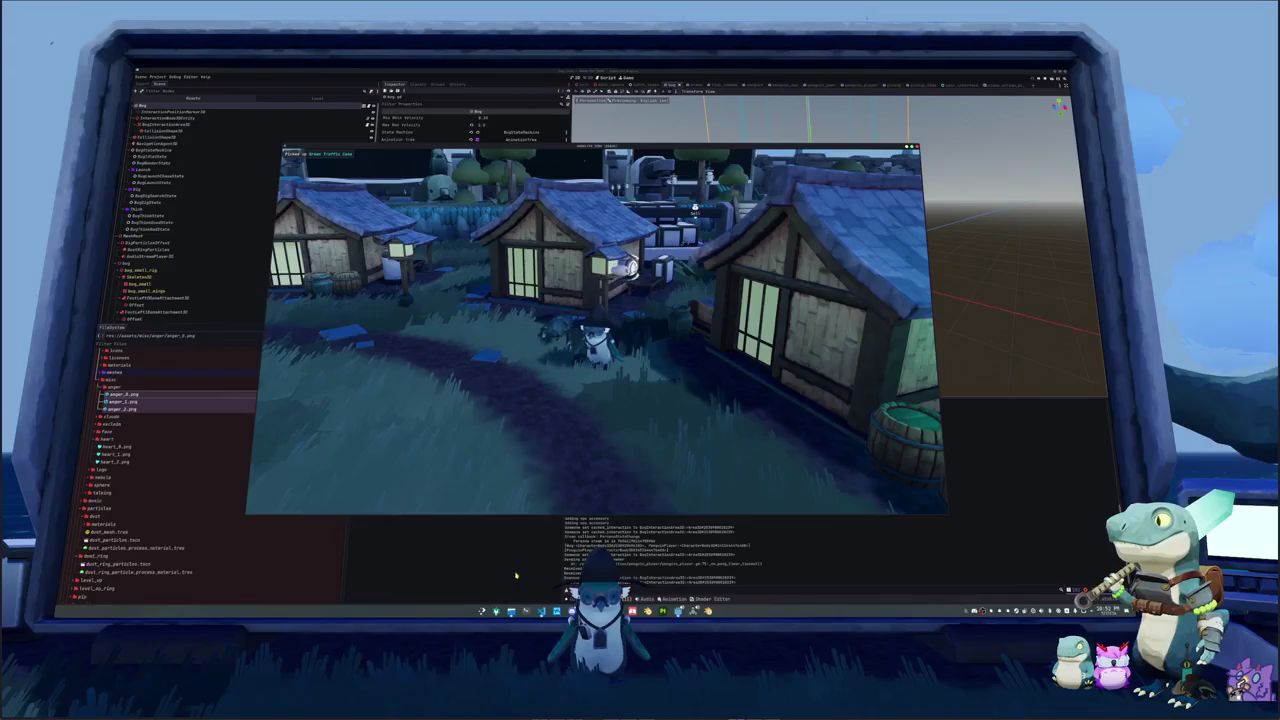
key(F8)
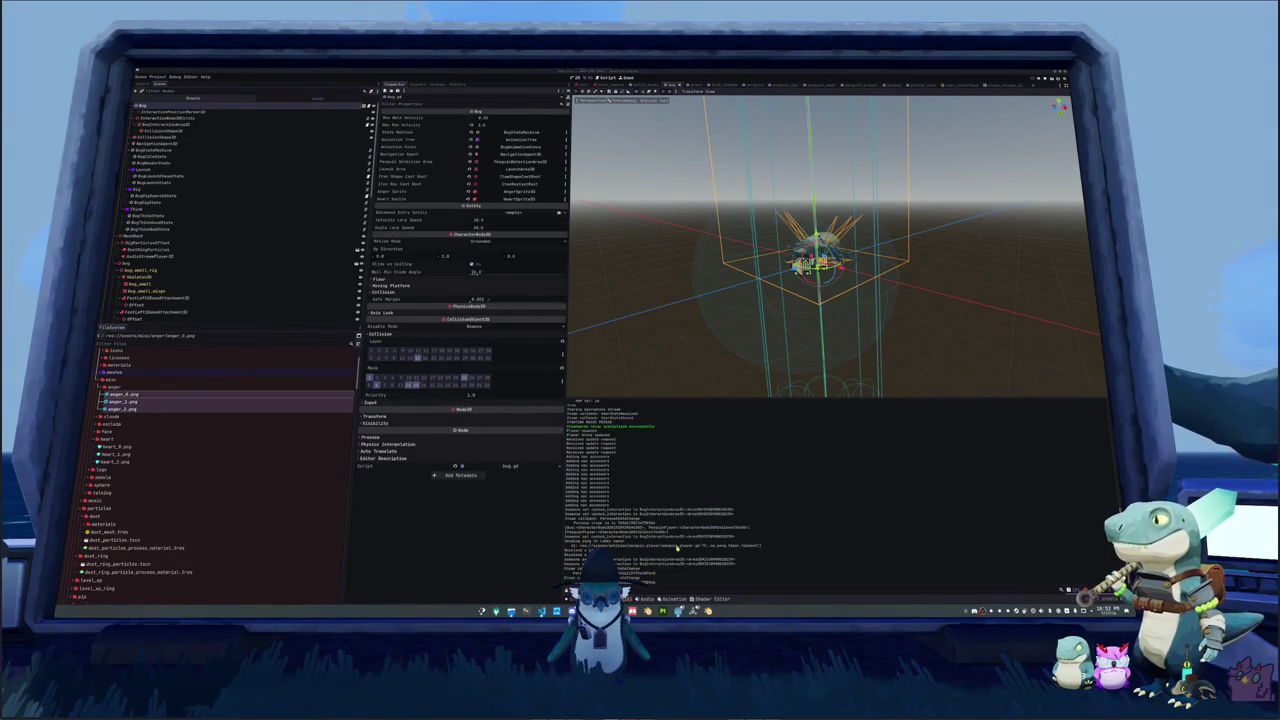
mouse_move(570, 608)
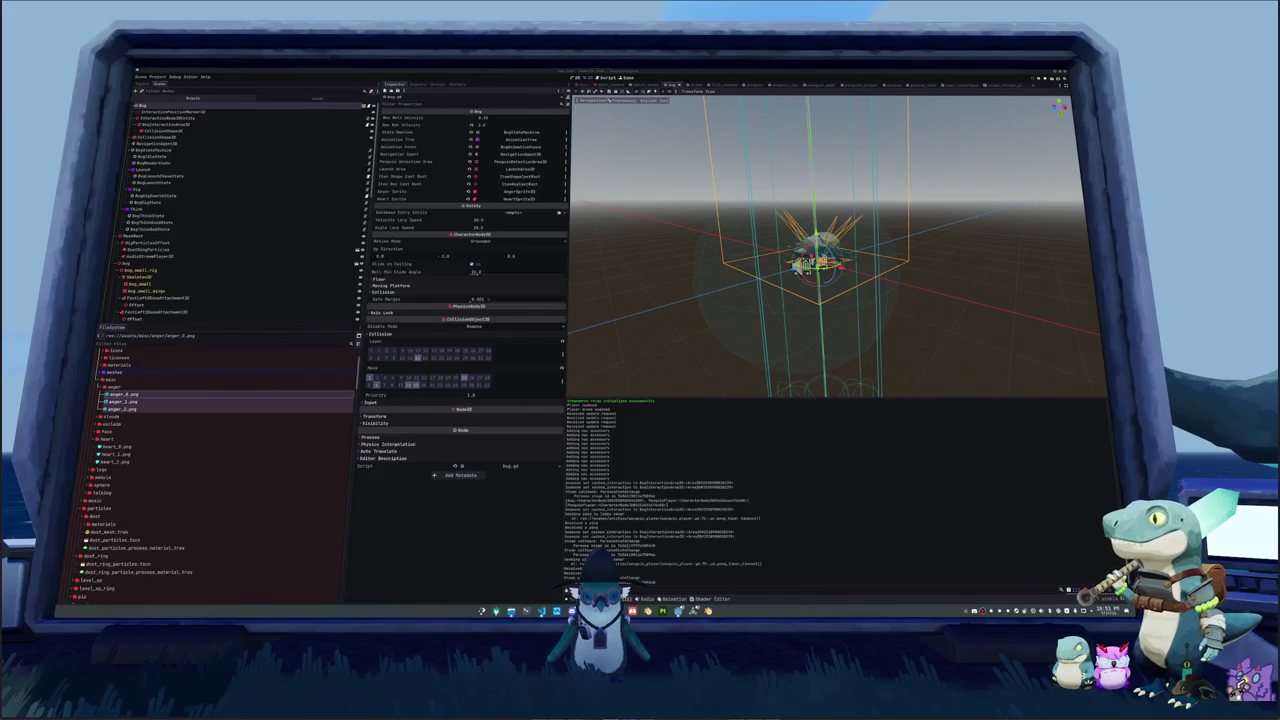
click(1000, 335)
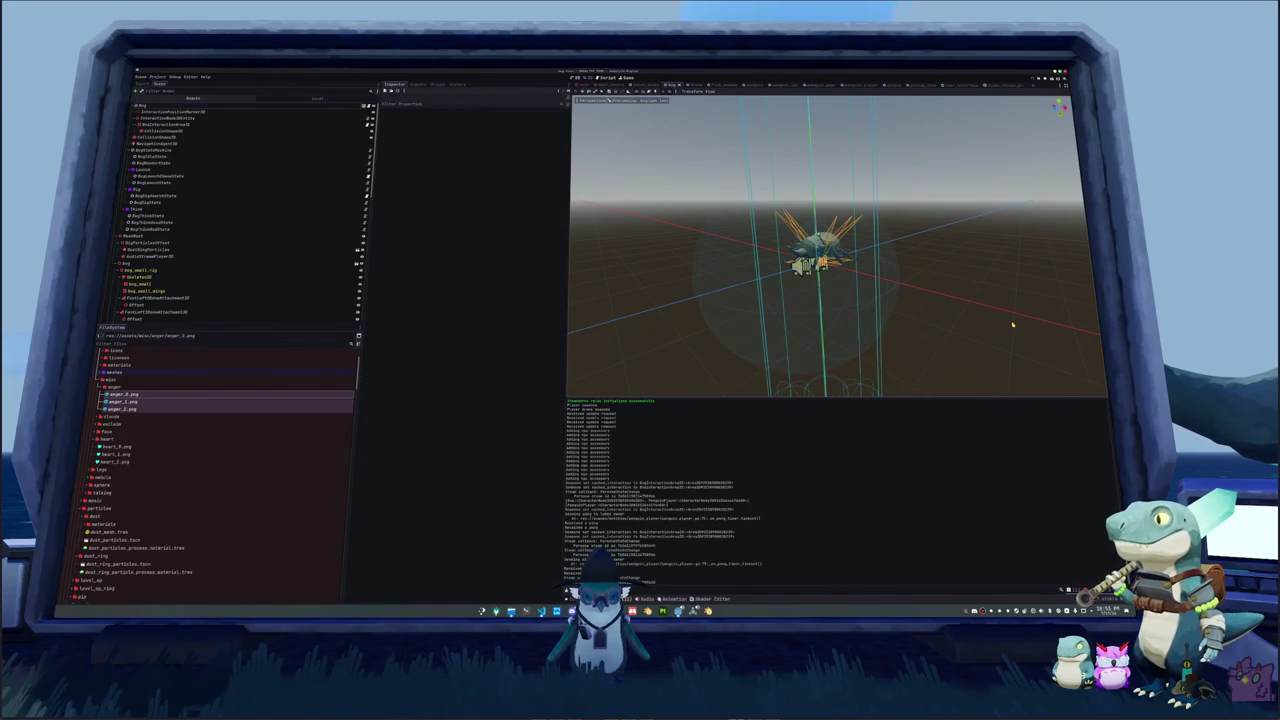
- Orbit around the bug and inspect the Footsteps and Effects nodes' properties
mouse_move(1011, 323)
mouse_down()
mouse_move(900, 297)
mouse_move(982, 252)
mouse_move(966, 283)
mouse_up()
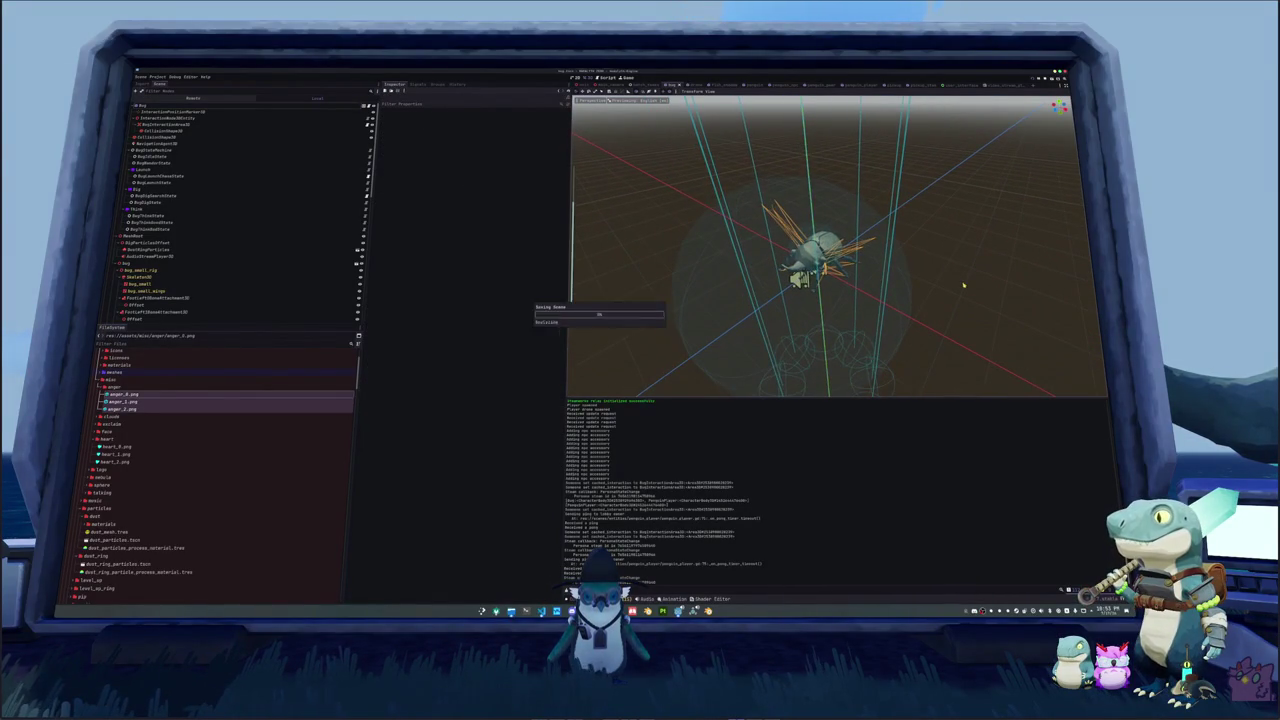
scroll(270, 300, down, 3)
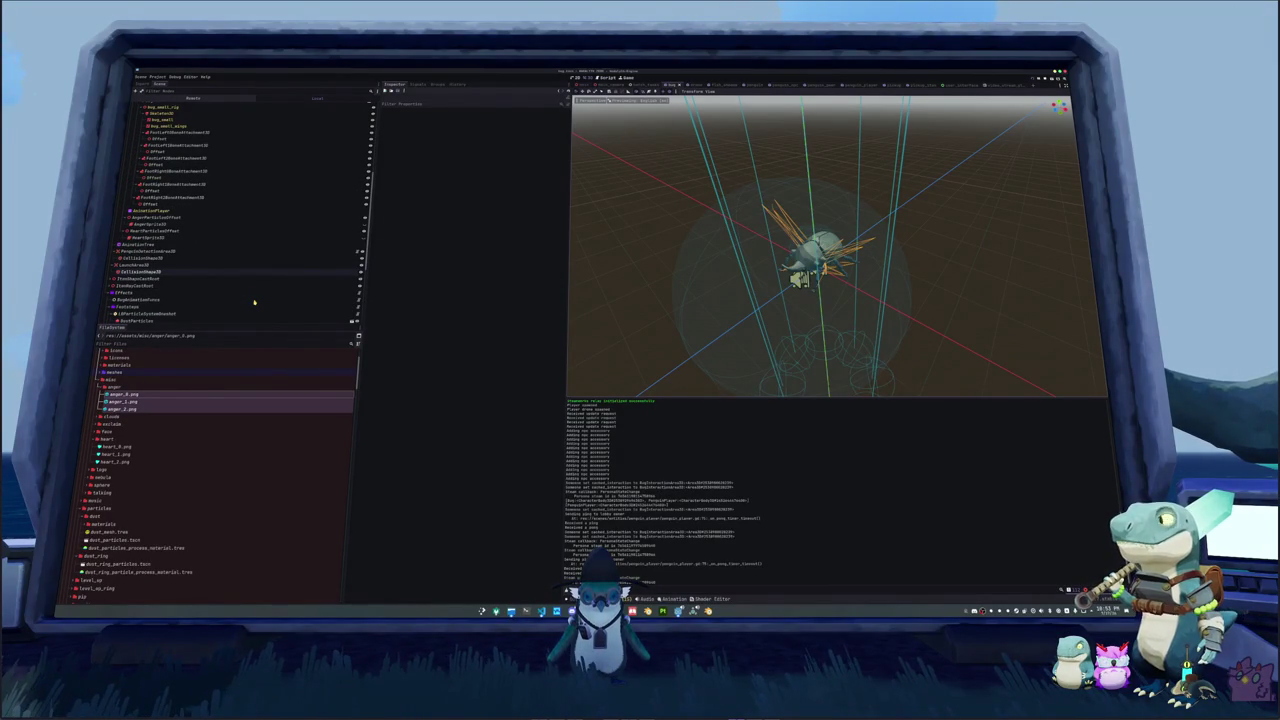
scroll(150, 262, down, 2)
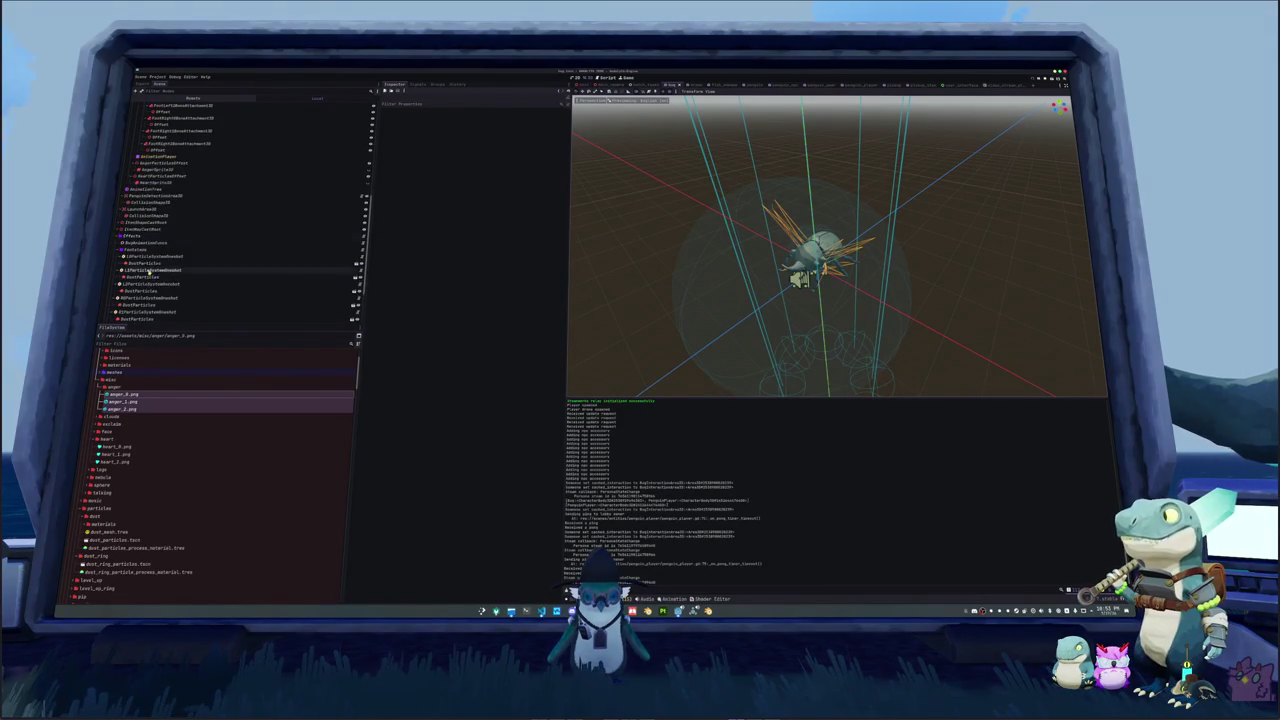
click(145, 221)
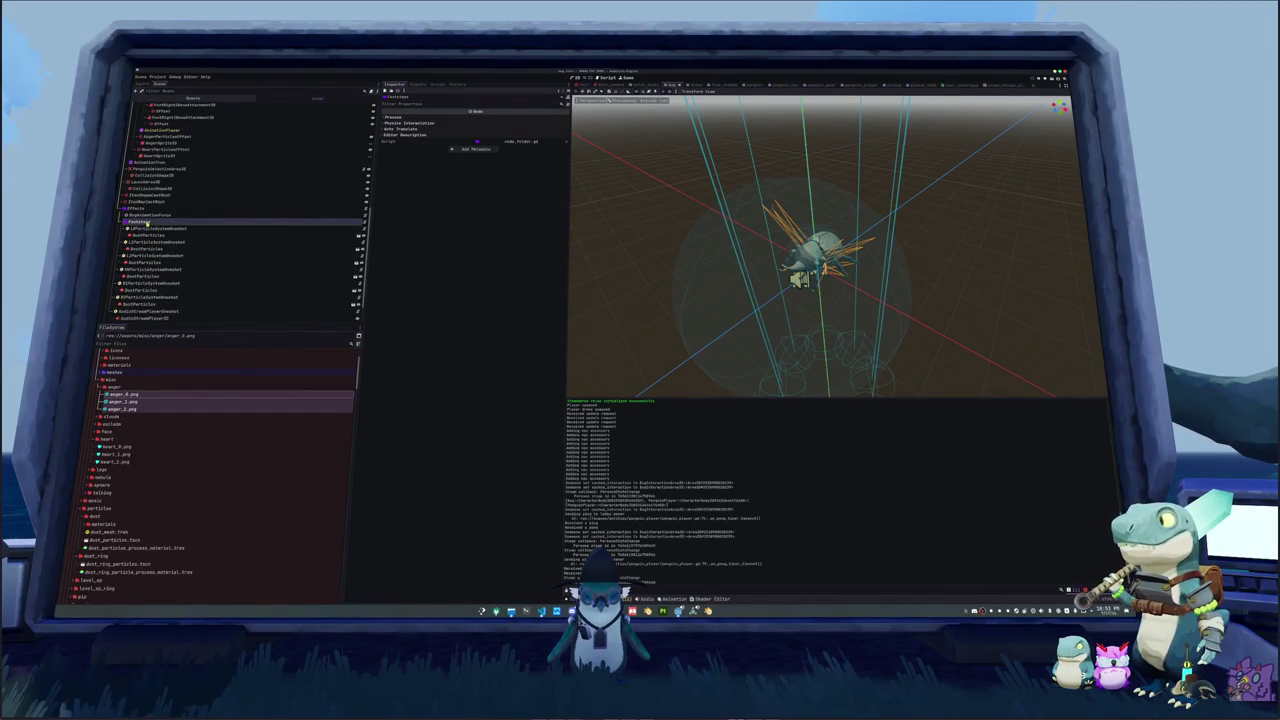
scroll(146, 222, up, 2)
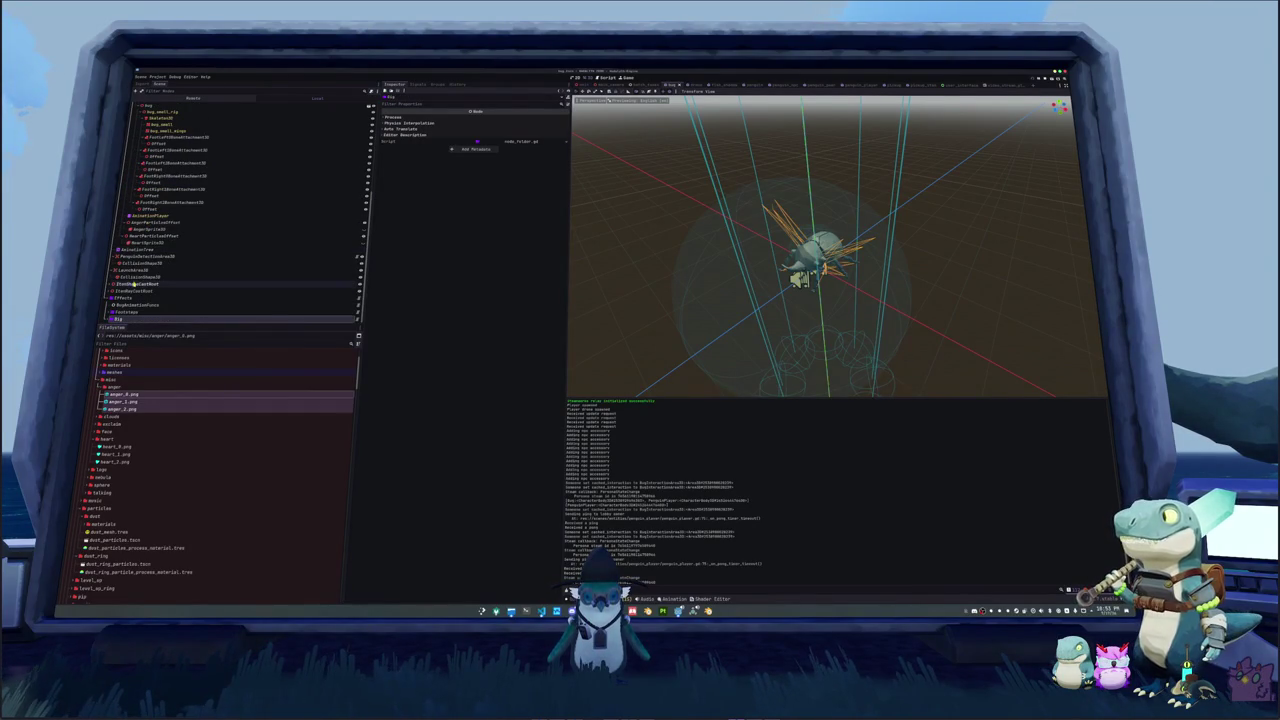
click(115, 299)
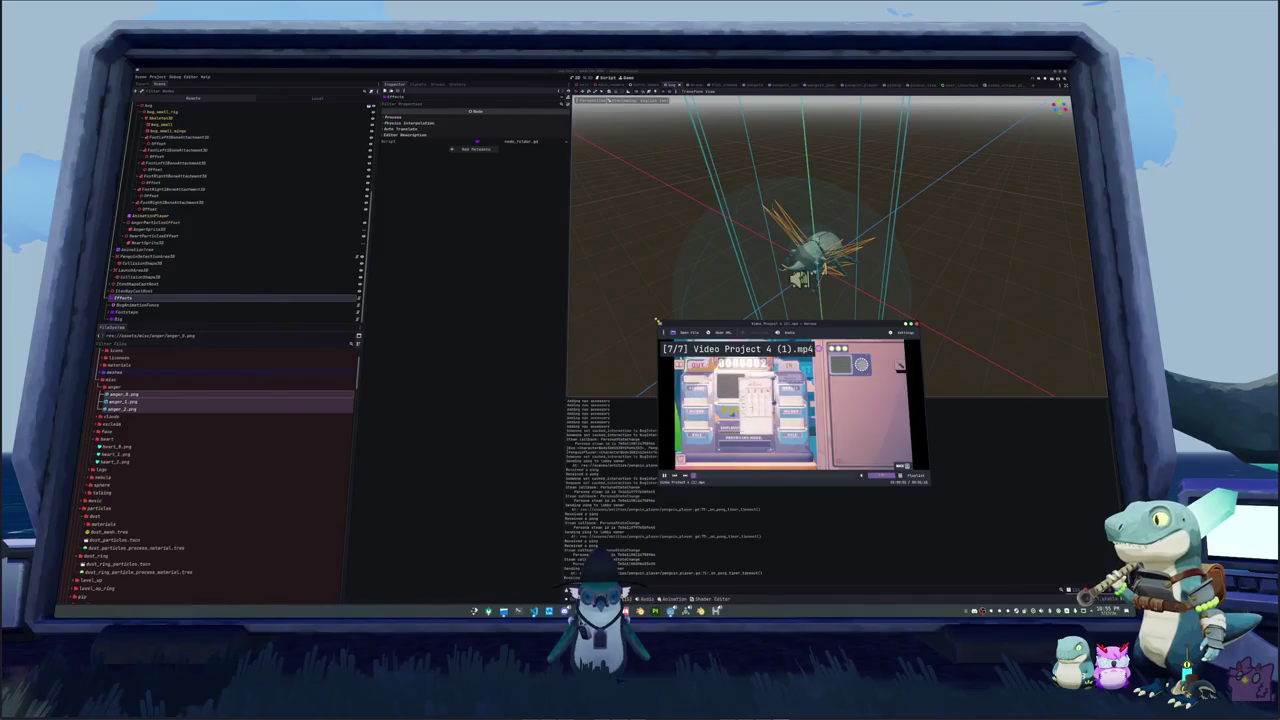
- Rewind the gameplay video to the Available Jobs screen and resume playback
scroll(785, 467, down, 3)
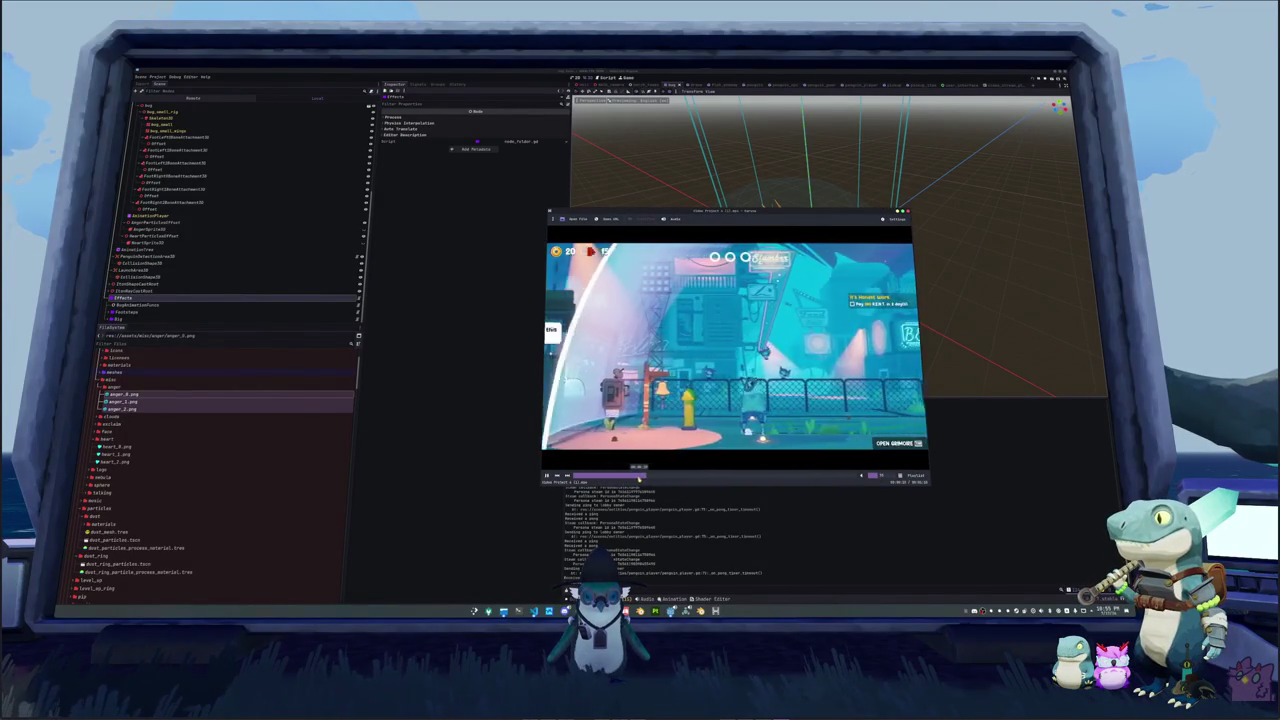
click(639, 479)
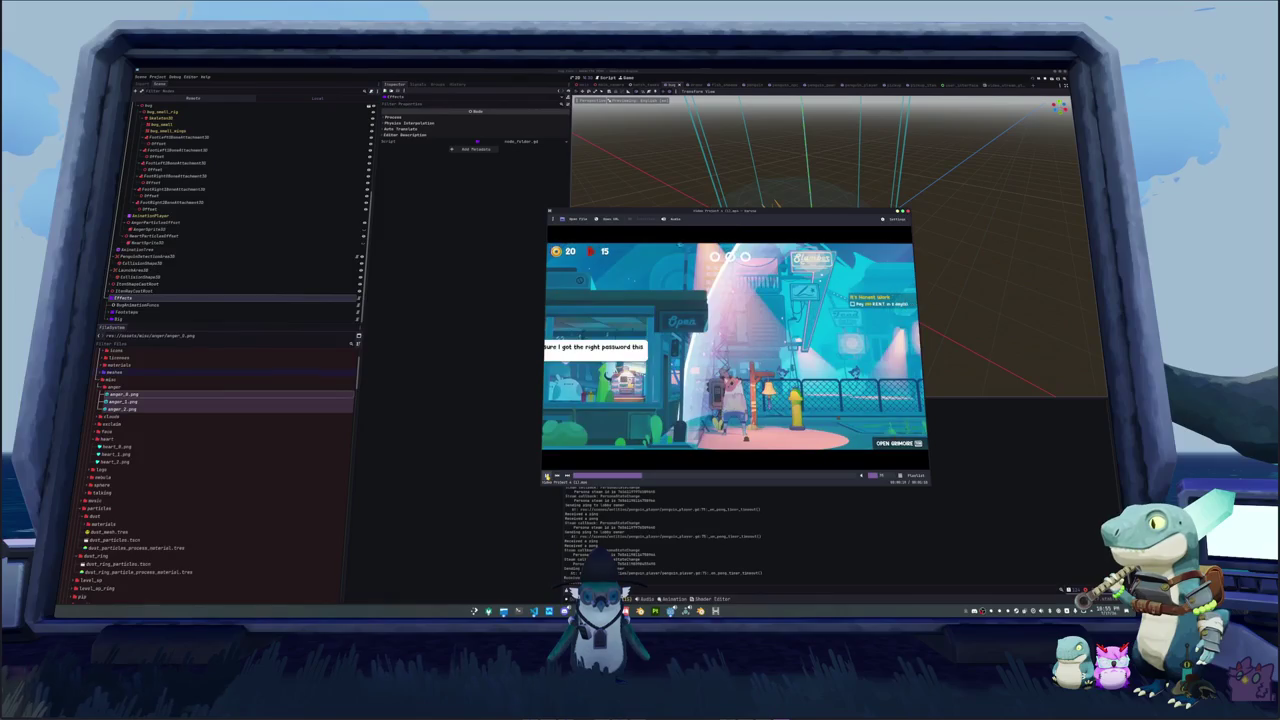
click(548, 475)
click(632, 474)
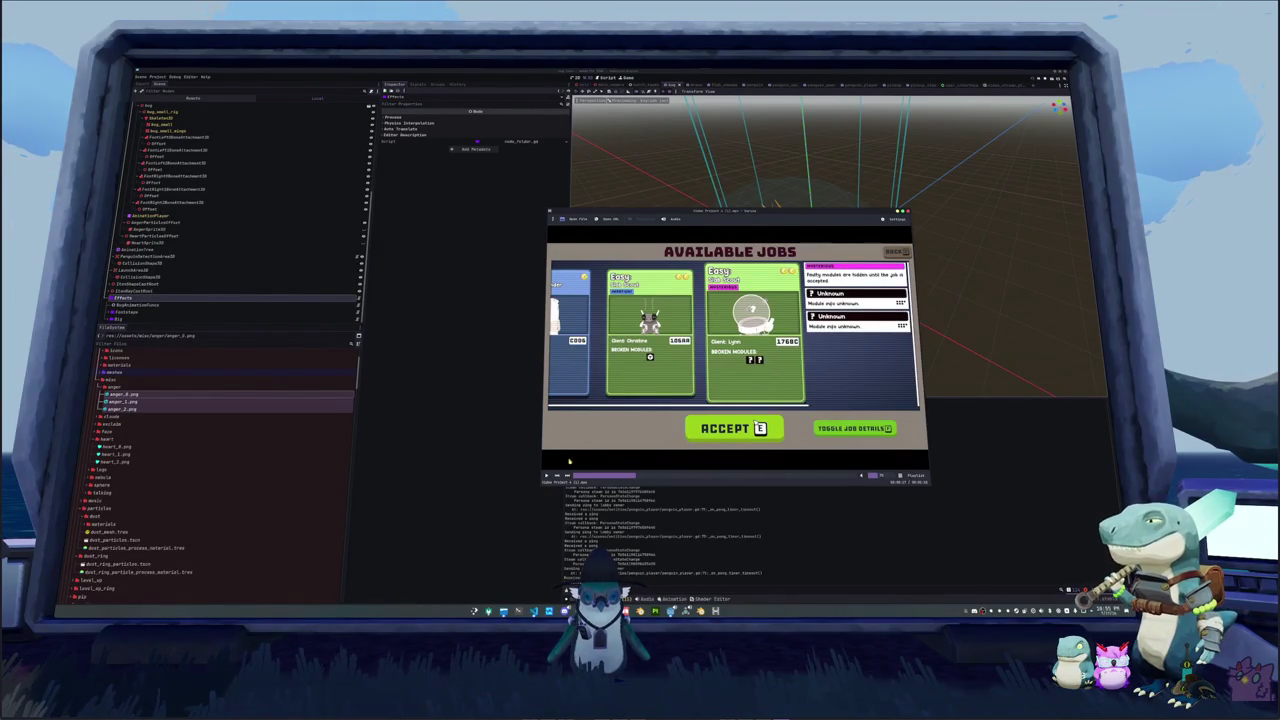
click(547, 475)
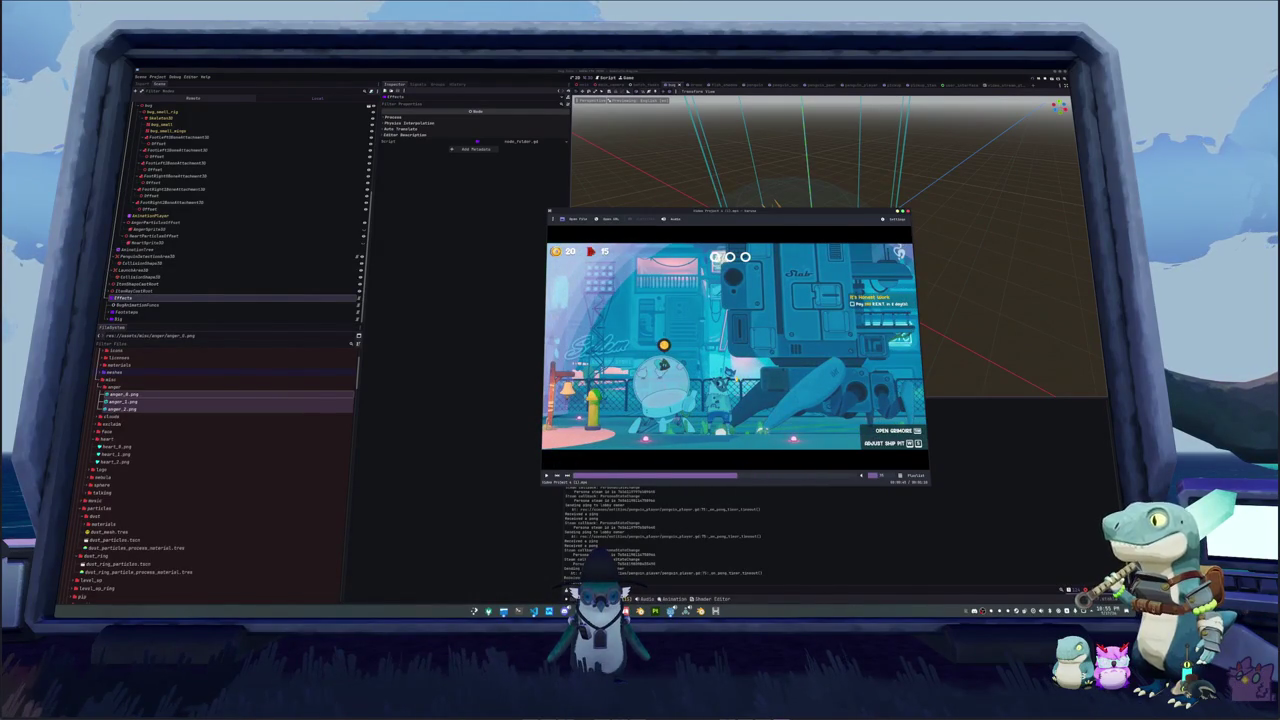
- Scrub around the dialogue scene, pause and resume playback, then close Haruna
click(722, 476)
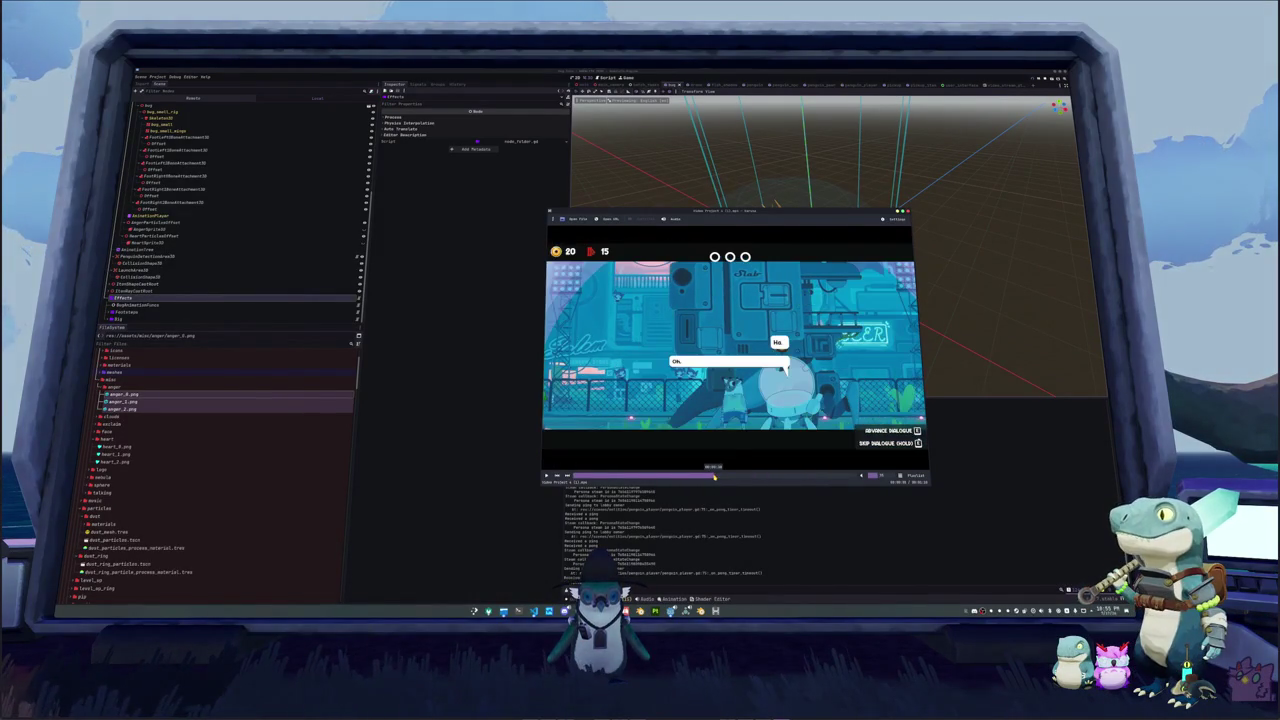
click(760, 476)
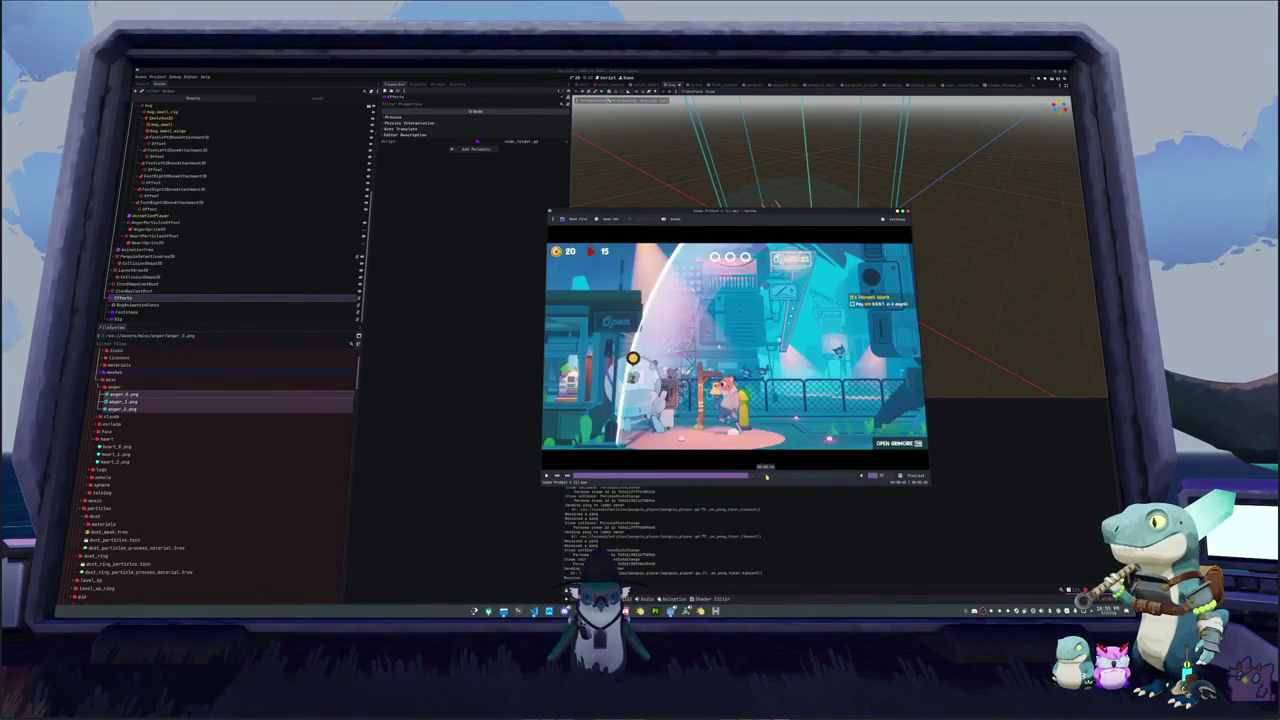
click(745, 476)
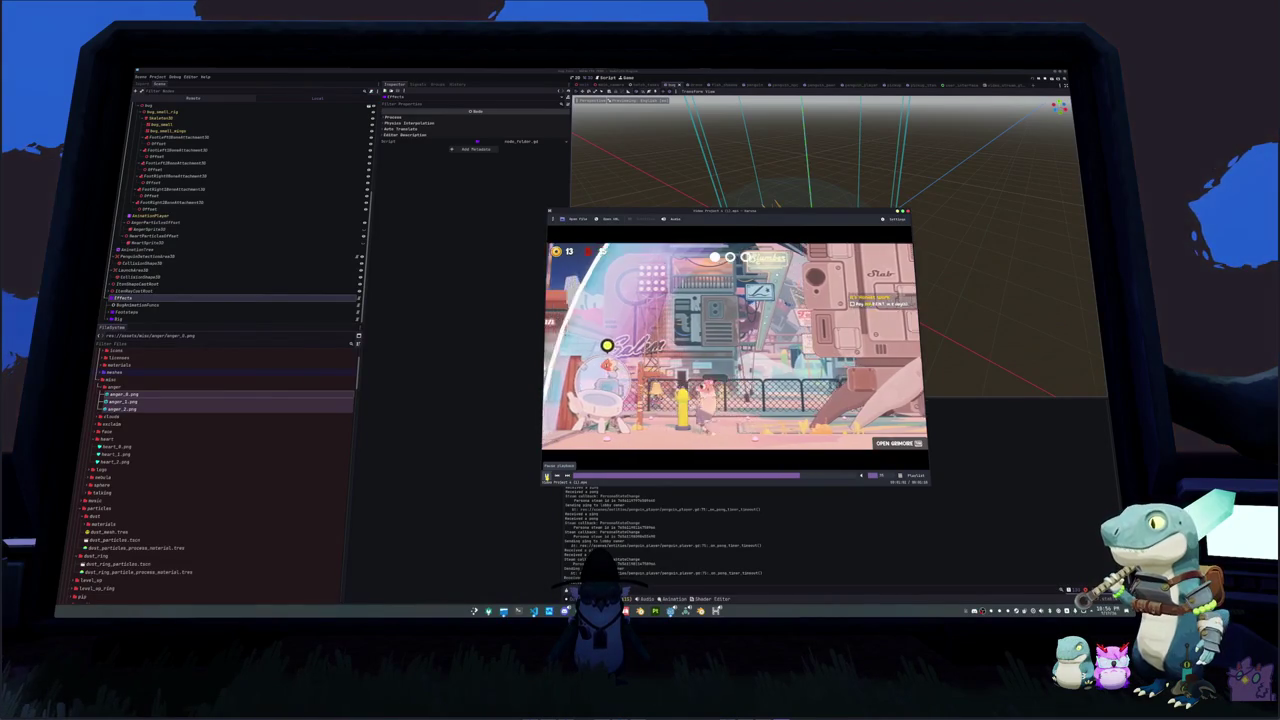
click(546, 476)
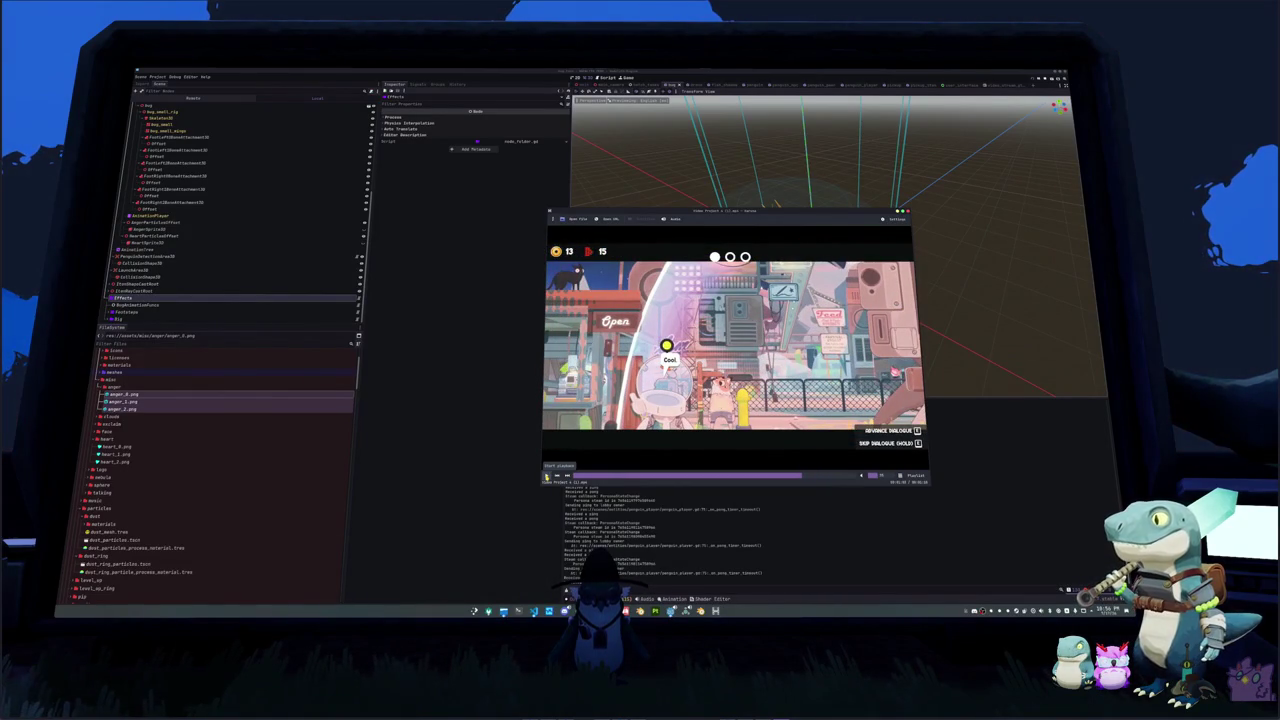
click(546, 476)
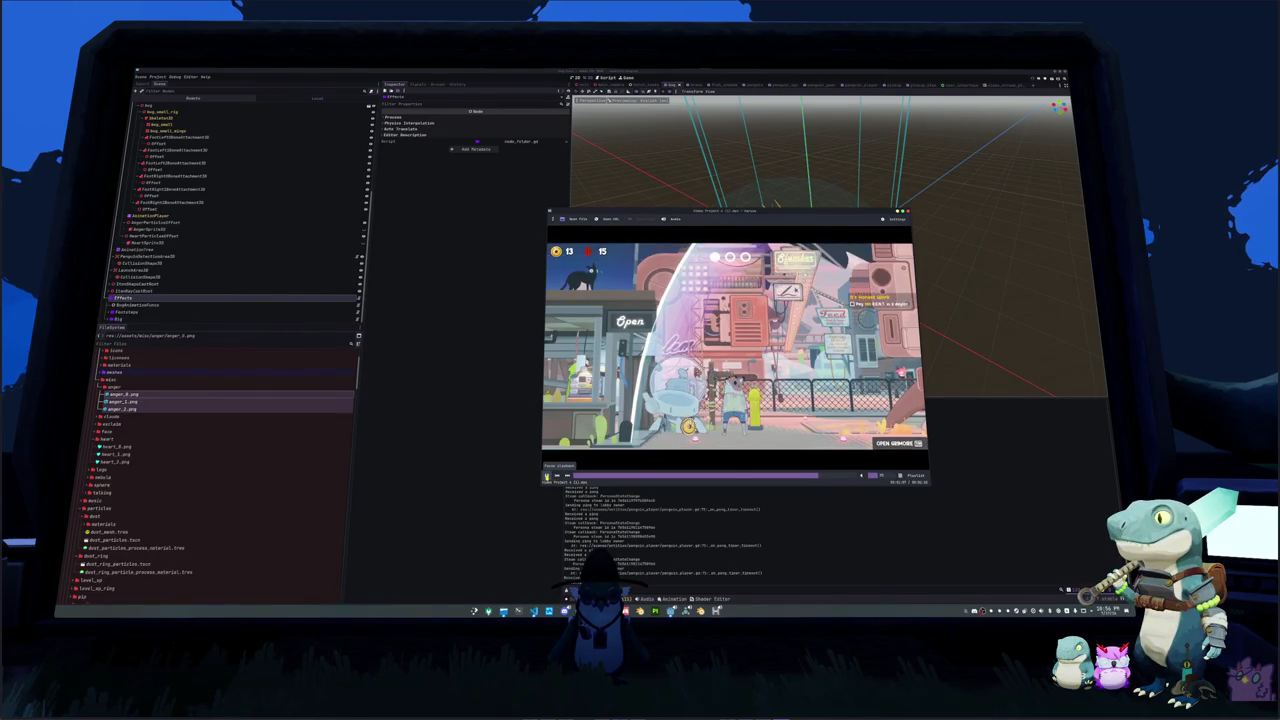
click(546, 476)
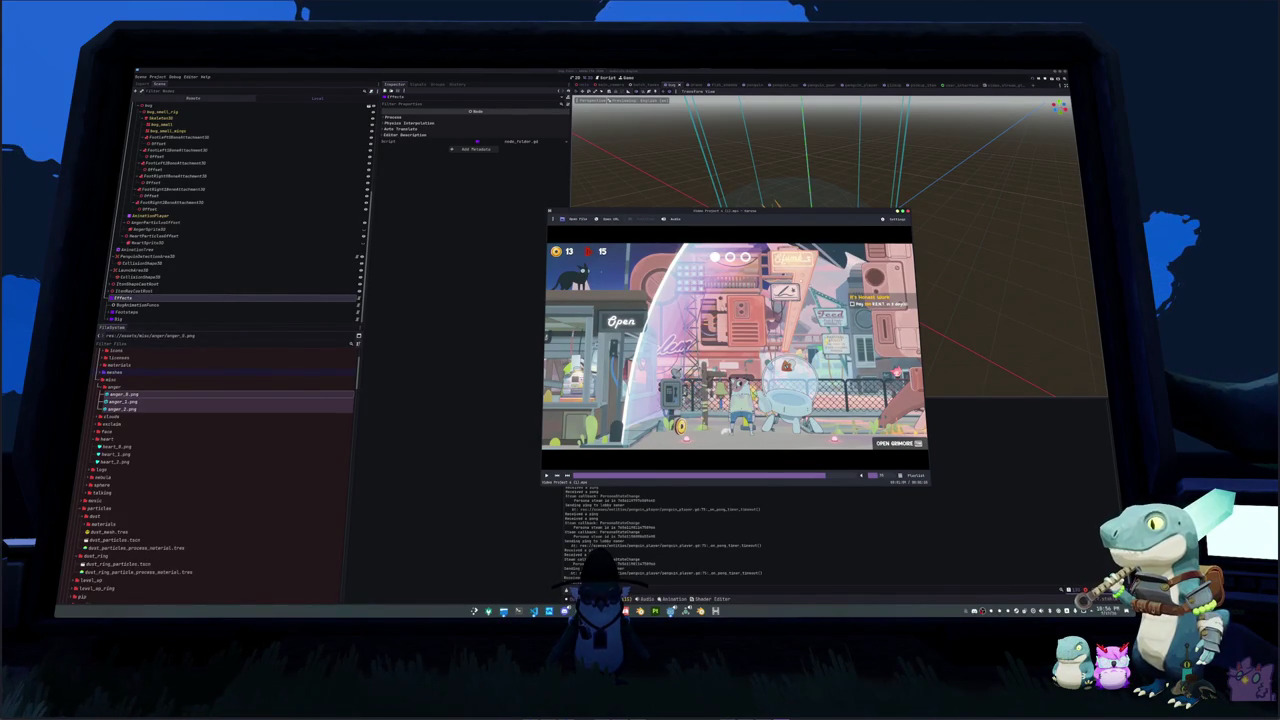
click(907, 212)
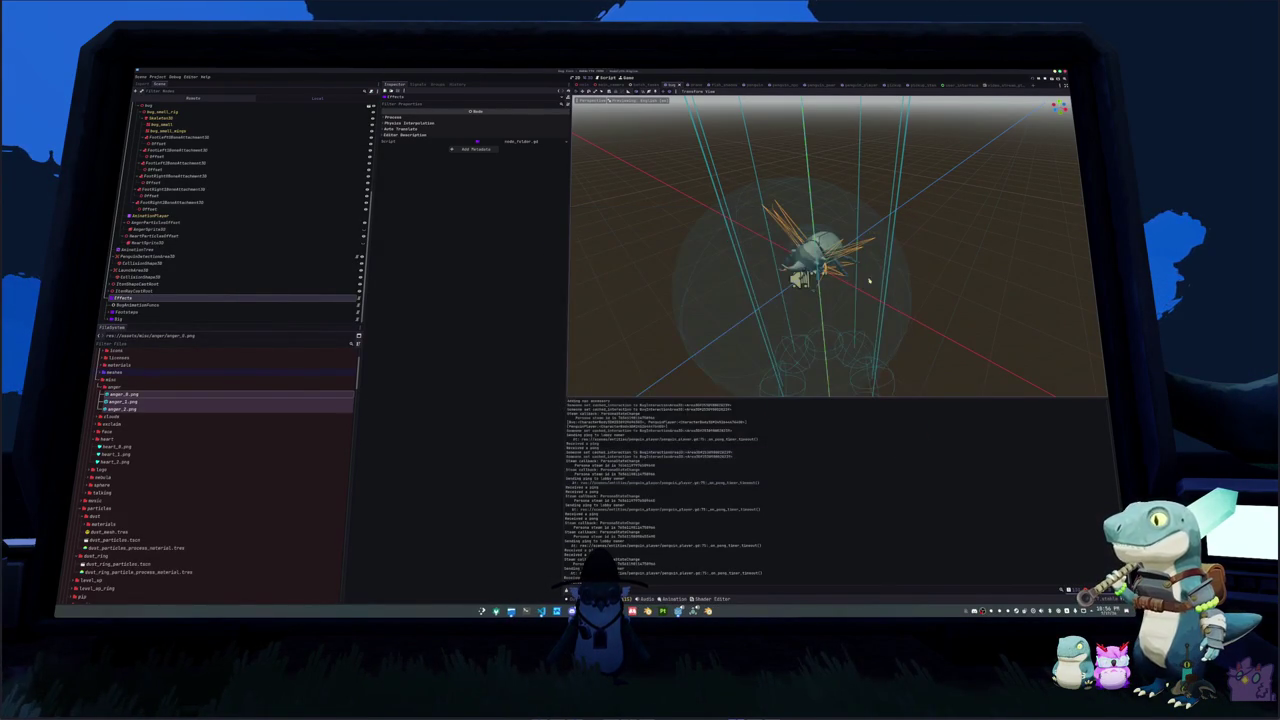
key(ctrl+s)
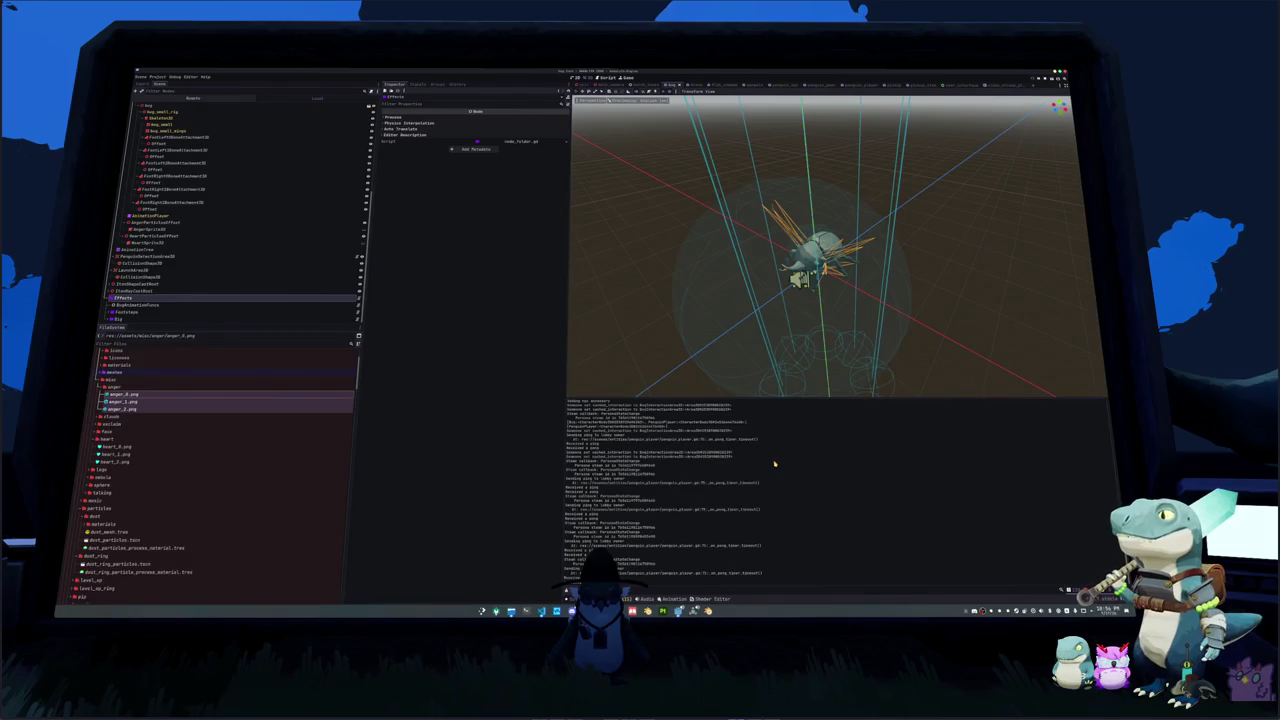
scroll(634, 294, up, 3)
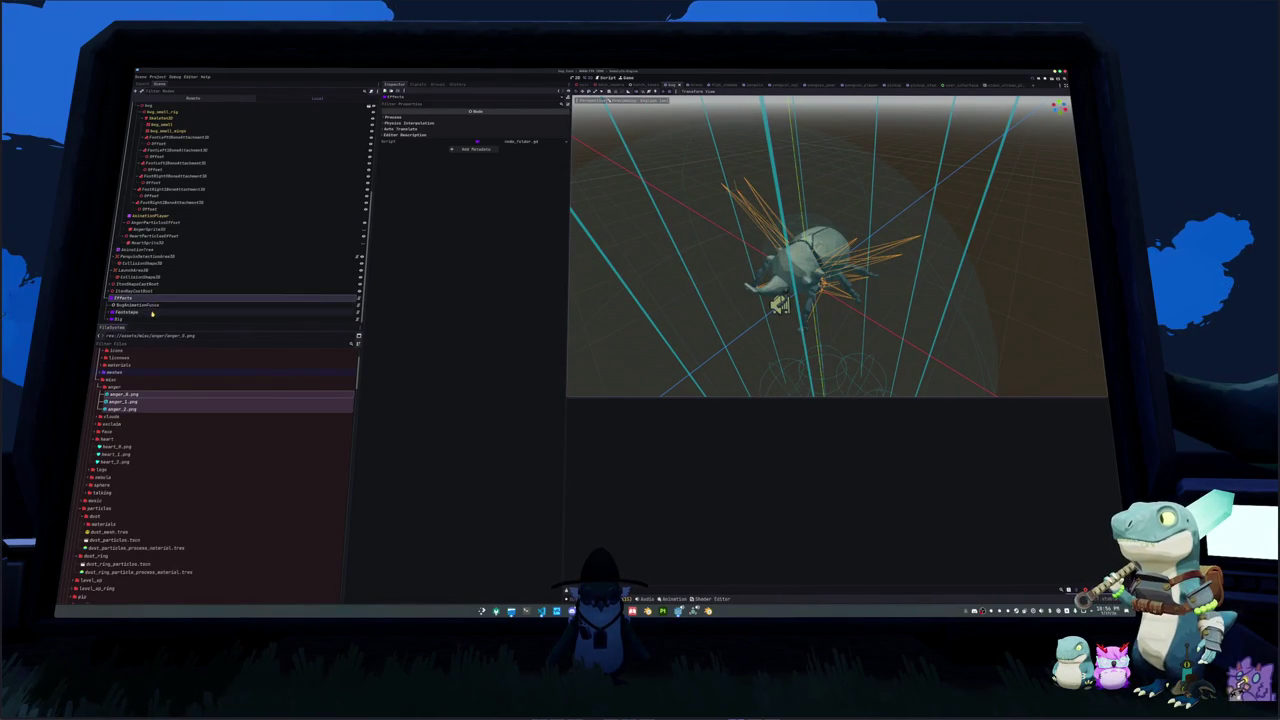
click(150, 318)
click(150, 298)
right_click(152, 298)
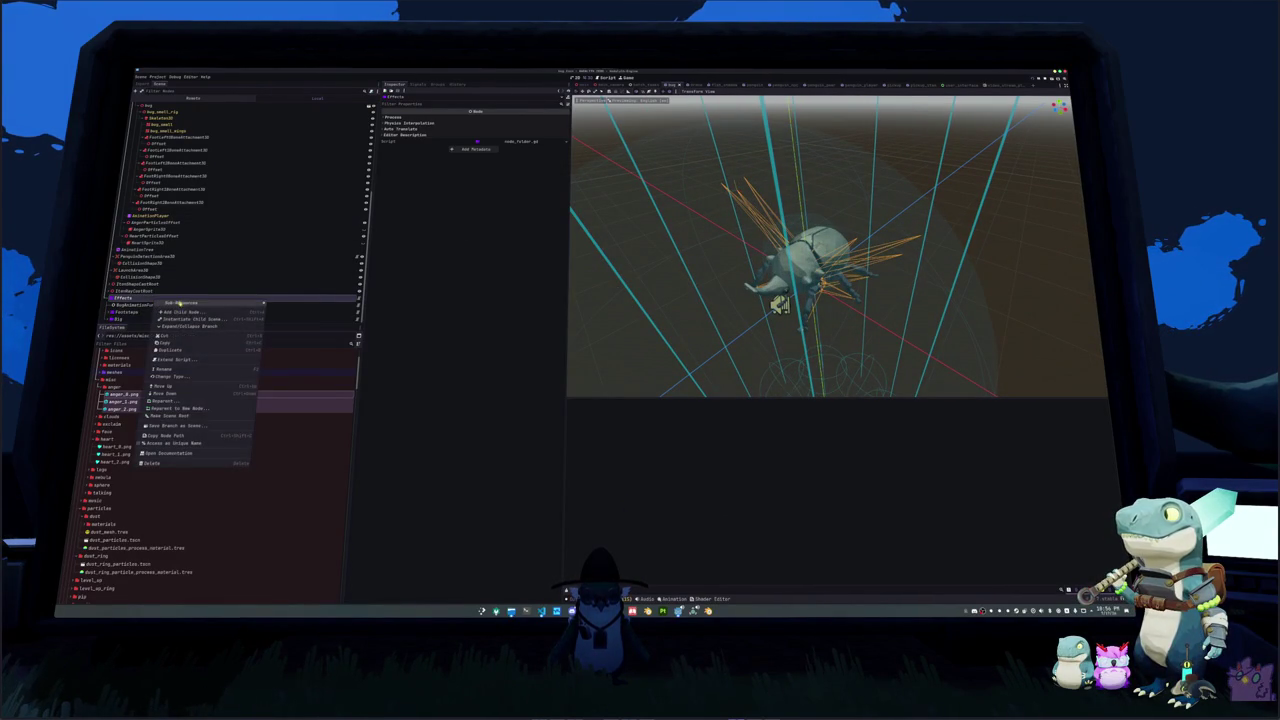
click(204, 269)
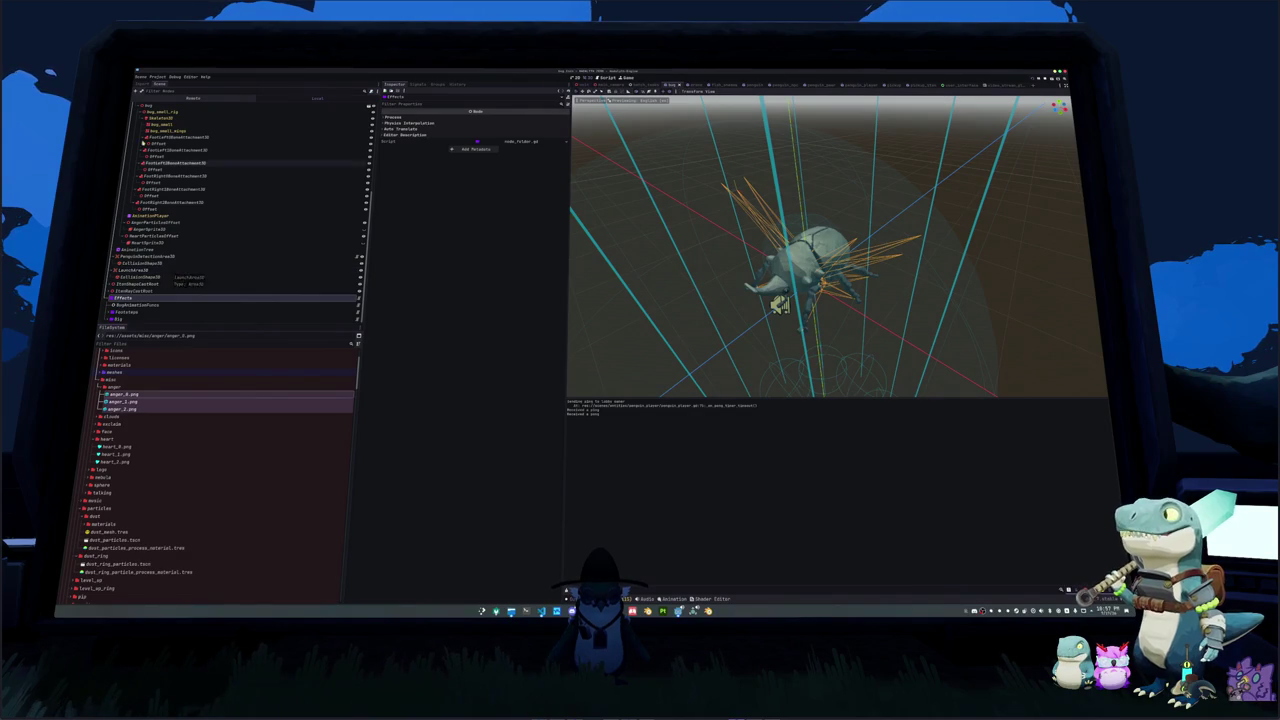
click(225, 243)
click(225, 237)
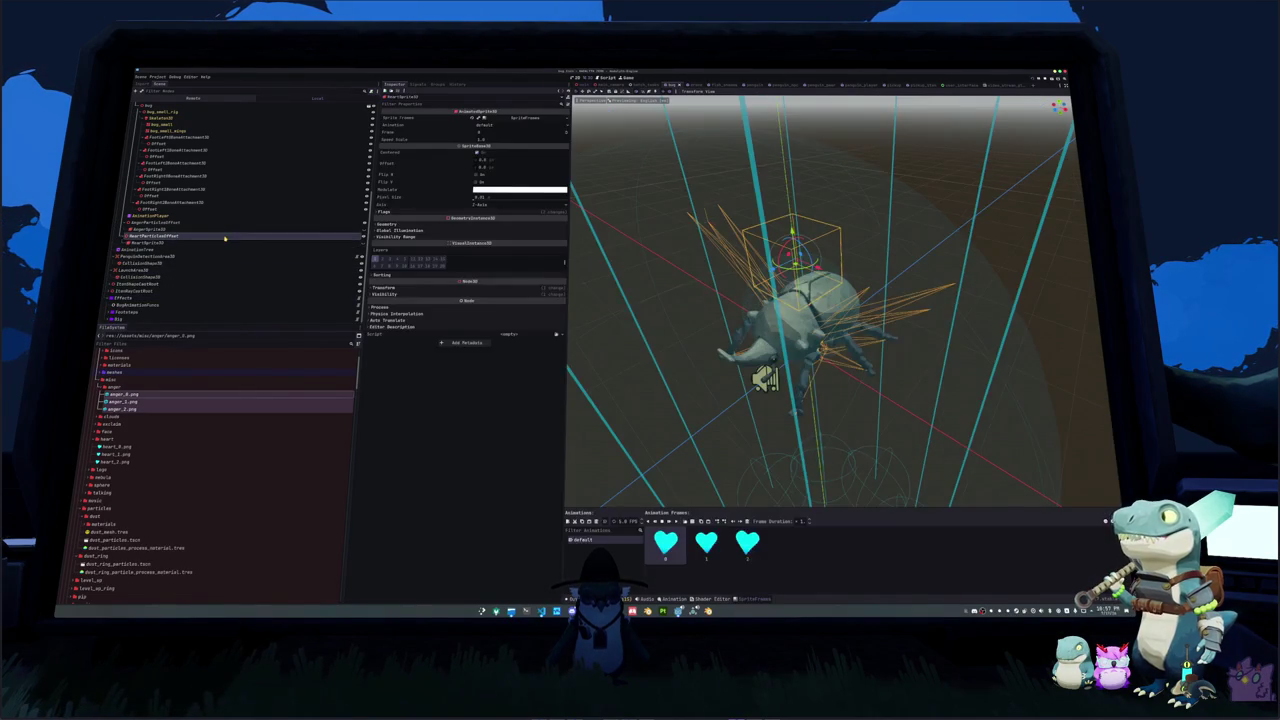
- Add an AudioStreamPlayer3D child under HeartParticlesOffset named HeartAudioStreamPlayer3D
right_click(225, 237)
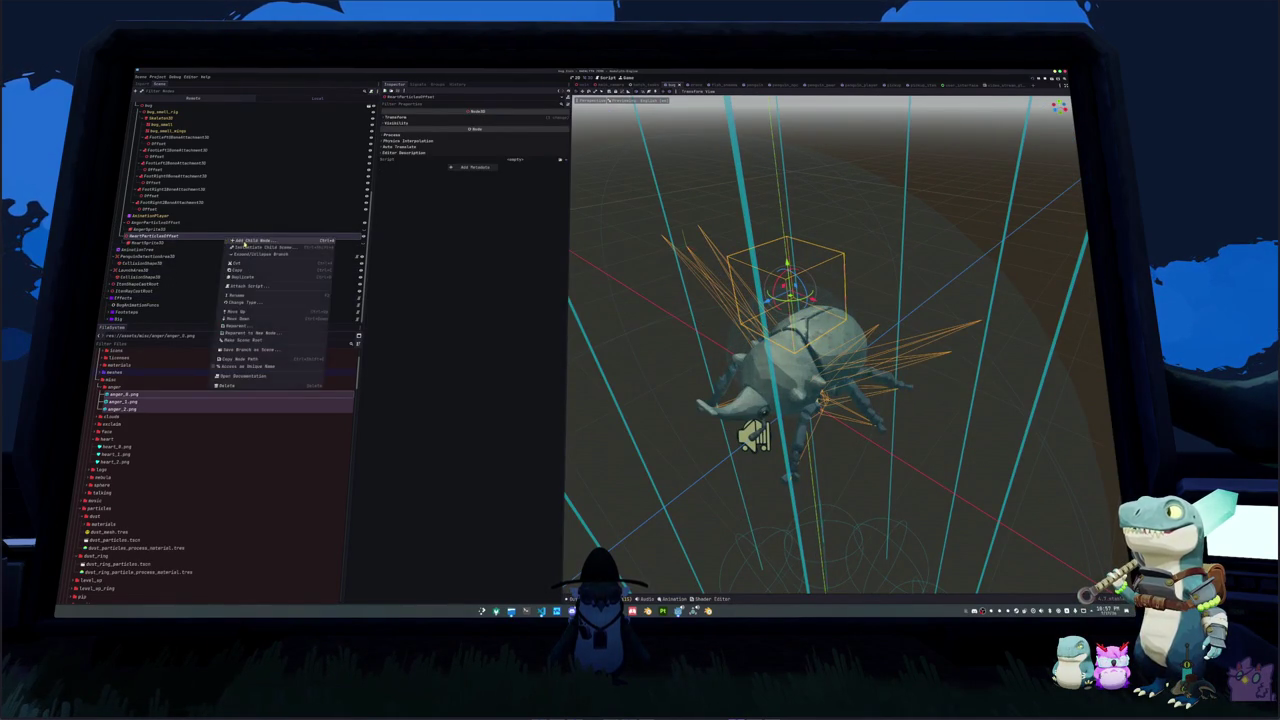
click(244, 243)
text(audio)
key(Down)
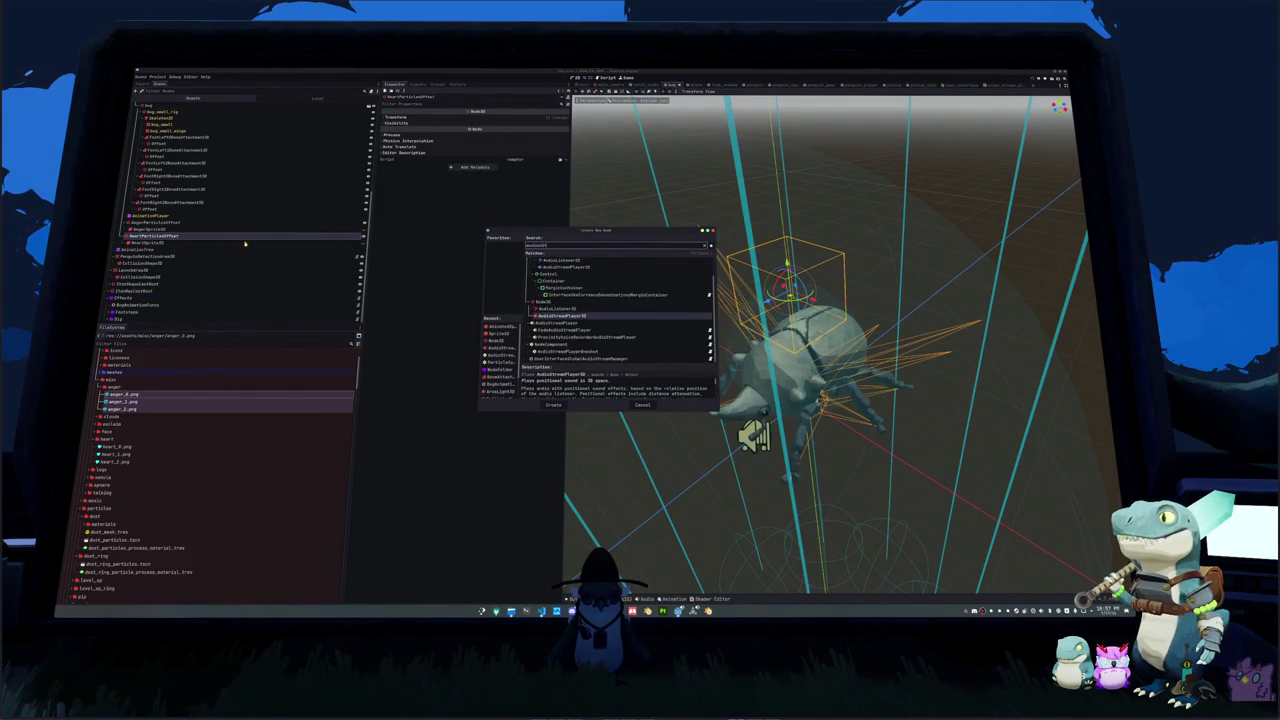
key(Return)
key(Home)
text(Heart)
key(Return)
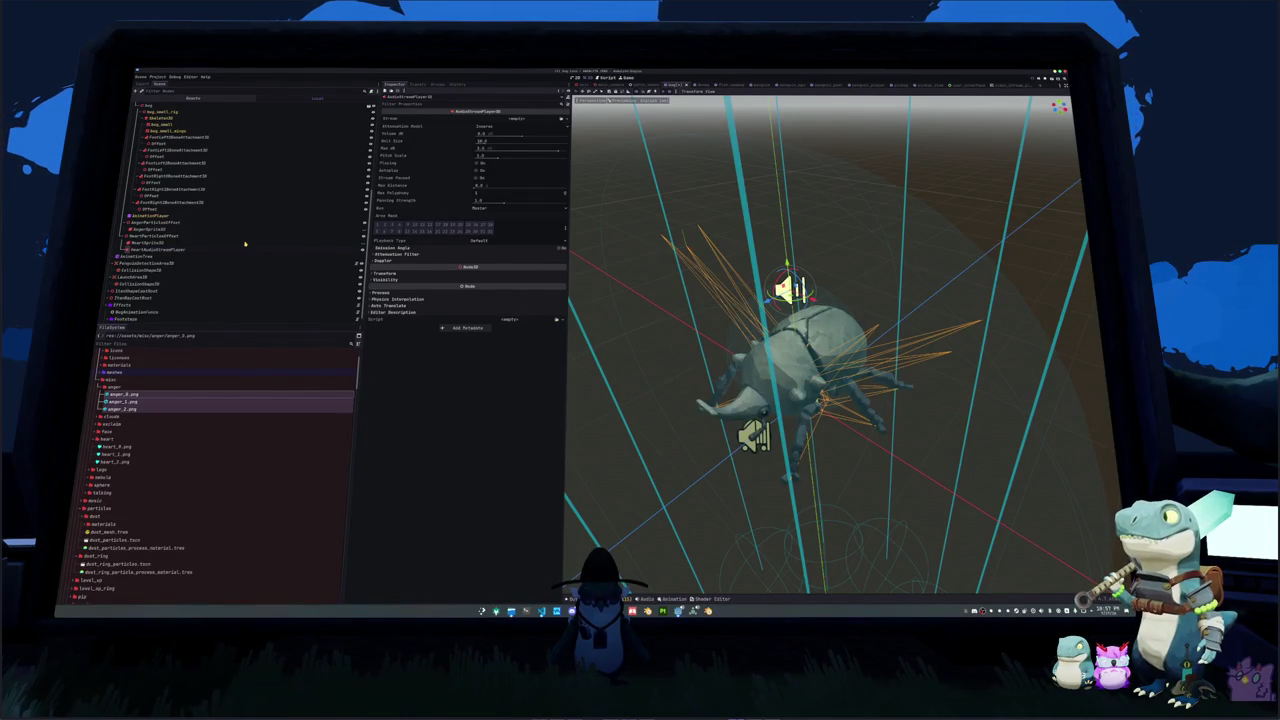
- Duplicate the heart audio player and rename the copy AngerAudioStreamPlayer3D
click(245, 246)
key(ctrl+d)
key(ctrl+Up)
key(ctrl+Up)
key(ctrl+Up)
key(F2)
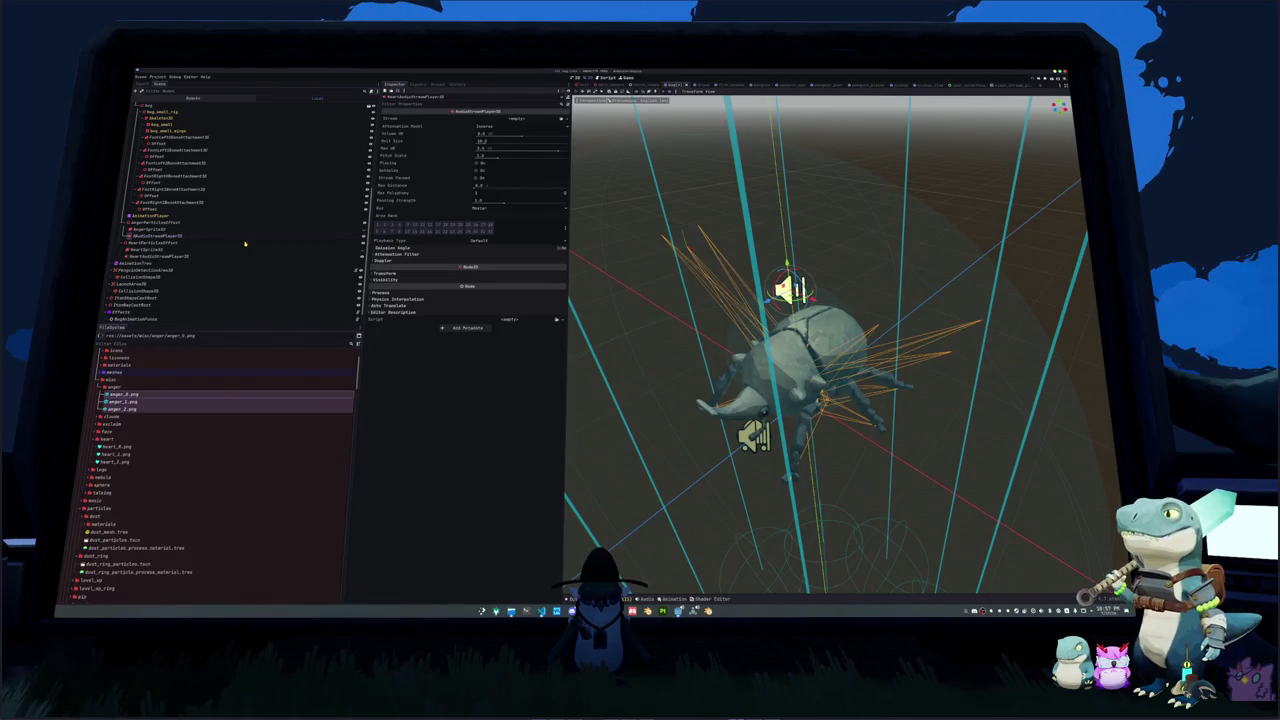
text(Anger)
key(Return)
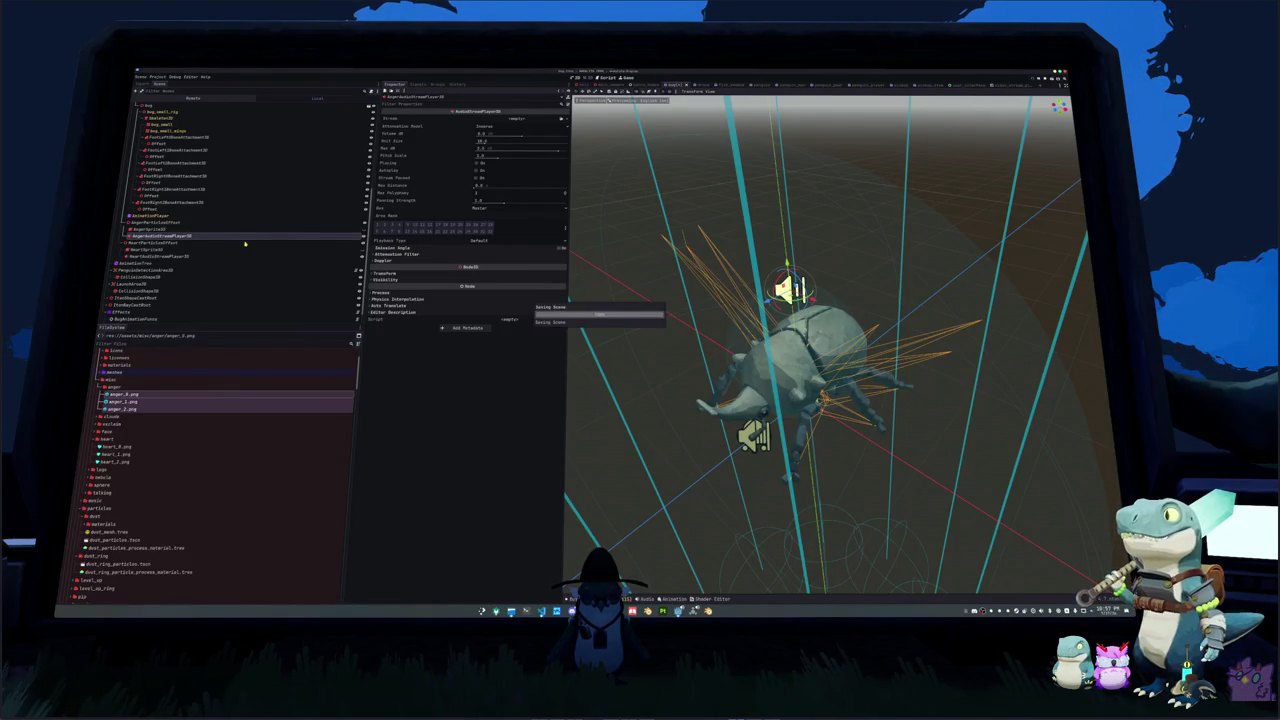
- Choose Load for the audio player's Stream property to pick a sound file
drag(653, 420, 700, 430)
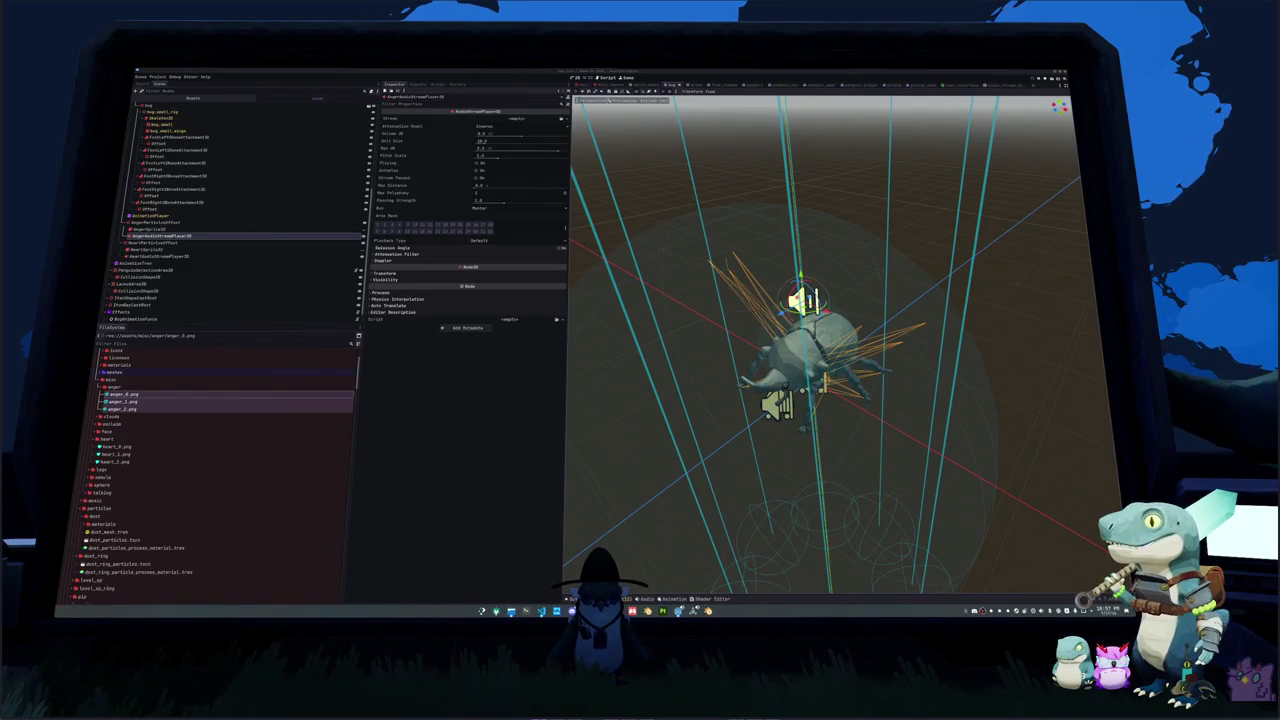
click(1050, 205)
click(1055, 235)
drag(819, 140, 817, 74)
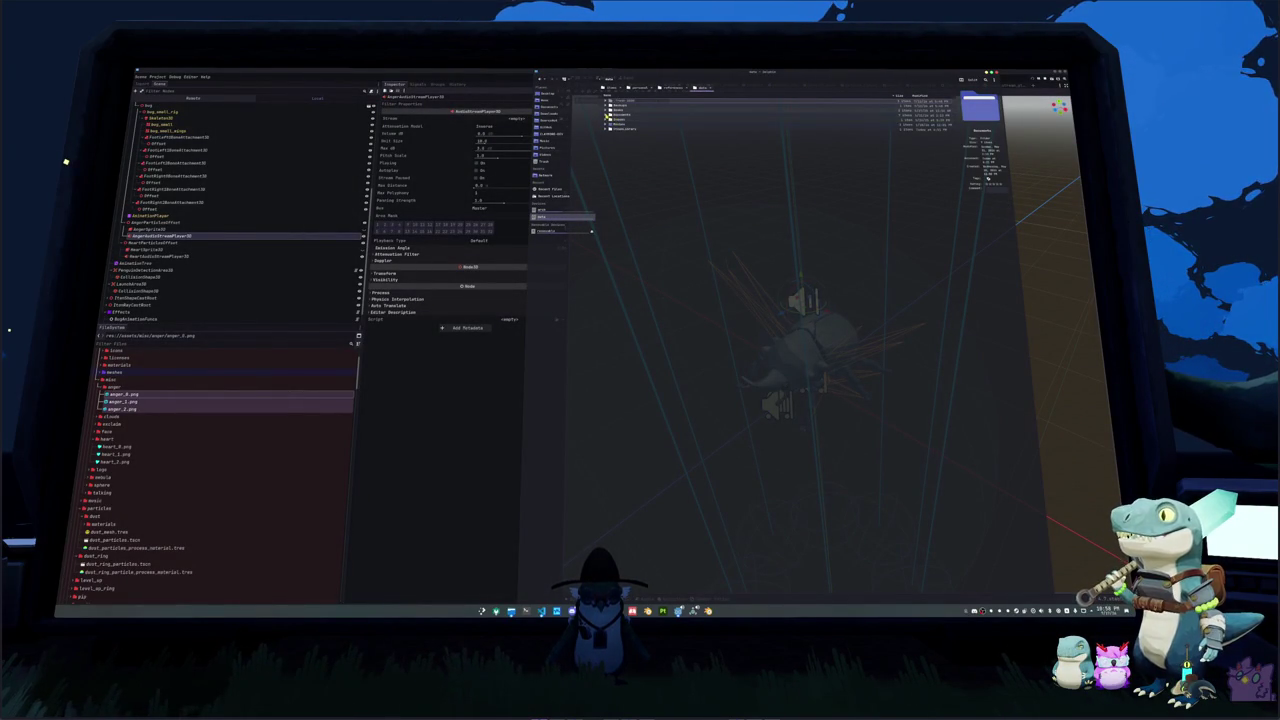
- Expand the data folder in the file picker and select one of its subfolders
double_click(610, 116)
click(626, 116)
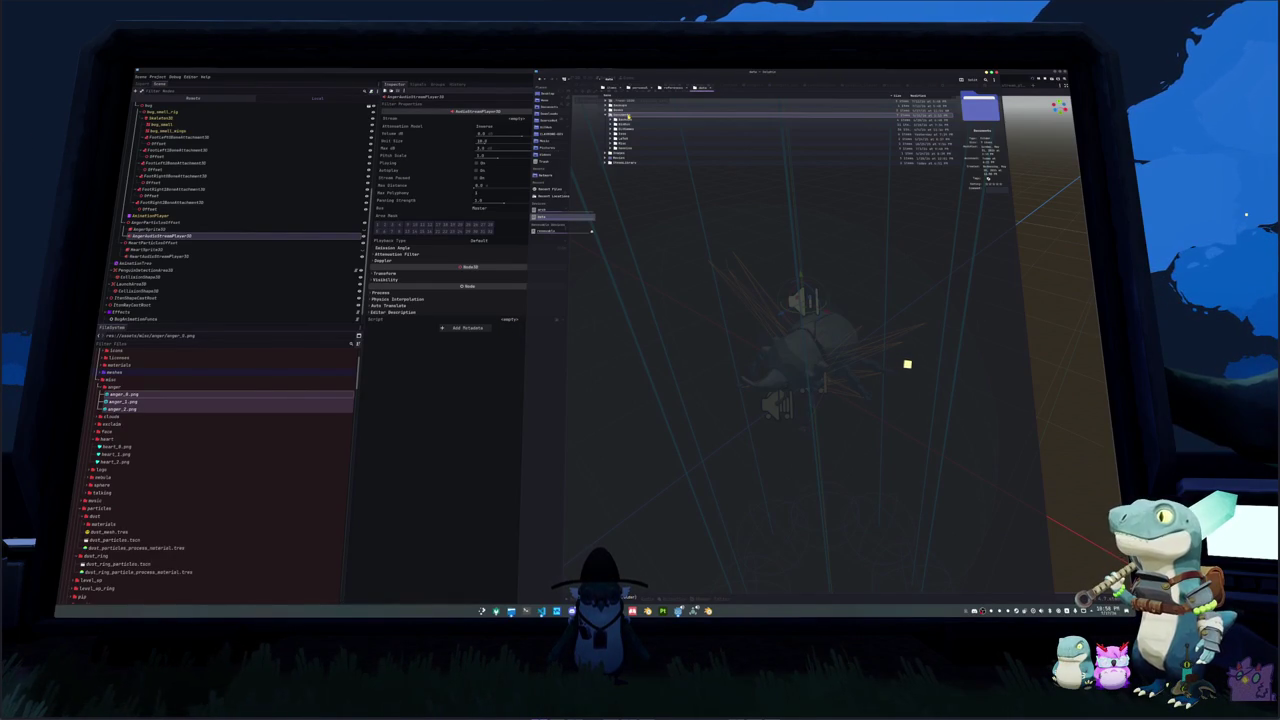
- Open the Sounds folder, resize icons, and search the GDC 2024 Game Audio Bundle for 'anger'
double_click(629, 117)
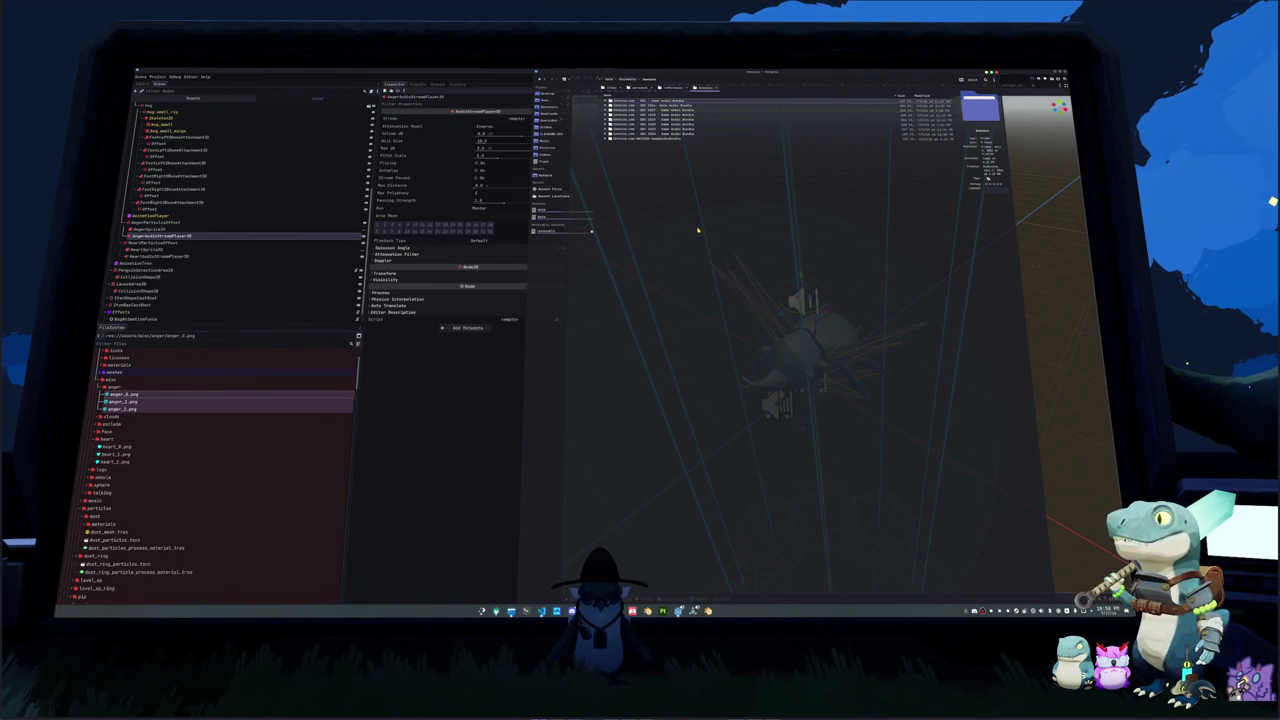
scroll(698, 231, up, 3)
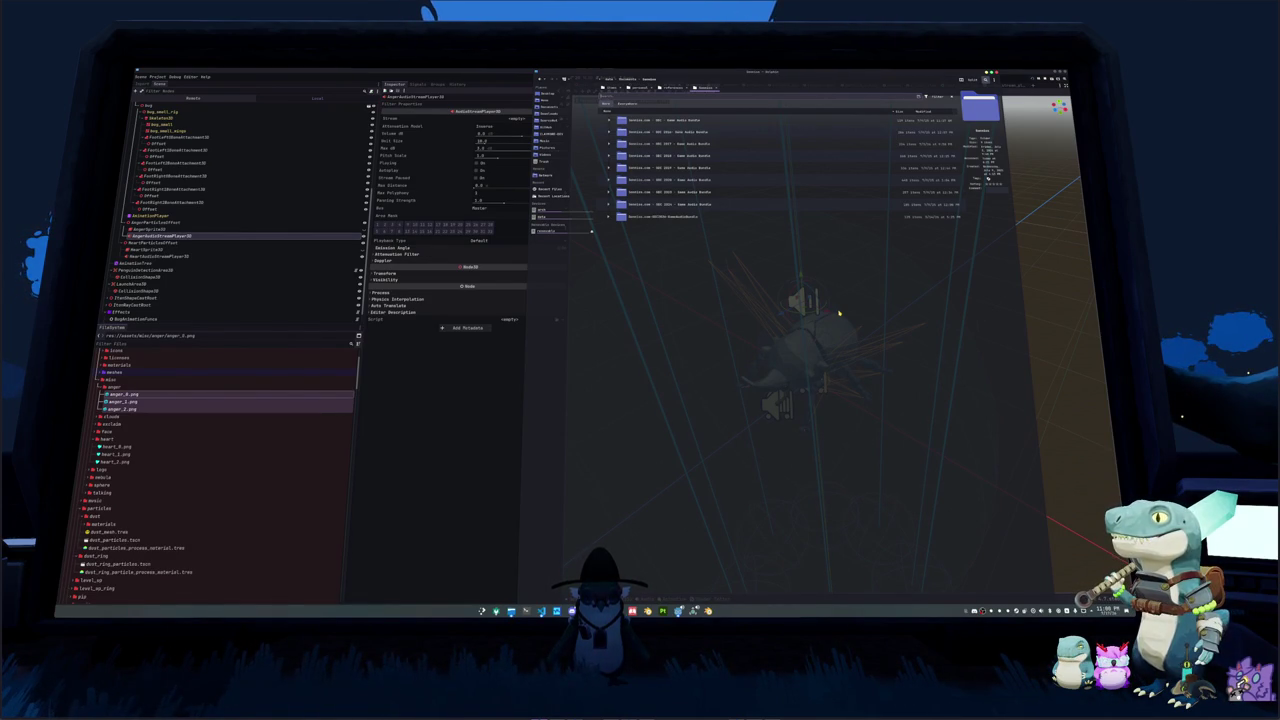
ctrl+scroll(757, 263, down, 3)
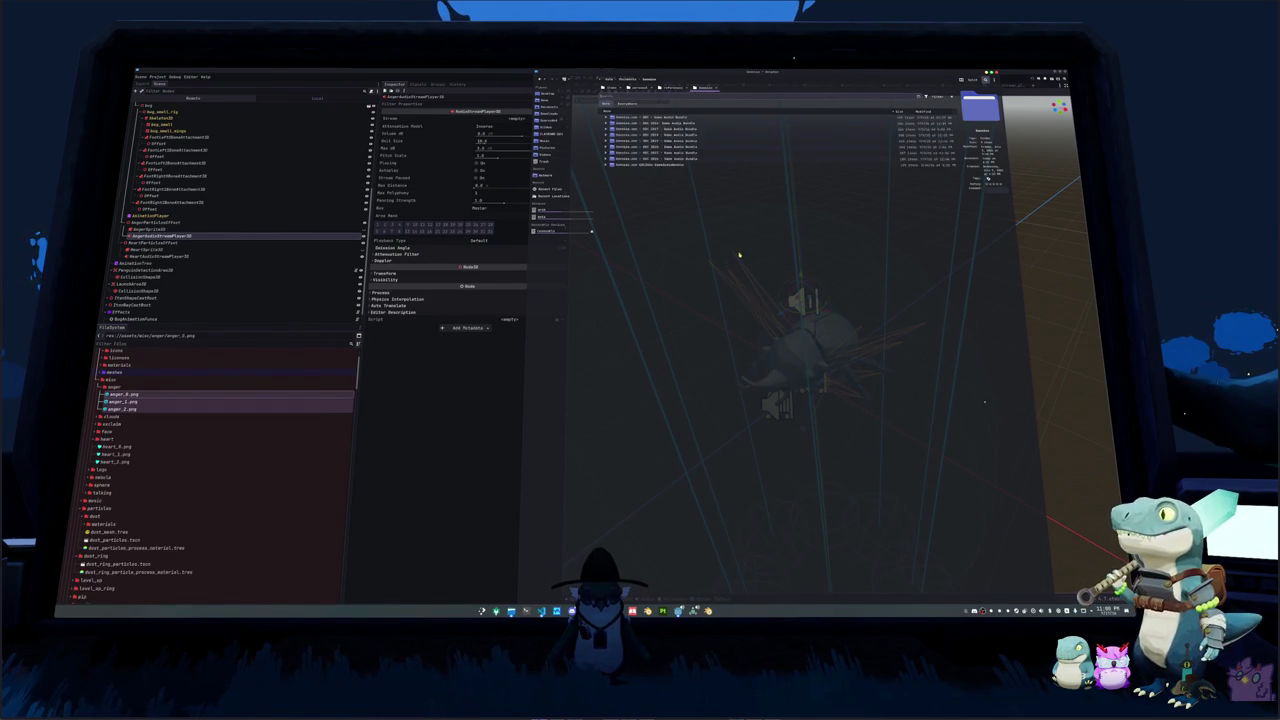
click(662, 152)
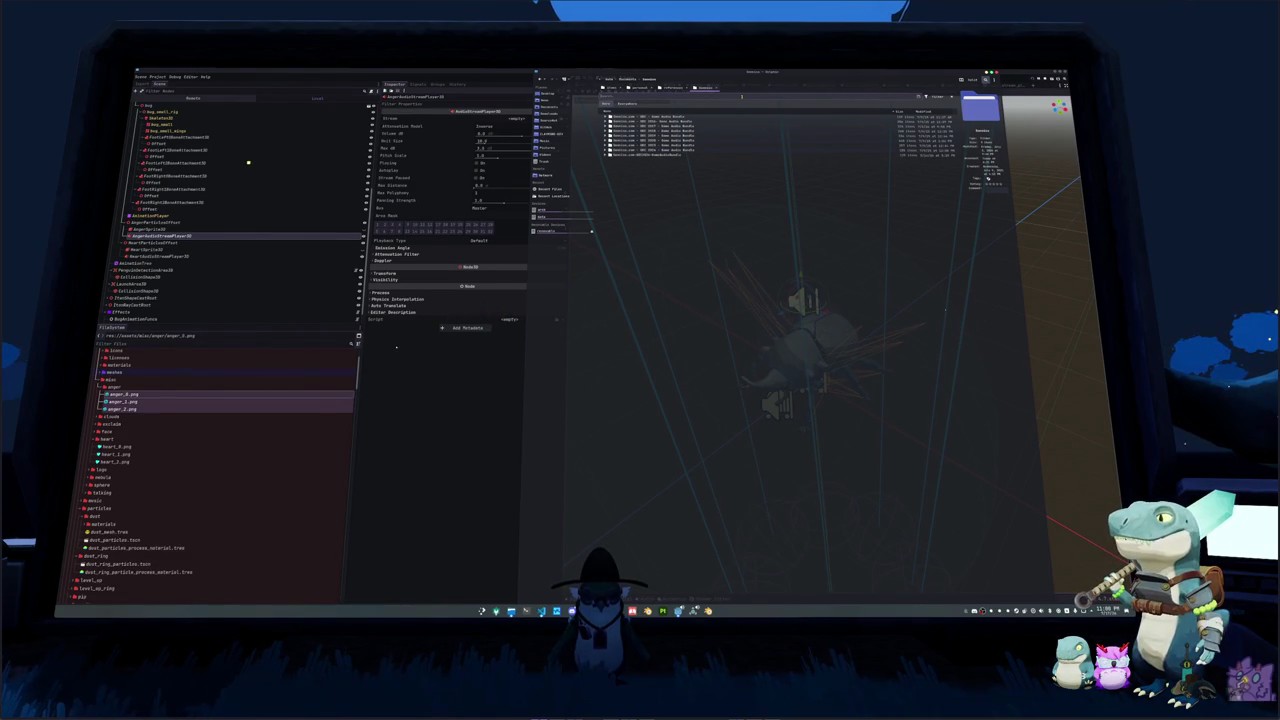
key(Return)
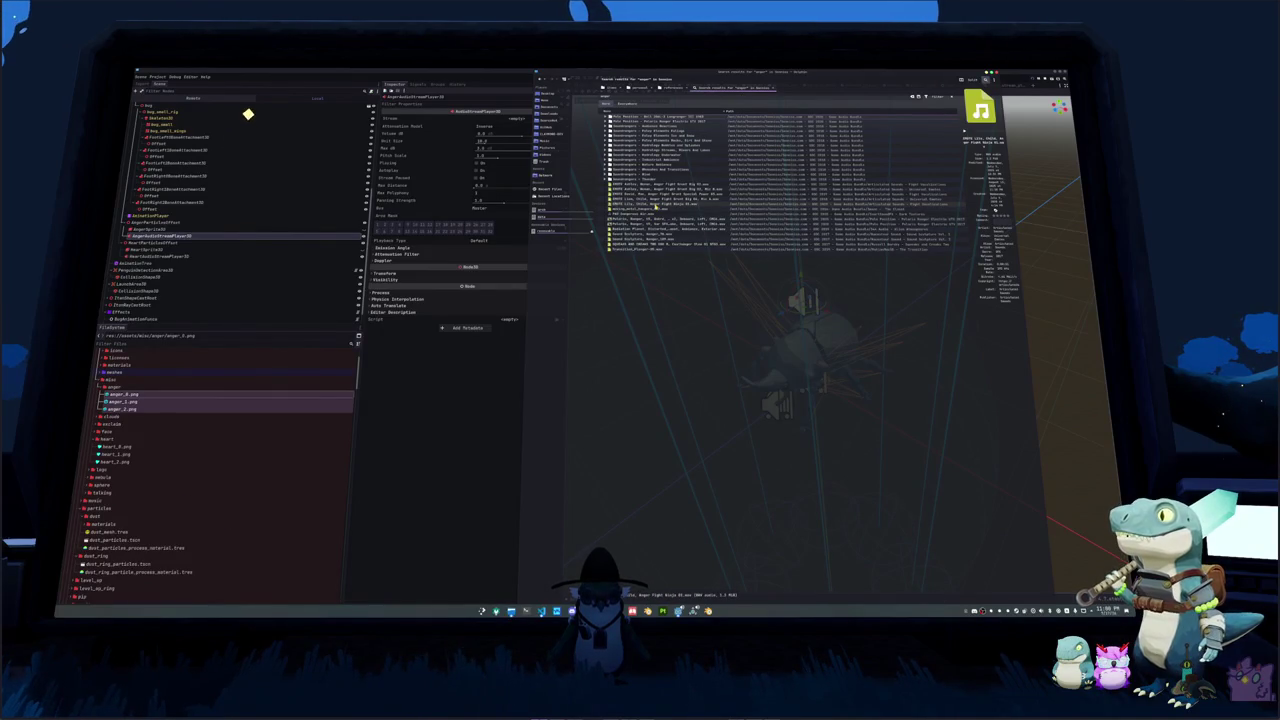
- Browse anger results such as Anger Fight Ninja 03.wav and the Ranger clips, then return to data
click(655, 205)
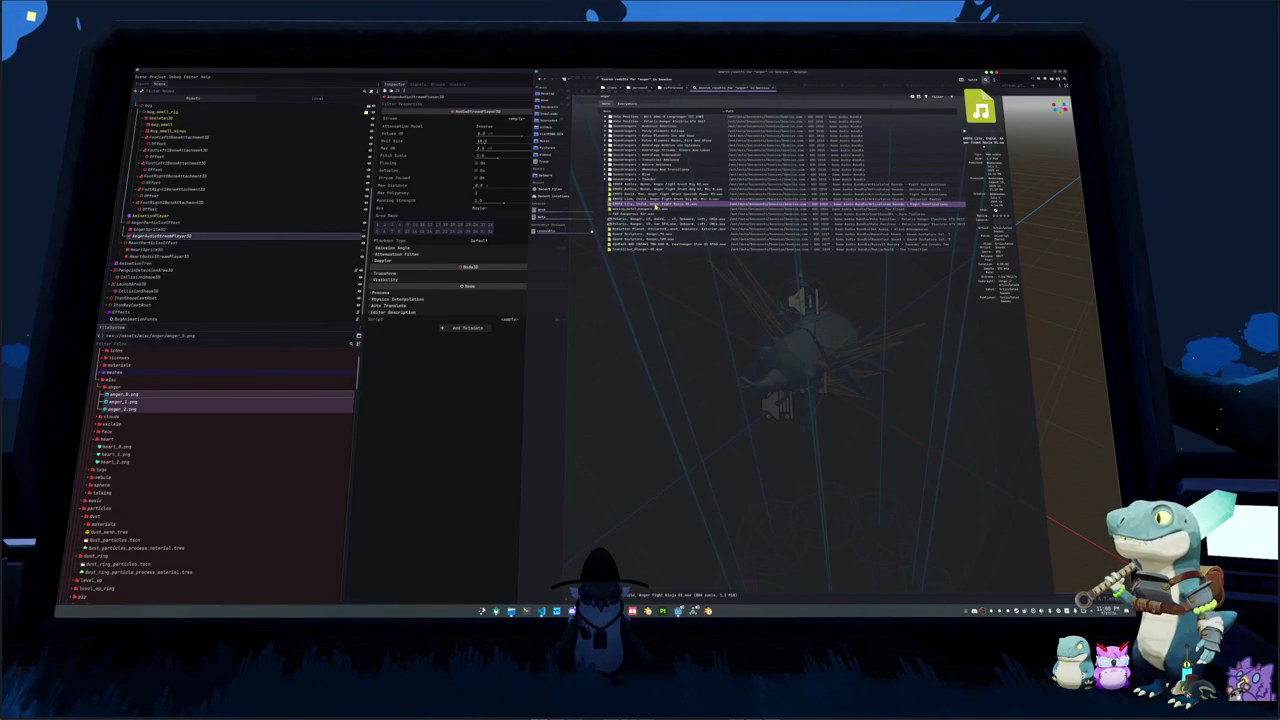
scroll(656, 207, up, 2)
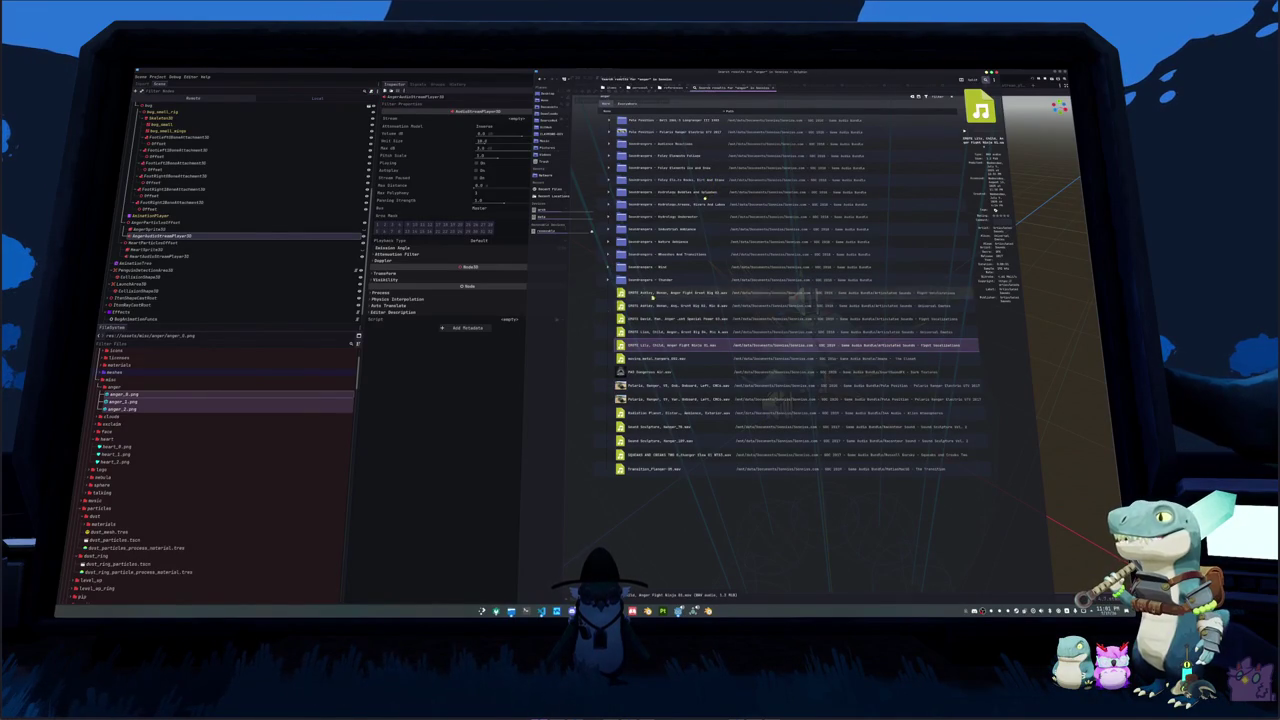
click(636, 331)
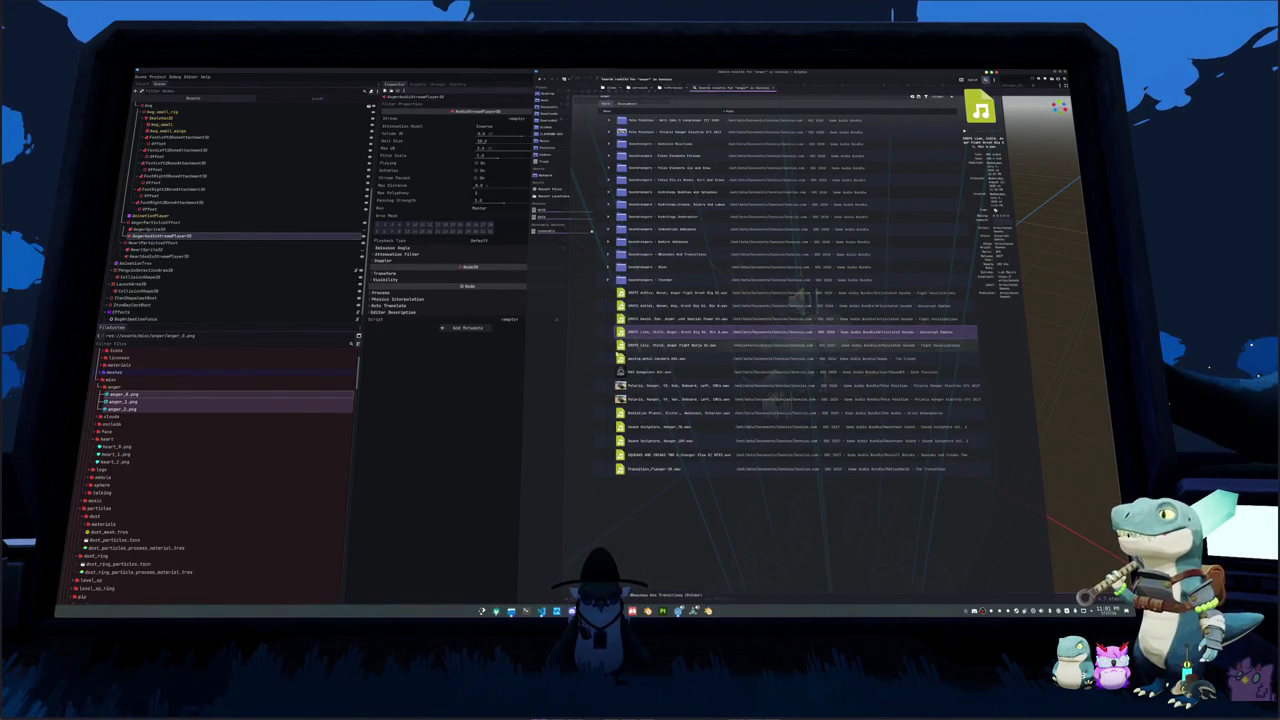
click(602, 371)
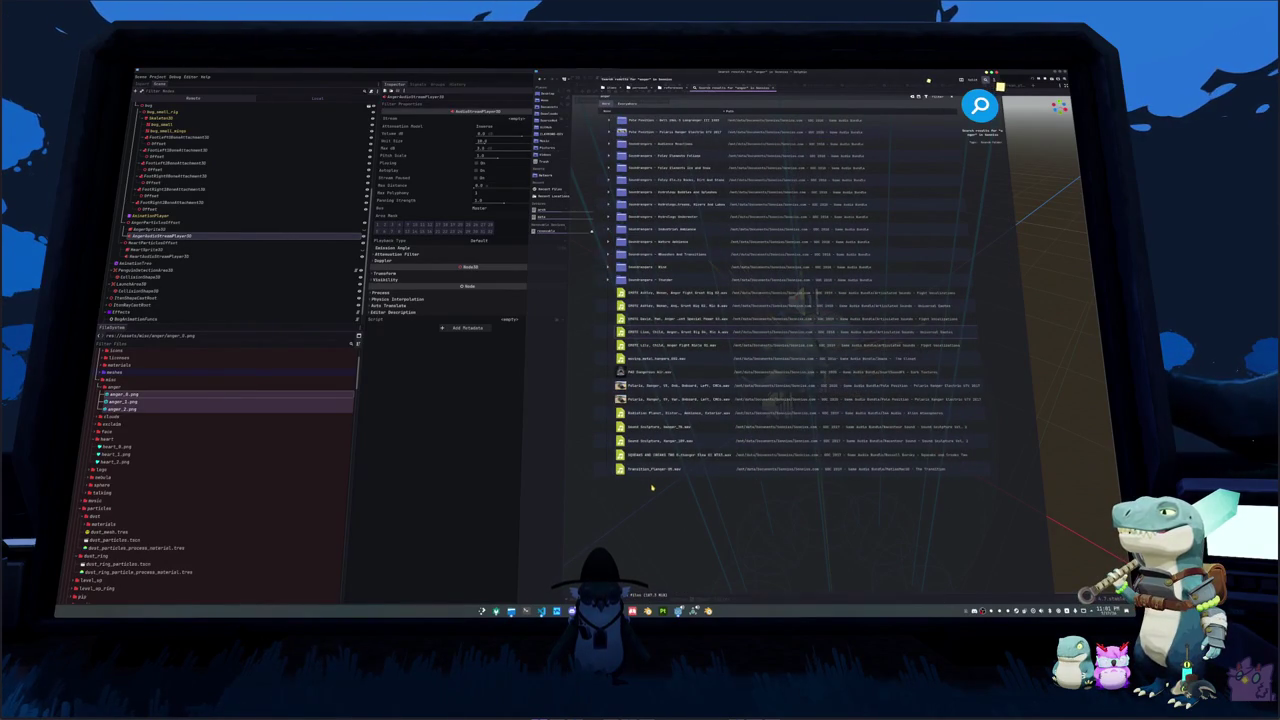
click(653, 439)
click(652, 429)
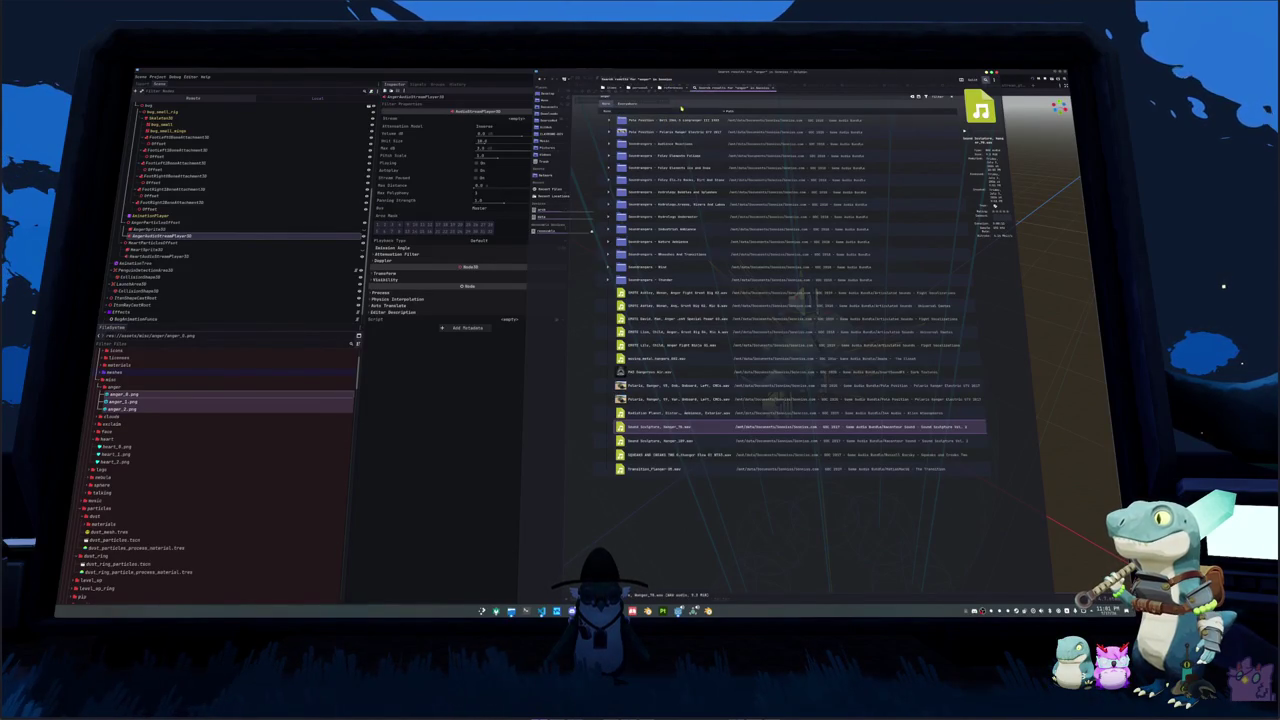
click(579, 218)
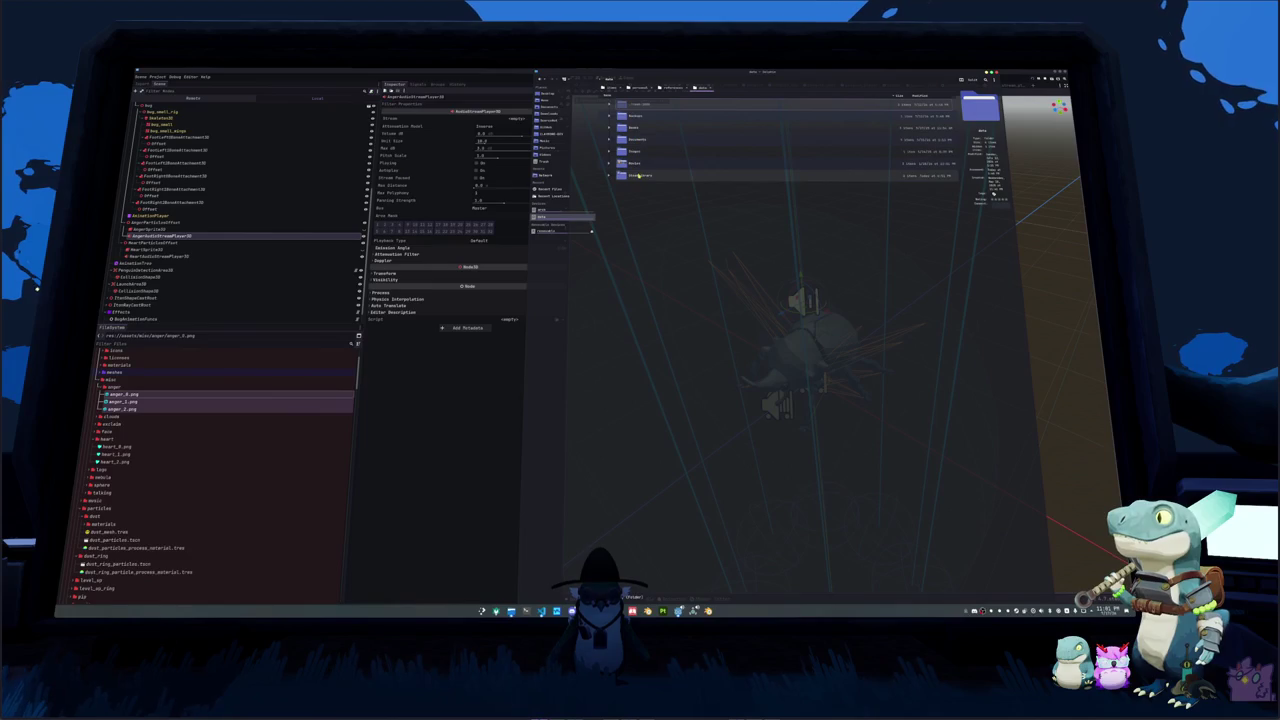
- Navigate via Documents and the sound-effects folder into Game Sound Effects Pack 3's MP3 folder
double_click(645, 140)
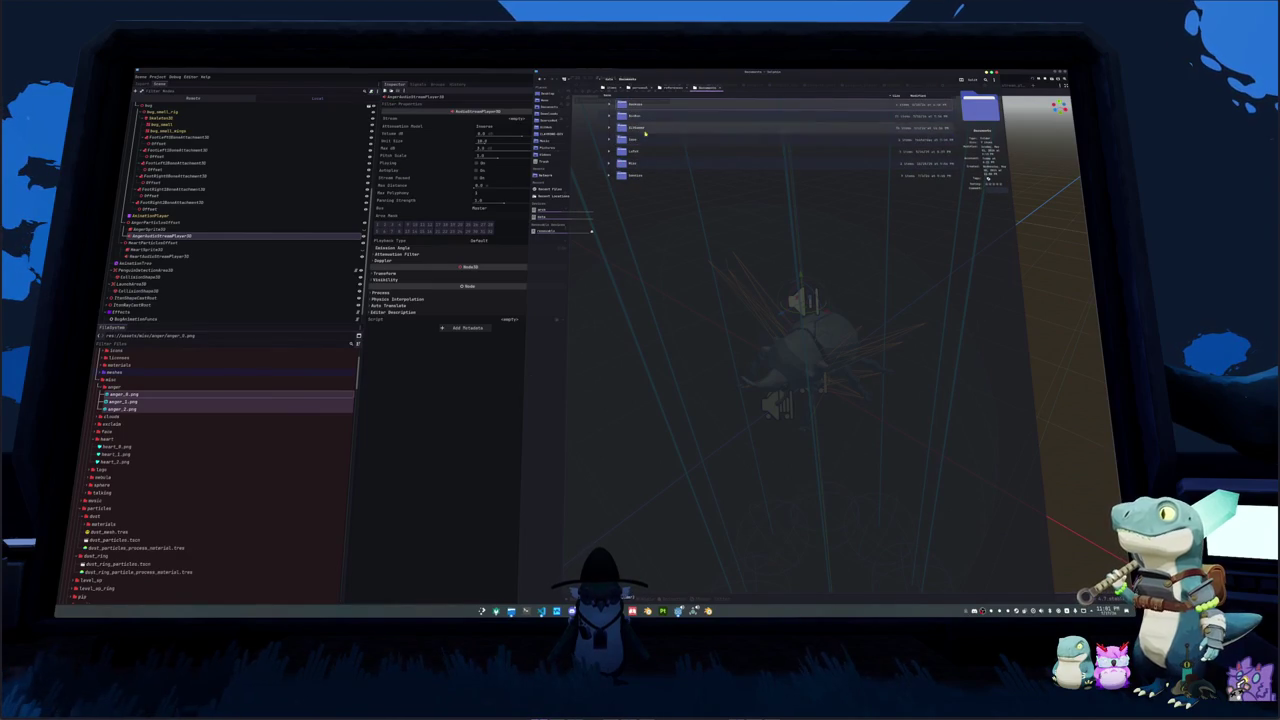
double_click(645, 140)
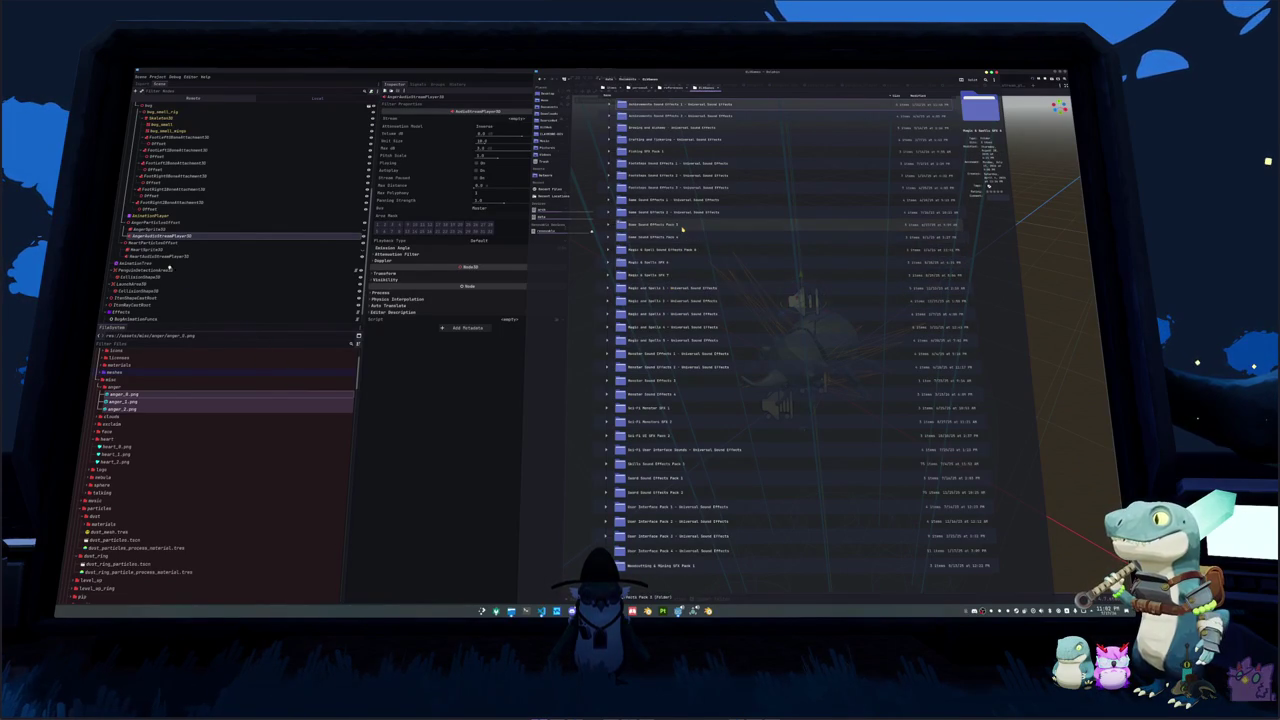
double_click(683, 228)
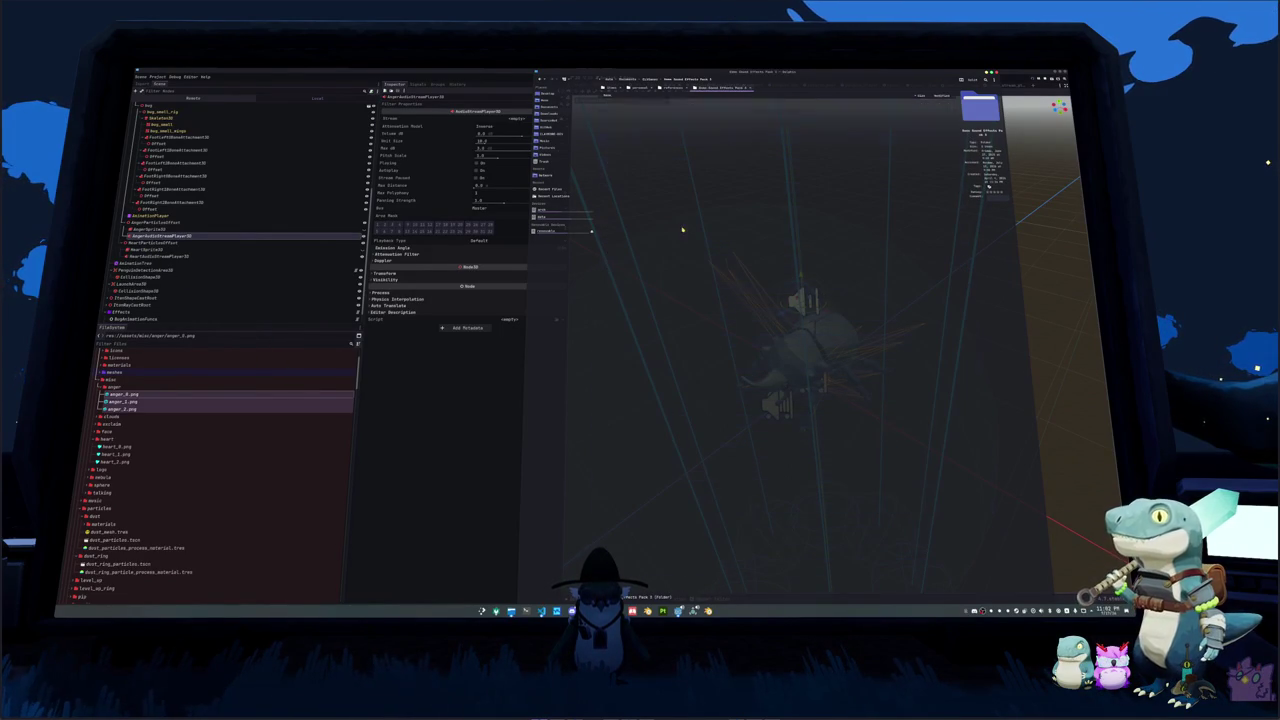
double_click(647, 117)
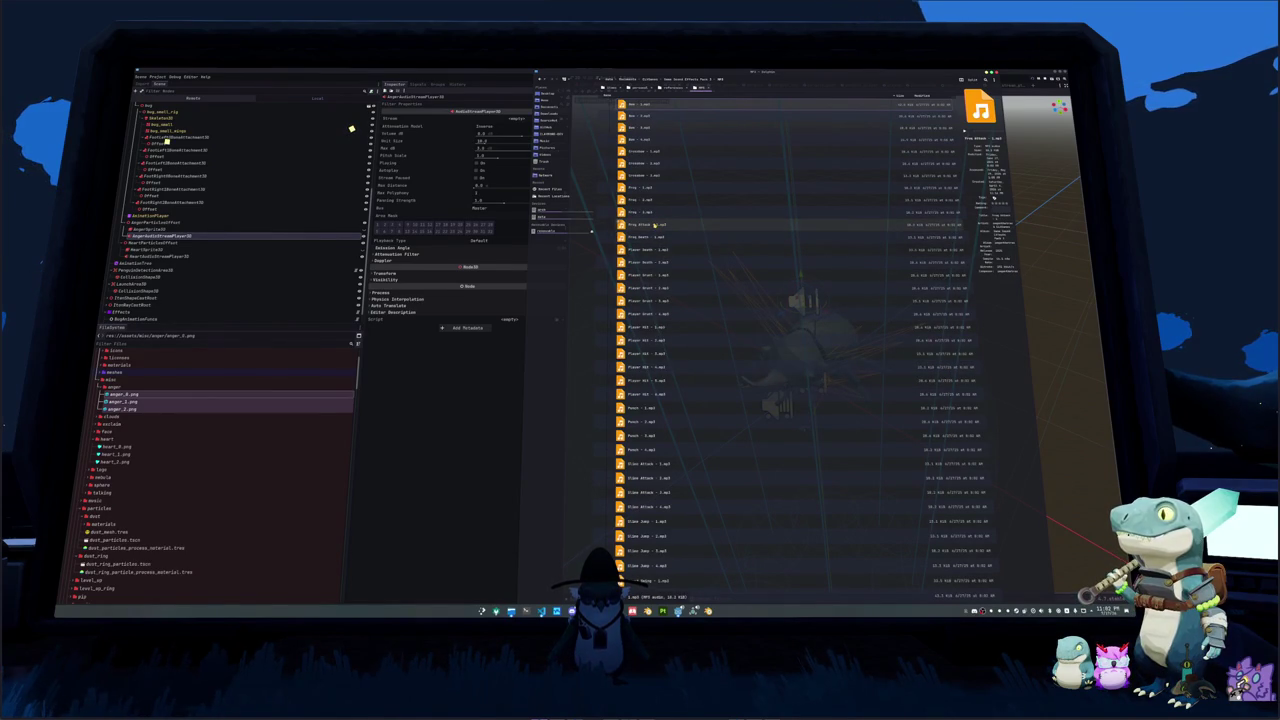
- Look over Frog Attack - 1 and Player Death - 1, then preview Slime Jump - 1.mp3
click(654, 226)
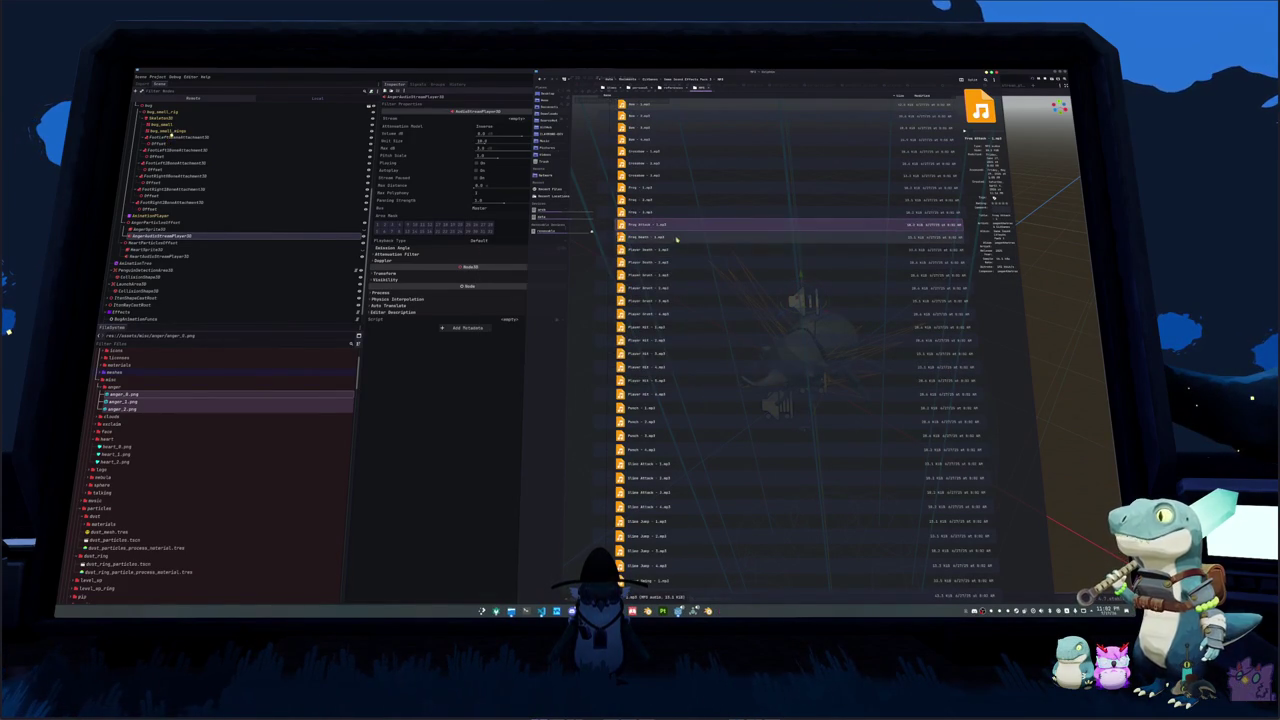
click(663, 226)
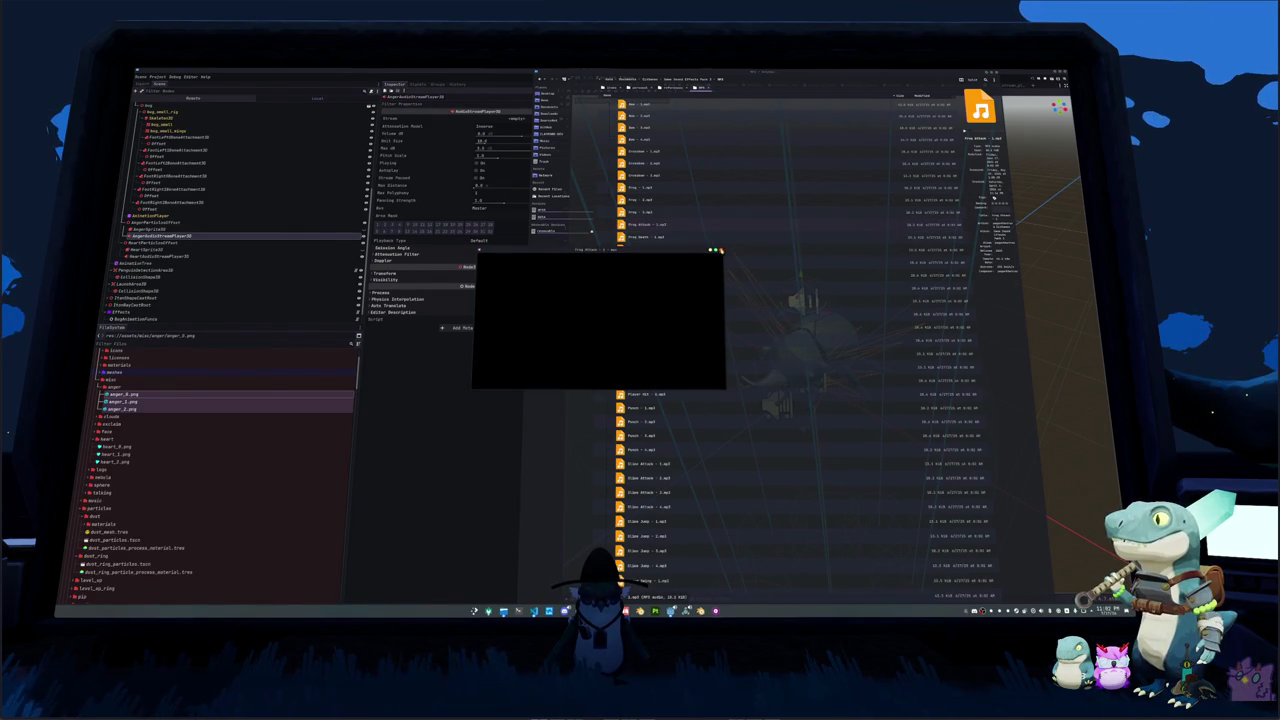
click(676, 250)
scroll(678, 393, down, 2)
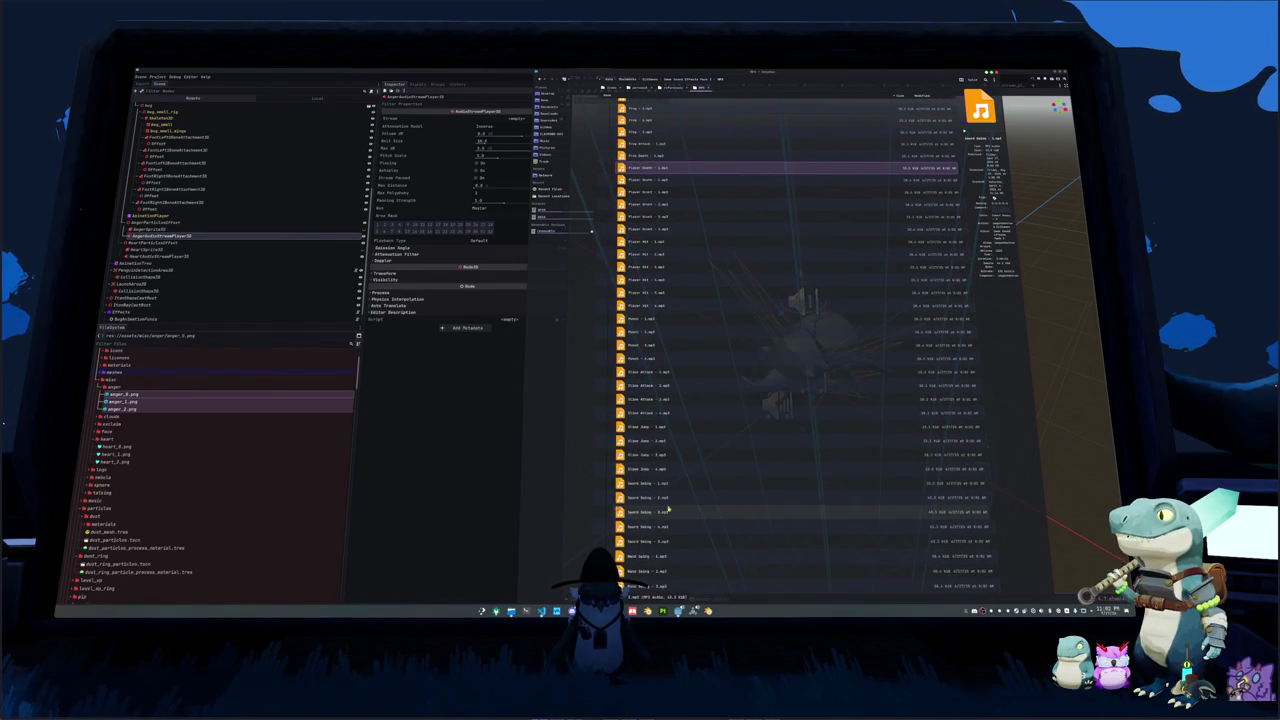
double_click(668, 430)
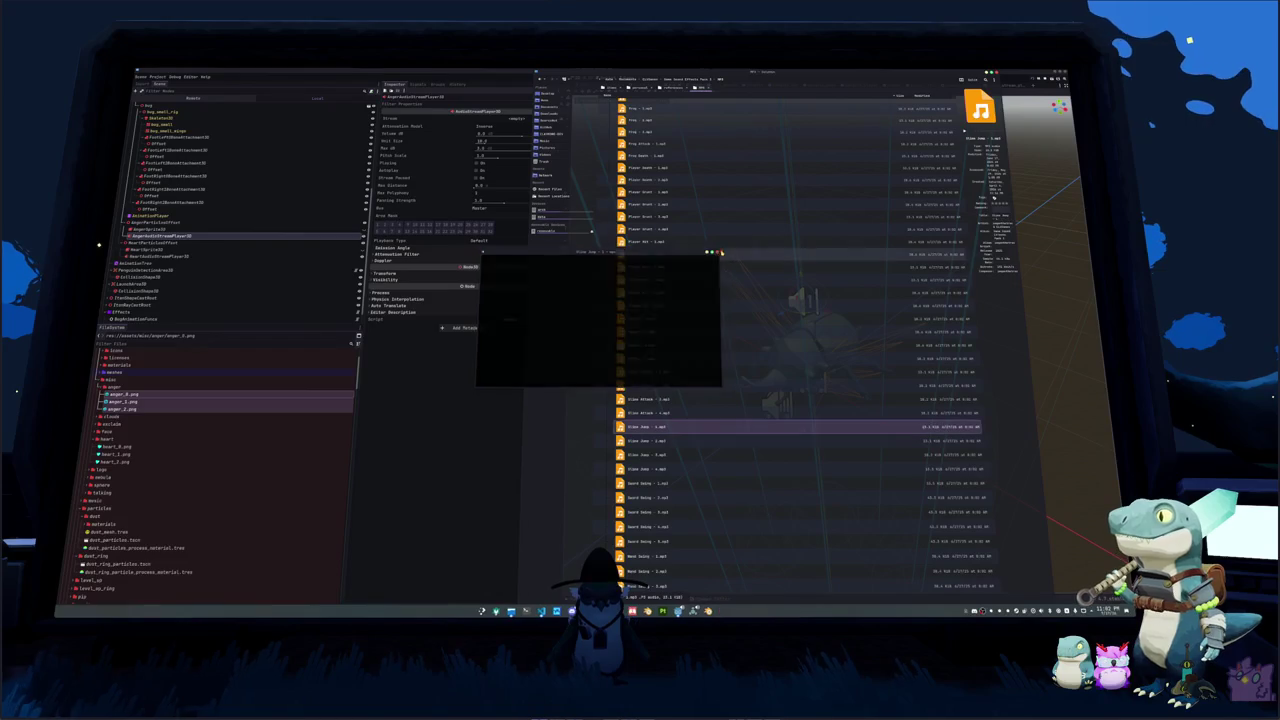
click(719, 251)
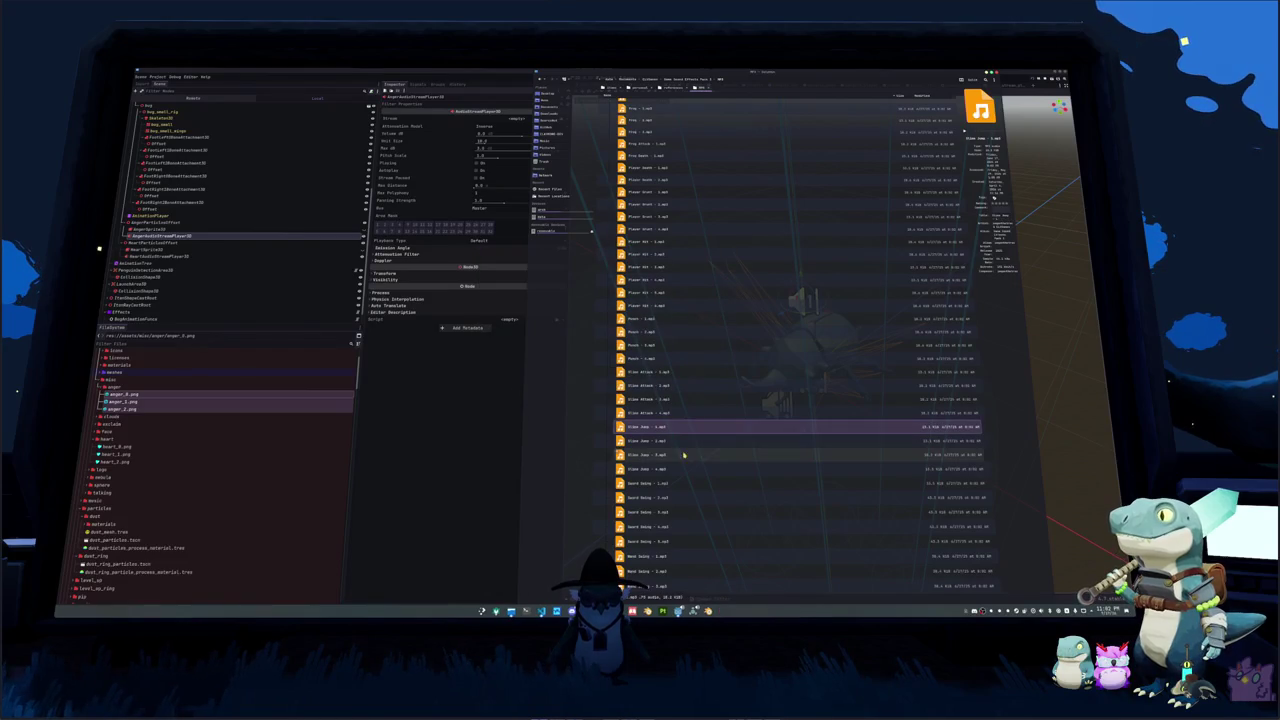
- Preview Slime Attack - 1 and Slime Attack - 2, then close Dolphin to return to Godot
double_click(750, 374)
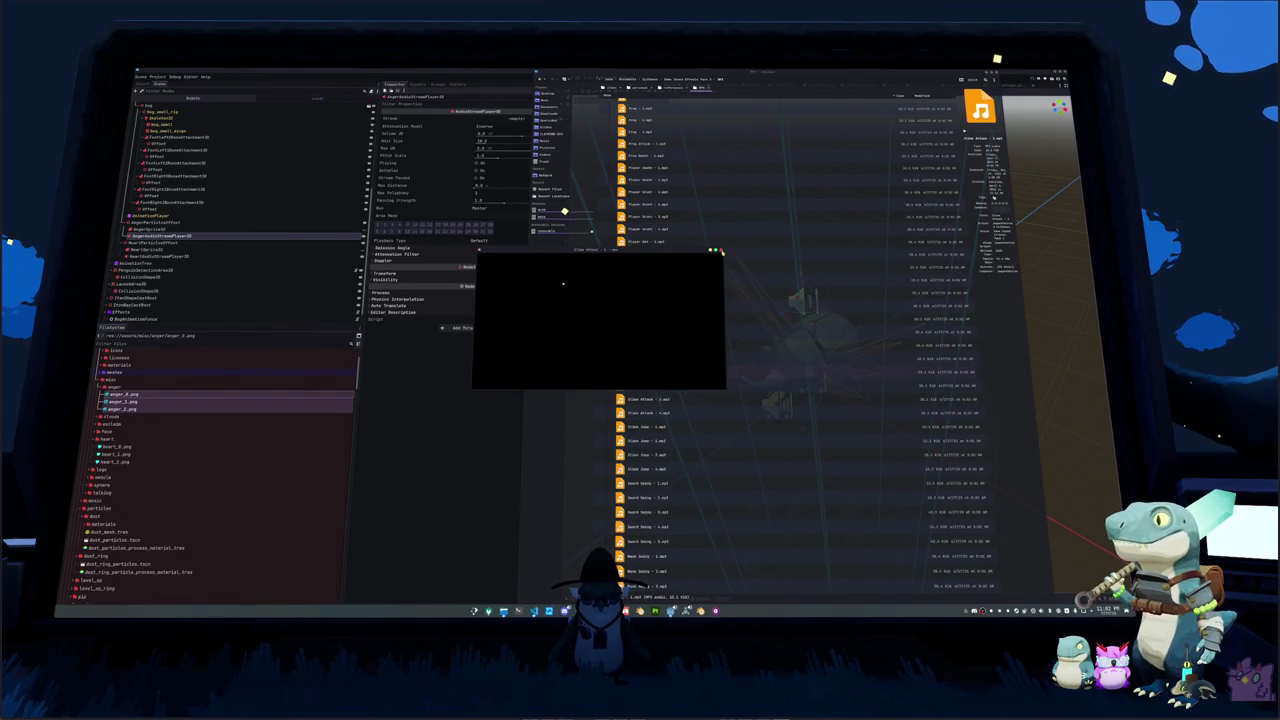
click(750, 374)
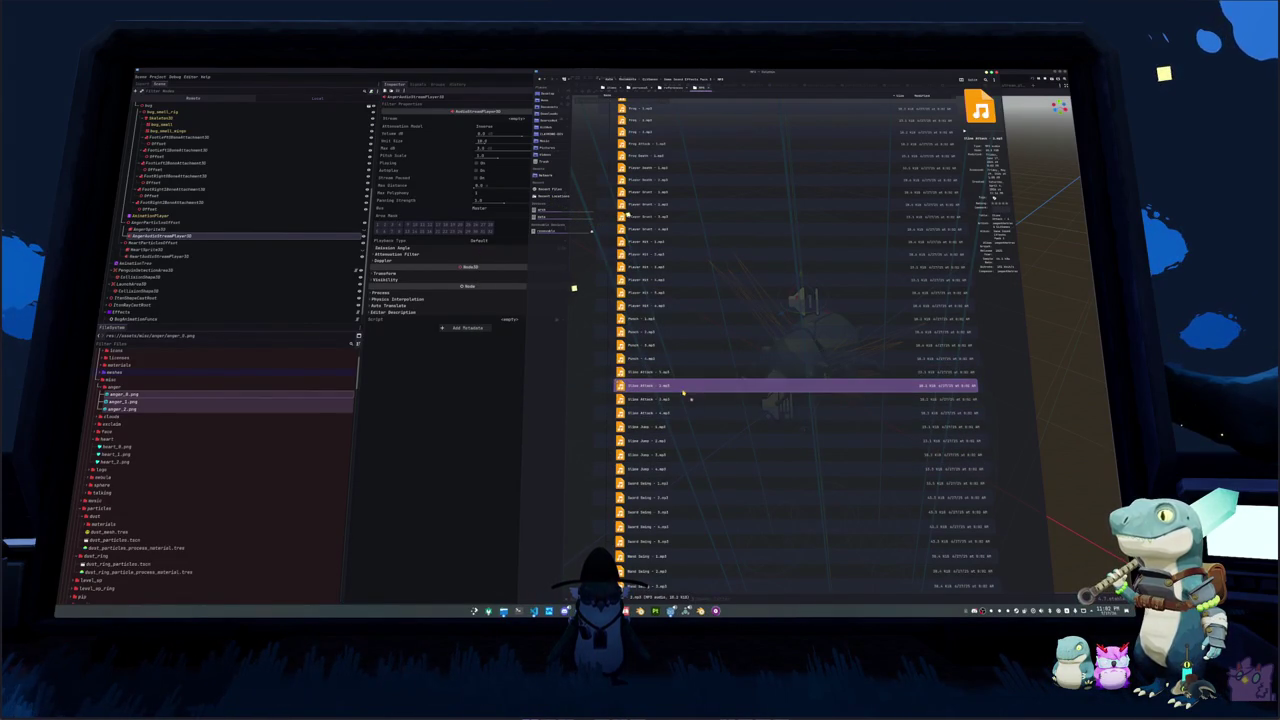
double_click(749, 372)
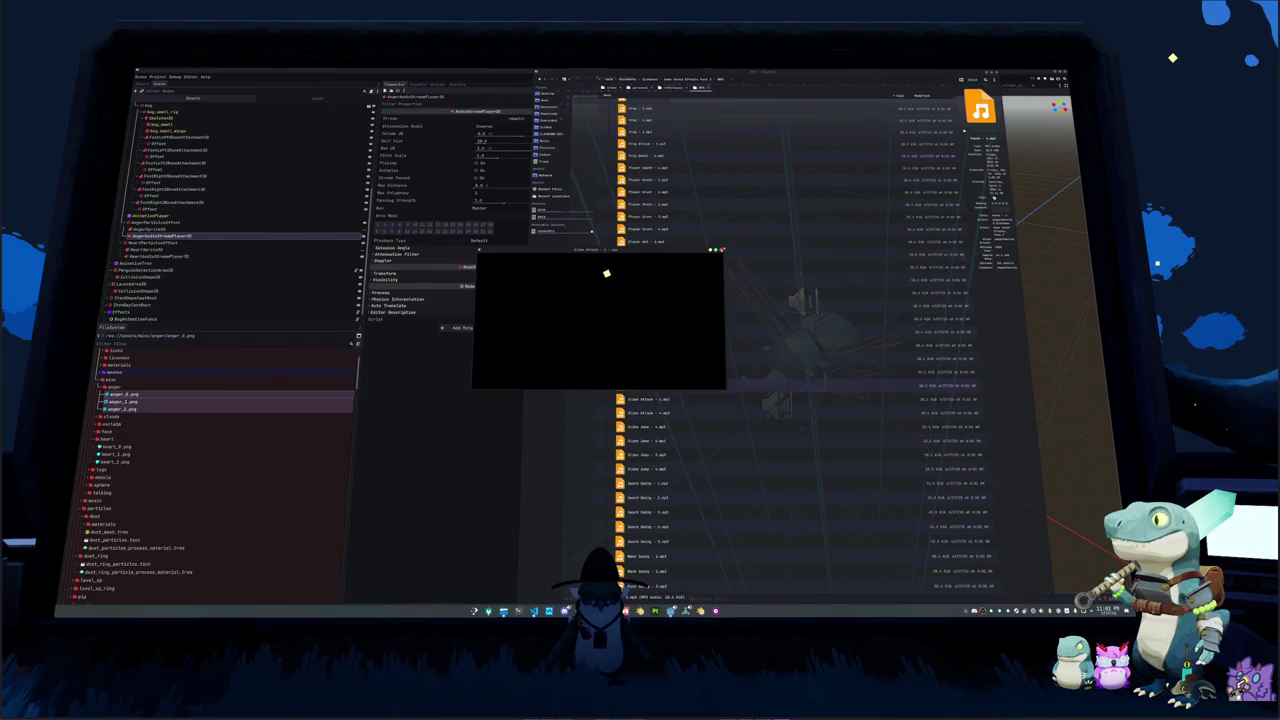
click(720, 250)
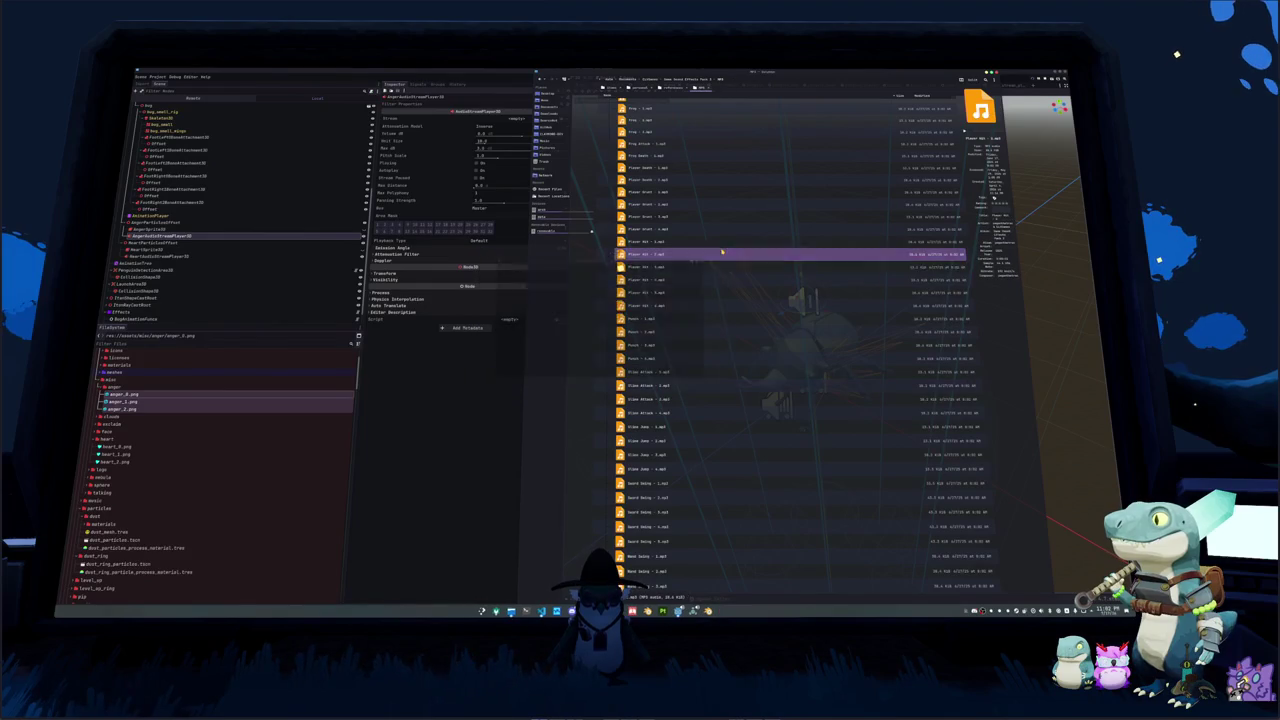
double_click(686, 401)
click(720, 250)
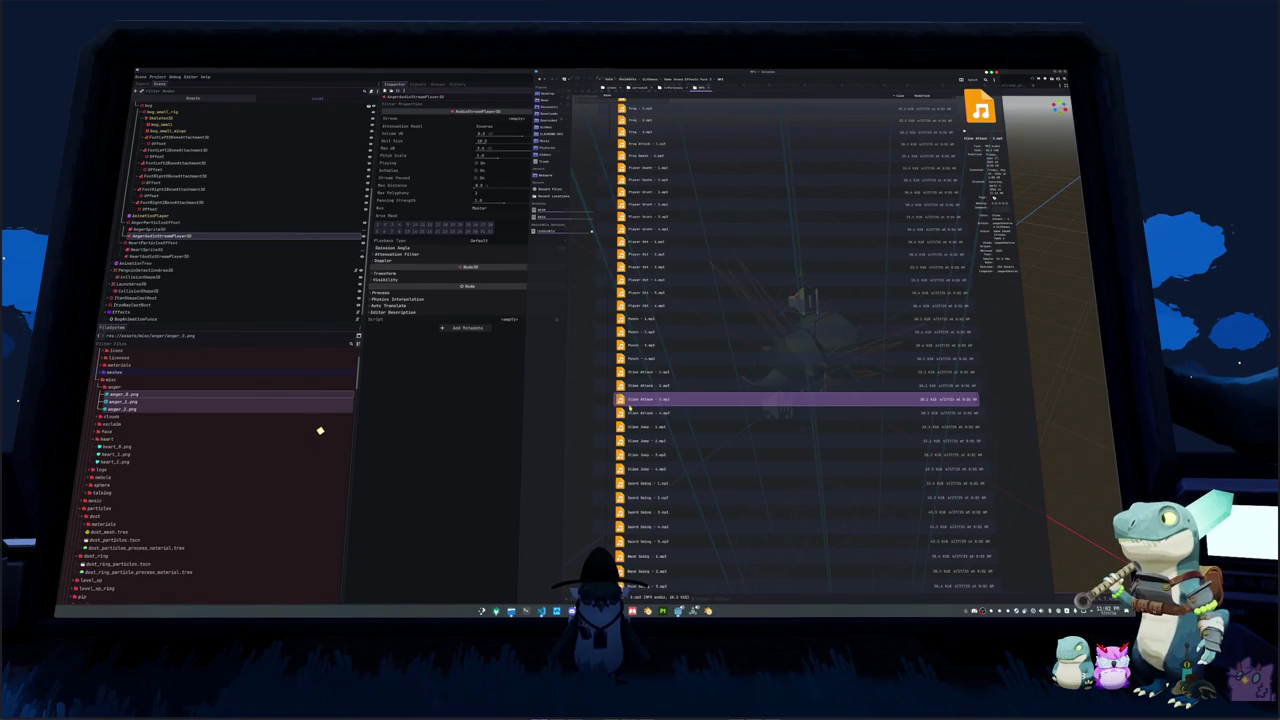
key(Return)
scroll(200, 470, down, 5)
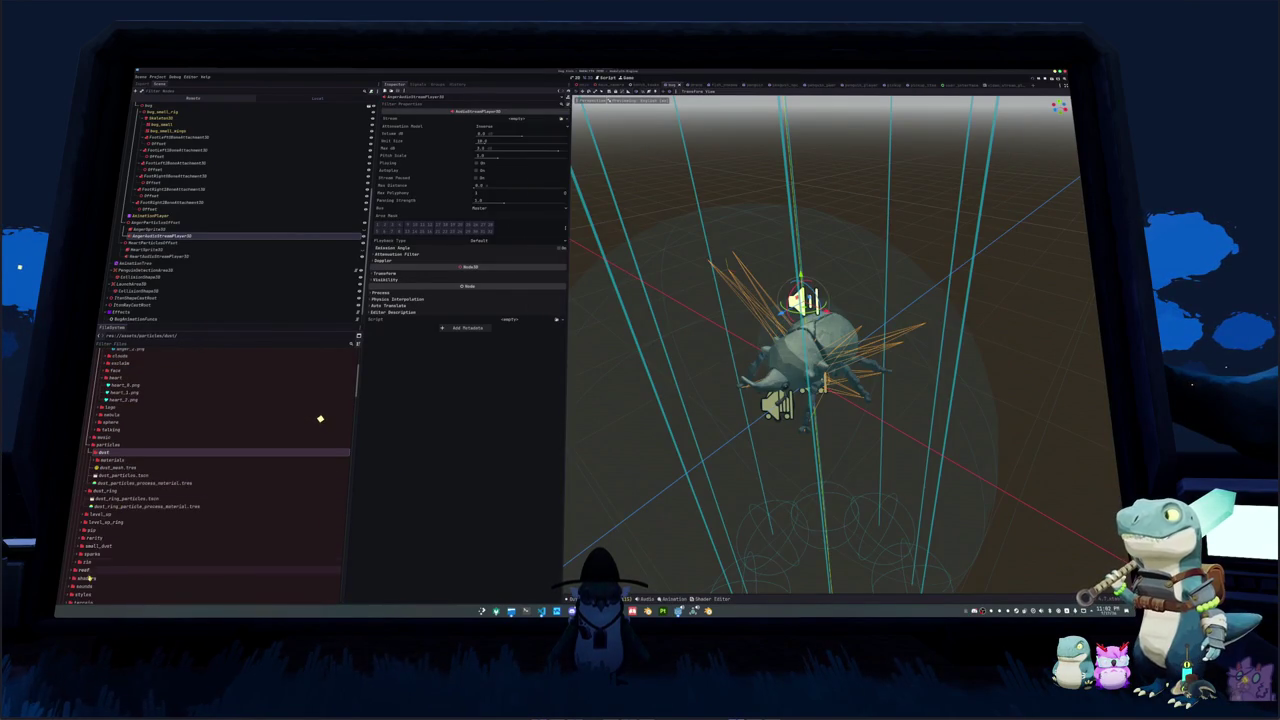
- Create a heart folder under res://assets/sounds/ and open it in the file manager
scroll(314, 390, down, 3)
click(108, 457)
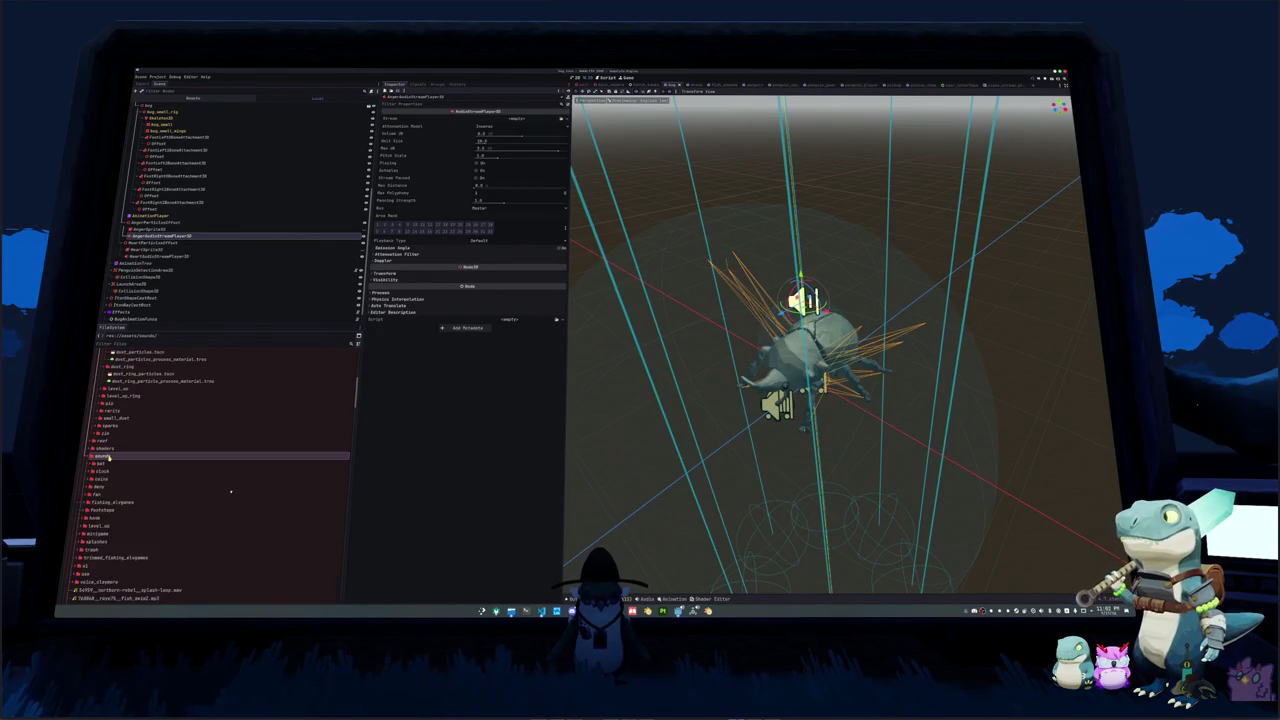
double_click(108, 457)
scroll(108, 452, down, 1)
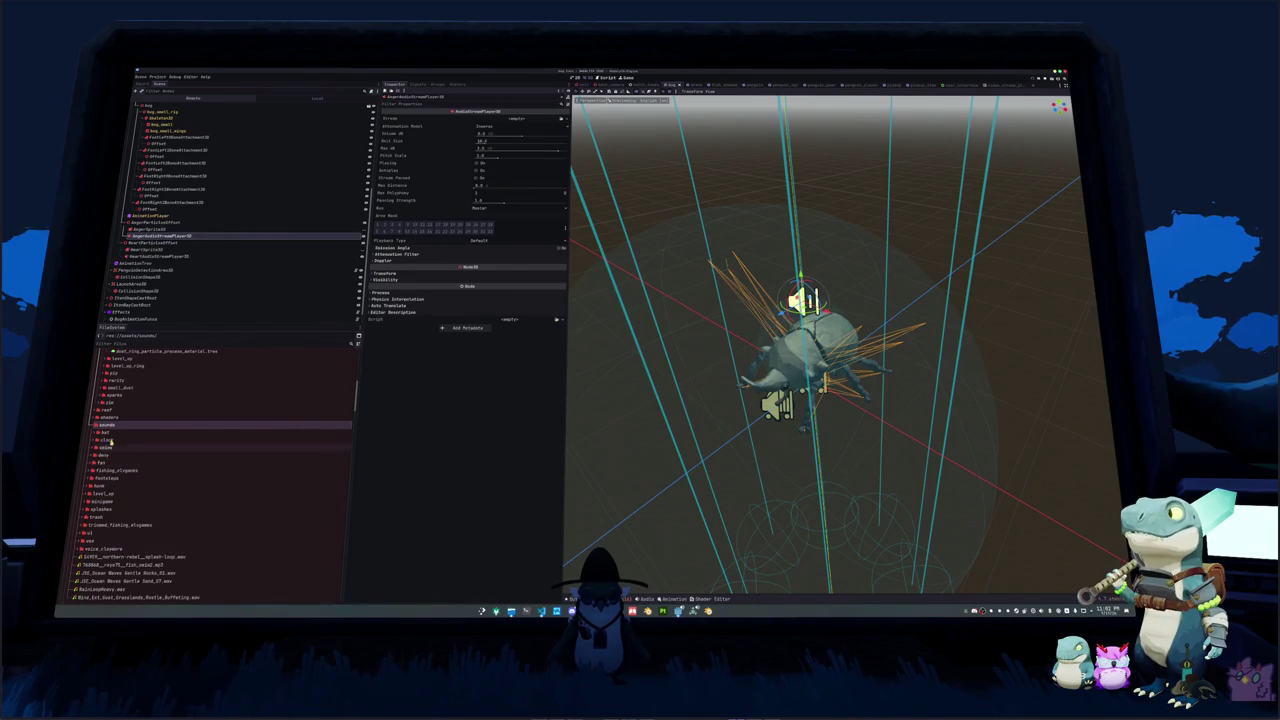
right_click(206, 425)
click(220, 434)
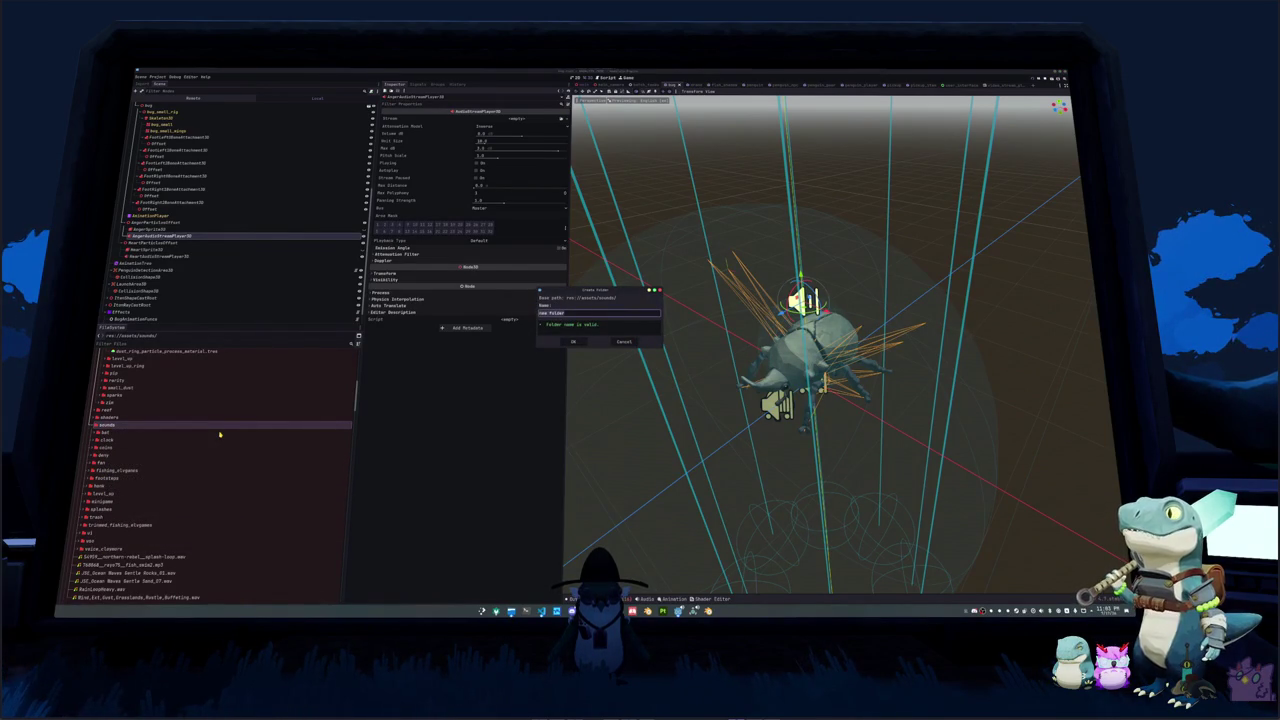
key(Return)
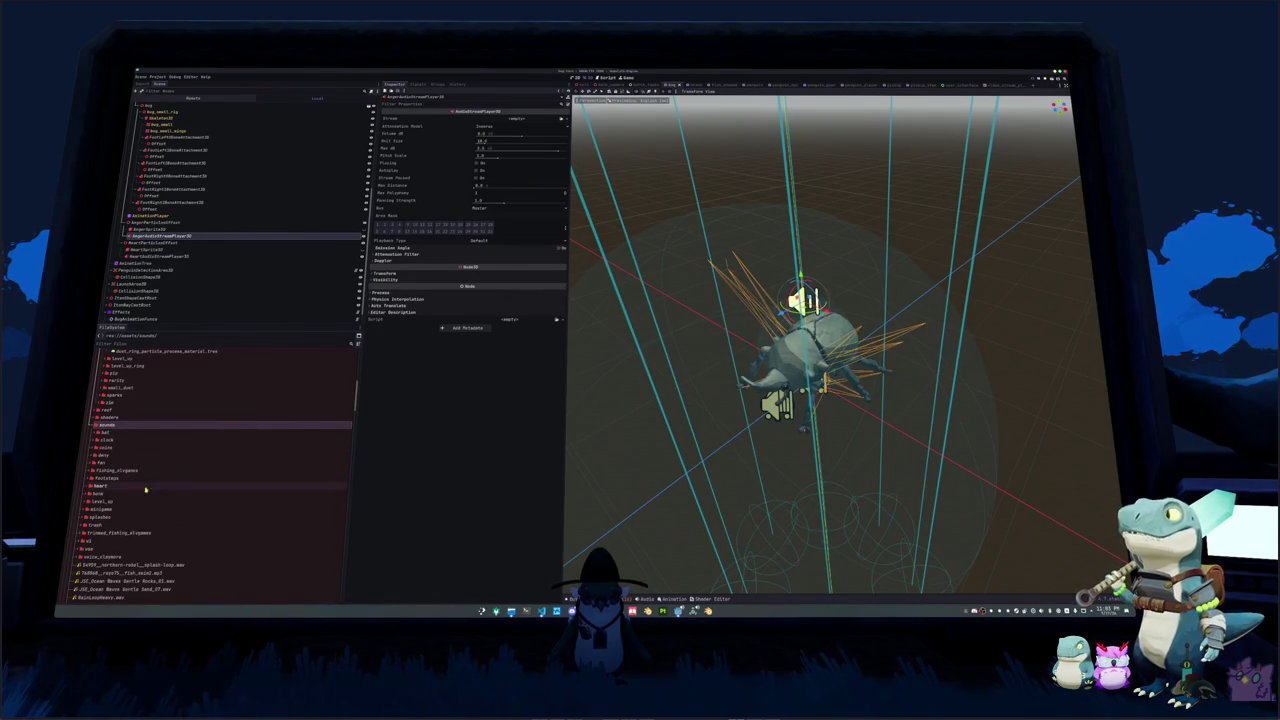
right_click(113, 487)
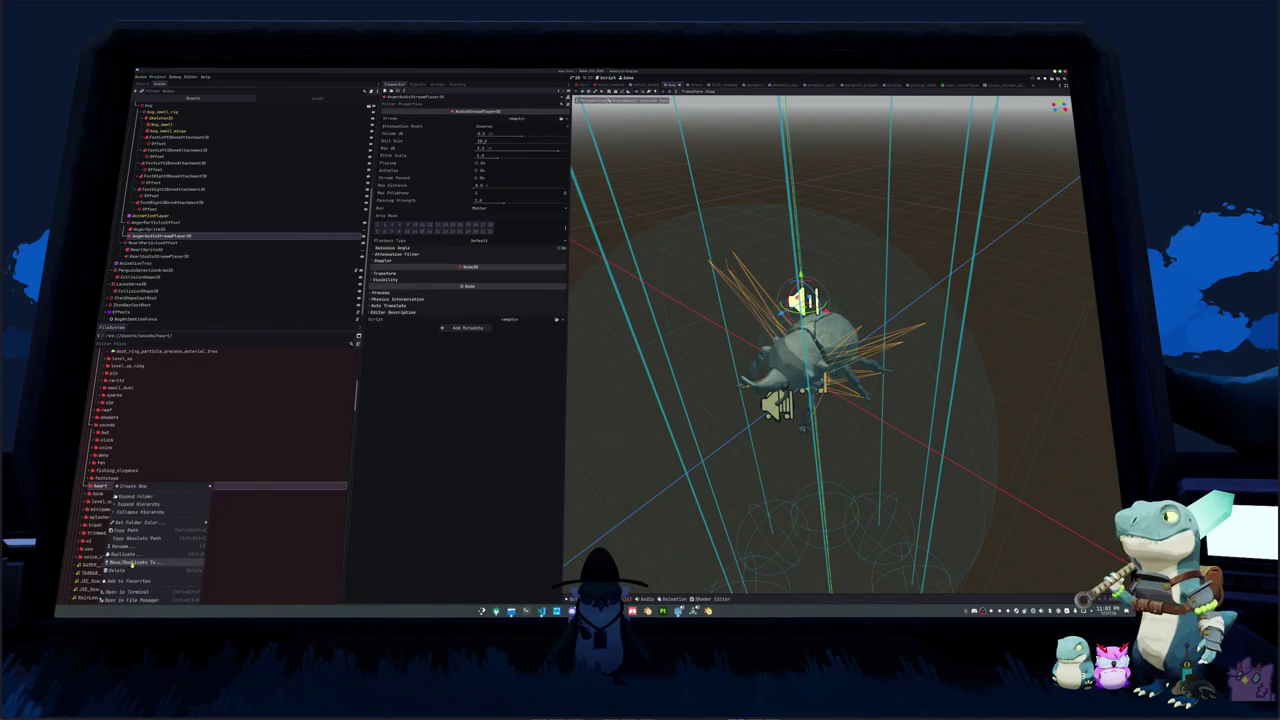
click(145, 599)
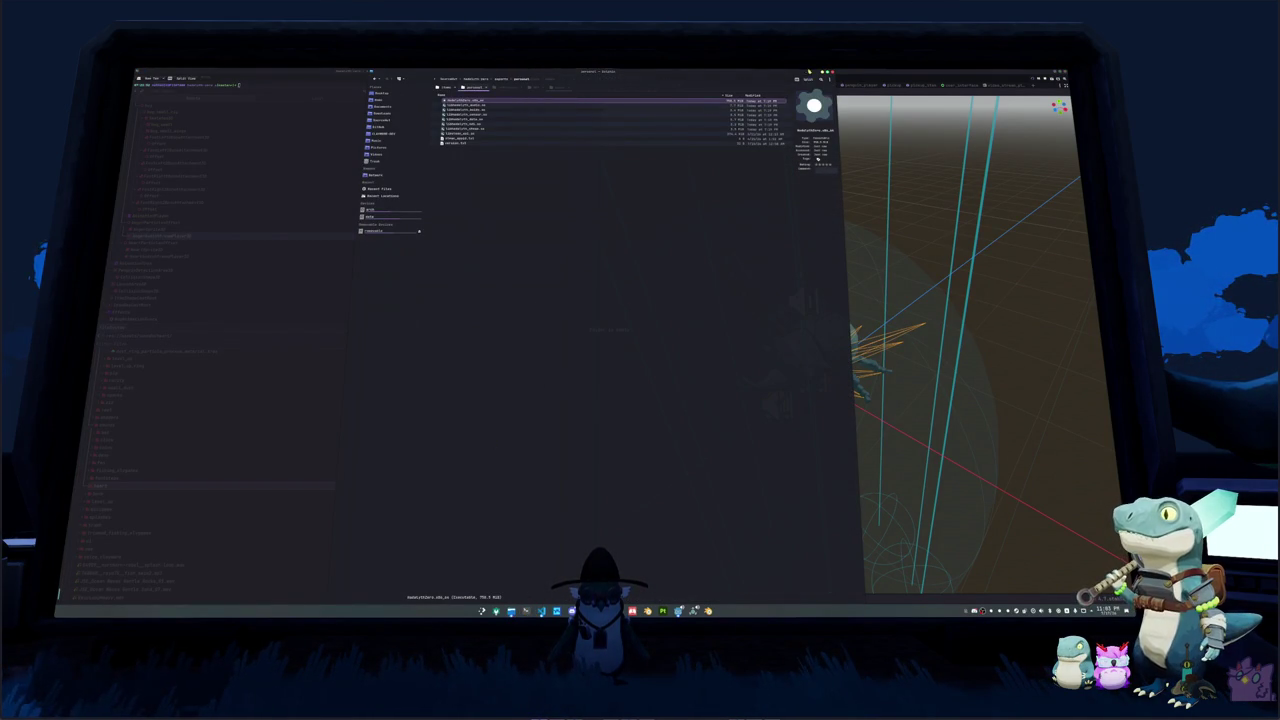
- Move the Slime Attack through Slime Jump - 4 mp3s into the heart folder
key(alt+Tab)
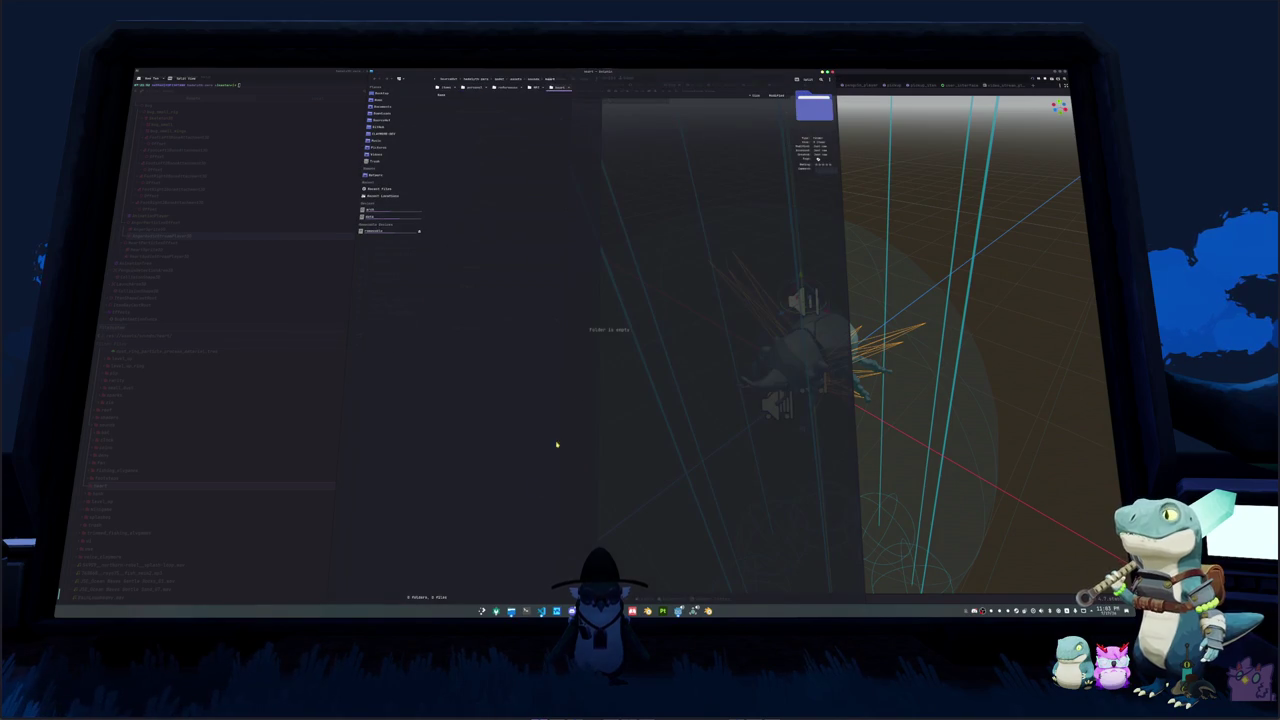
key(alt+Tab)
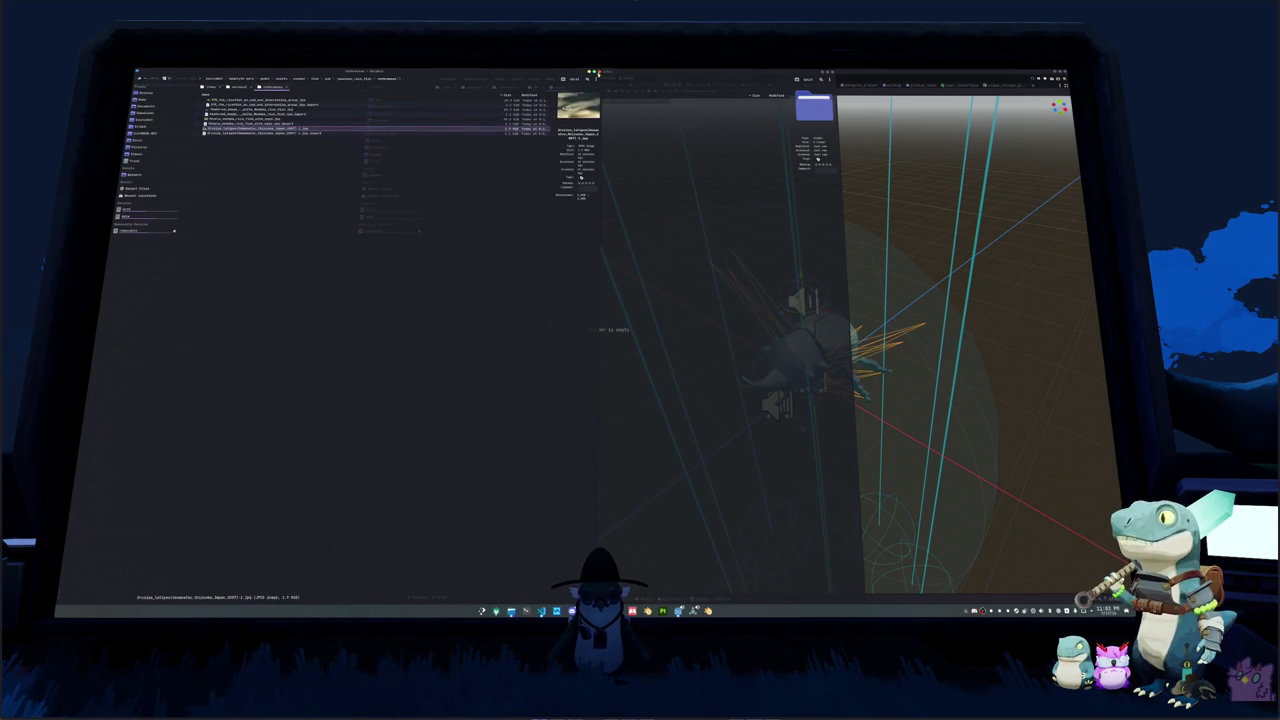
key(alt+Tab)
key(alt+Tab)
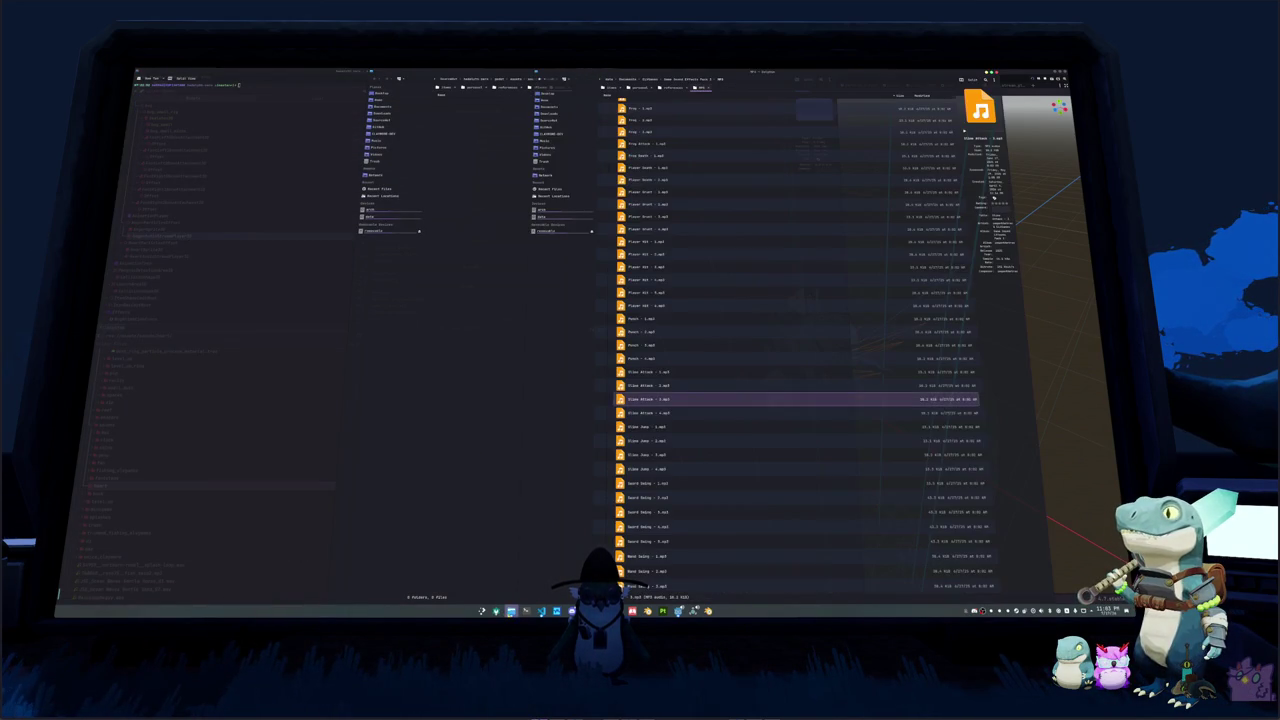
mouse_move(650, 399)
mouse_down()
mouse_move(545, 356)
mouse_move(500, 260)
mouse_up()
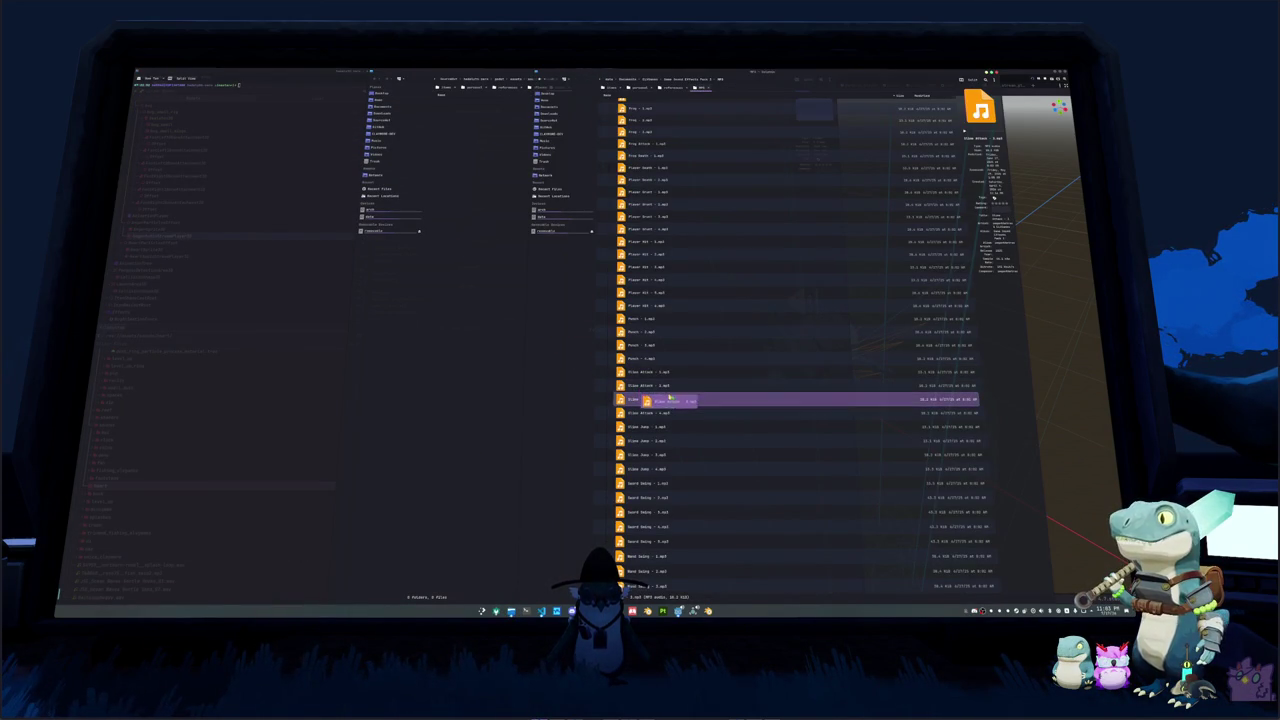
click(655, 372)
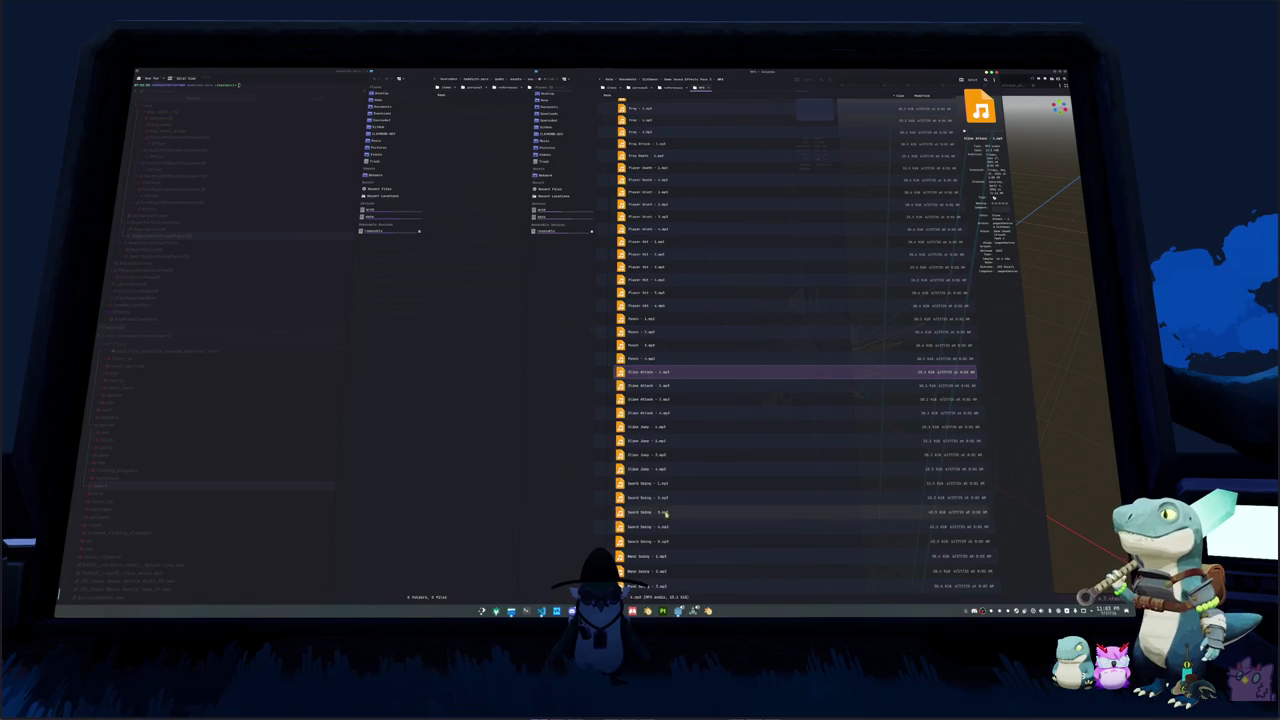
shift+click(660, 470)
mouse_move(660, 470)
mouse_down()
mouse_move(477, 334)
mouse_move(480, 225)
mouse_up()
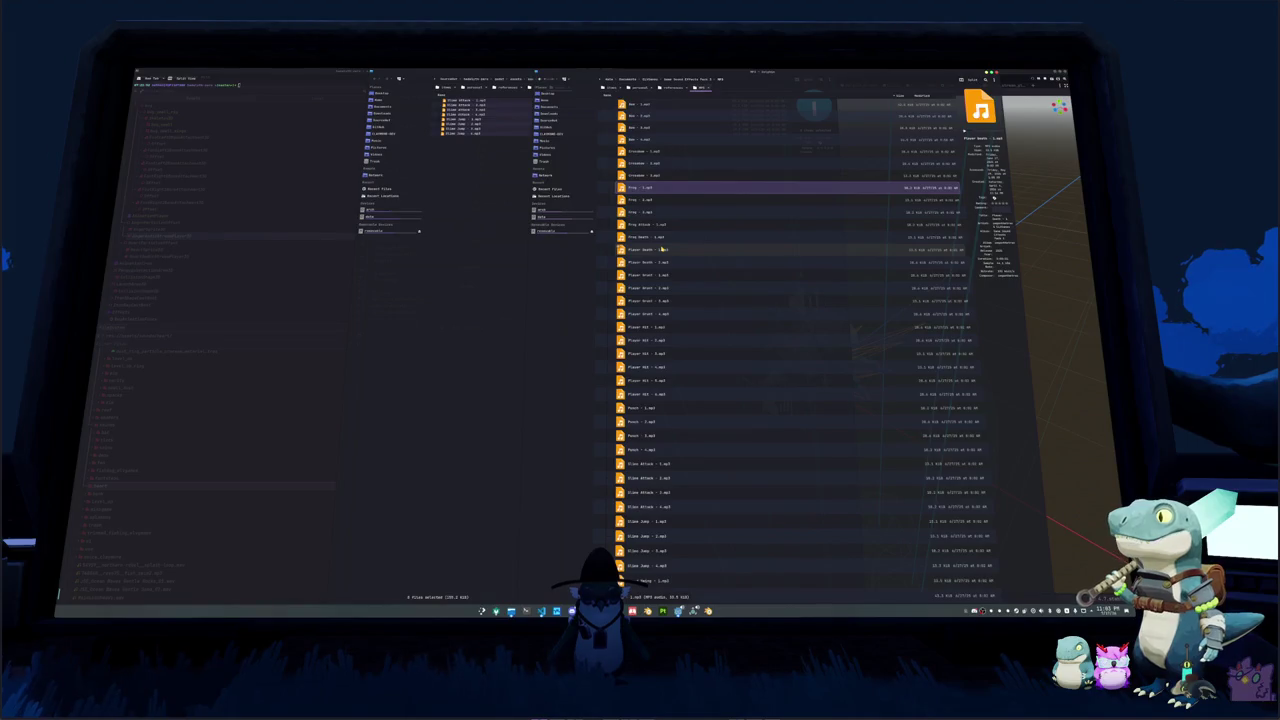
- Create an anger folder in sounds and move the Frog mp3s into it
shift+click(660, 239)
mouse_move(660, 239)
mouse_down()
mouse_move(451, 206)
mouse_move(461, 195)
mouse_up()
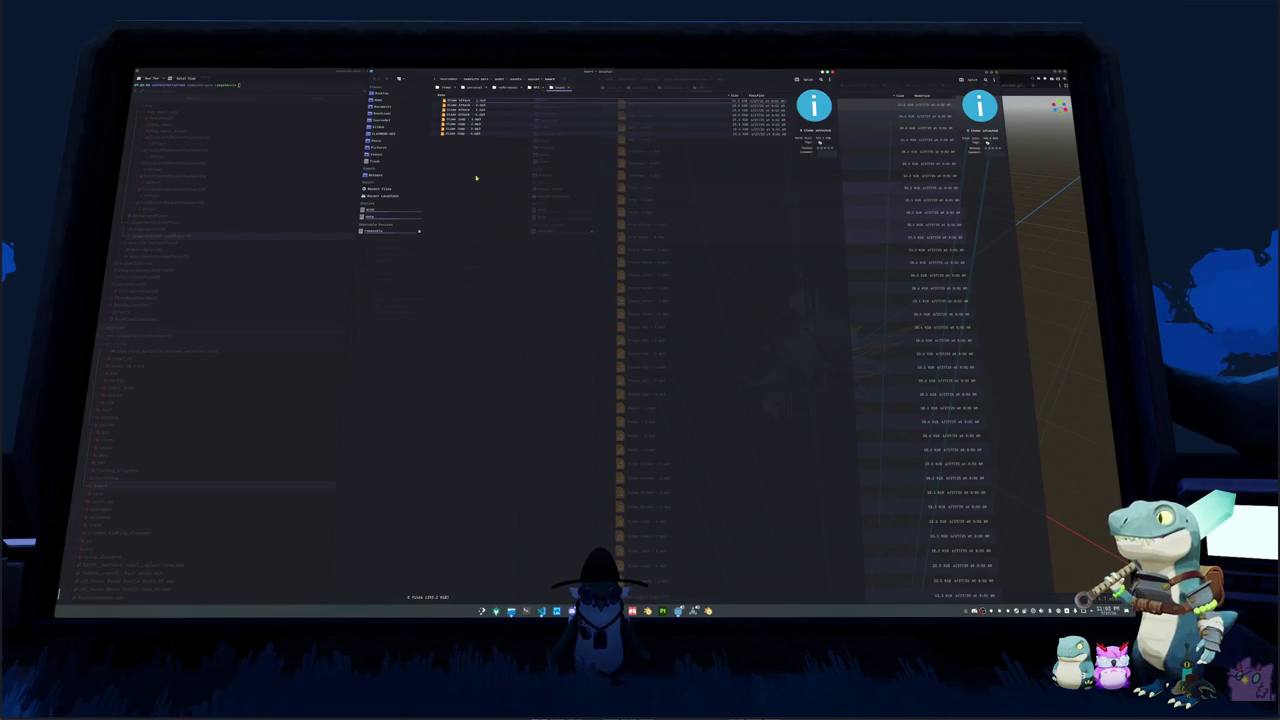
click(531, 80)
right_click(488, 306)
mouse_move(560, 309)
click(602, 311)
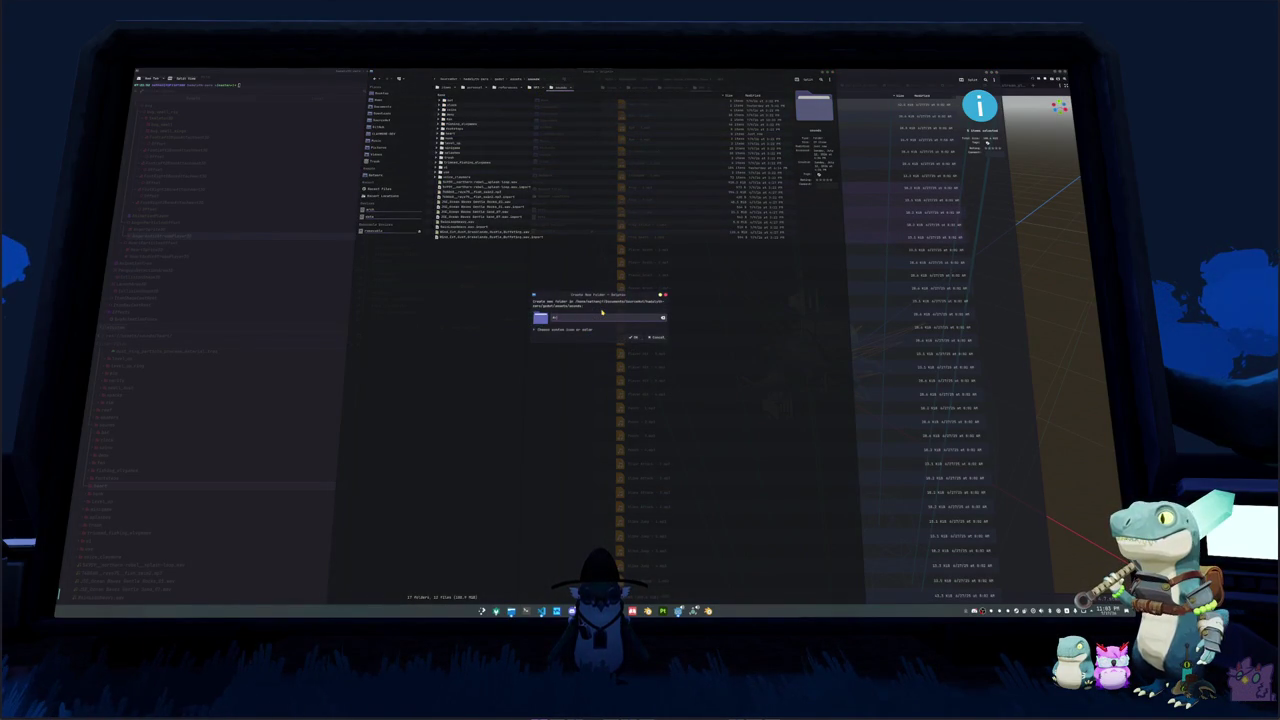
key(Return)
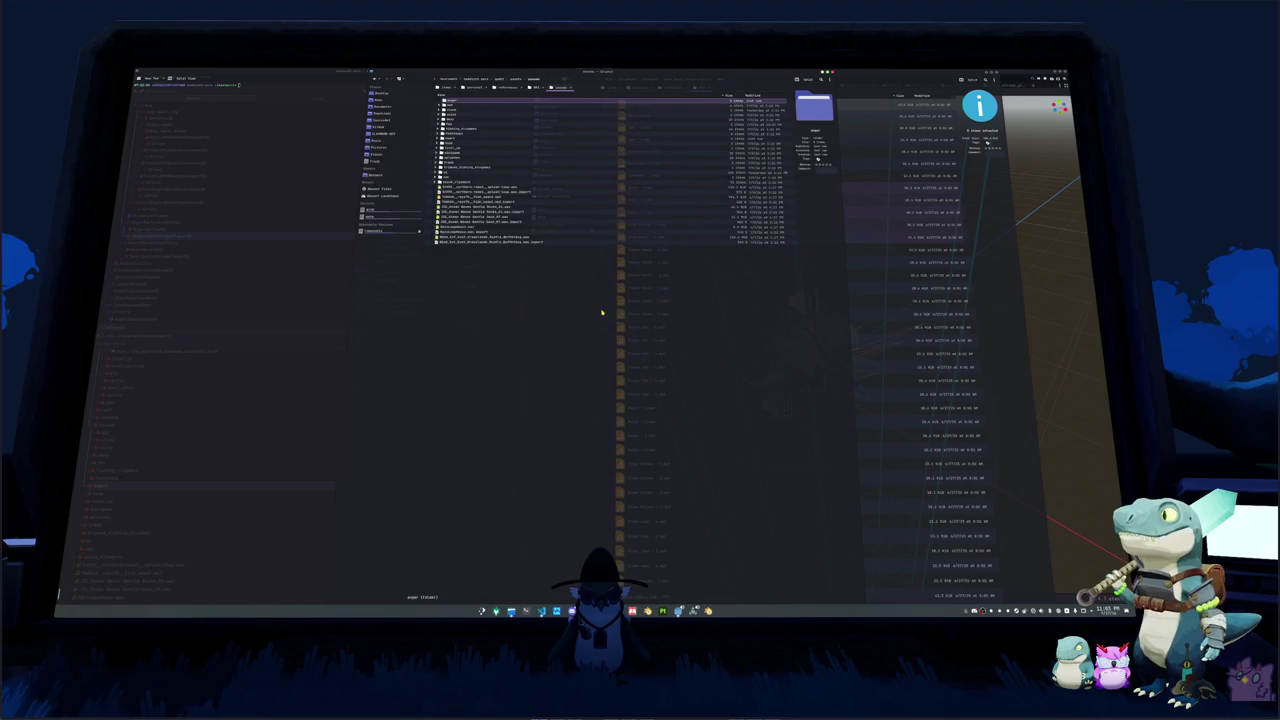
key(Return)
mouse_move(630, 205)
mouse_down()
mouse_move(482, 190)
mouse_move(474, 172)
mouse_move(484, 176)
mouse_up()
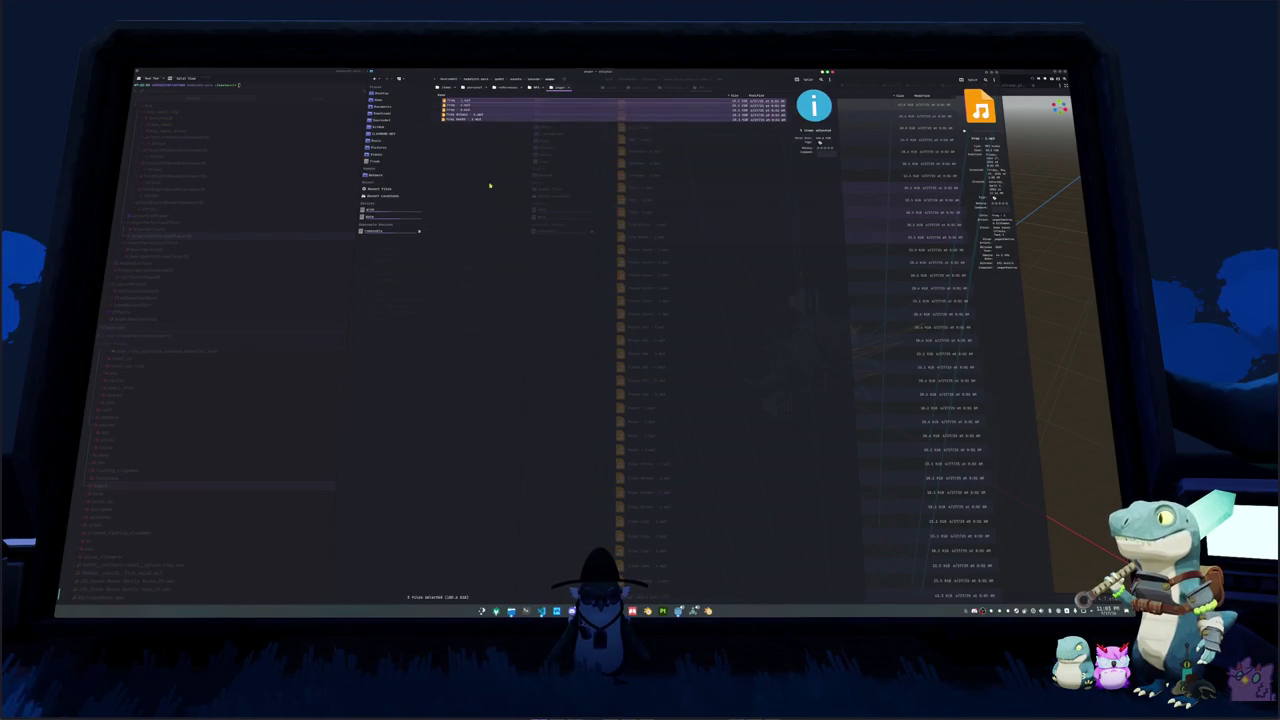
click(1027, 355)
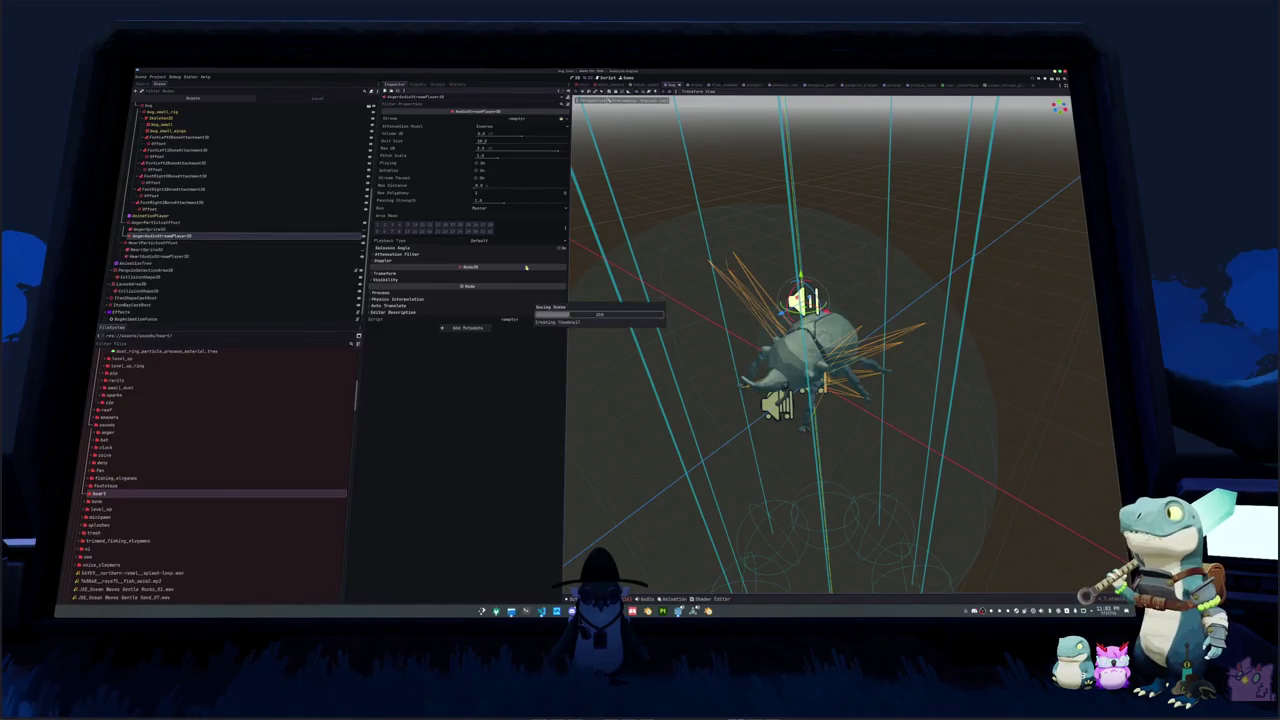
- Give the anger sound player an AudioStreamRandomizer stream containing Frog Attack - 1.mp3
click(562, 120)
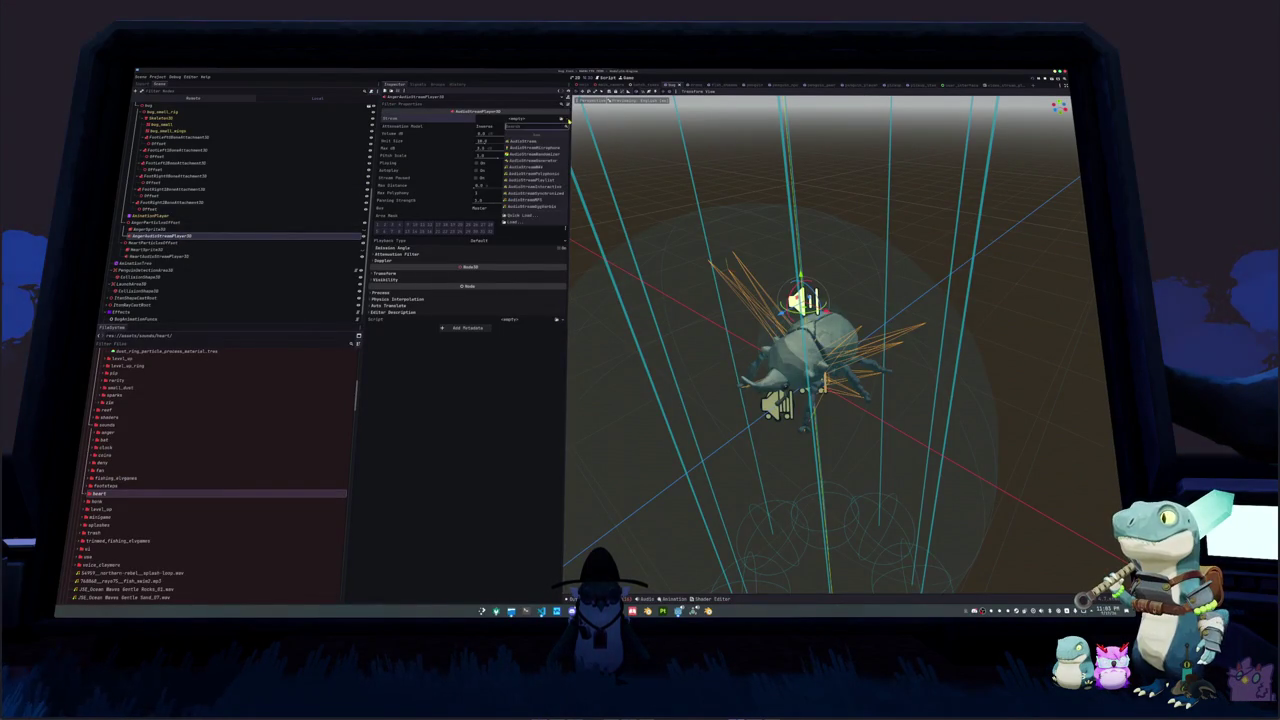
click(538, 154)
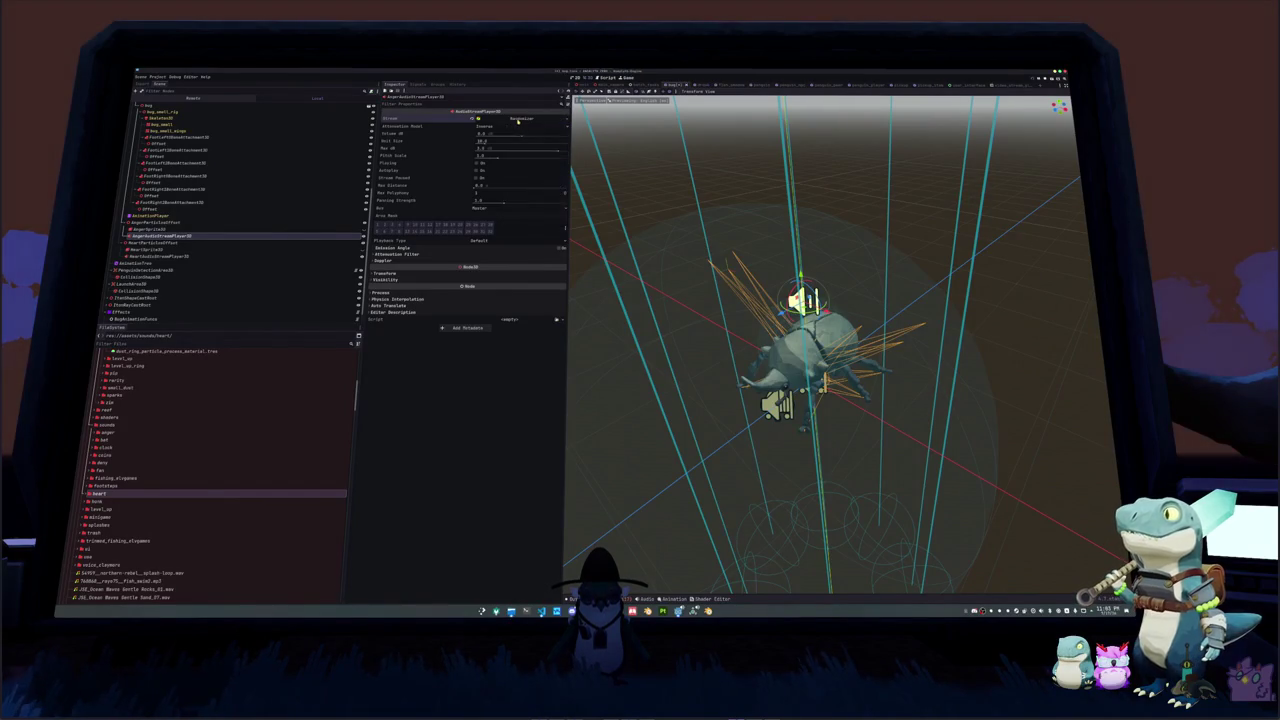
click(476, 163)
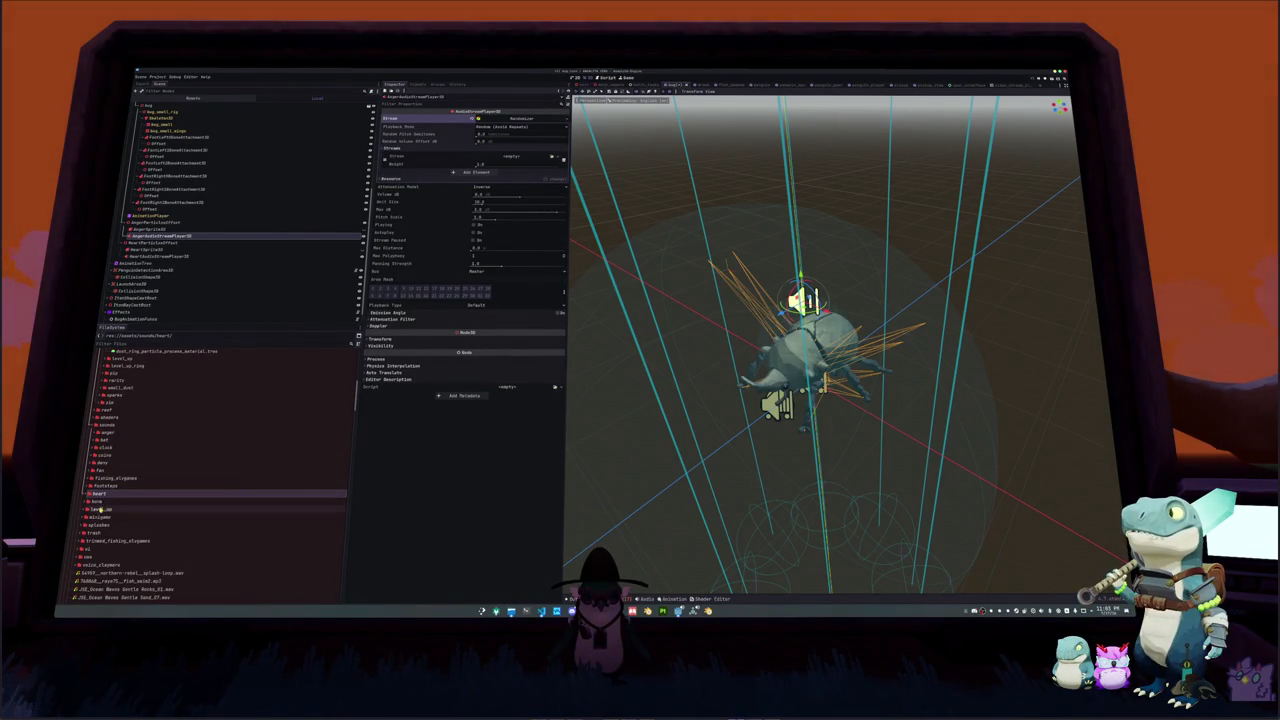
double_click(110, 432)
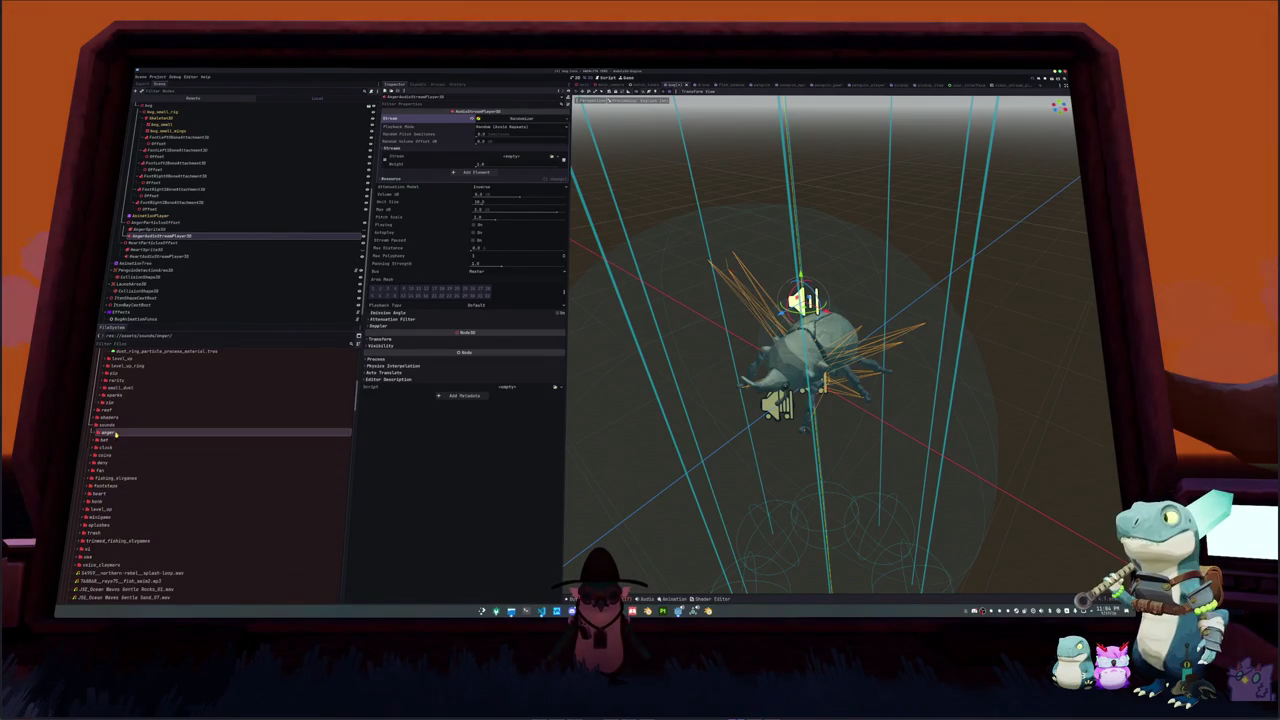
double_click(116, 464)
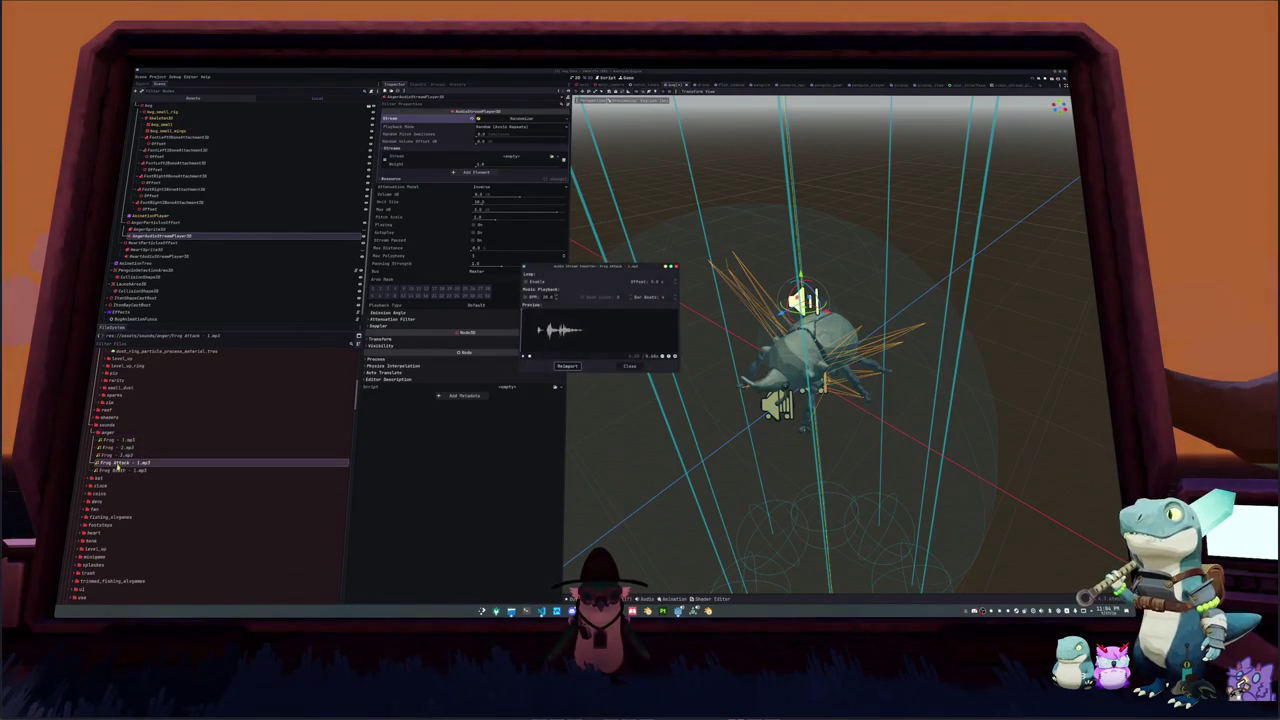
click(629, 365)
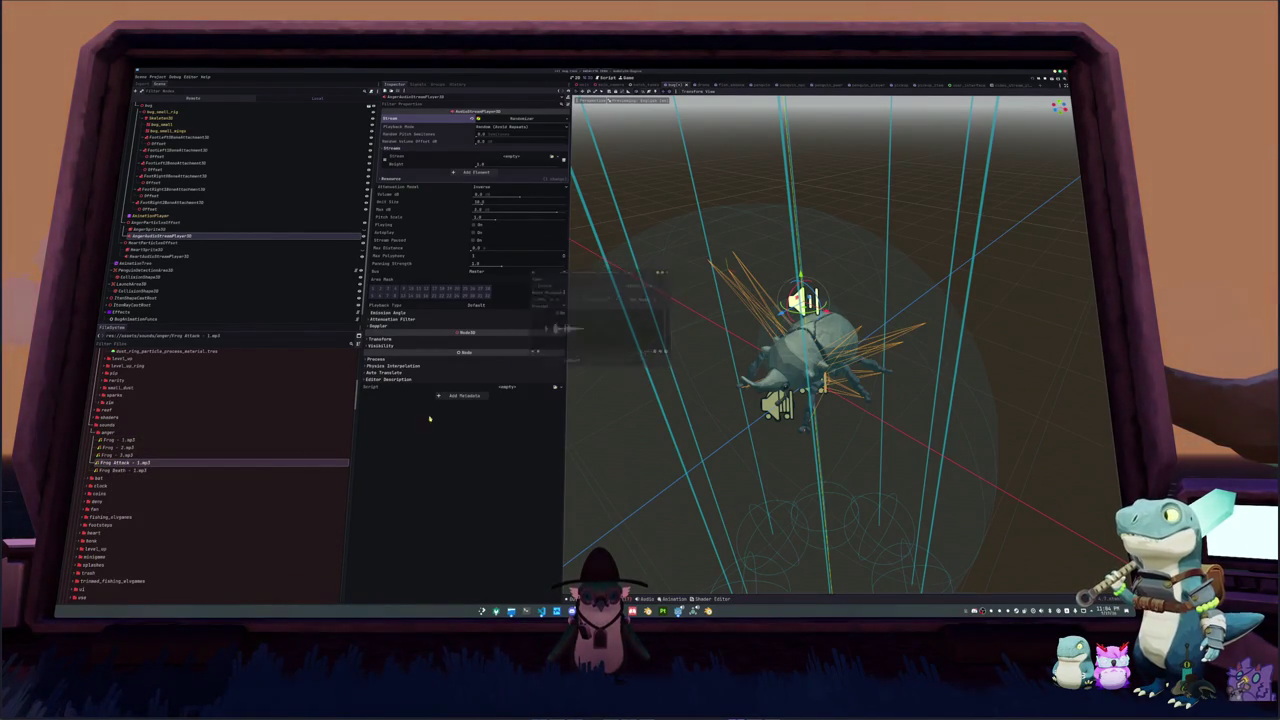
mouse_move(116, 464)
mouse_down()
mouse_move(420, 300)
mouse_move(510, 157)
mouse_up()
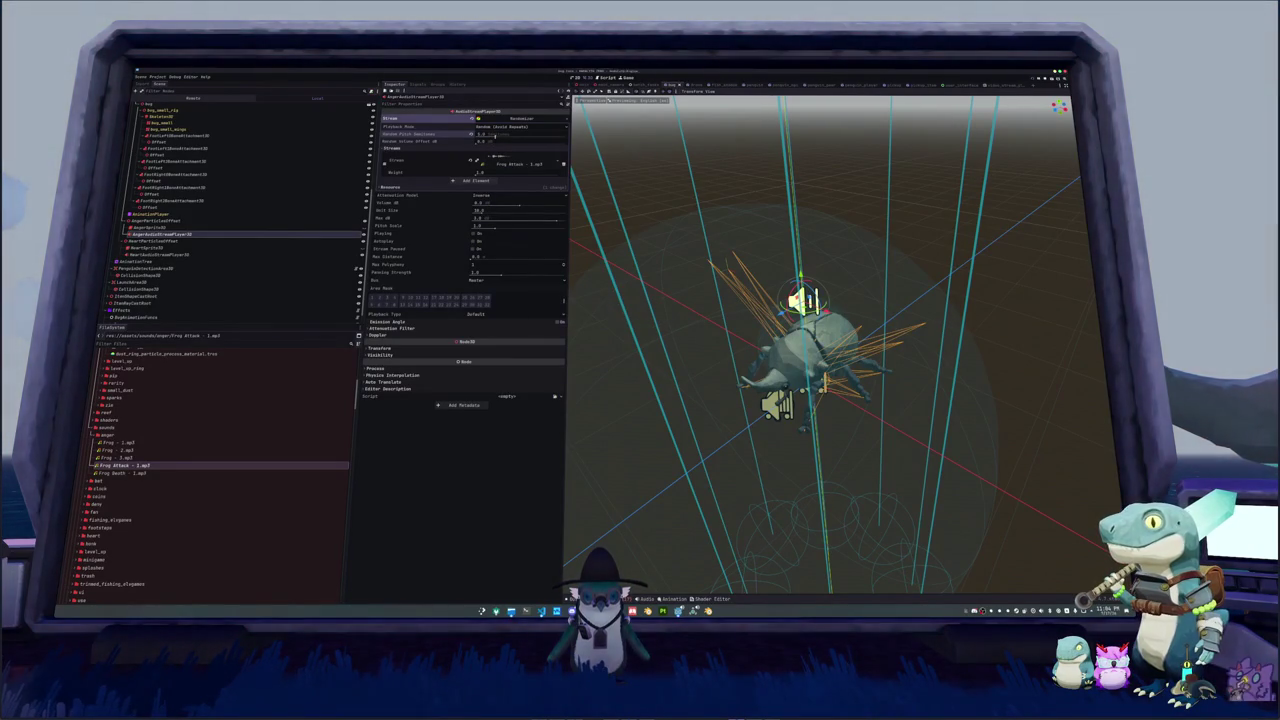
- Lower the anger sound's volume to -11 dB and preview it by enabling Playing
click(484, 203)
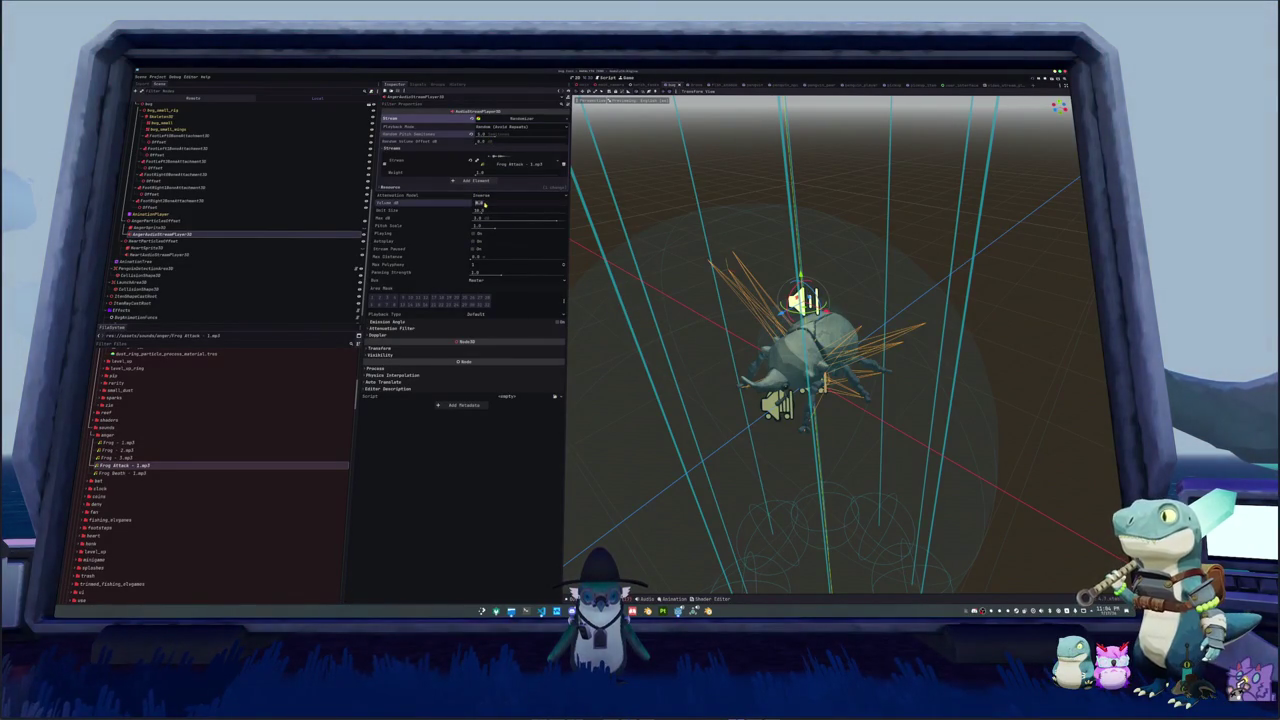
text(-11)
key(Return)
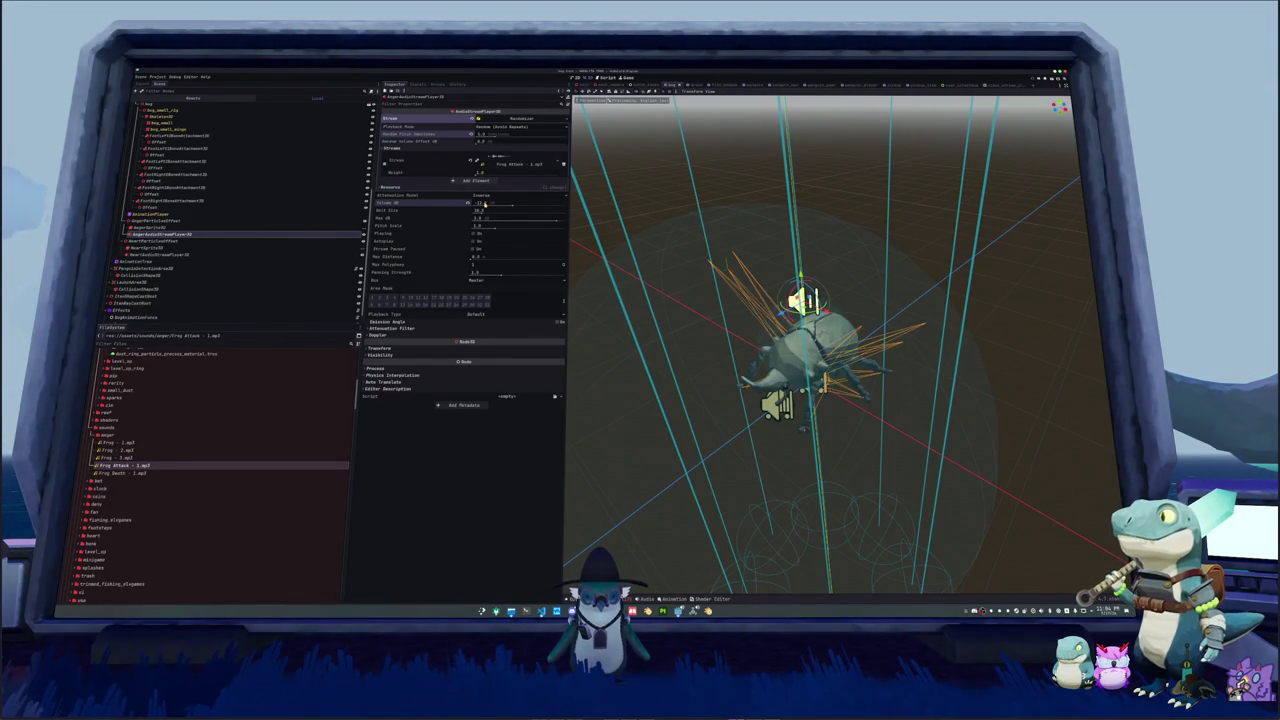
click(476, 234)
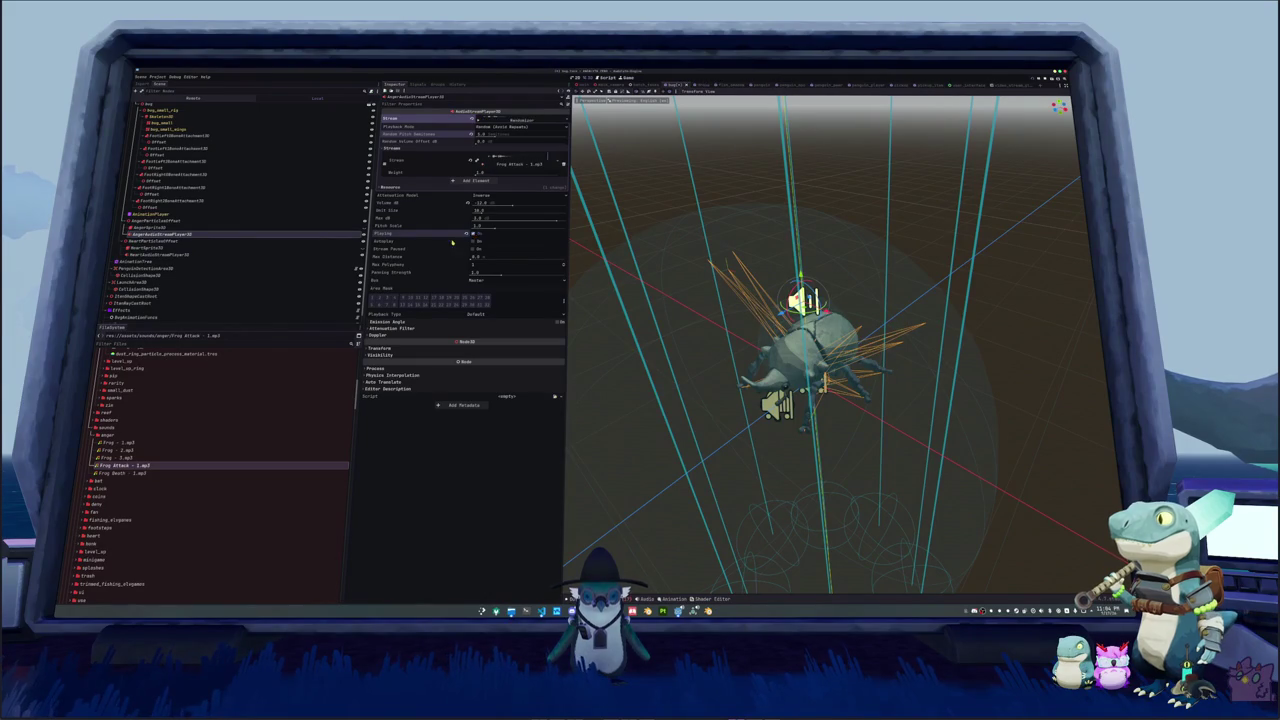
scroll(671, 251, down, 3)
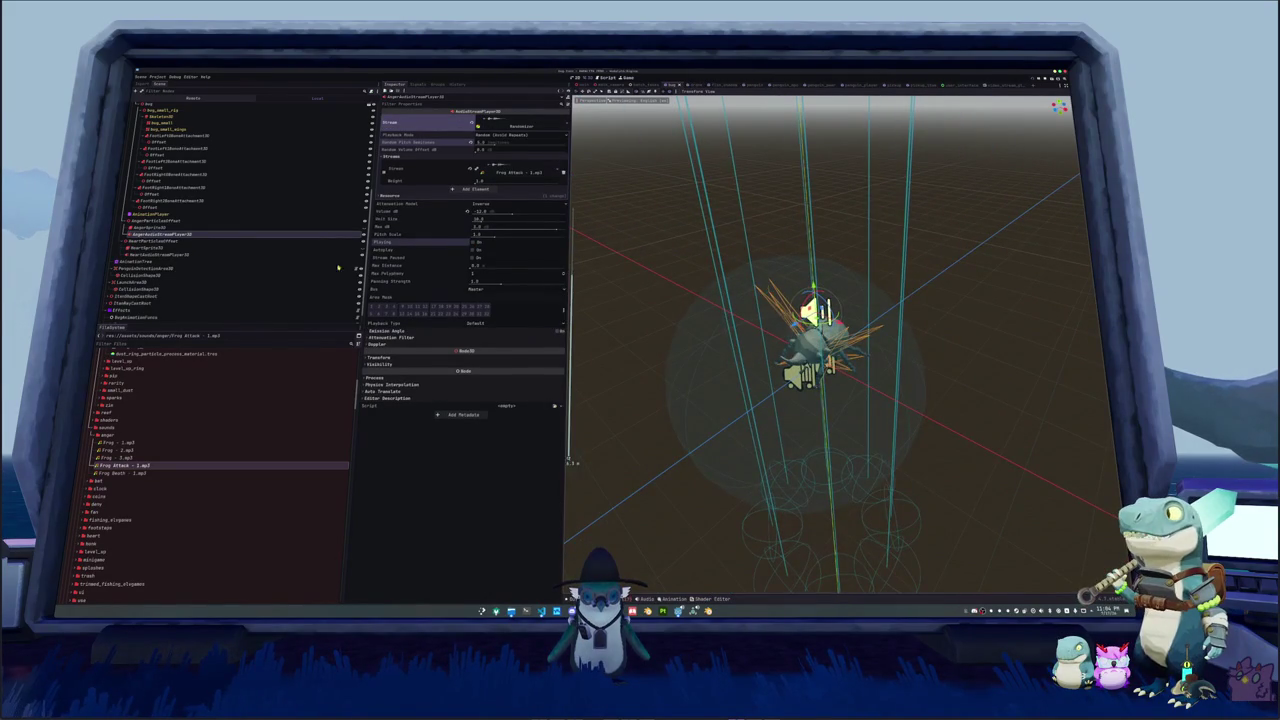
click(220, 255)
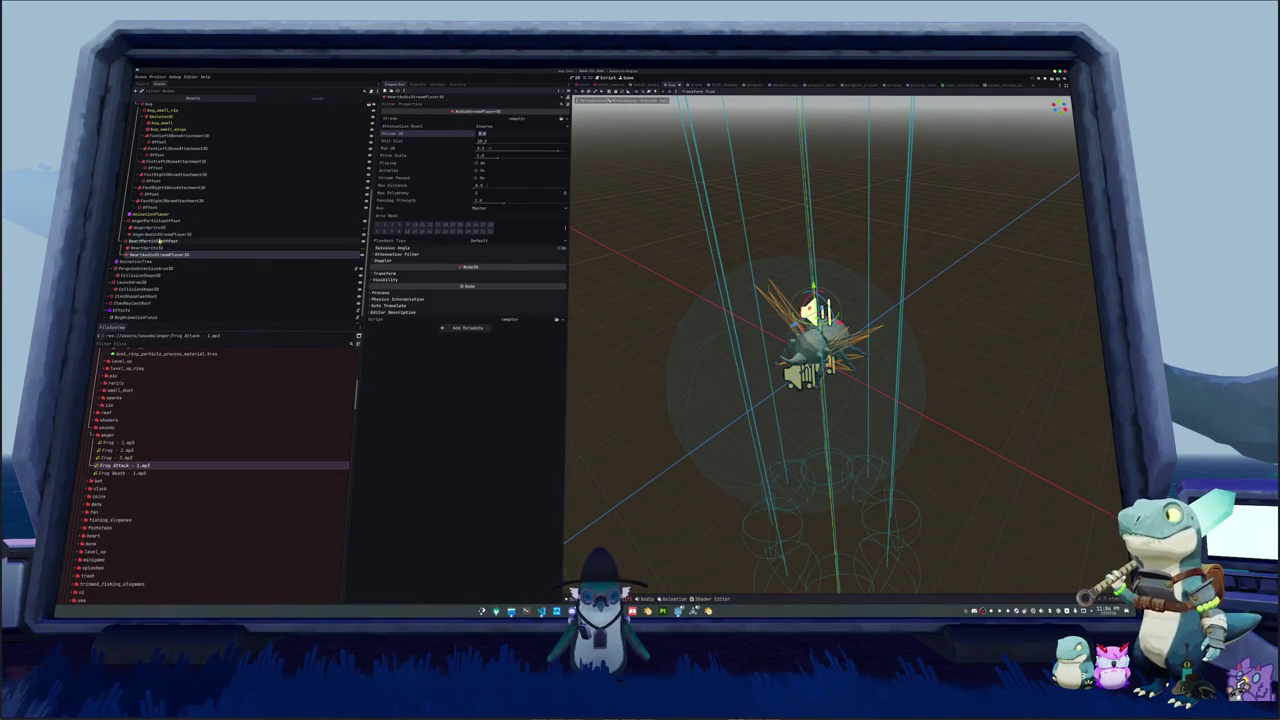
- Route both the anger and heart sound players to the Effects audio bus
click(160, 234)
ctrl+click(160, 255)
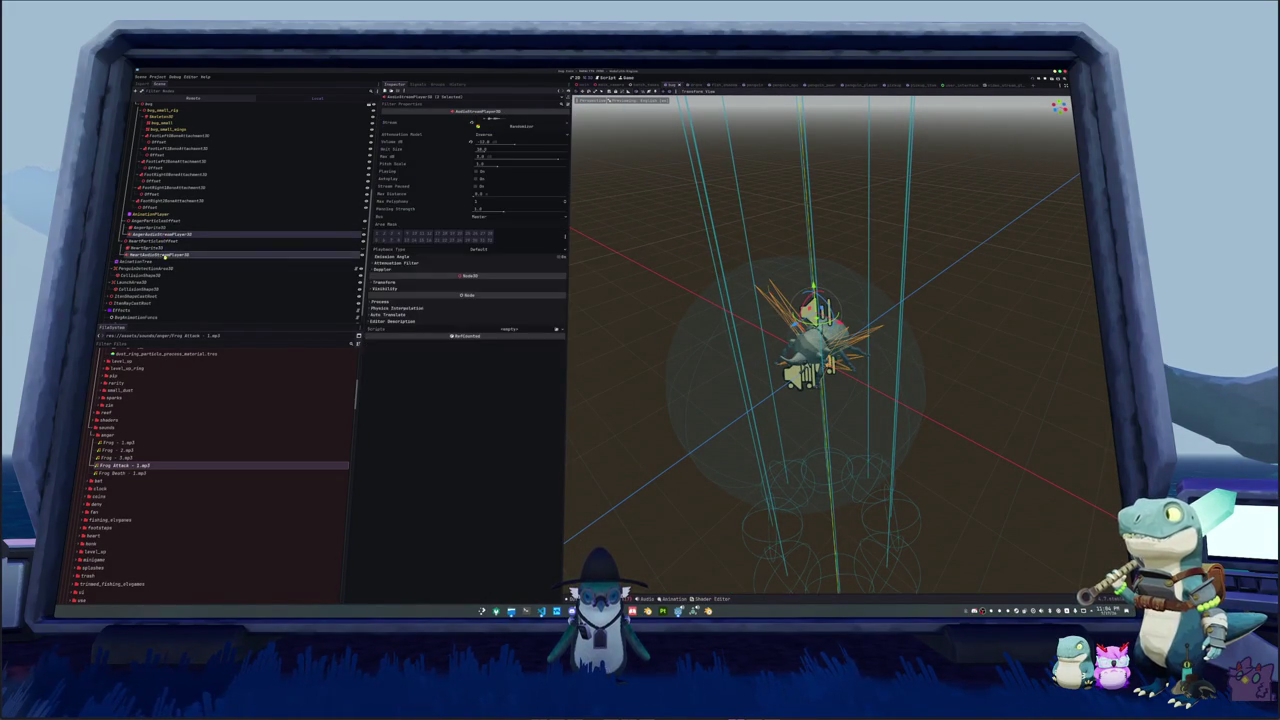
click(478, 217)
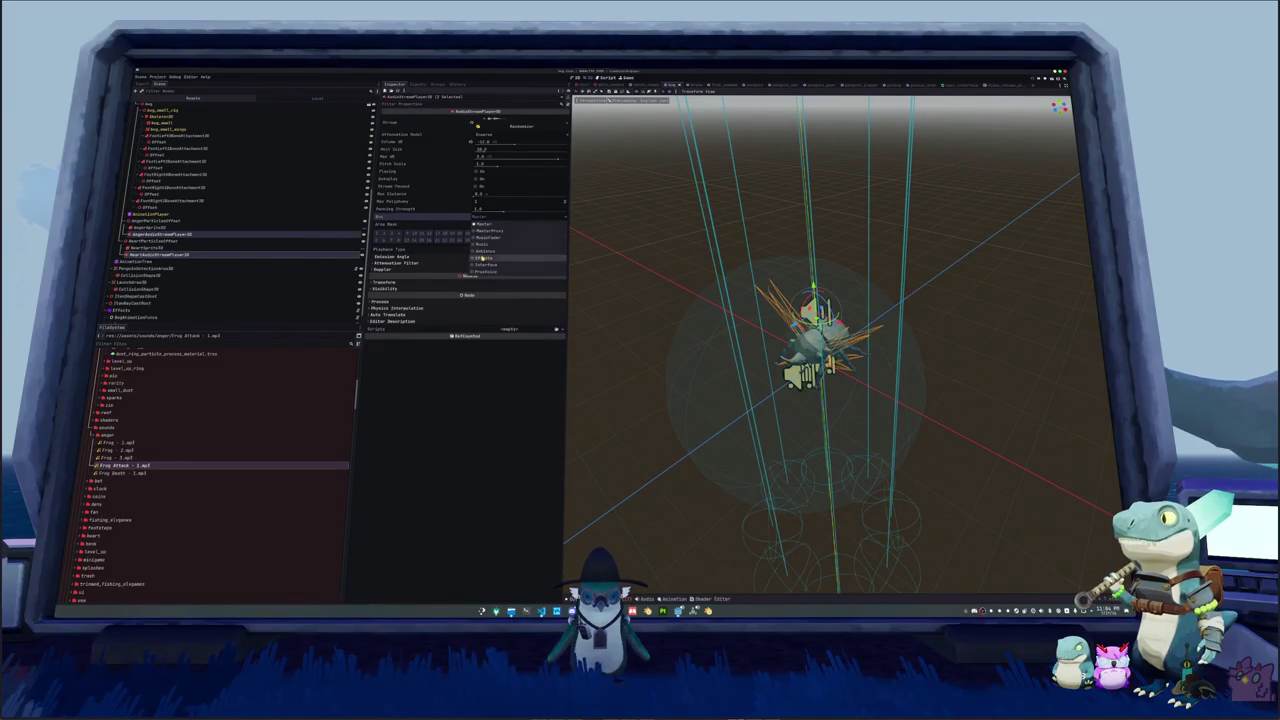
click(484, 258)
scroll(146, 300, down, 1)
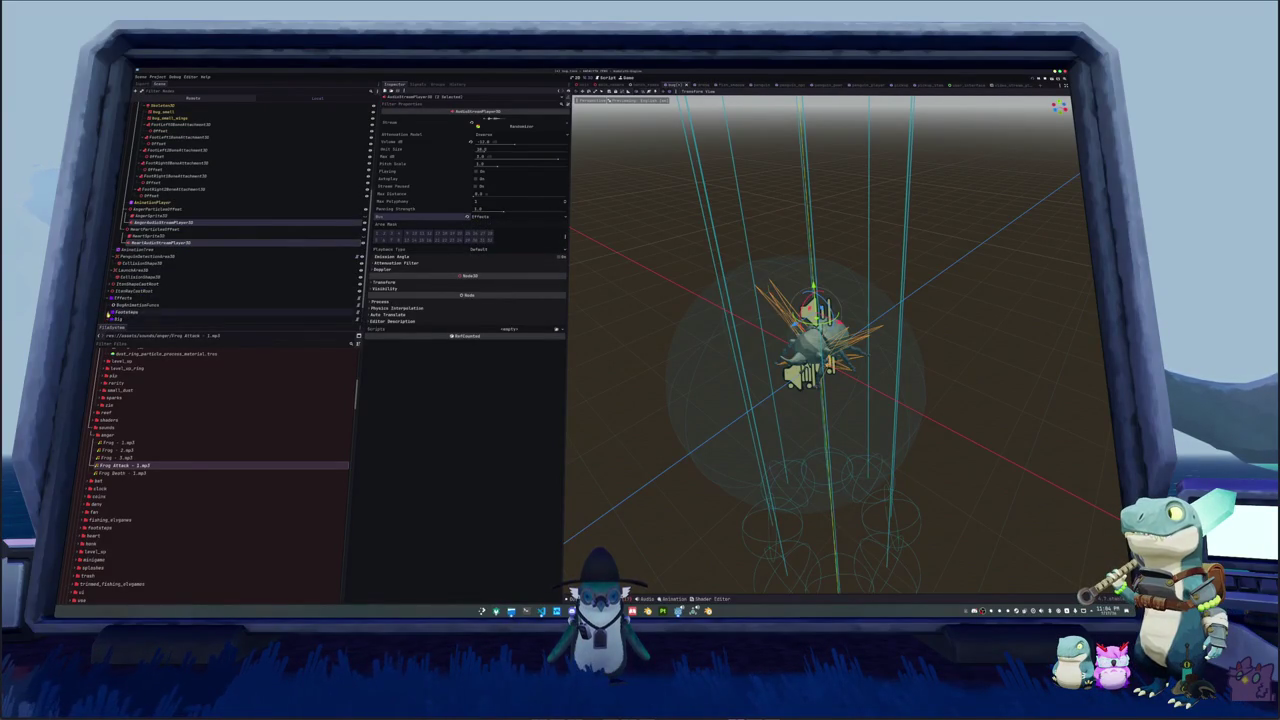
- Check and set the audio bus on the other effect audio players, then return to the heart player
click(112, 319)
click(150, 284)
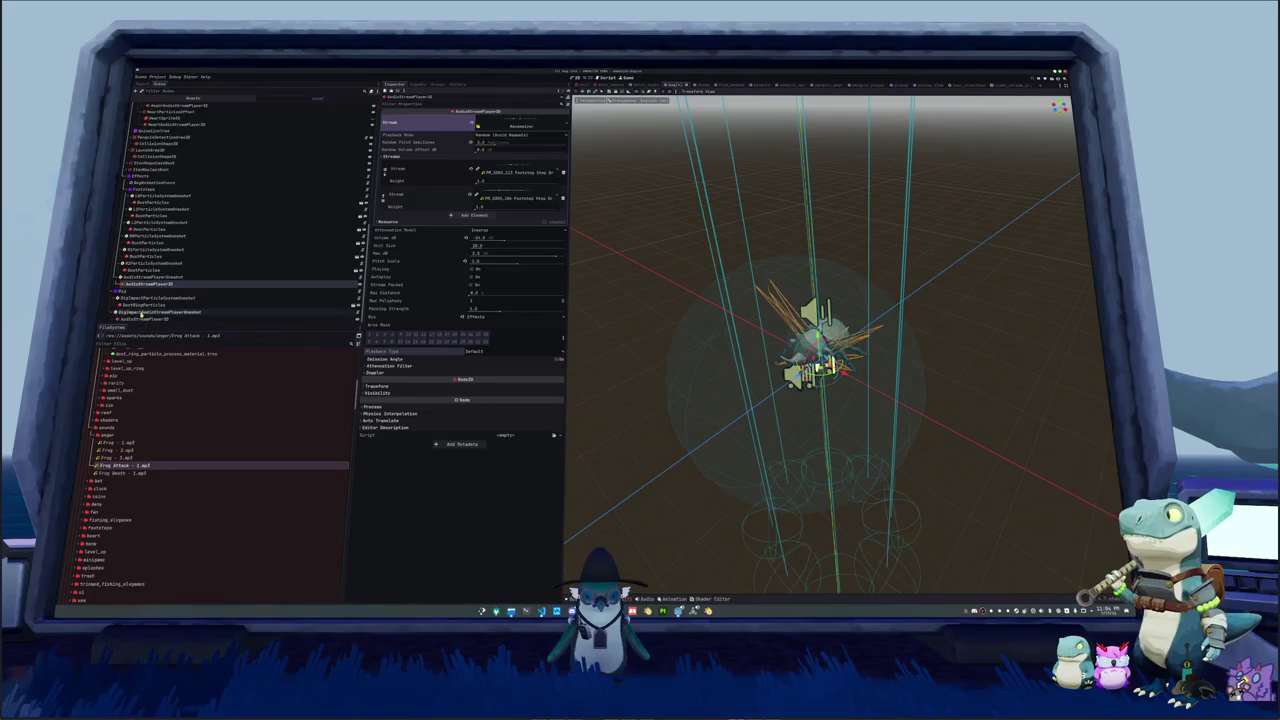
click(143, 318)
click(472, 372)
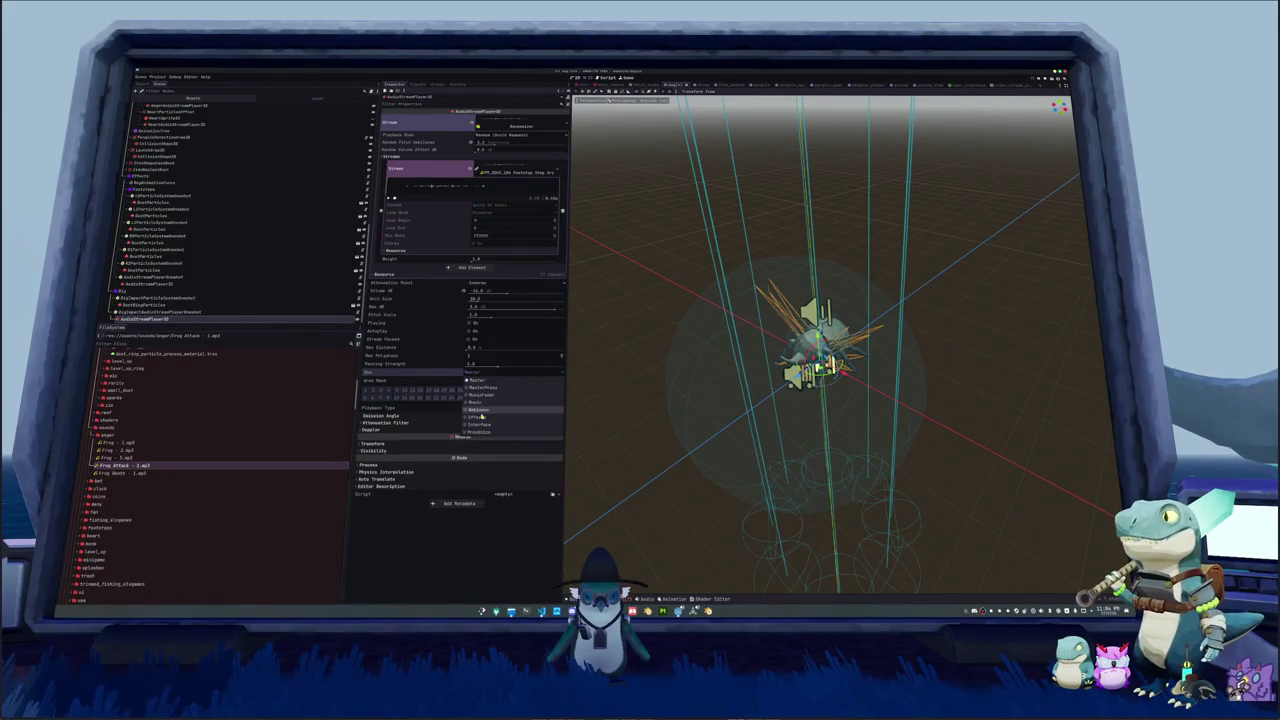
click(481, 416)
click(795, 372)
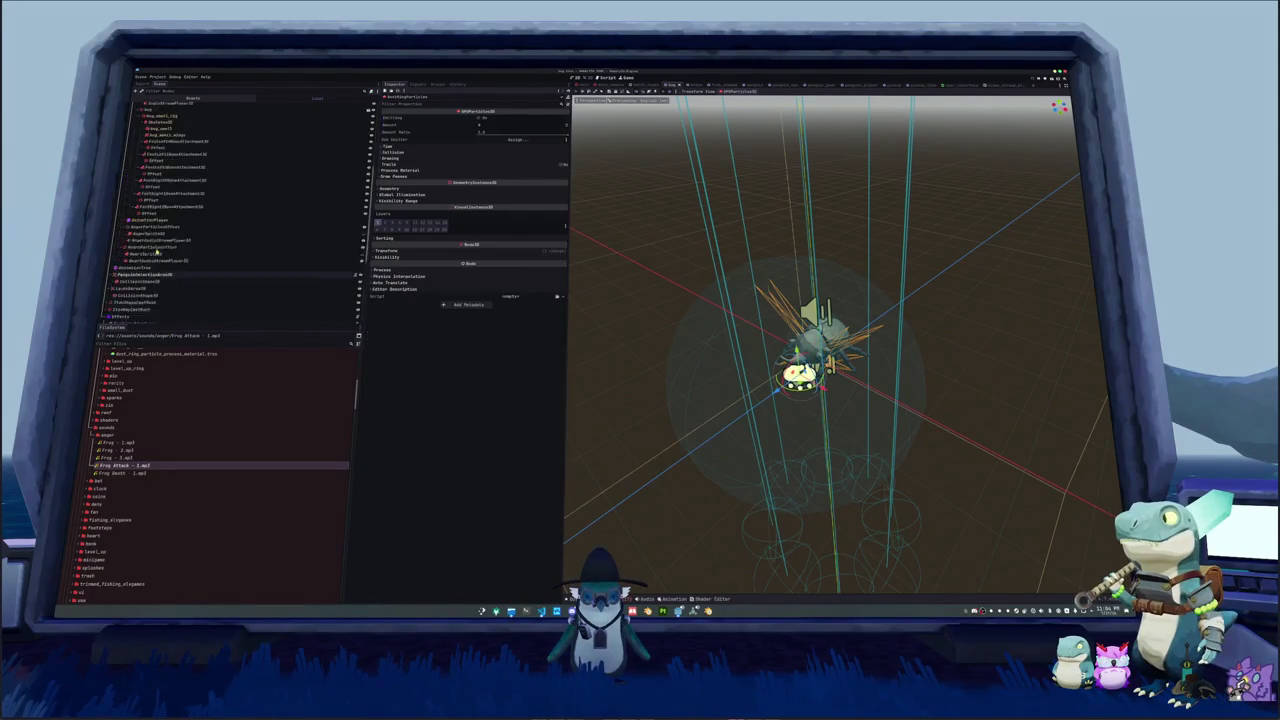
scroll(156, 265, up, 3)
scroll(156, 265, down, 4)
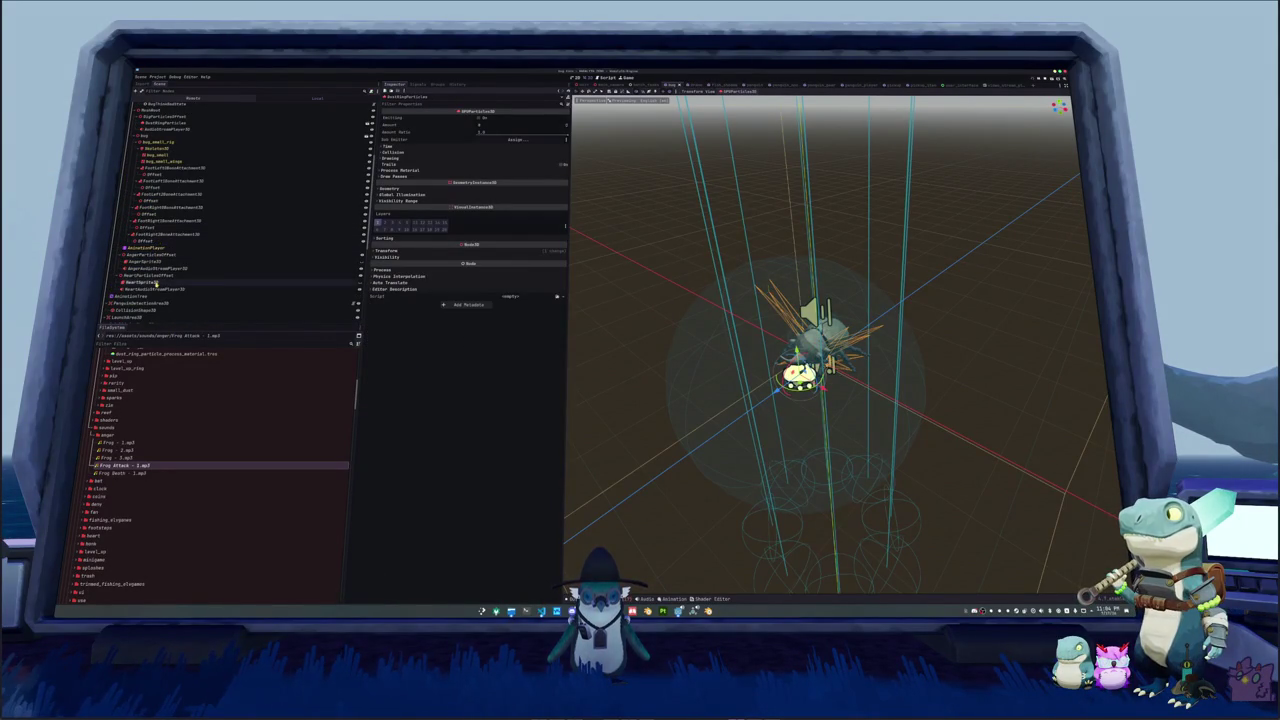
click(156, 284)
click(157, 289)
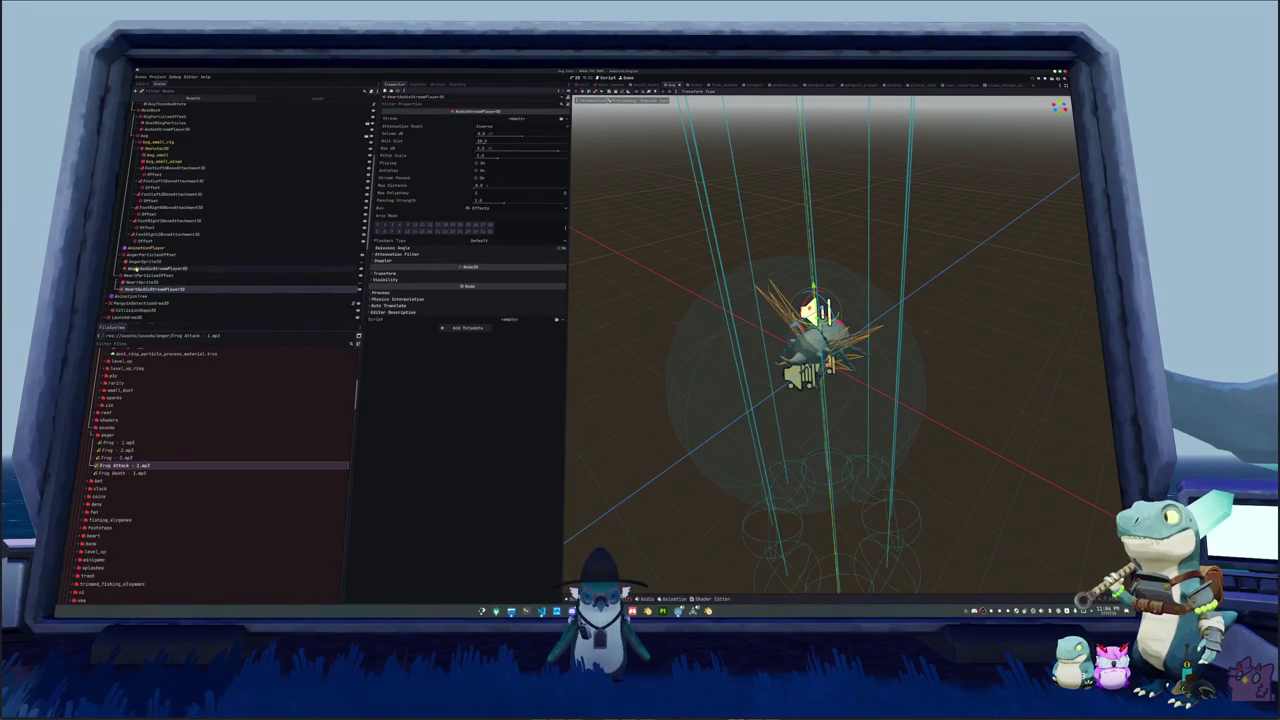
- Set the heart sound player's volume to -12 dB
click(138, 262)
click(140, 268)
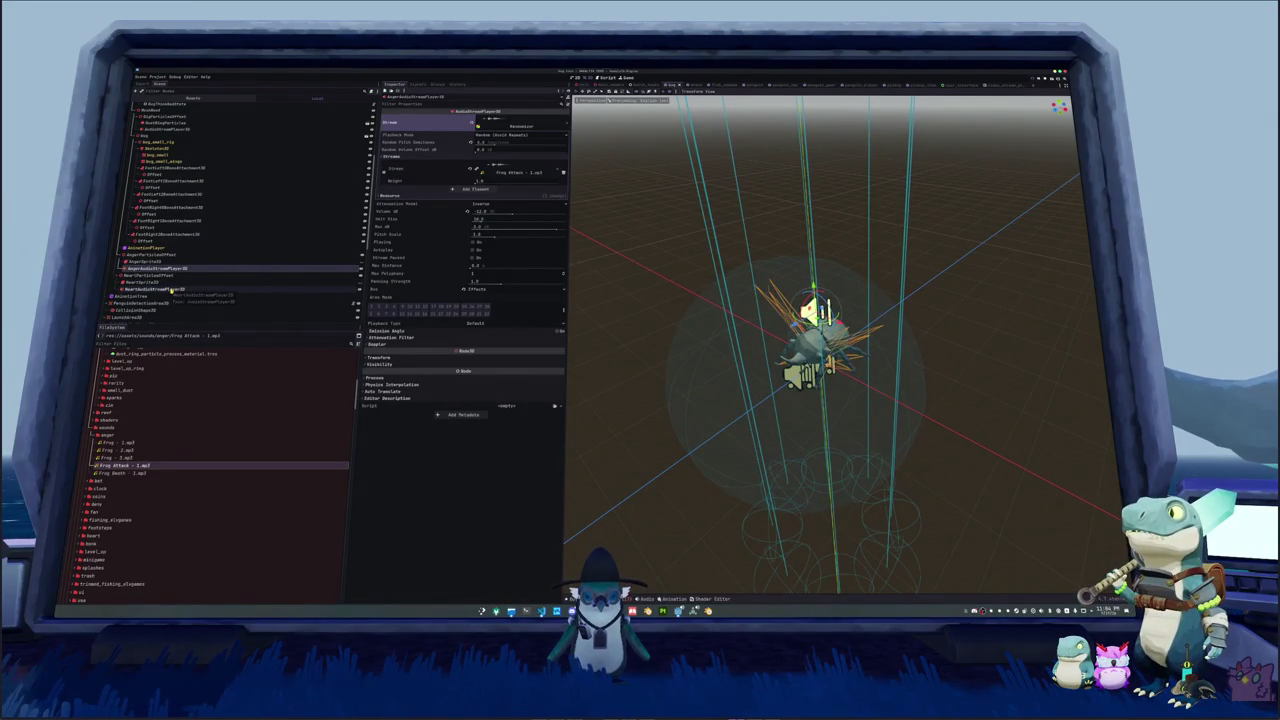
click(172, 289)
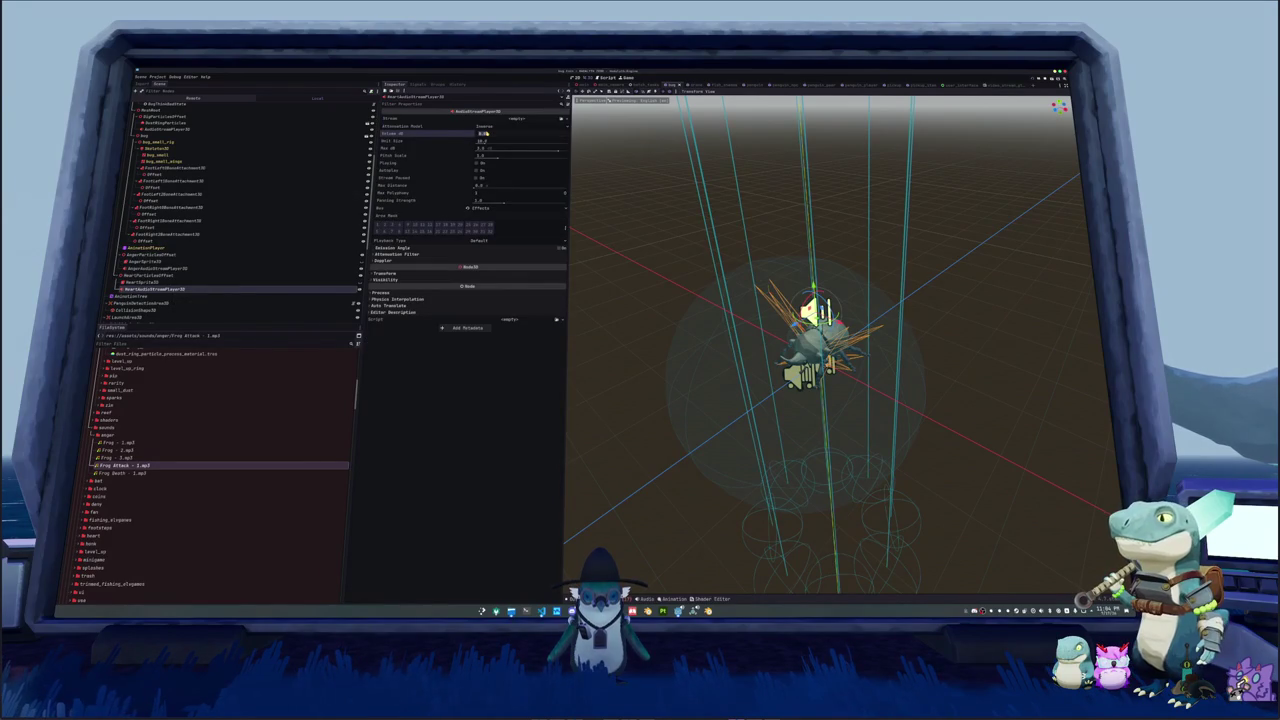
text(2)
key(Return)
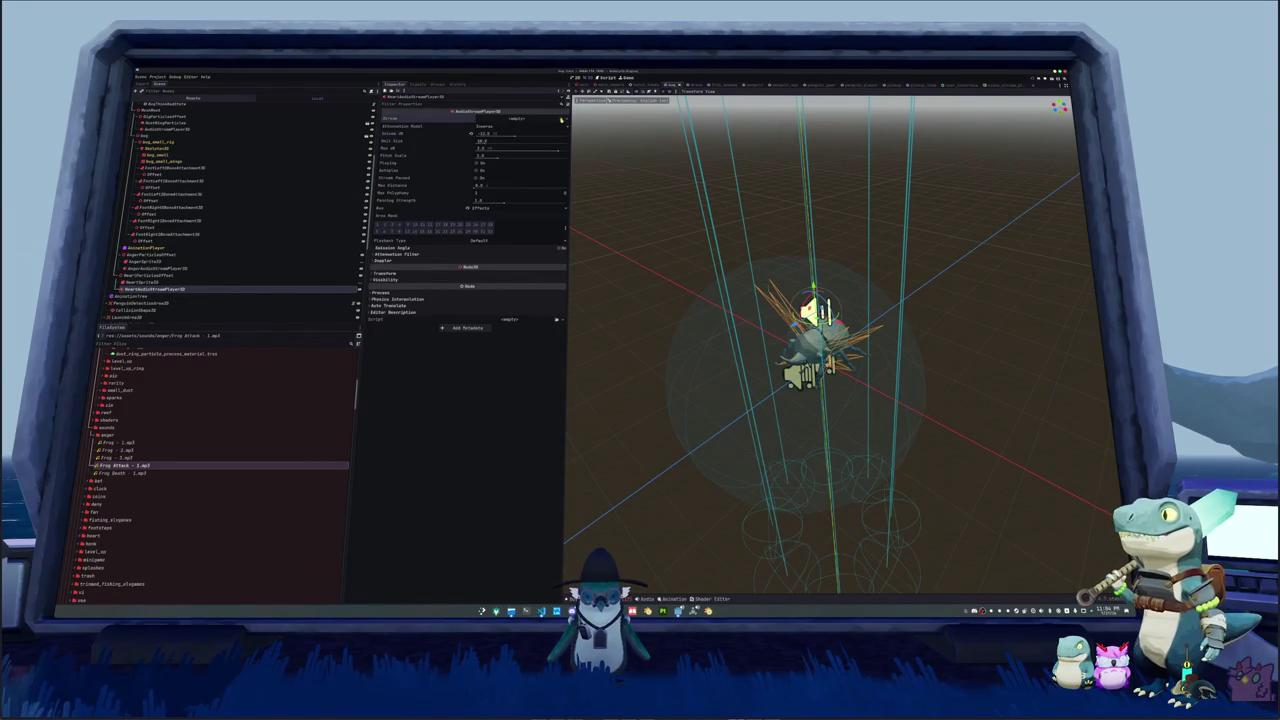
- Give the heart sound player a new AudioStreamRandomizer stream
click(561, 118)
click(488, 250)
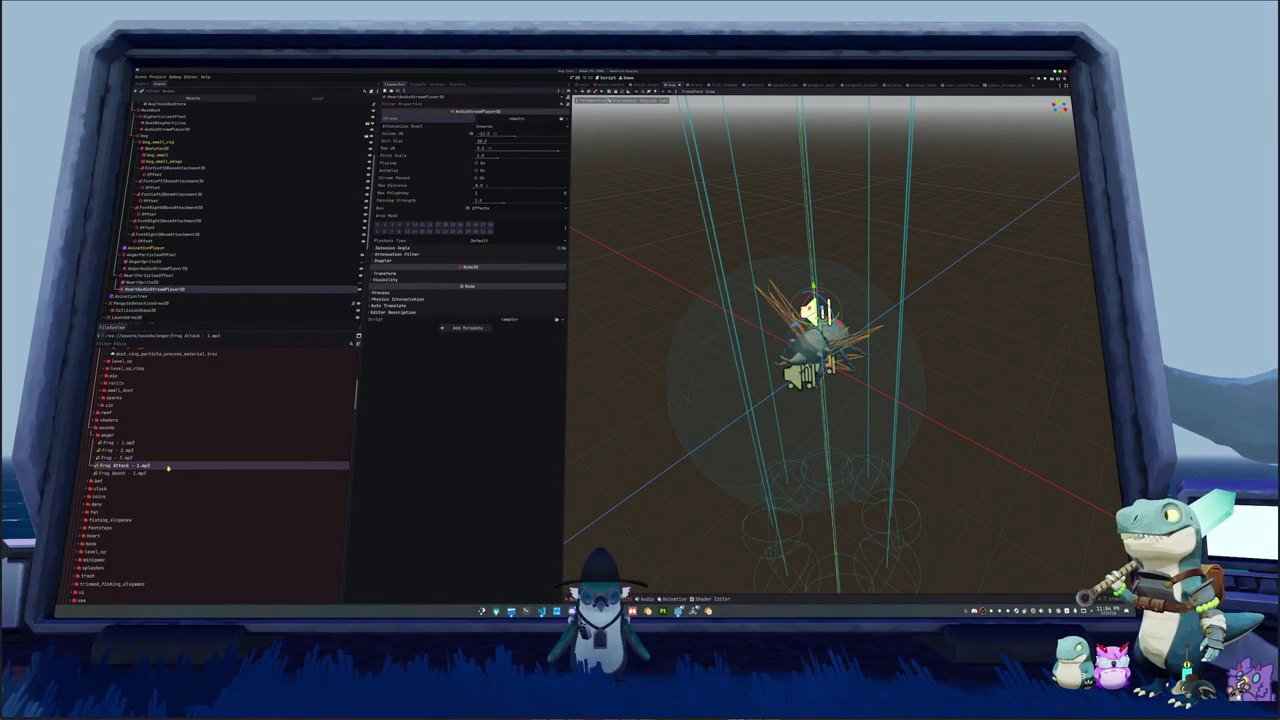
click(568, 118)
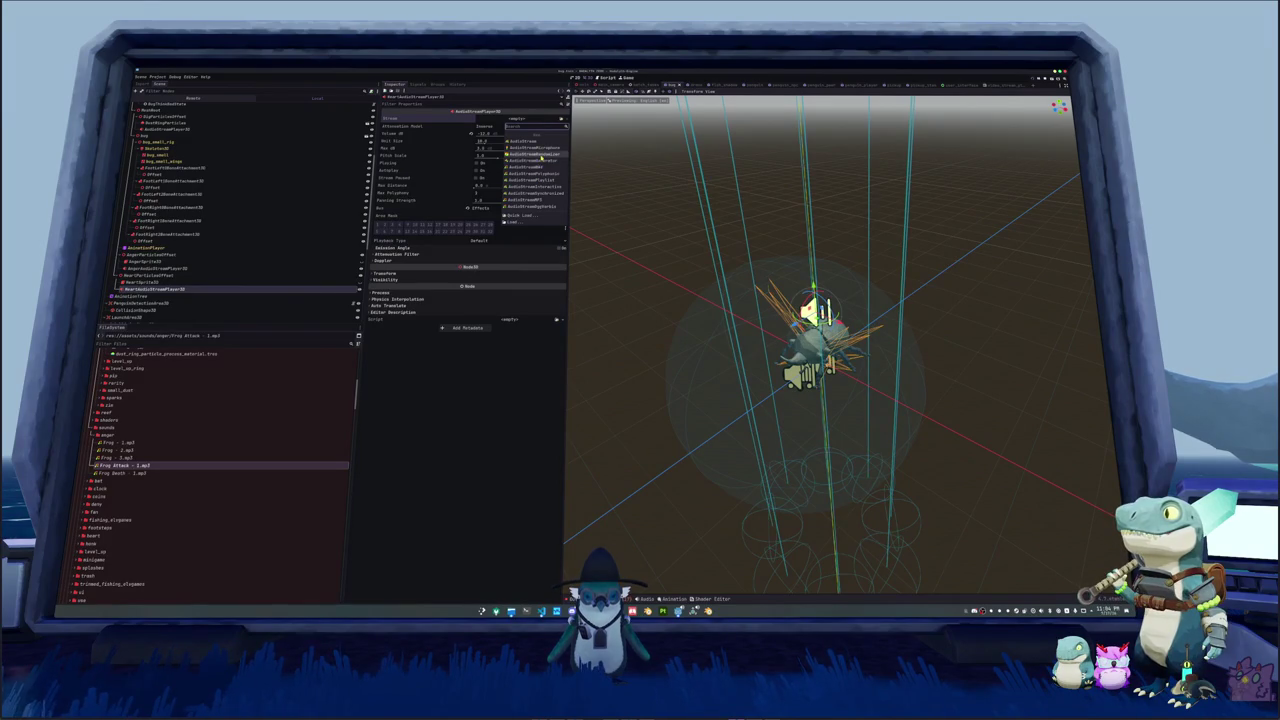
click(546, 160)
click(480, 148)
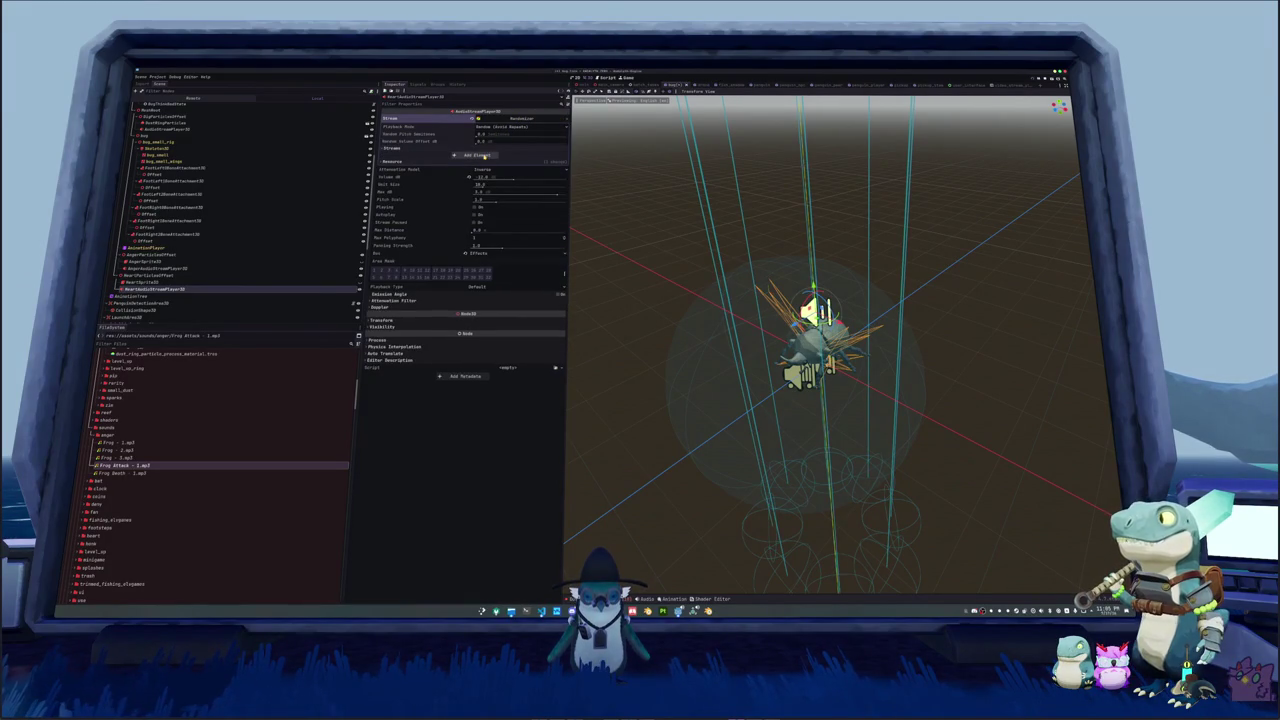
- Add Slime Attack - 3.mp3 from the heart folder to the randomizer and preview it
scroll(164, 484, down, 2)
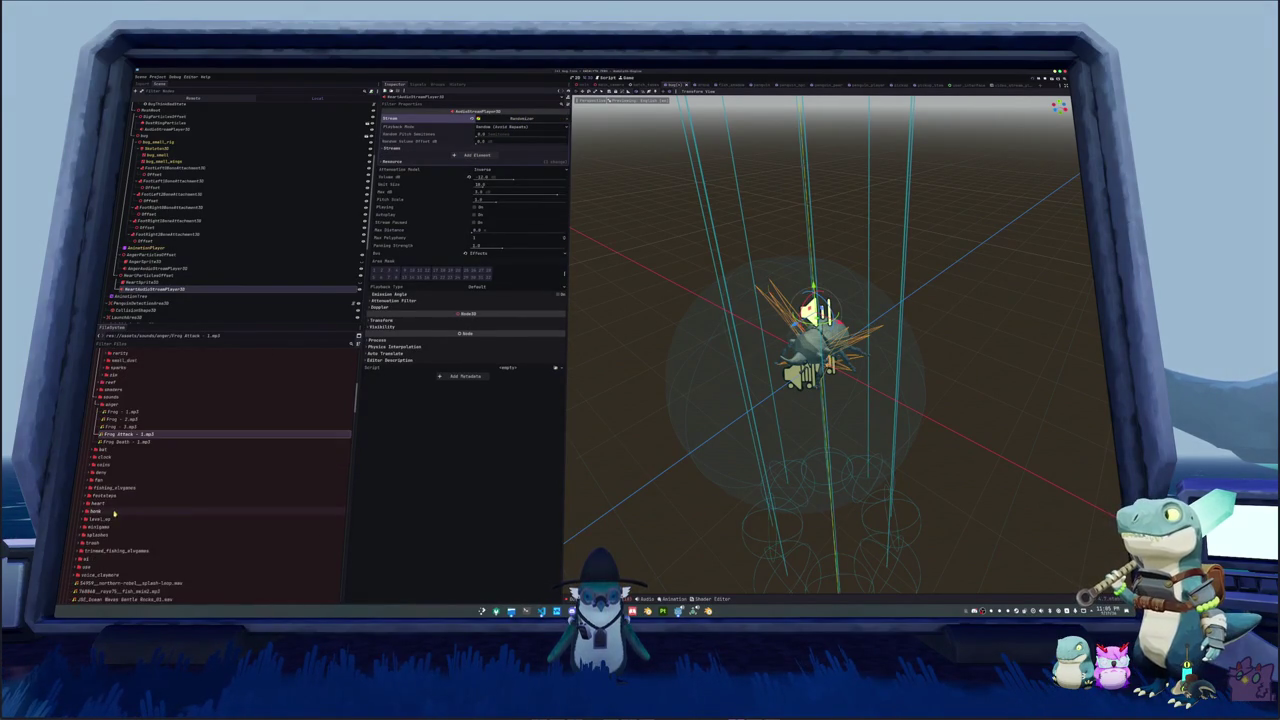
double_click(97, 503)
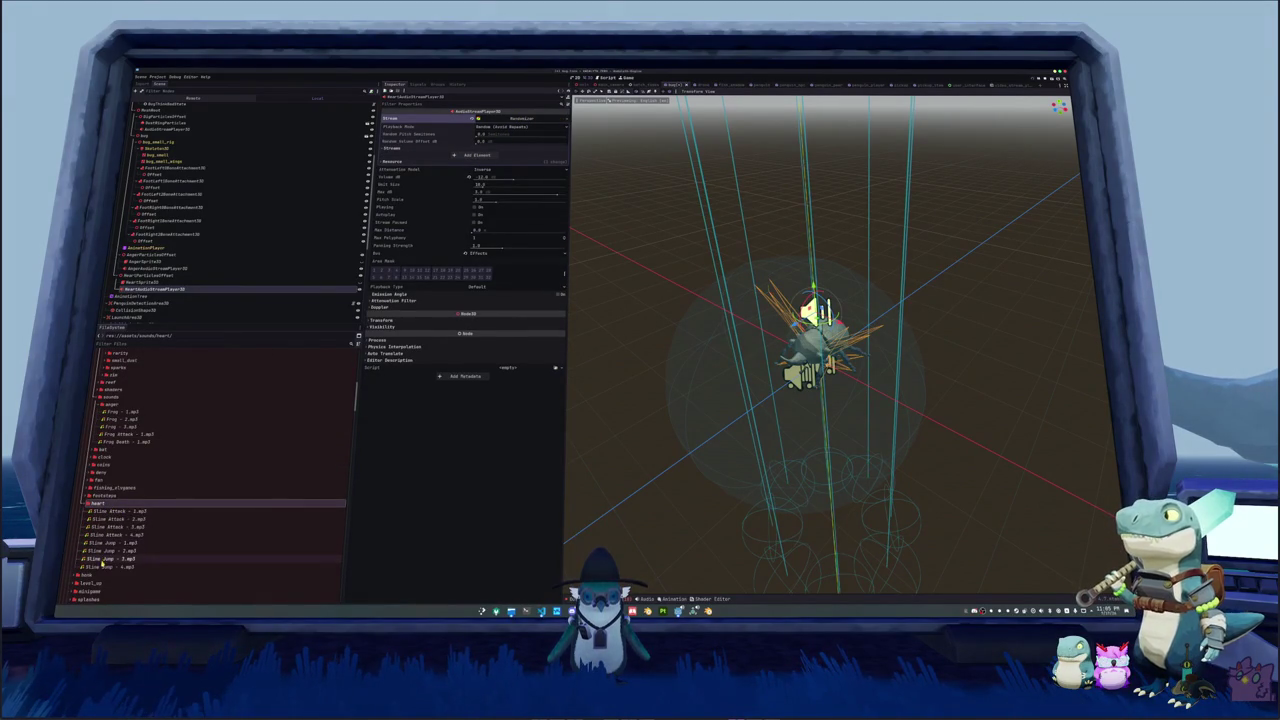
click(106, 558)
mouse_move(110, 528)
mouse_down()
mouse_move(140, 515)
mouse_move(530, 141)
mouse_move(480, 156)
mouse_move(420, 250)
mouse_move(484, 160)
mouse_up()
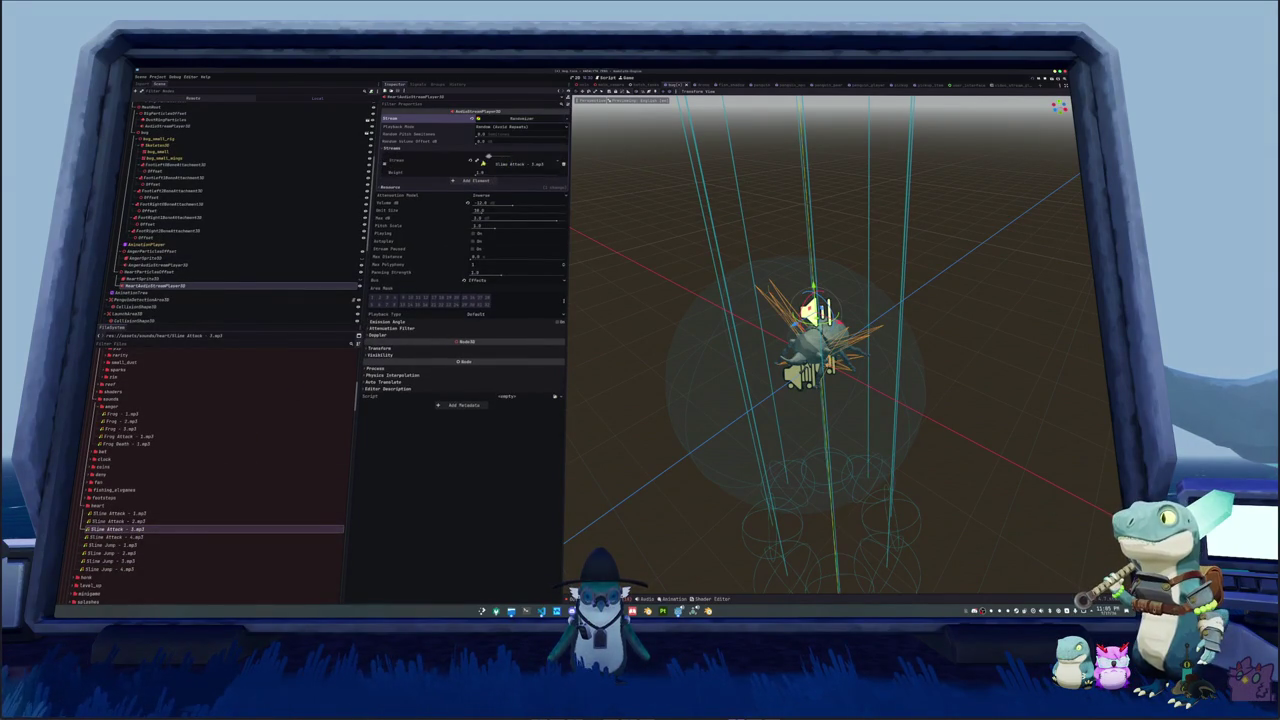
click(490, 134)
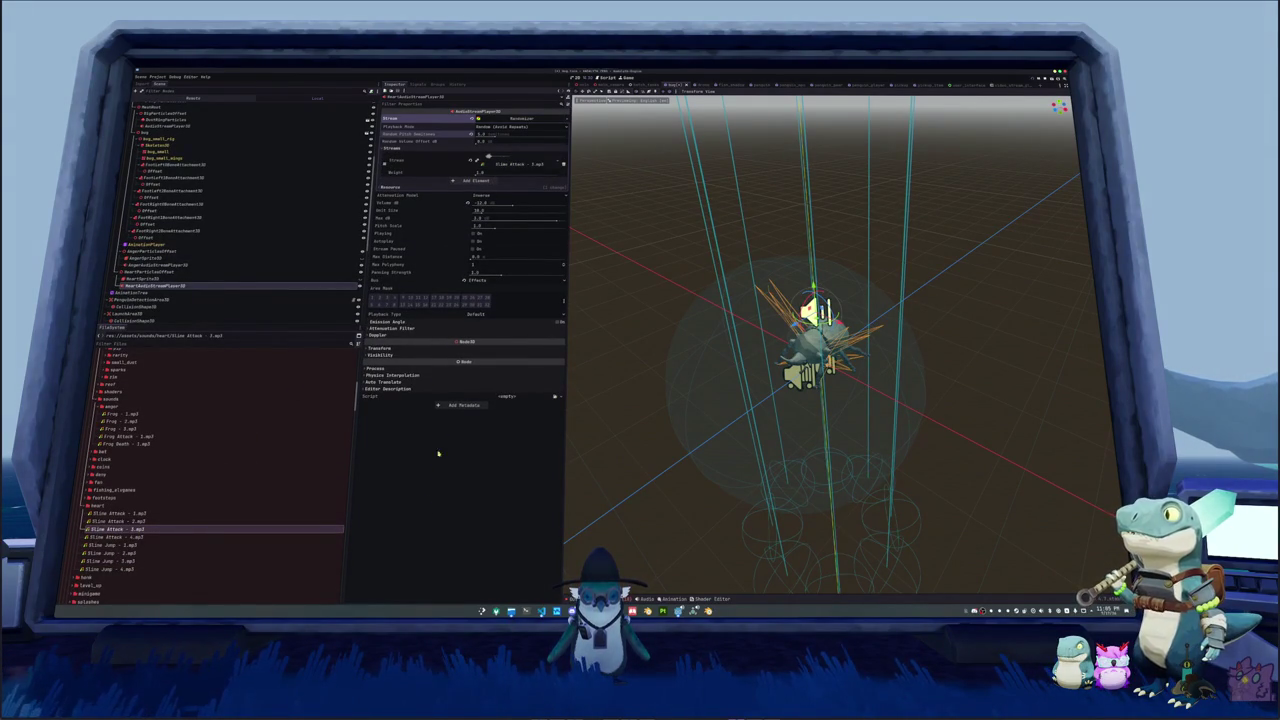
click(475, 233)
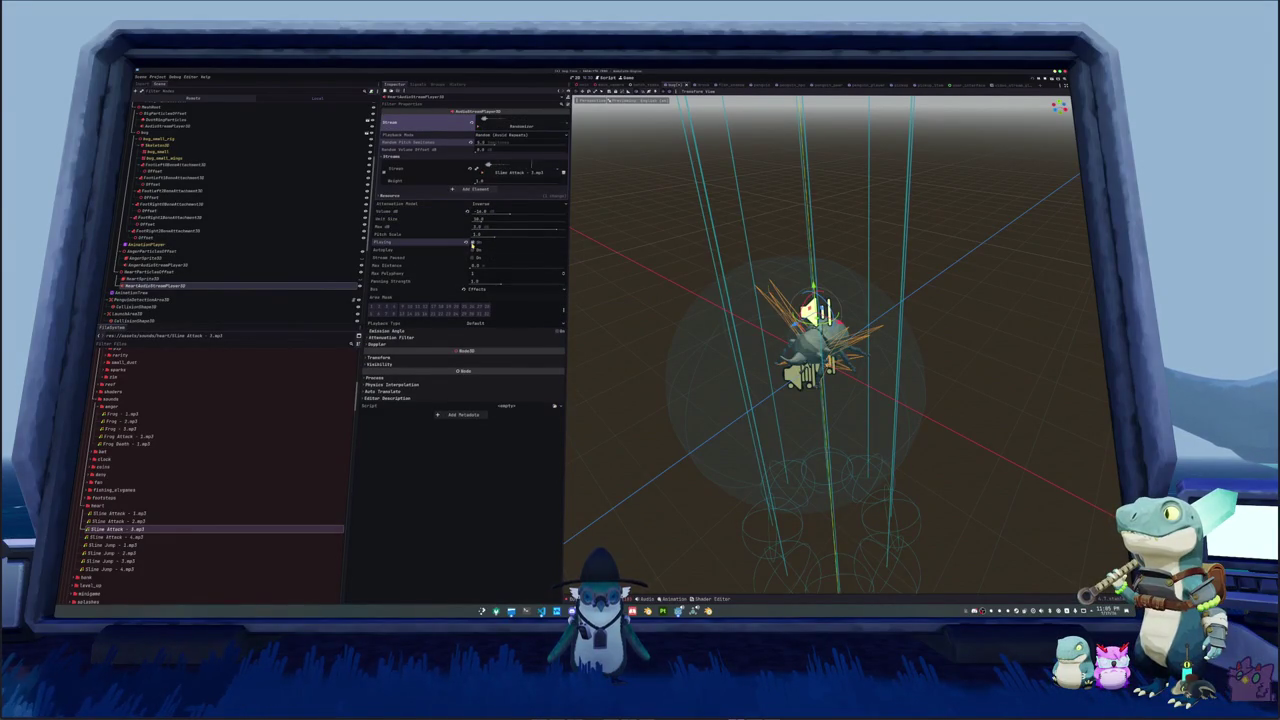
- Save the scene and preview the anger sound twice
key(ctrl+s)
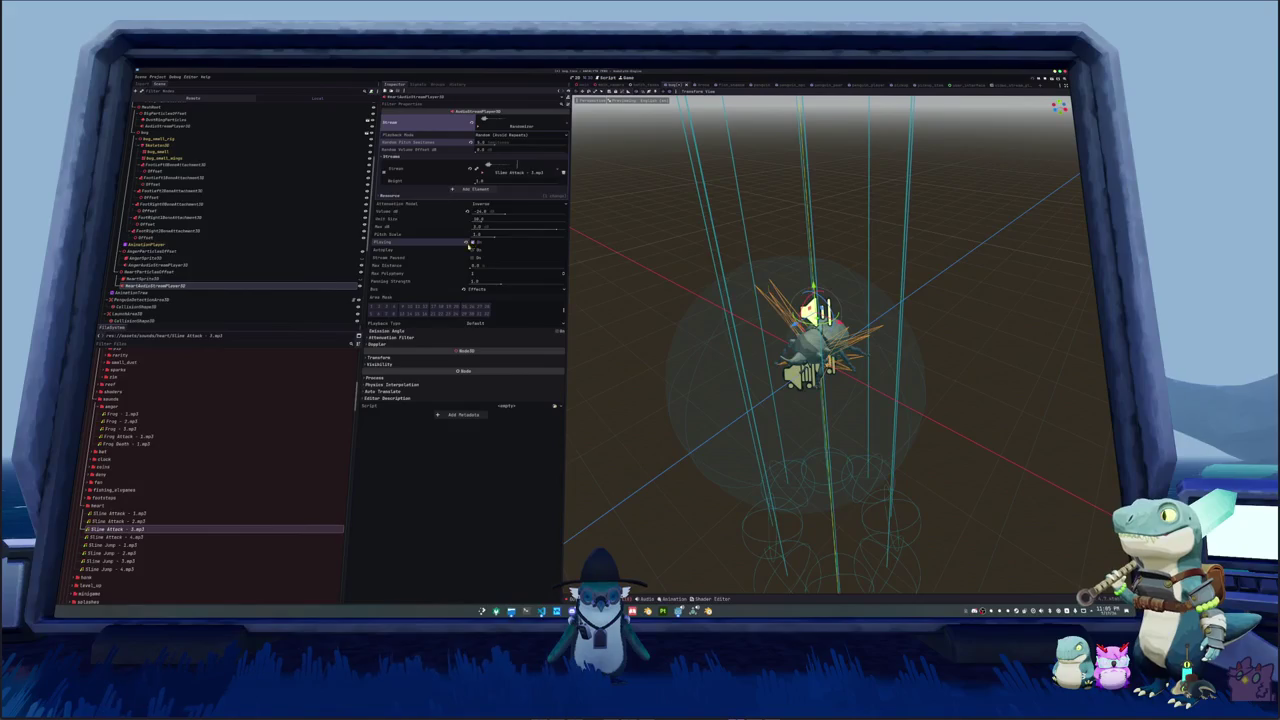
click(160, 264)
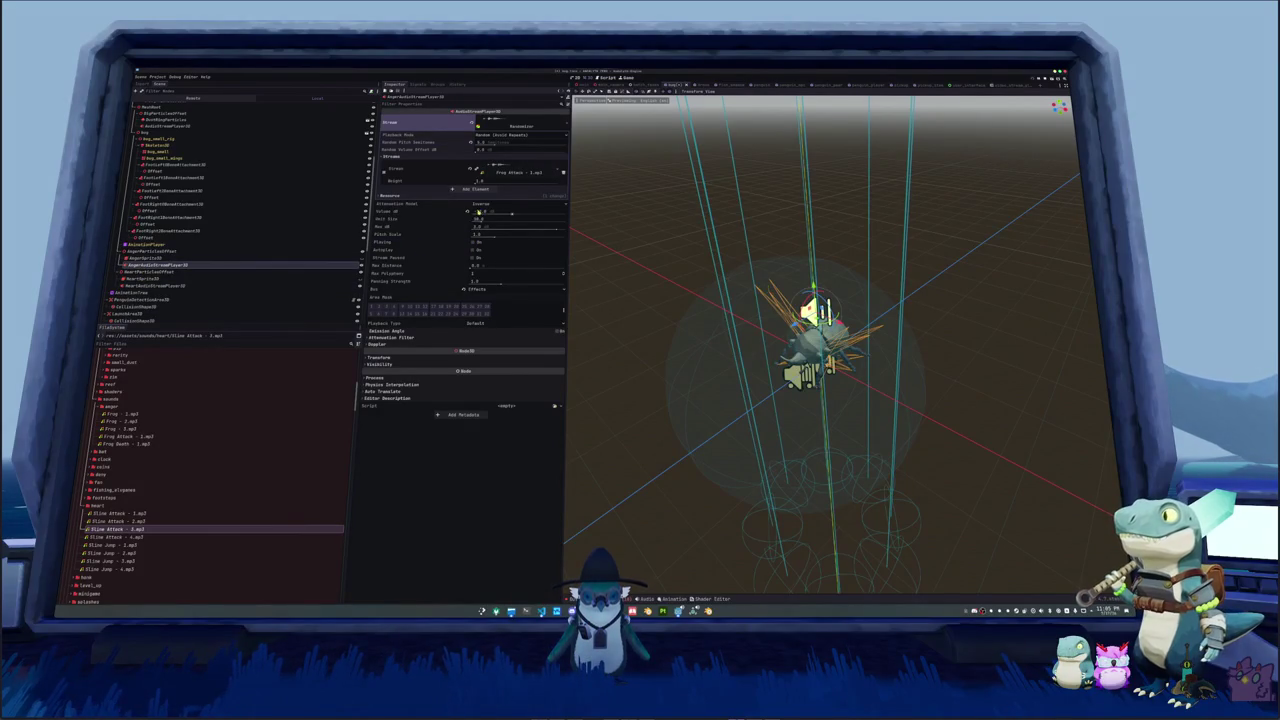
click(470, 241)
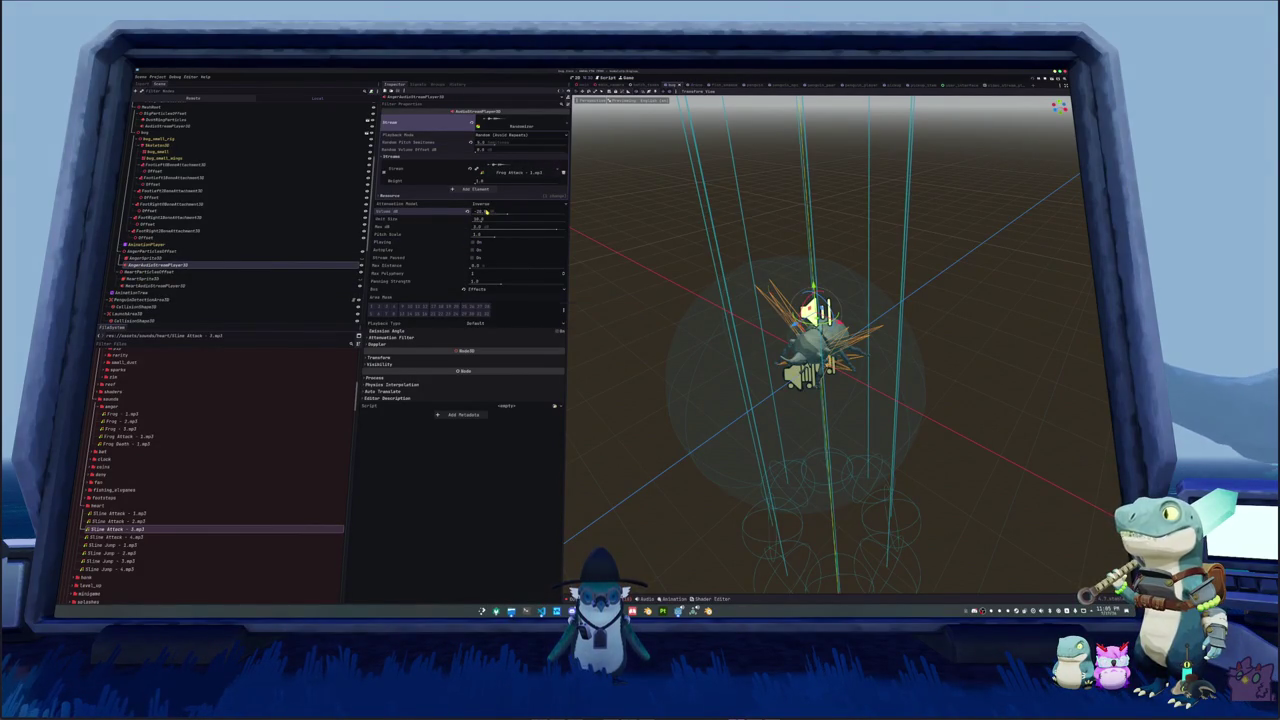
click(474, 243)
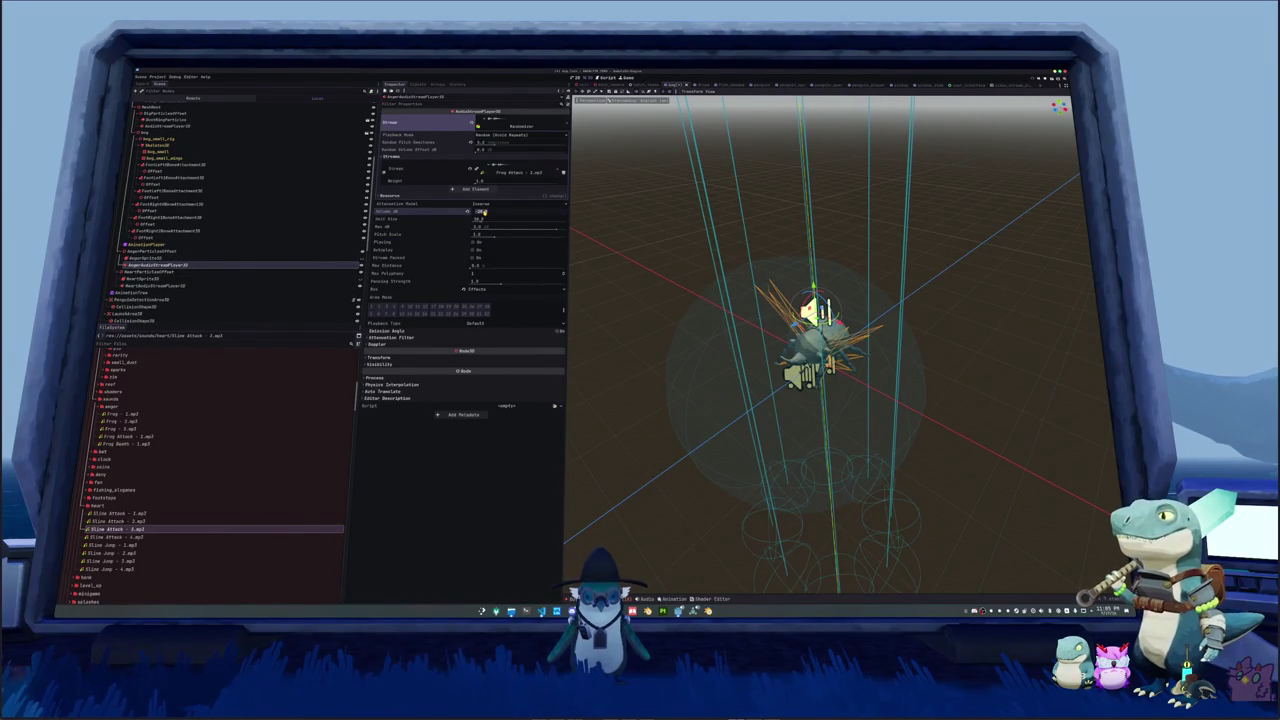
- Adjust the heart sound's Volume dB while replaying it, then select the Bug root node
click(172, 287)
click(467, 242)
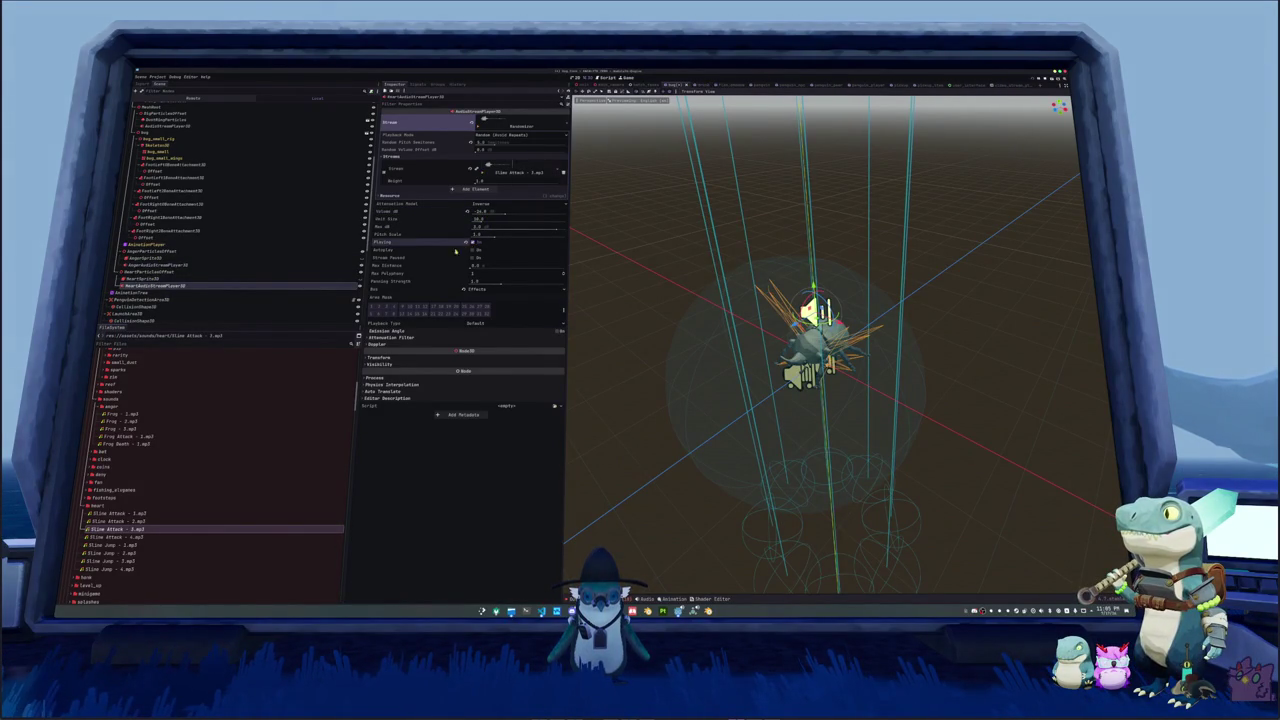
click(477, 212)
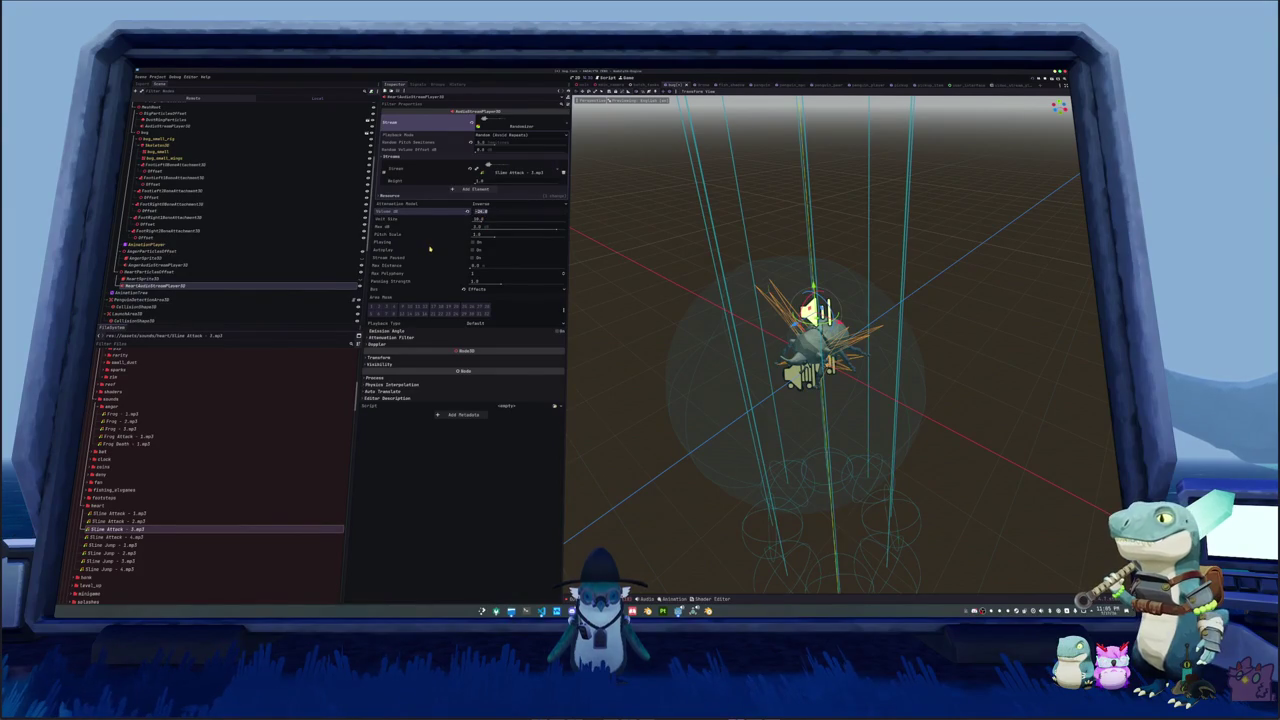
text(0)
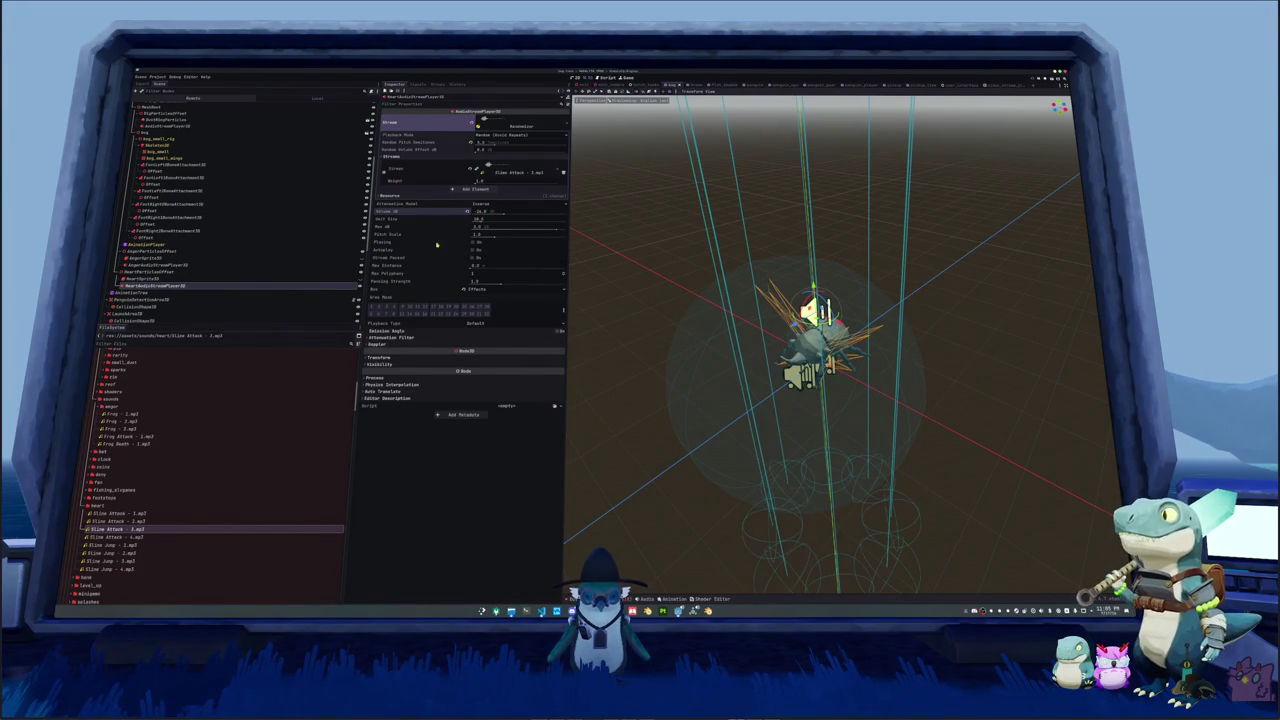
click(472, 243)
click(486, 213)
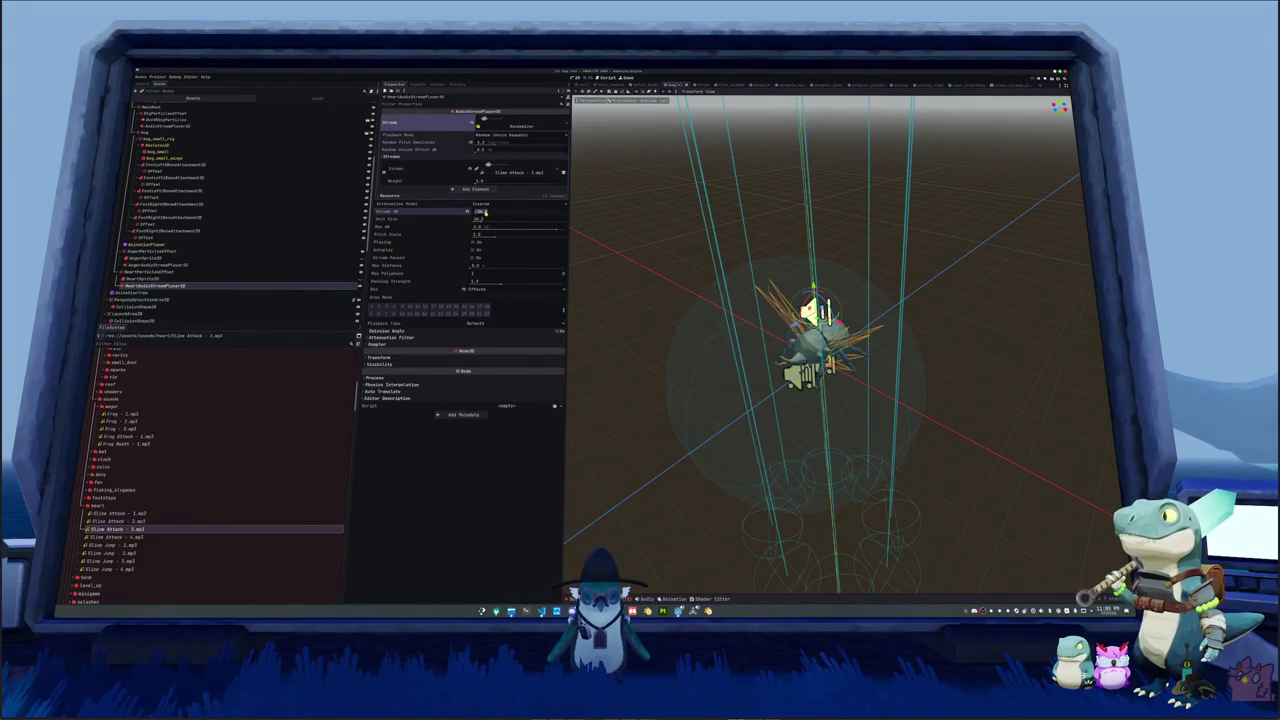
text(-1)
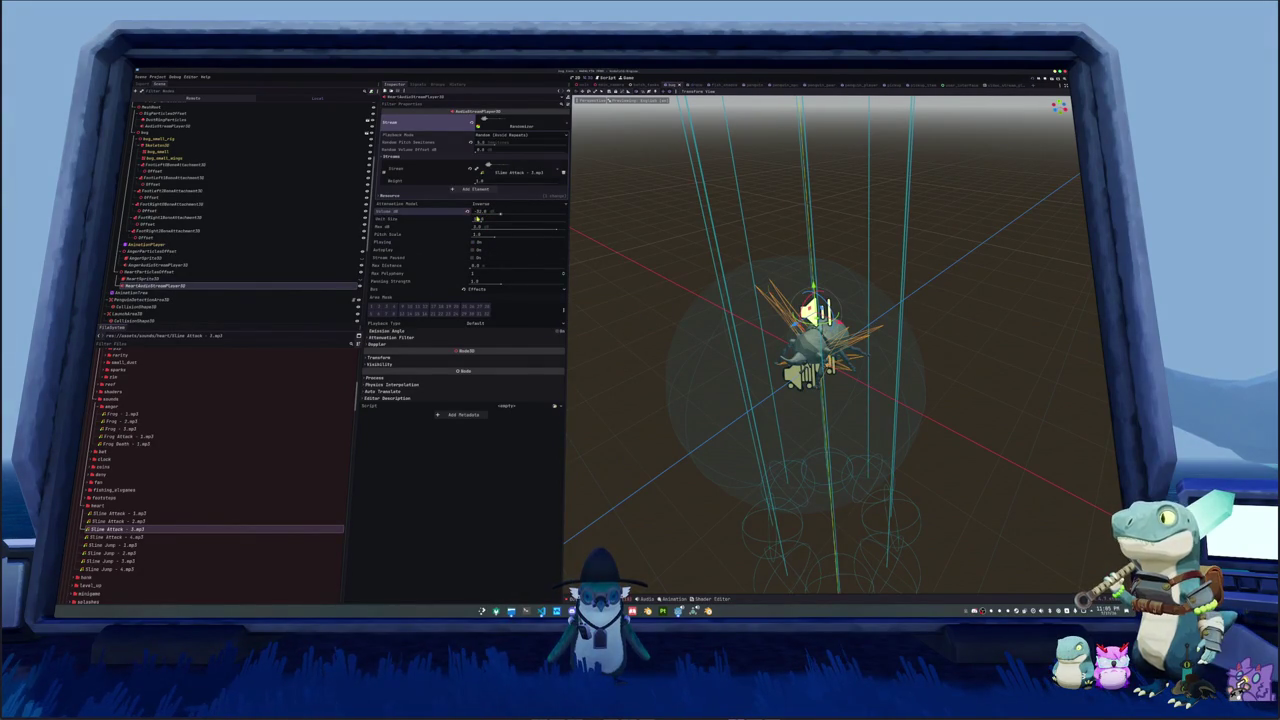
click(476, 243)
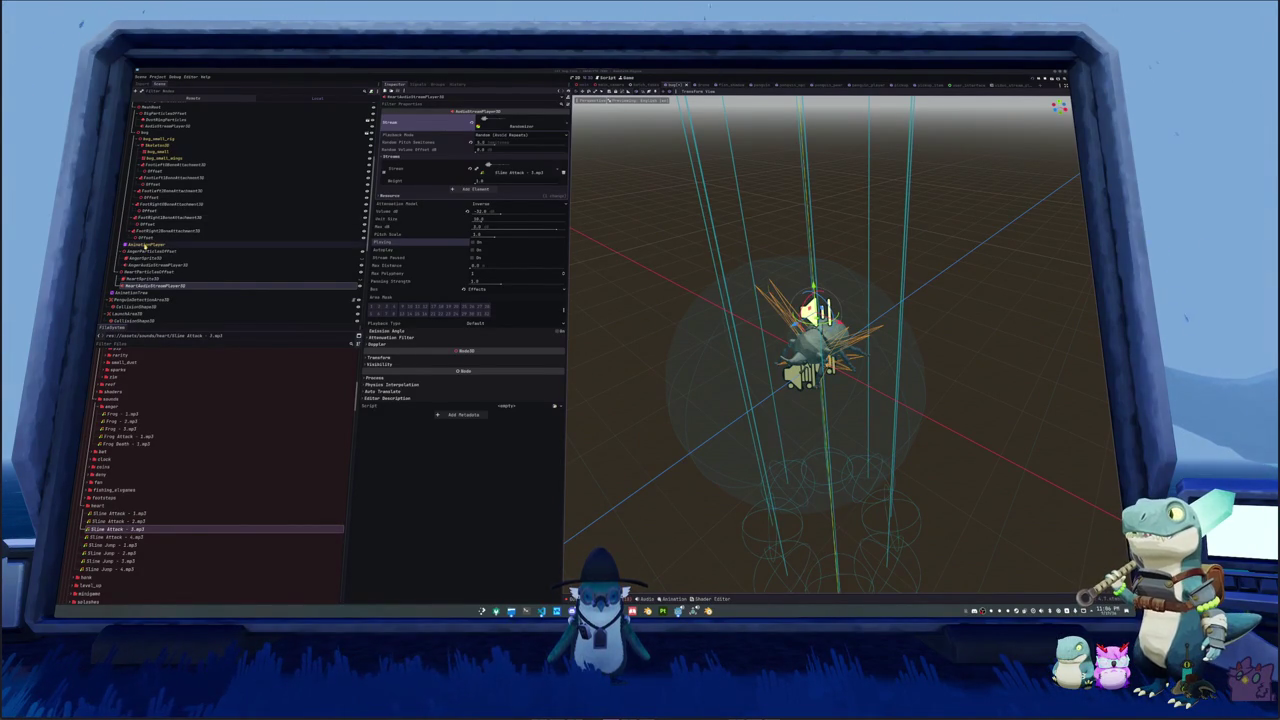
scroll(226, 114, up, 5)
click(226, 105)
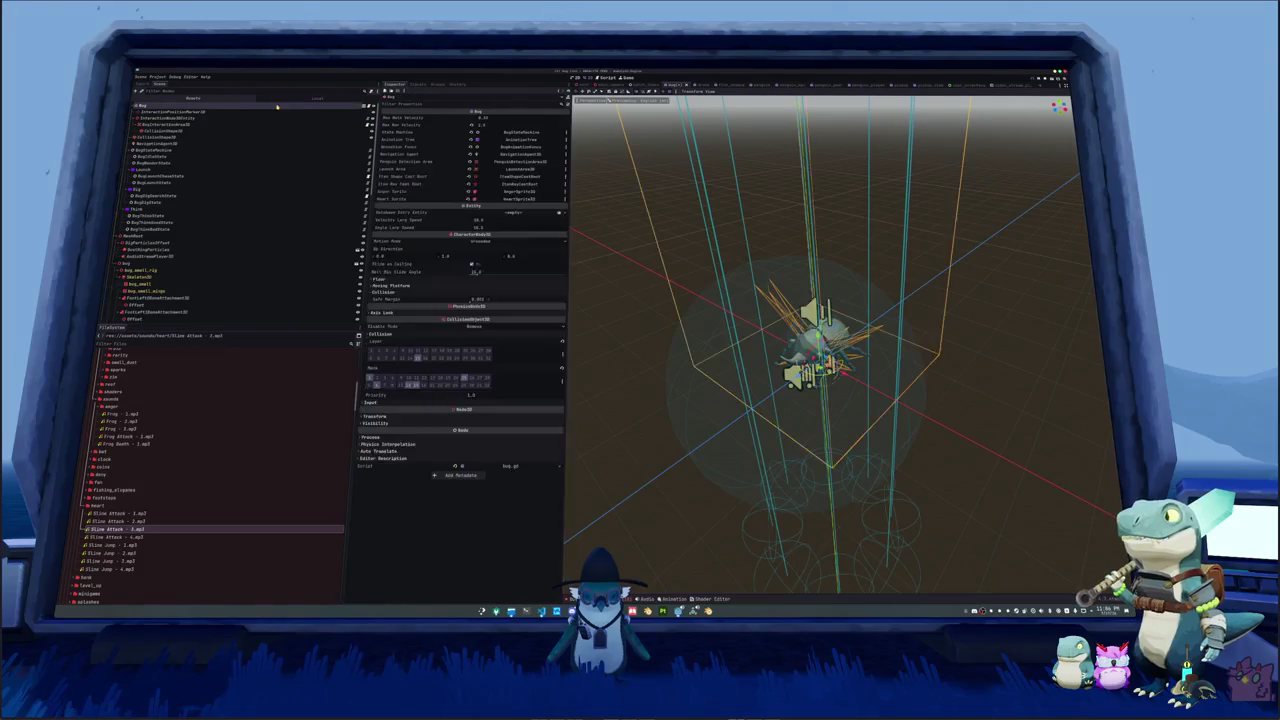
key(alt+Tab)
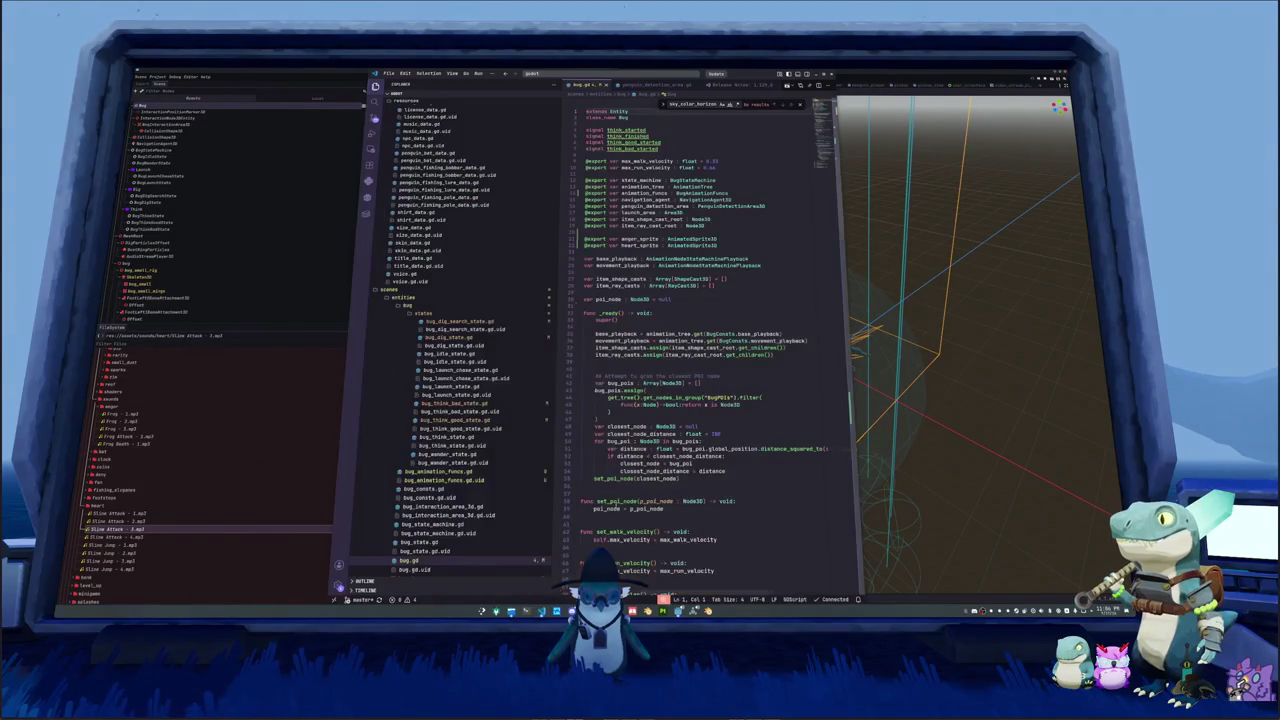
click(749, 240)
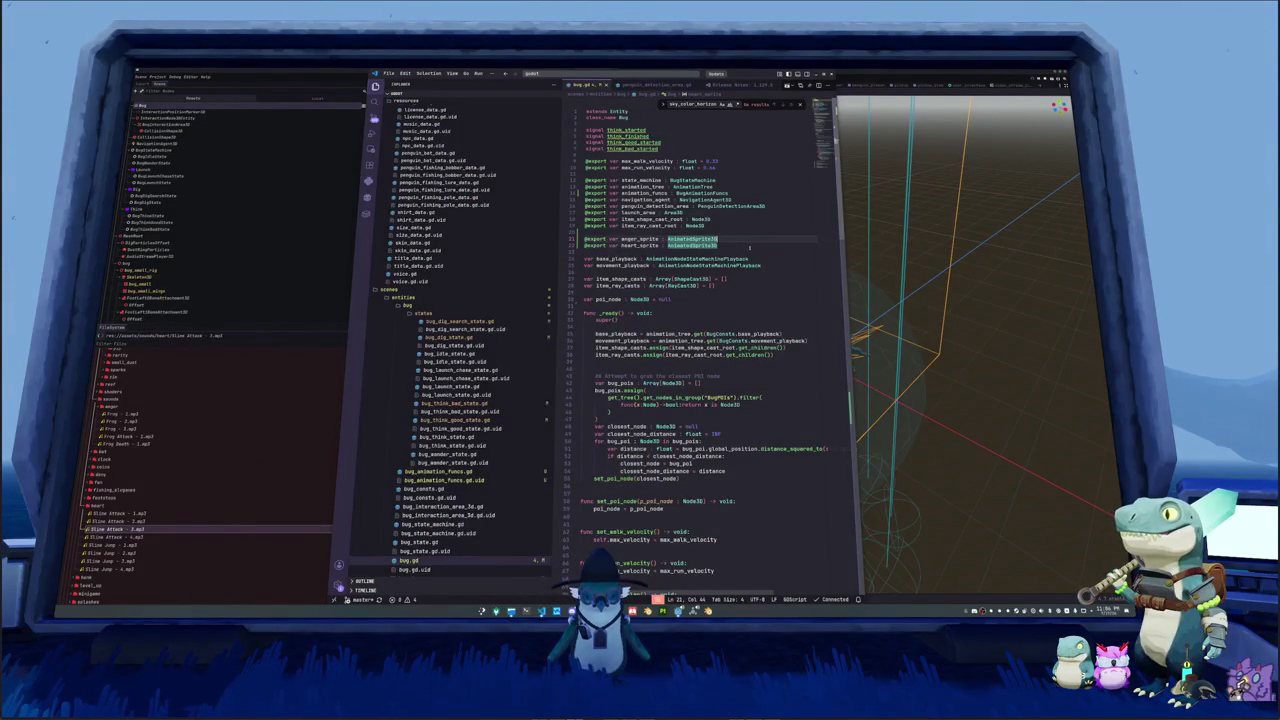
key(Return)
key(Return)
text(@export var anger_)
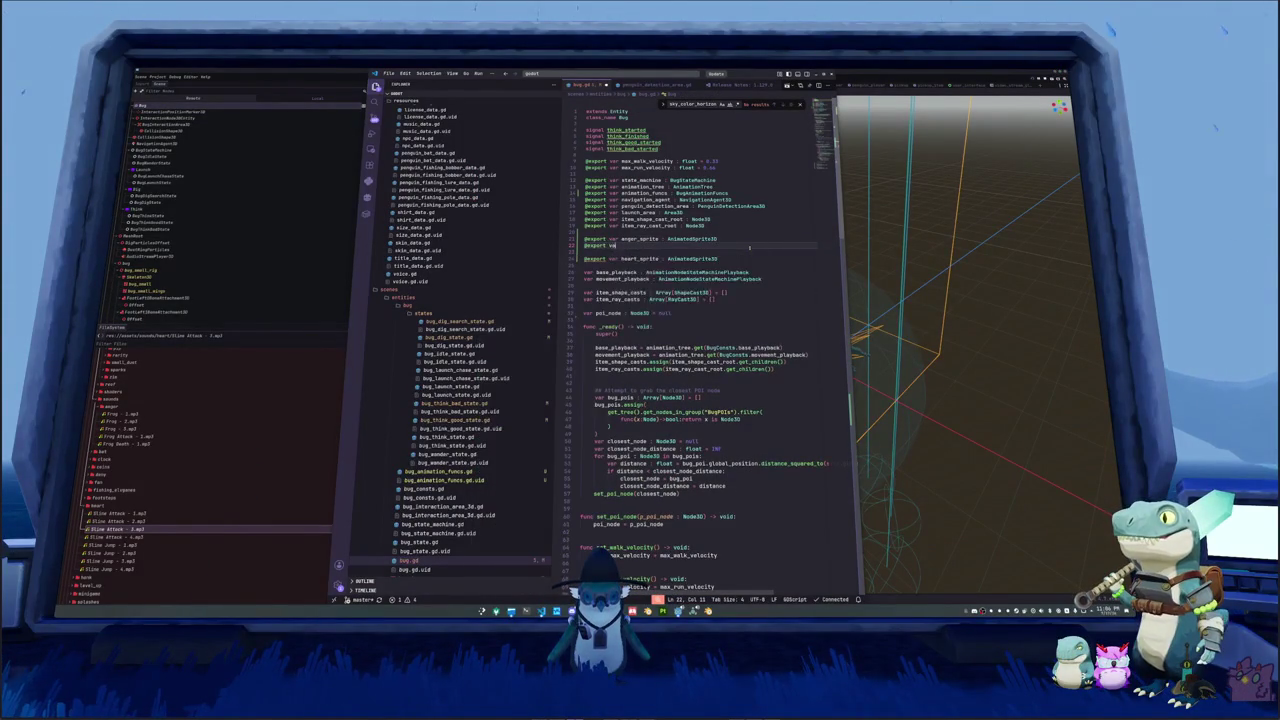
text(audio : AudioStre)
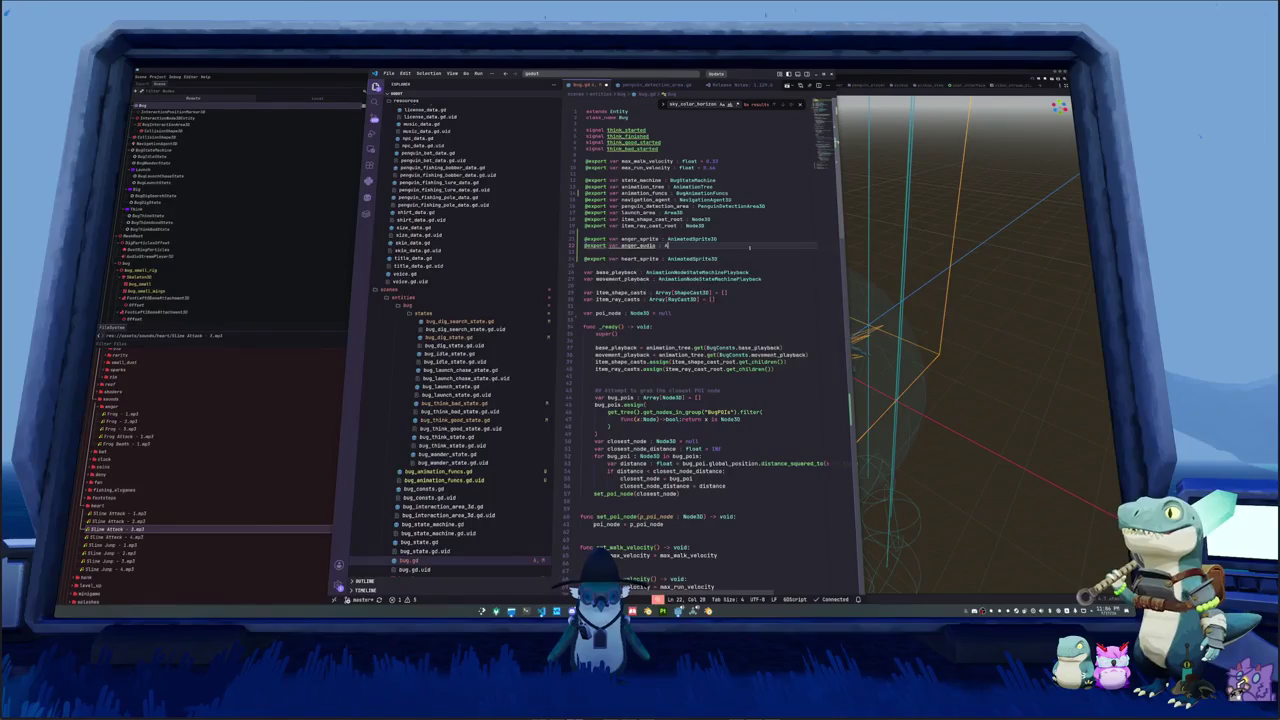
text(amPlayer3D)
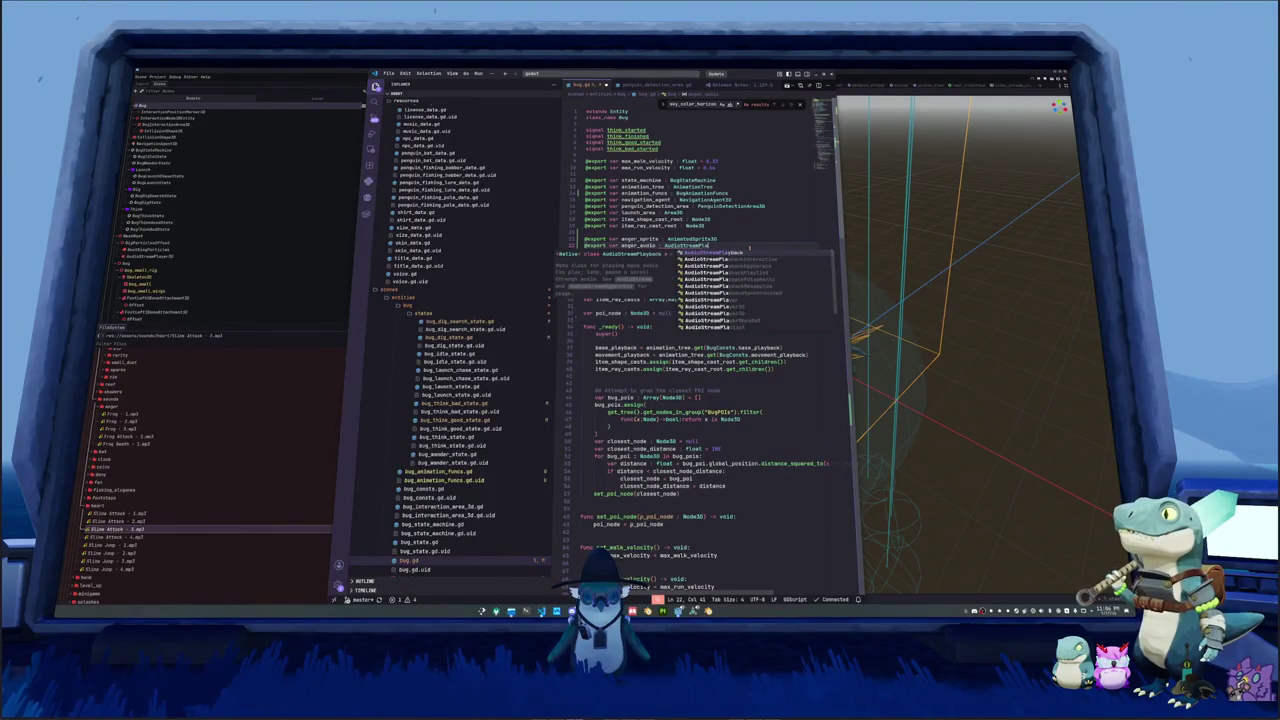
key(Escape)
key(Down)
key(Down)
key(End)
key(Return)
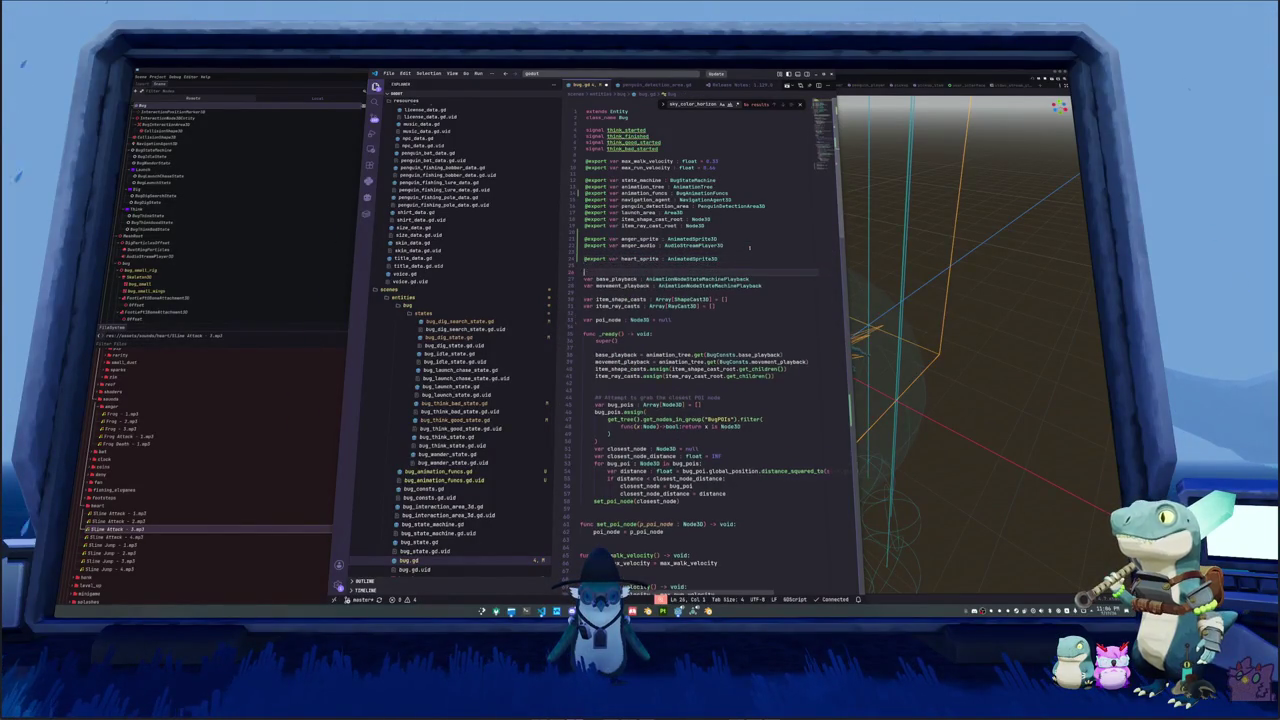
text(@export var )
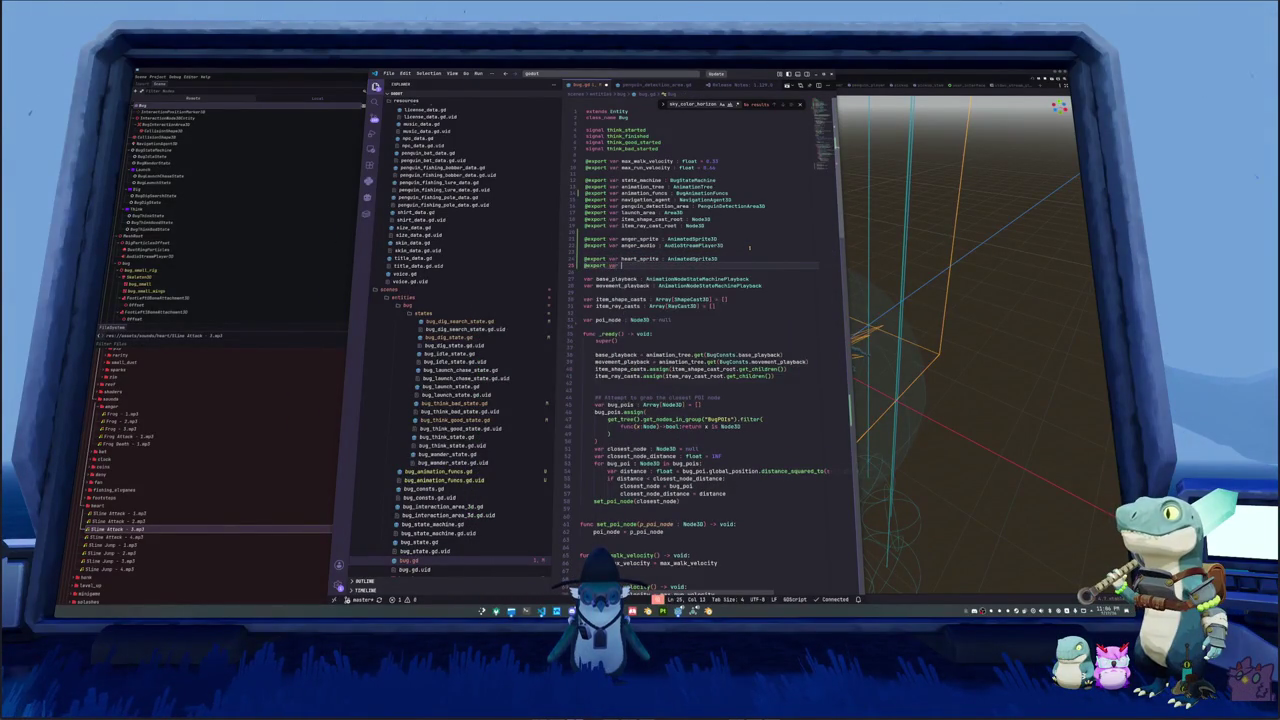
text(heart_audio)
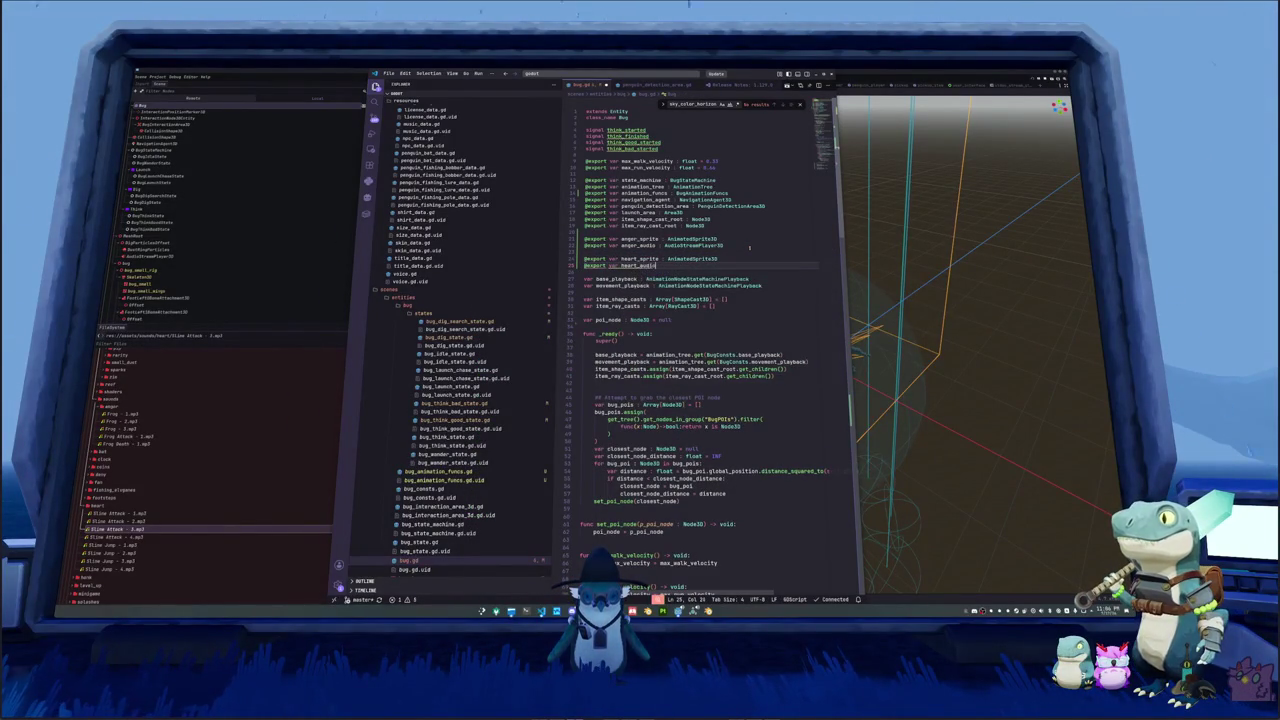
text( : AudioStreamP)
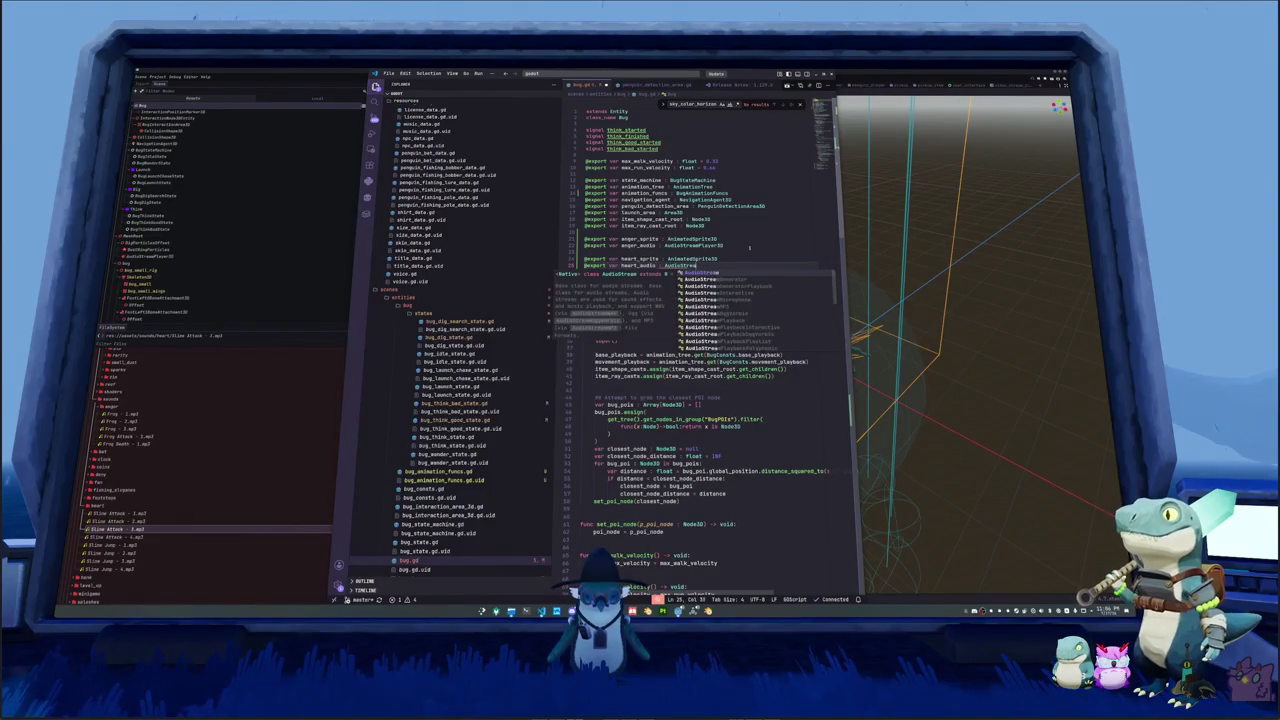
text(layer3D)
key(Return)
key(Down)
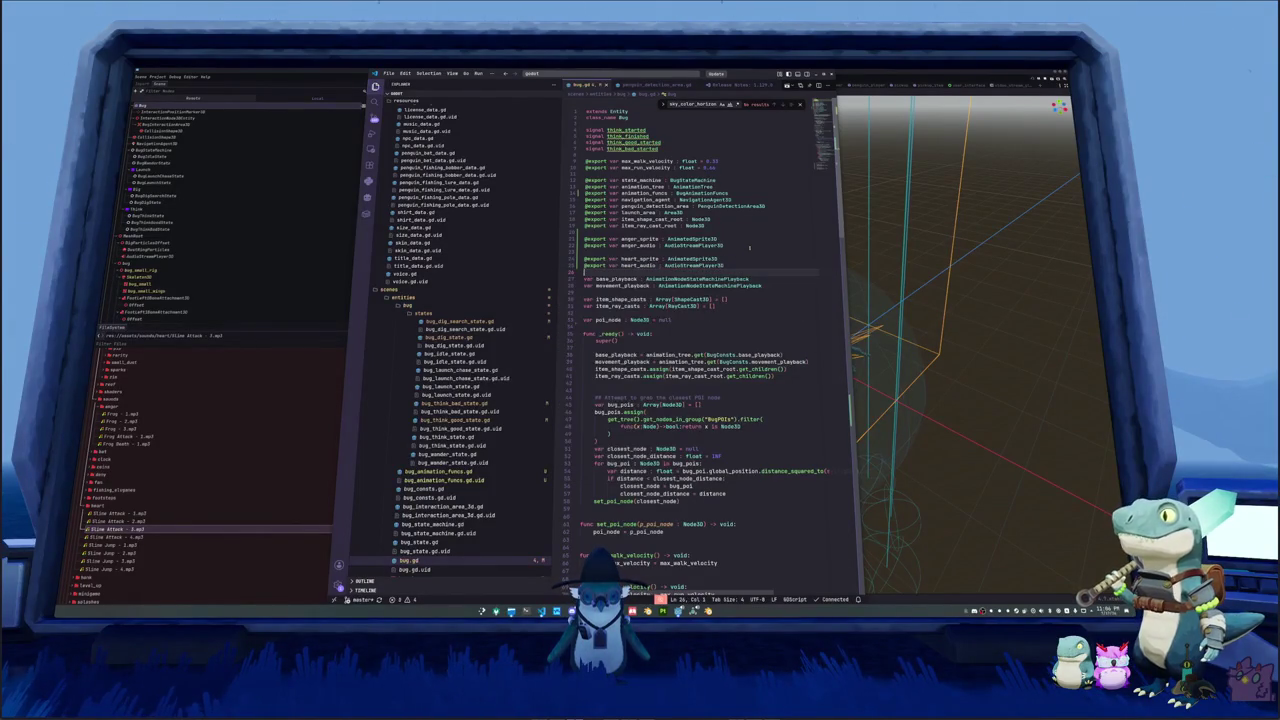
key(alt+Tab)
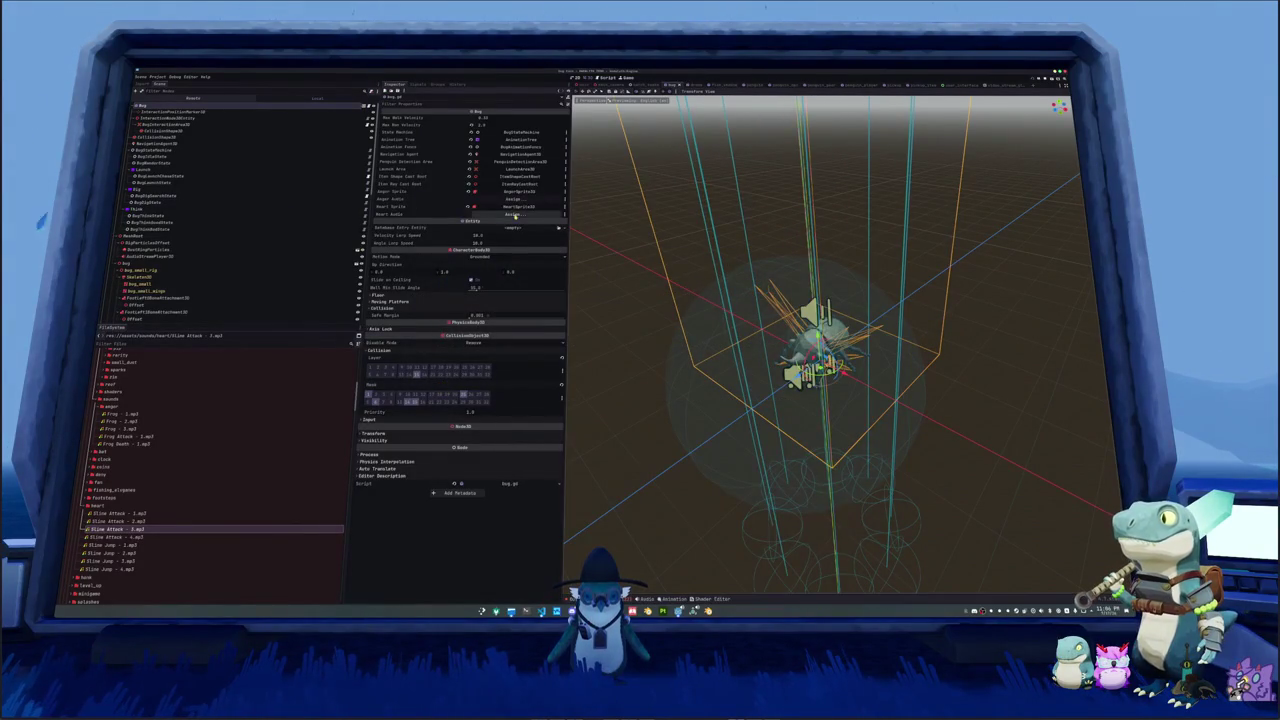
- Assign AngerAudioStreamPlayer3D to Anger Audio and HeartAudioStreamPlayer3D to Heart Audio on the Bug node
click(514, 199)
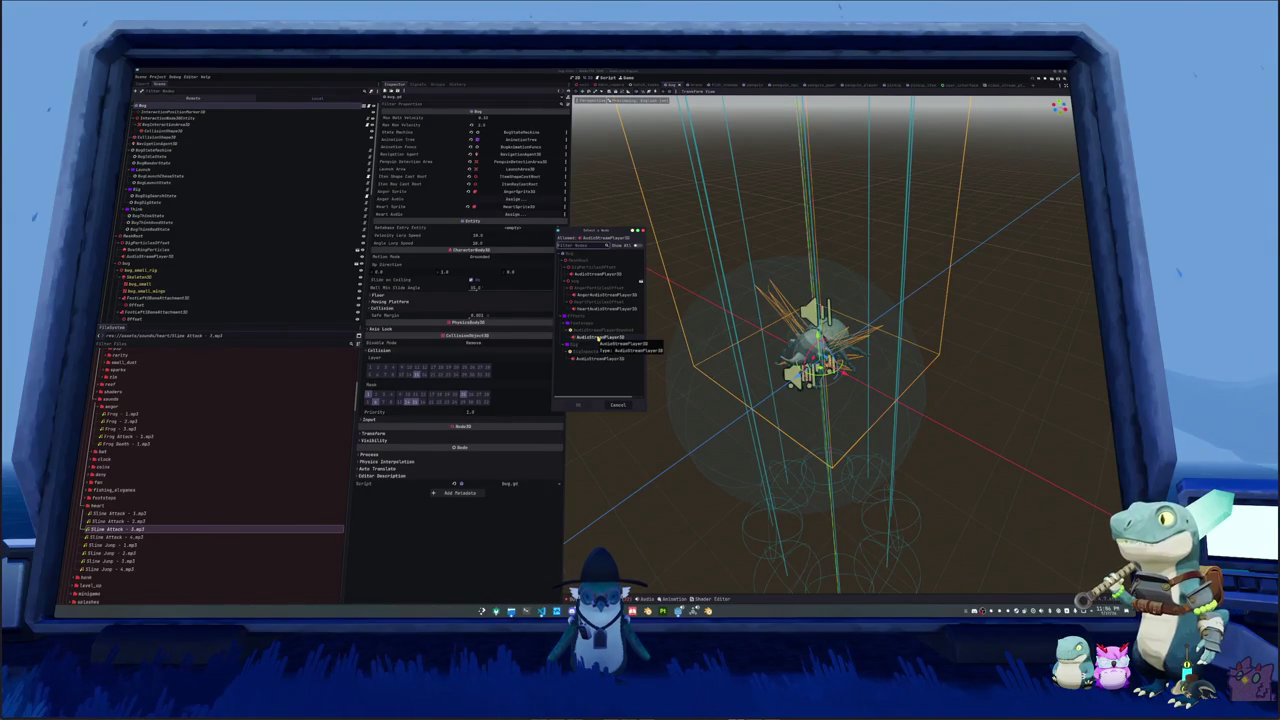
double_click(598, 340)
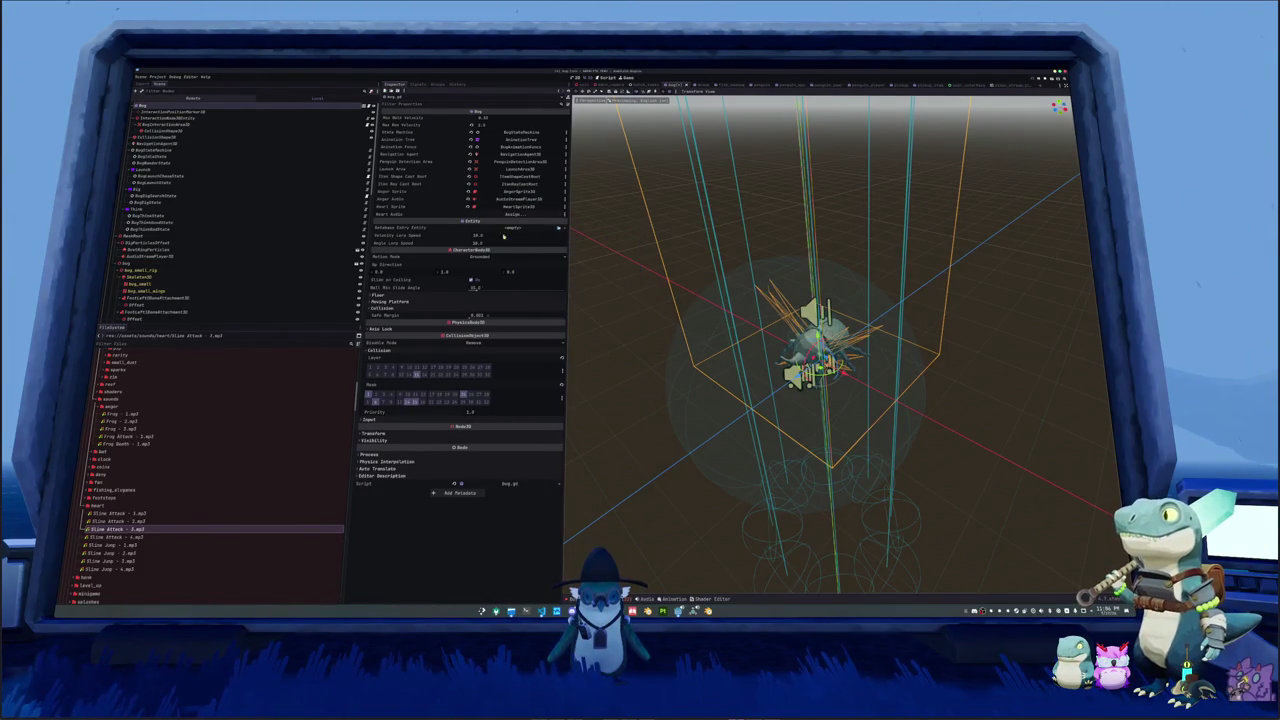
click(515, 213)
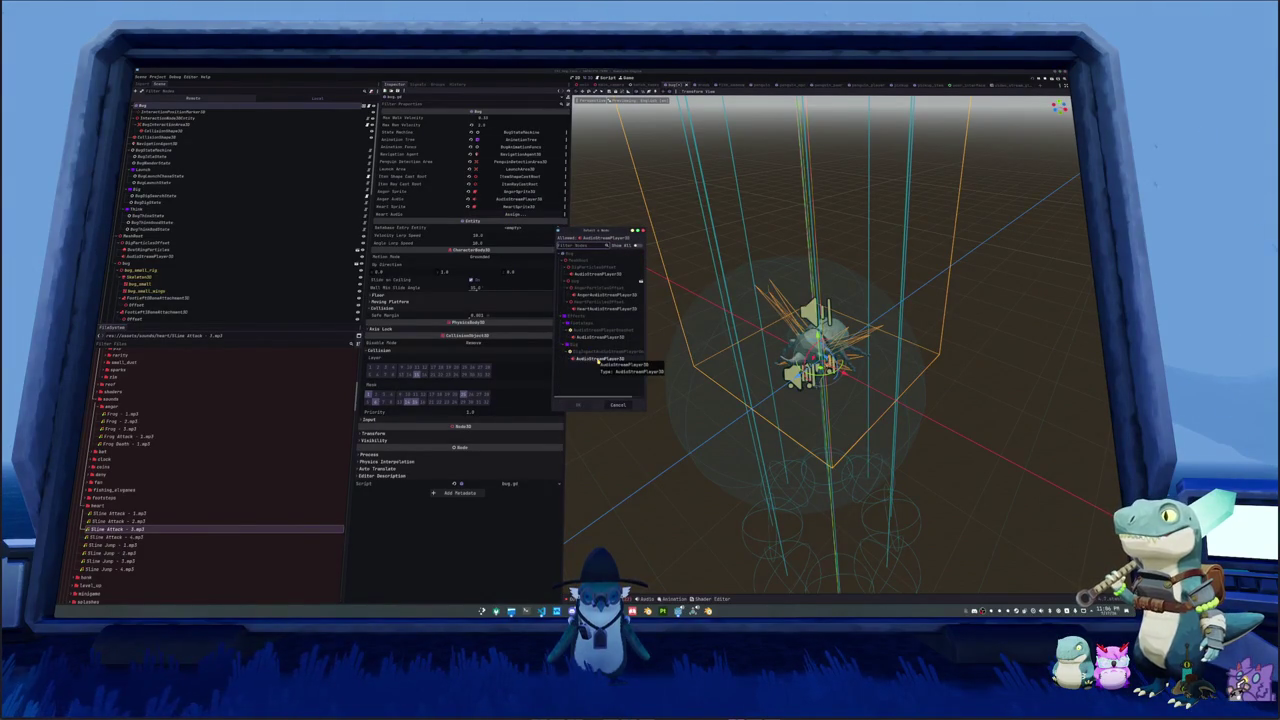
double_click(604, 308)
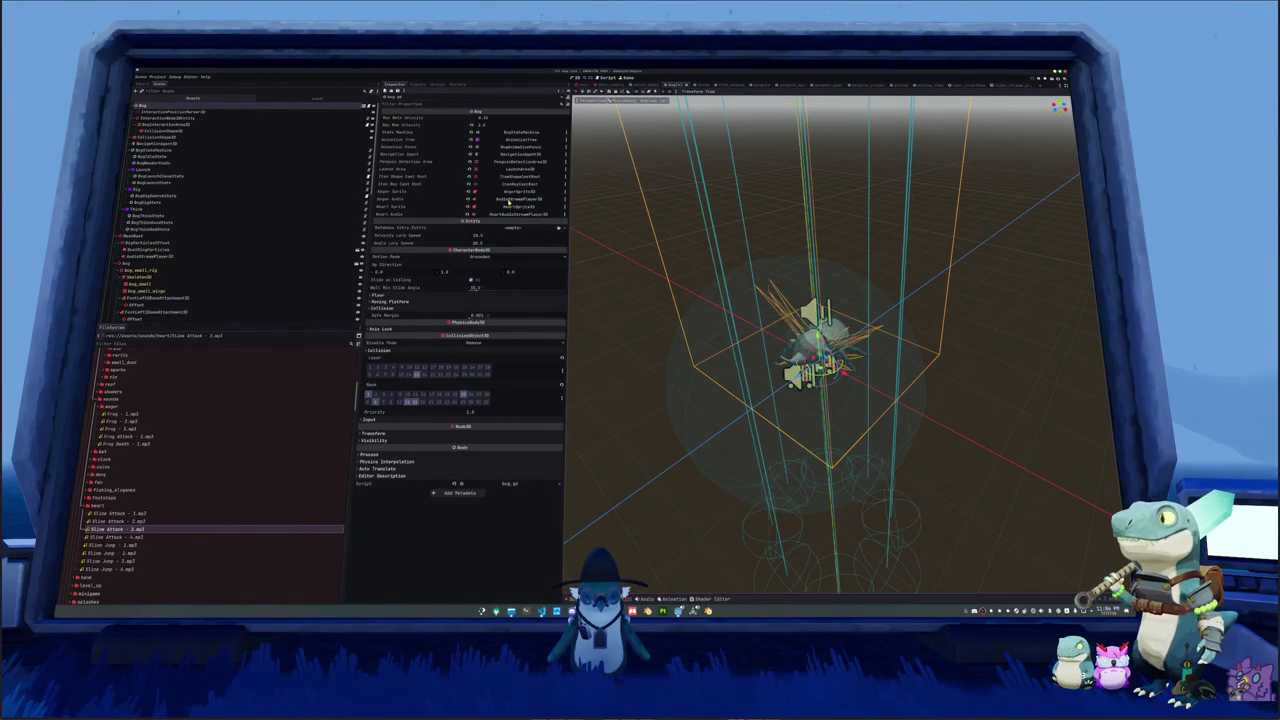
click(509, 199)
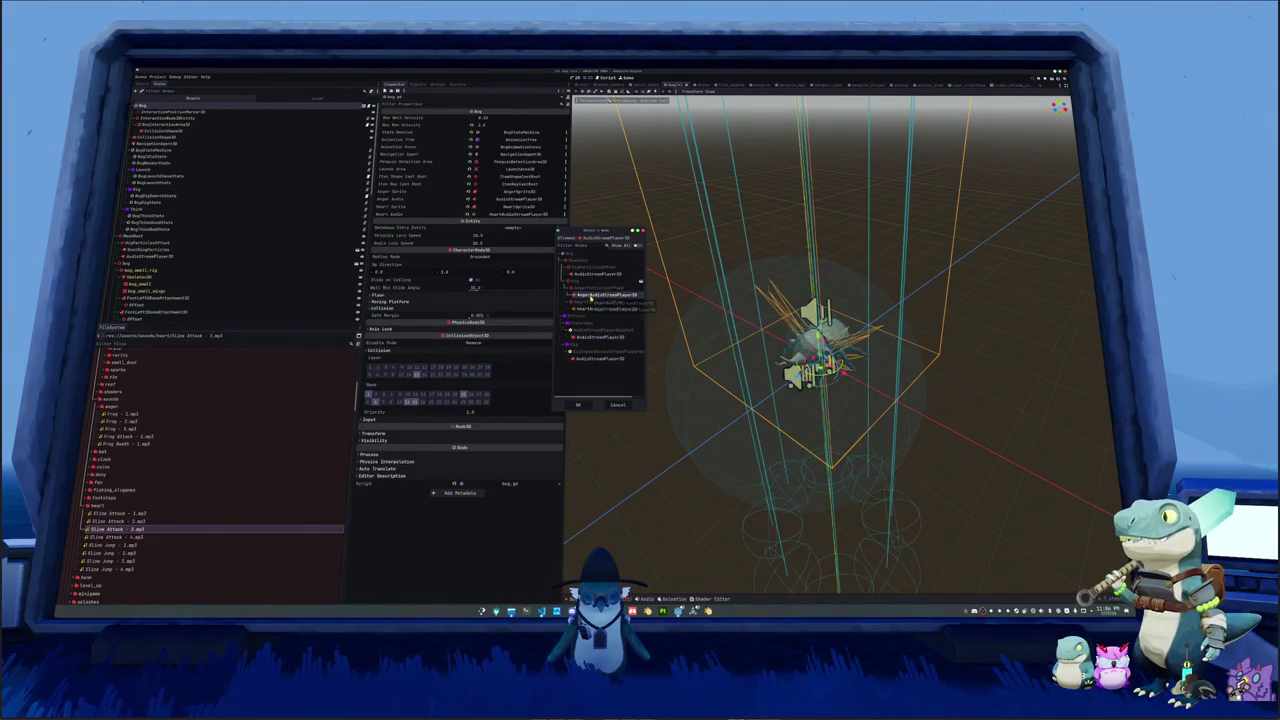
double_click(590, 296)
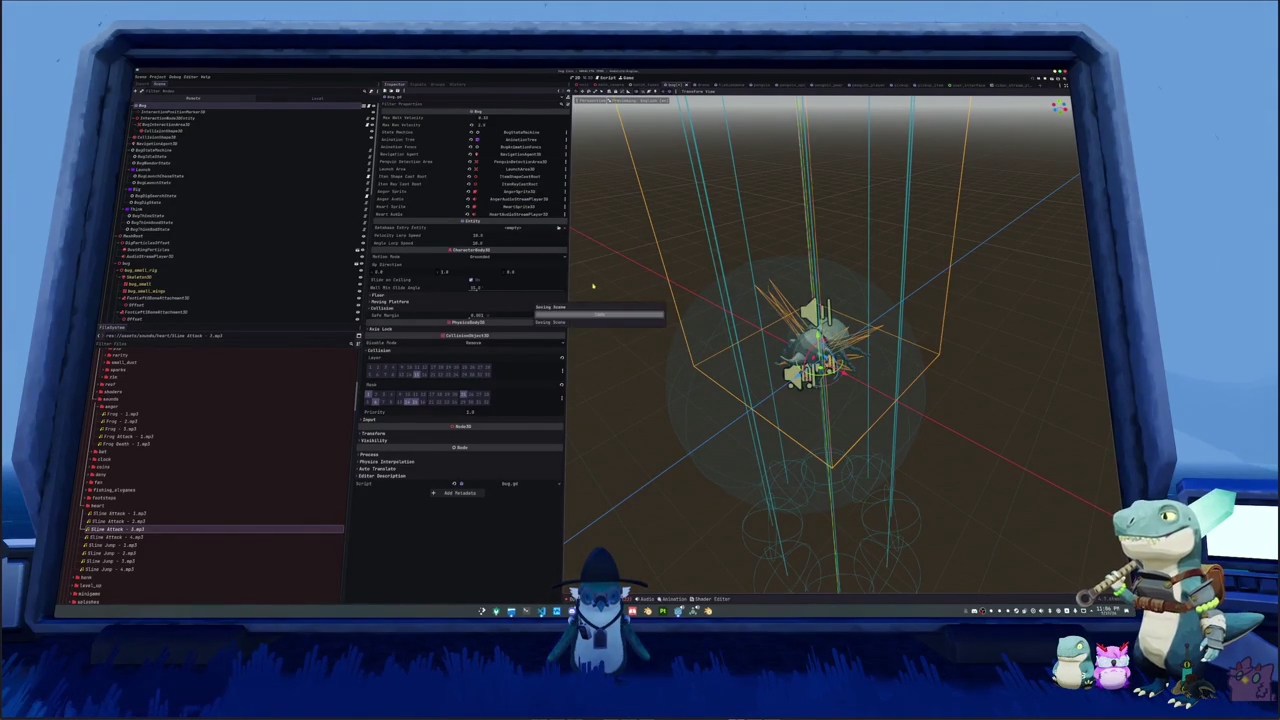
scroll(250, 290, down, 5)
key(alt+Tab)
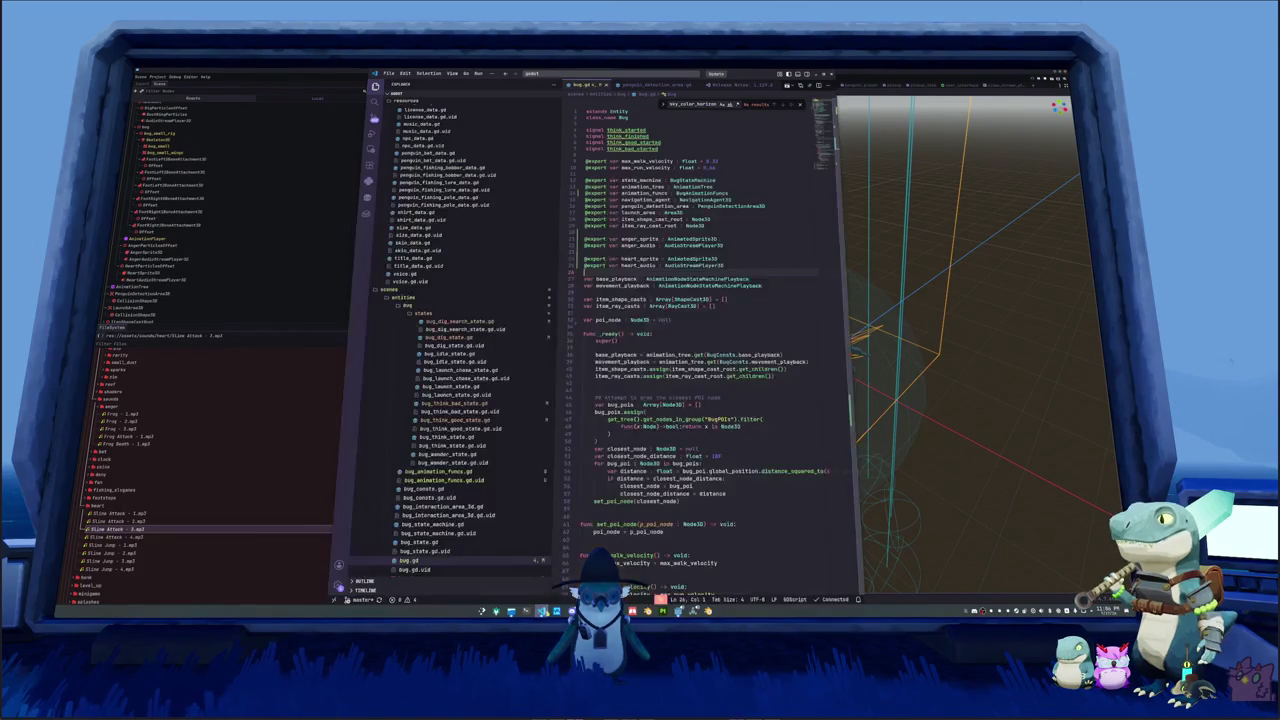
- Open a new line after anger_sprite.visible = true in do_anger
scroll(640, 442, down, 15)
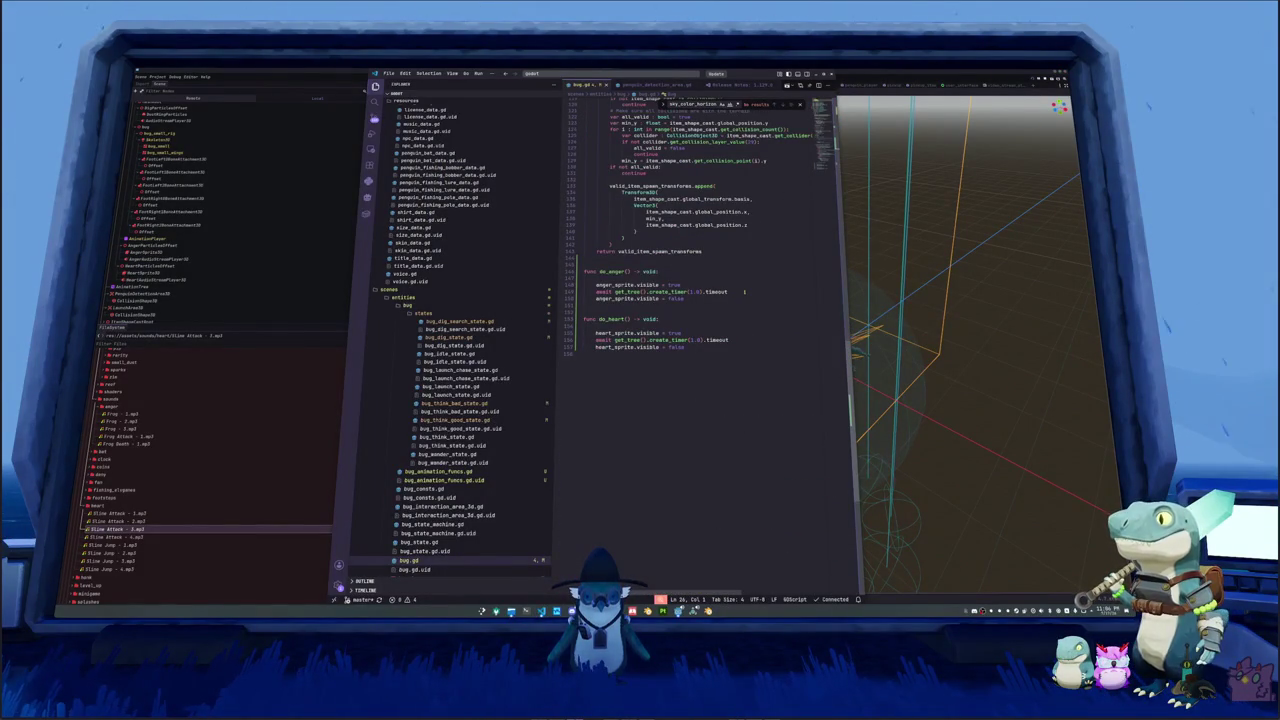
click(730, 285)
key(Return)
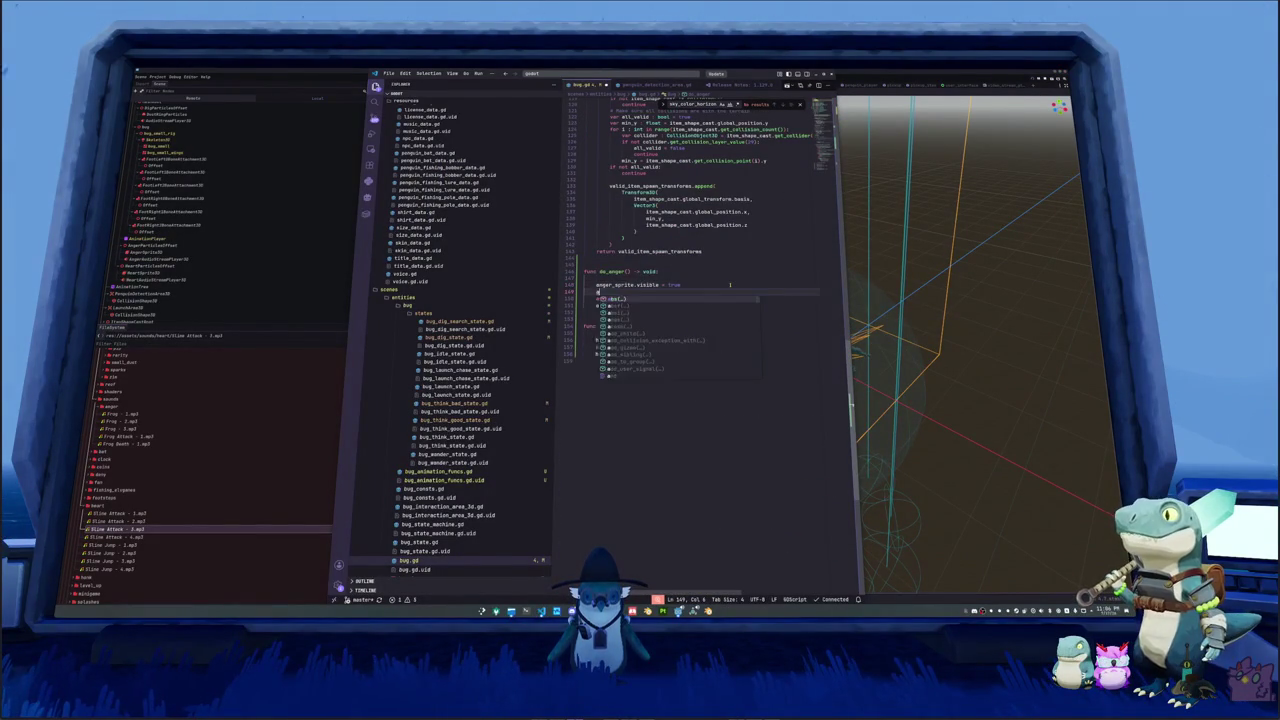
text(add)
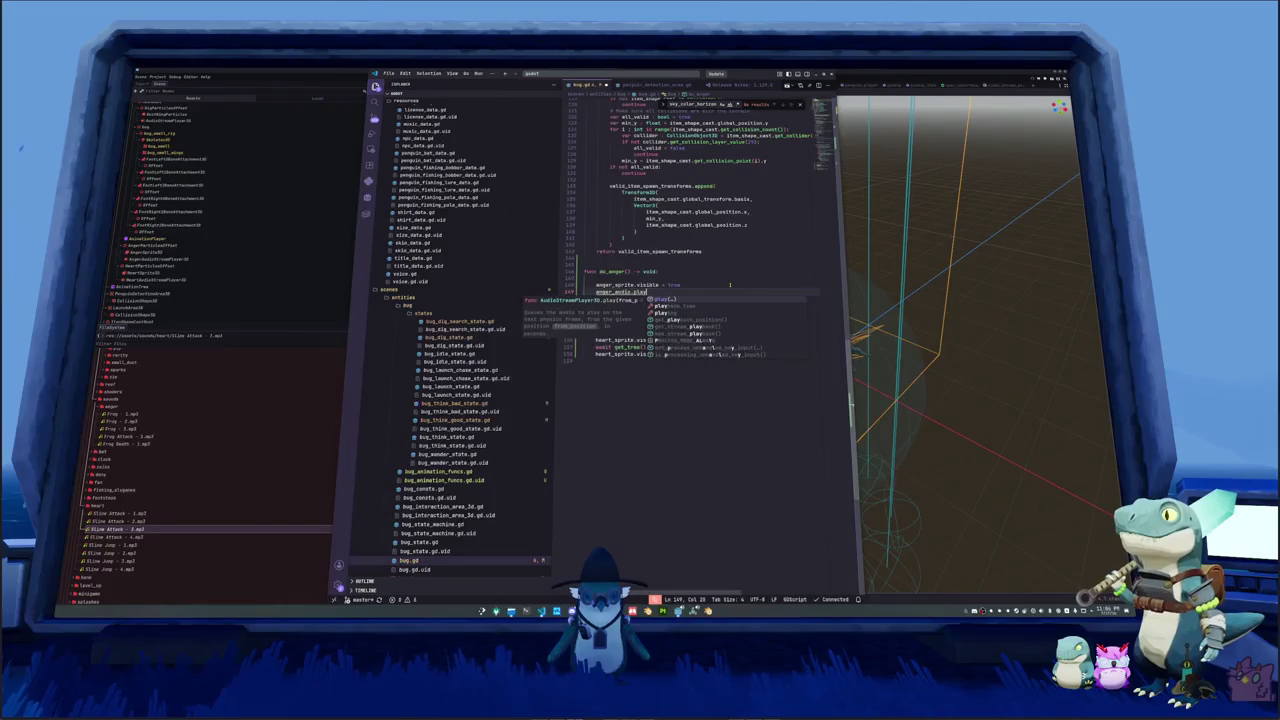
key(ctrl+z)
- Add heart_audio.play() after heart_sprite.visible = true in do_heart, then return to Godot
key(Down)
key(Down)
key(Down)
key(Down)
key(Down)
key(End)
key(Return)
text(heart_)
key(Tab)
text(.play()
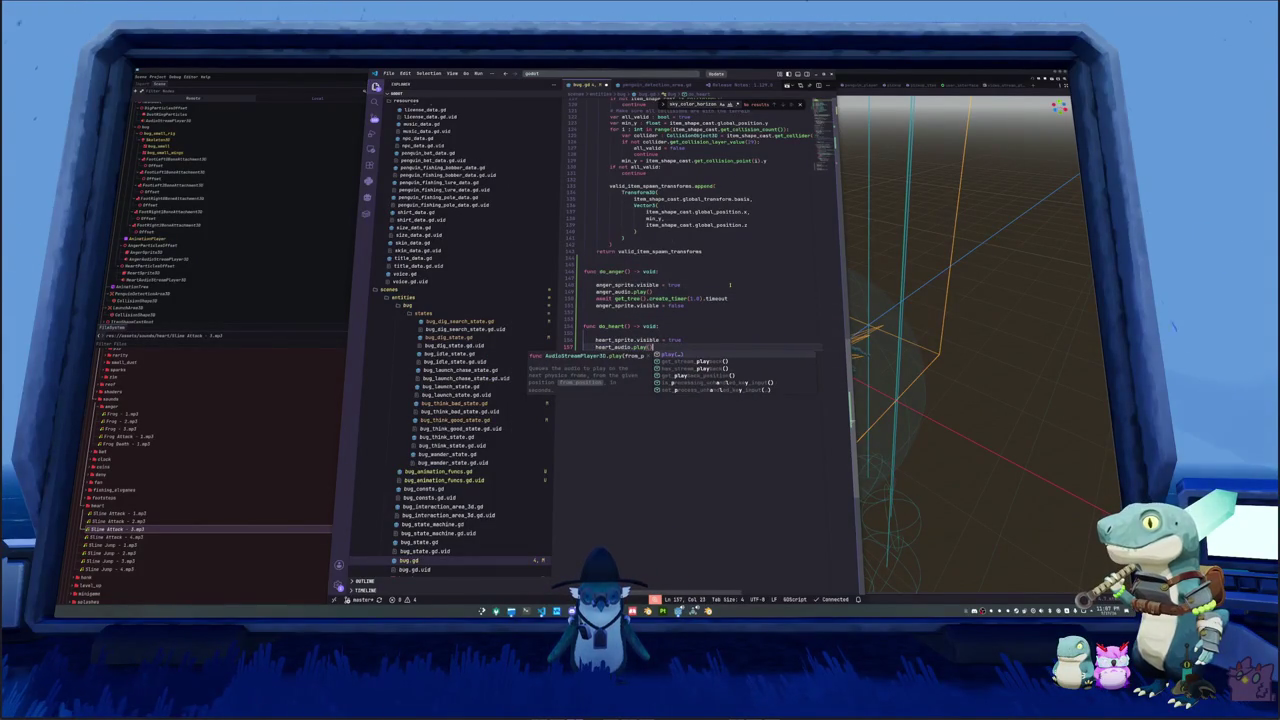
key(Escape)
key(Down)
text(await get_tree().create_timer(1.0).timeout)
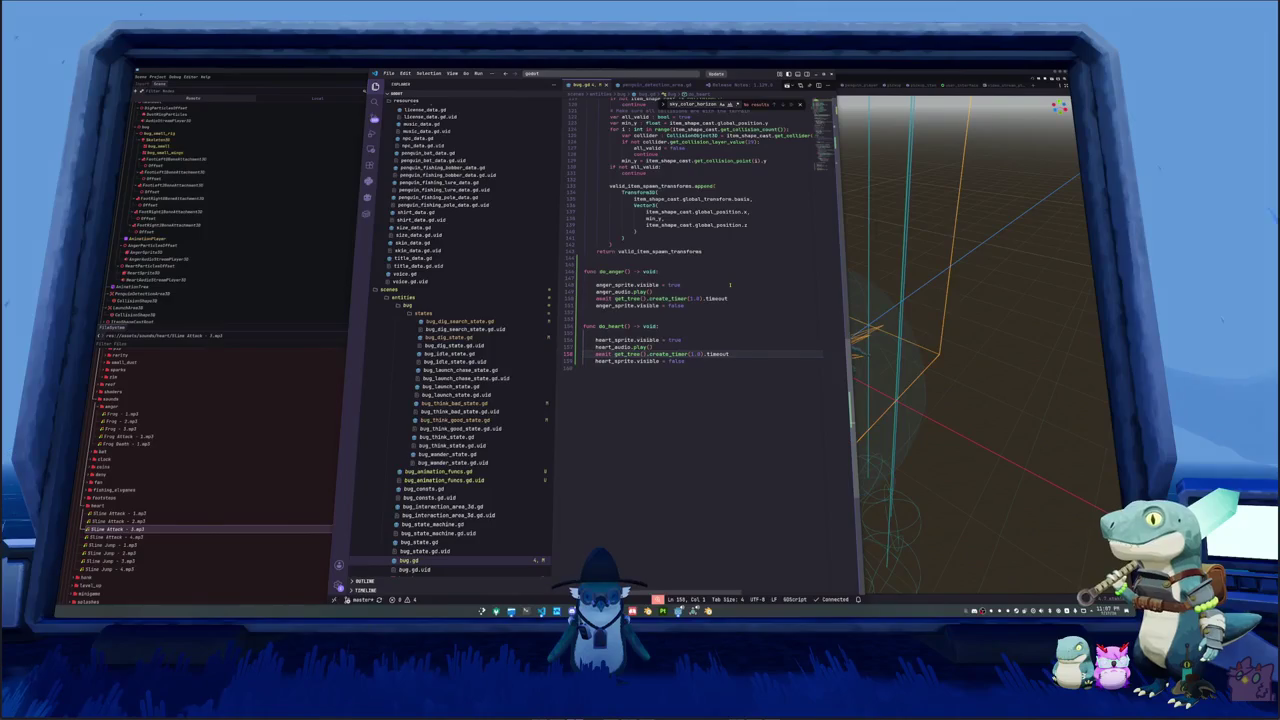
key(Down)
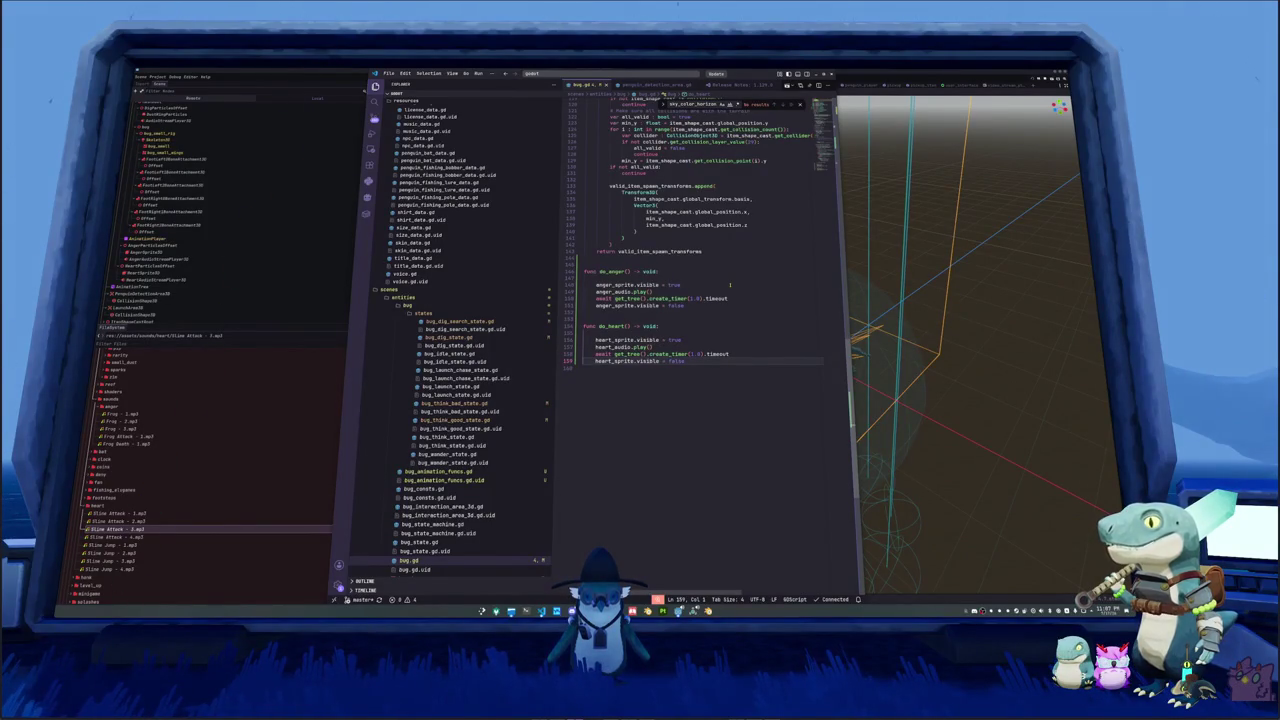
key(Down)
key(alt+Tab)
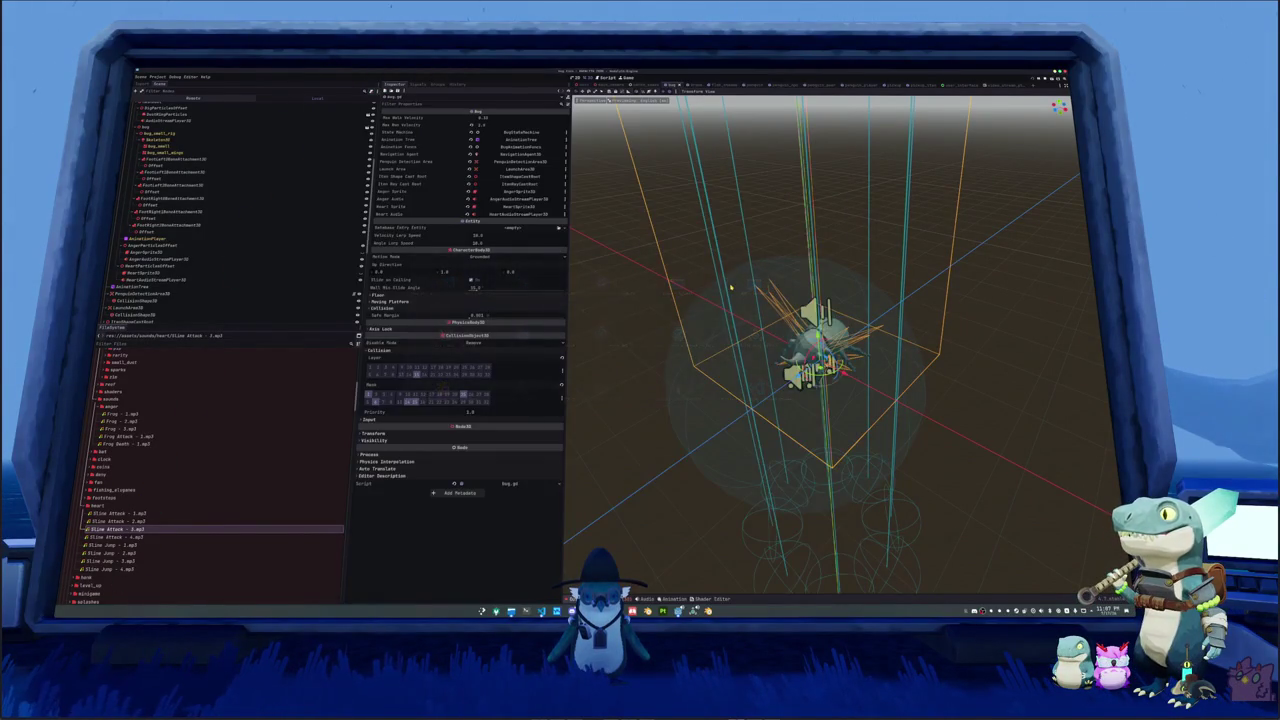
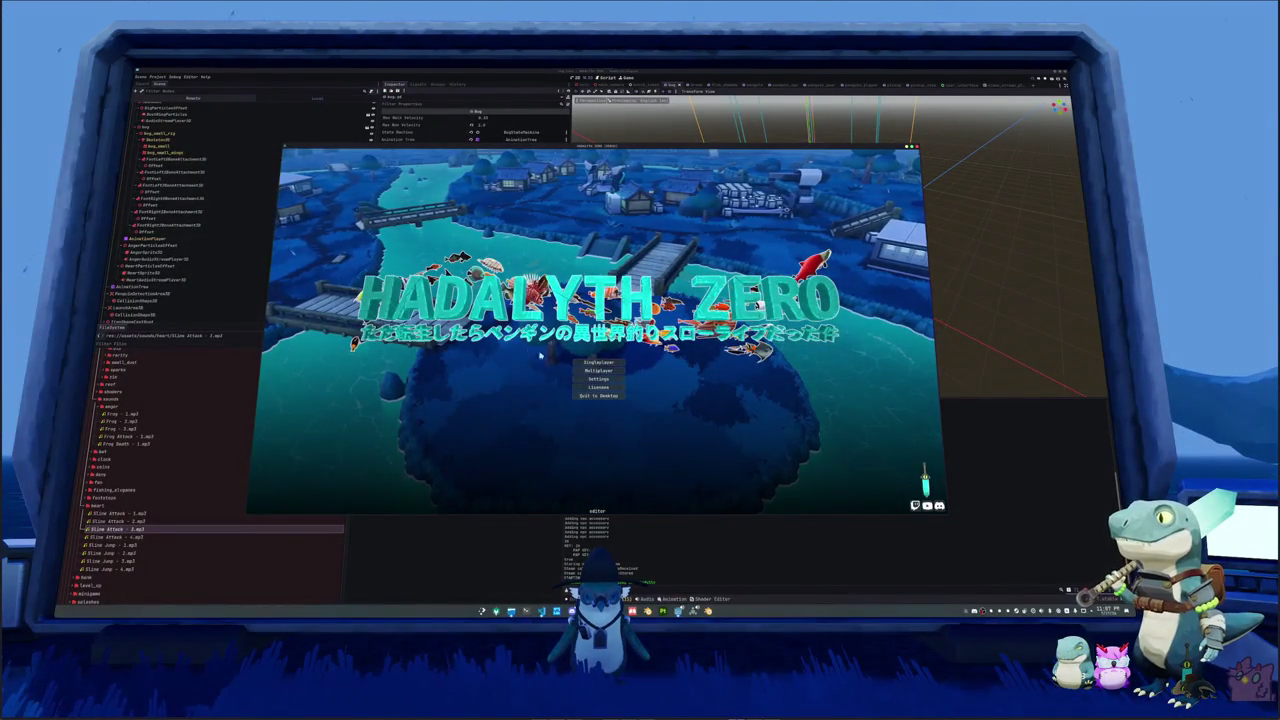
- Choose Singleplayer from the game's title menu to enter the village
click(579, 363)
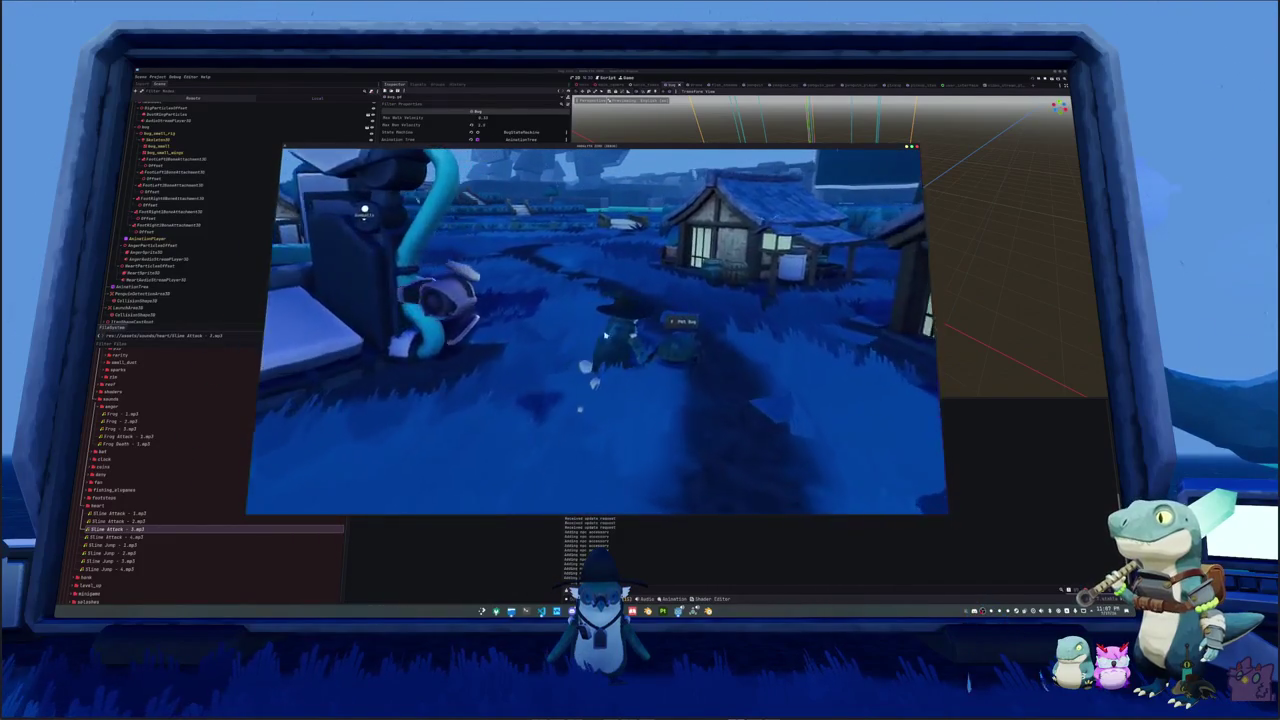
- Walk between the houses to the bug and time the press to pet it
key(e)
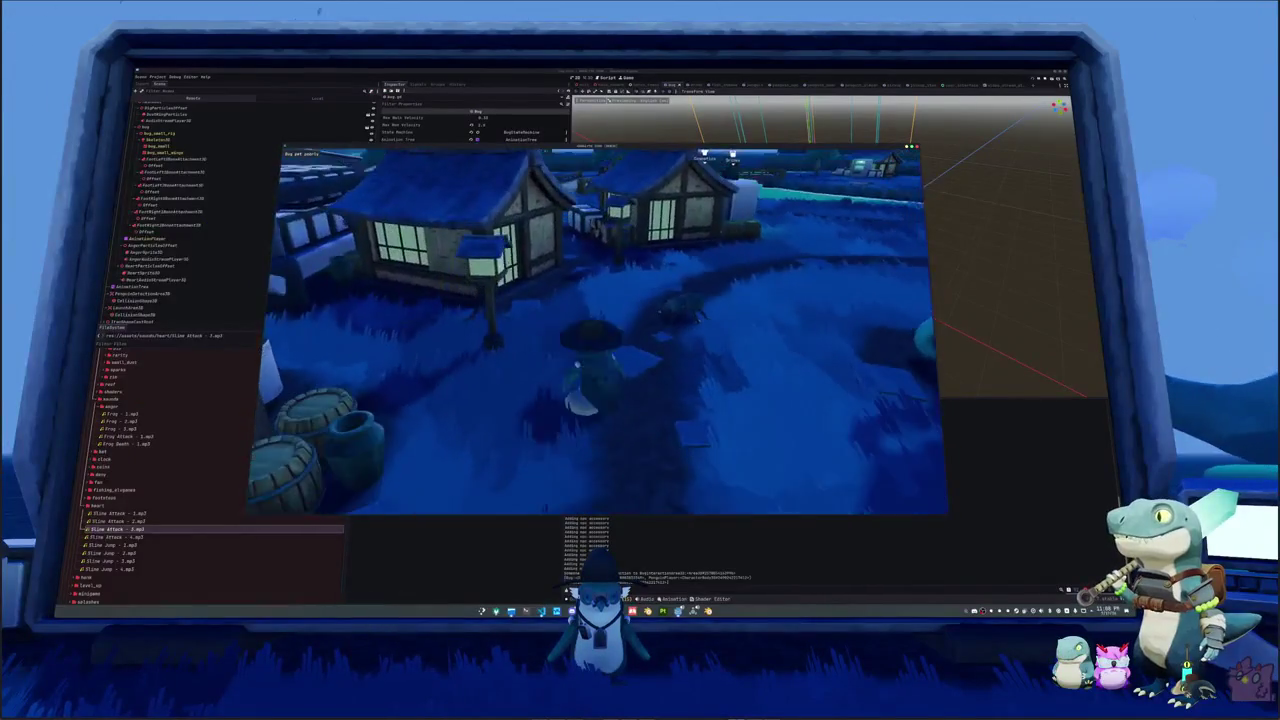
key(e)
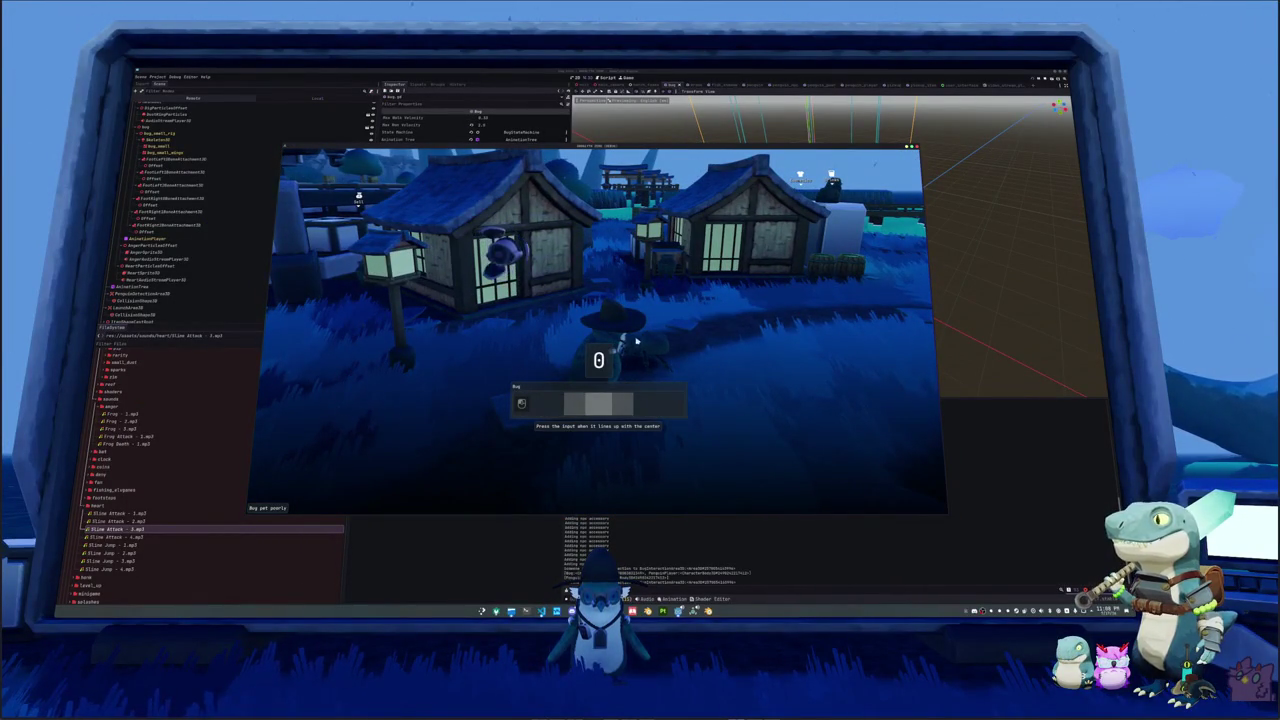
click(675, 352)
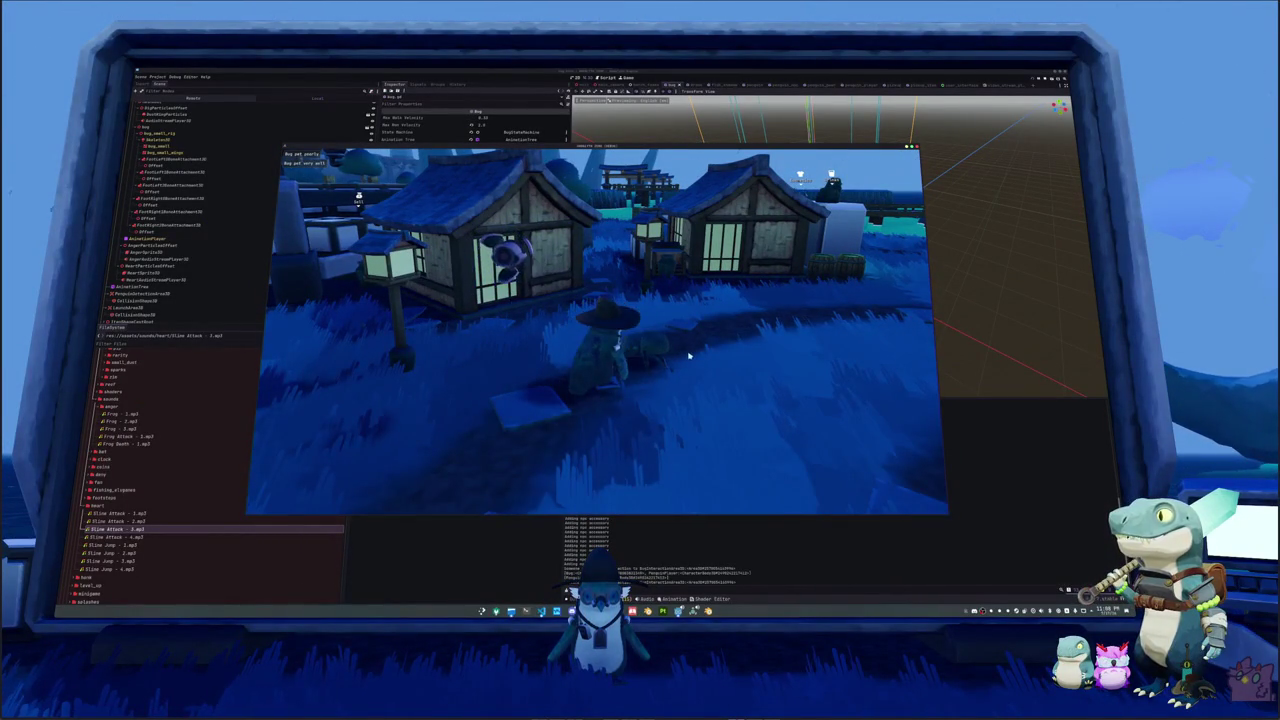
- Walk around the houses, pick up the Red Soda Can, and head back to the bug
key(w)
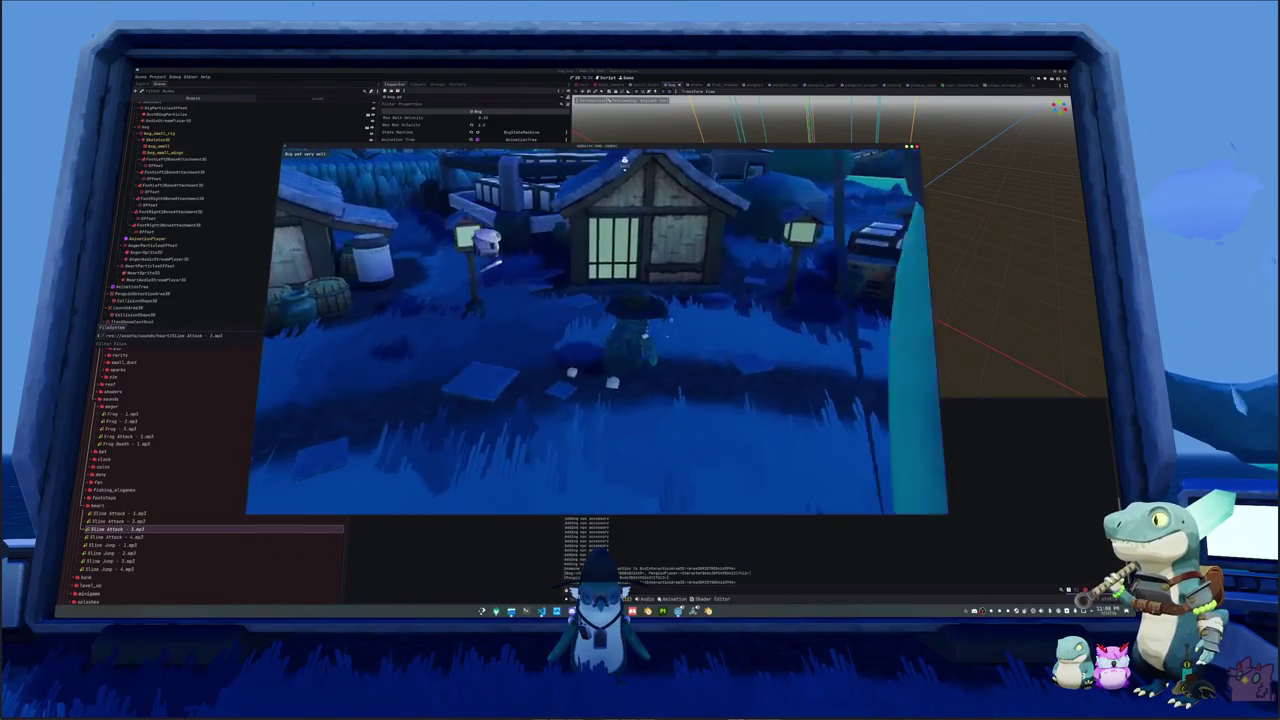
key(w)
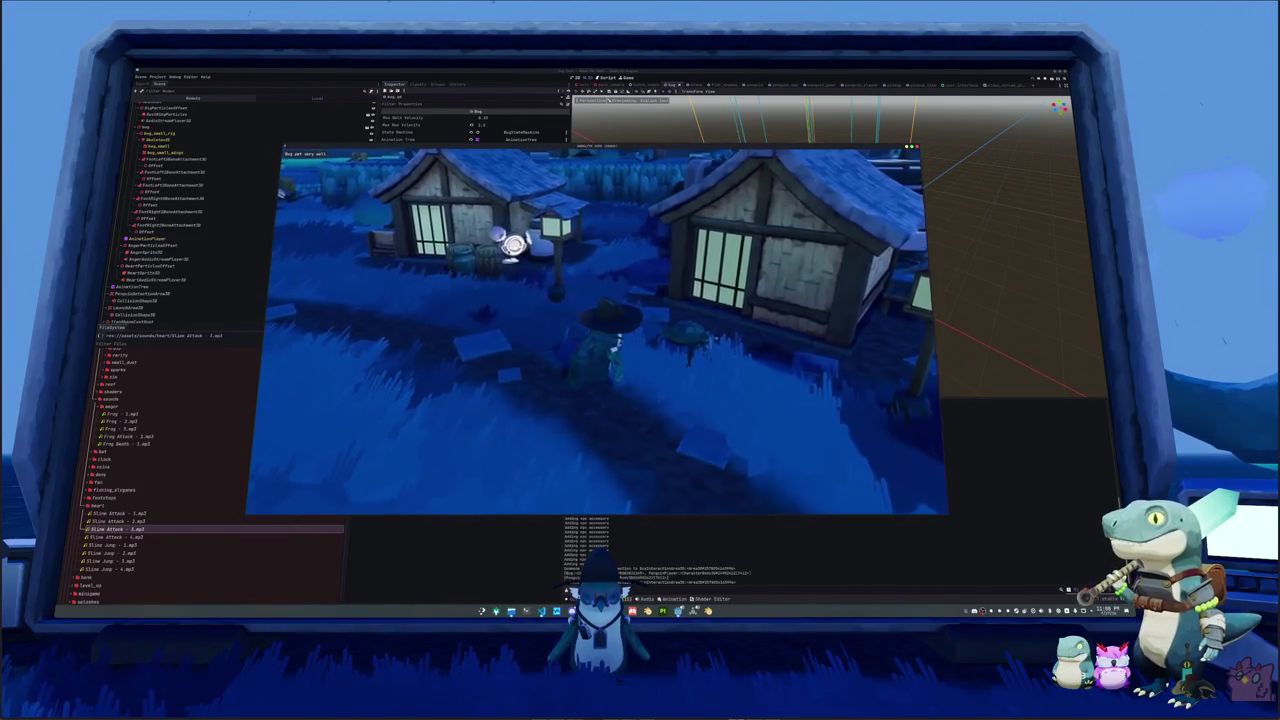
key(w)
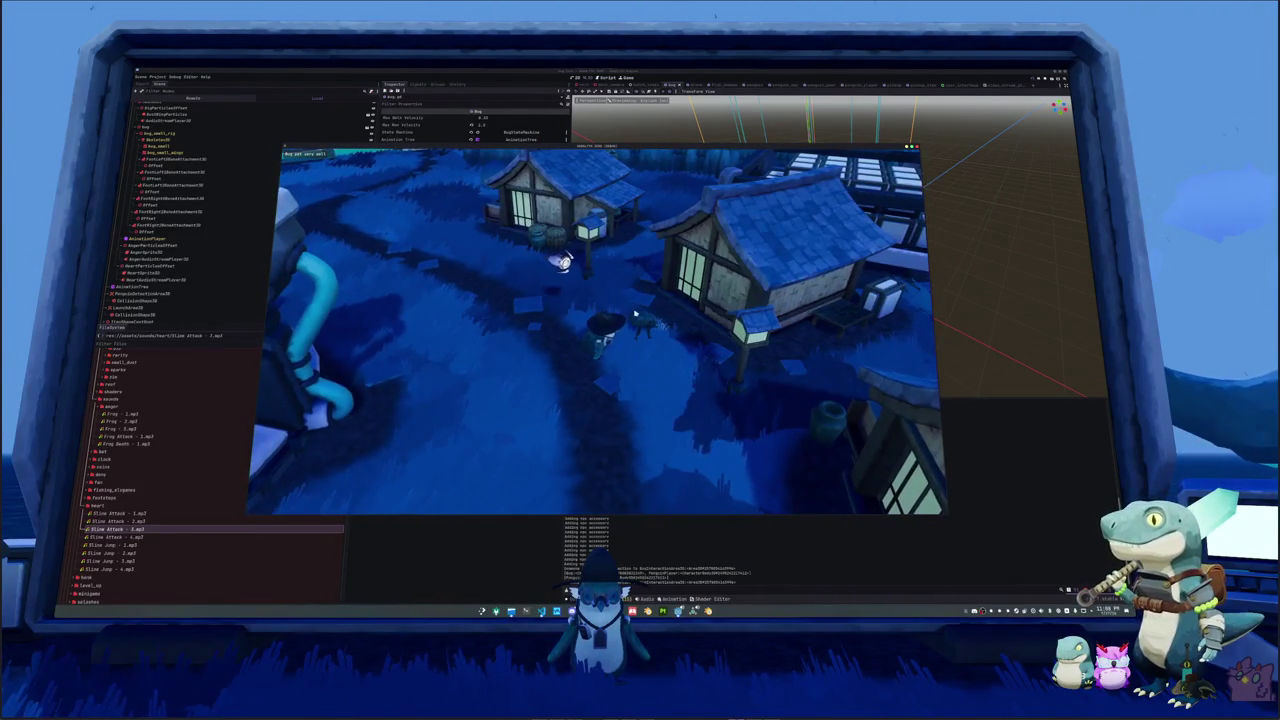
key(w)
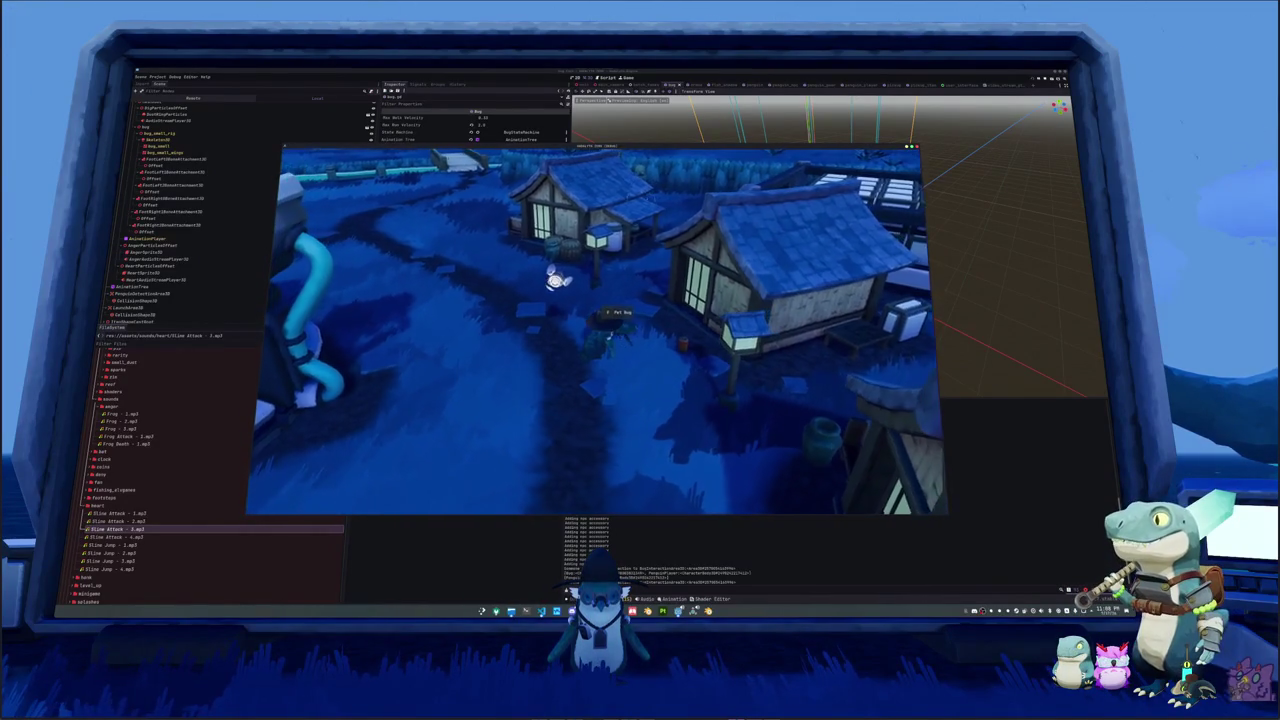
key(e)
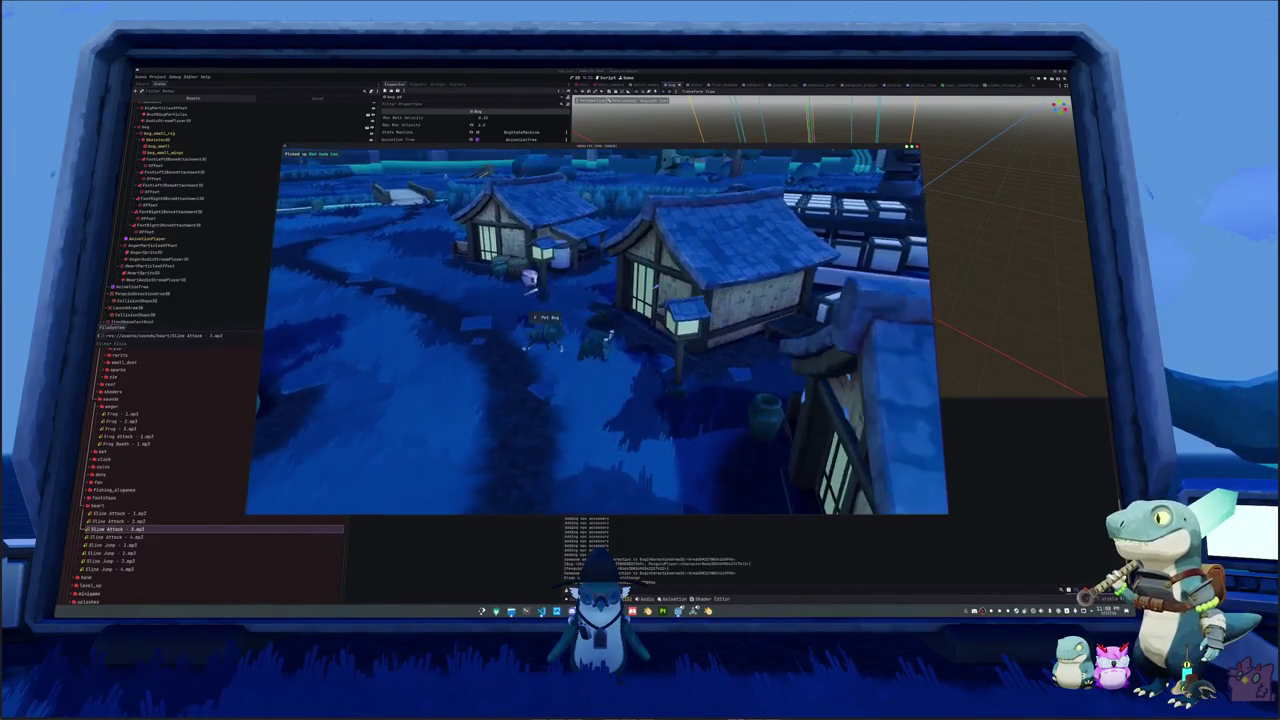
key(w)
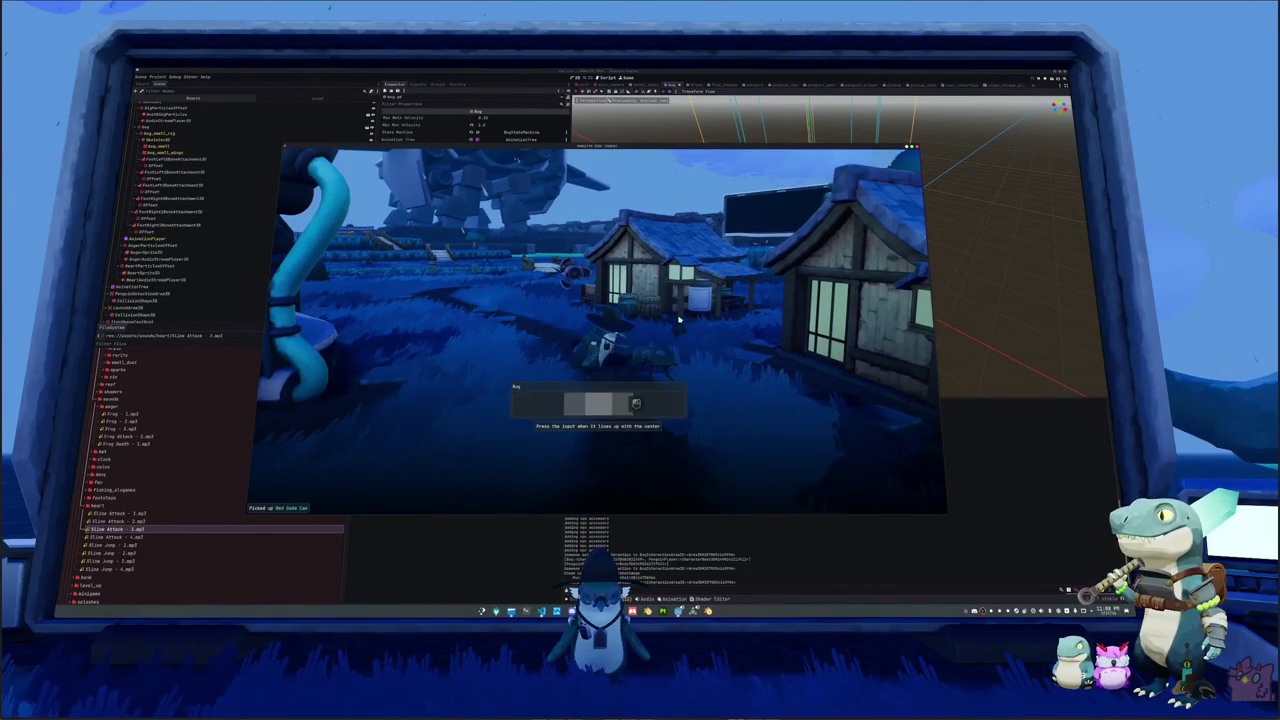
- Finish the timing minigame, circle the houses, and pet the bug once more
key(e)
key(w)
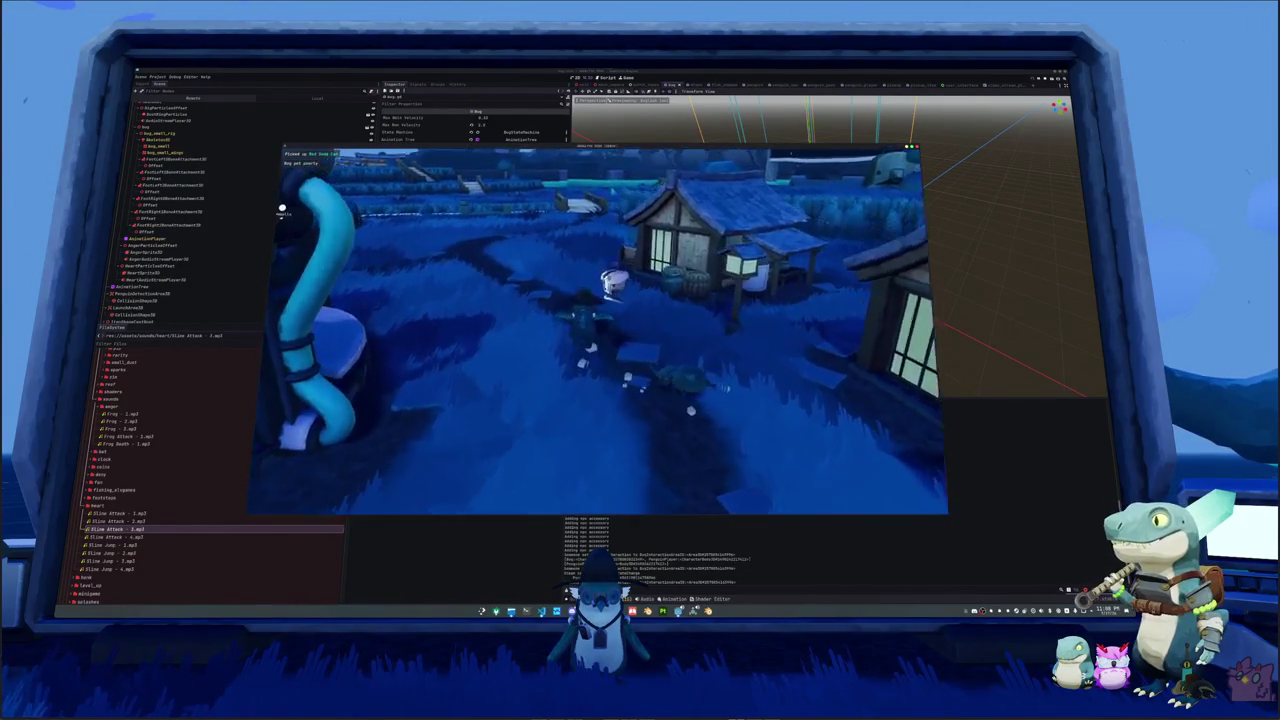
key(w)
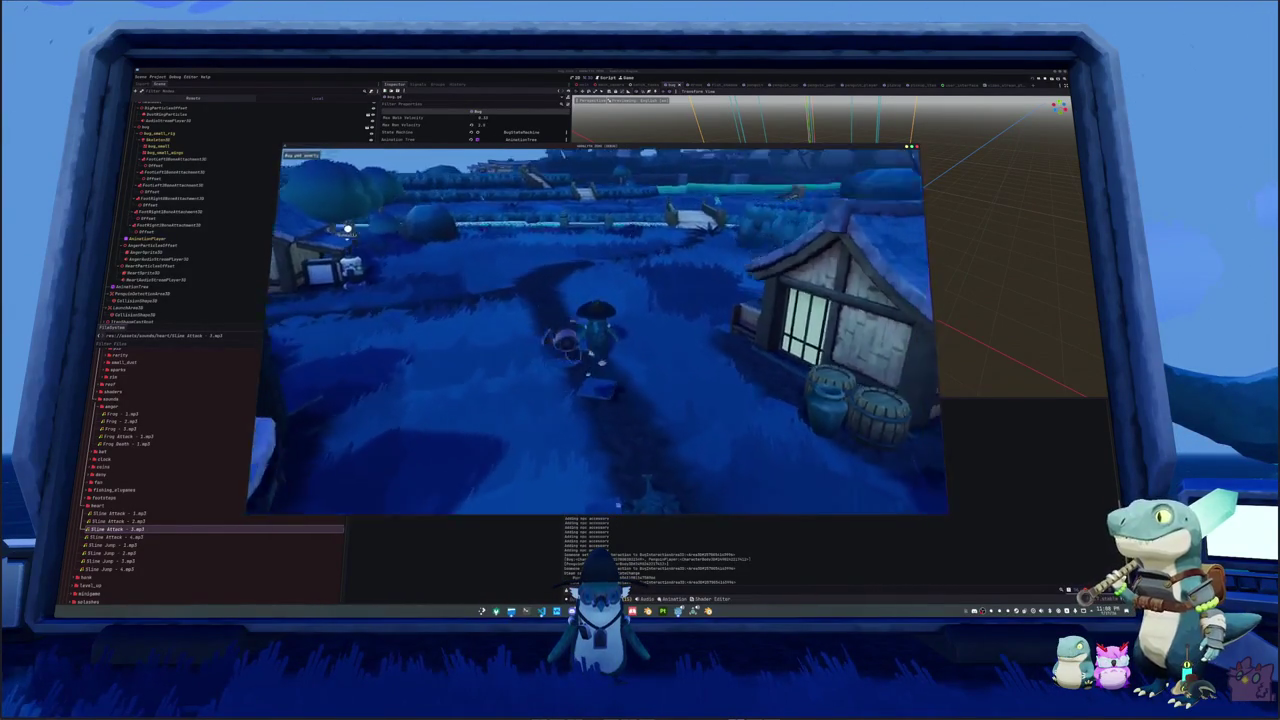
key(w)
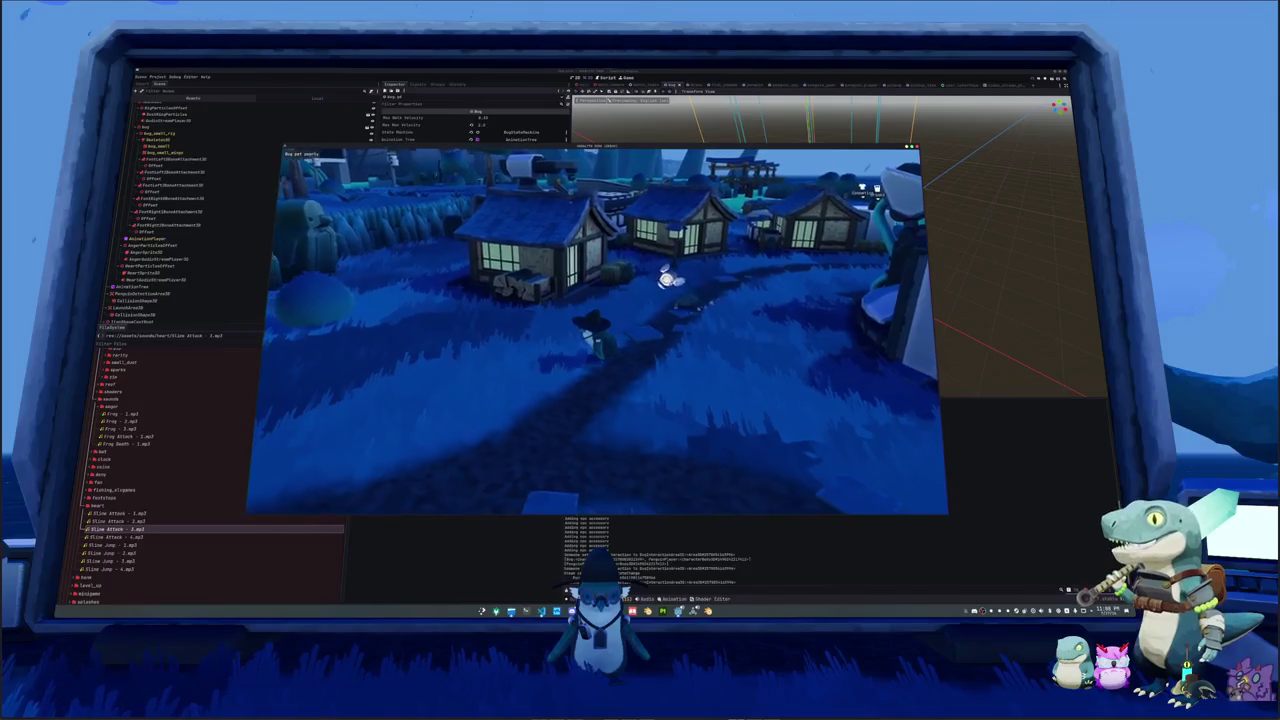
key(w)
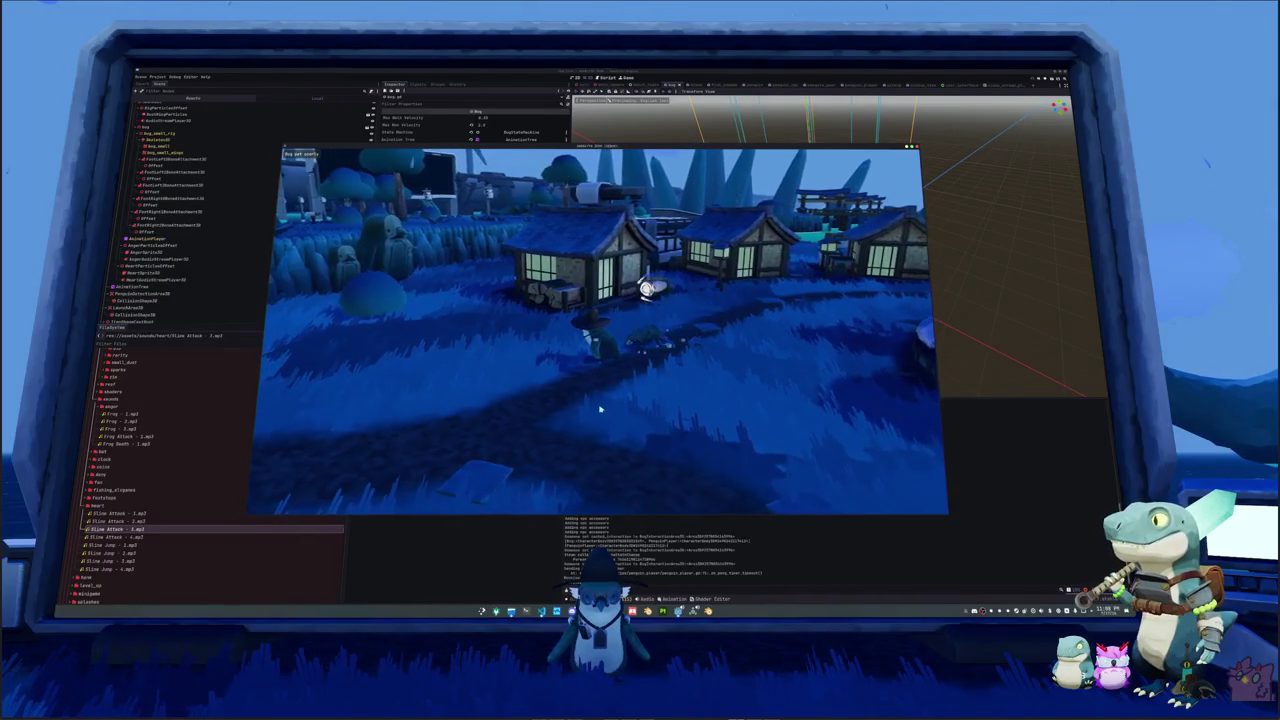
key(w)
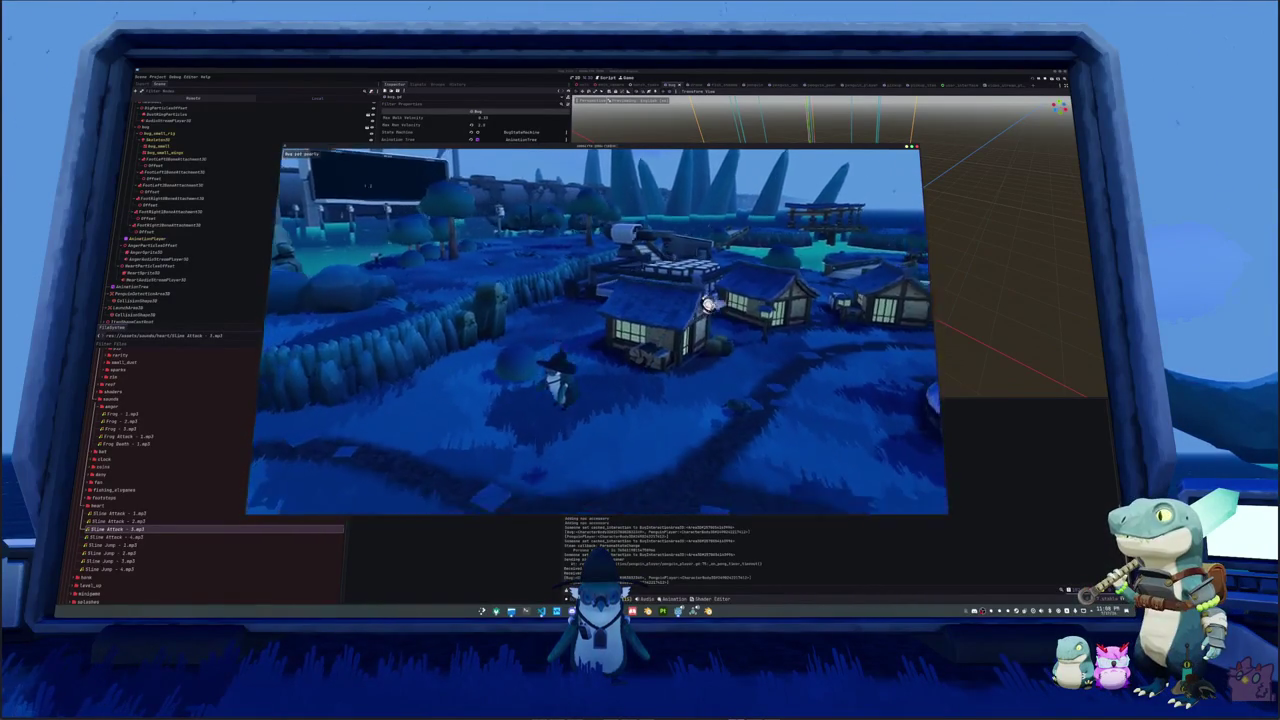
key(w)
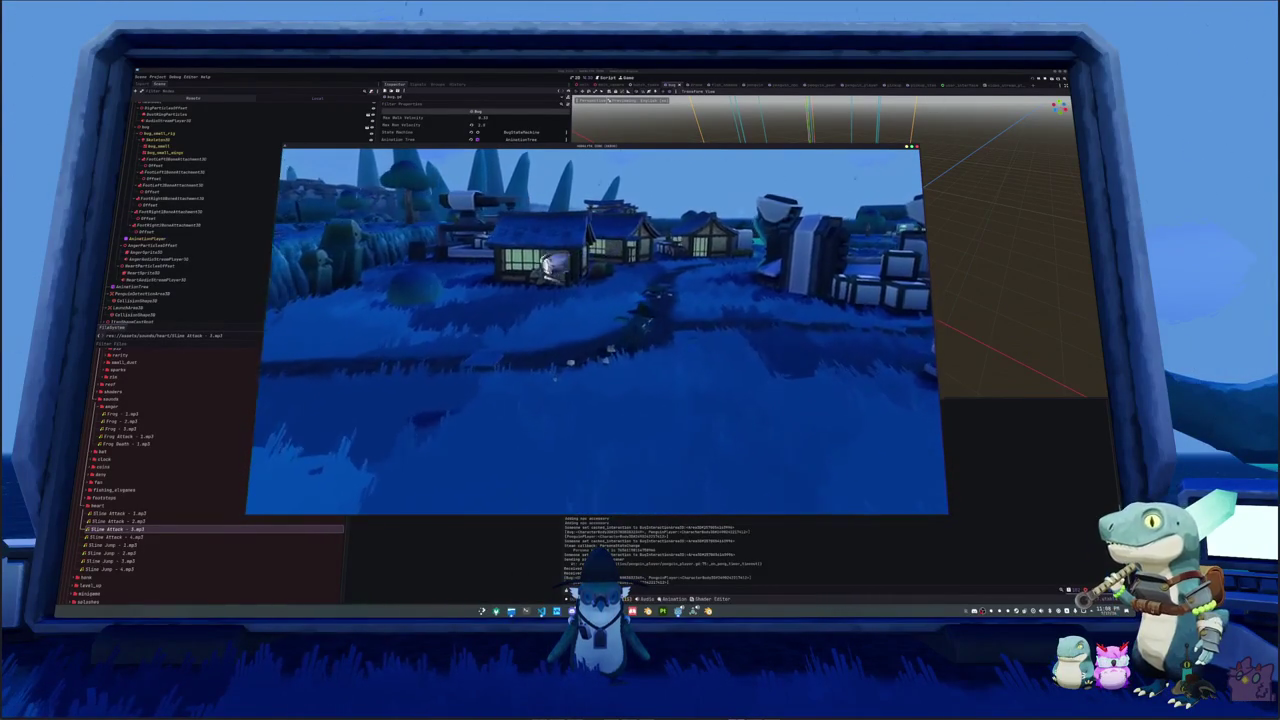
key(w)
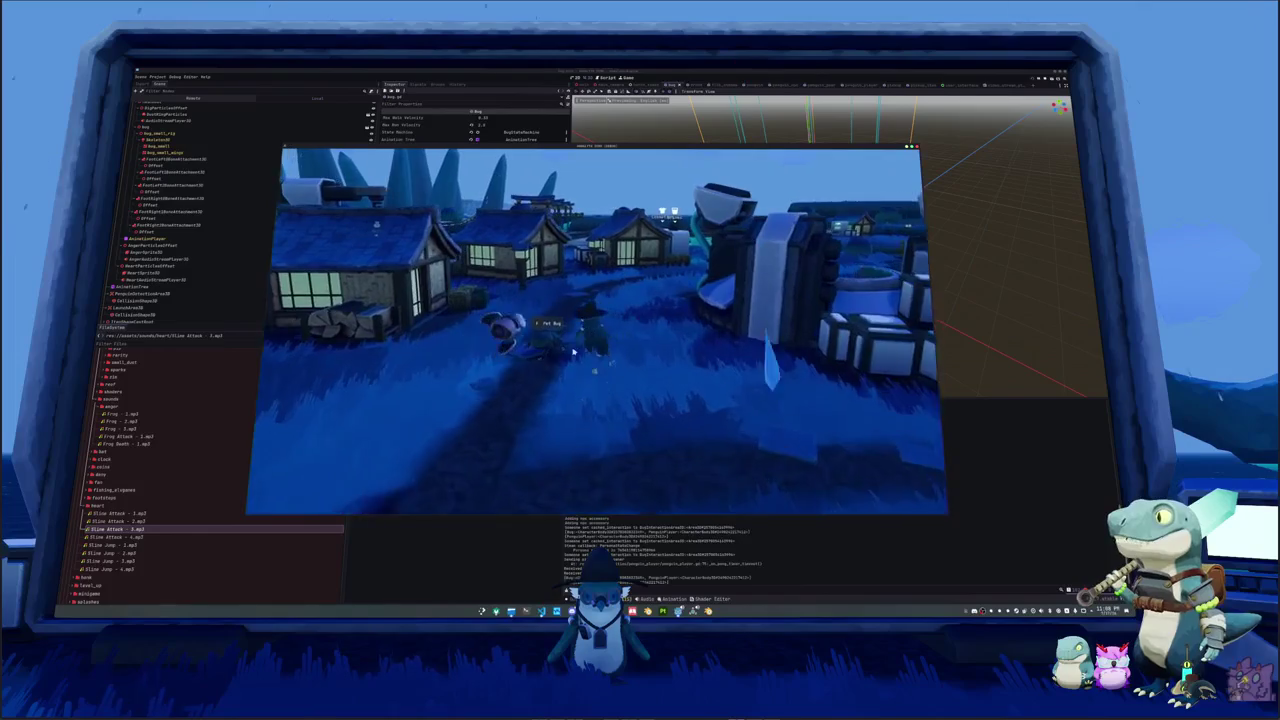
key(e)
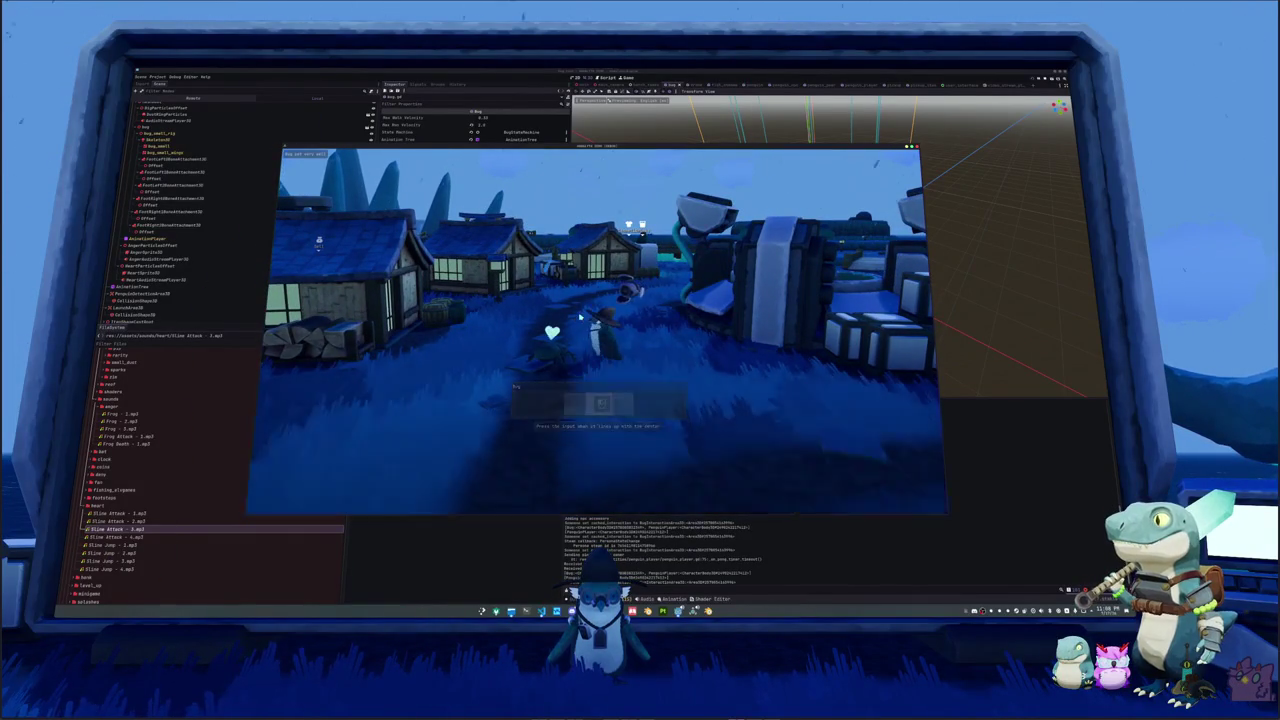
key(e)
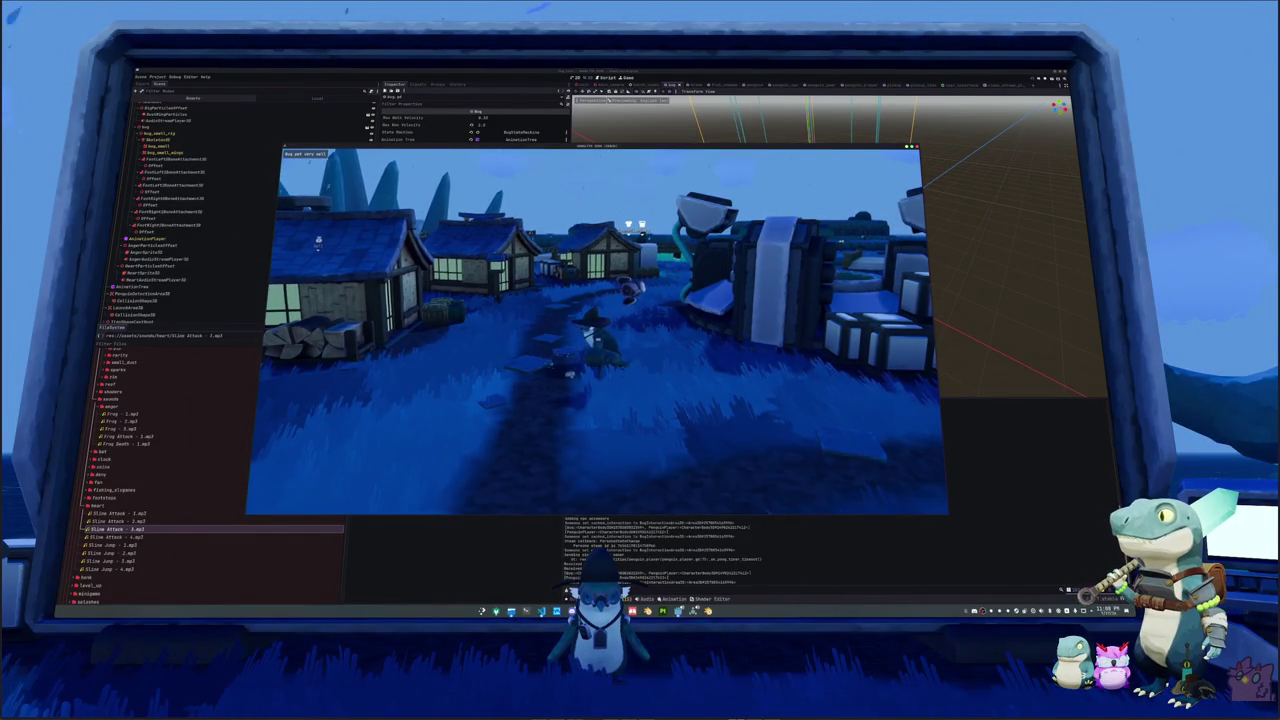
- Pick up the White Pen, check it in the inventory, then stop the game with F8
key(w)
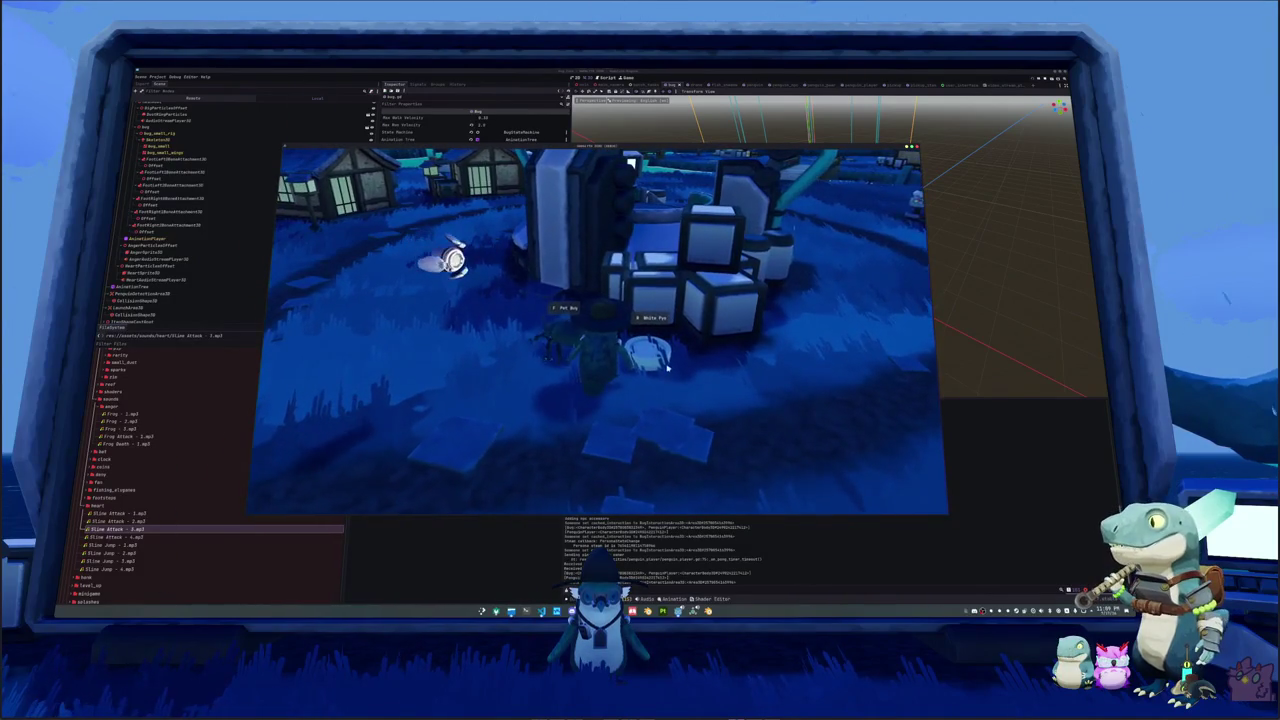
key(e)
key(Tab)
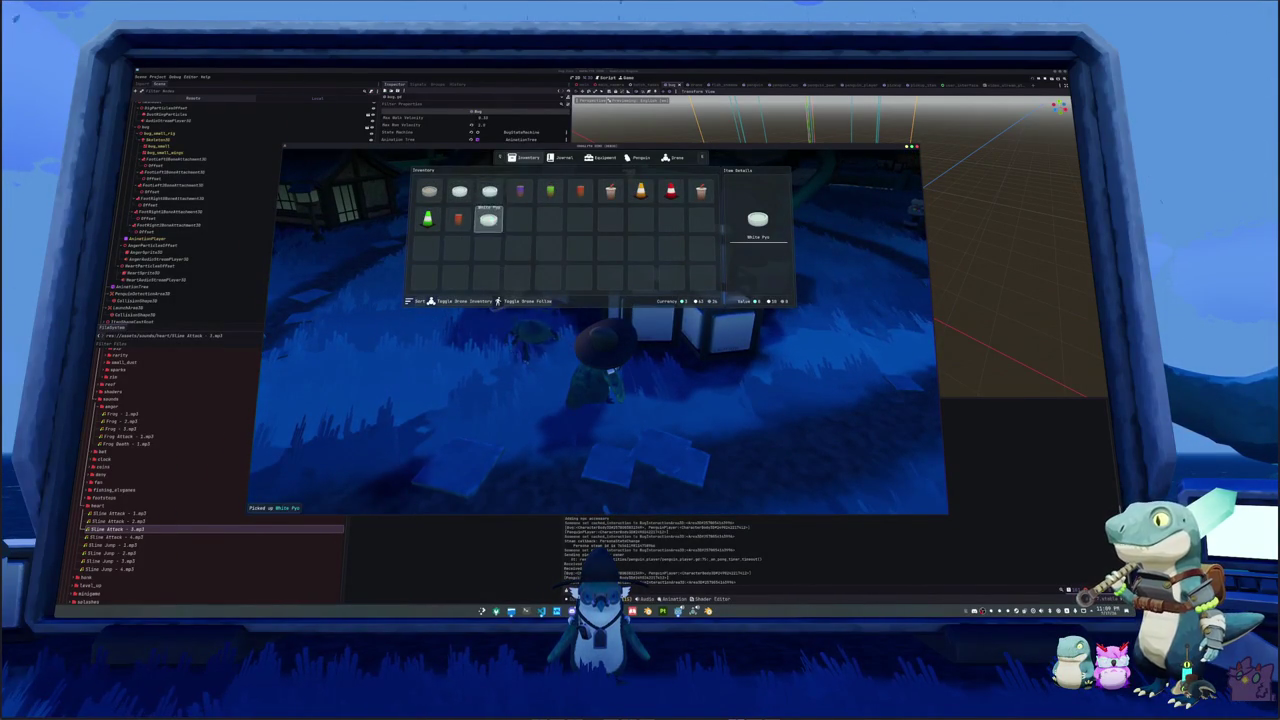
key(Tab)
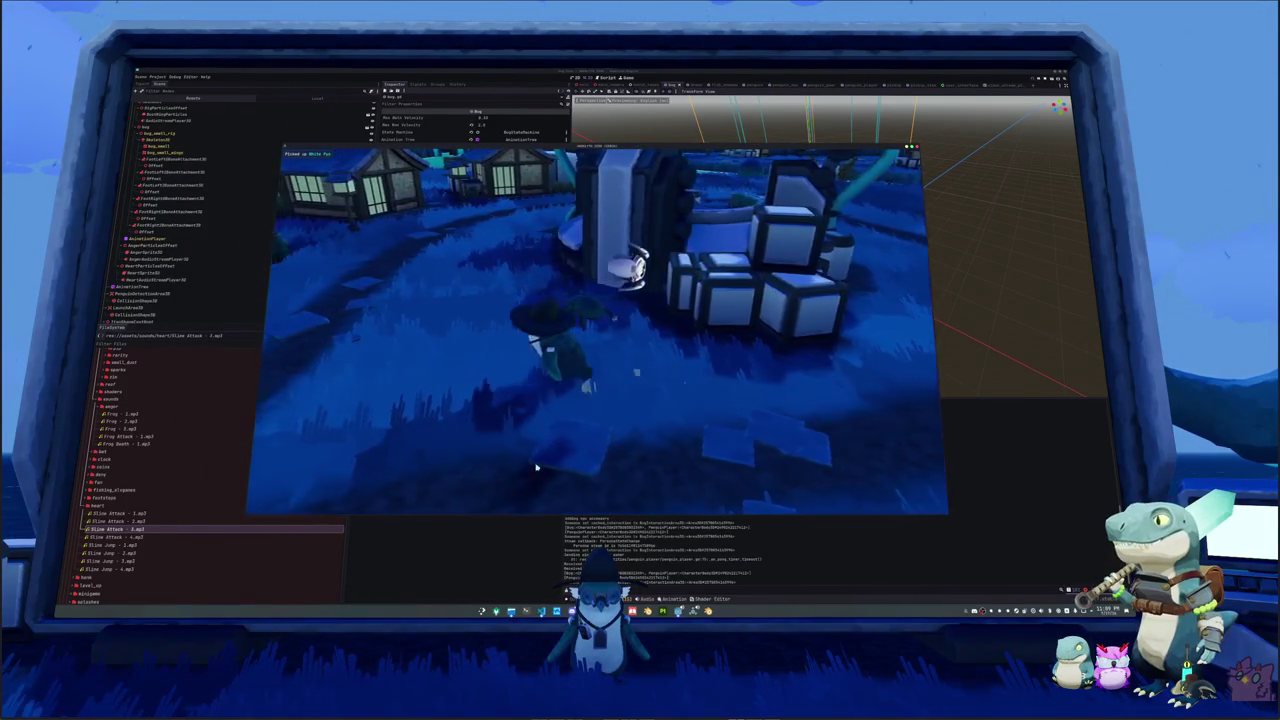
key(F8)
scroll(106, 489, up, 10)
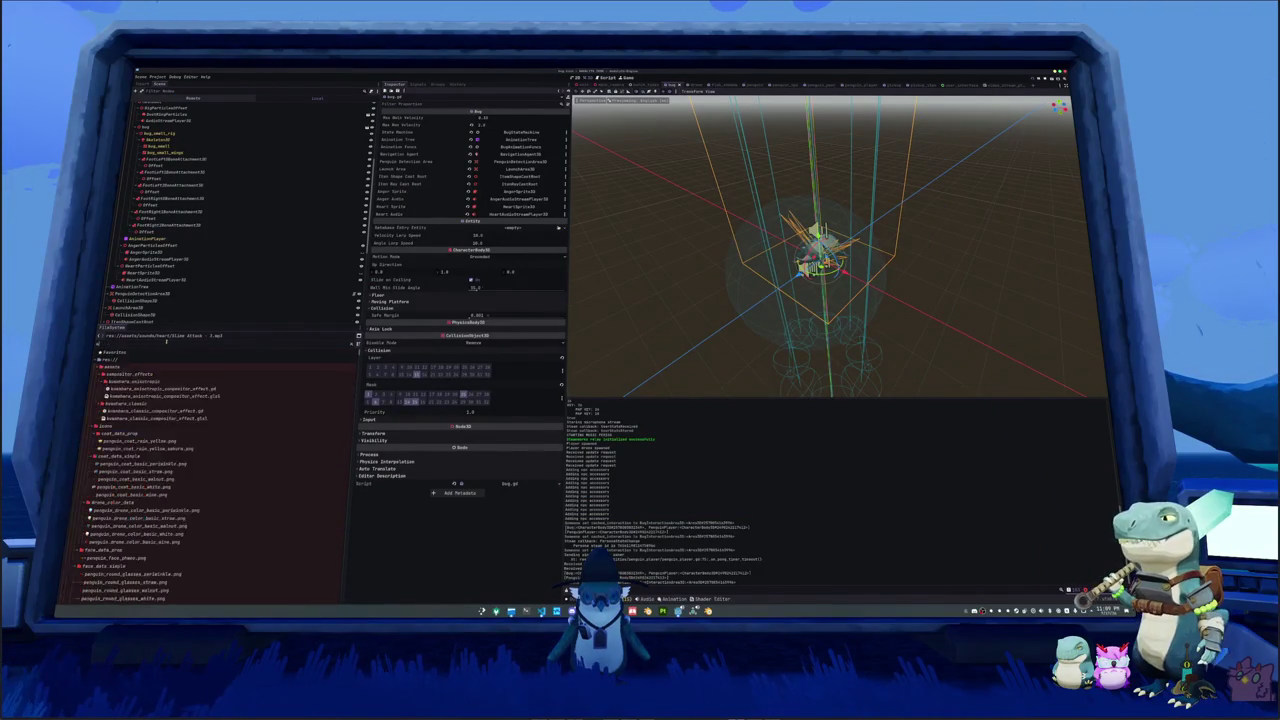
- Inspect the Pyo White, Pyo Blue, Pyo Gray and plastic bottle junk item data files
scroll(170, 400, down, 10)
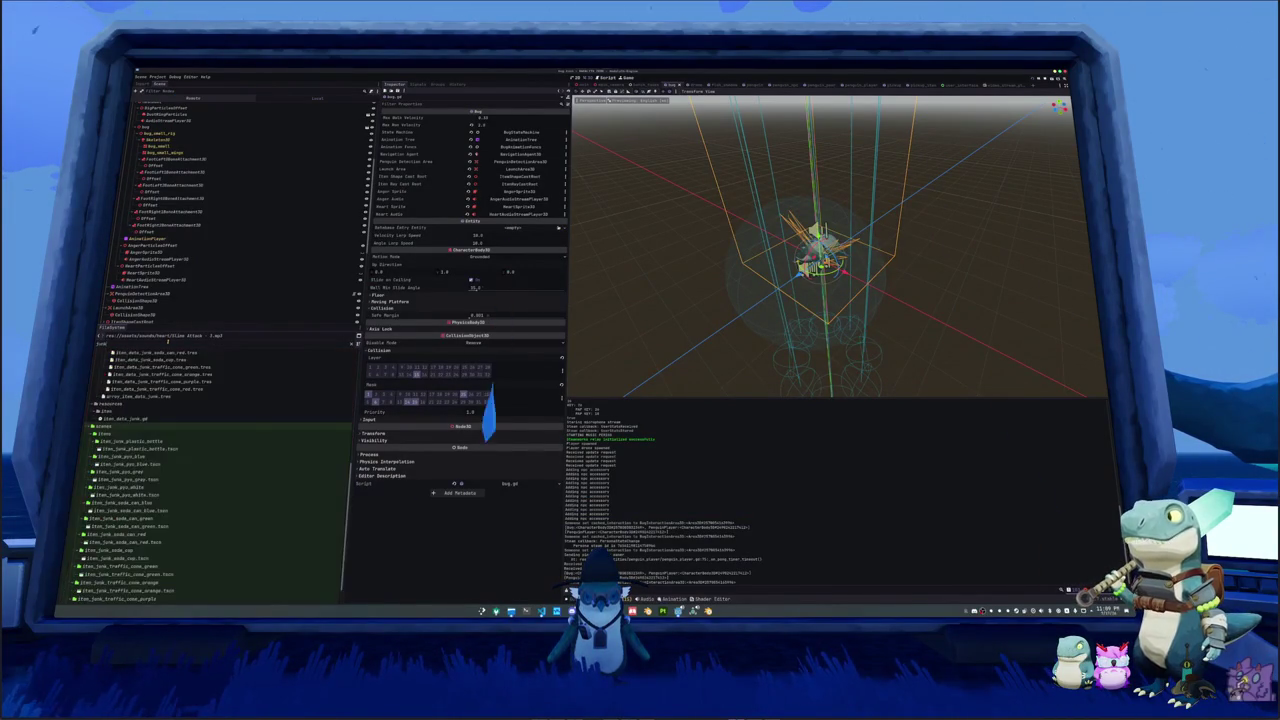
scroll(180, 458, down, 5)
click(182, 445)
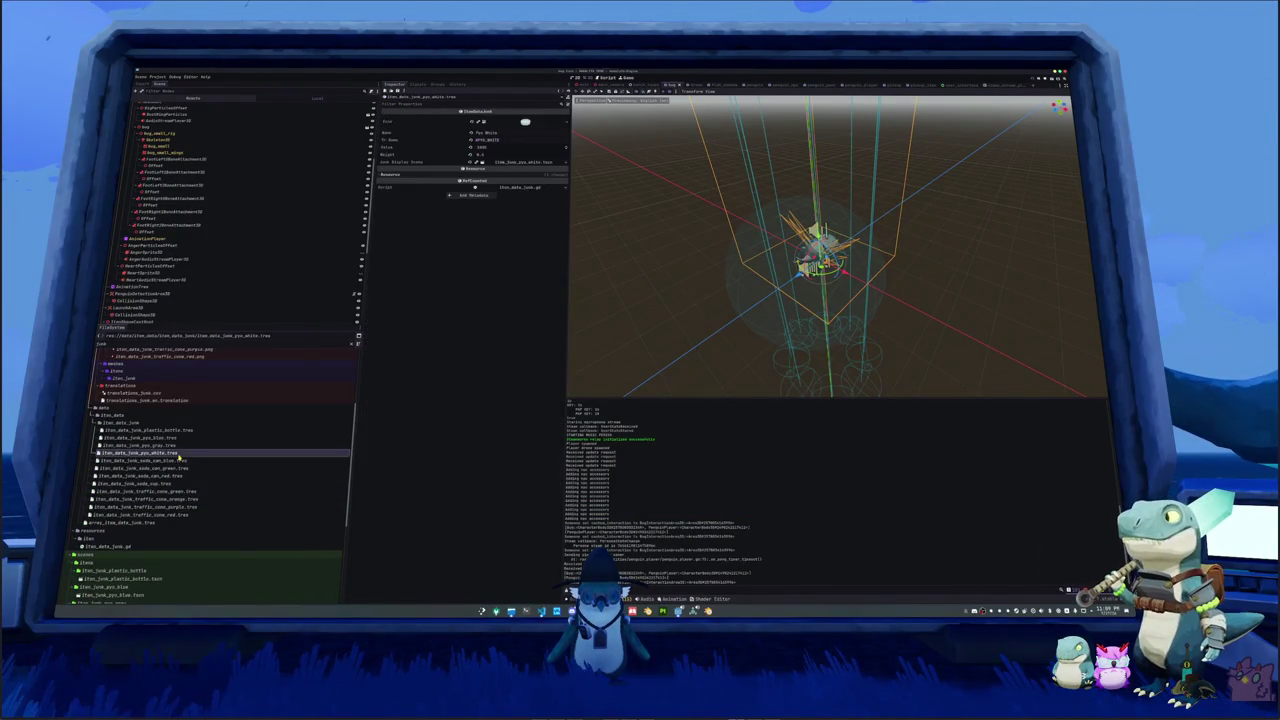
click(183, 453)
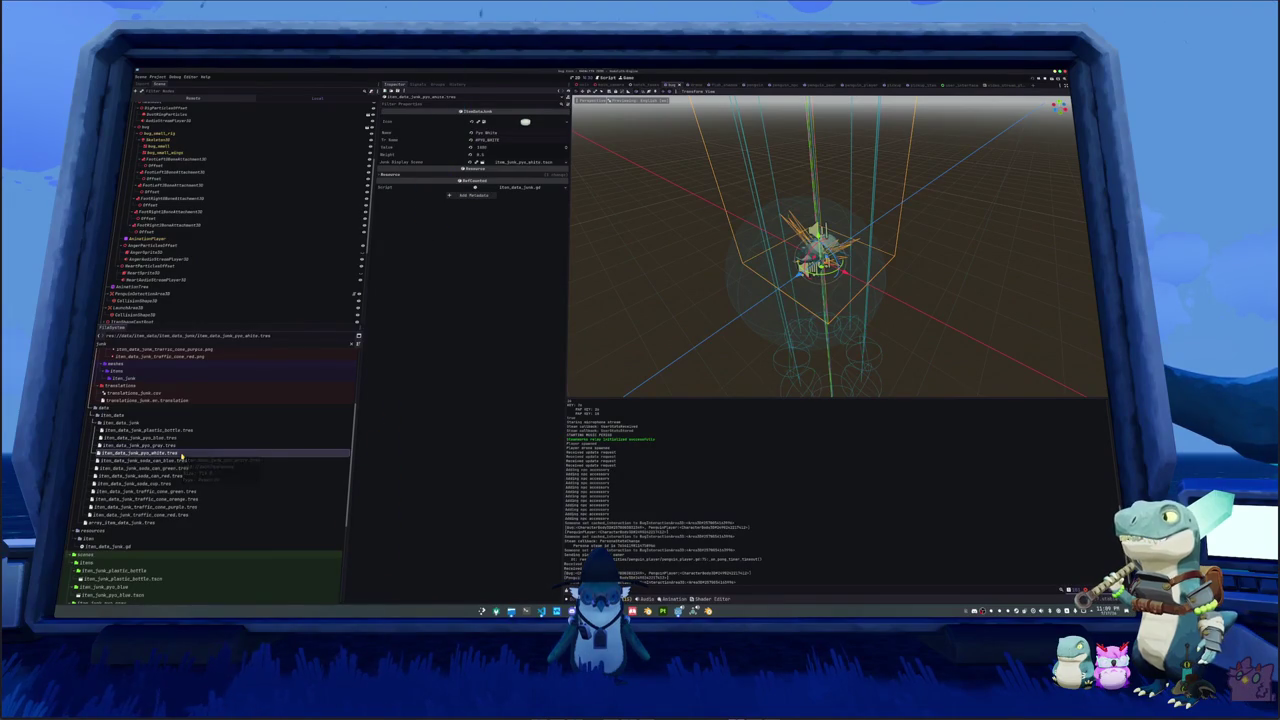
click(186, 440)
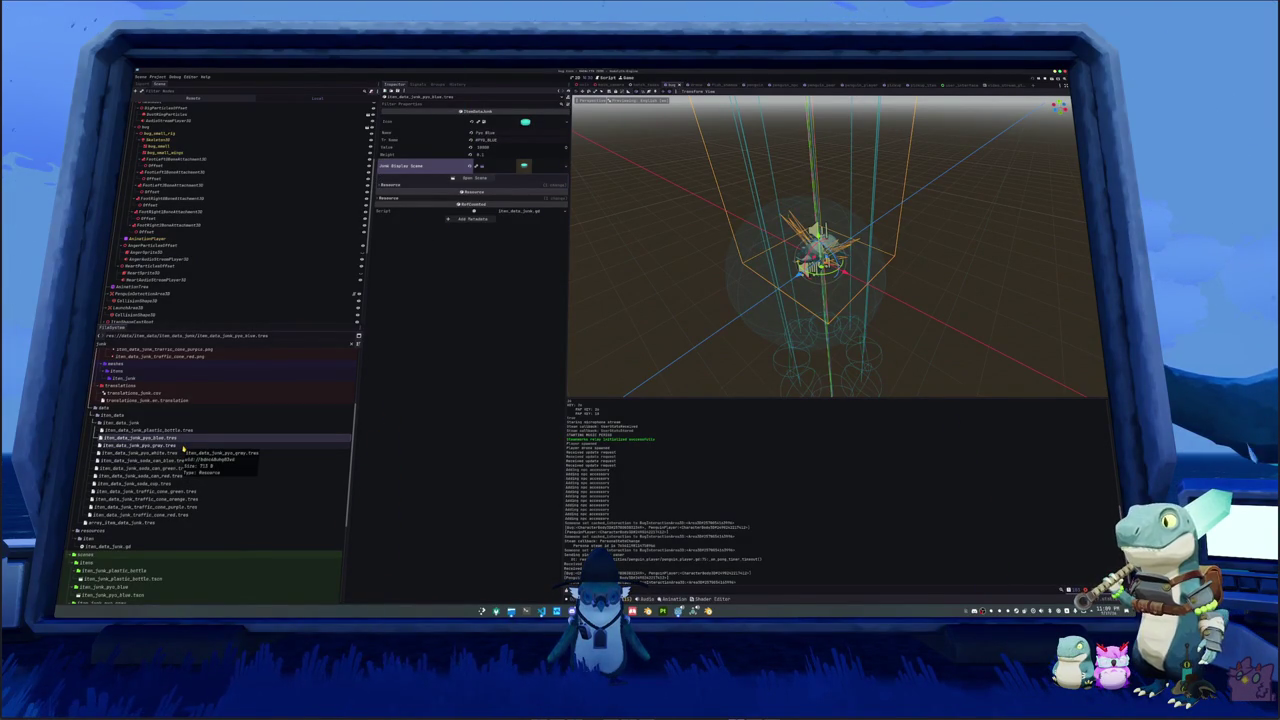
click(183, 447)
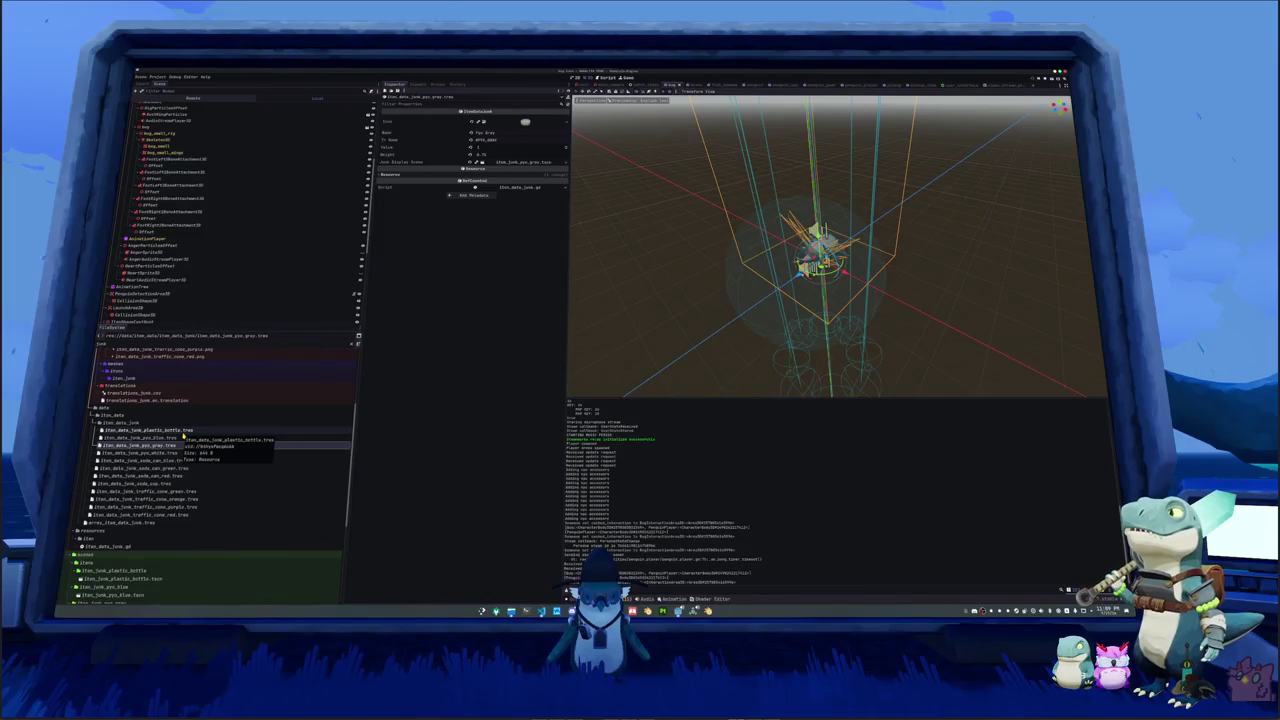
click(183, 436)
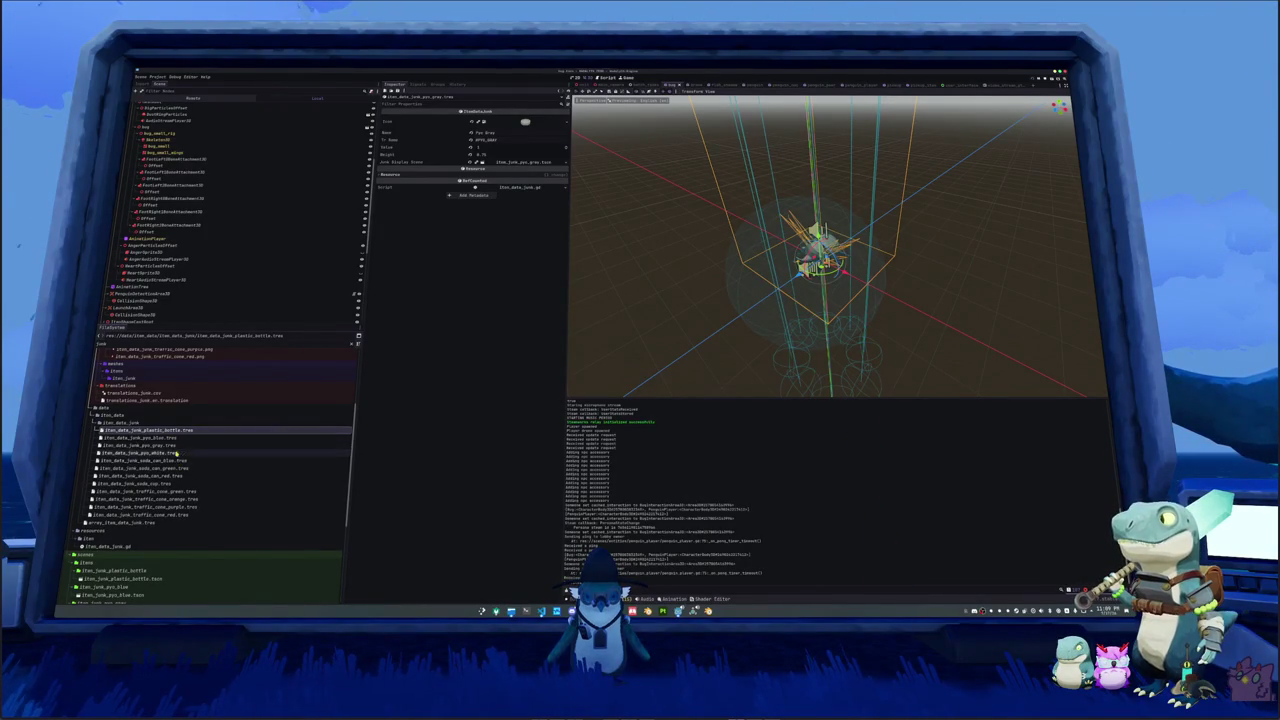
click(175, 453)
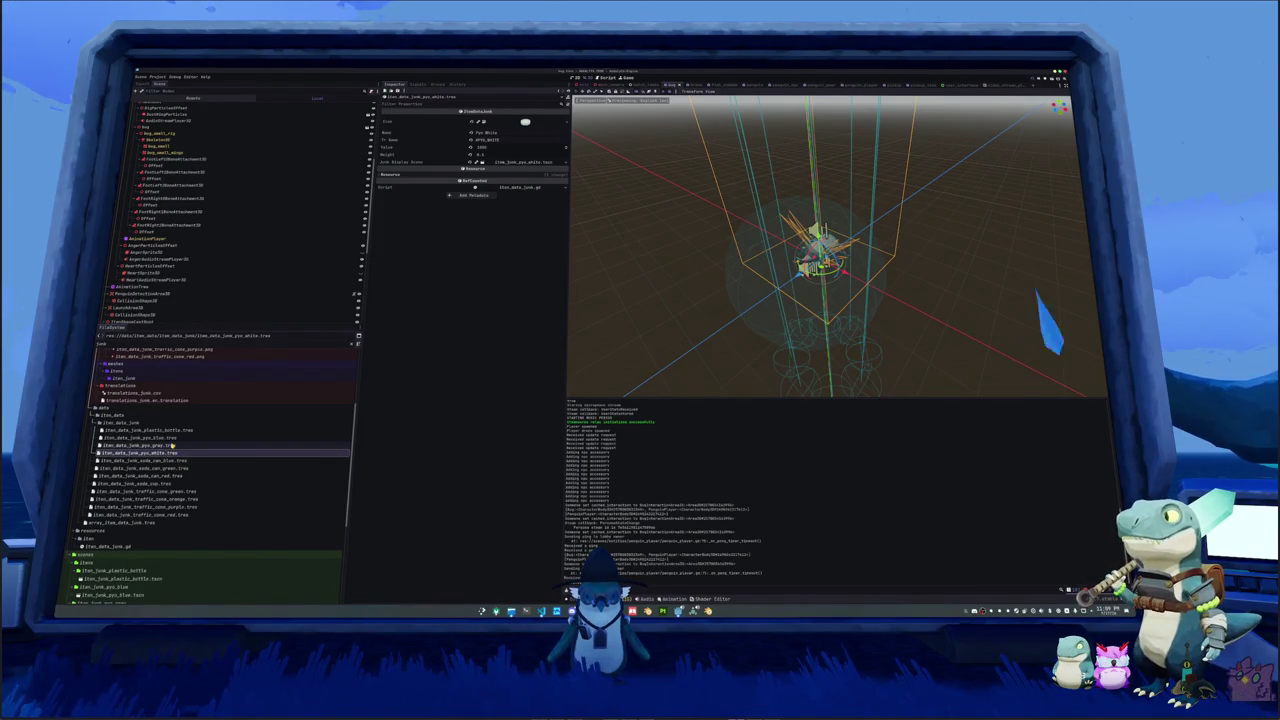
click(172, 445)
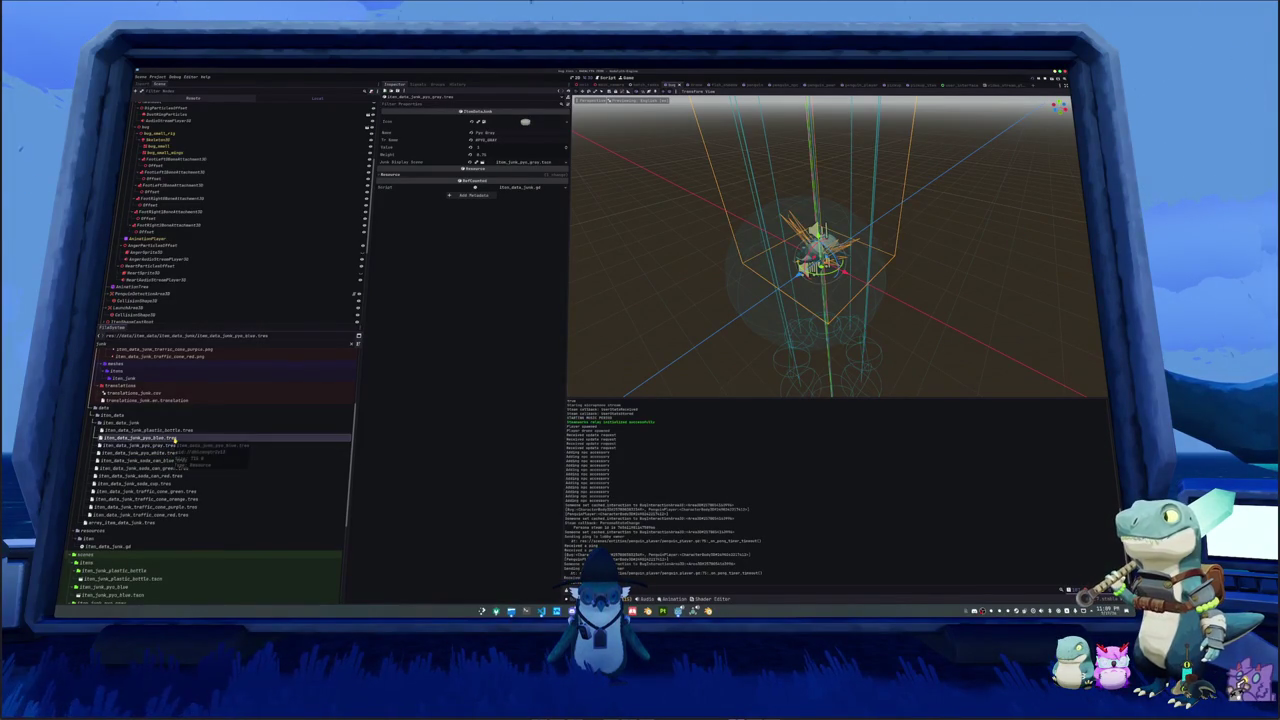
click(172, 438)
click(172, 453)
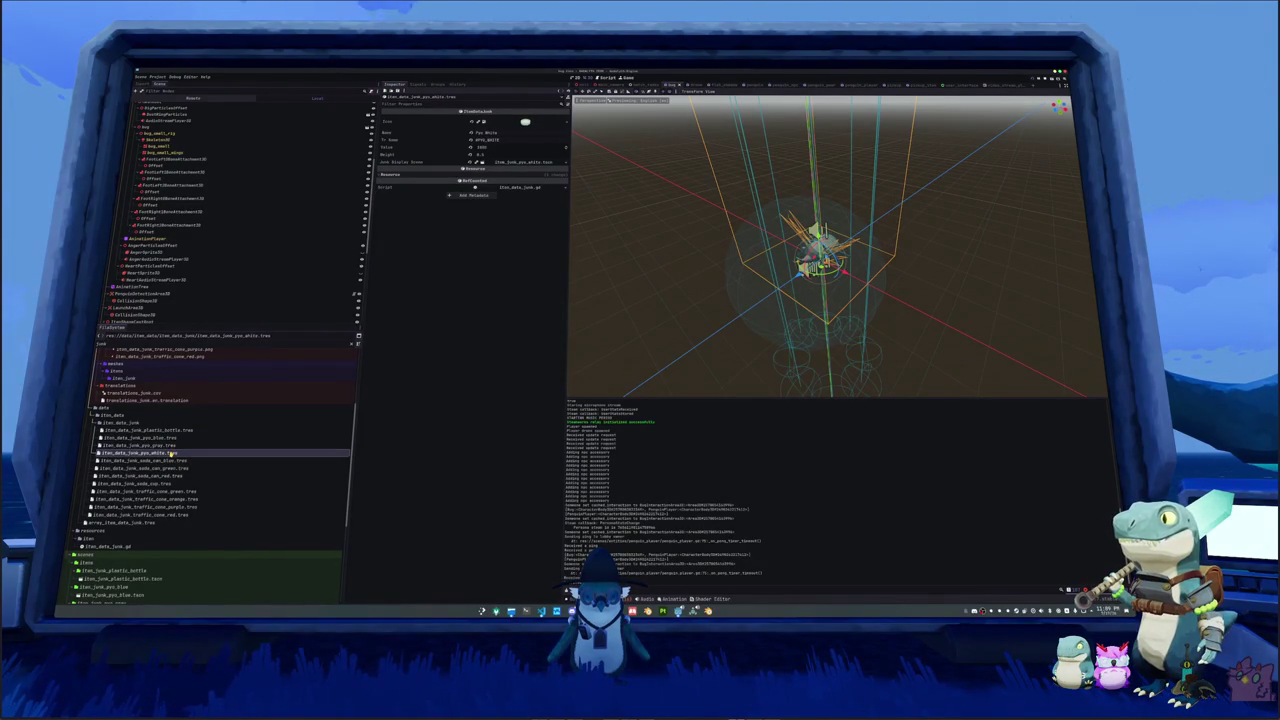
- Review the soda can and traffic cone items, then expand Data in array_item_data_junk.tres
click(170, 460)
click(170, 468)
click(170, 475)
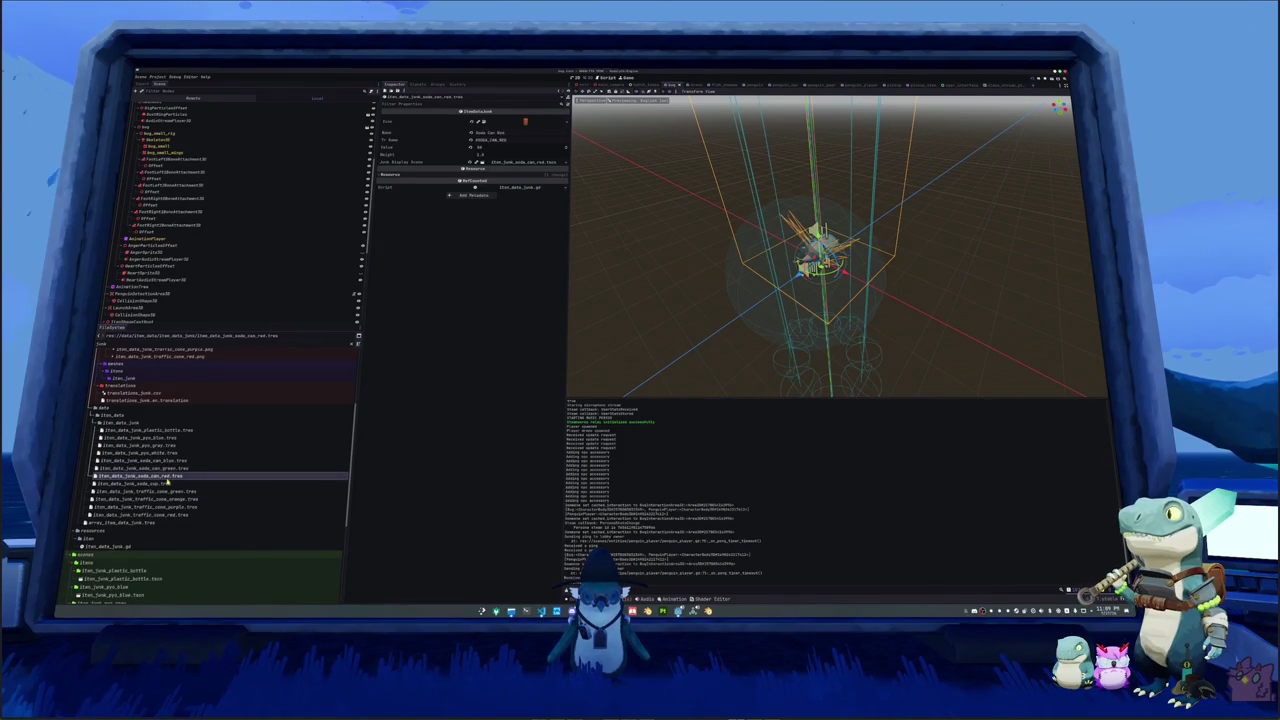
click(168, 491)
click(169, 514)
click(170, 522)
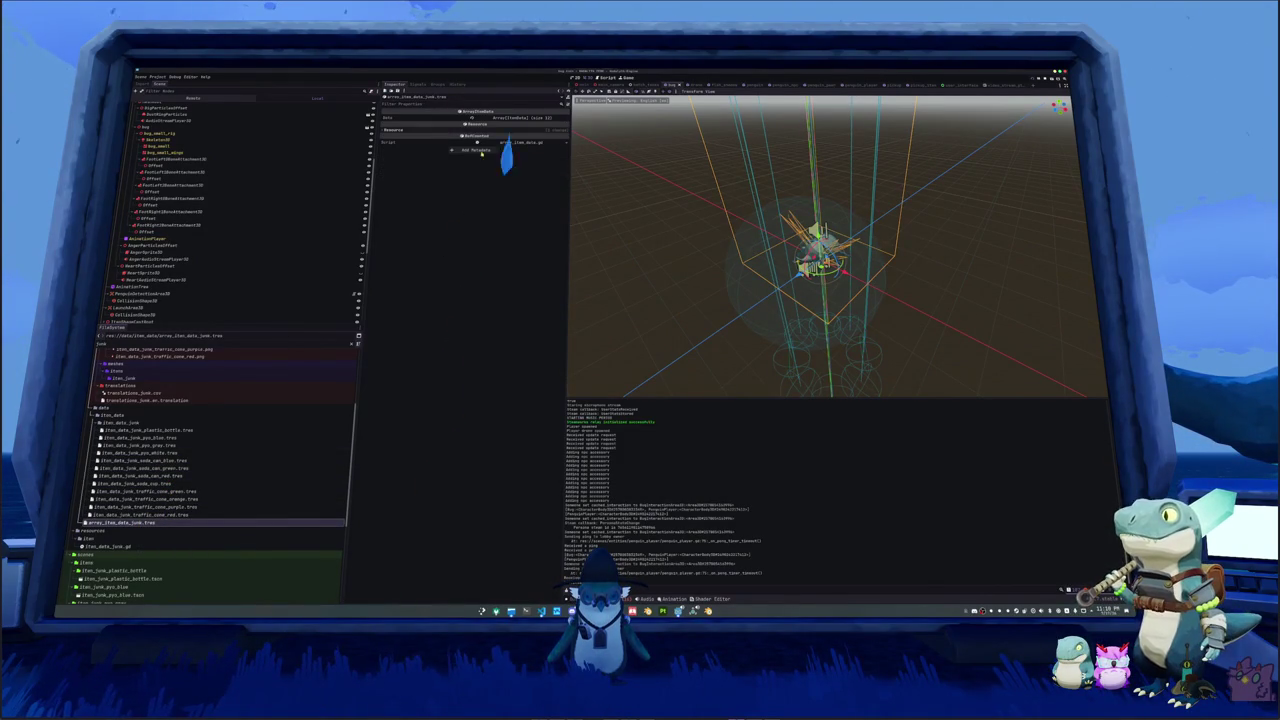
click(521, 118)
- Launch the game with F5, walk along the path to the bug, and start petting it
key(F5)
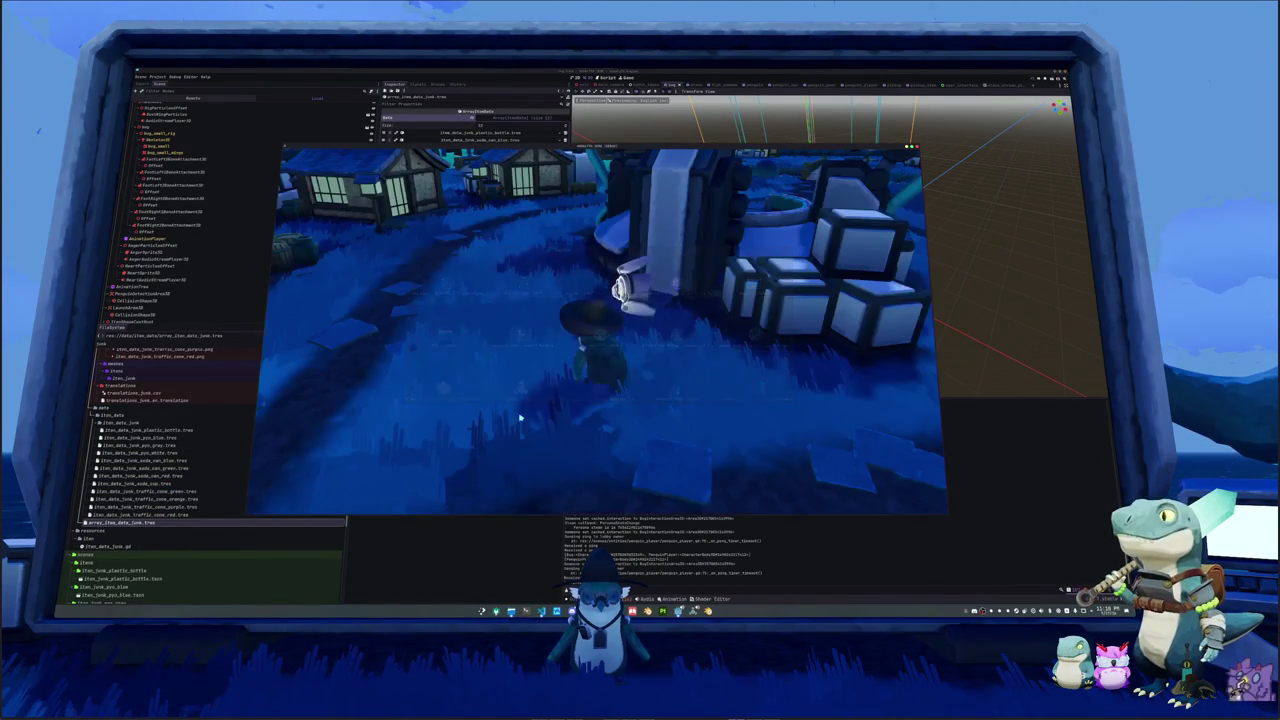
key(w)
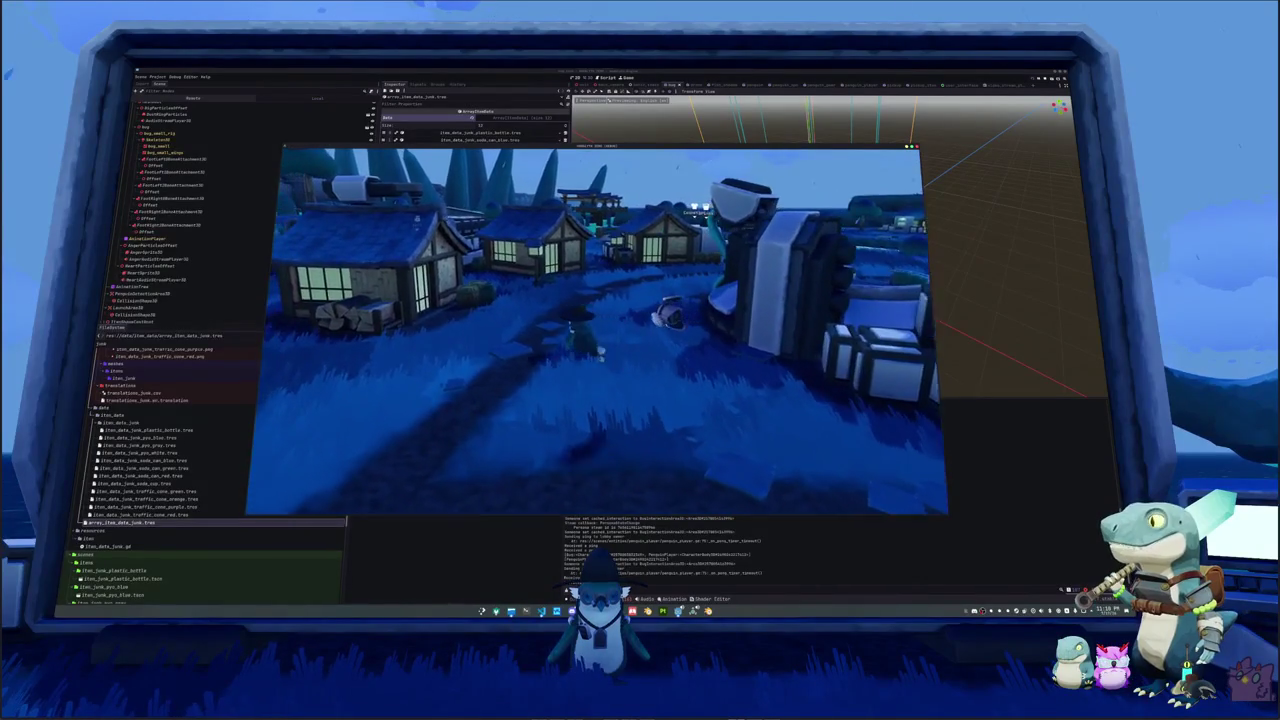
key(w)
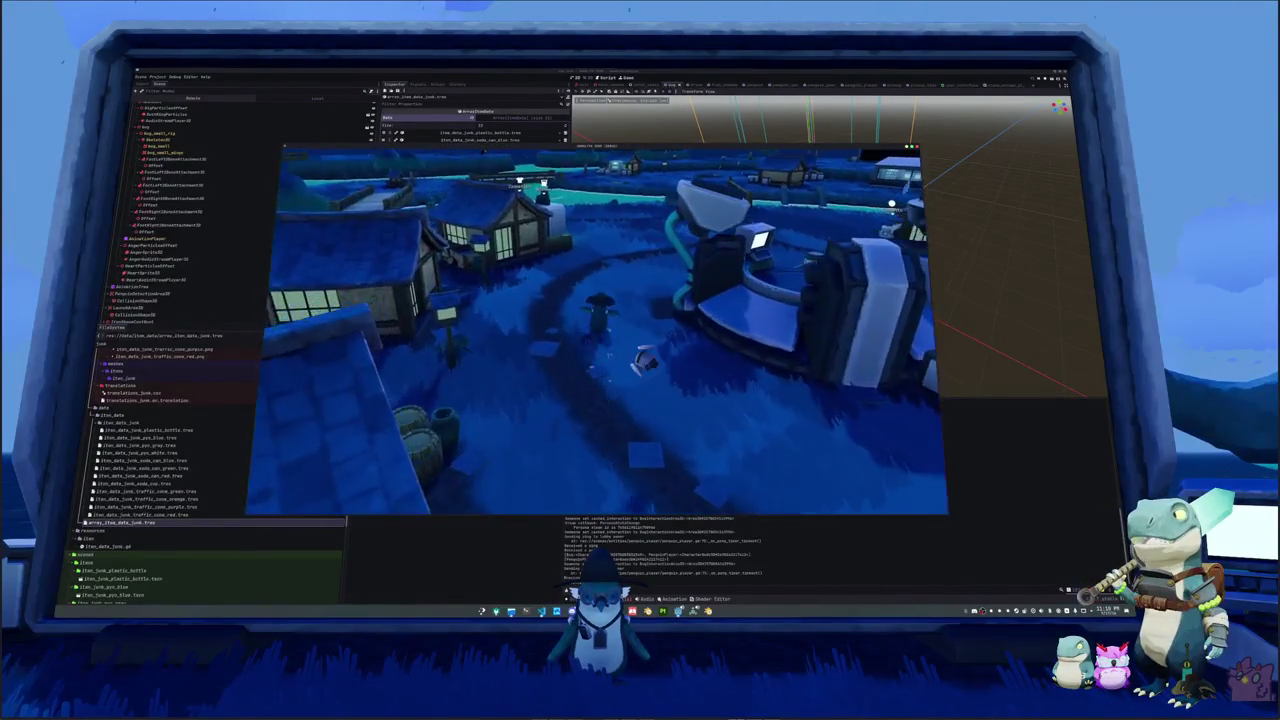
key(w)
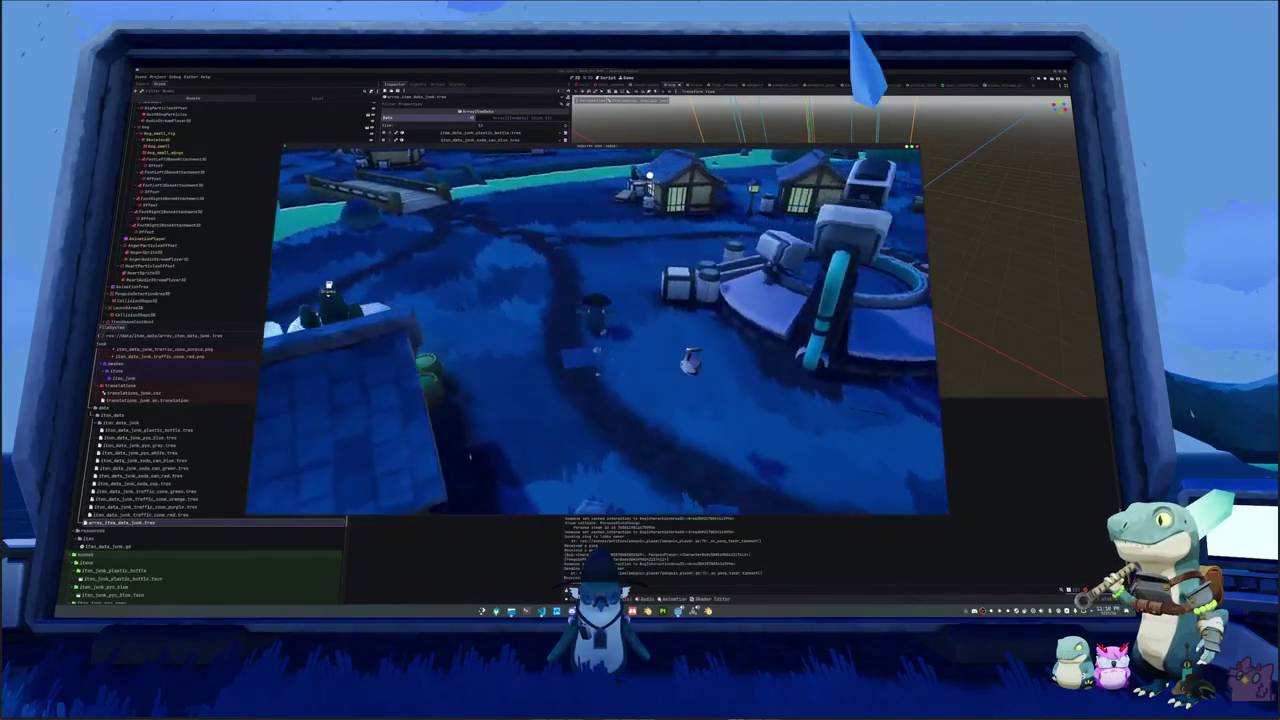
key(w)
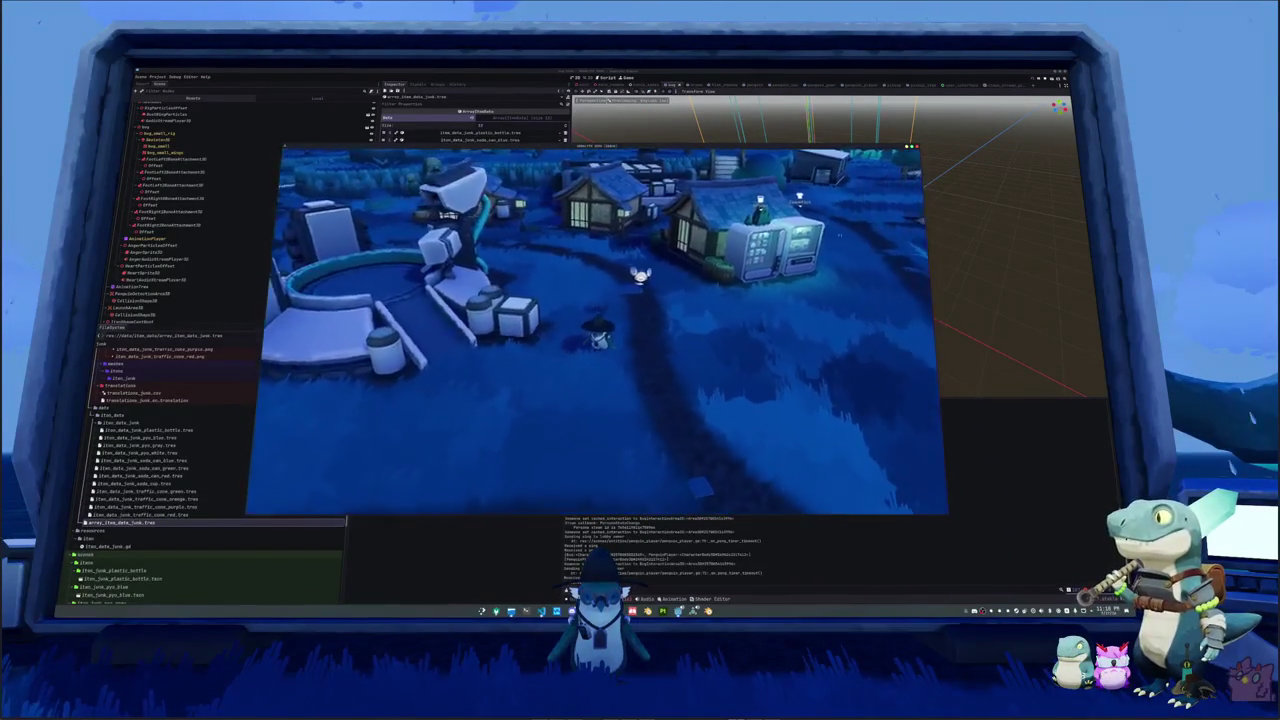
key(w)
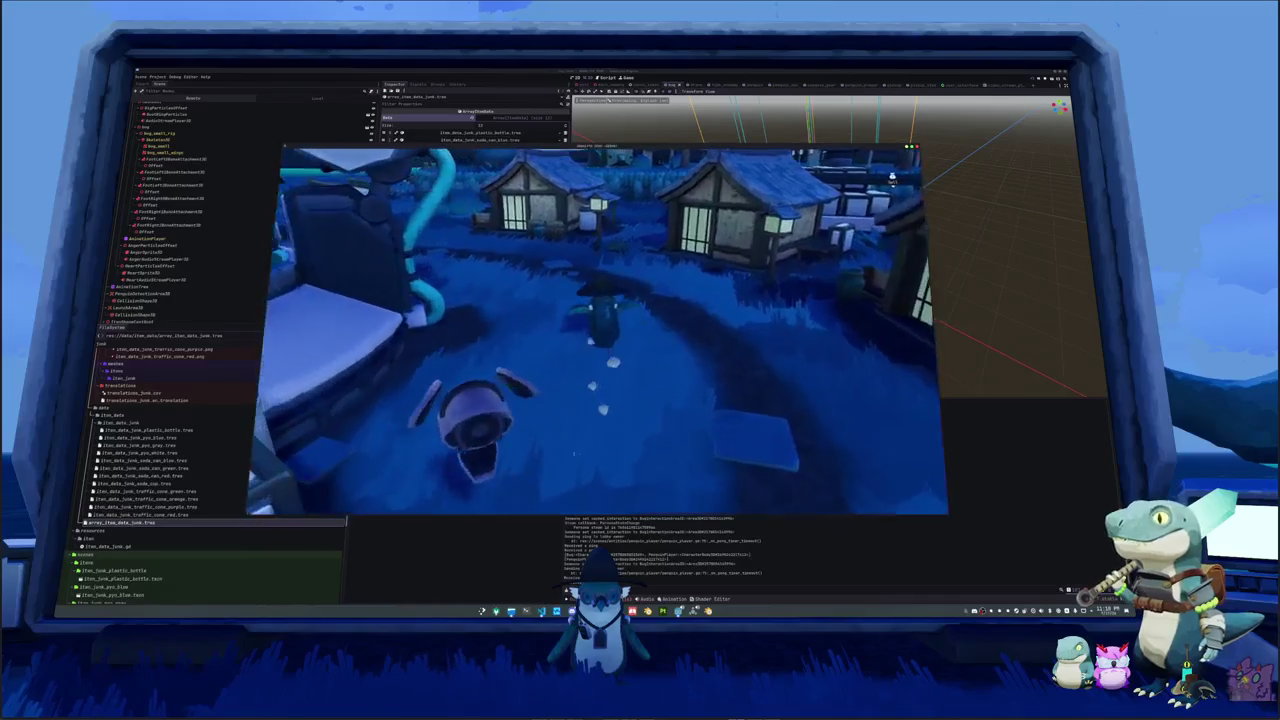
key(w)
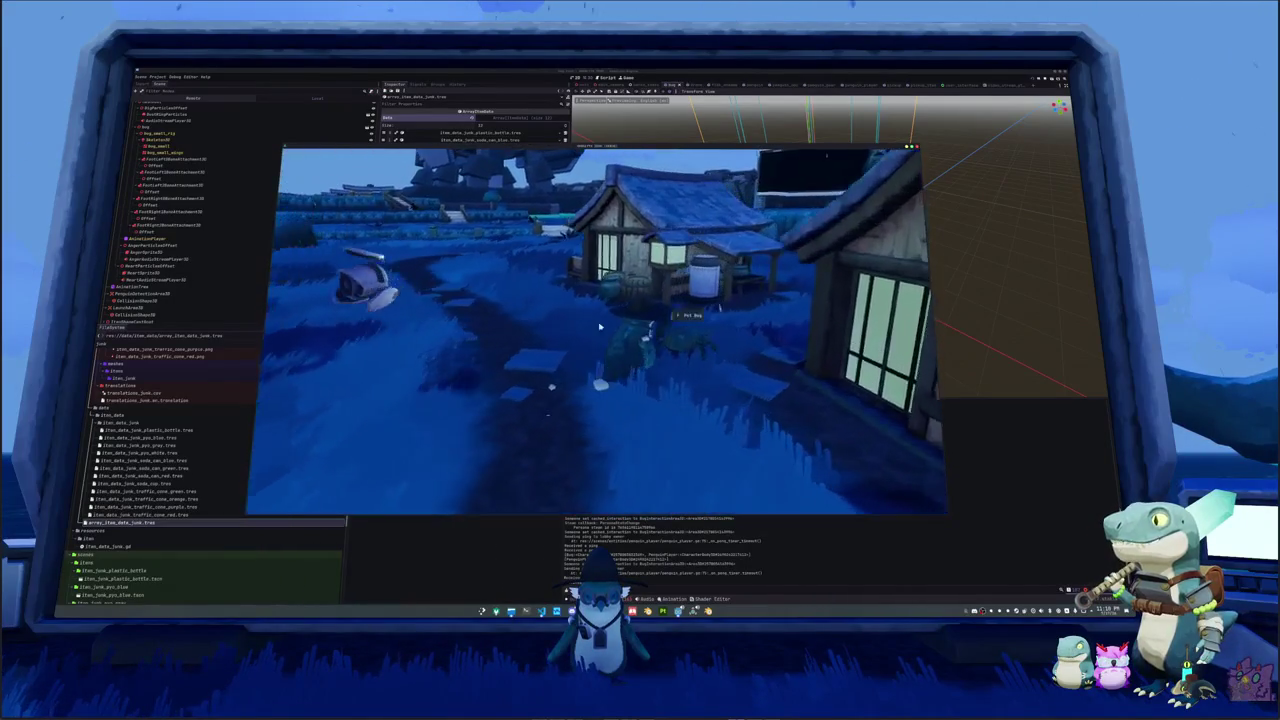
key(f)
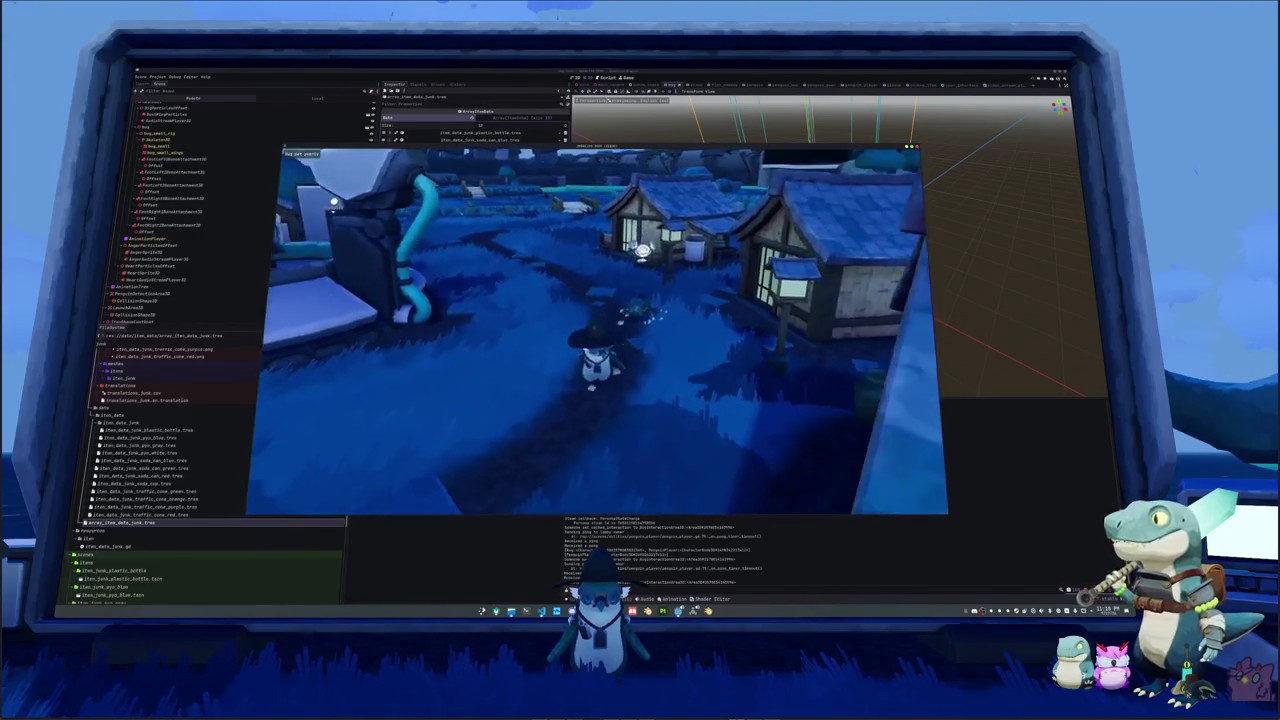
- Walk past the cliff edge and vending machines, then start the bug petting minigame
key(a)
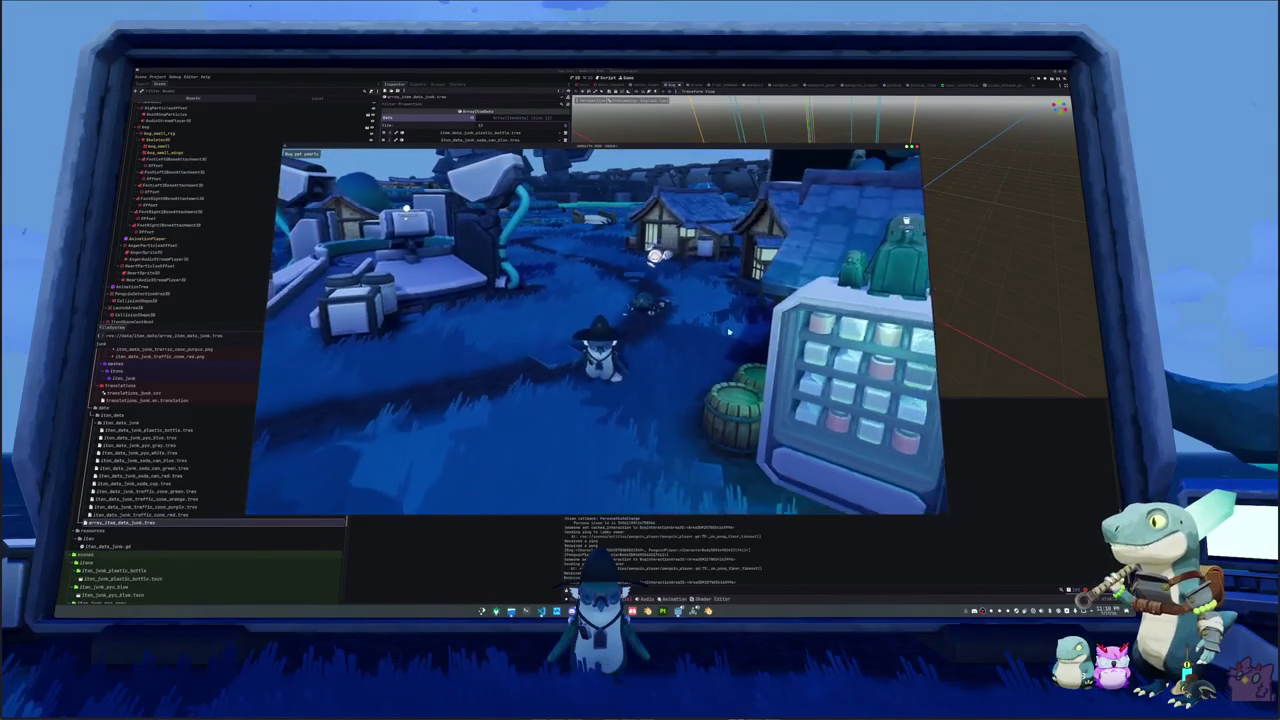
key(s)
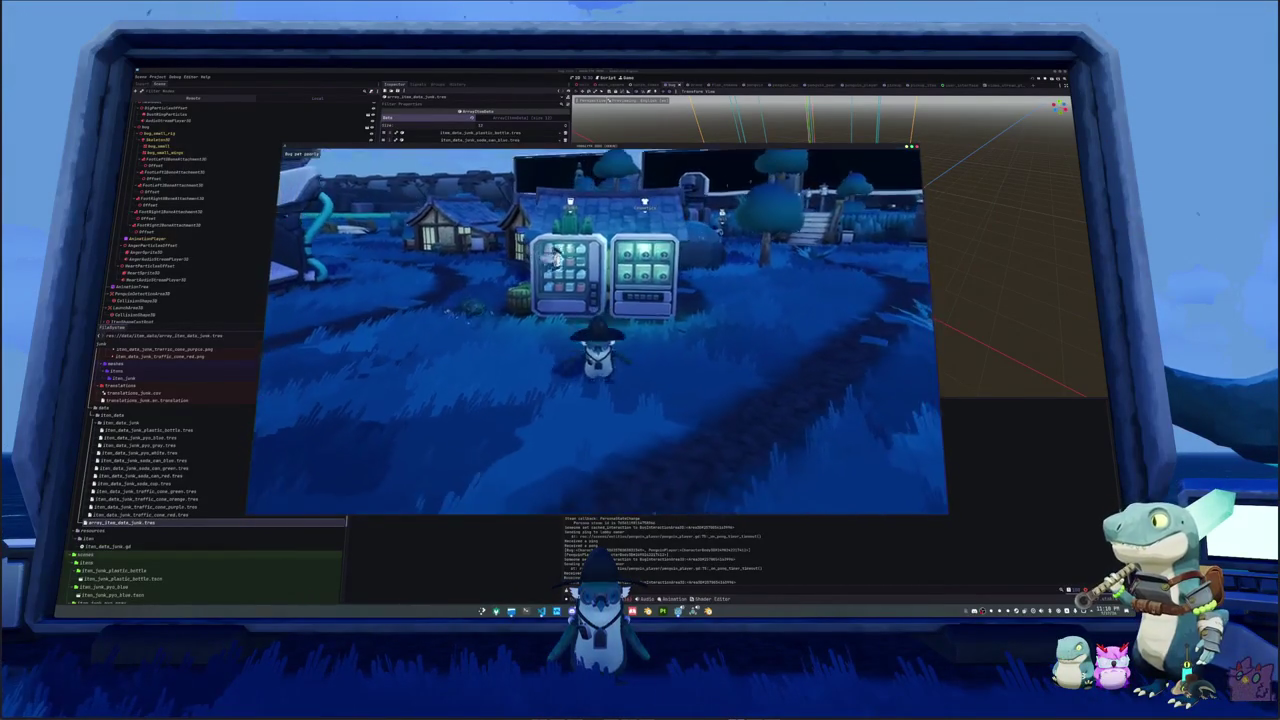
key(s)
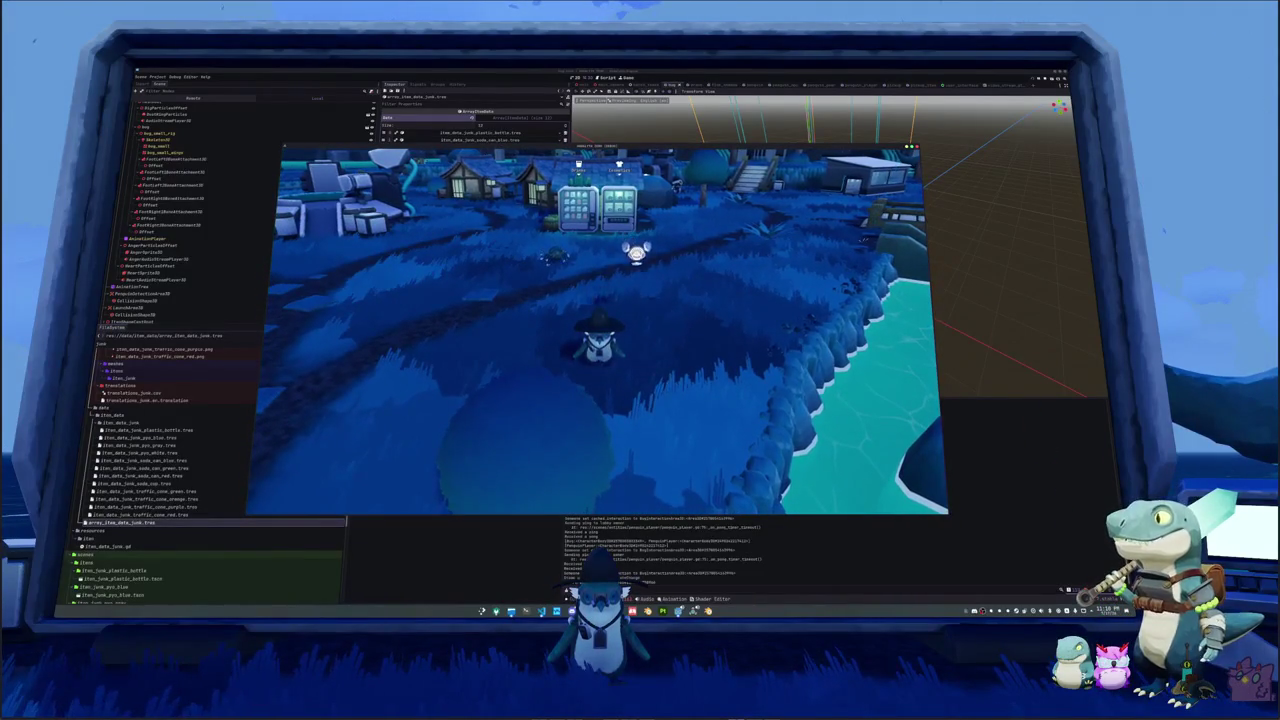
key(d)
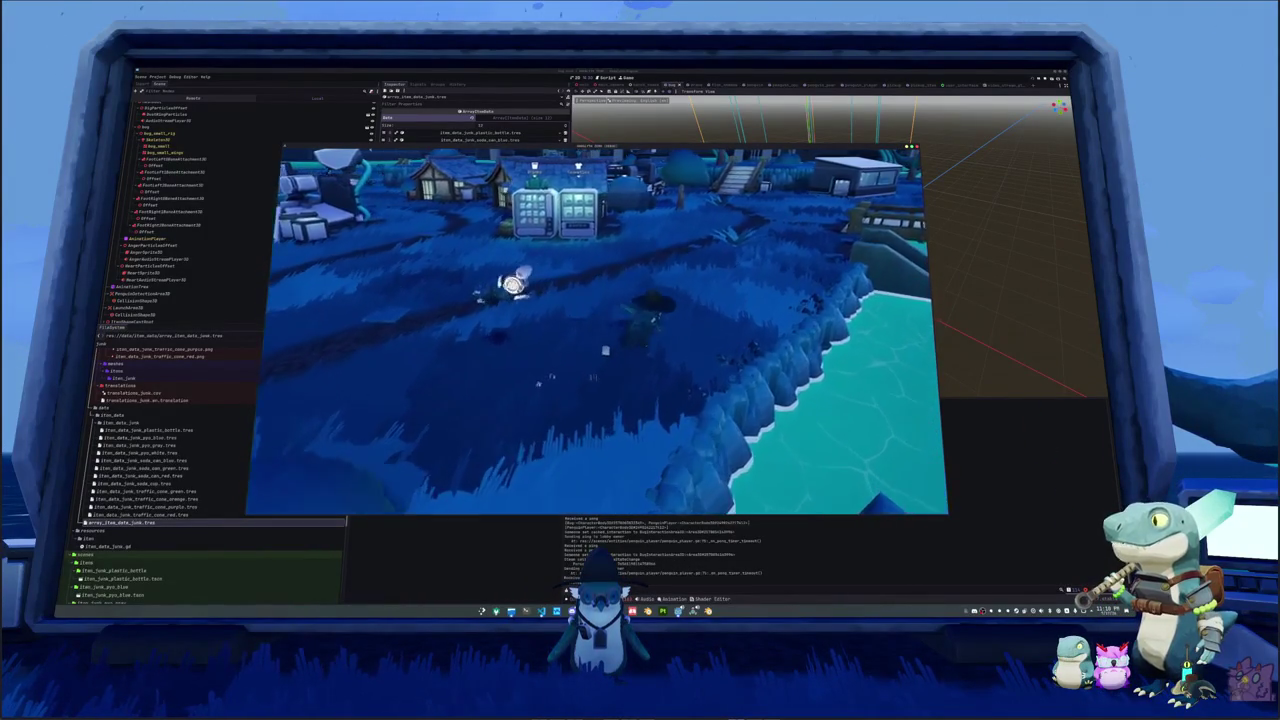
key(a)
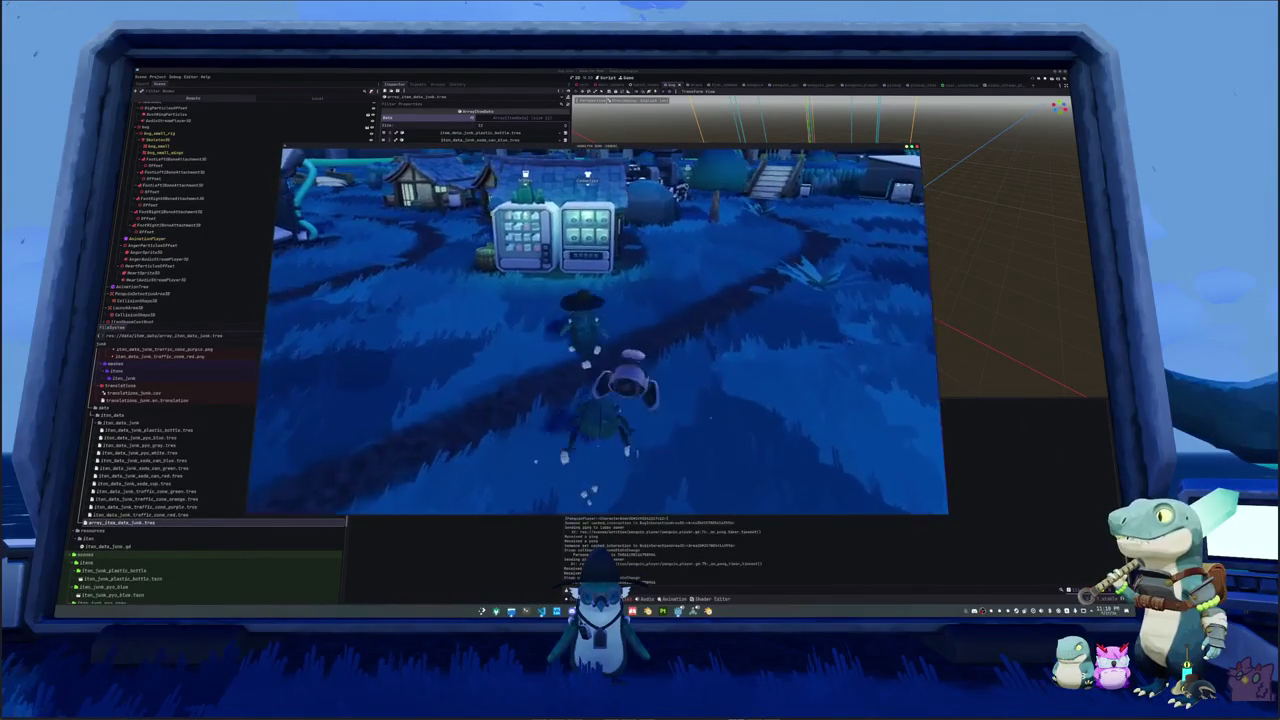
key(w)
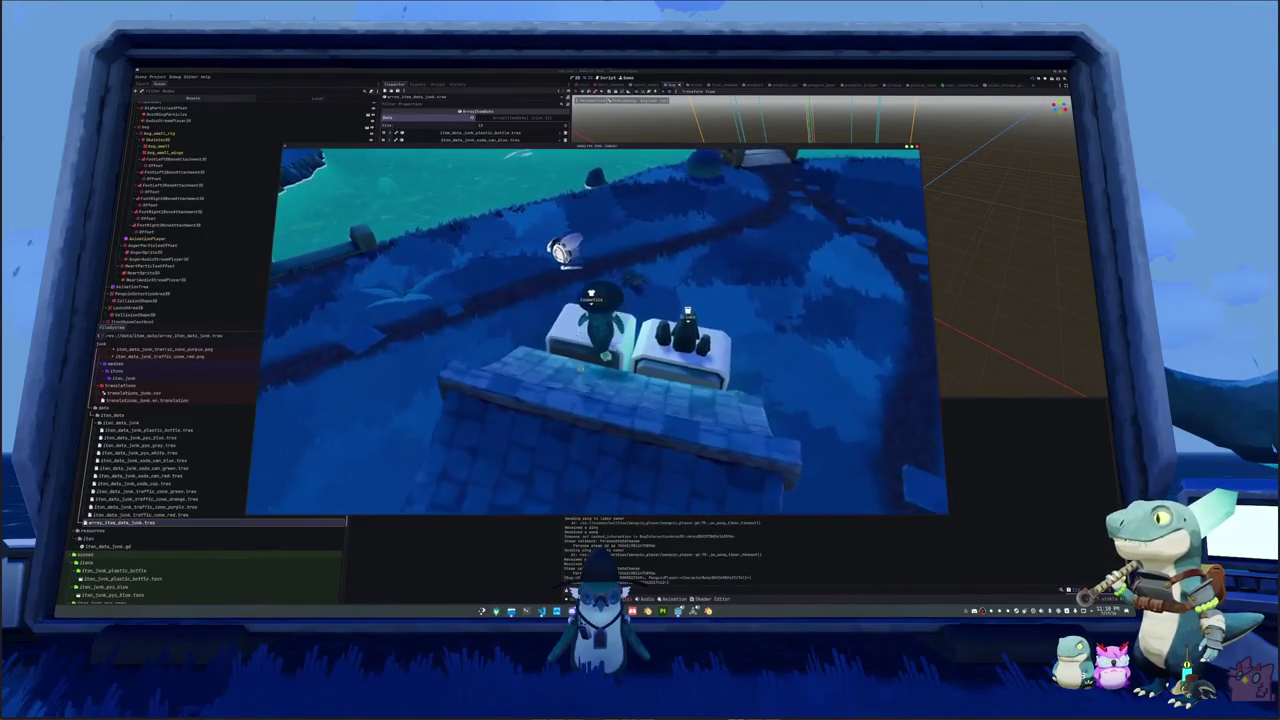
key(a)
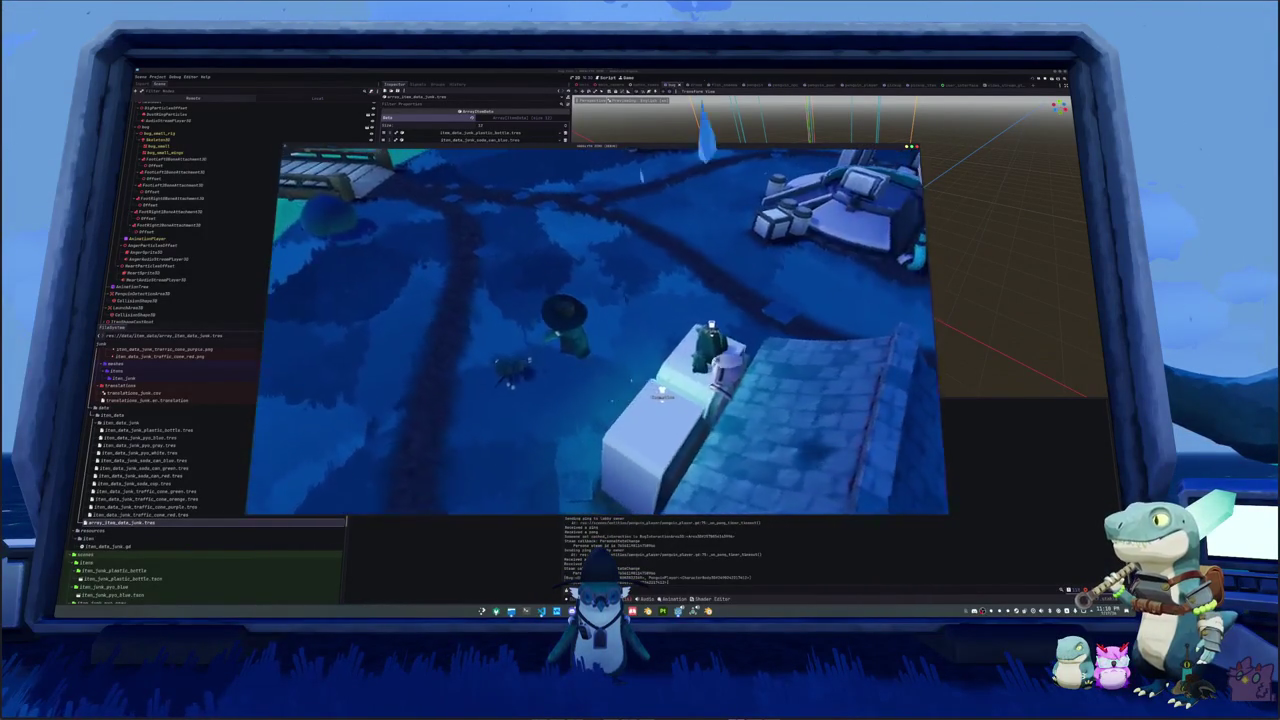
click(604, 322)
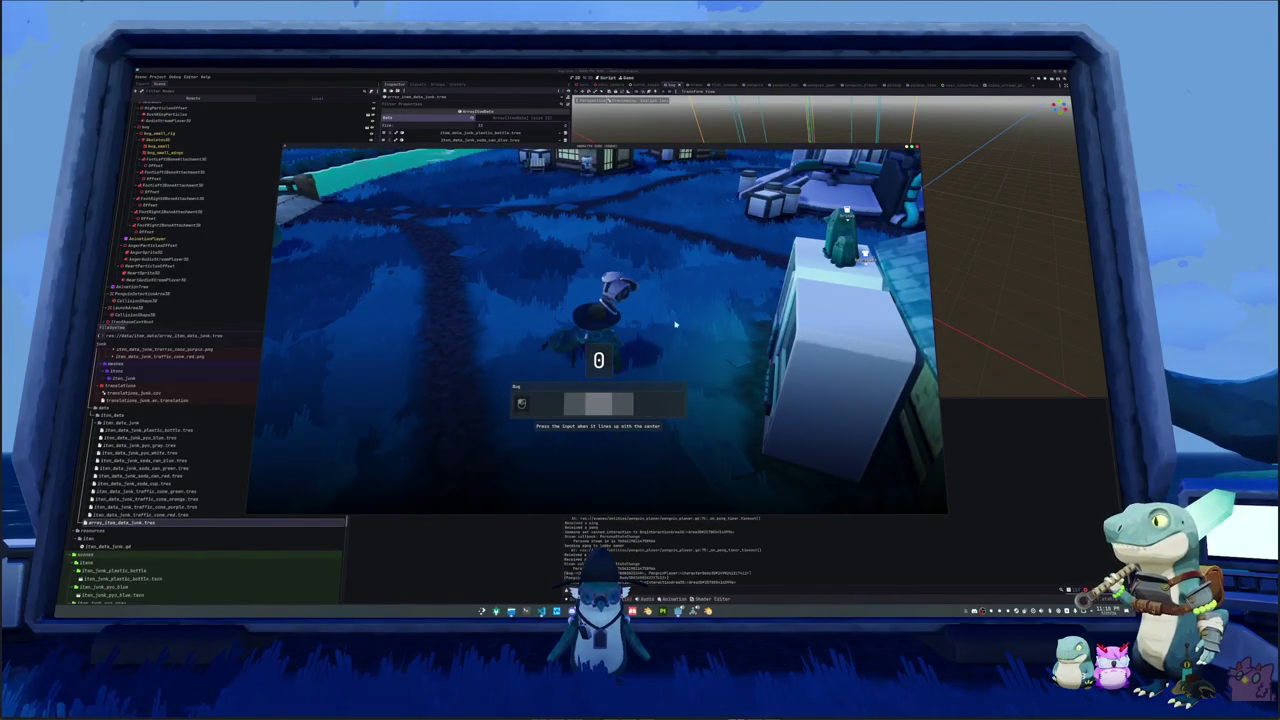
- Walk over to the shed and pick up the purple traffic cone
key(s)
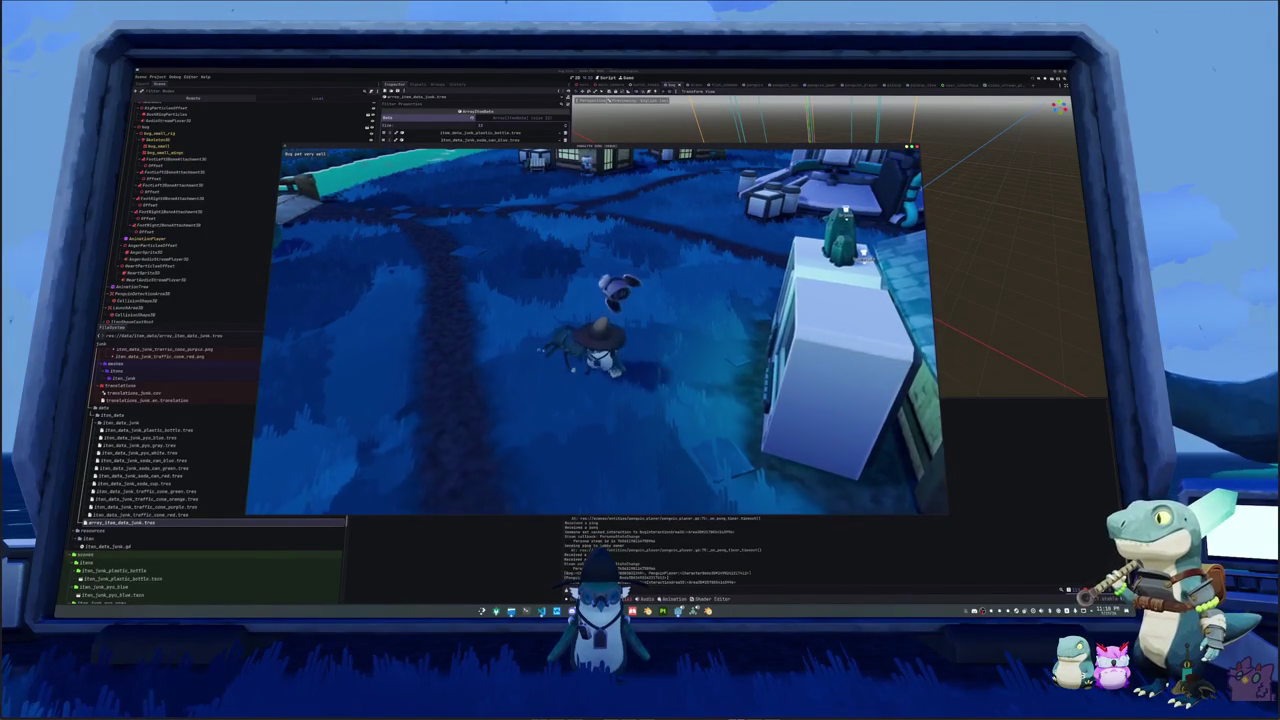
key(d)
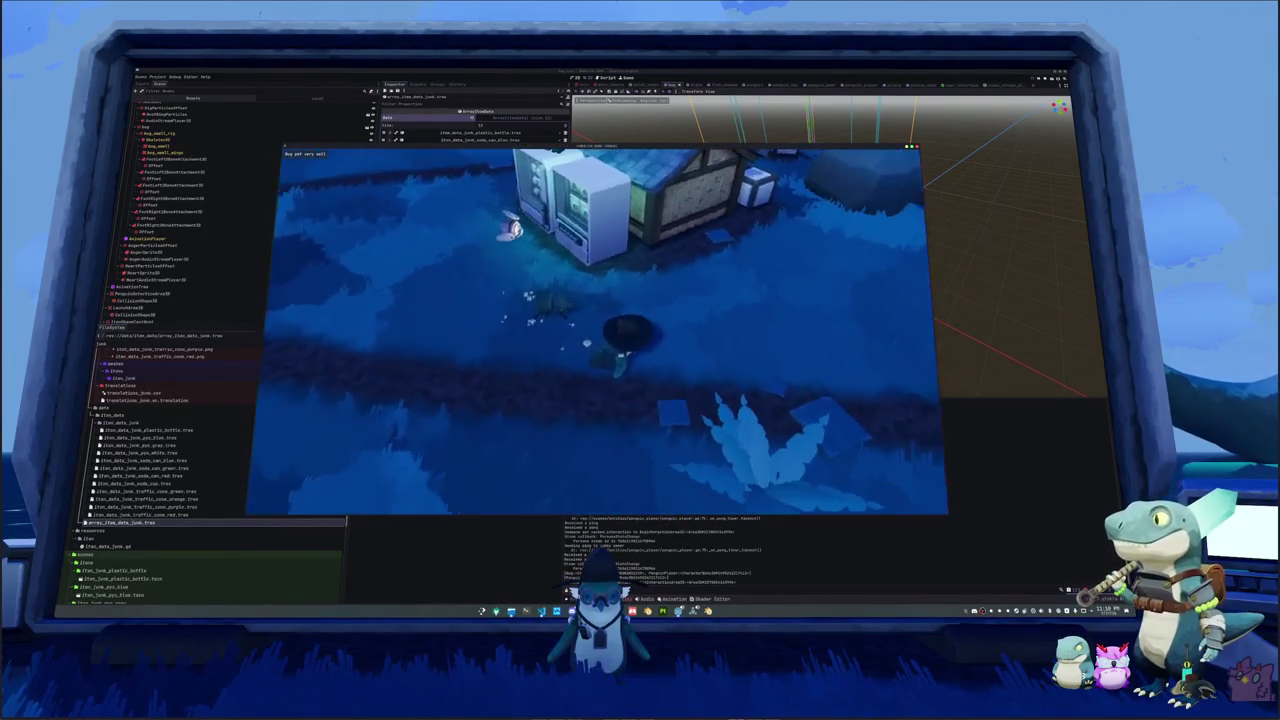
key(a)
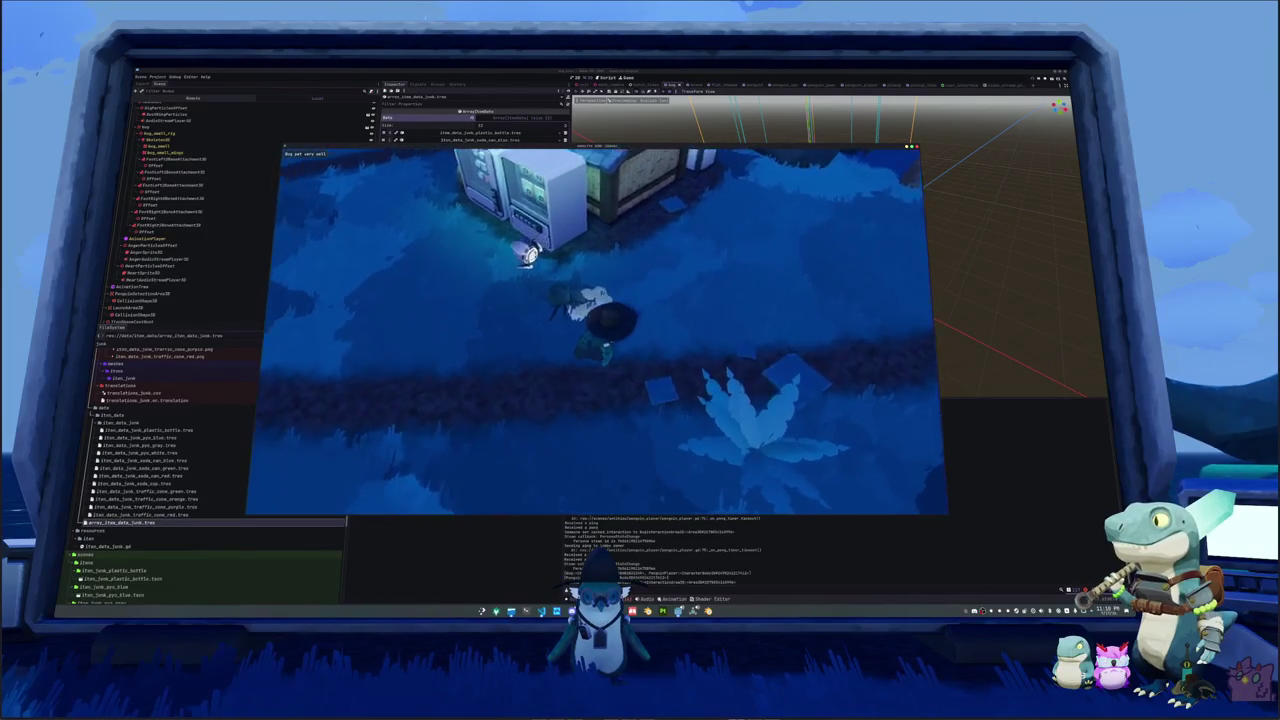
key(w)
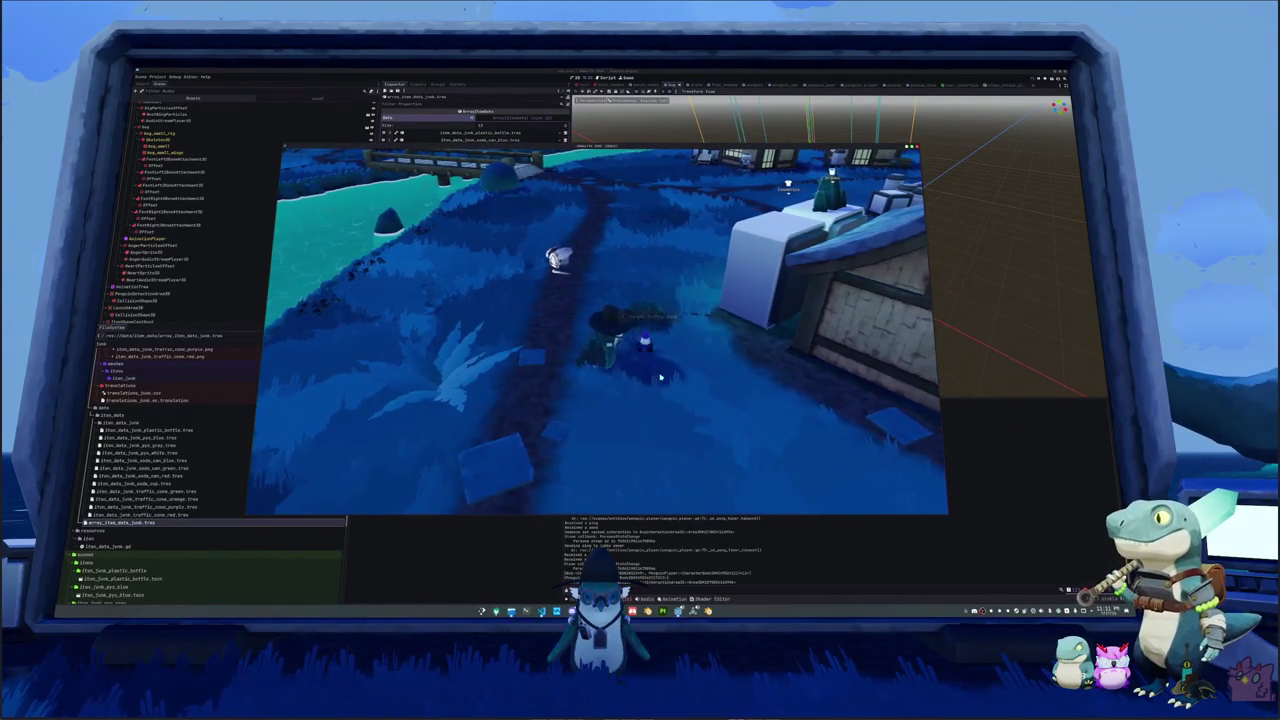
key(e)
- Pet the bug, pick up the blue soda can, check the inventory, and stop the game
key(a)
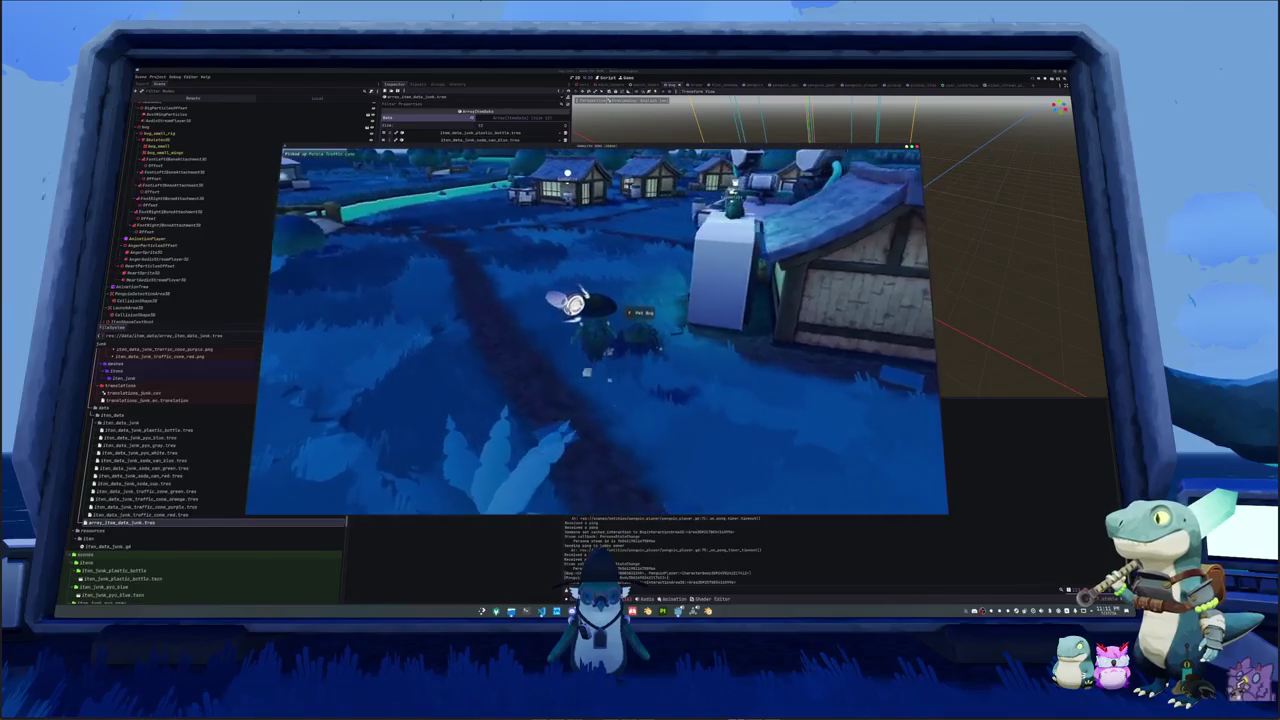
key(e)
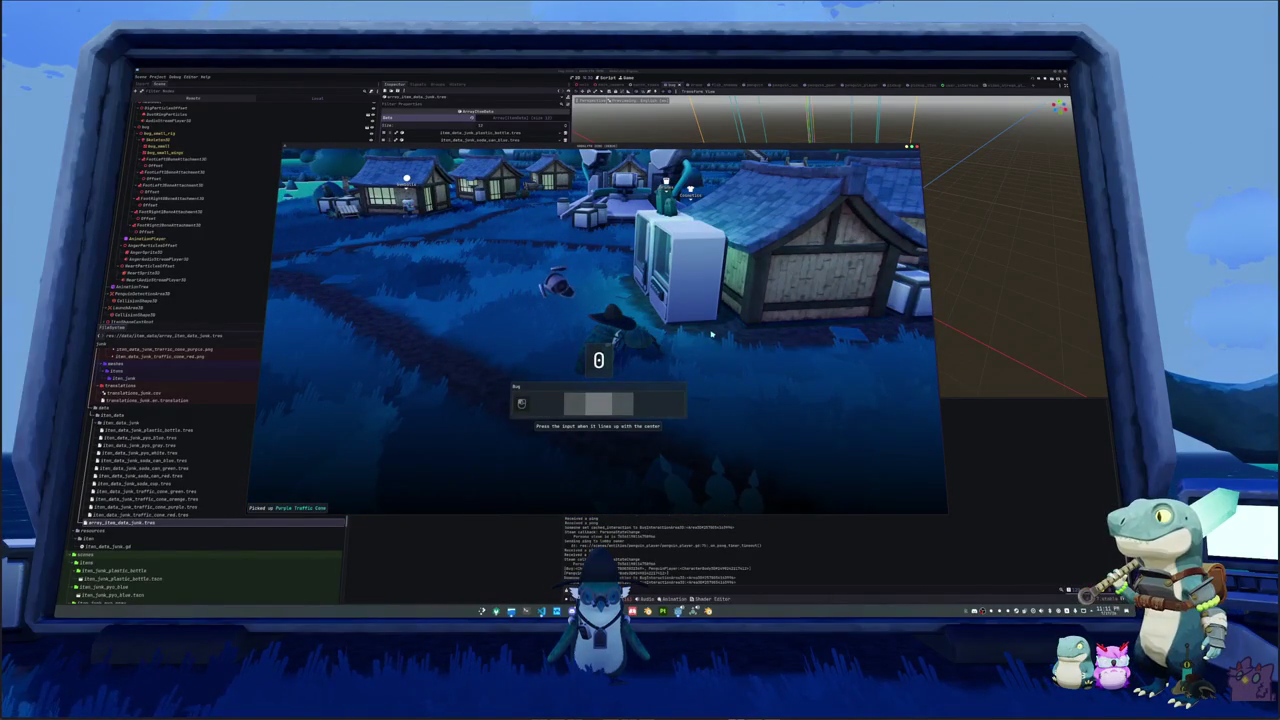
key(e)
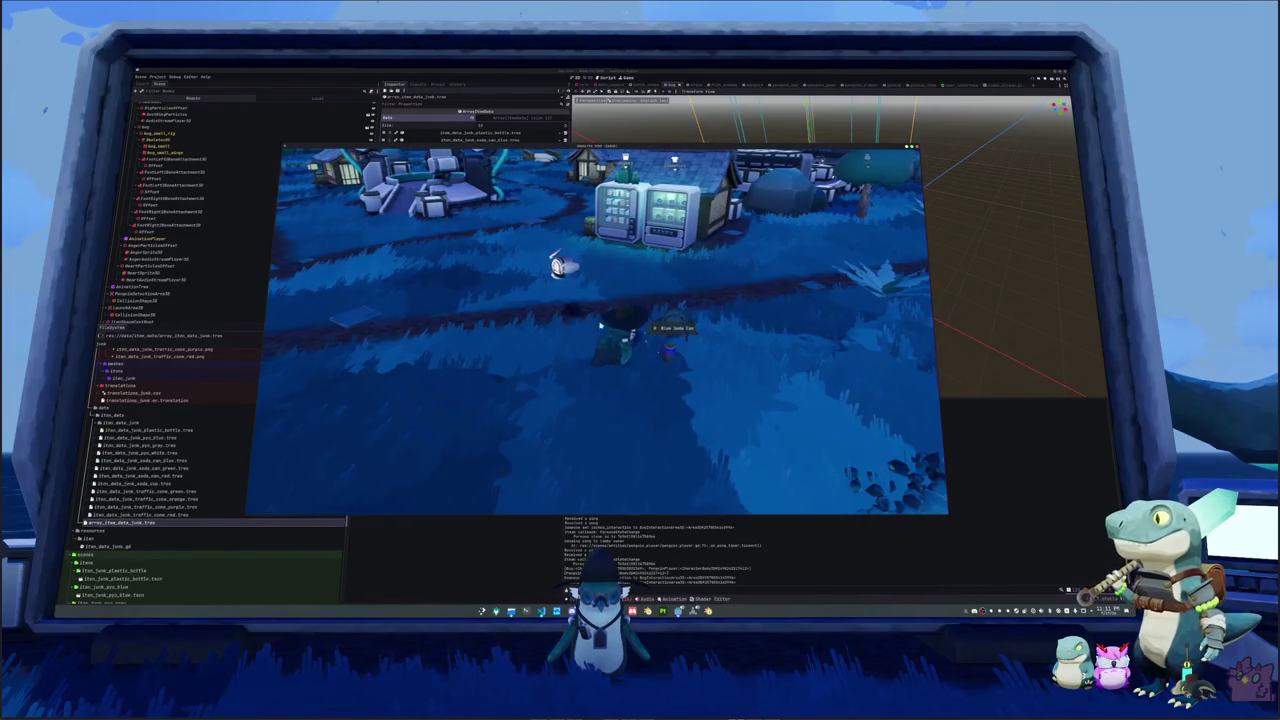
key(e)
key(i)
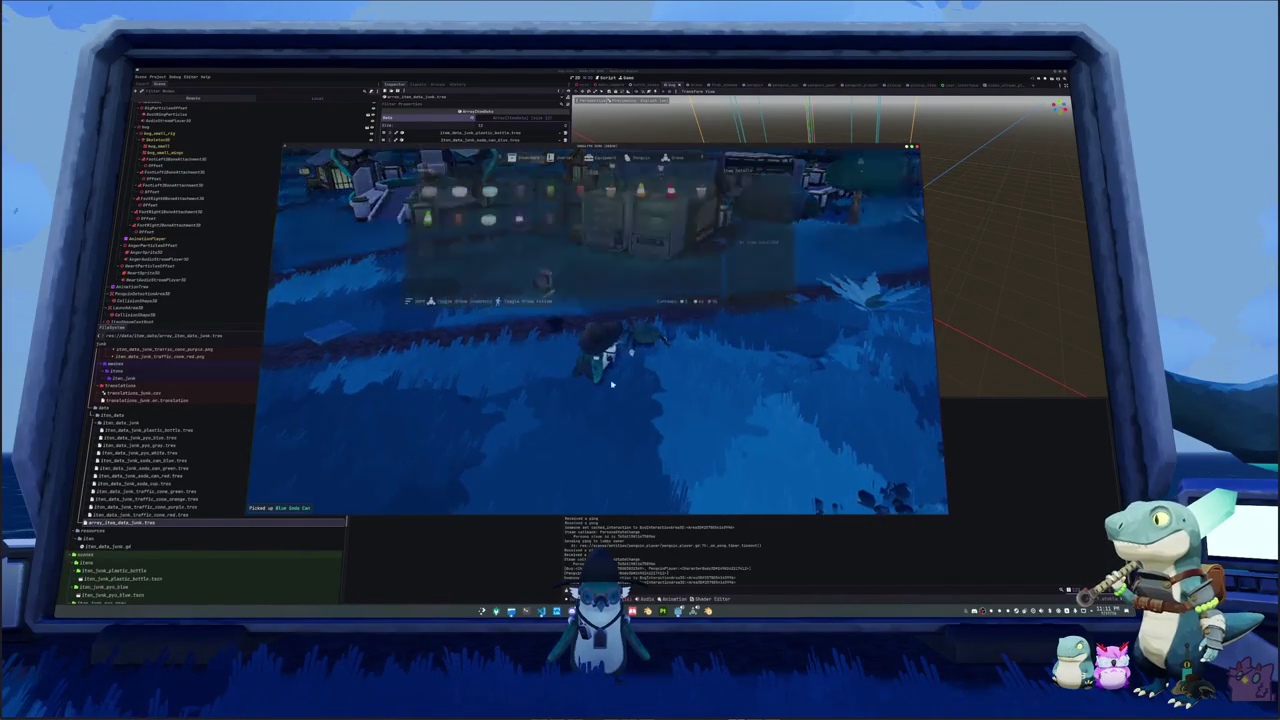
key(i)
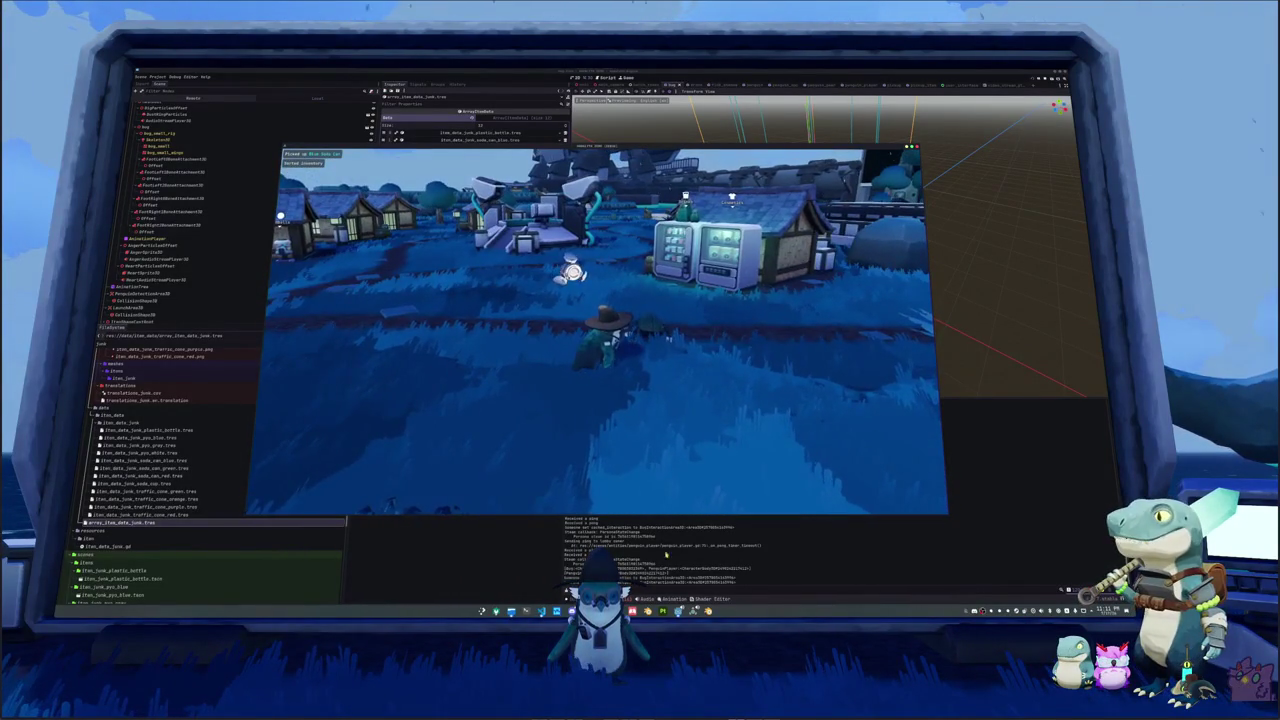
key(F8)
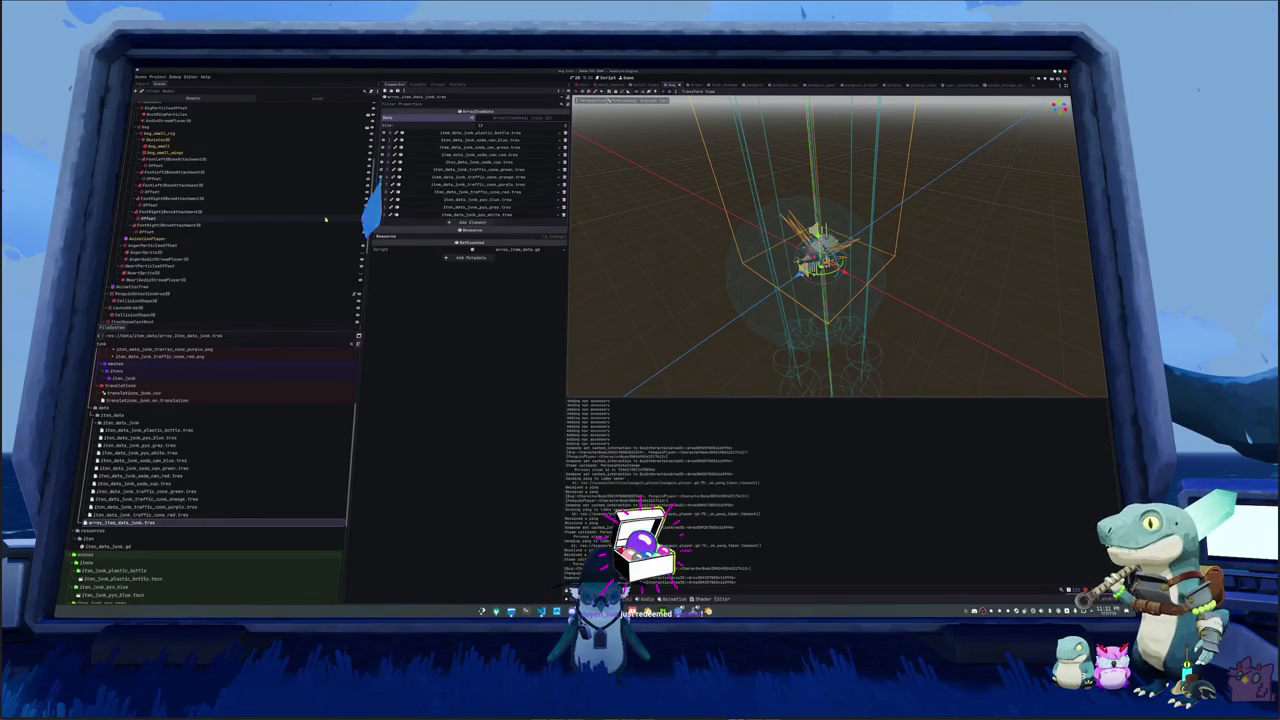
- Inspect the existing oneshot audio player, then add a Launch folder node under Effects
scroll(170, 313, down, 3)
scroll(168, 316, down, 3)
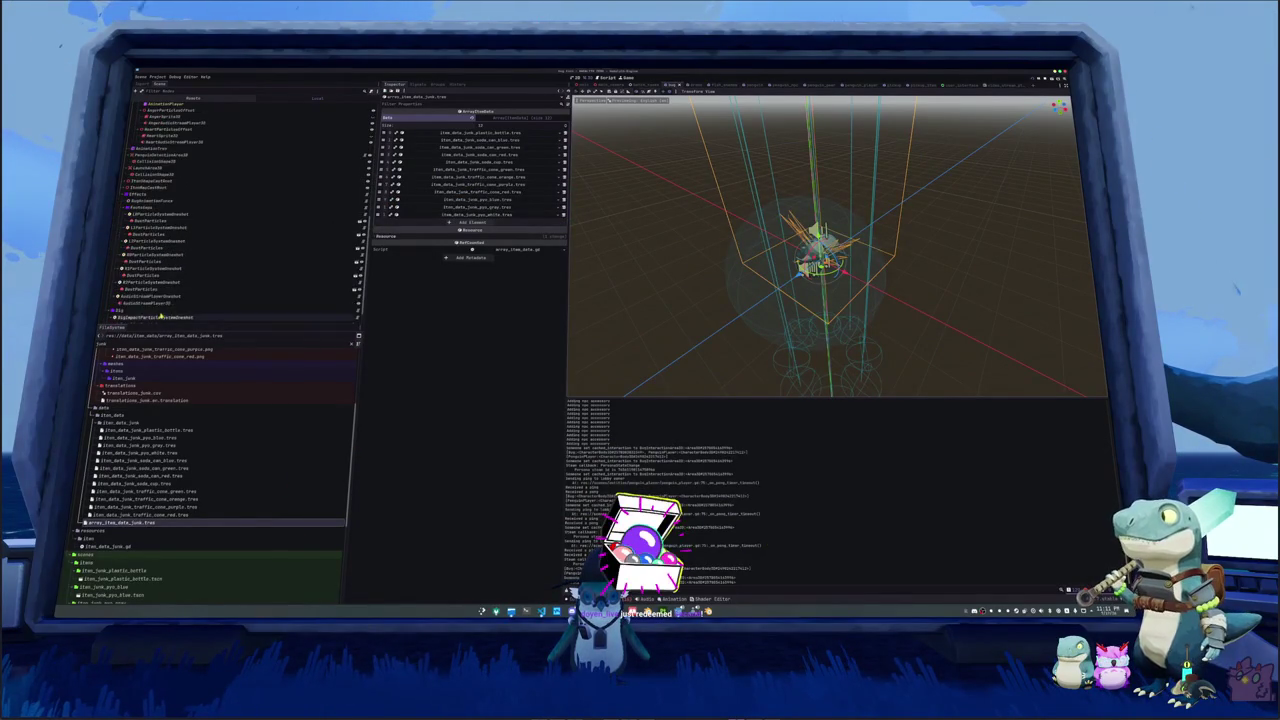
scroll(176, 305, down, 3)
click(160, 312)
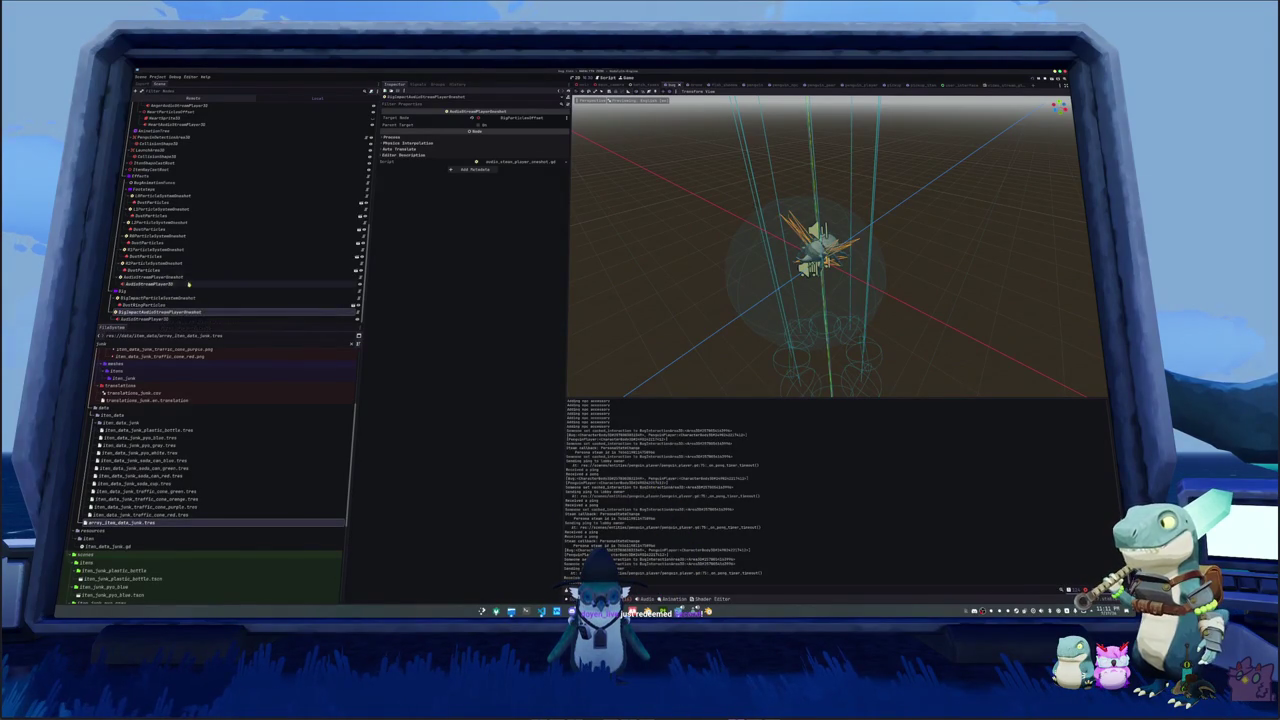
right_click(145, 177)
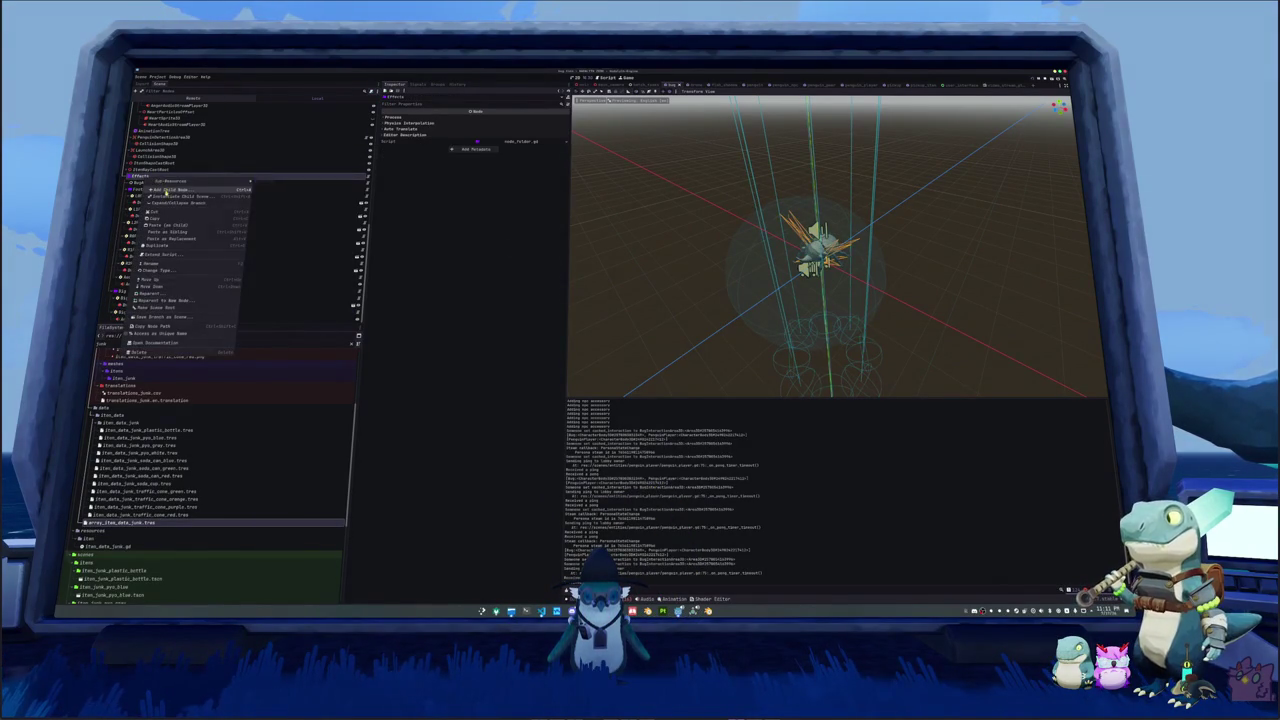
click(168, 190)
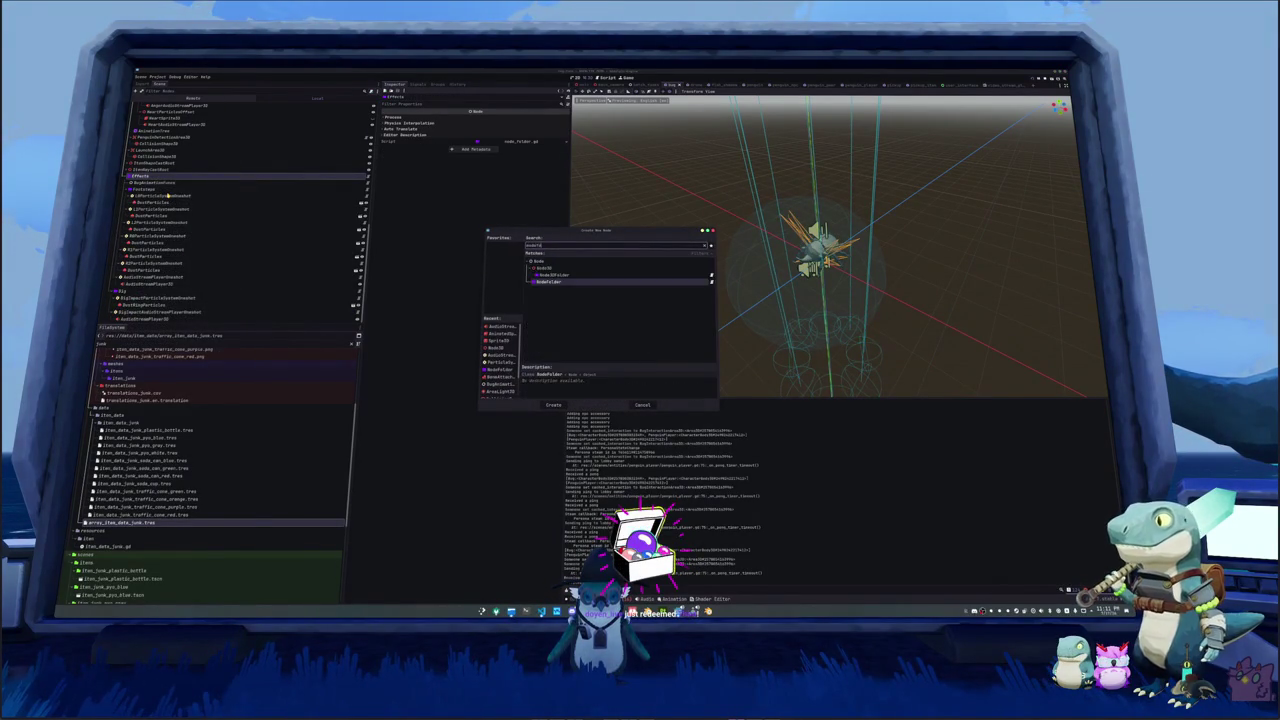
key(Return)
click(181, 230)
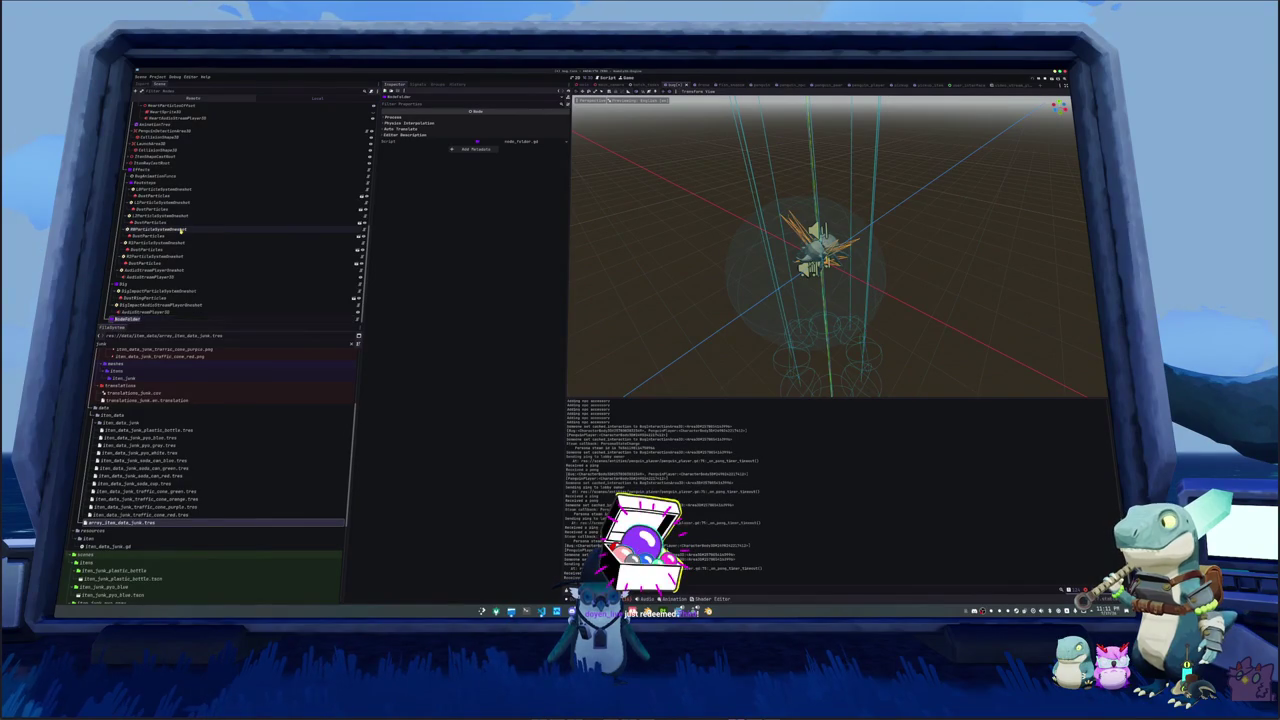
click(174, 318)
- Add an AudioStreamPlayerOneshot and an AudioStreamPlayer3D under Launch, then save the scene
right_click(142, 322)
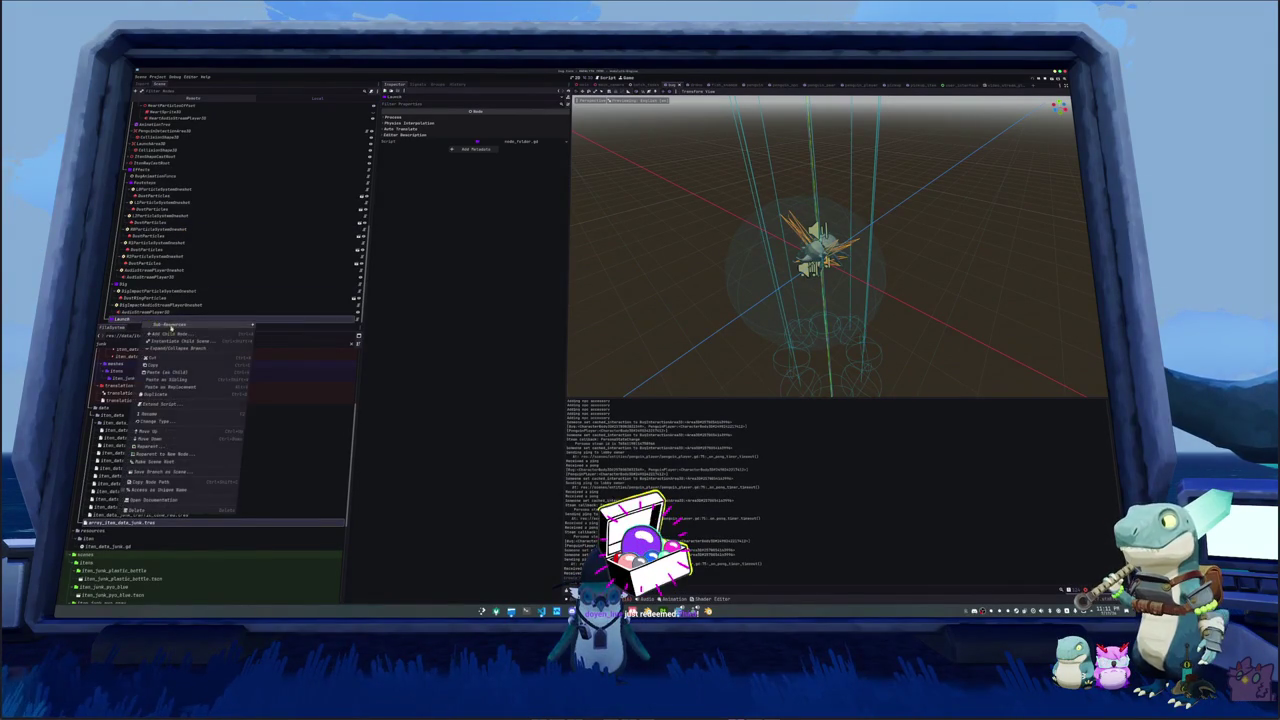
click(173, 336)
text(ostreame)
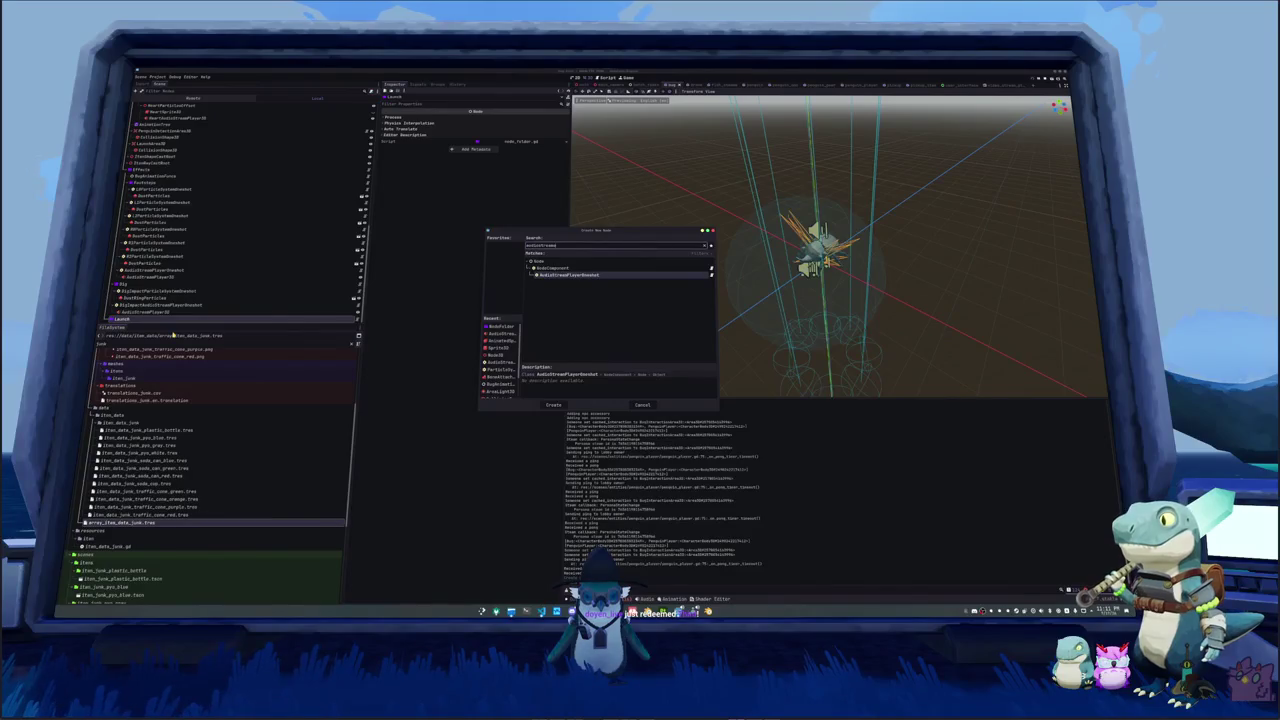
key(Return)
key(ctrl+a)
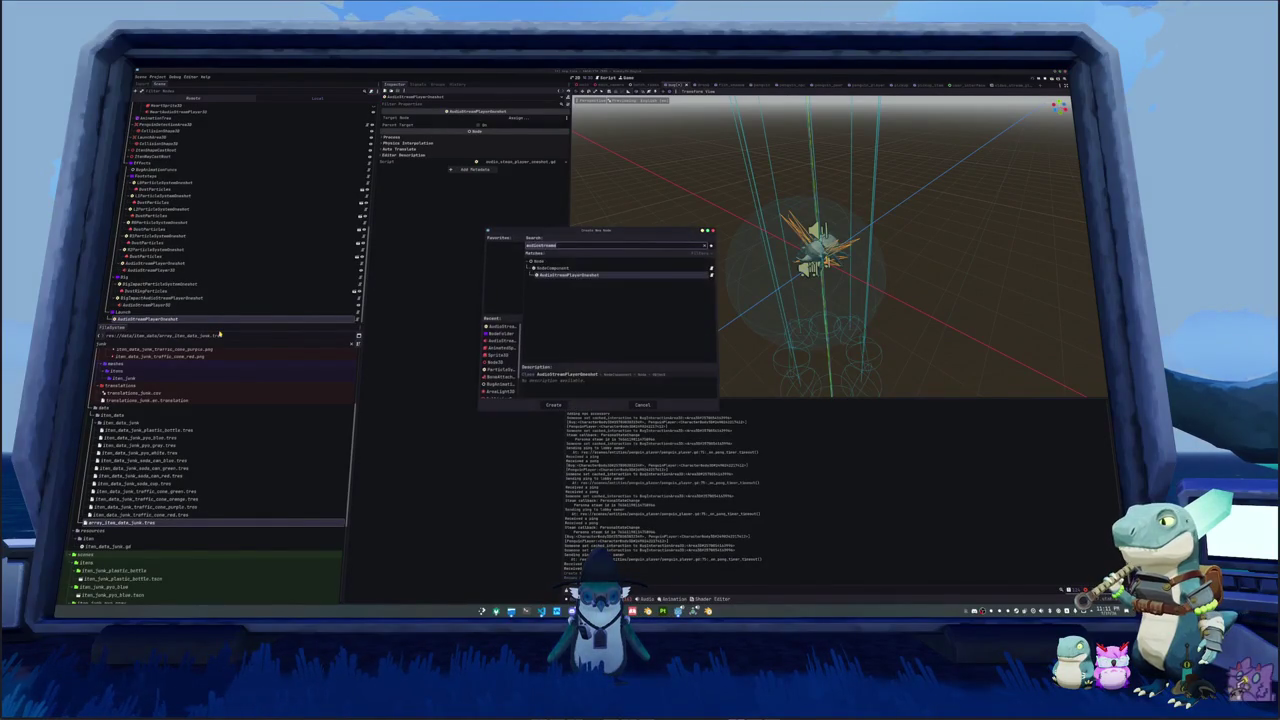
text(audiostream)
key(Return)
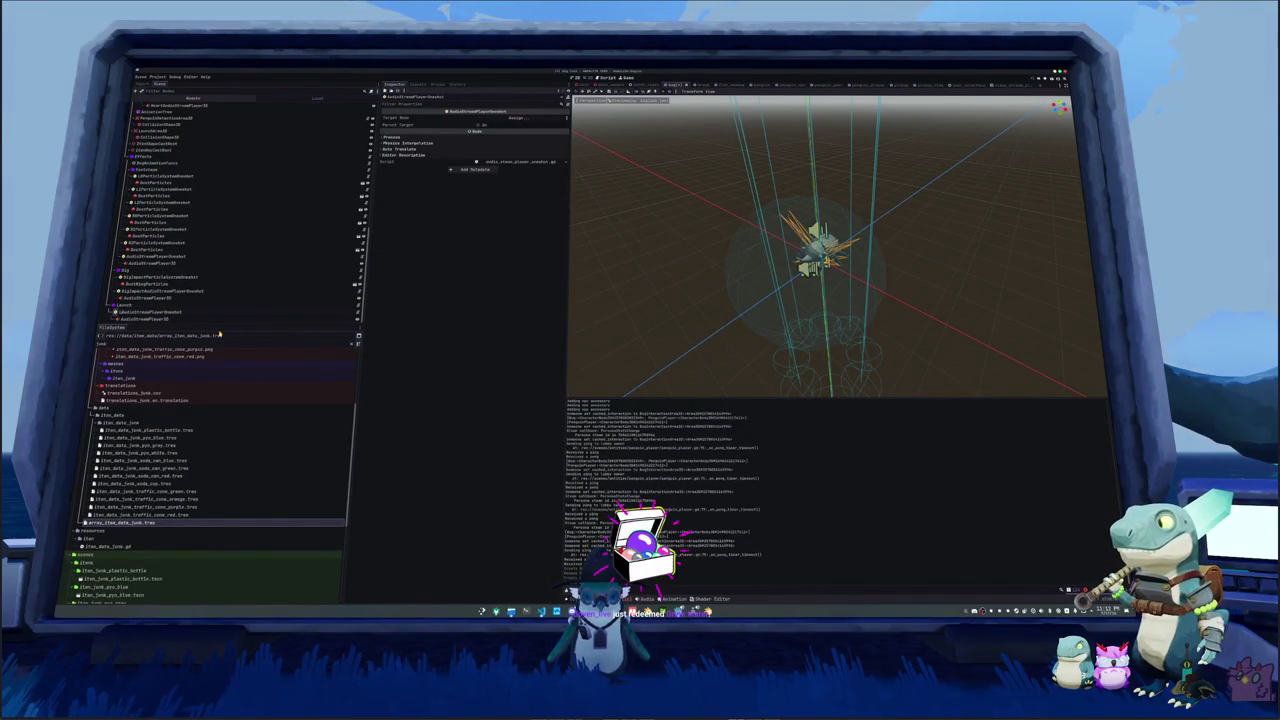
key(ctrl+s)
- Quick Load Slime Jump - 1.mp3 into the AudioStreamPlayer3D's Stream
click(516, 118)
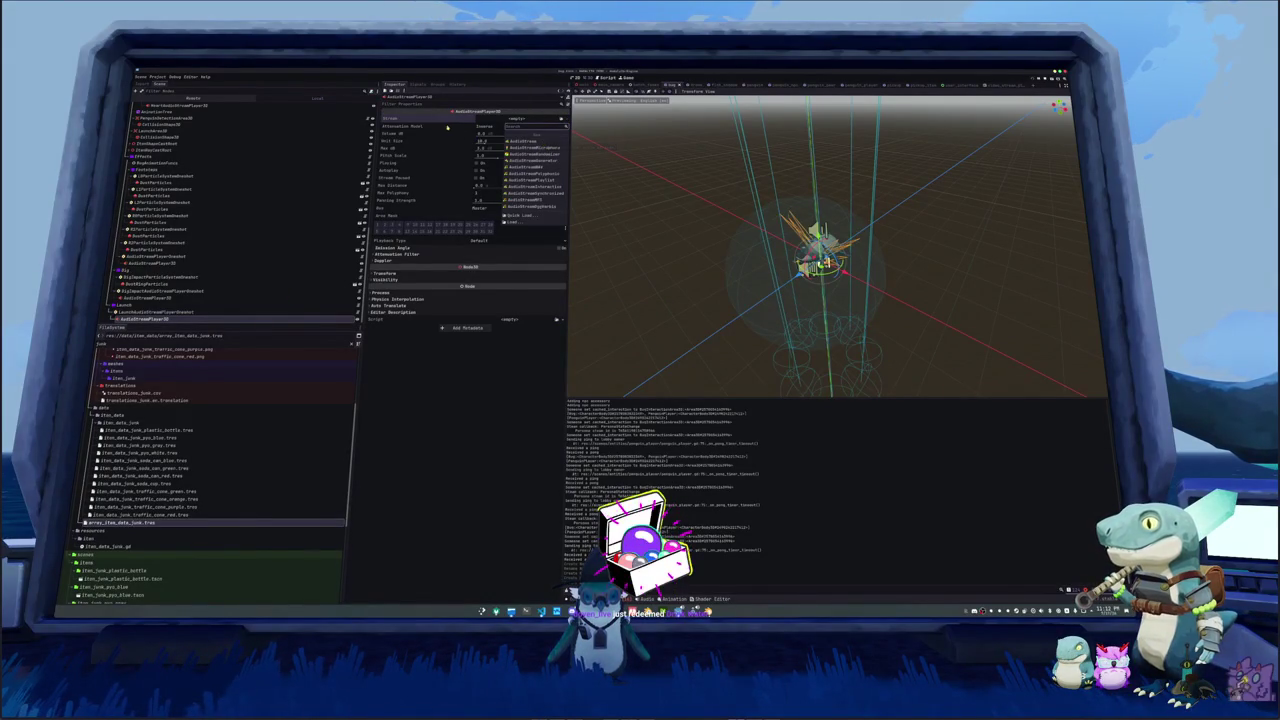
click(446, 117)
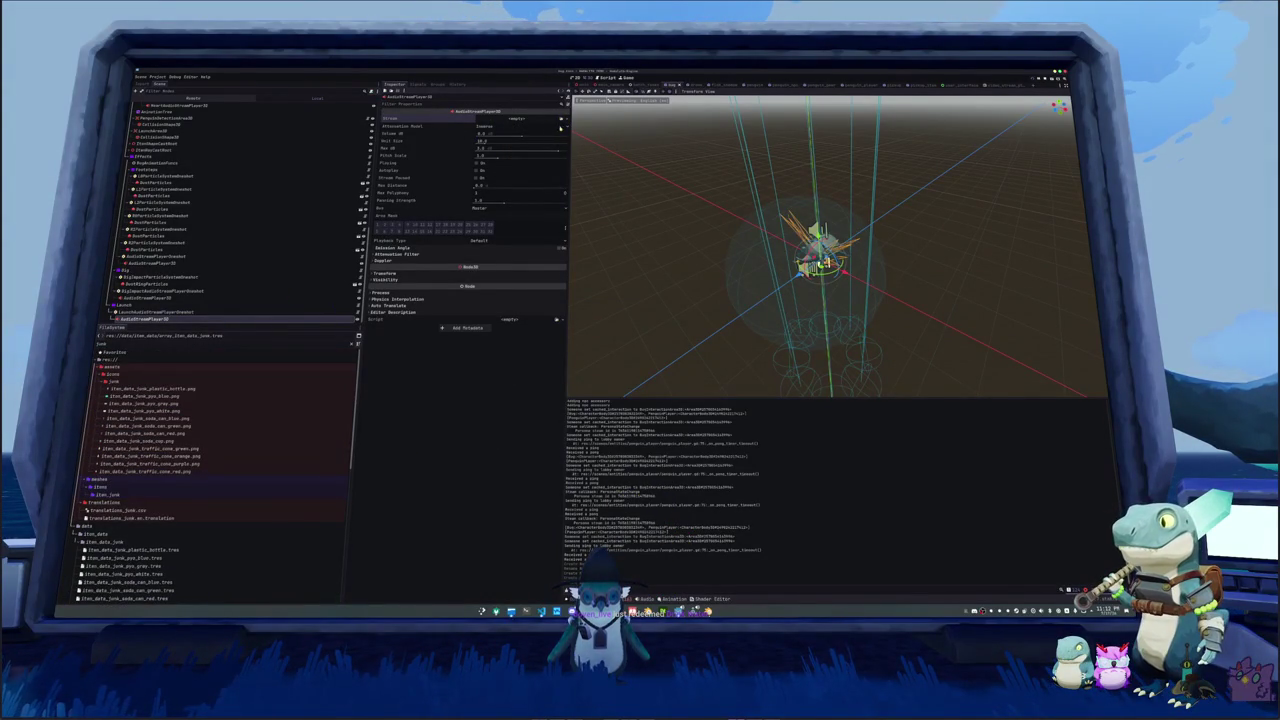
click(562, 120)
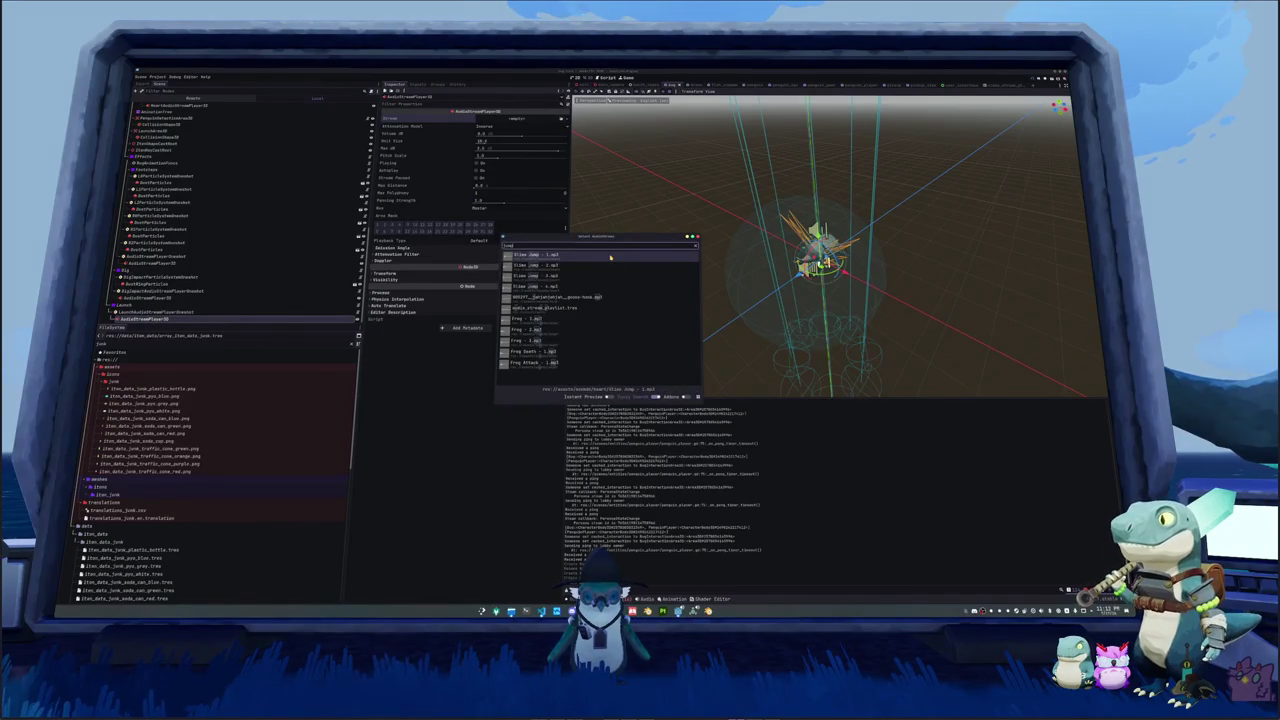
double_click(610, 257)
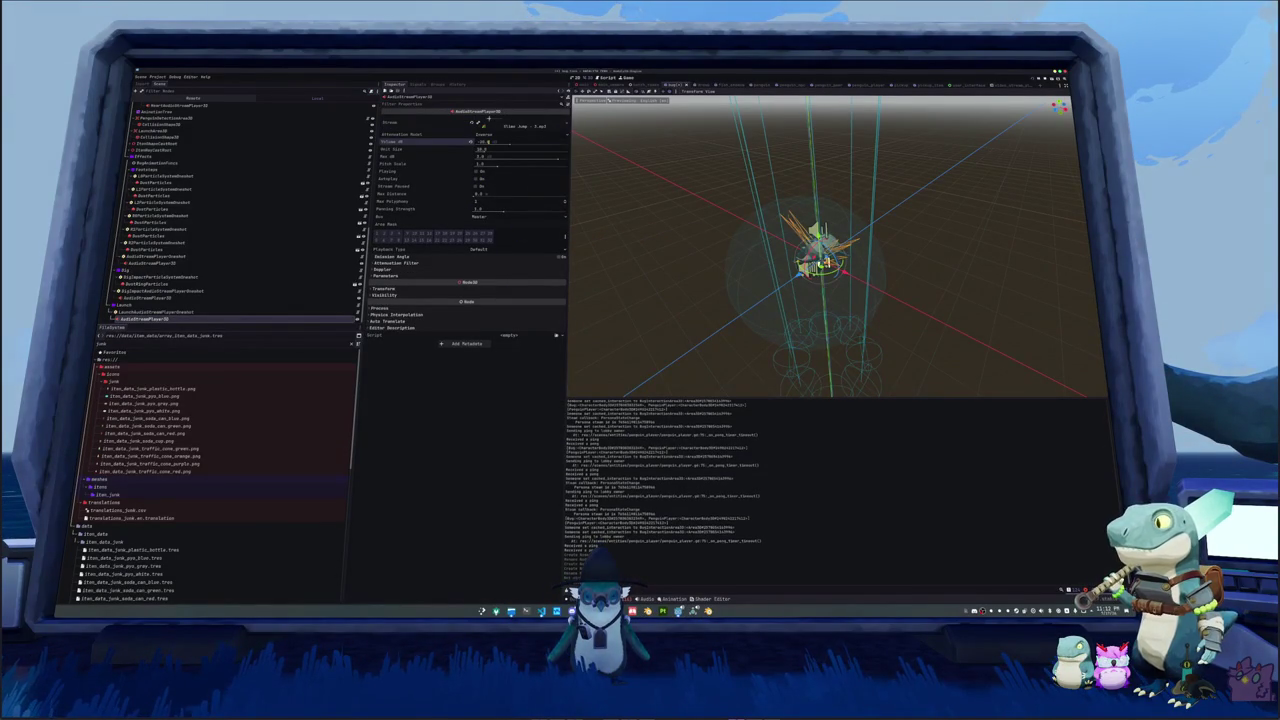
- Route the audio player to the Effects bus, then select BugAnimationFocus
click(476, 172)
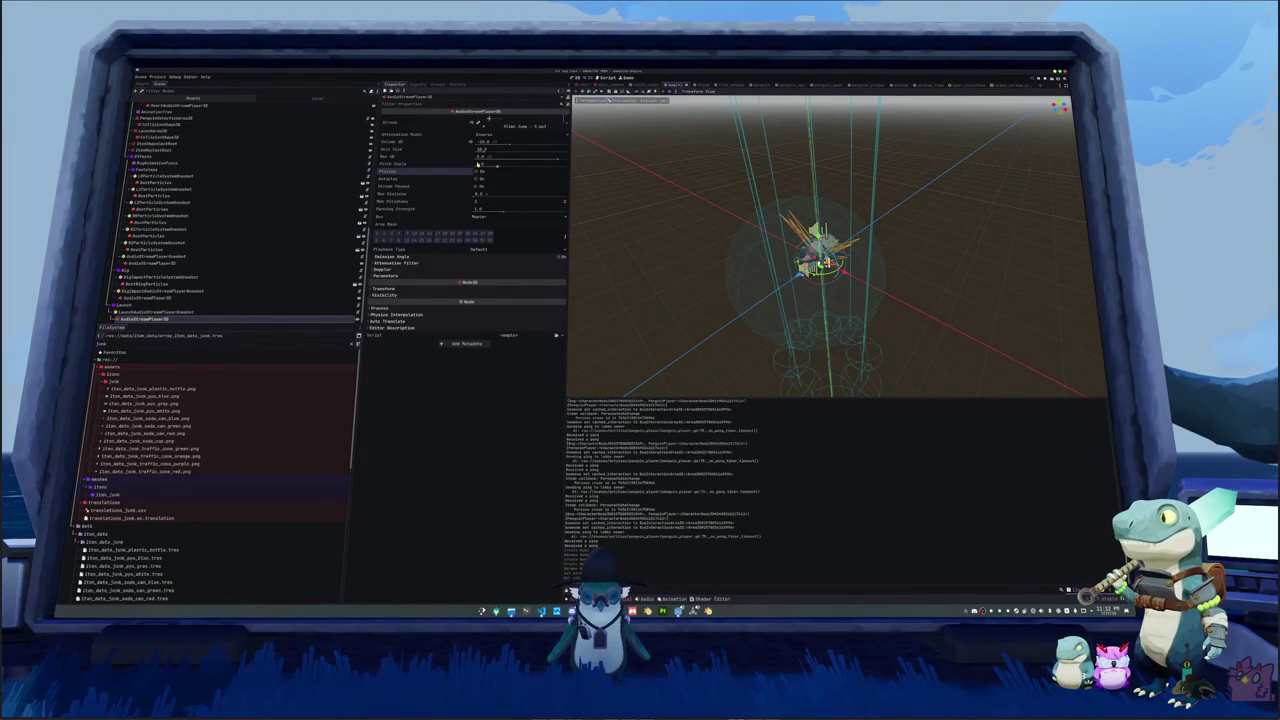
click(484, 219)
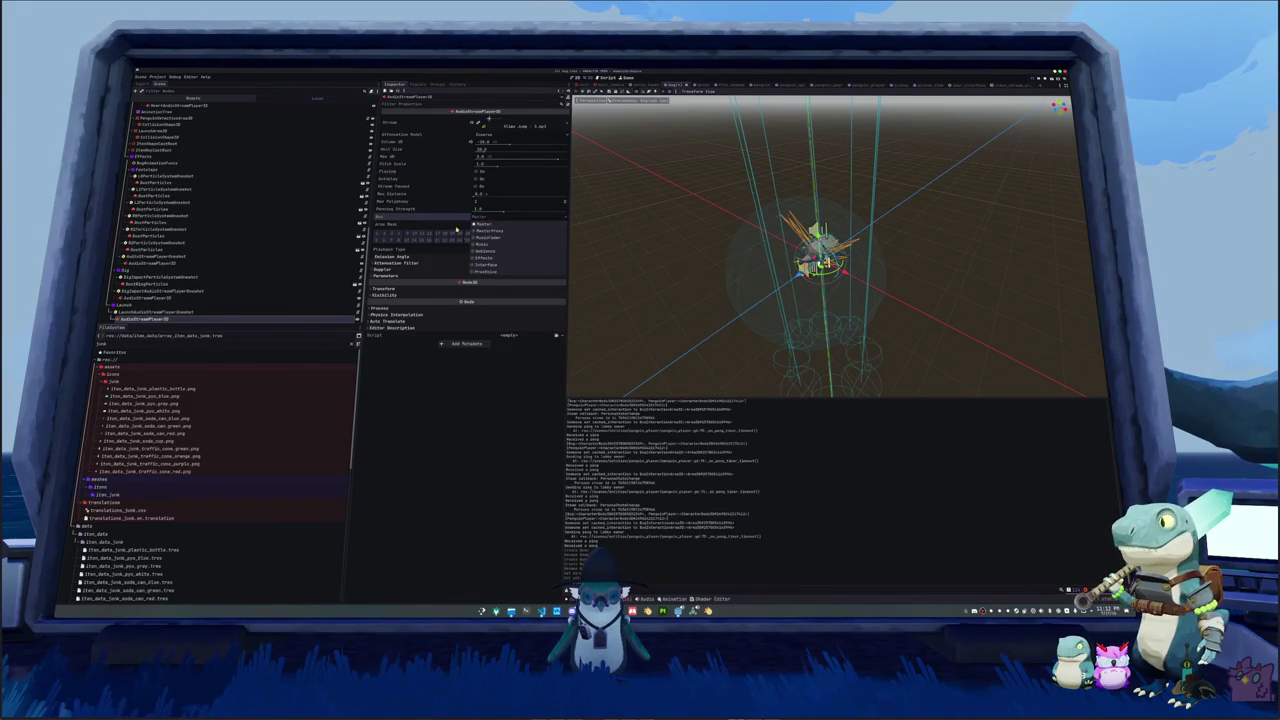
click(486, 254)
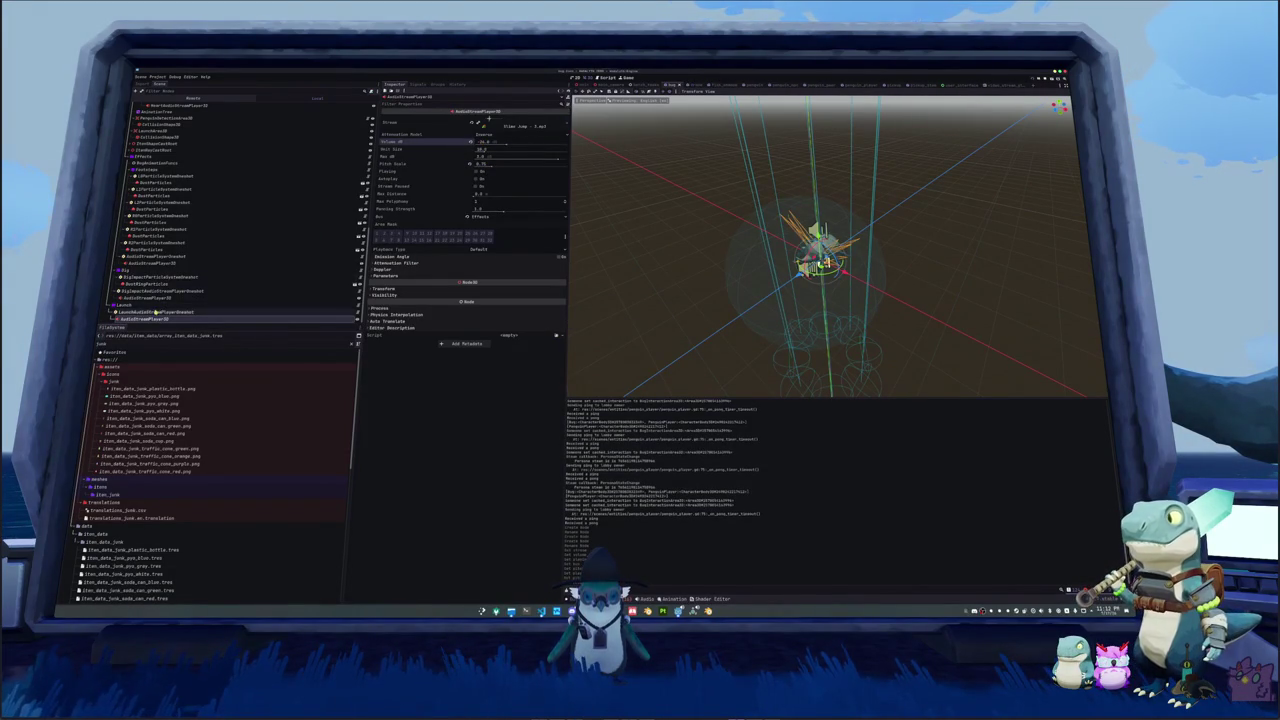
click(158, 163)
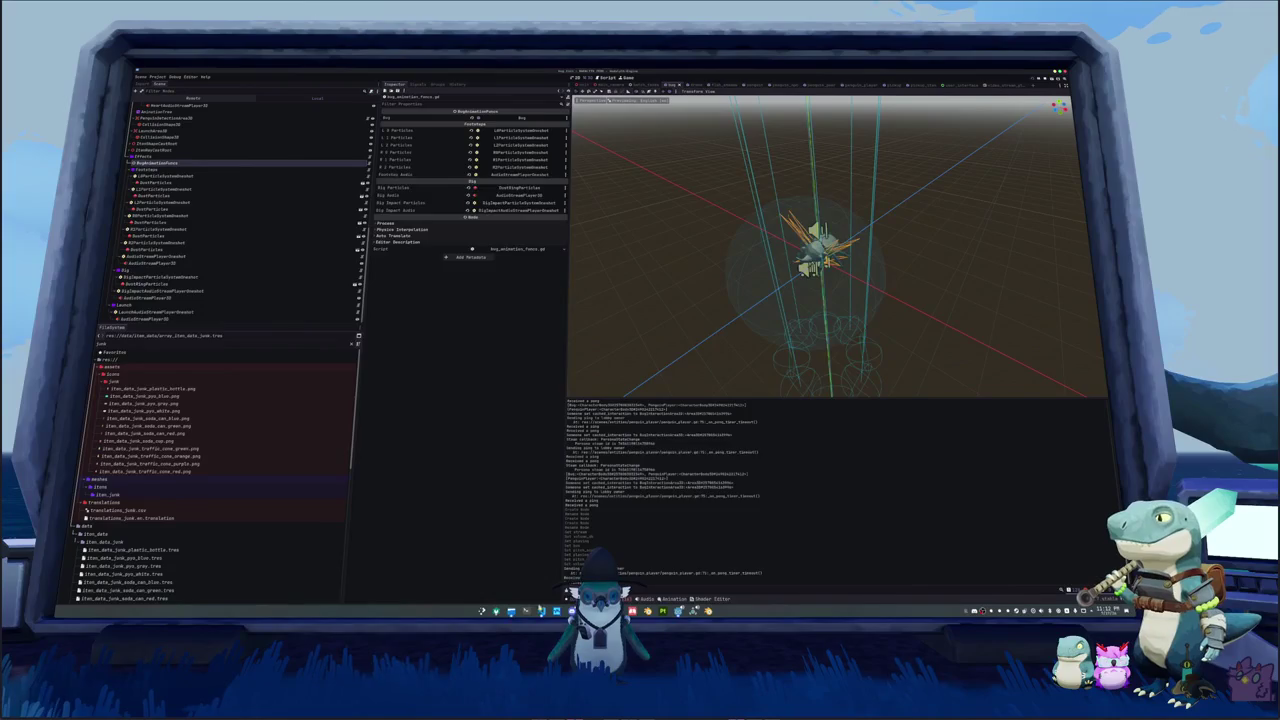
- Add a Launch export category with a launch_audio : AudioStreamPlayer3D export after the Dig exports
key(alt+Tab)
click(760, 225)
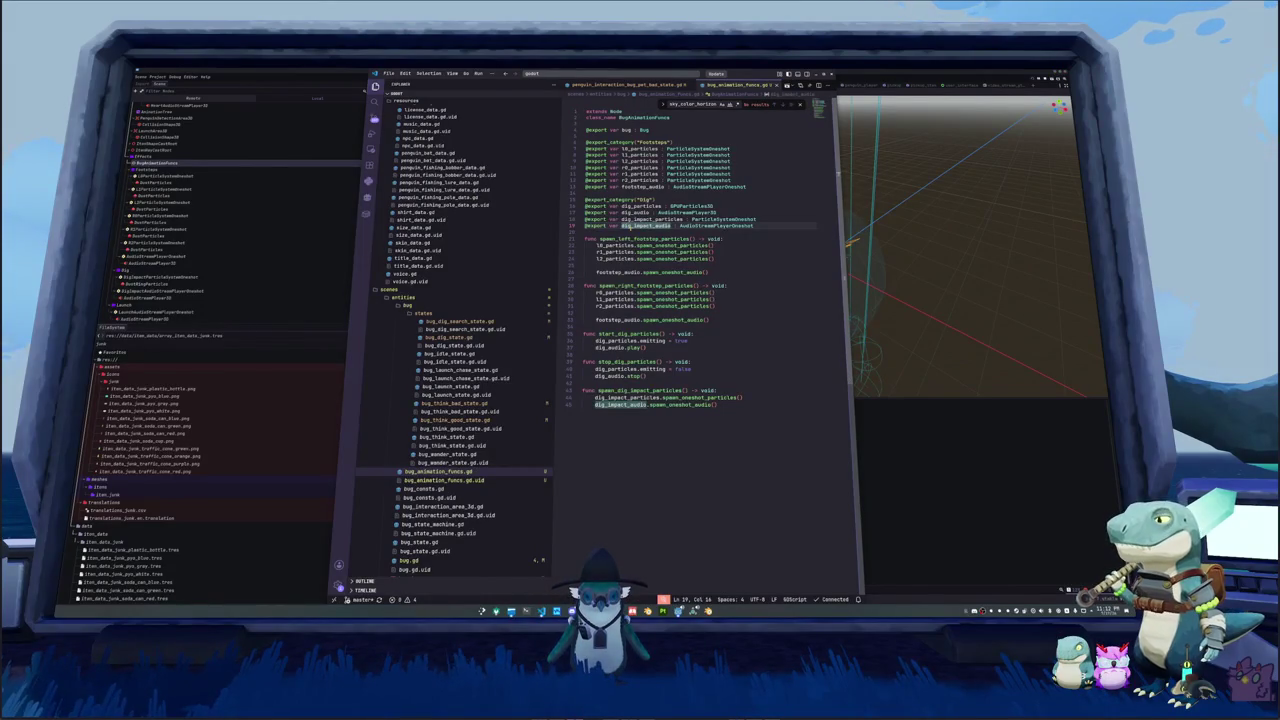
key(Return)
key(Return)
text(@export_category()
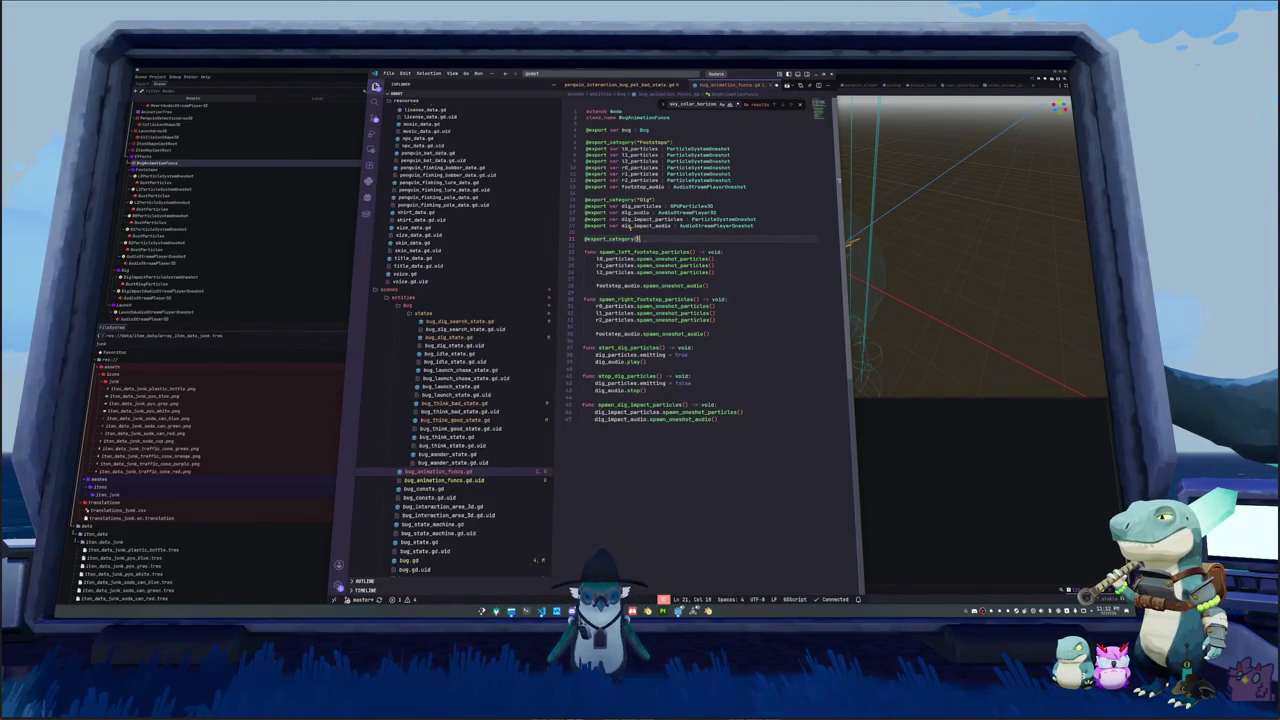
text("Launch)
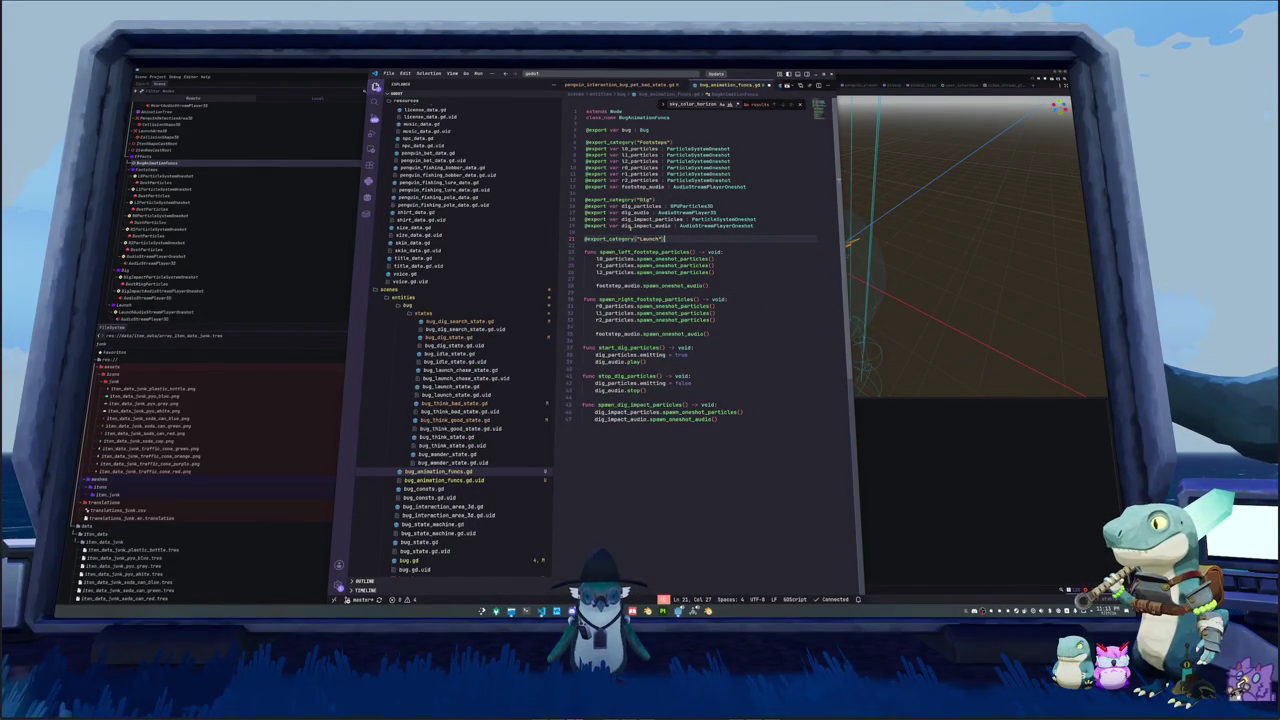
key(End)
key(Return)
text(@export)
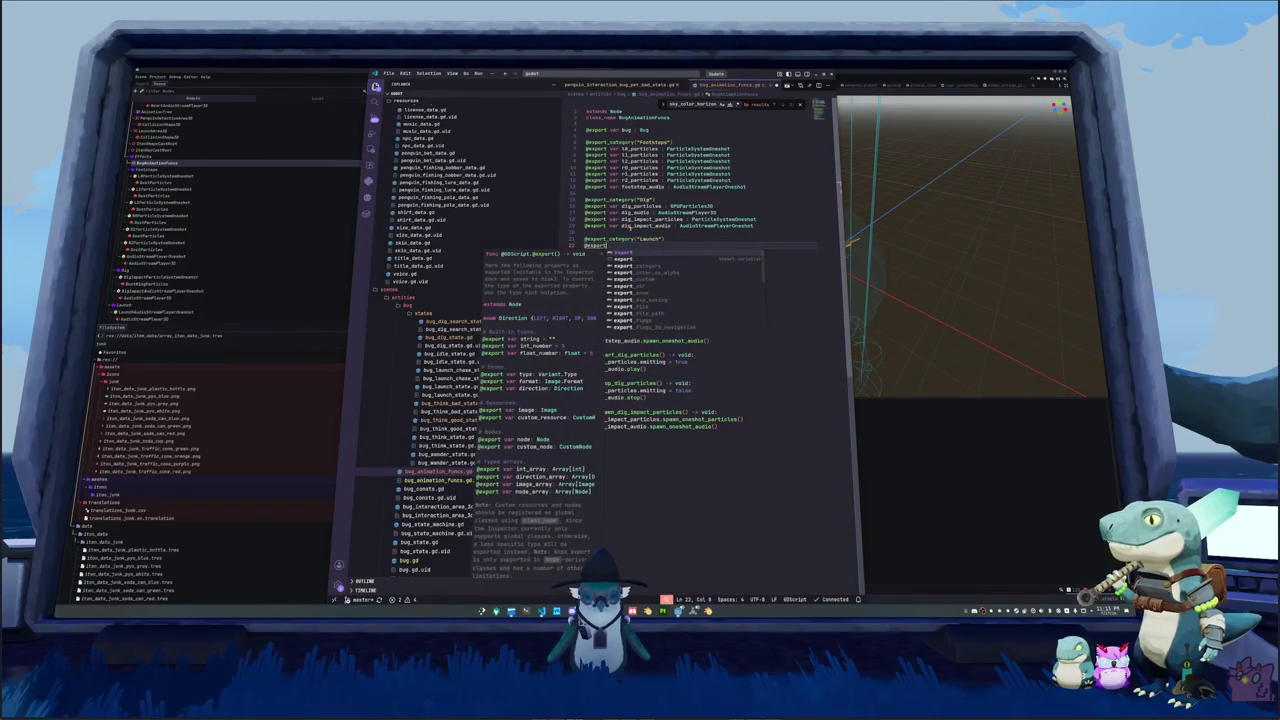
text( var)
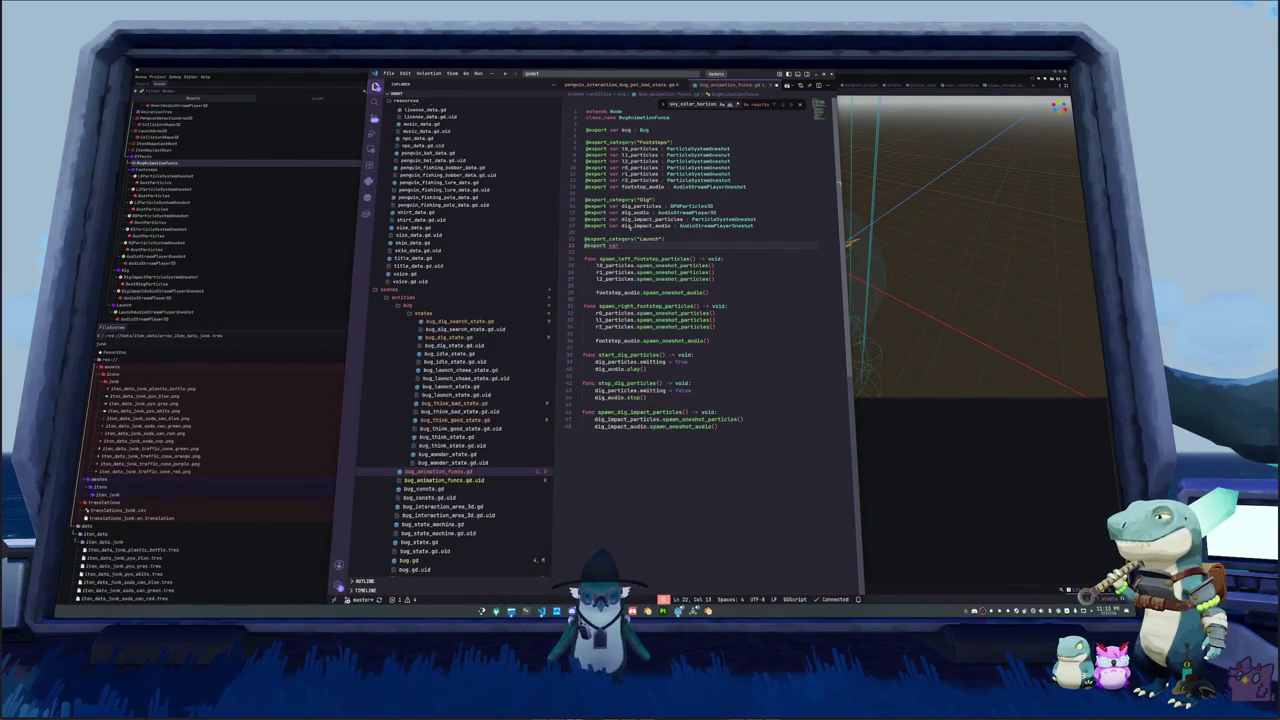
text(launch_audio : )
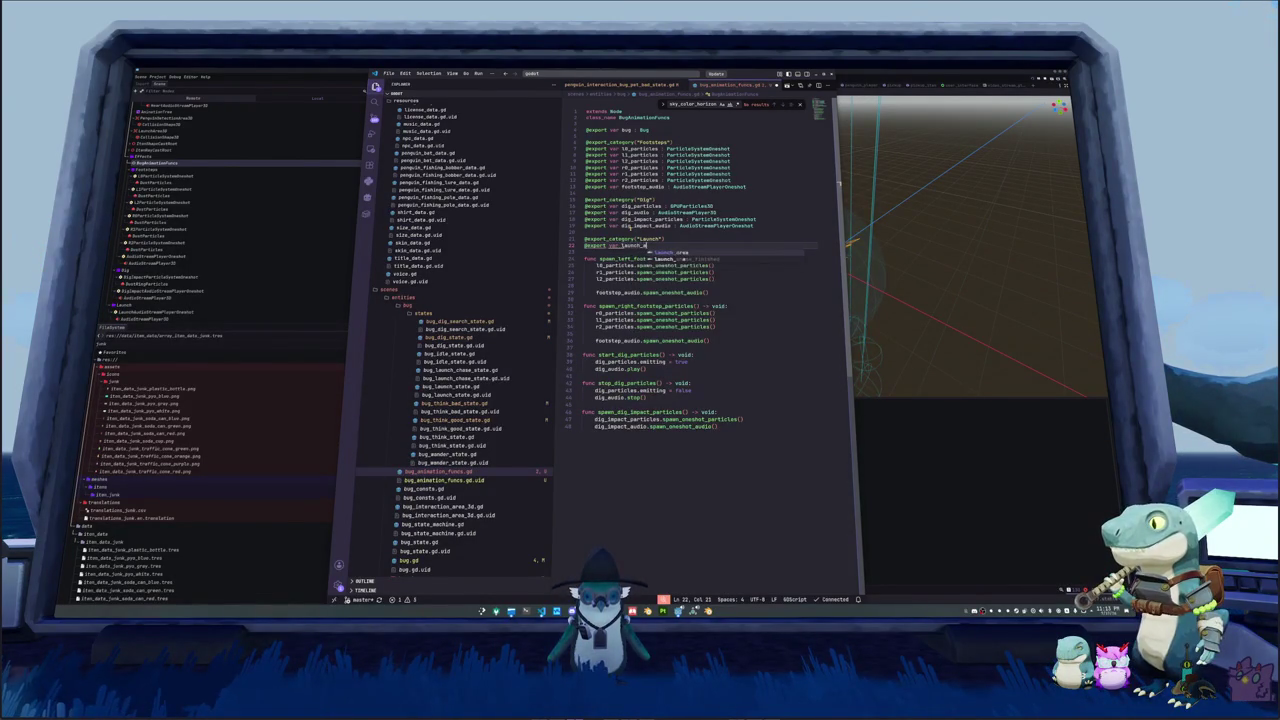
text(AudioStream)
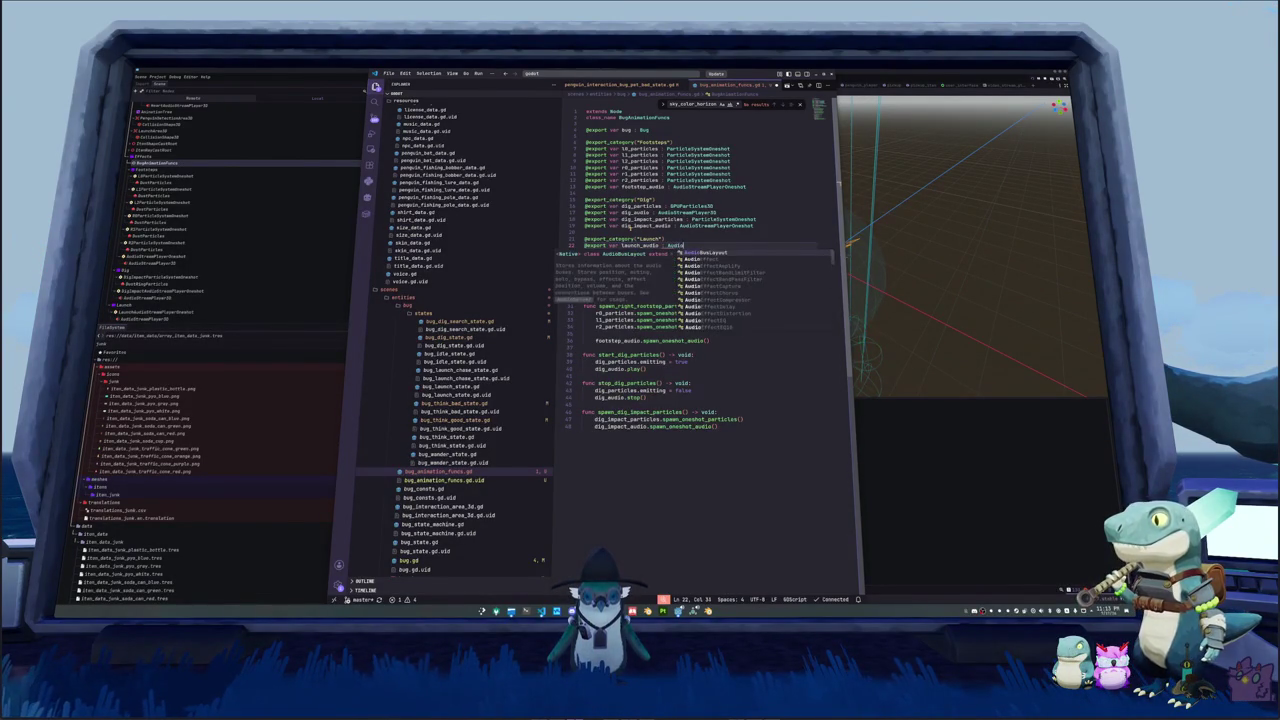
text(Player3D)
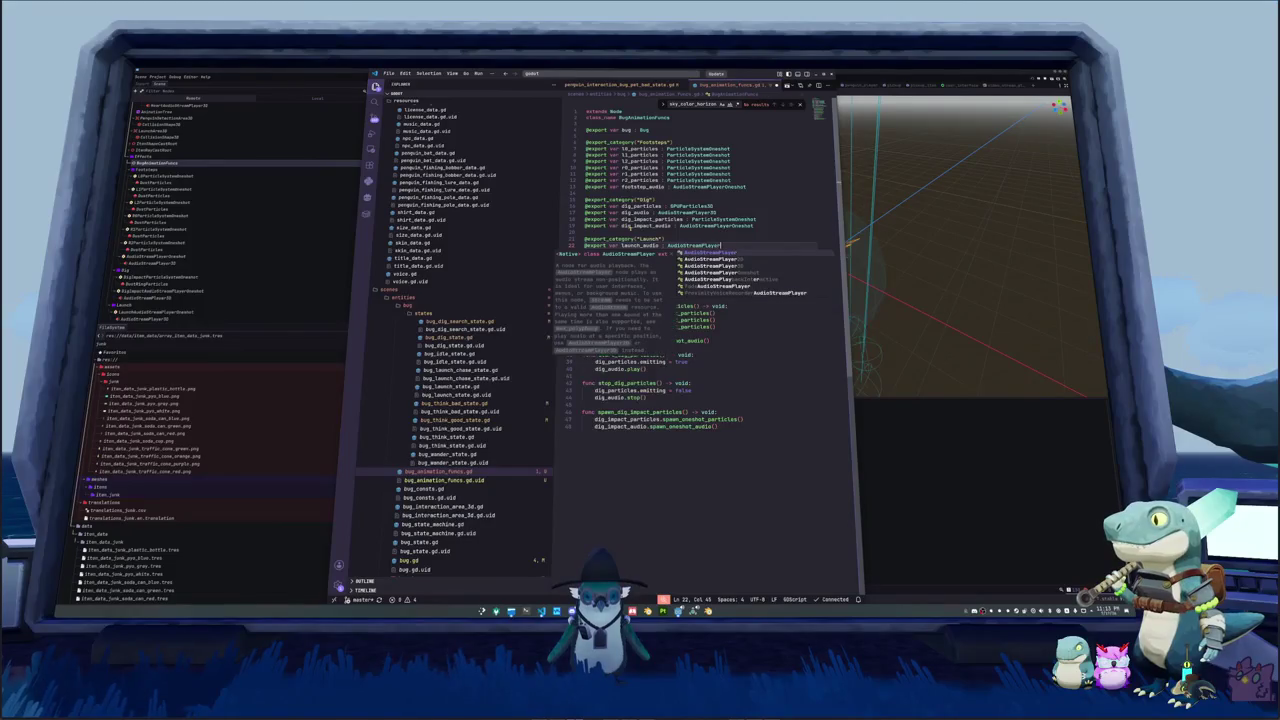
click(586, 252)
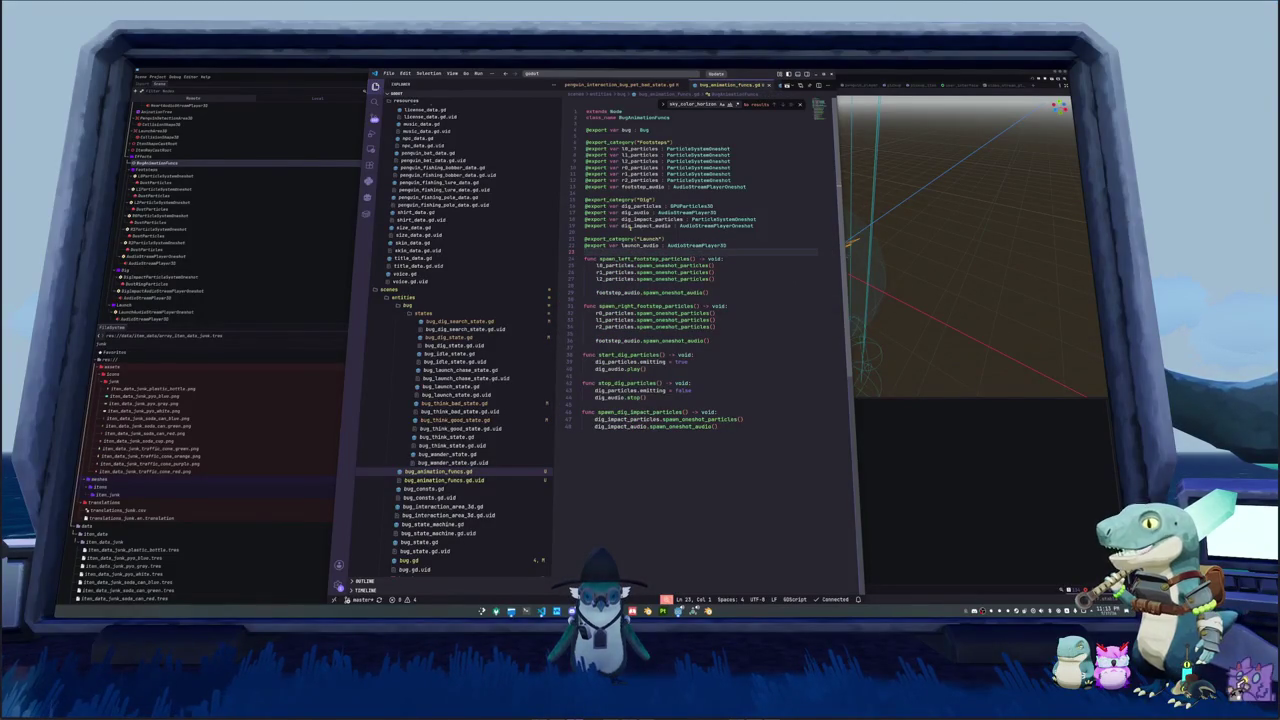
- Insert blank lines around the Launch, Dig and Footsteps export groups
key(Up)
key(Up)
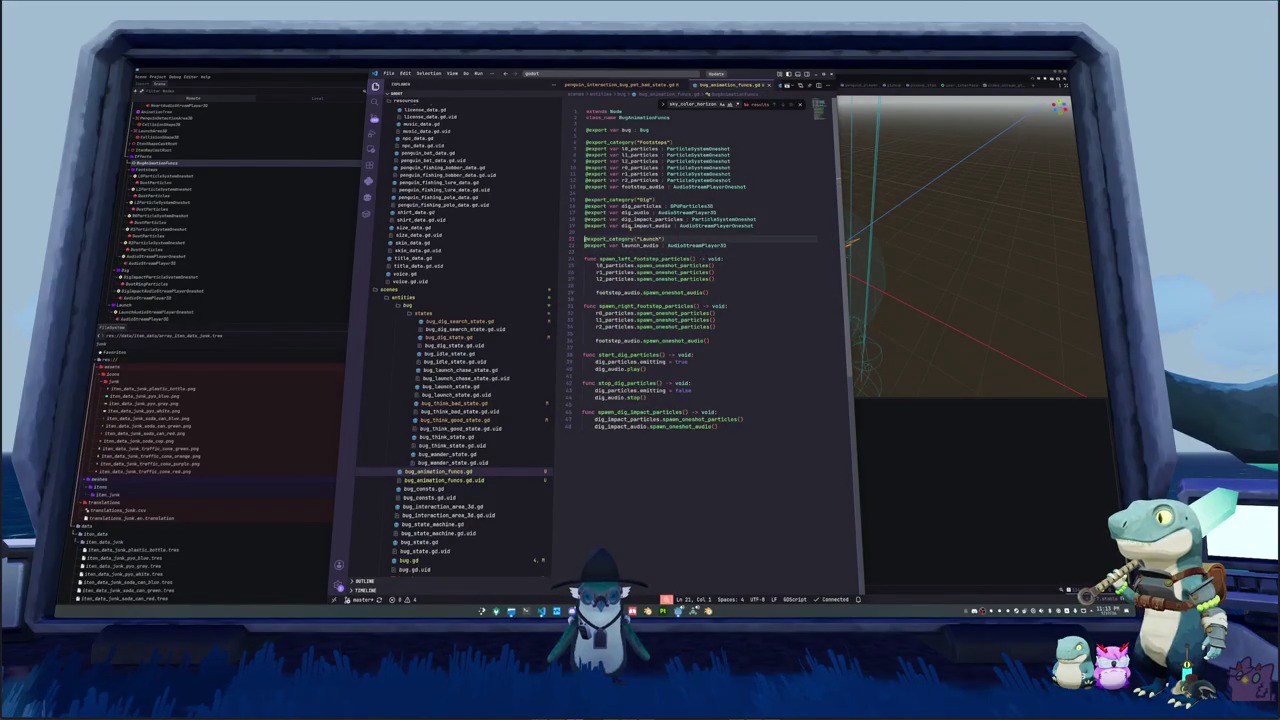
key(Return)
key(Down)
key(Down)
key(Return)
key(Up)
key(Up)
key(Up)
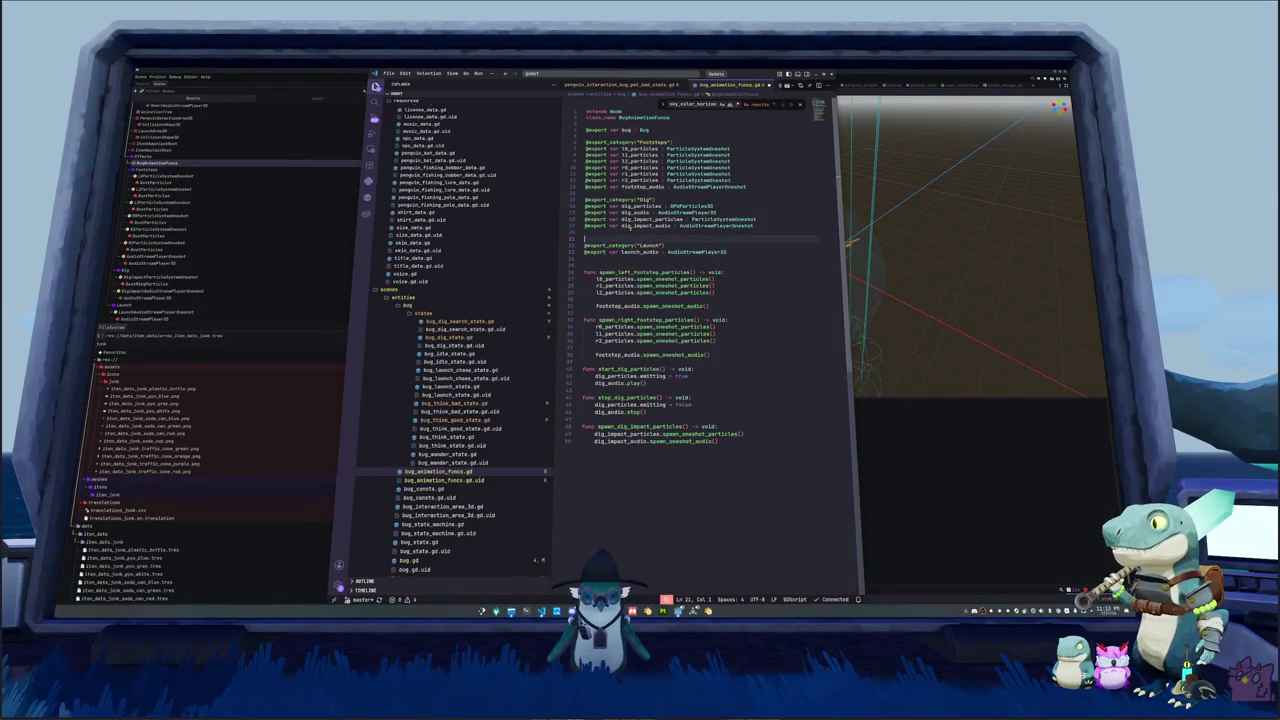
key(Return)
key(Up)
key(Up)
key(Up)
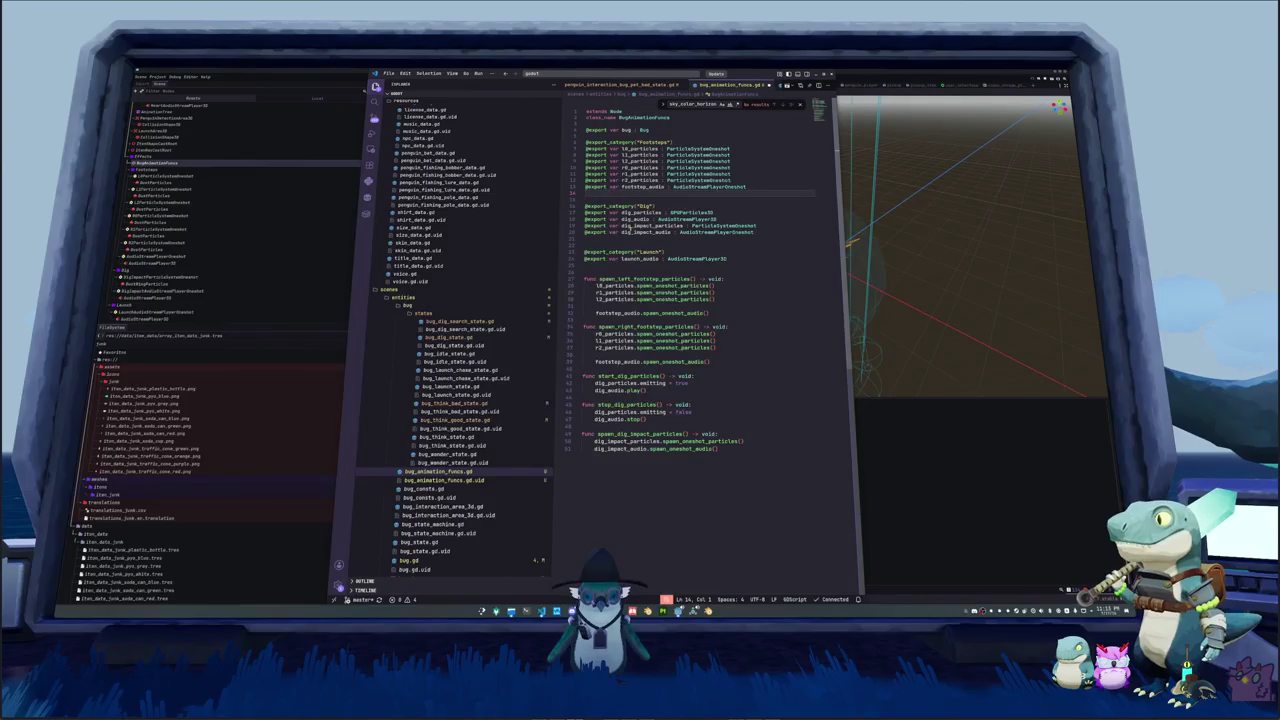
key(Return)
key(Down)
key(Down)
key(Down)
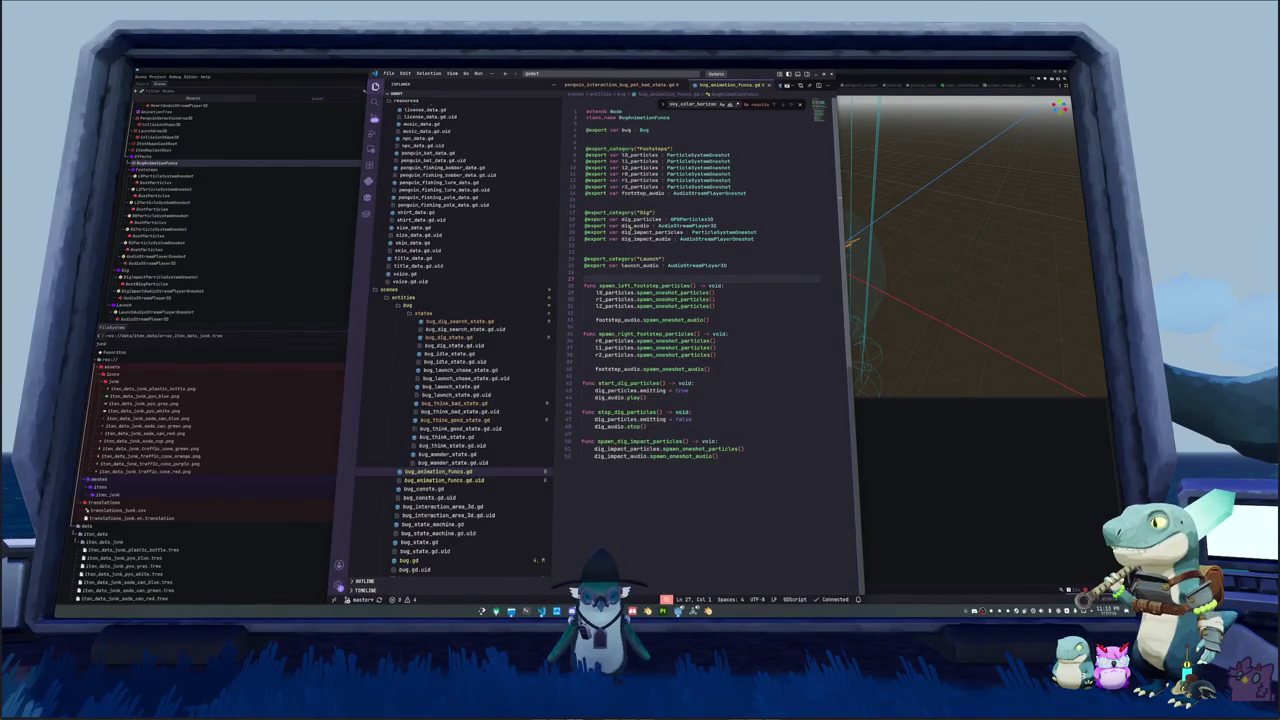
- Start a spawn_launch_particles function header at the end of the file
key(Down)
key(Down)
key(Down)
key(Return)
key(Return)
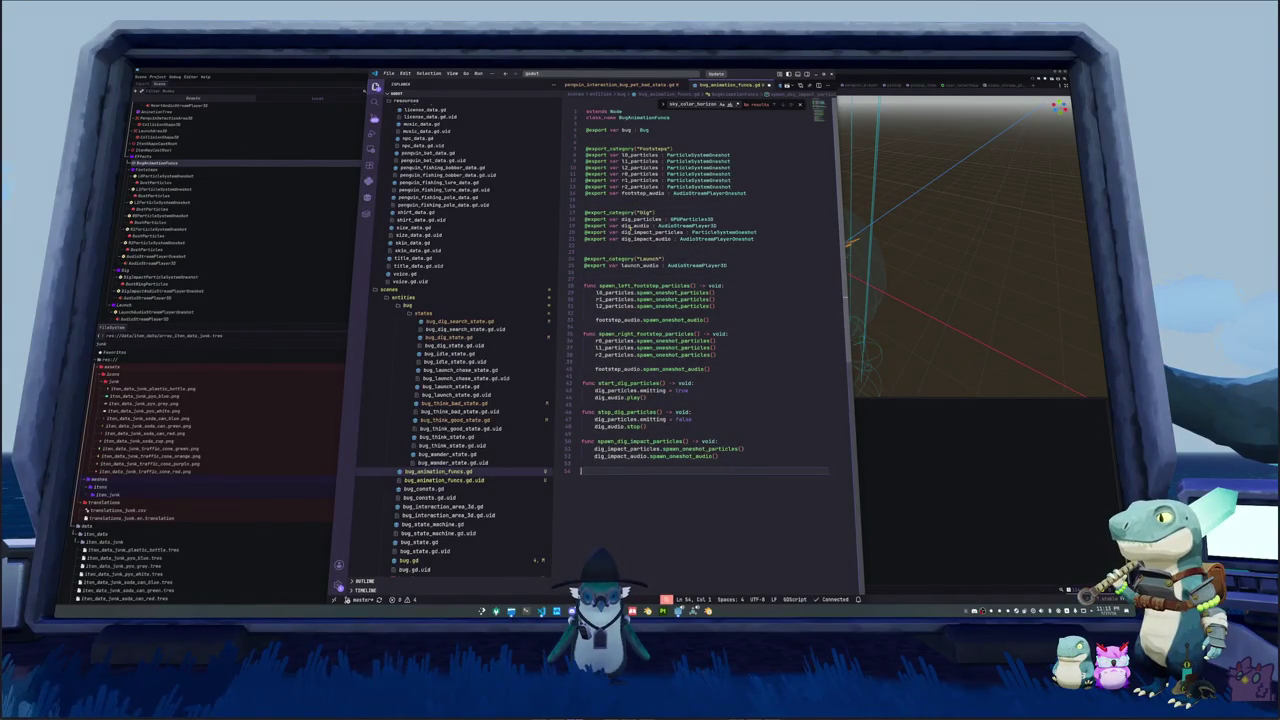
text(func )
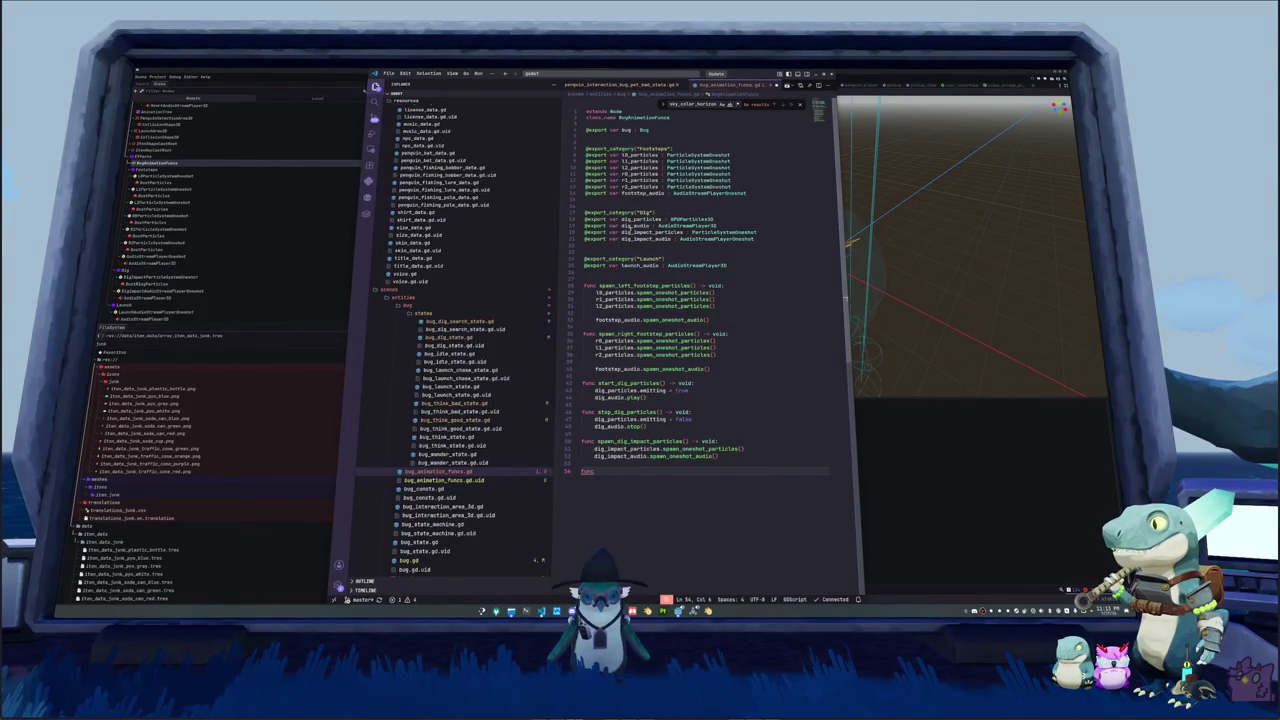
text(spawn)
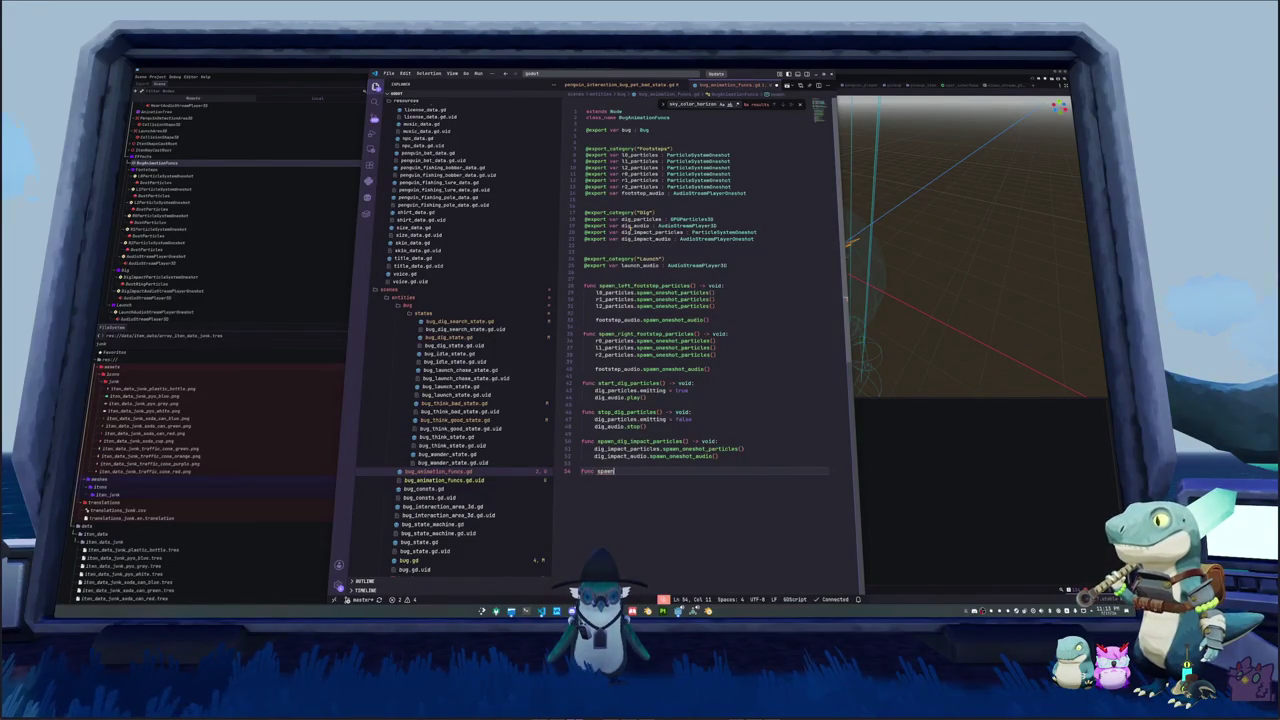
text(_launch)
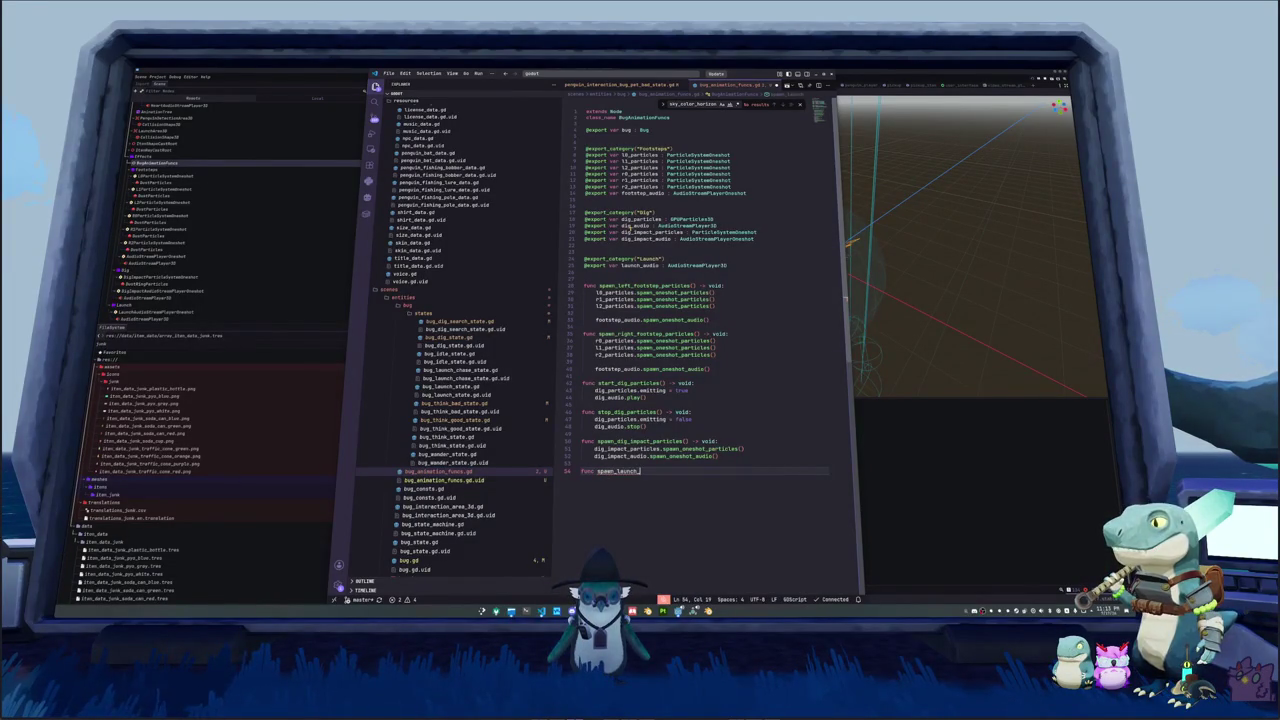
text(_)
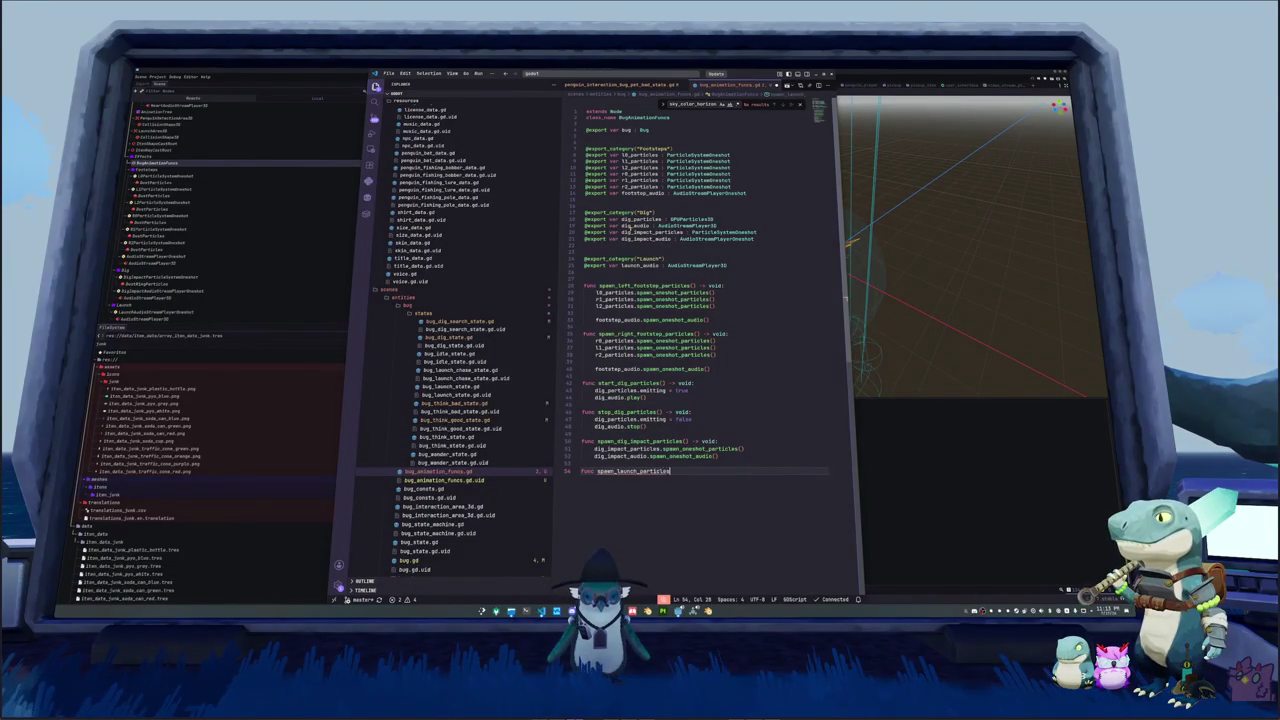
text( void:)
key(Return)
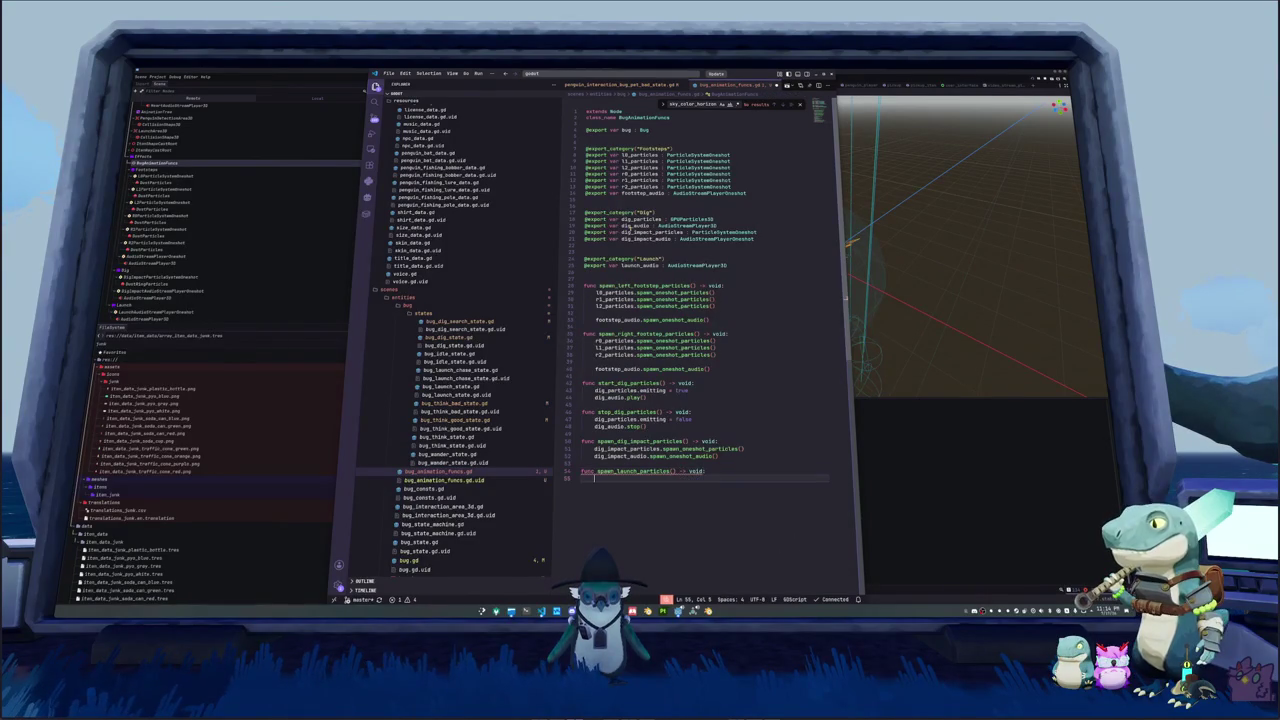
text(launch_audio)
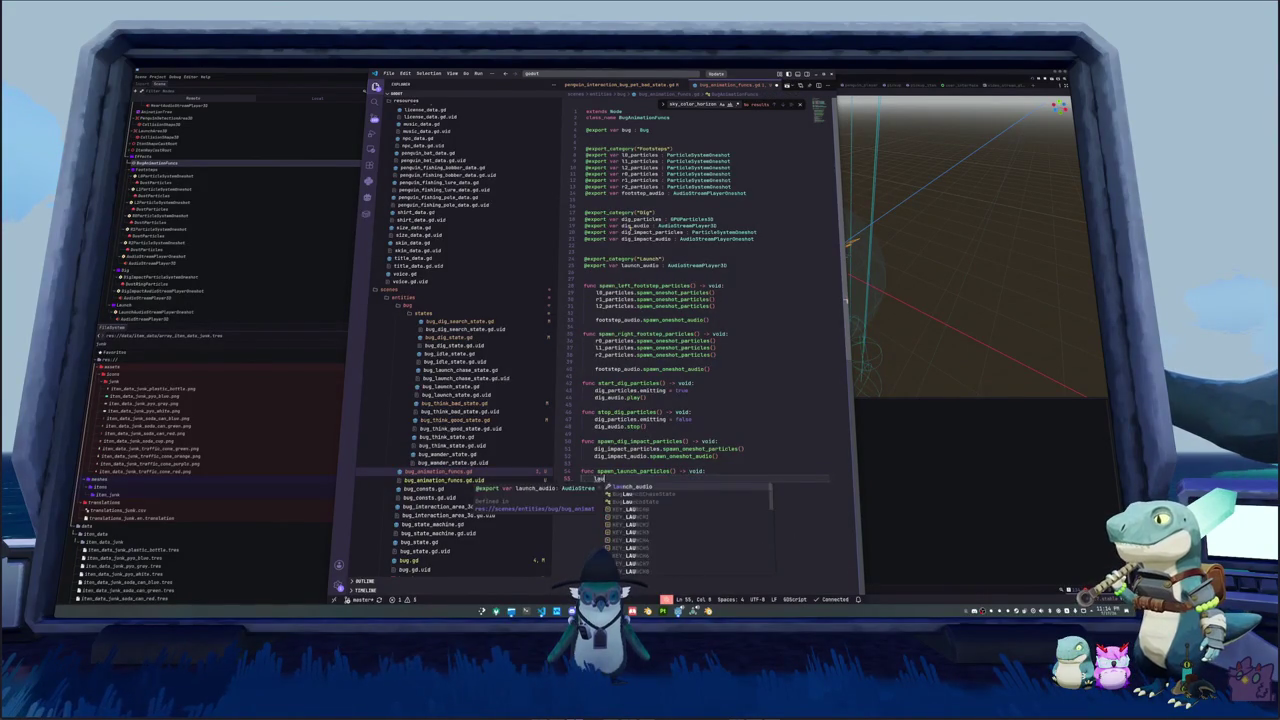
text(.spaw)
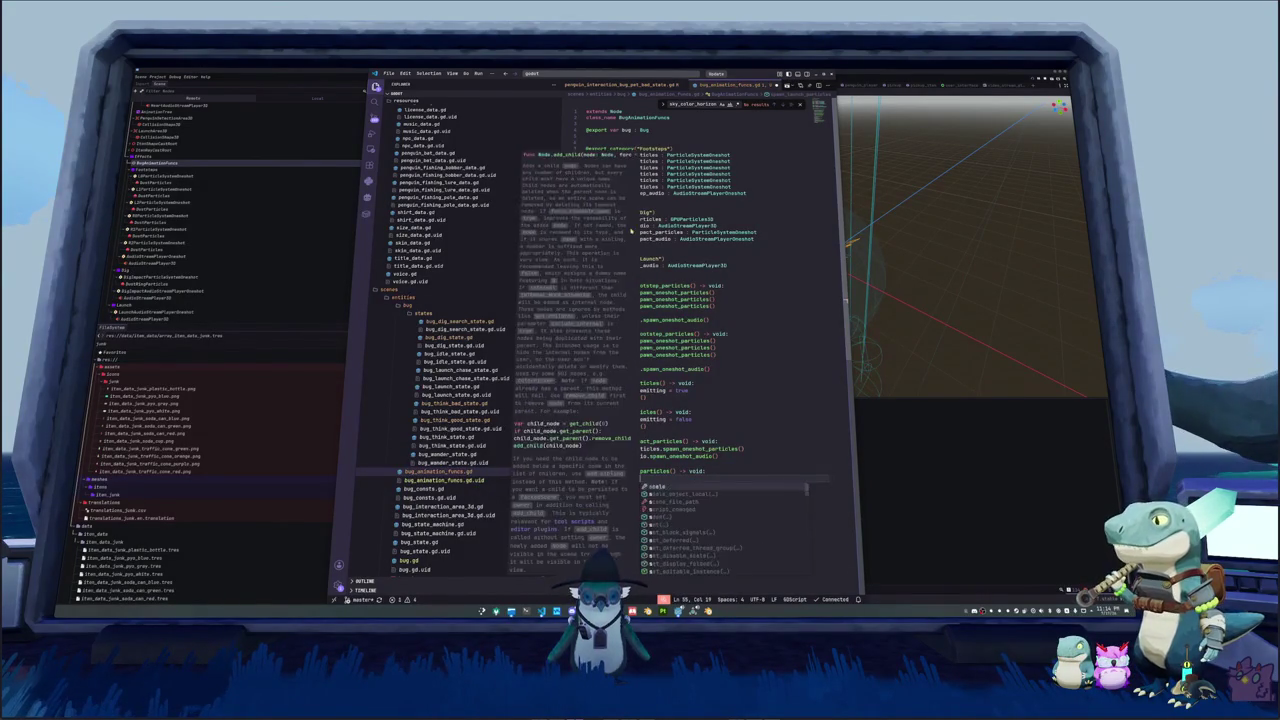
key(BackSpace)
key(BackSpace)
key(BackSpace)
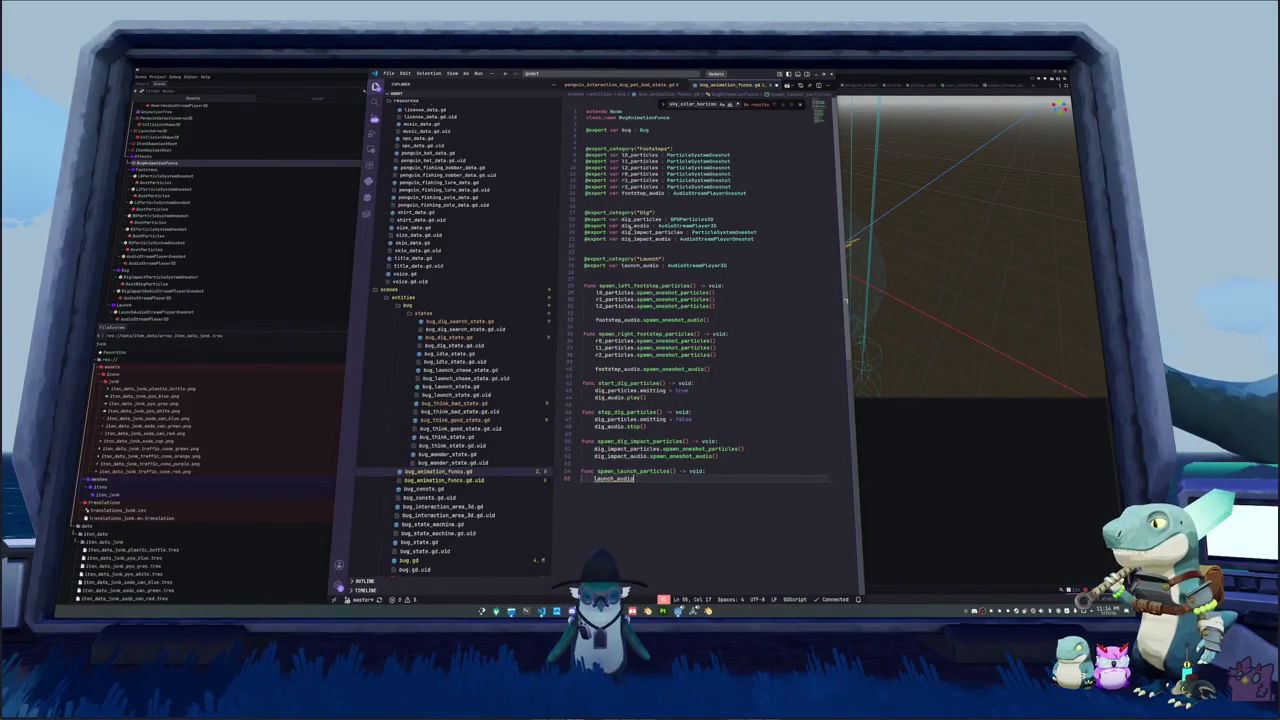
- Change launch_audio's type from AudioStreamPlayer3D to AudioStreamPlayerOneshot
key(Up)
key(Up)
key(Up)
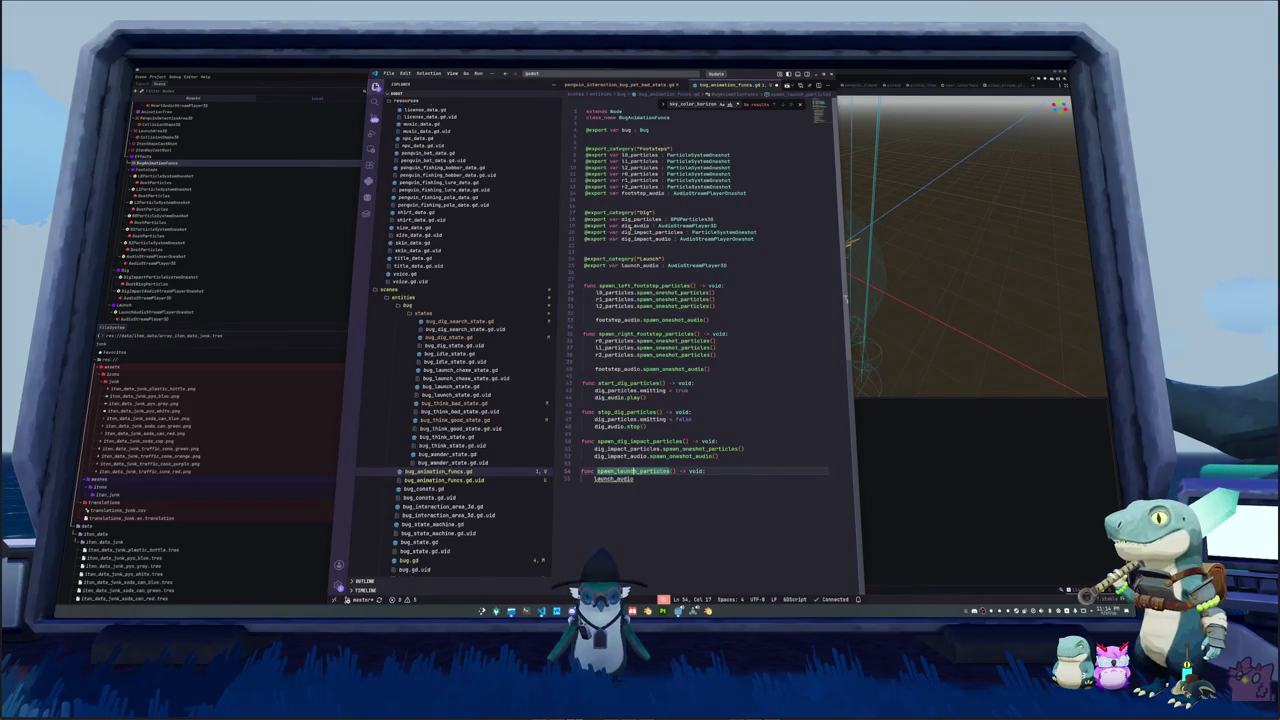
key(Down)
key(End)
key(ctrl+shift+Left)
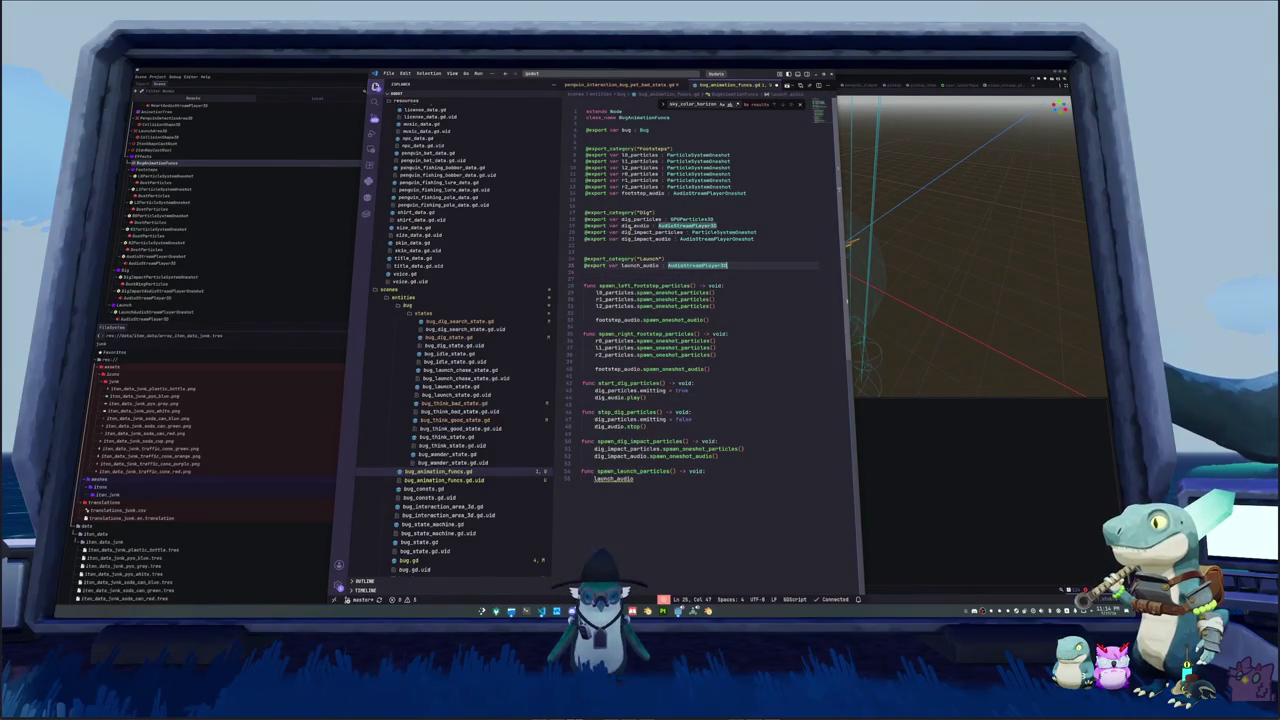
text(AudioStream)
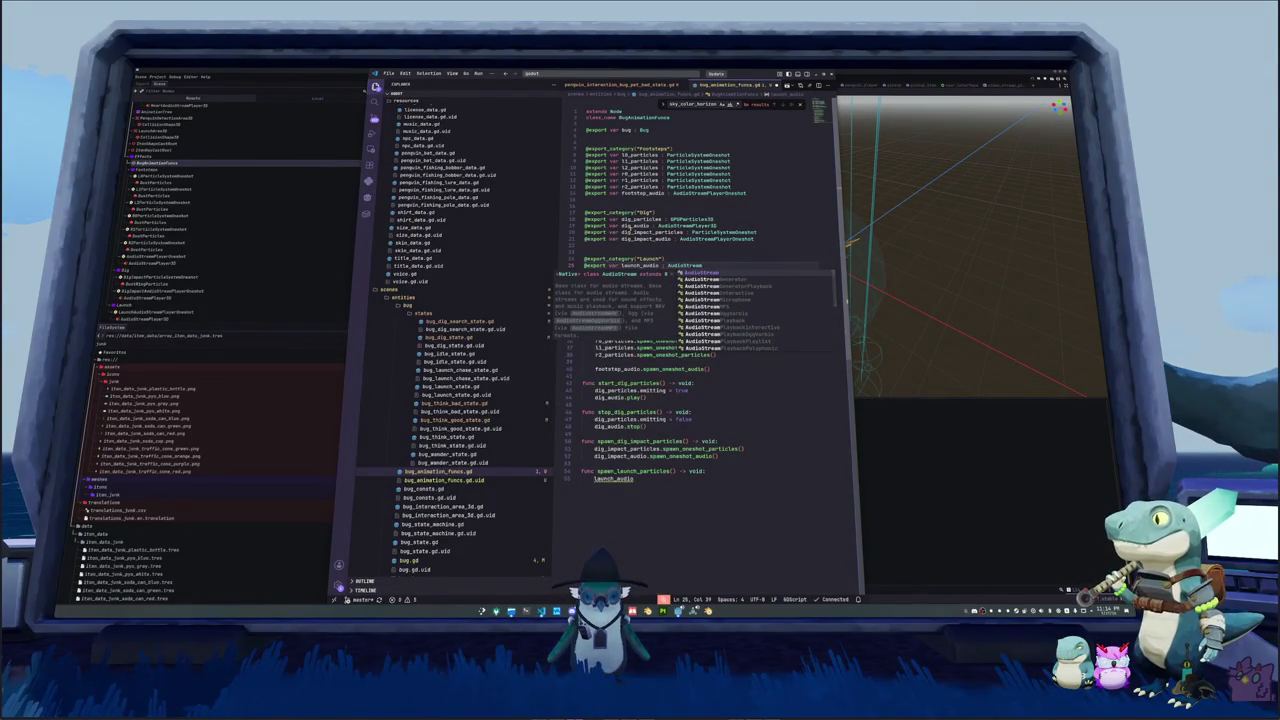
text(PlayerOneshot)
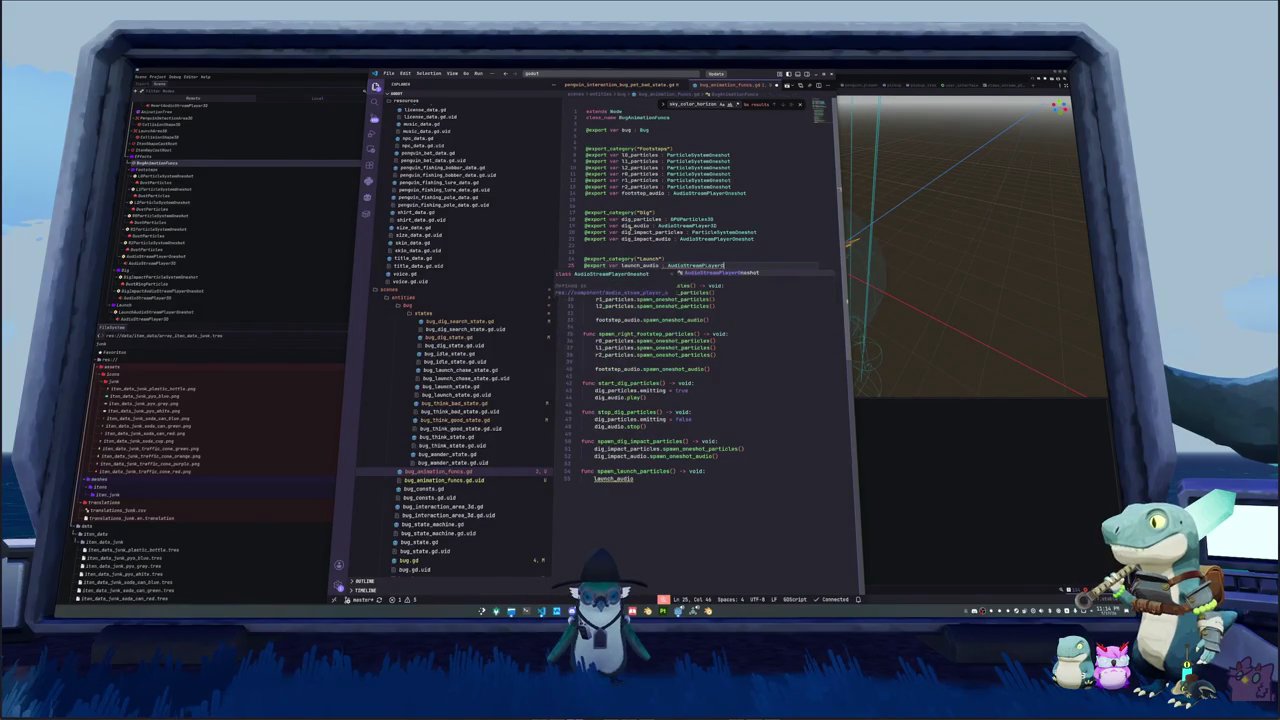
- Complete the function body with launch_audio.spawn_oneshot_audio()
click(585, 278)
key(Down)
key(Down)
key(Down)
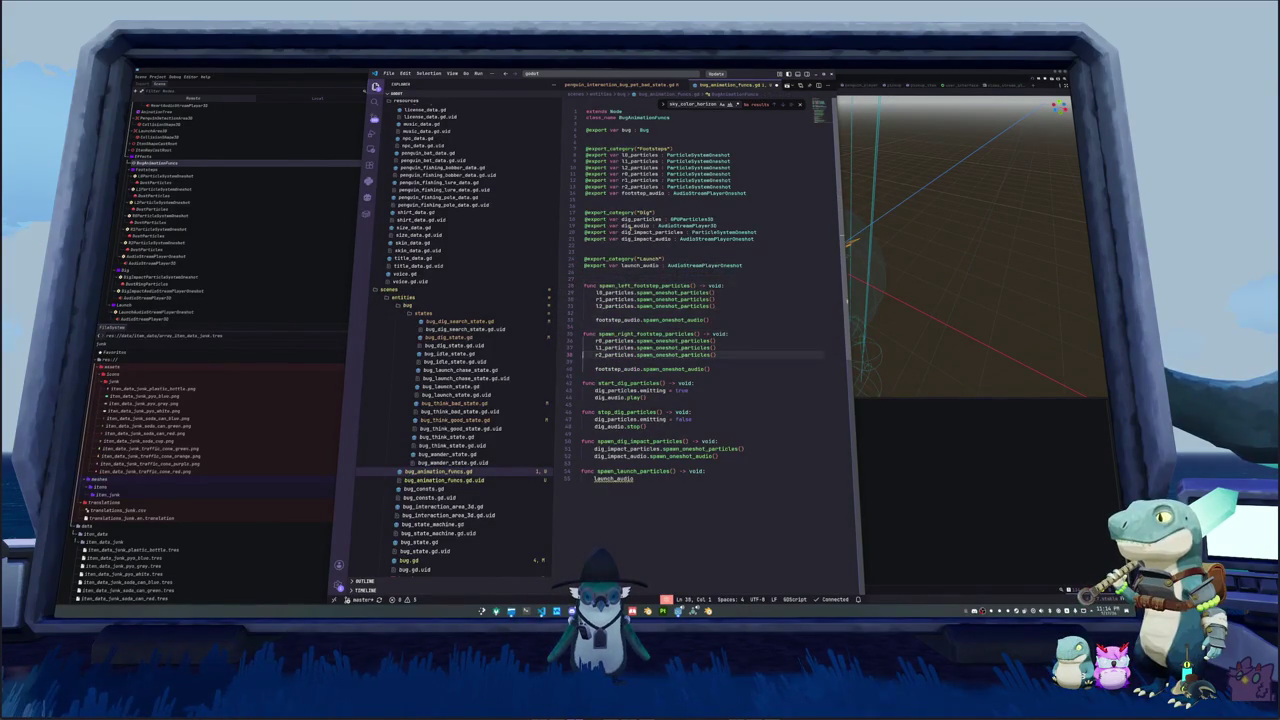
text(.spawn_oneshot_audio())
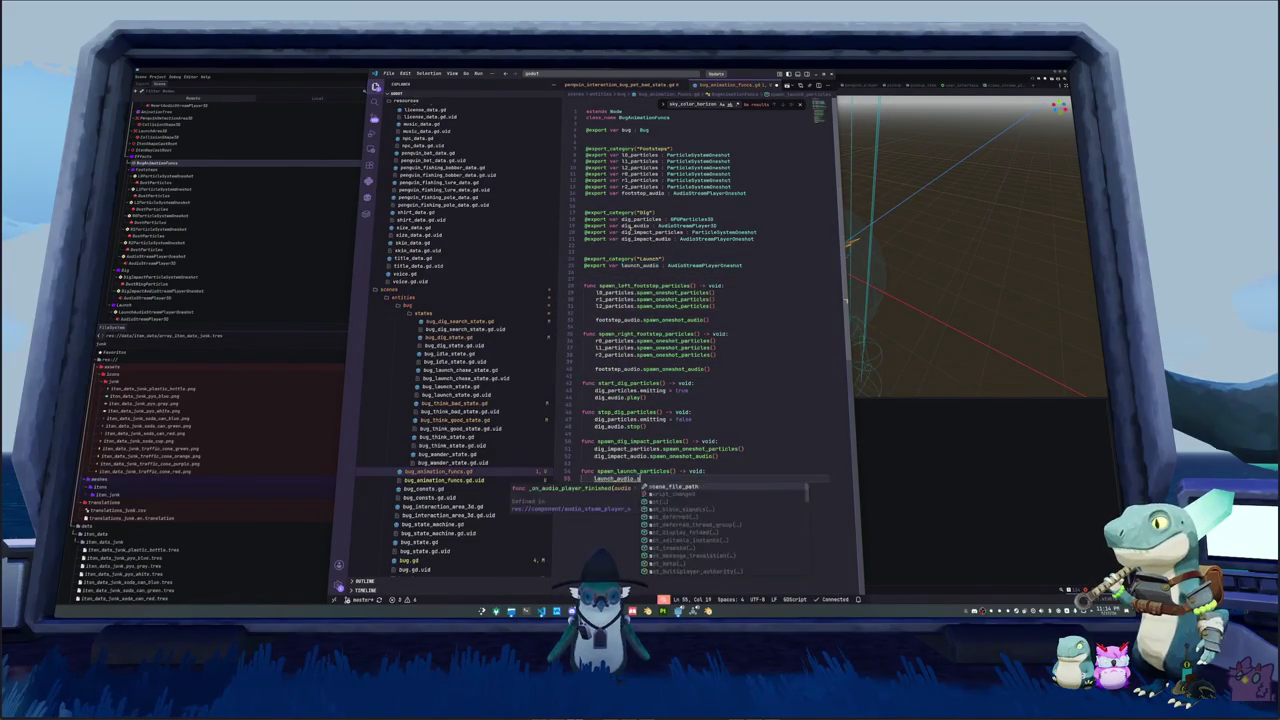
- Add blank lines separating spawn_launch_particles, the dig particle functions and spawn_right_footstep_particles
key(Up)
key(Up)
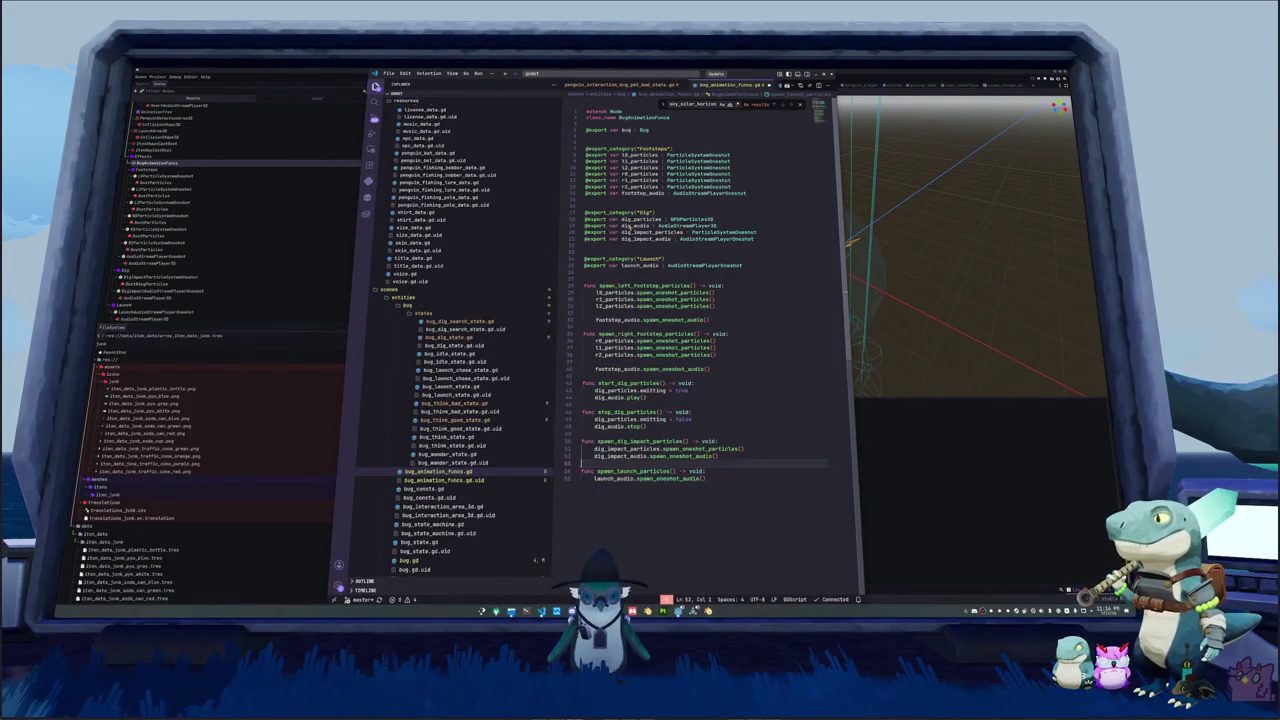
key(Return)
key(Up)
key(Up)
key(Up)
key(Return)
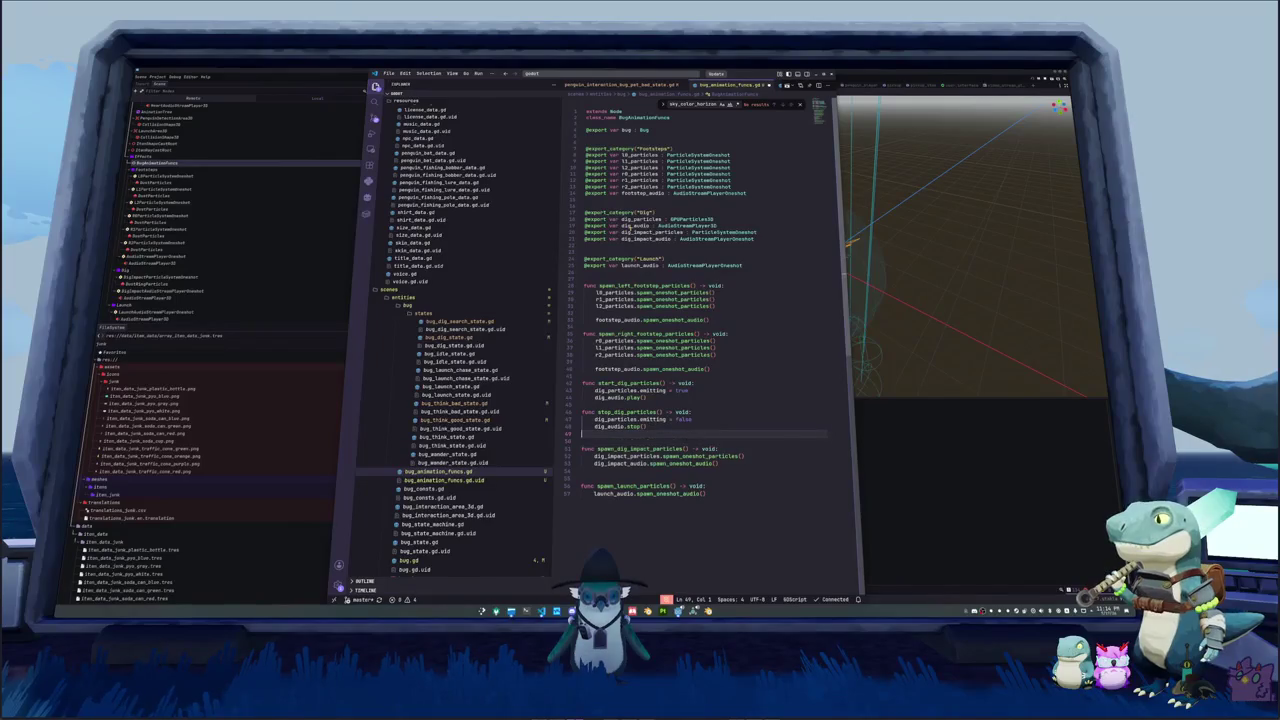
key(Up)
key(Up)
key(Up)
key(Return)
key(Up)
key(Up)
key(Up)
key(Return)
key(Up)
key(Up)
key(Up)
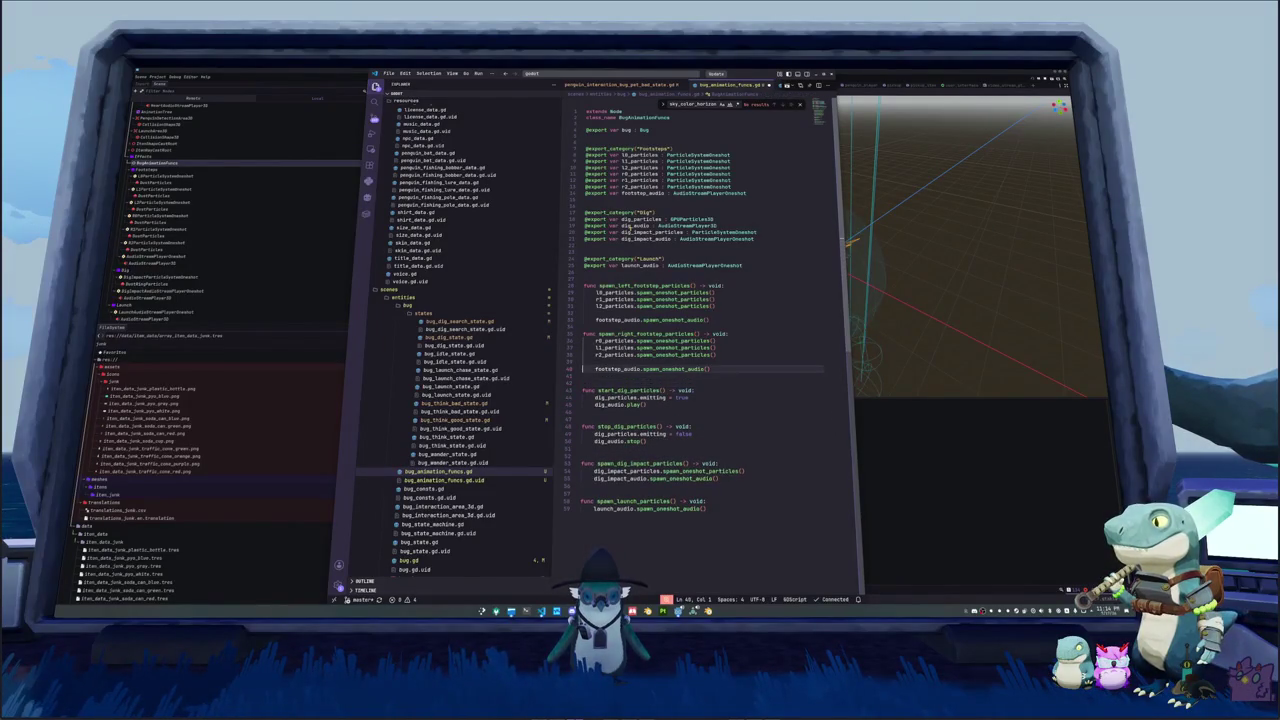
key(Return)
- Add a trailing line, glance at penguin_interaction_bug_pet_bad_state.gd, then return to bug_animation_funcs.gd's last line
key(Down)
key(Down)
key(Down)
key(End)
key(Return)
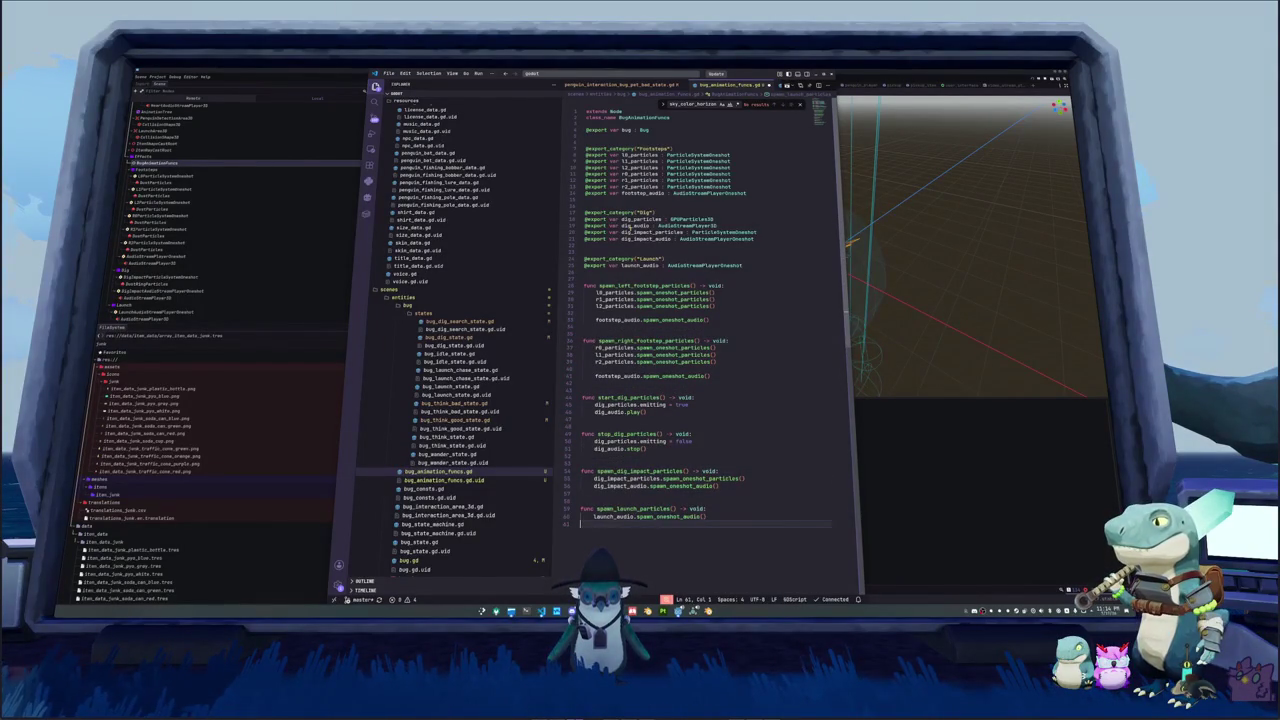
scroll(628, 483, down, 2)
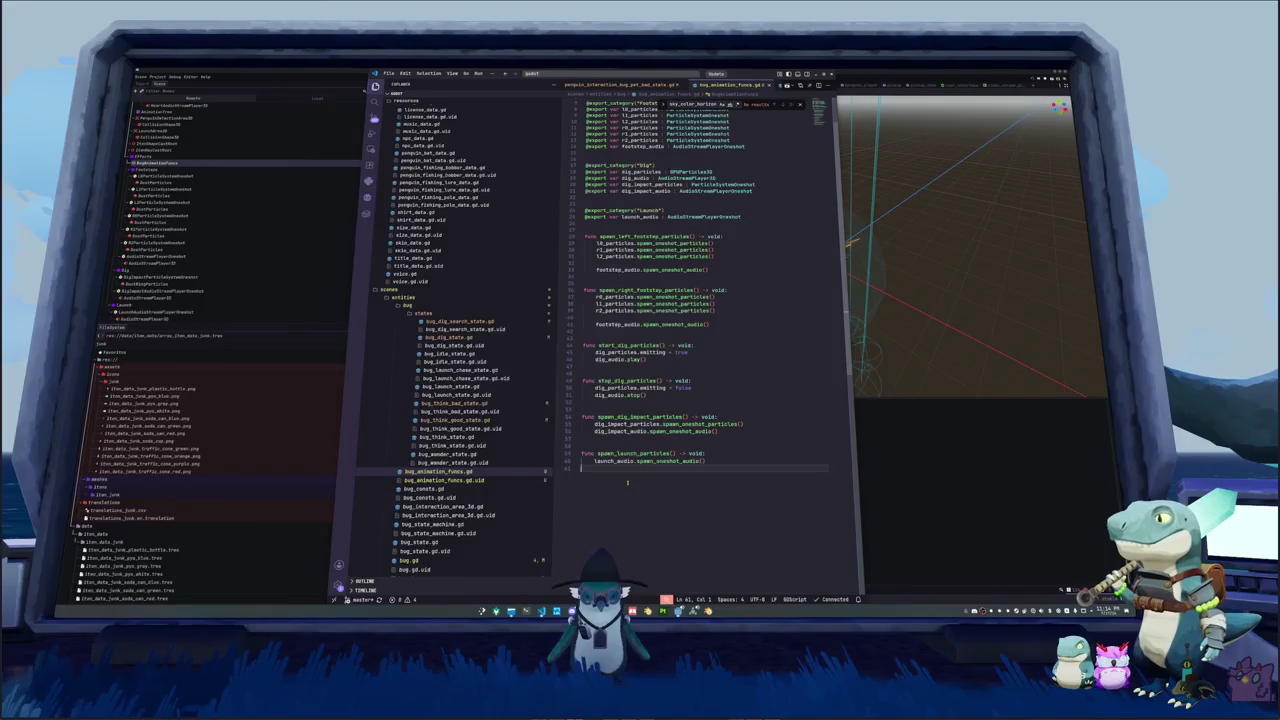
mouse_move(677, 461)
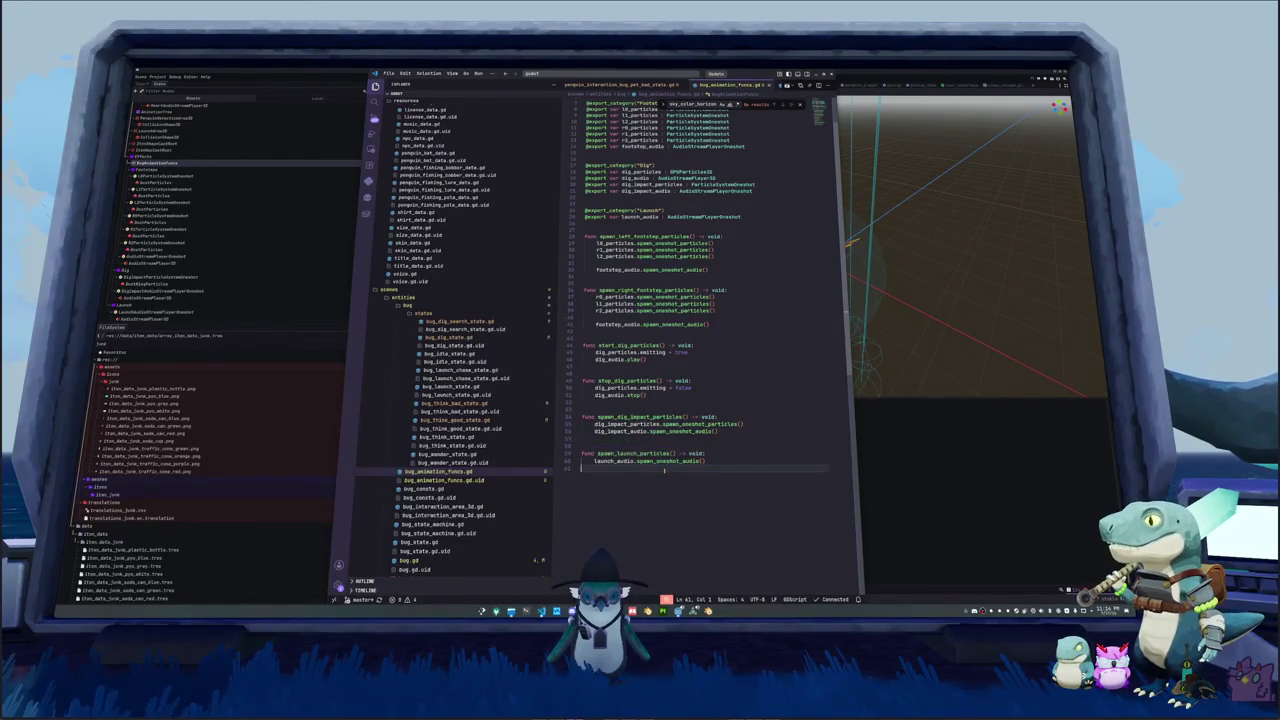
click(643, 86)
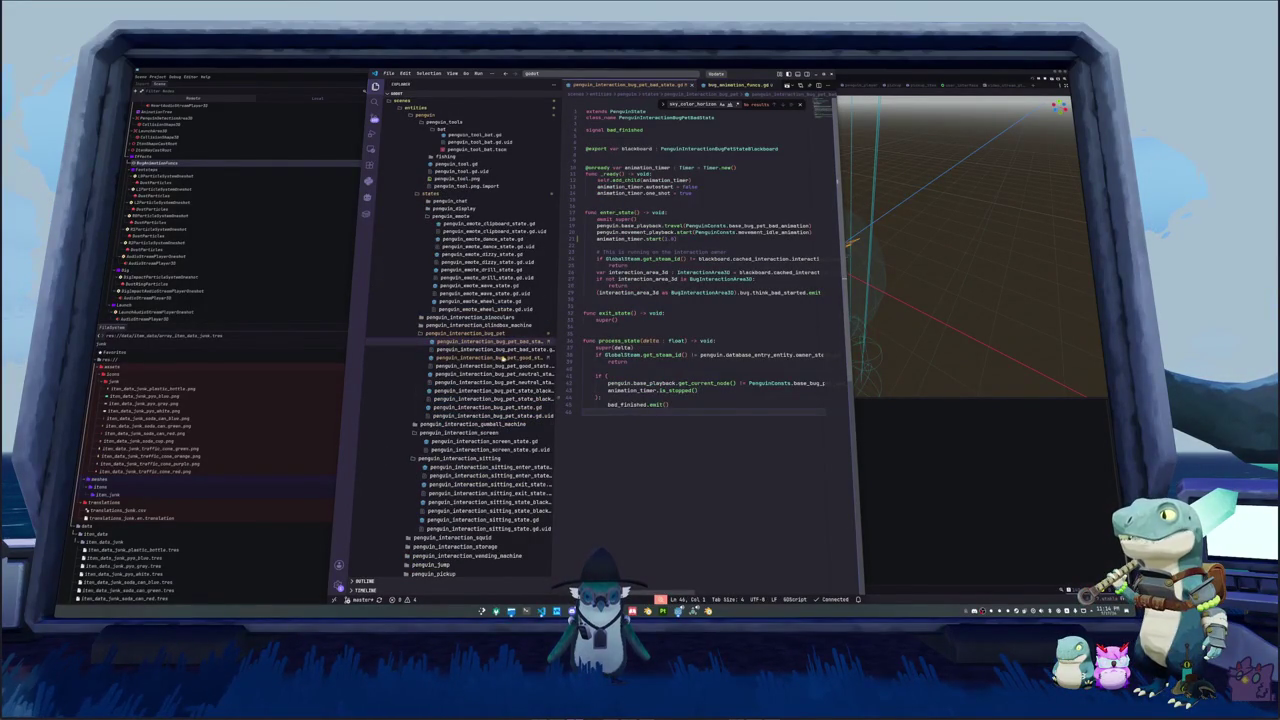
click(738, 85)
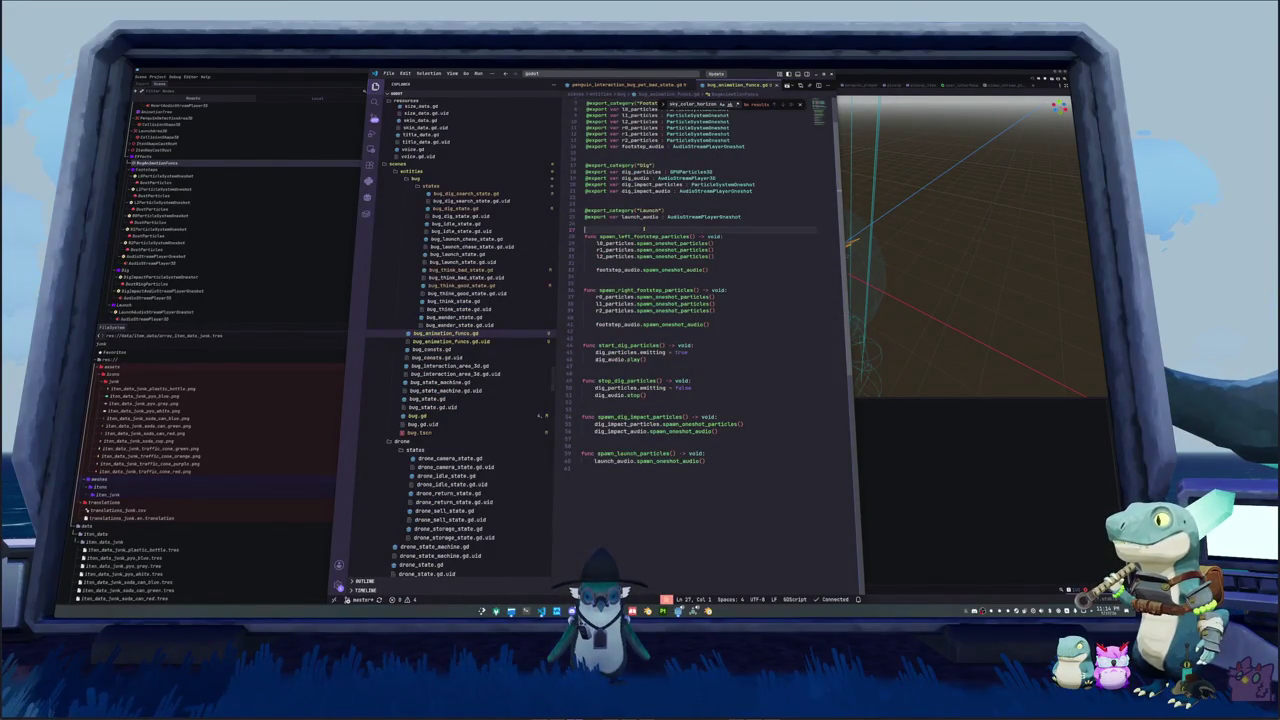
scroll(643, 229, down, 5)
click(624, 376)
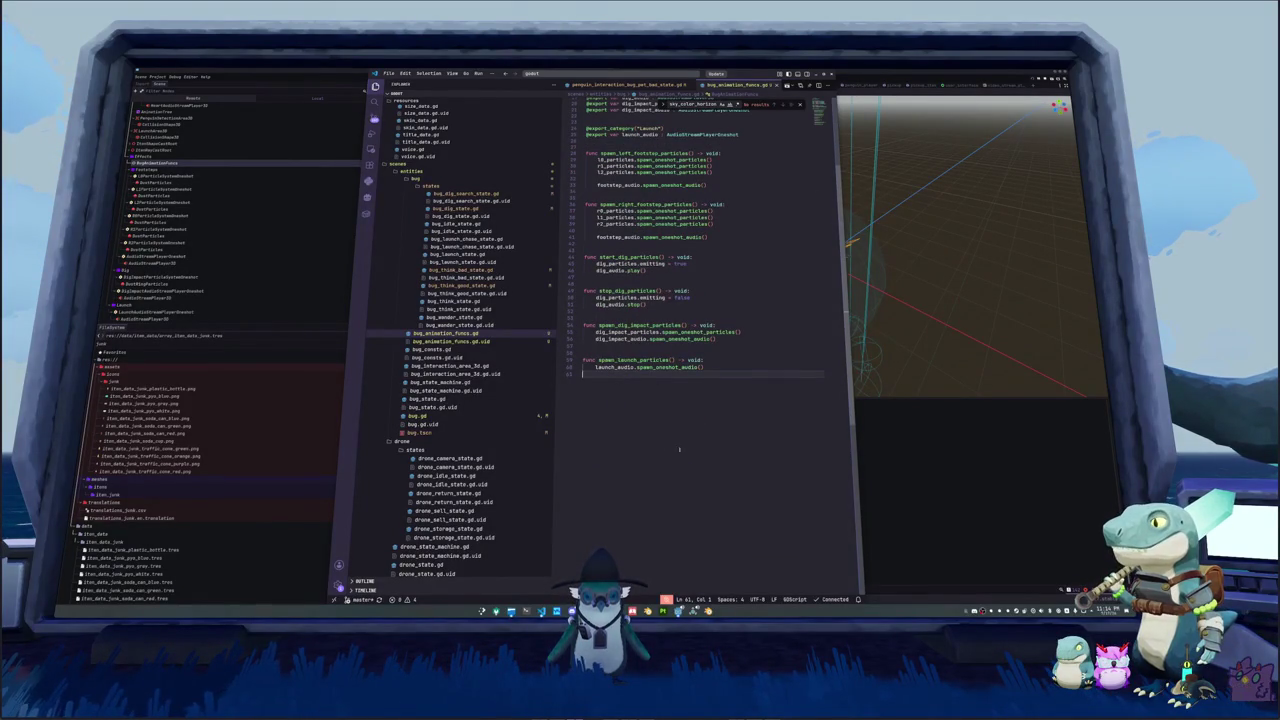
- Assign LaunchAudioStreamPlayerSoundset as BugAnimationForce's Launch Audio
click(895, 489)
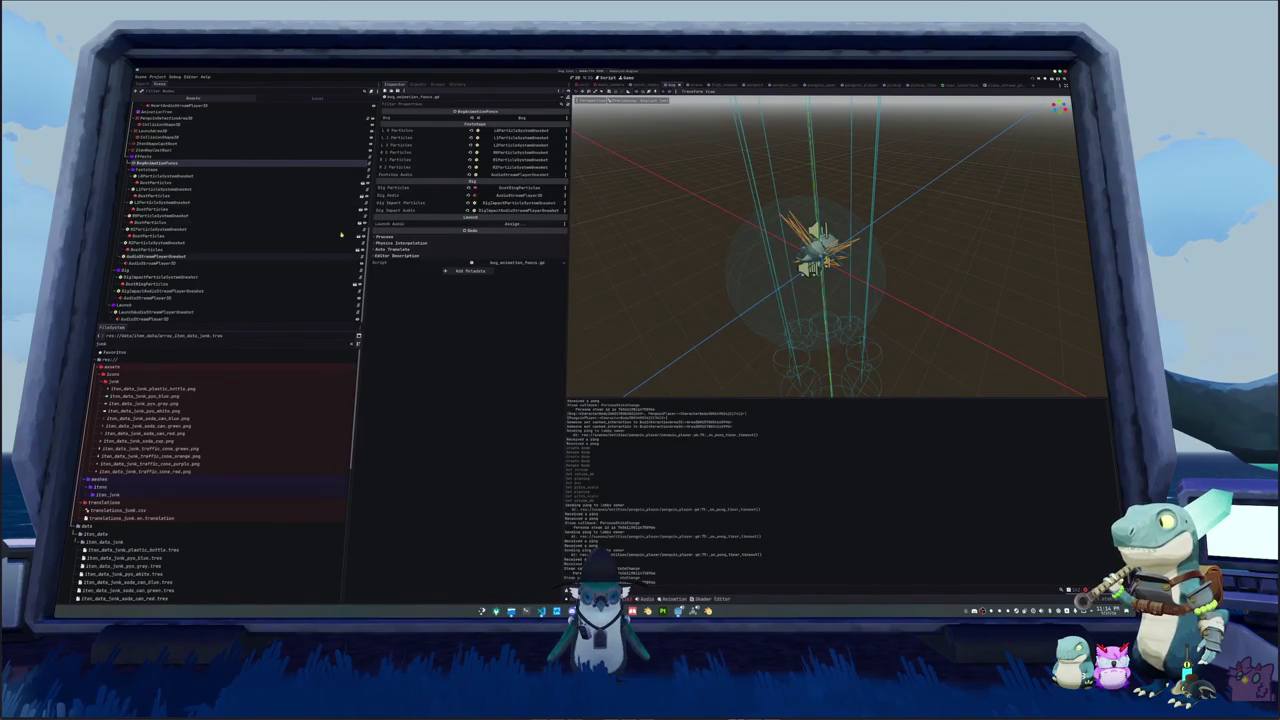
click(512, 223)
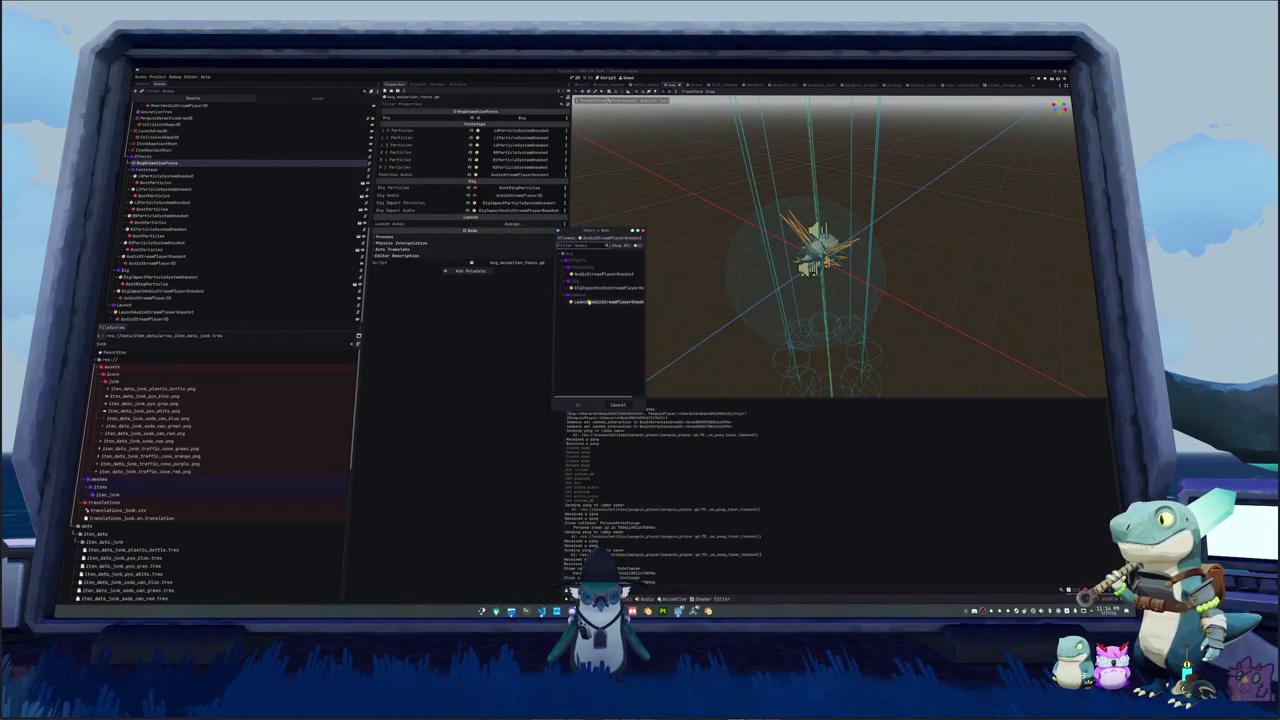
double_click(562, 308)
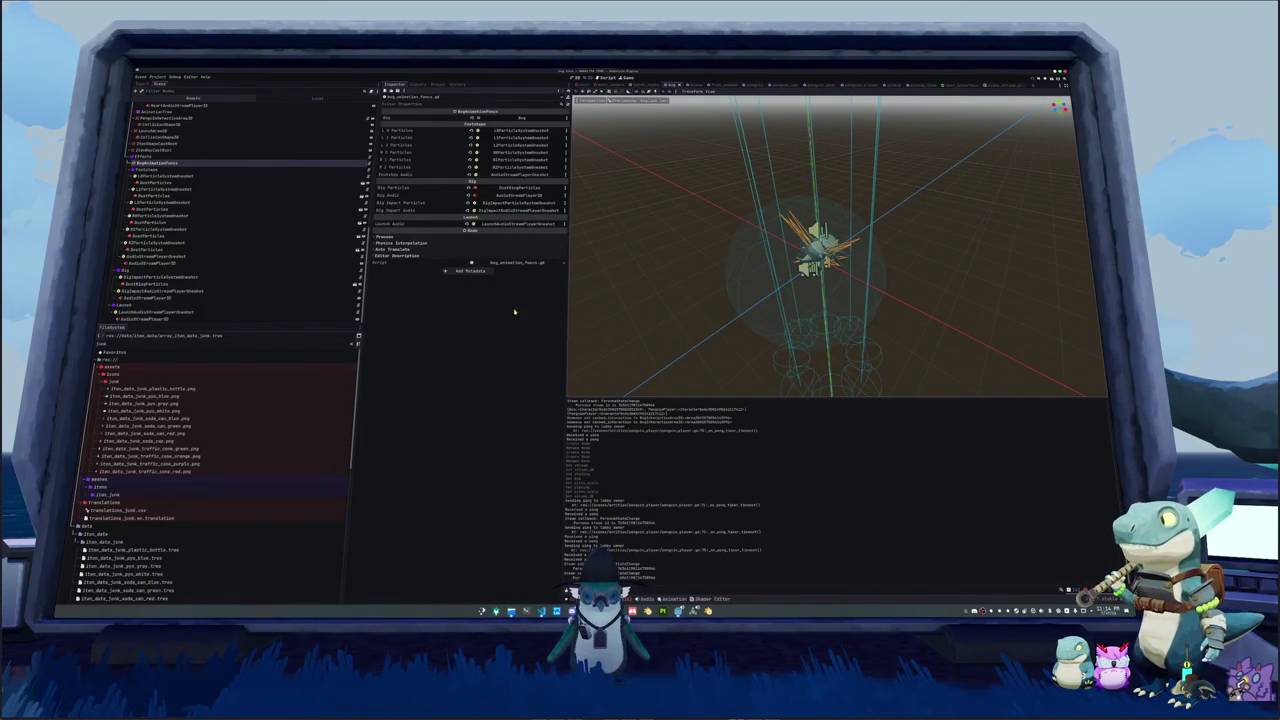
- Inspect the AudioStreamPlayer3D, BigImpactParticleSystemSoundset and Effects nodes, then select the root Bug node
click(228, 312)
click(228, 296)
click(234, 277)
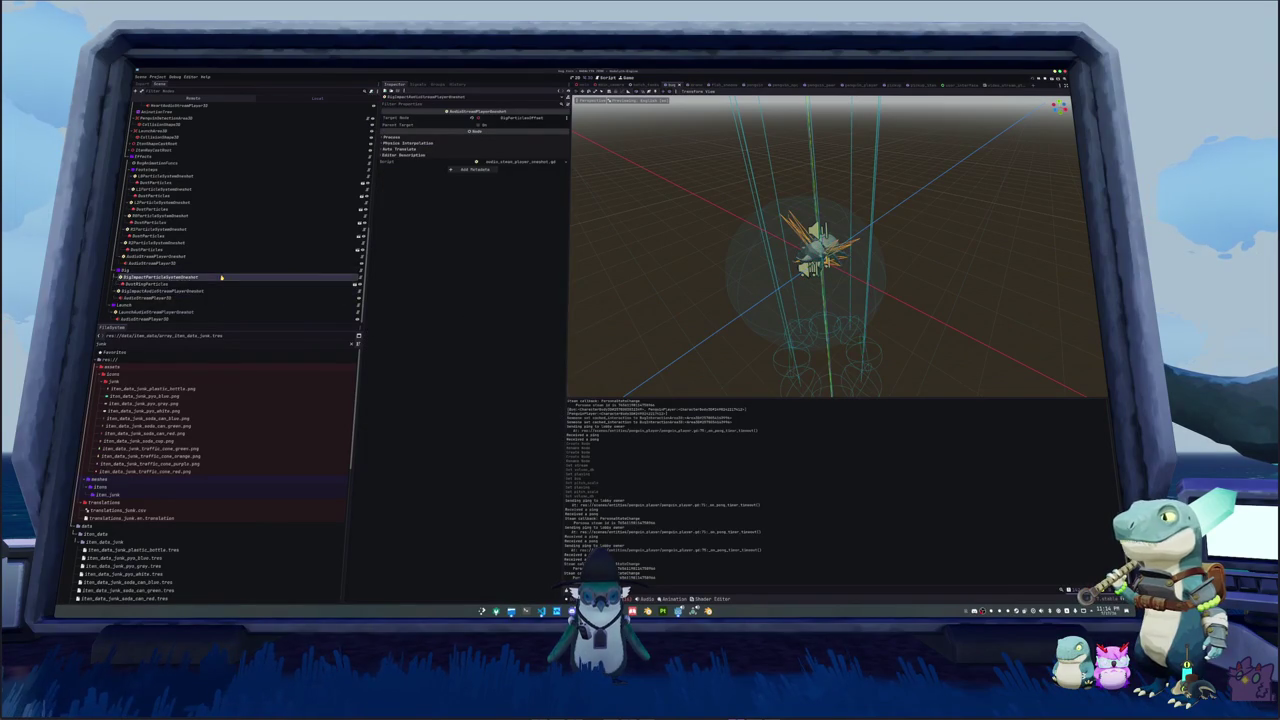
click(250, 163)
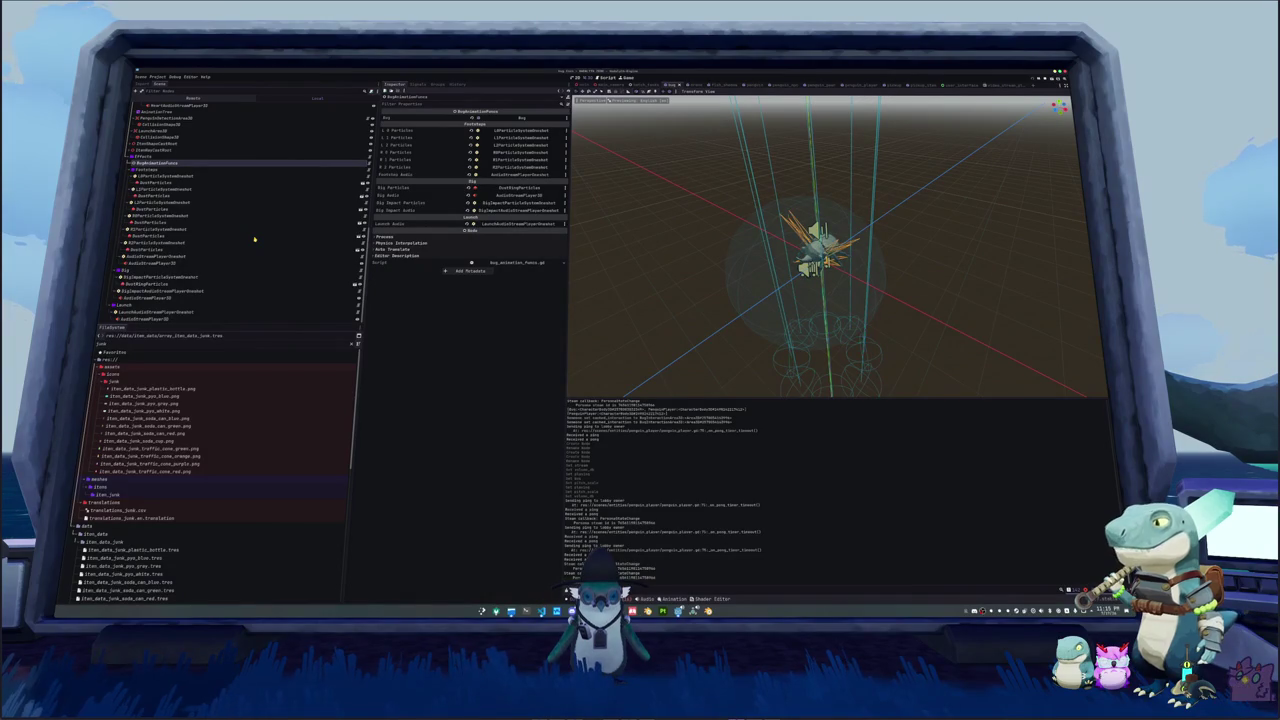
scroll(260, 210, up, 2)
click(270, 183)
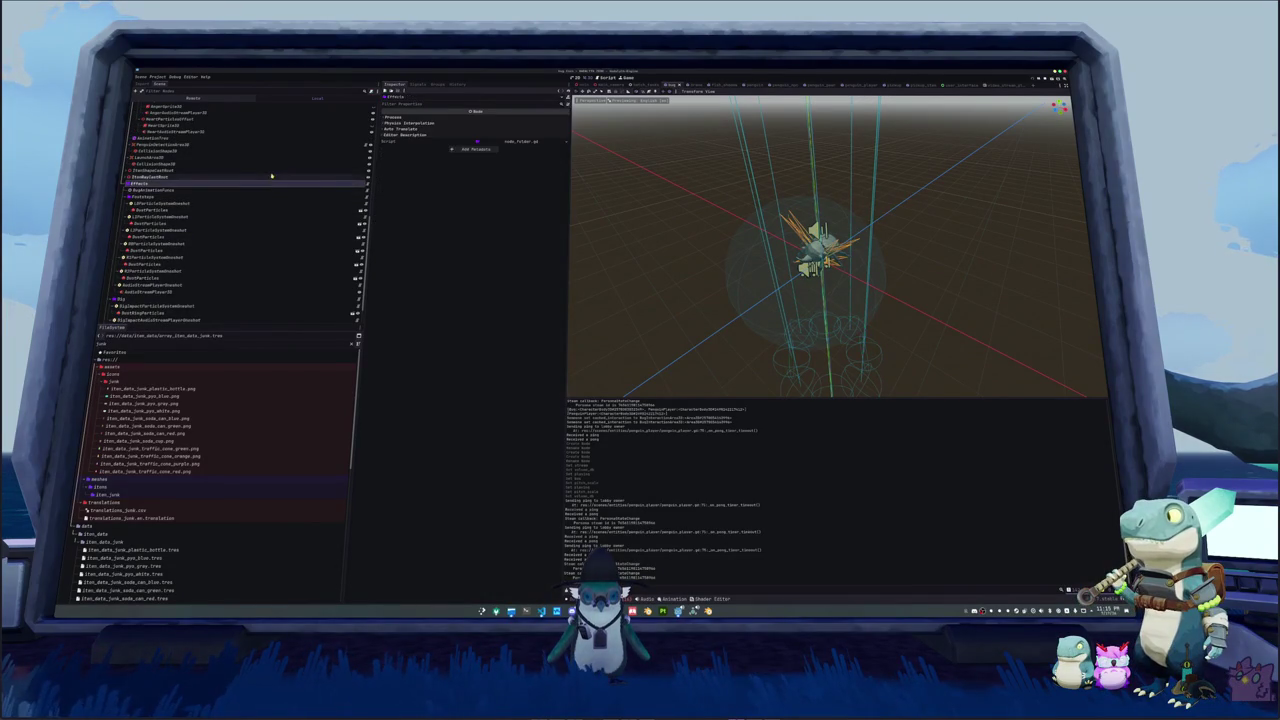
click(282, 190)
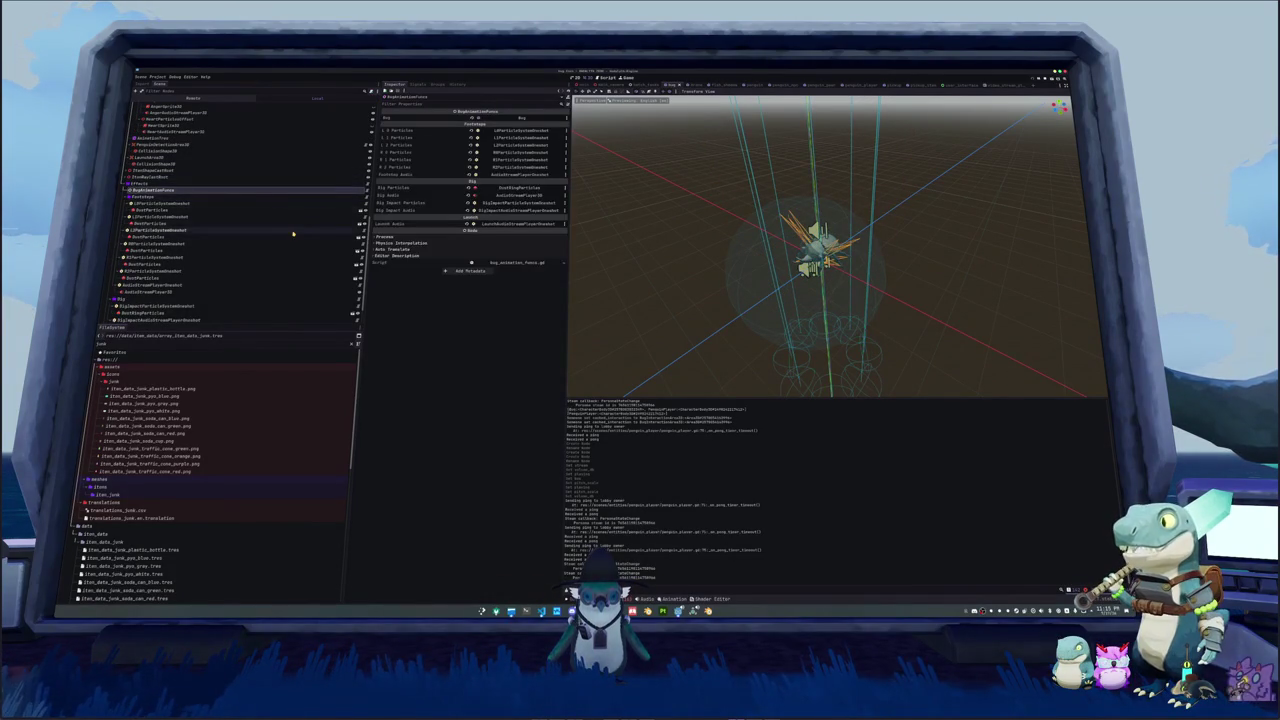
scroll(250, 238, up, 5)
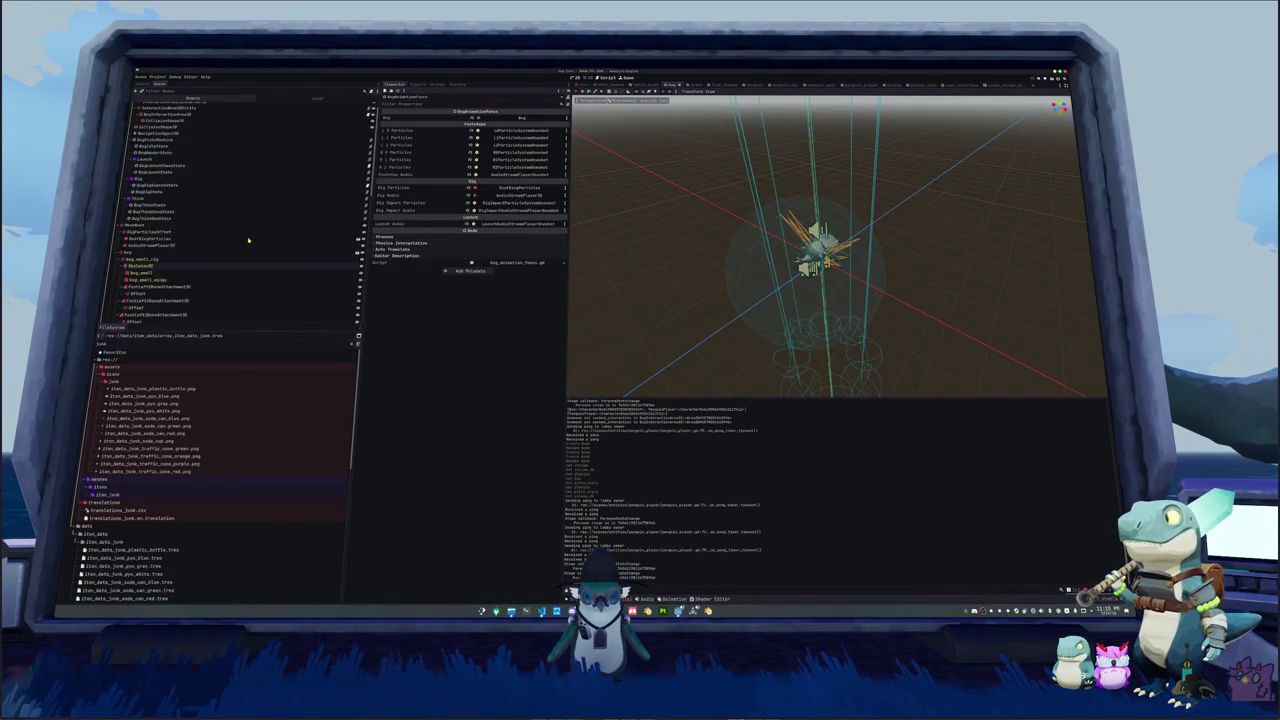
scroll(248, 240, up, 3)
click(345, 106)
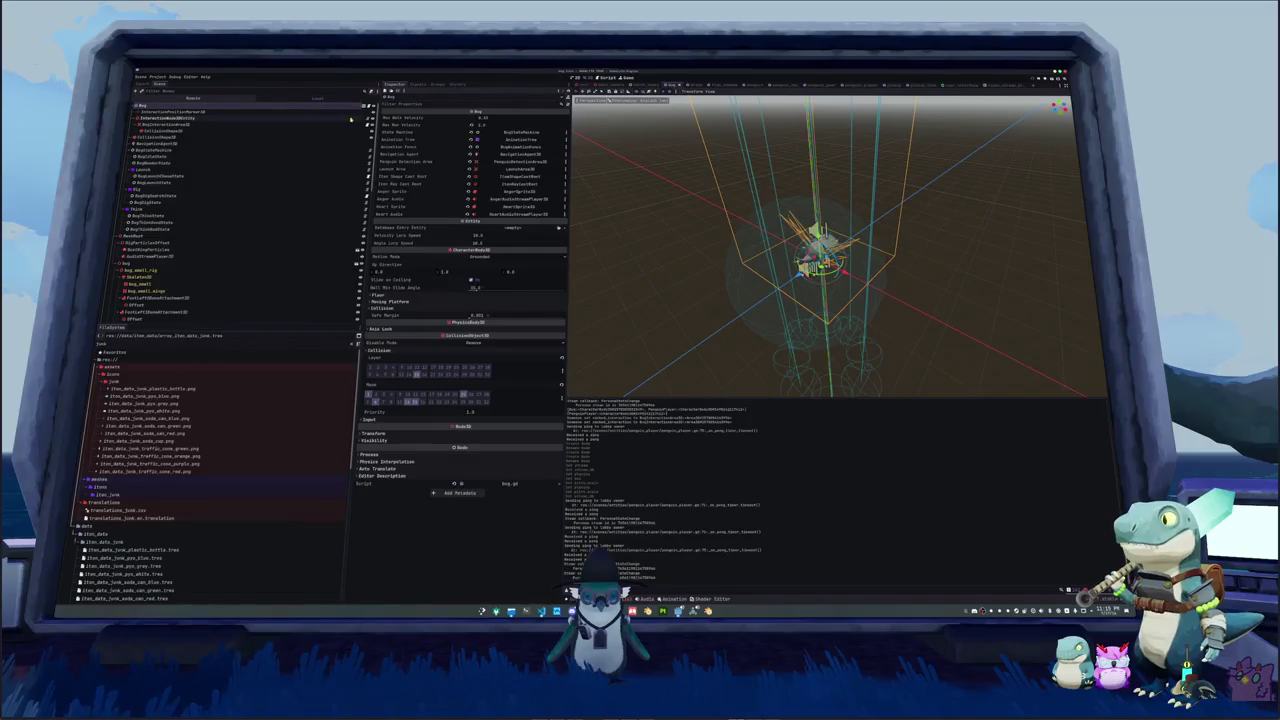
- Show the bug's launch animation in the Animation panel
scroll(285, 242, down, 5)
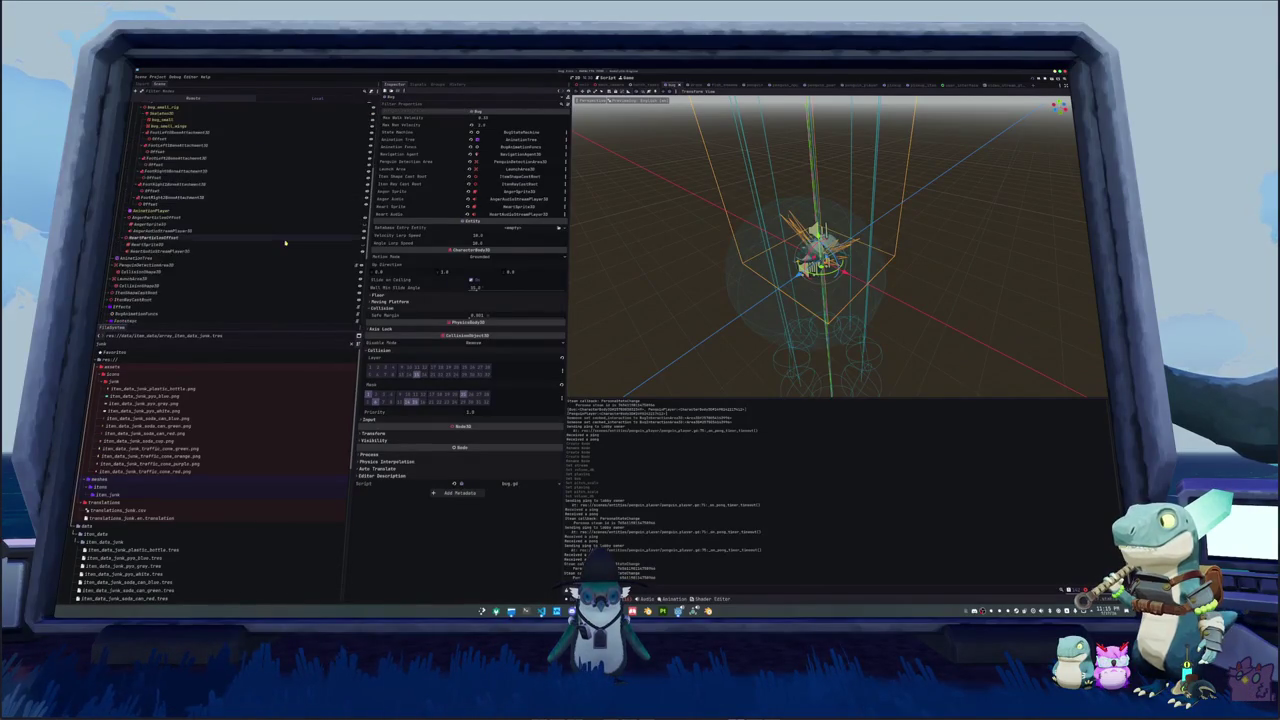
scroll(285, 242, down, 3)
click(706, 598)
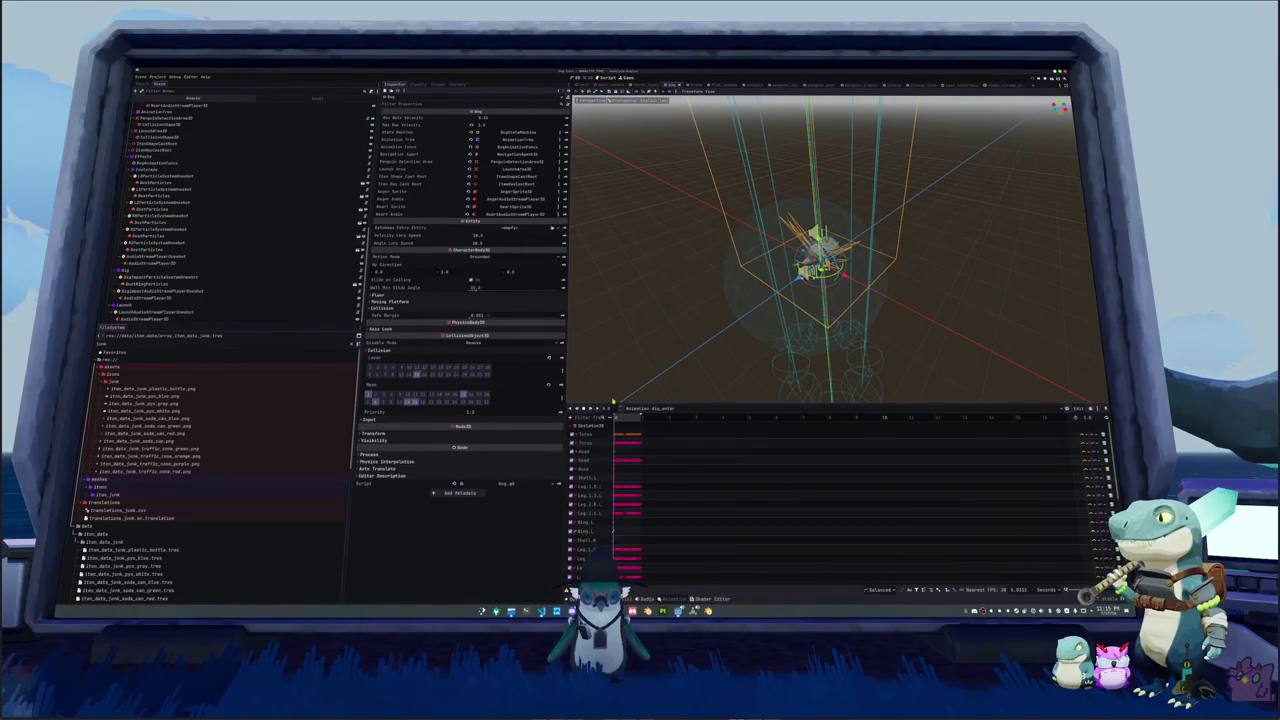
click(660, 408)
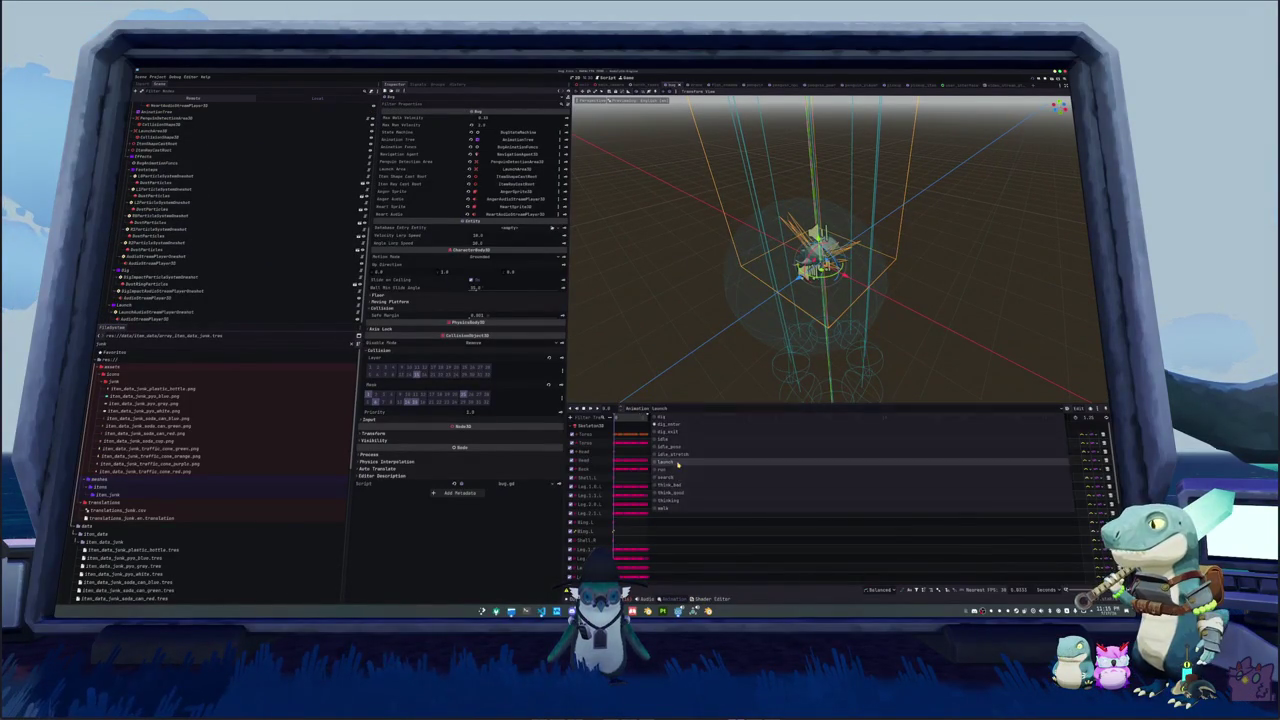
click(678, 464)
- Add a Call Method track to launch with a spawn_launch_particles key
scroll(620, 456, down, 3)
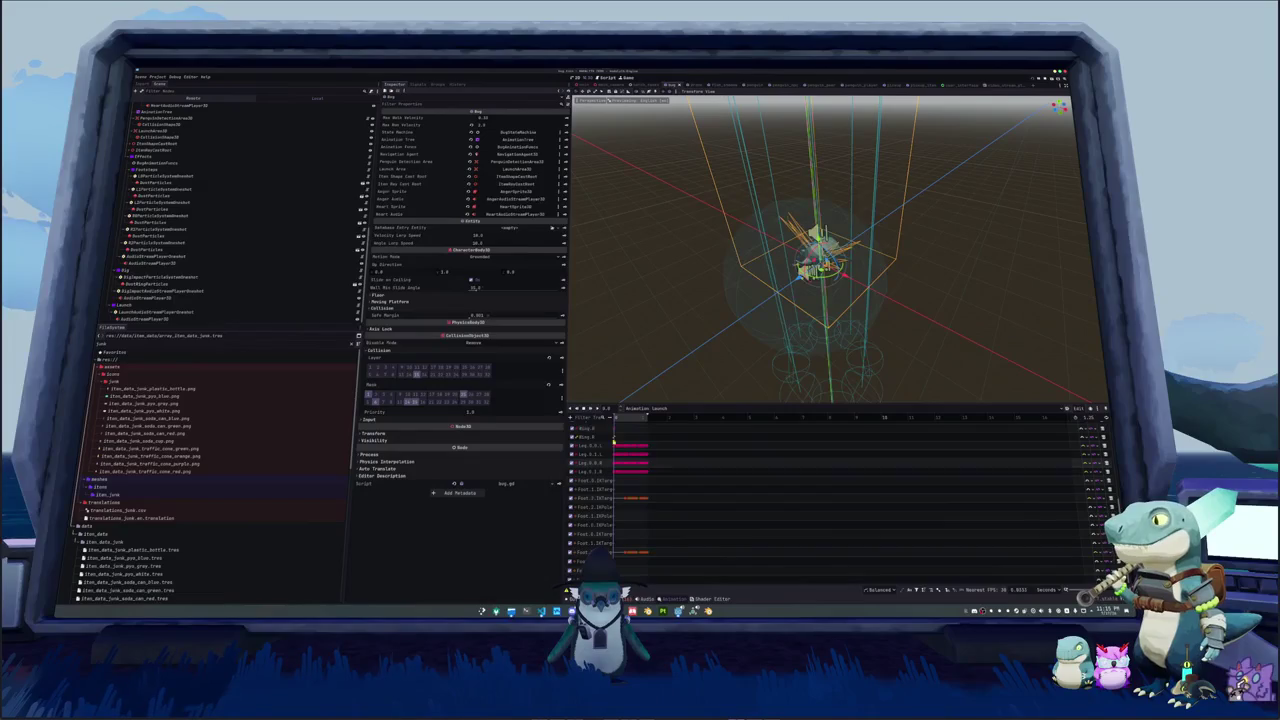
click(590, 417)
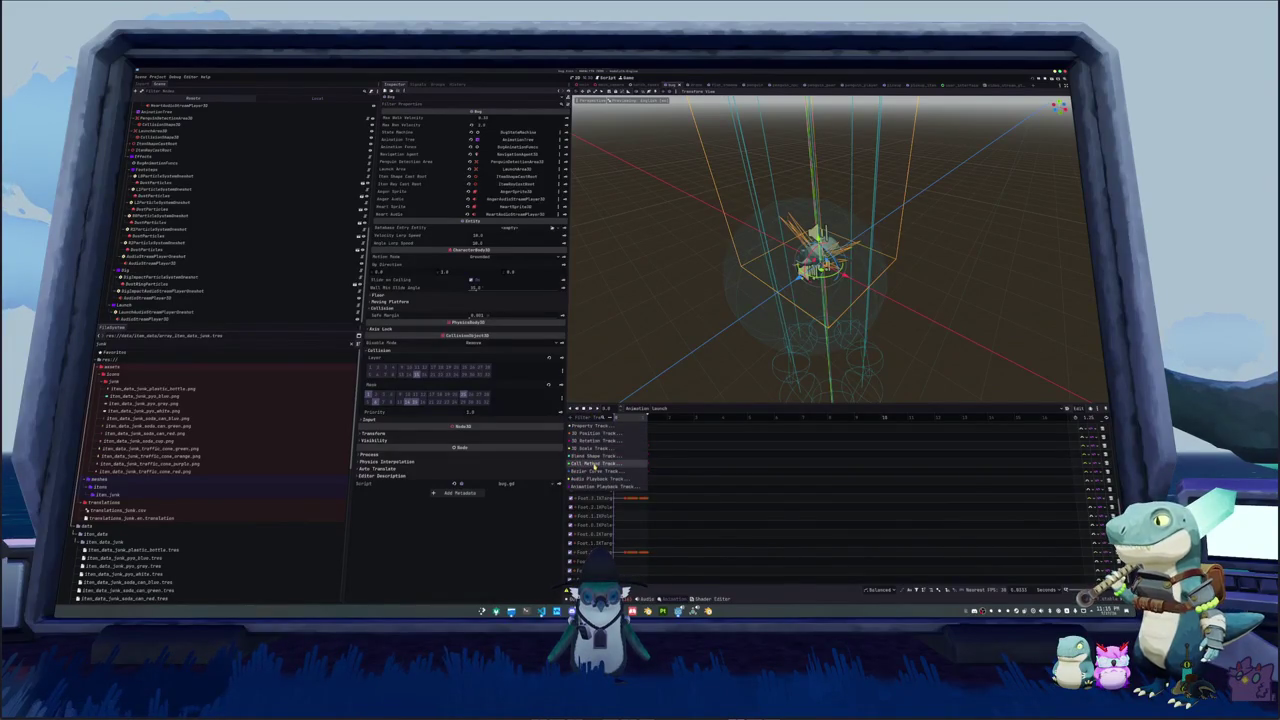
click(594, 466)
scroll(590, 320, down, 5)
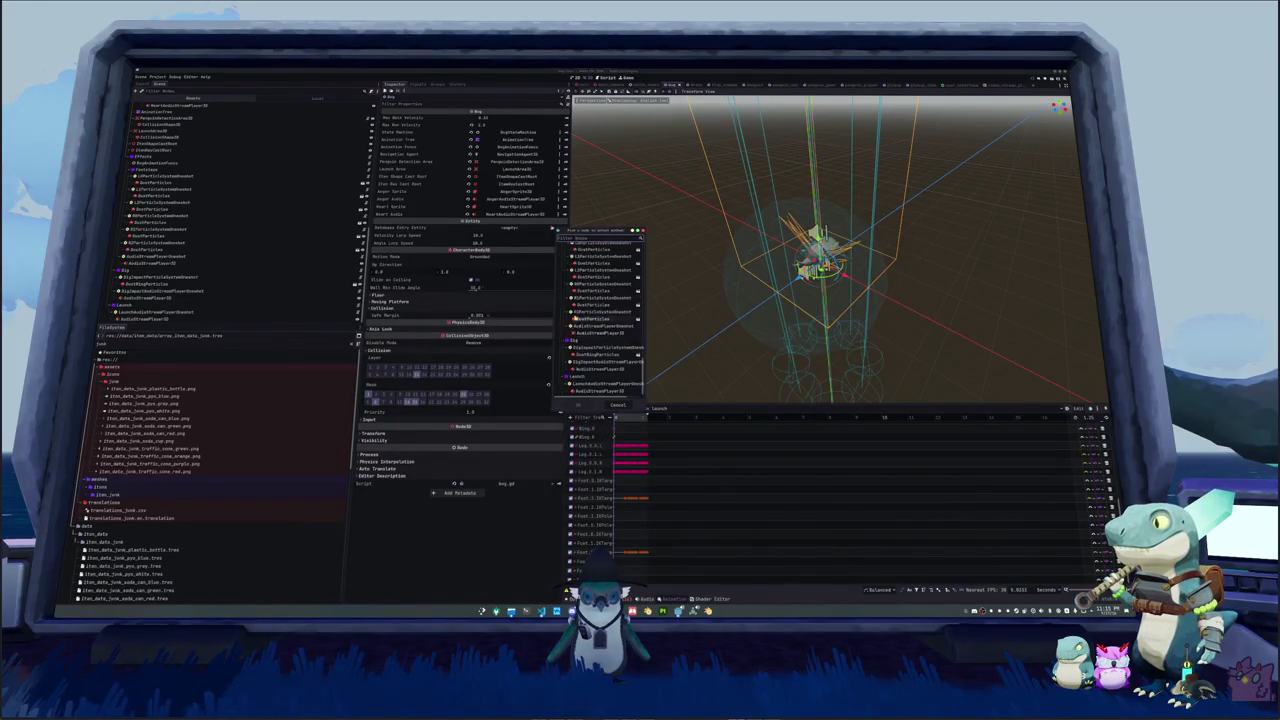
click(578, 405)
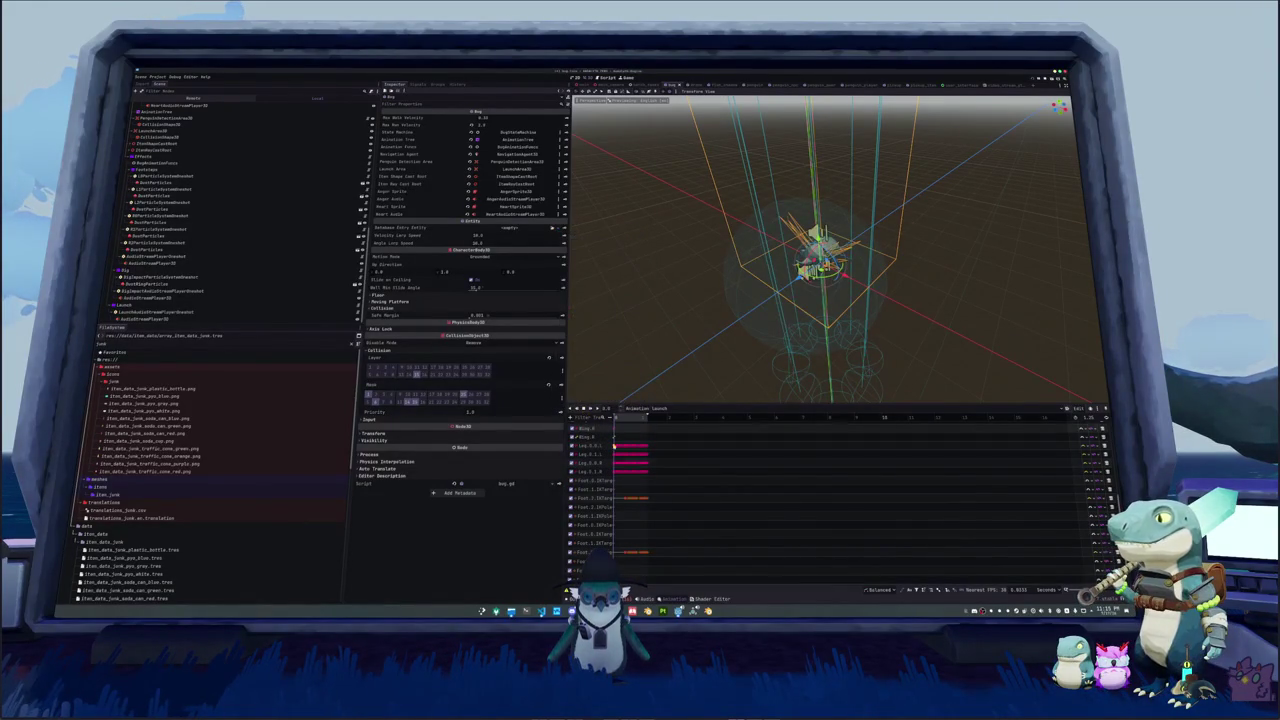
scroll(631, 569, down, 1)
mouse_move(634, 419)
mouse_down()
mouse_move(645, 418)
mouse_move(620, 419)
mouse_up()
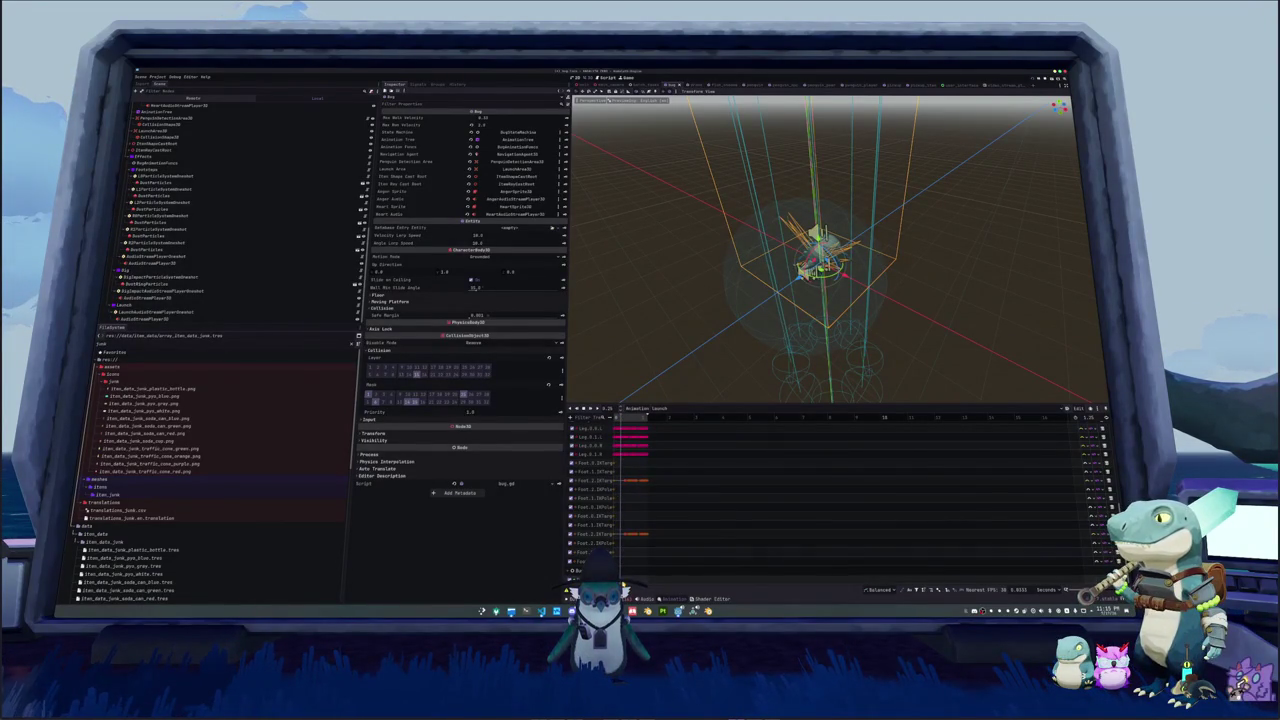
right_click(620, 560)
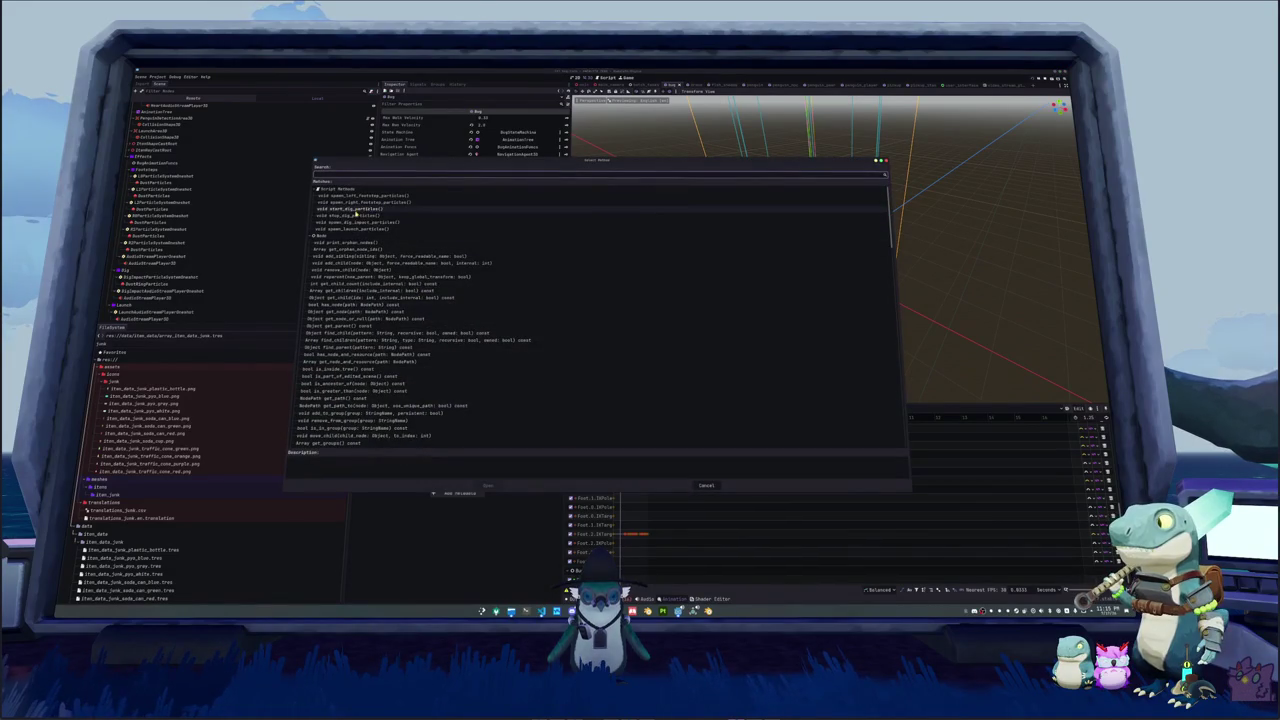
click(358, 229)
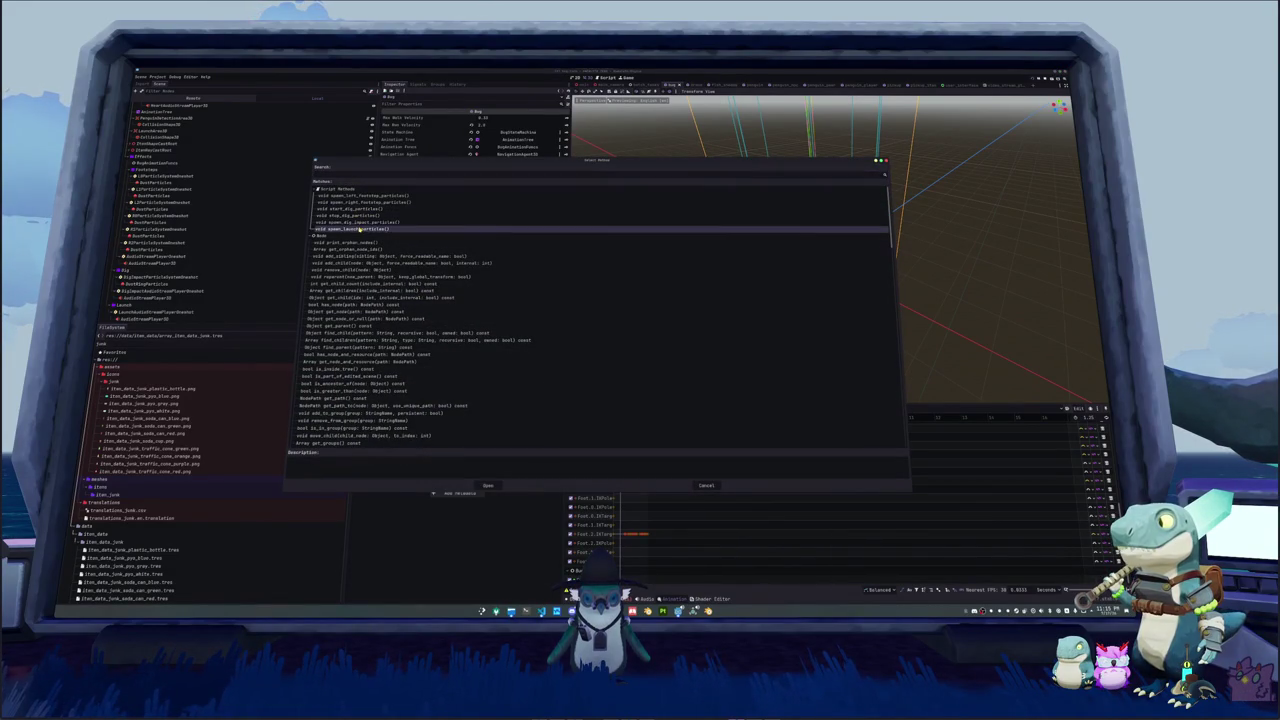
click(487, 486)
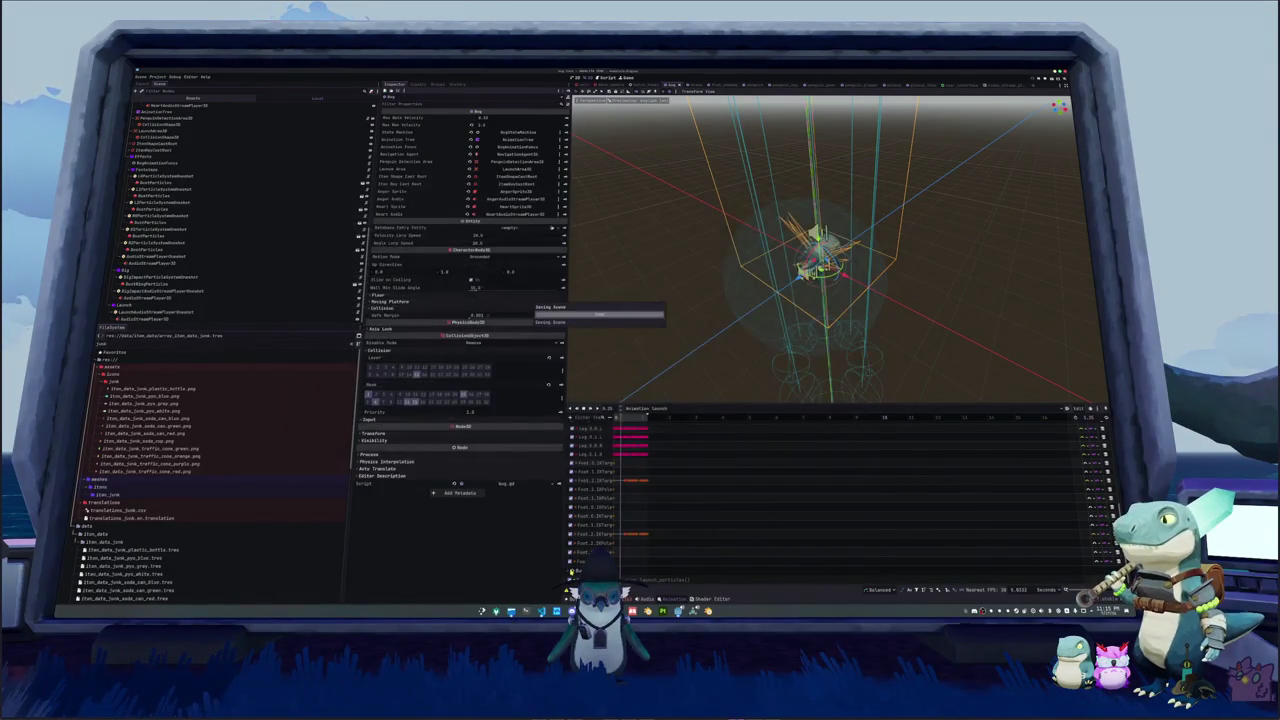
- Hide the animation timeline and run the game with F5
key(ctrl+j)
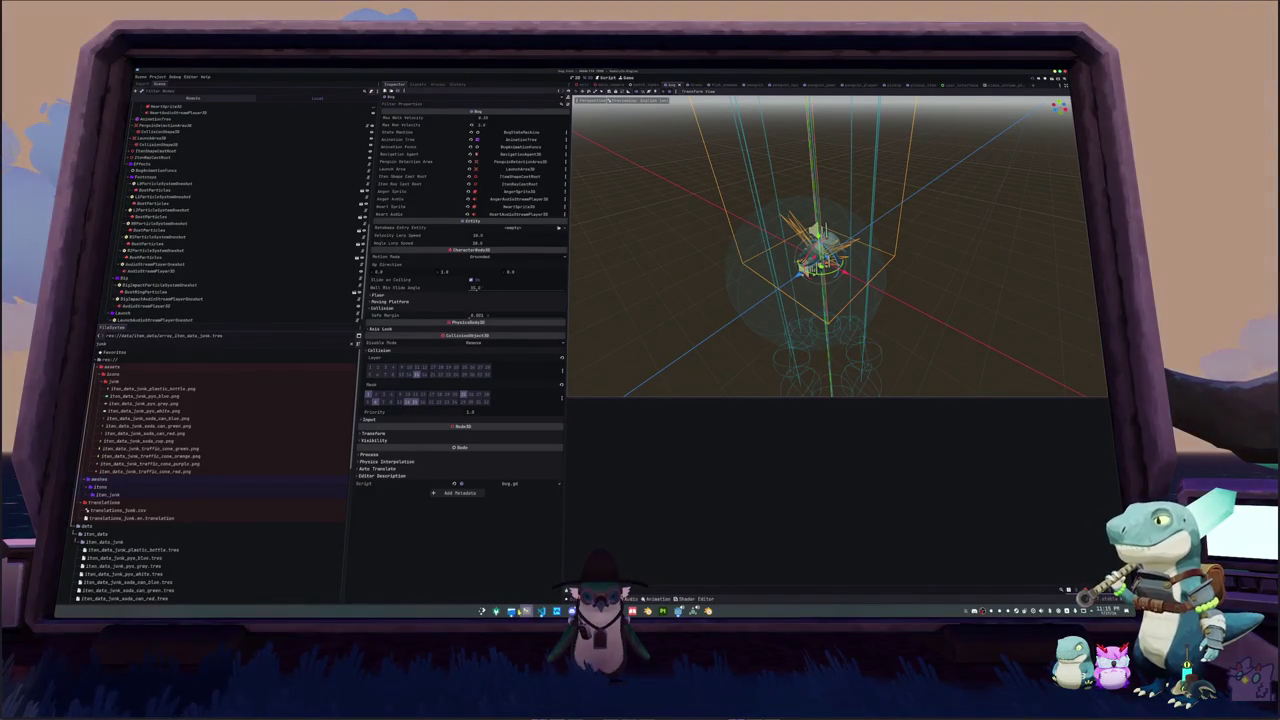
key(F5)
mouse_move(511, 611)
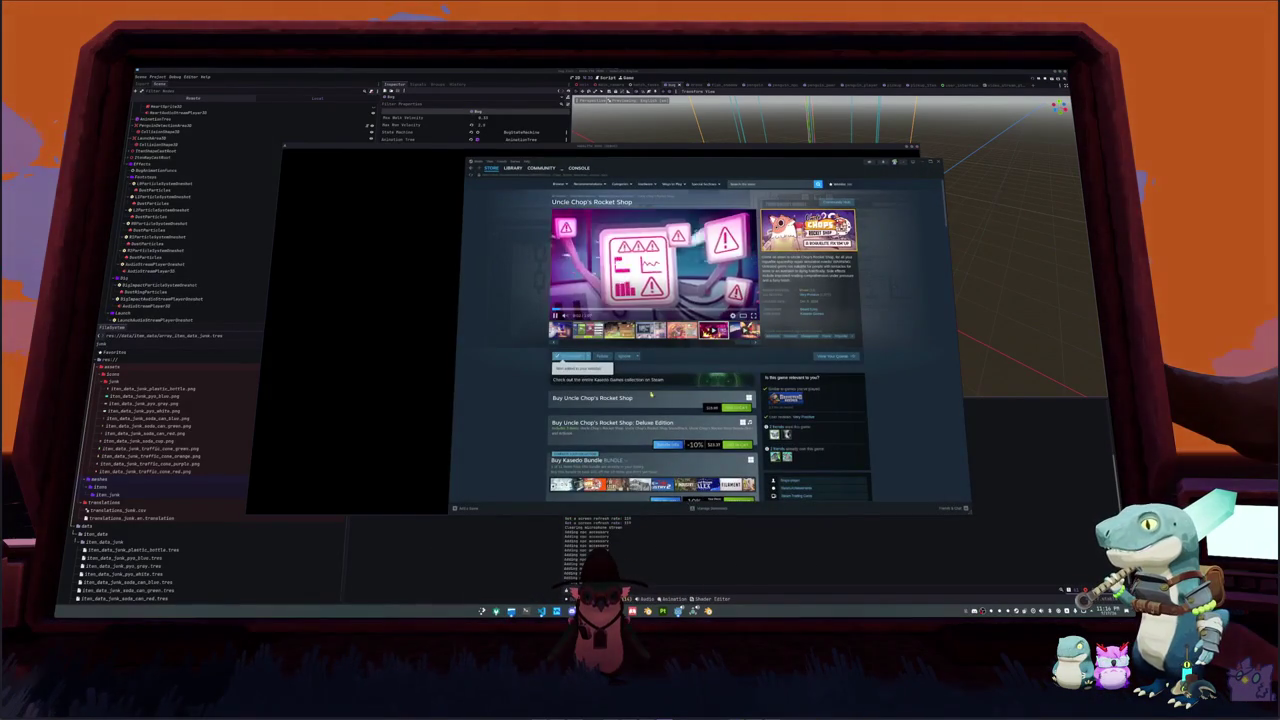
- Open Fogpiercer's page in the Steam library and browse its local game files
click(512, 168)
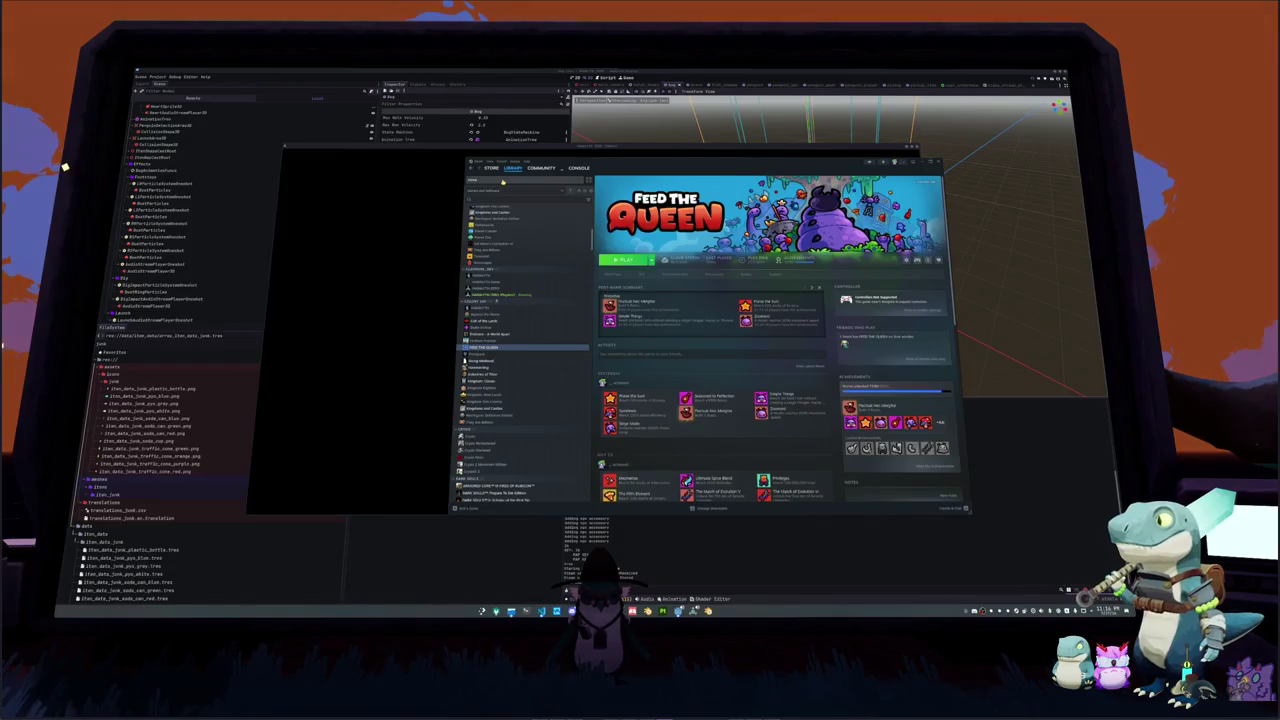
click(503, 182)
click(716, 308)
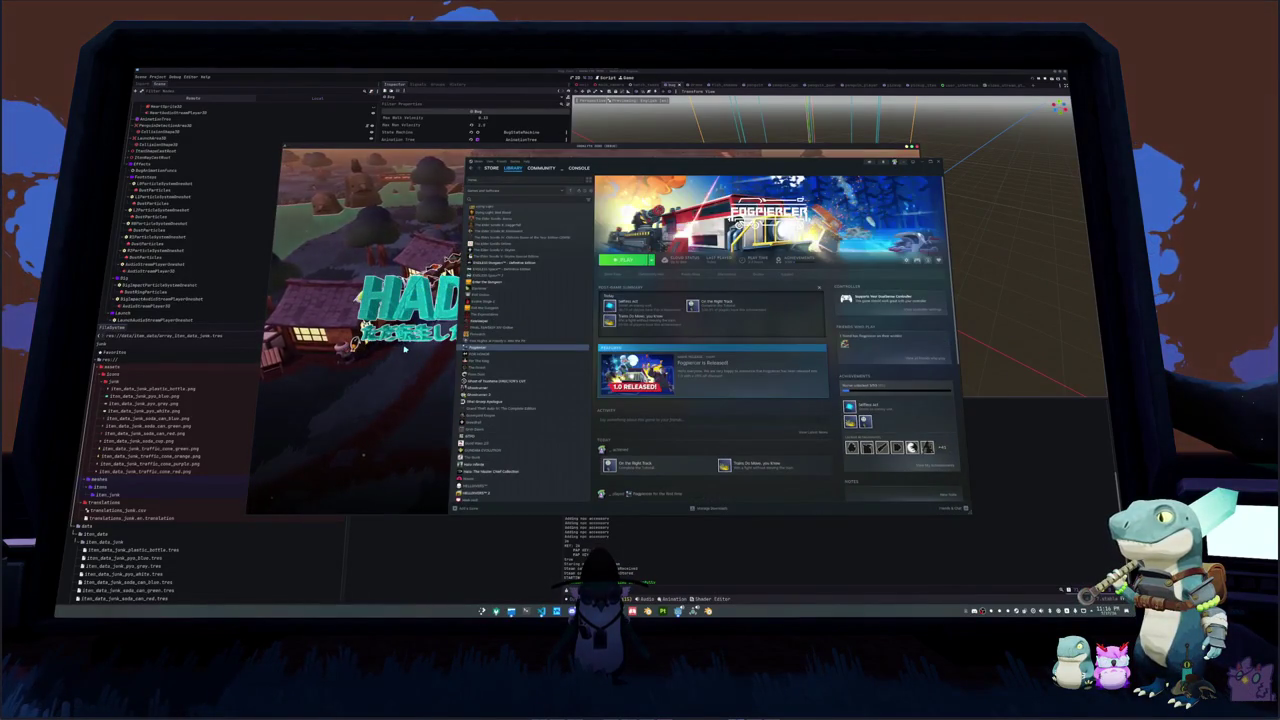
click(404, 350)
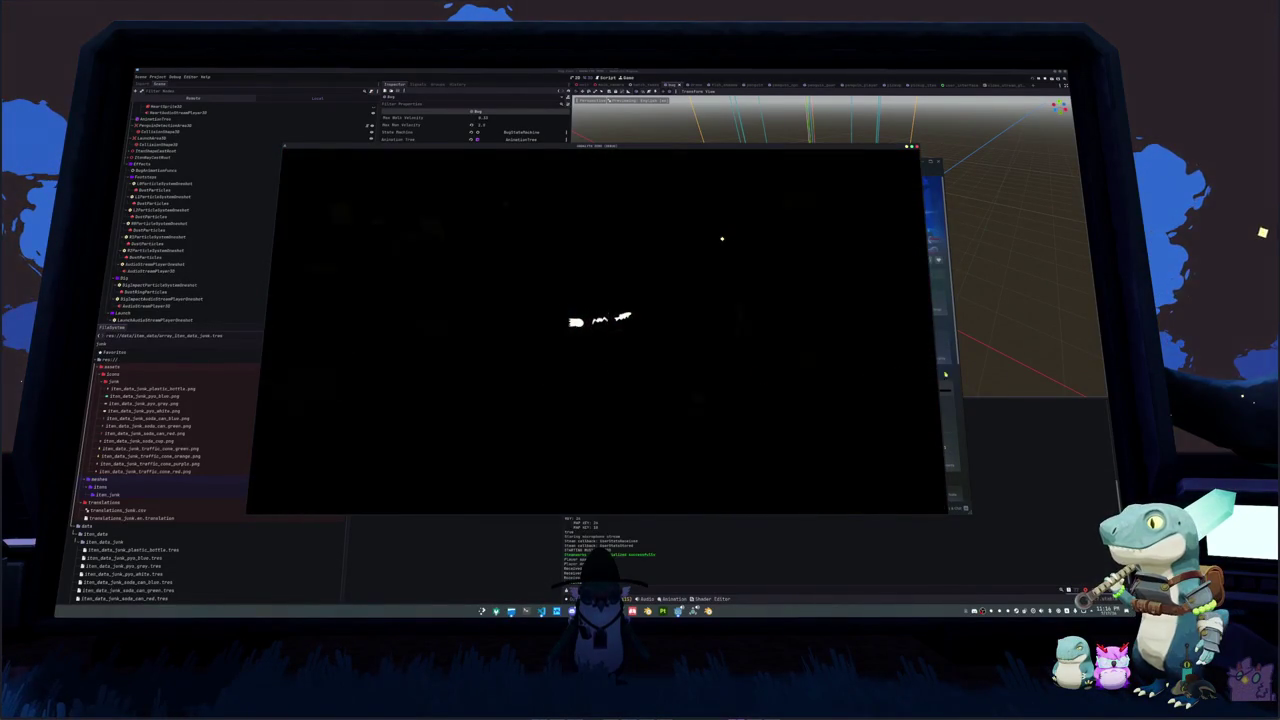
click(935, 376)
click(928, 262)
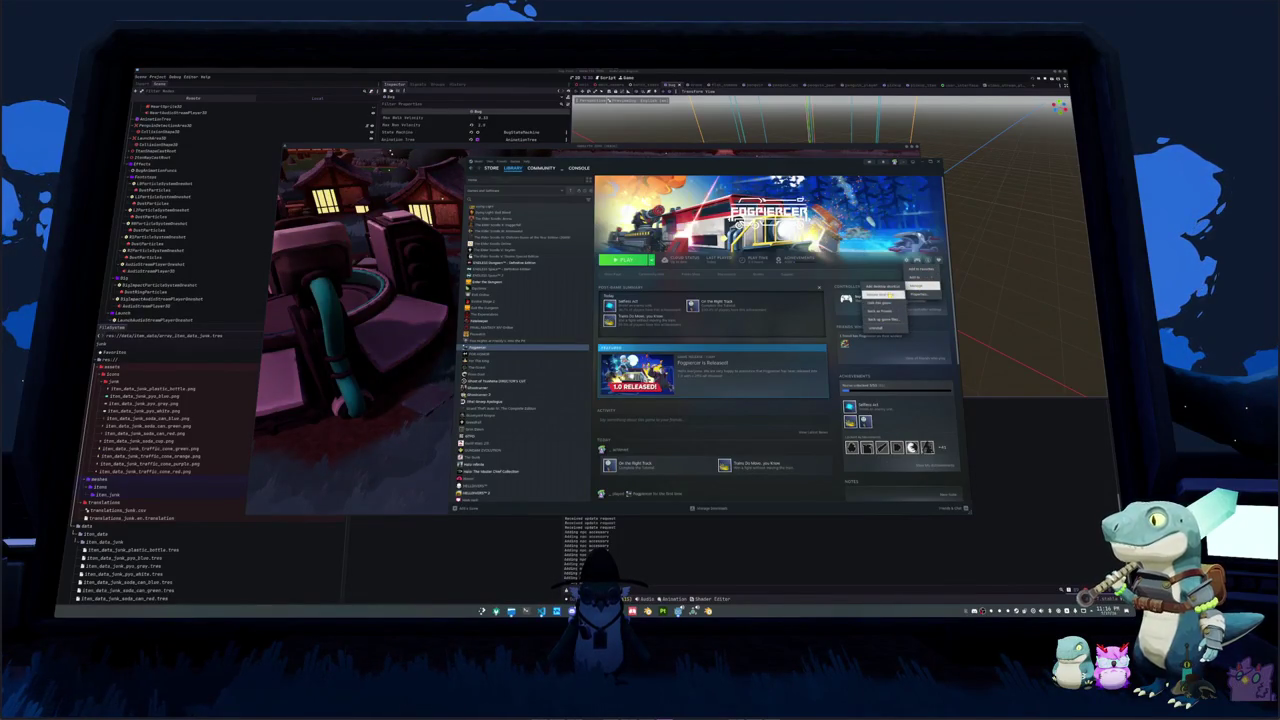
click(885, 295)
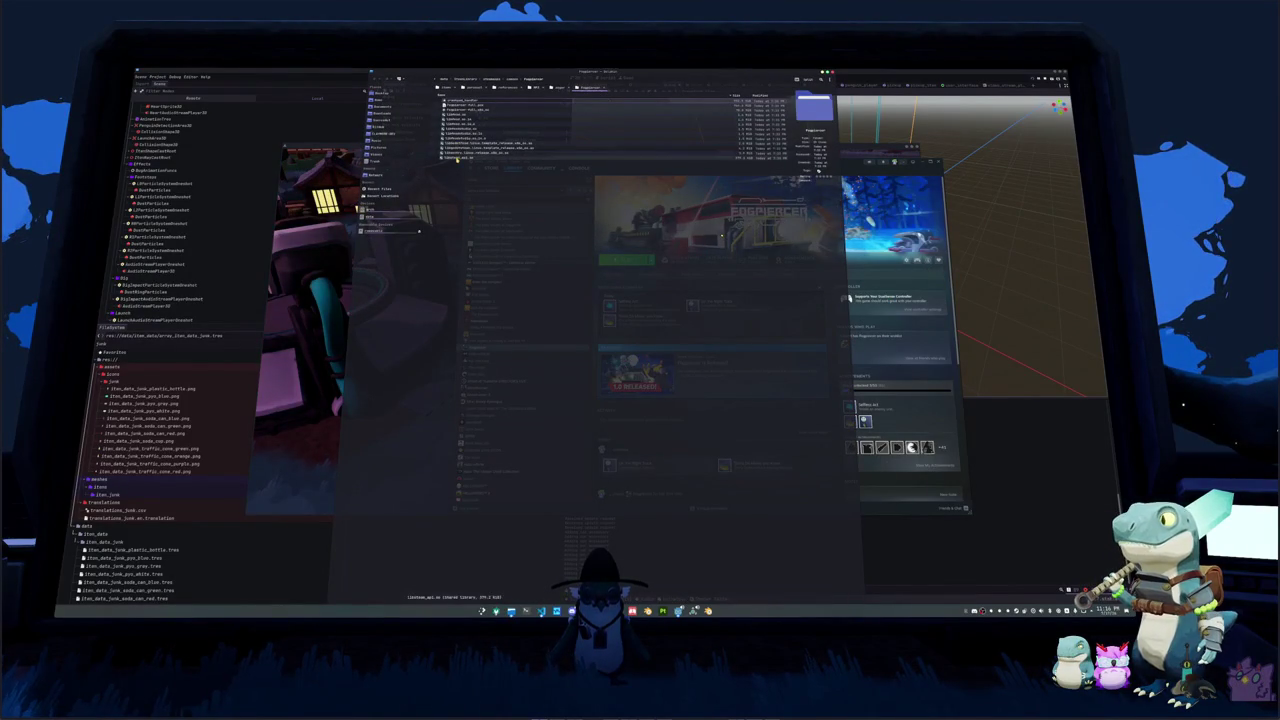
scroll(485, 314, up, 2)
scroll(482, 328, down, 3)
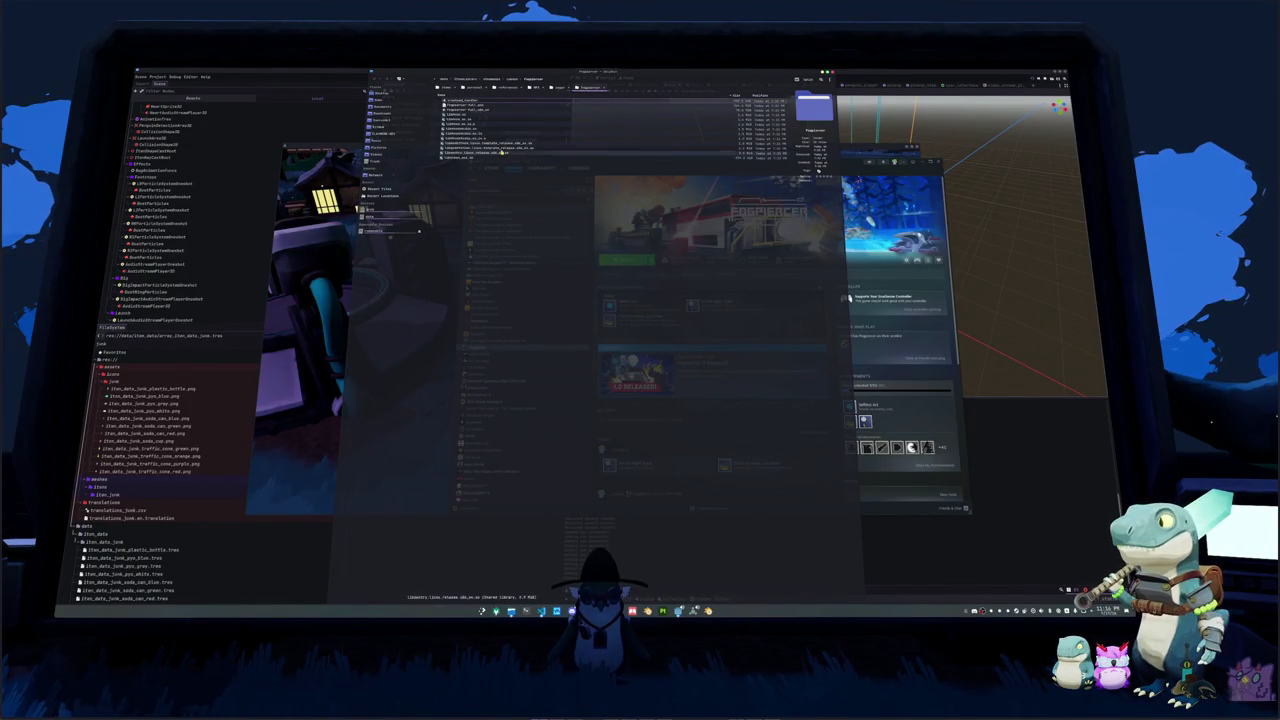
click(494, 157)
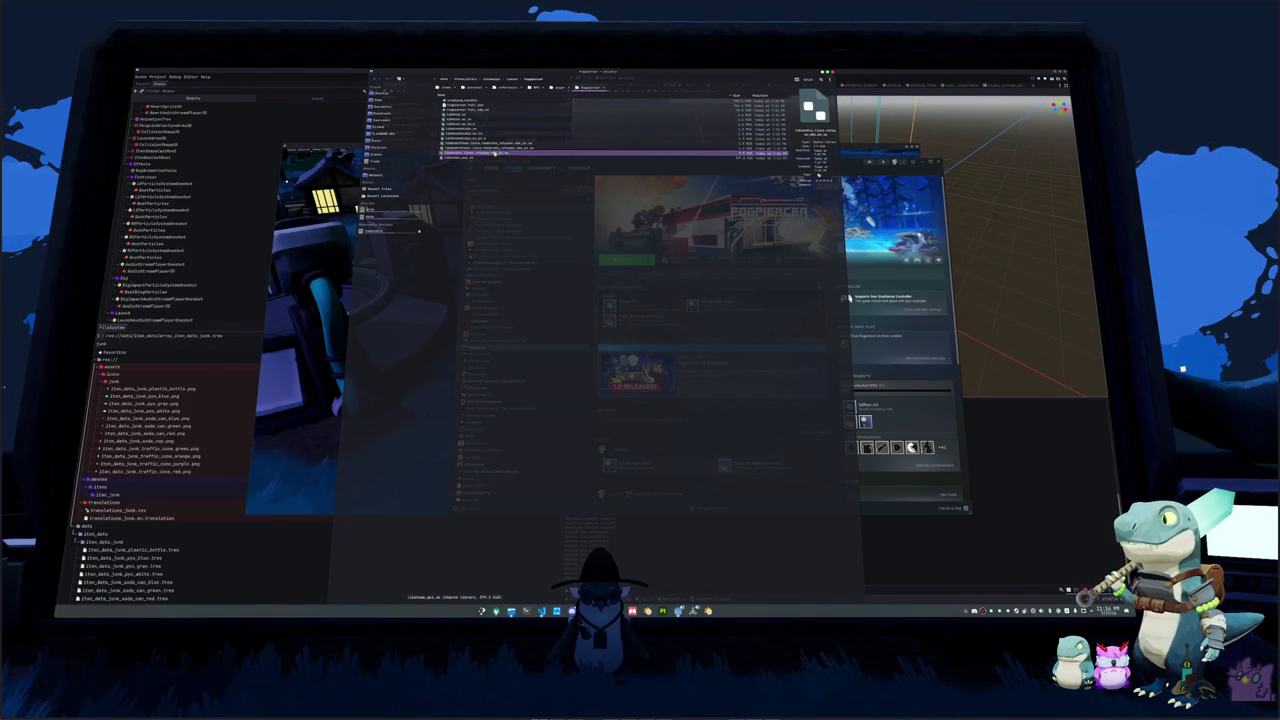
click(497, 147)
click(501, 137)
click(462, 117)
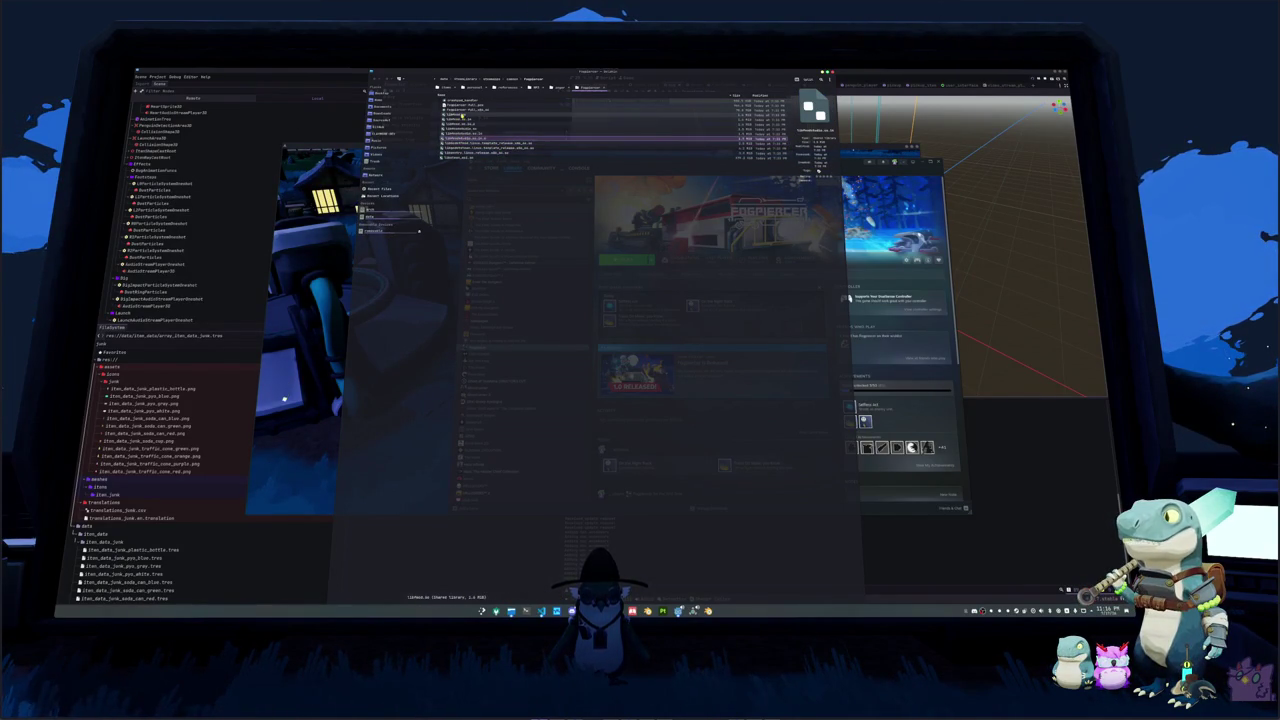
shift+click(461, 132)
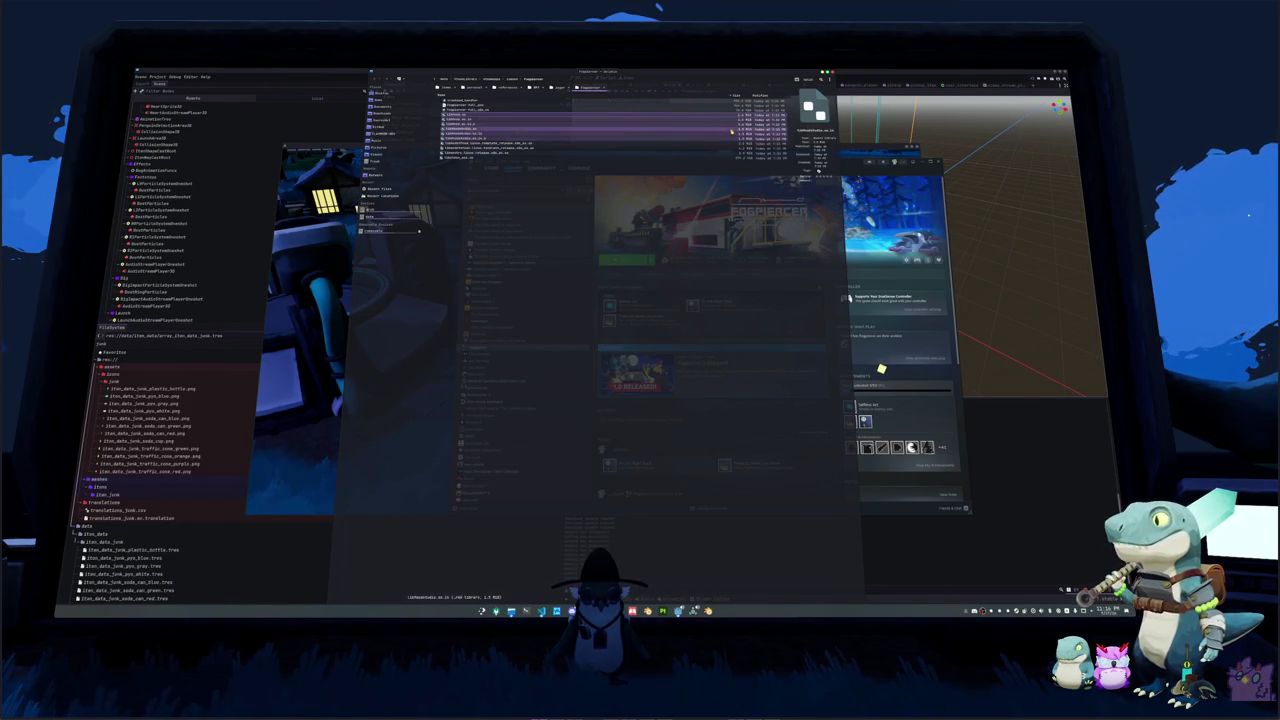
click(733, 118)
ctrl+click(620, 133)
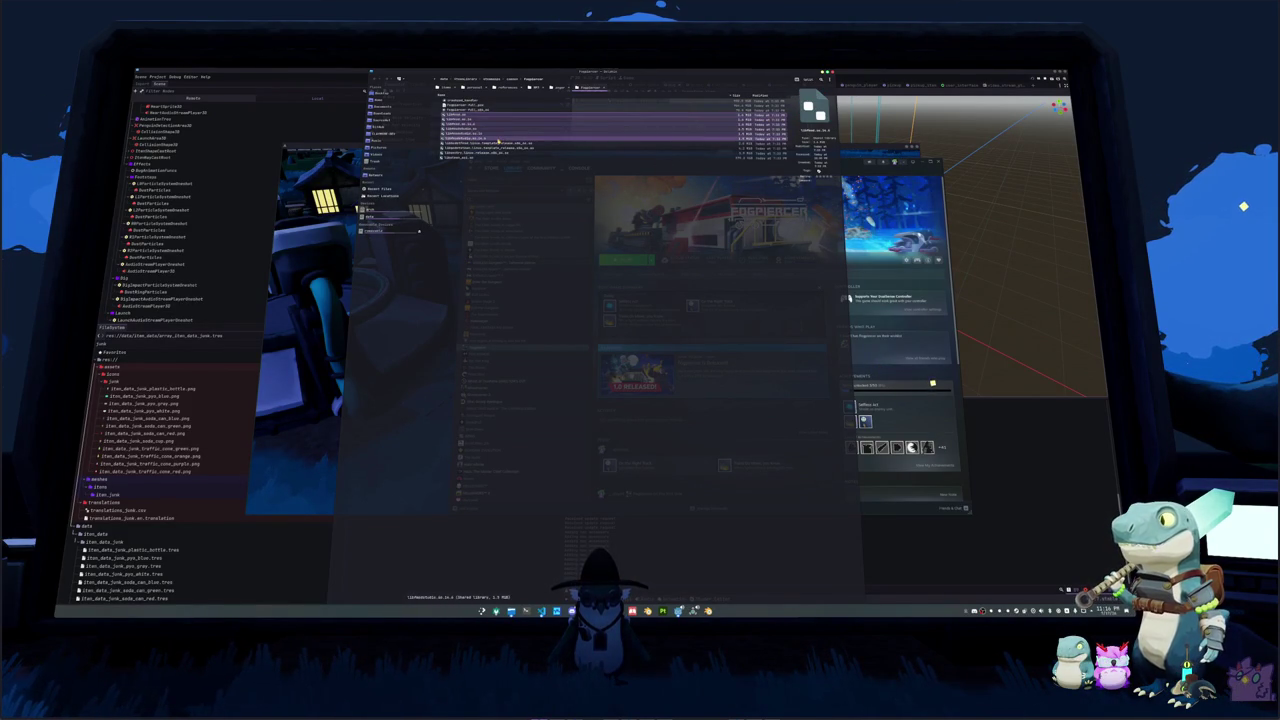
click(505, 228)
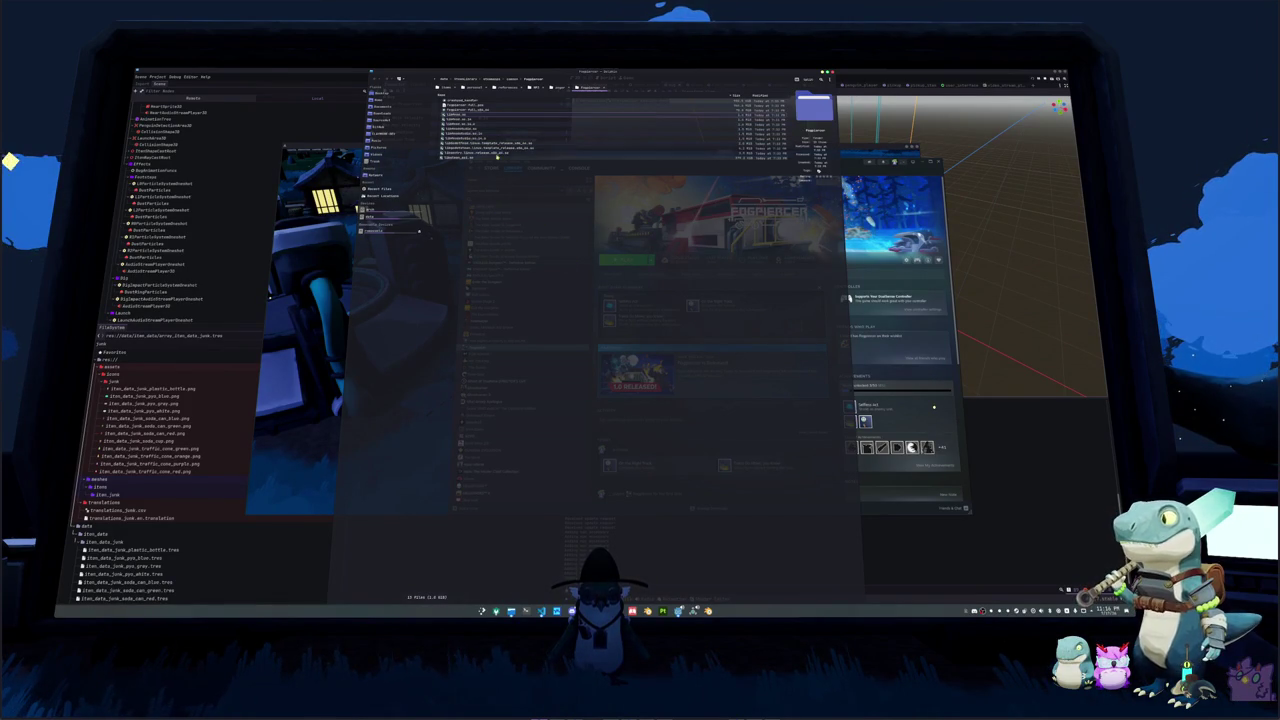
click(480, 104)
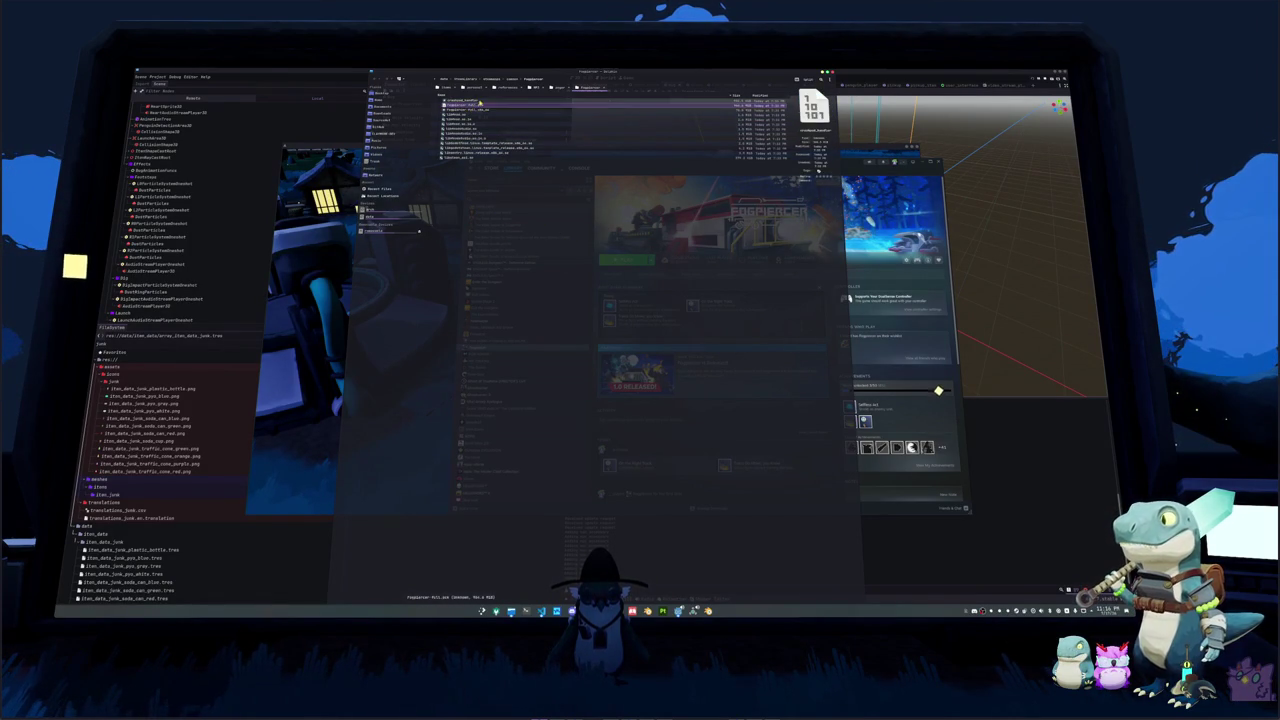
ctrl+click(630, 105)
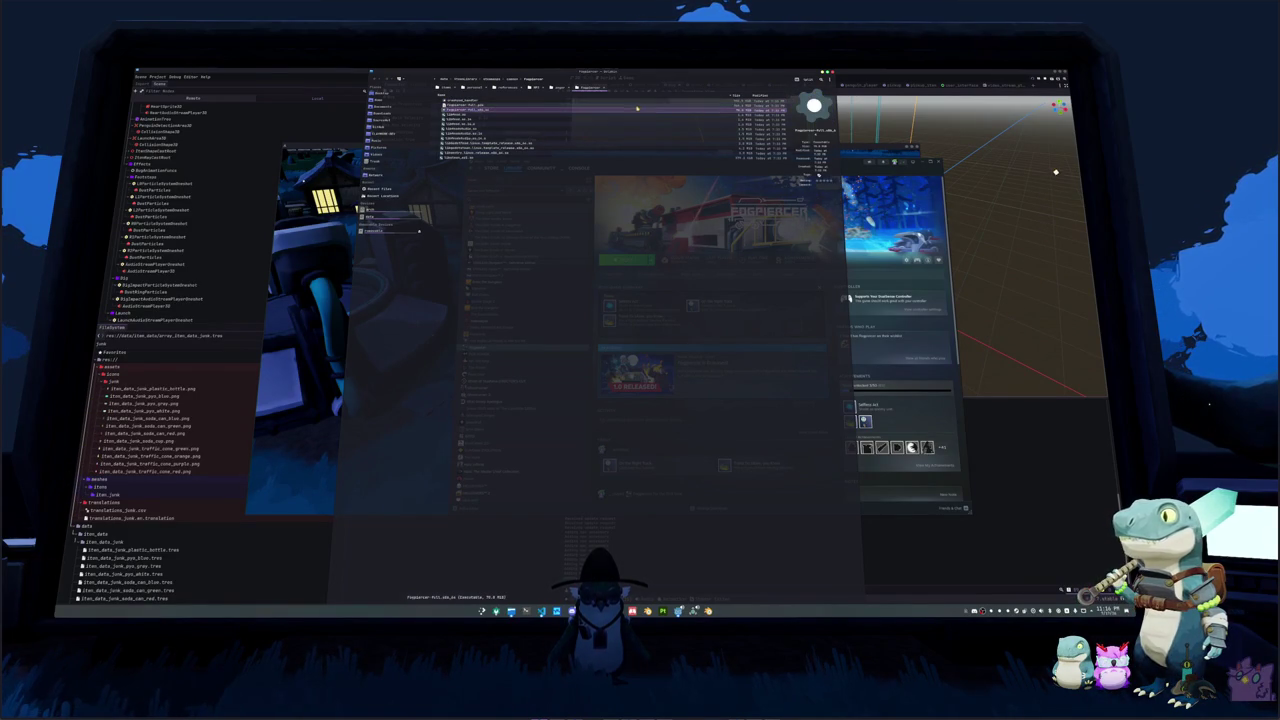
click(635, 111)
click(639, 115)
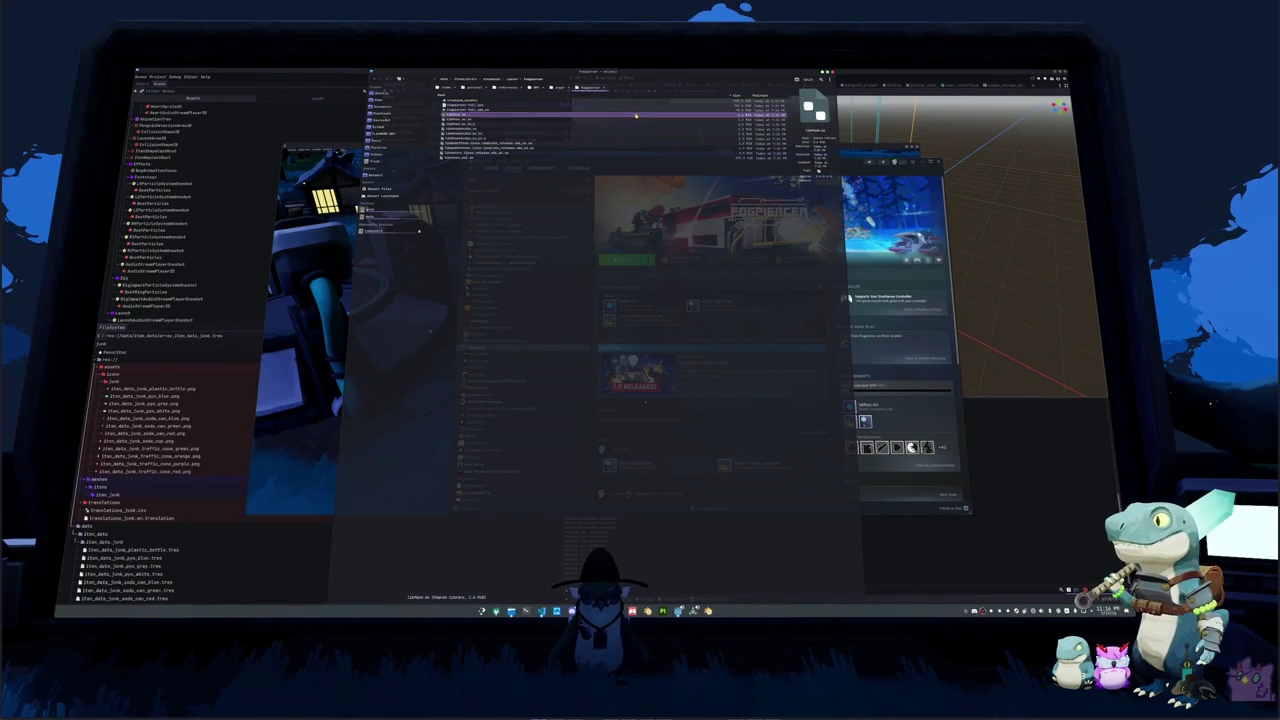
shift+click(572, 140)
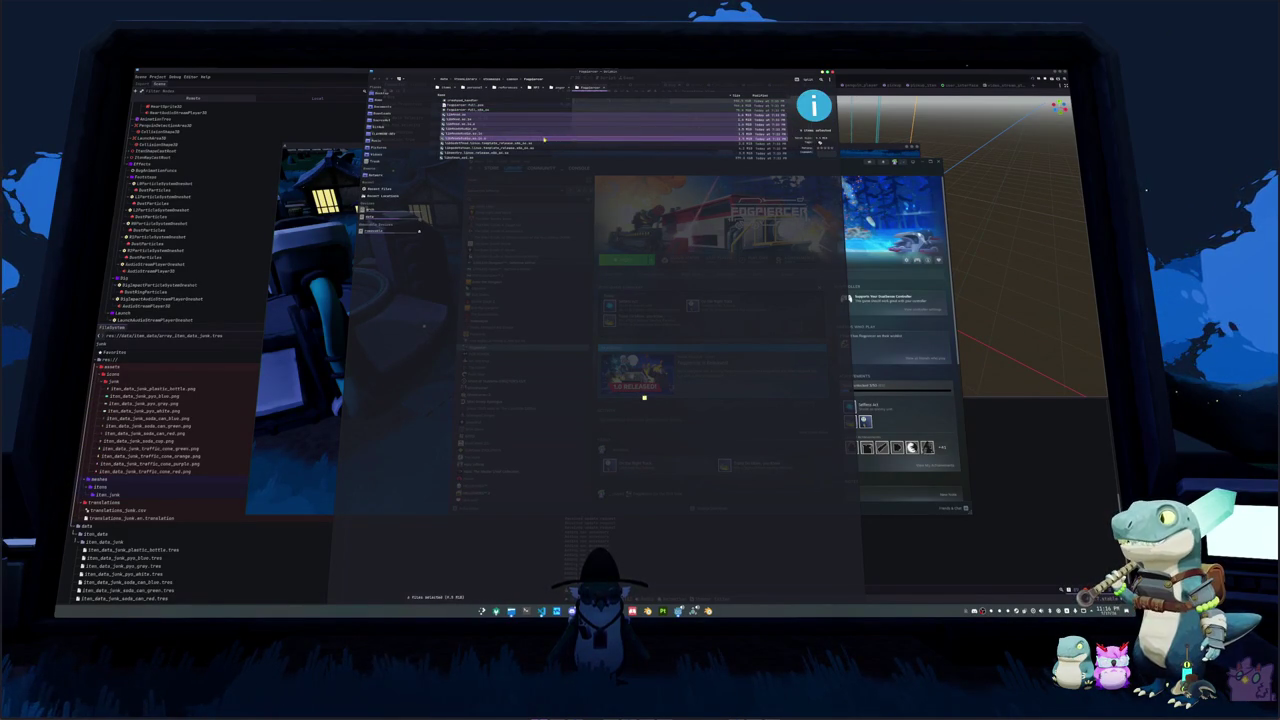
click(498, 139)
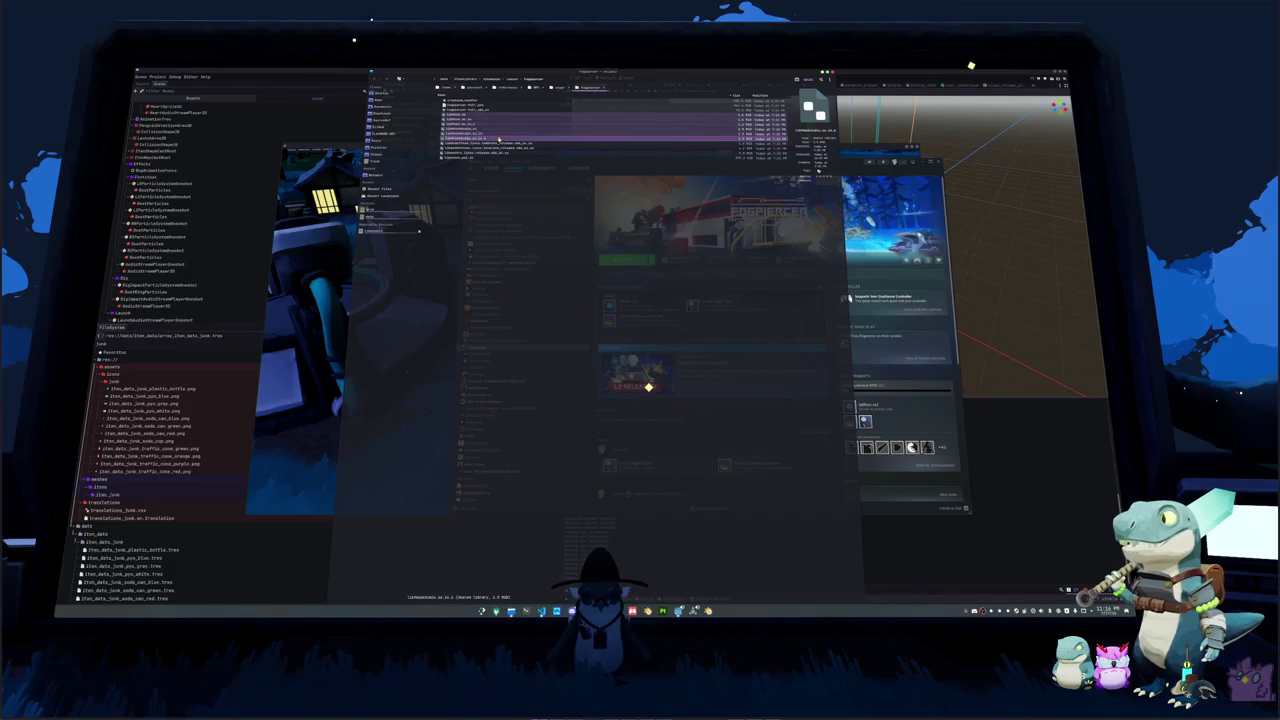
click(468, 139)
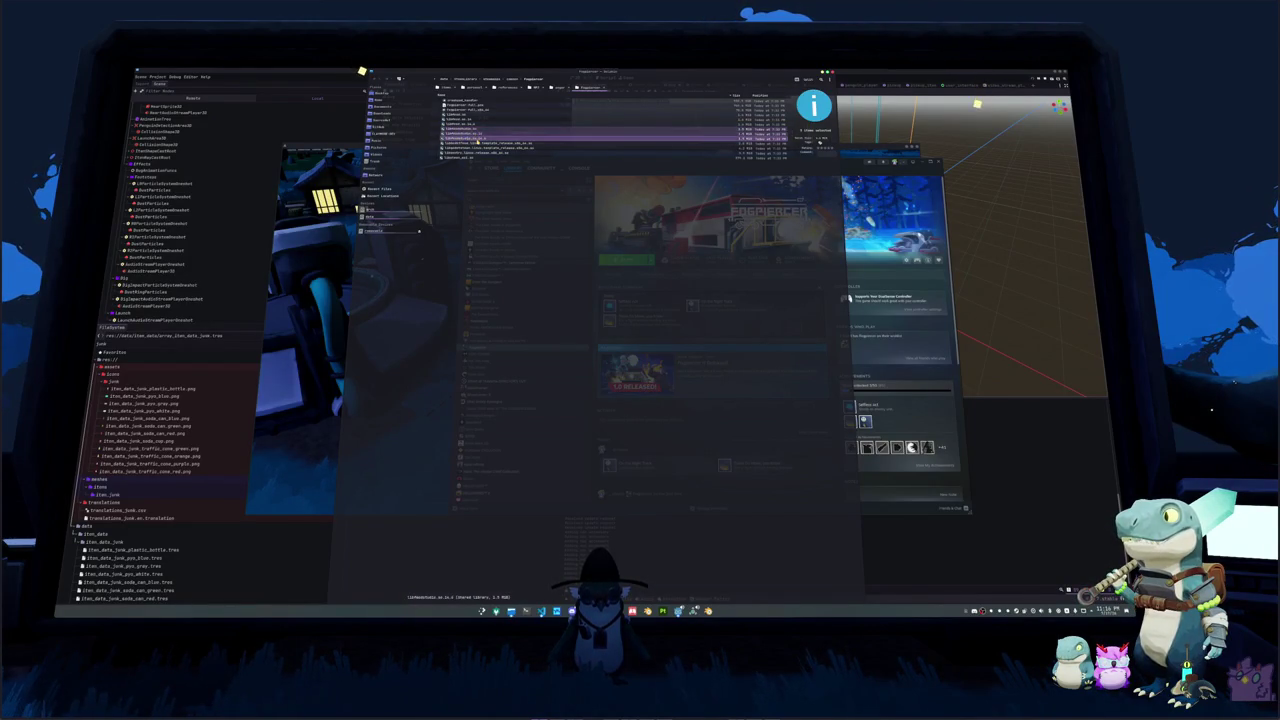
click(487, 133)
ctrl+click(487, 139)
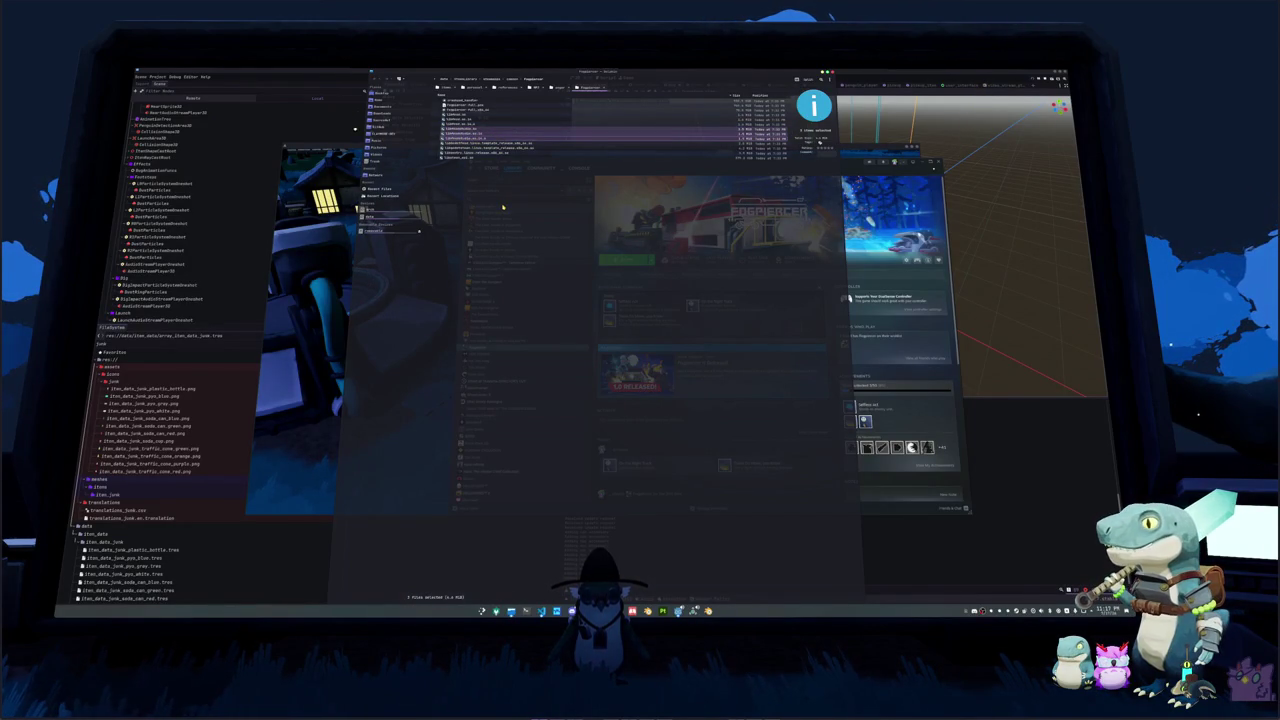
click(503, 207)
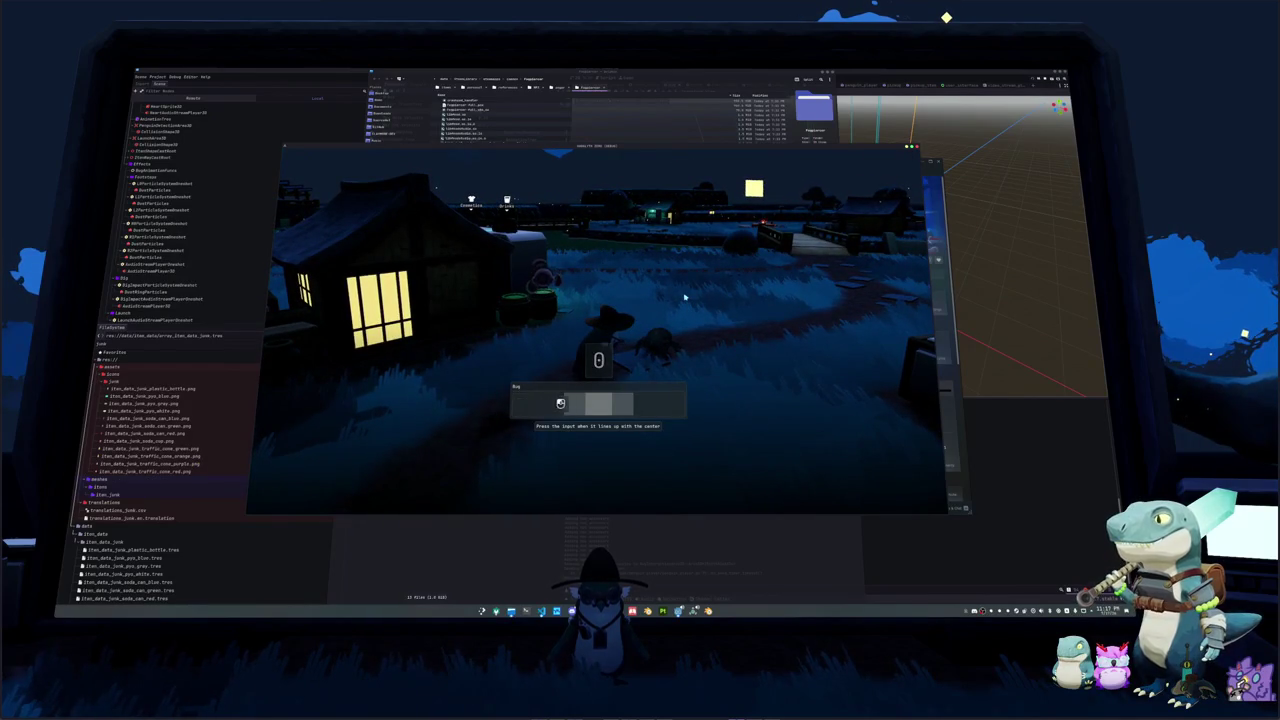
- Pet the bug three times through the timing minigame, then turn the camera away
click(685, 297)
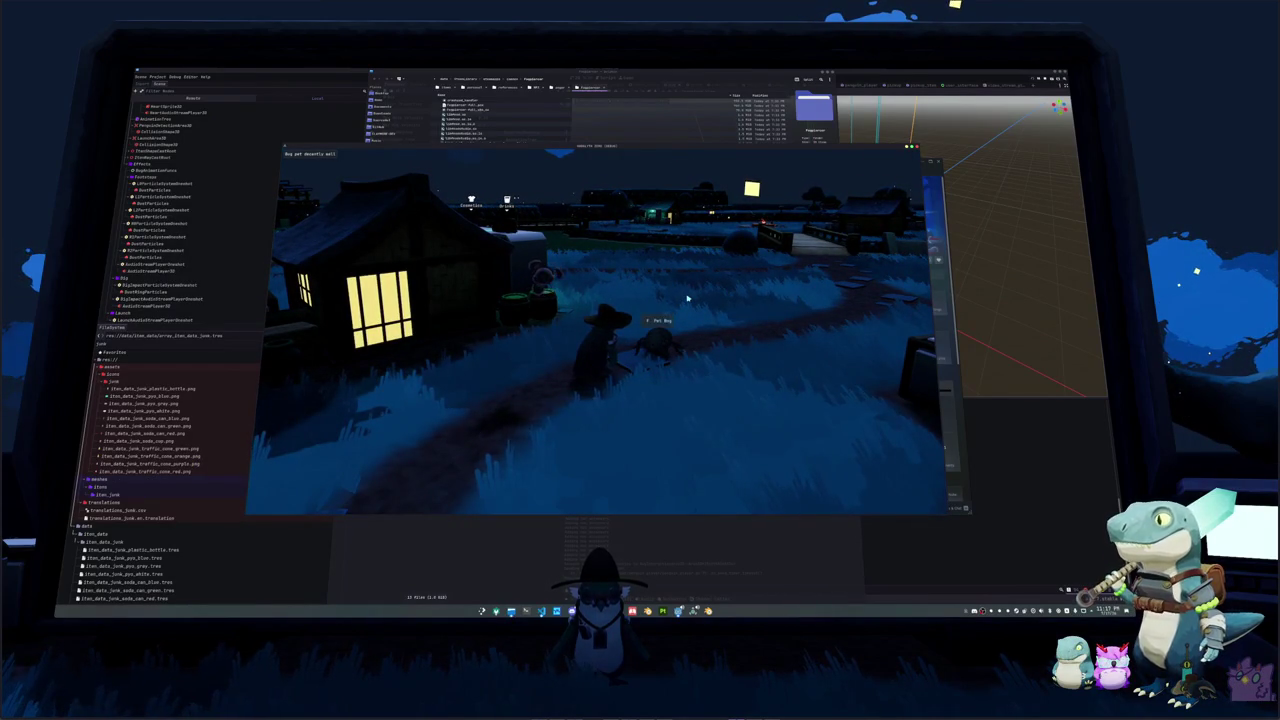
key(f)
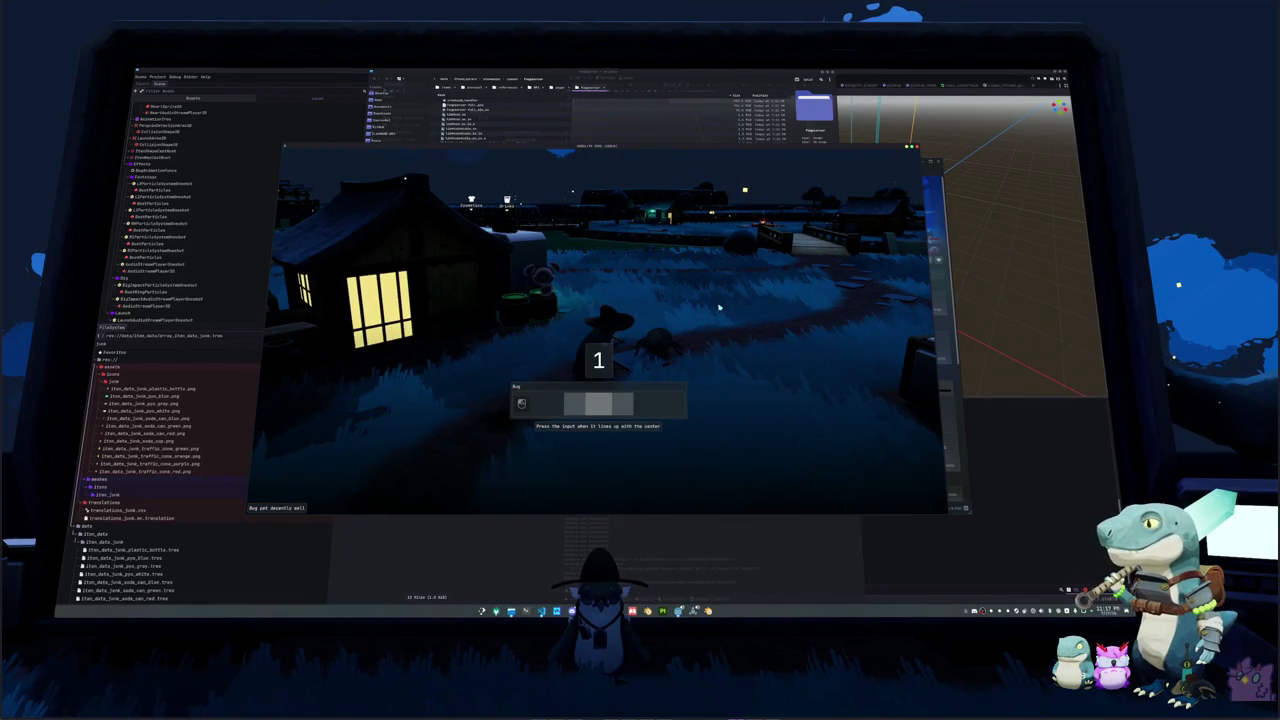
click(712, 300)
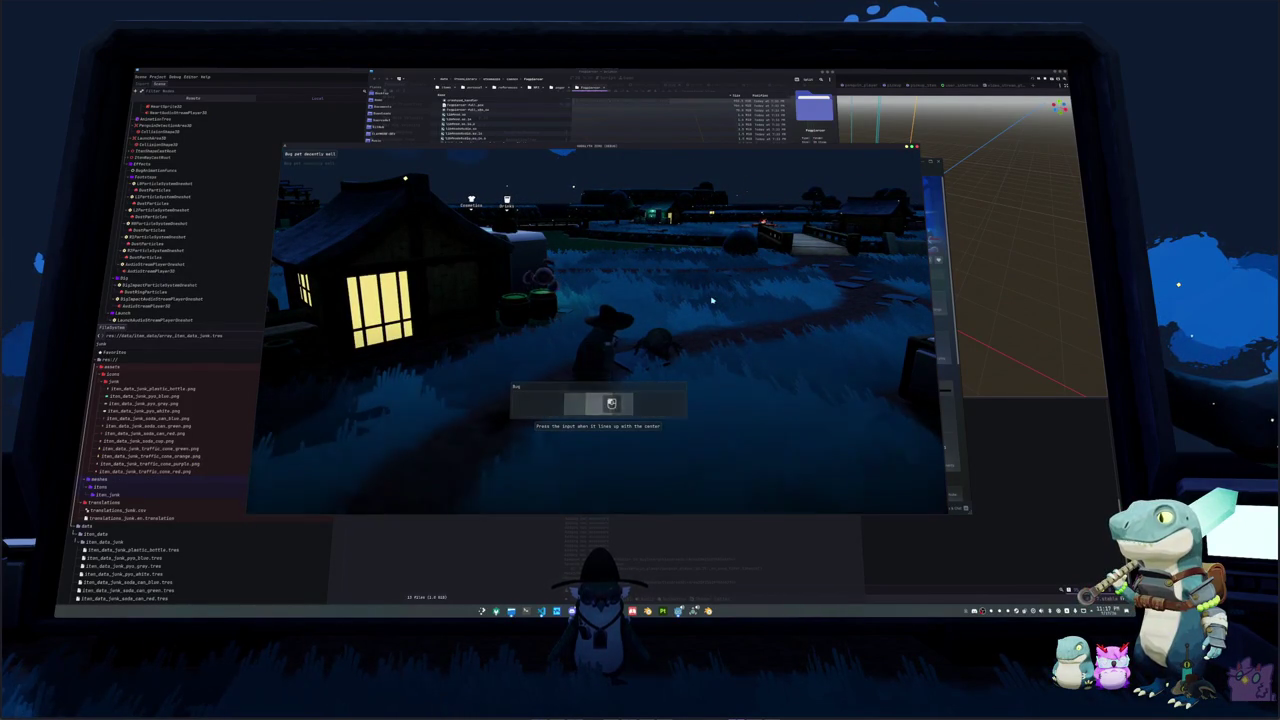
key(f)
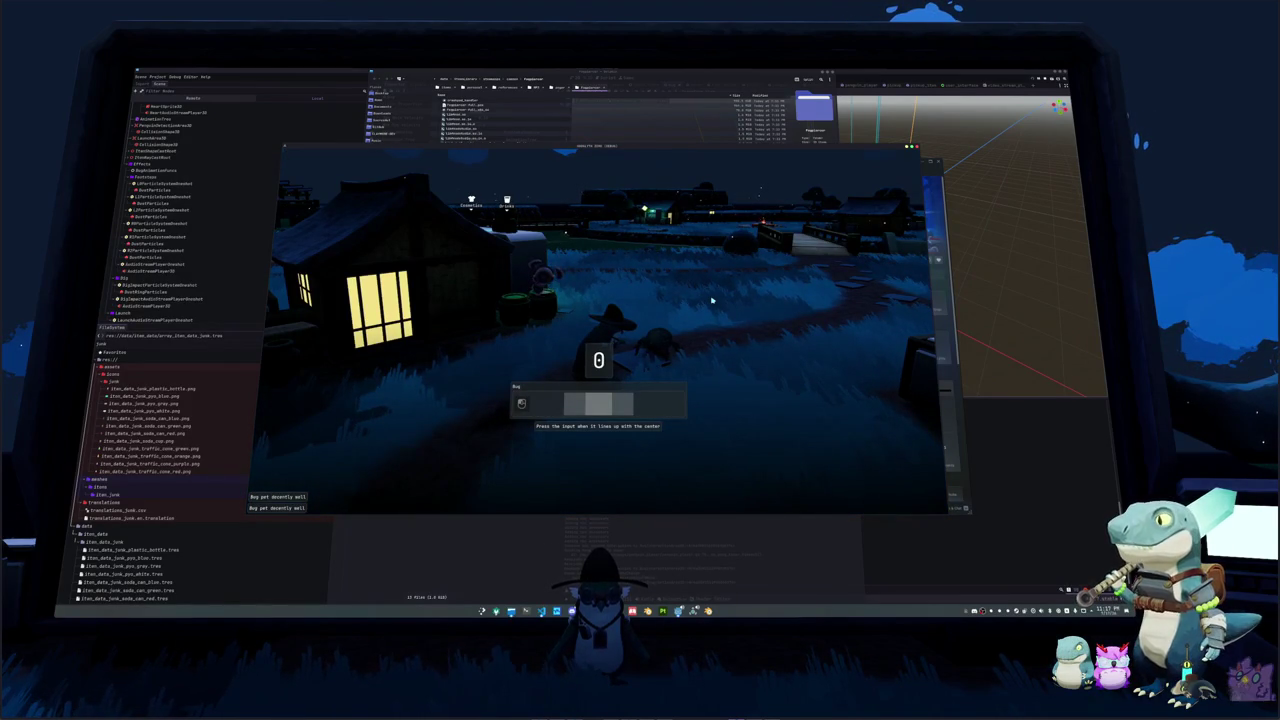
click(712, 300)
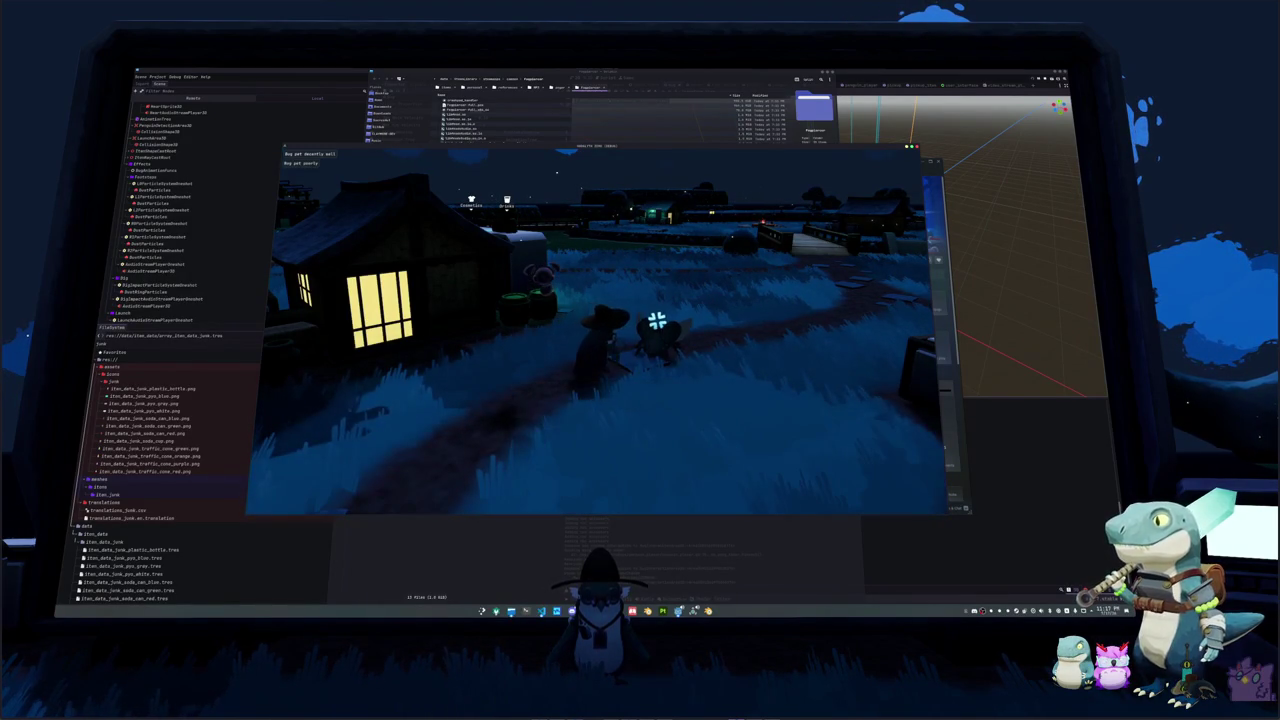
key(a)
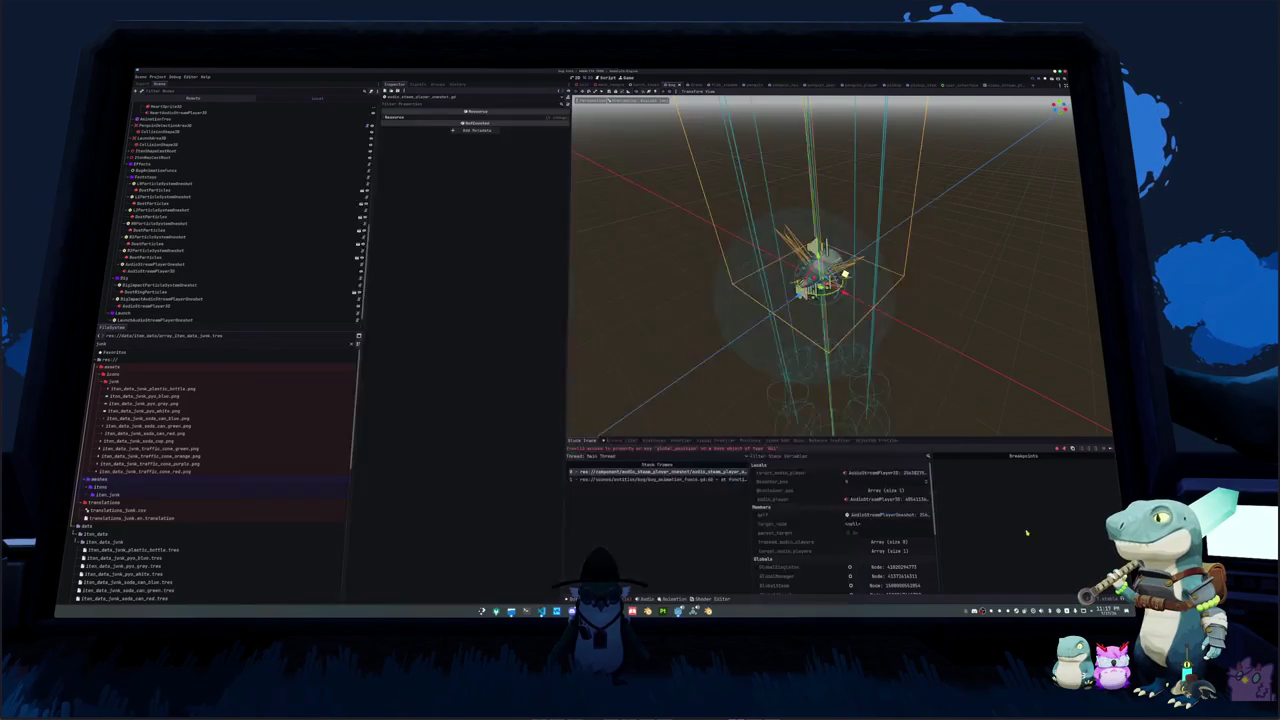
- Set LaunchAudioStreamPlayerOneshot's Target Node to the Bug node
scroll(260, 265, down, 1)
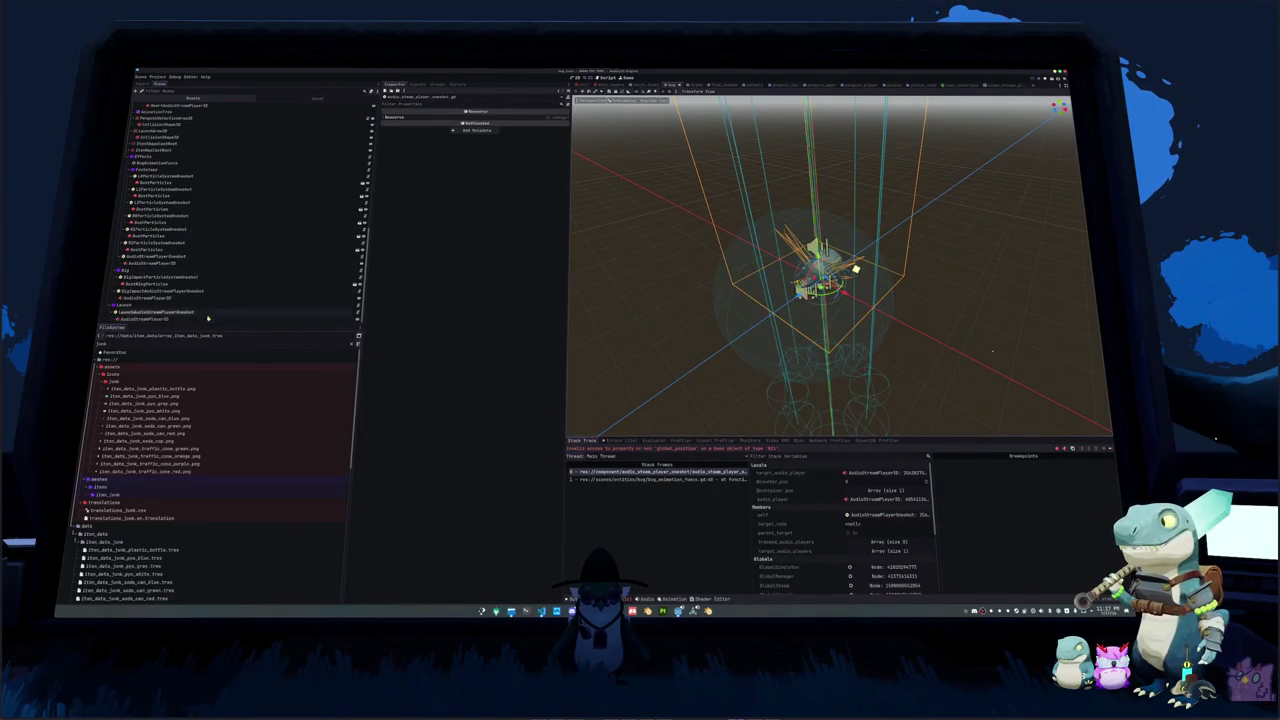
click(206, 312)
click(514, 118)
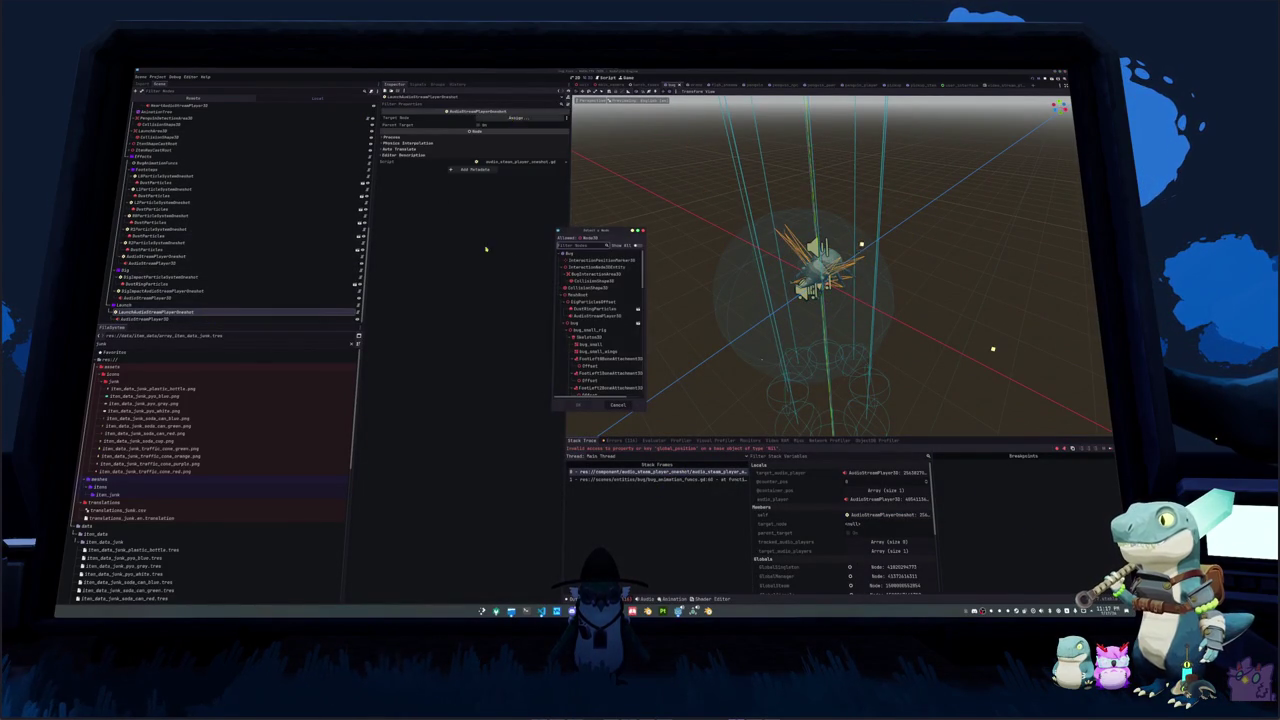
click(580, 323)
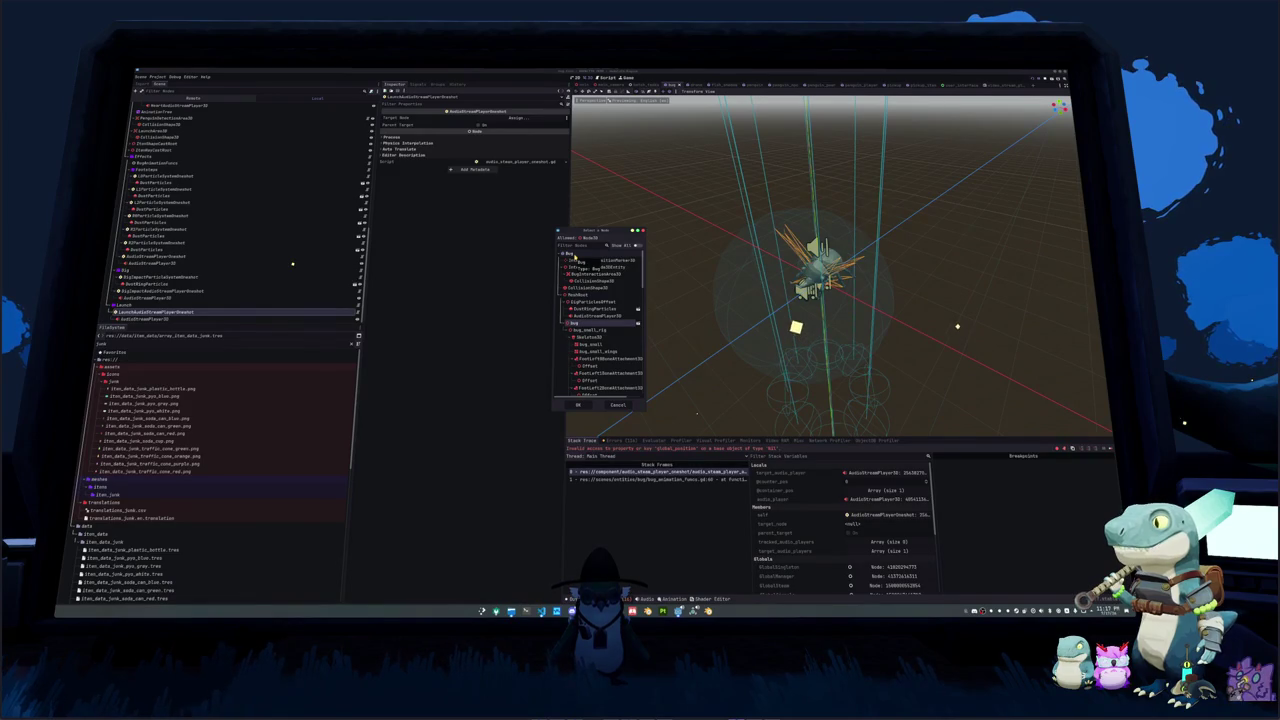
click(578, 404)
- Check the spawn_launch_particles method key in the launch animation and run the game with F6
click(688, 598)
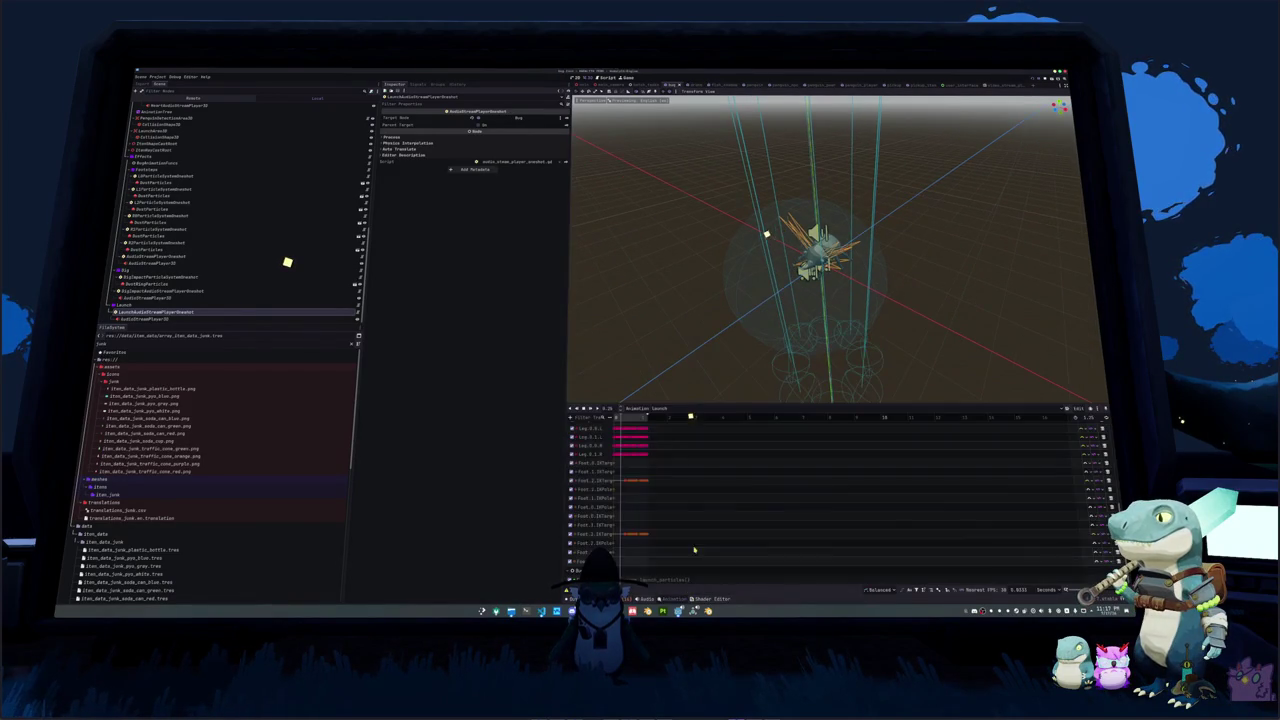
click(627, 578)
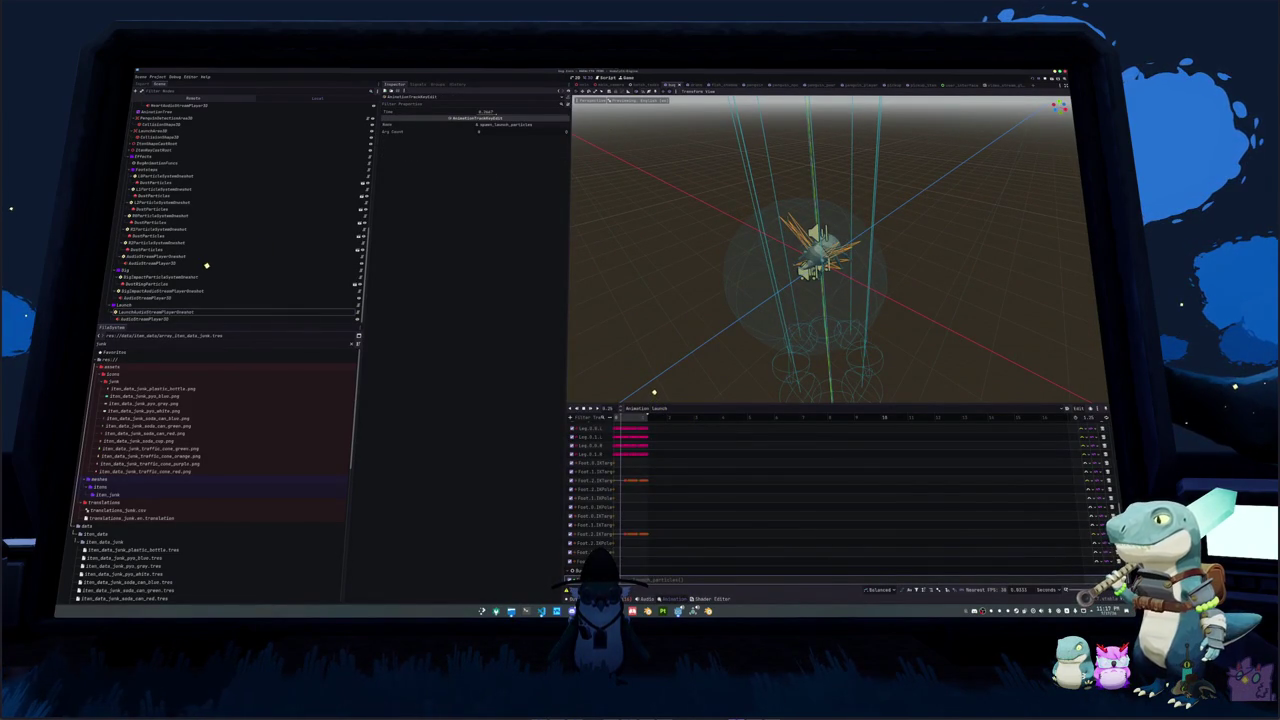
key(F6)
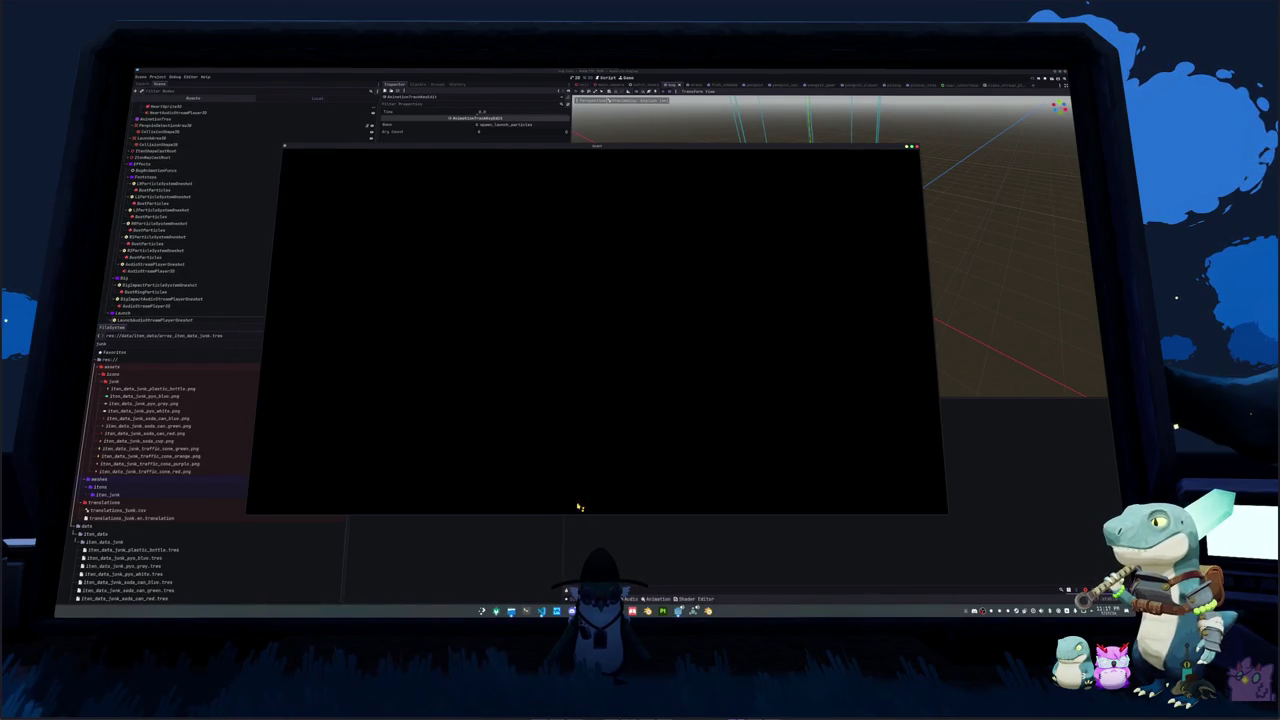
- Pet the bug twice with well-timed minigame inputs during the playtest
mouse_move(693, 611)
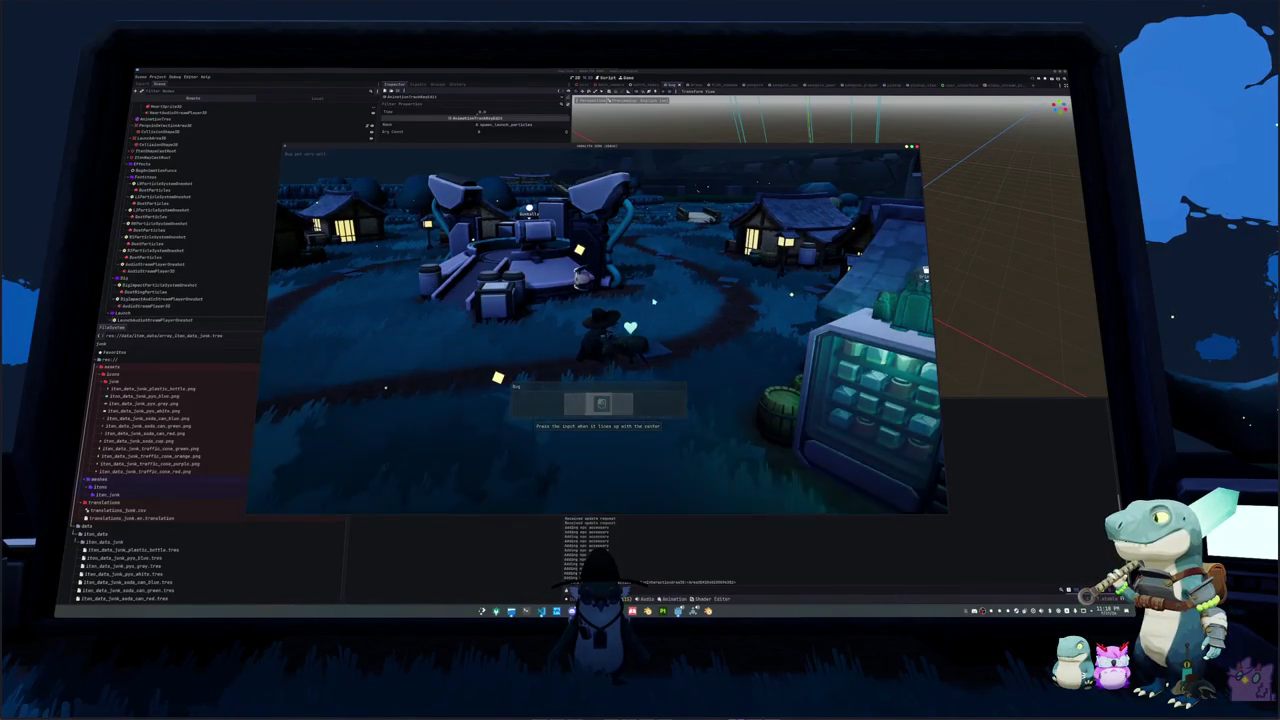
click(662, 305)
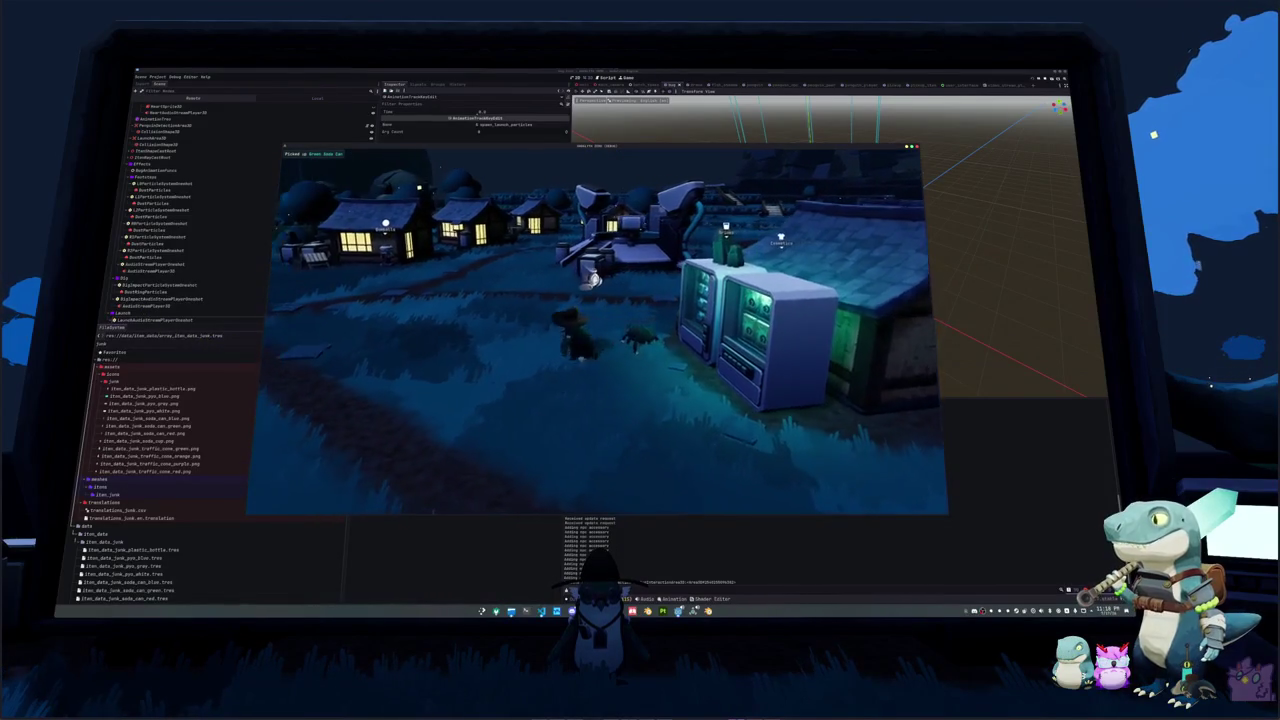
key(e)
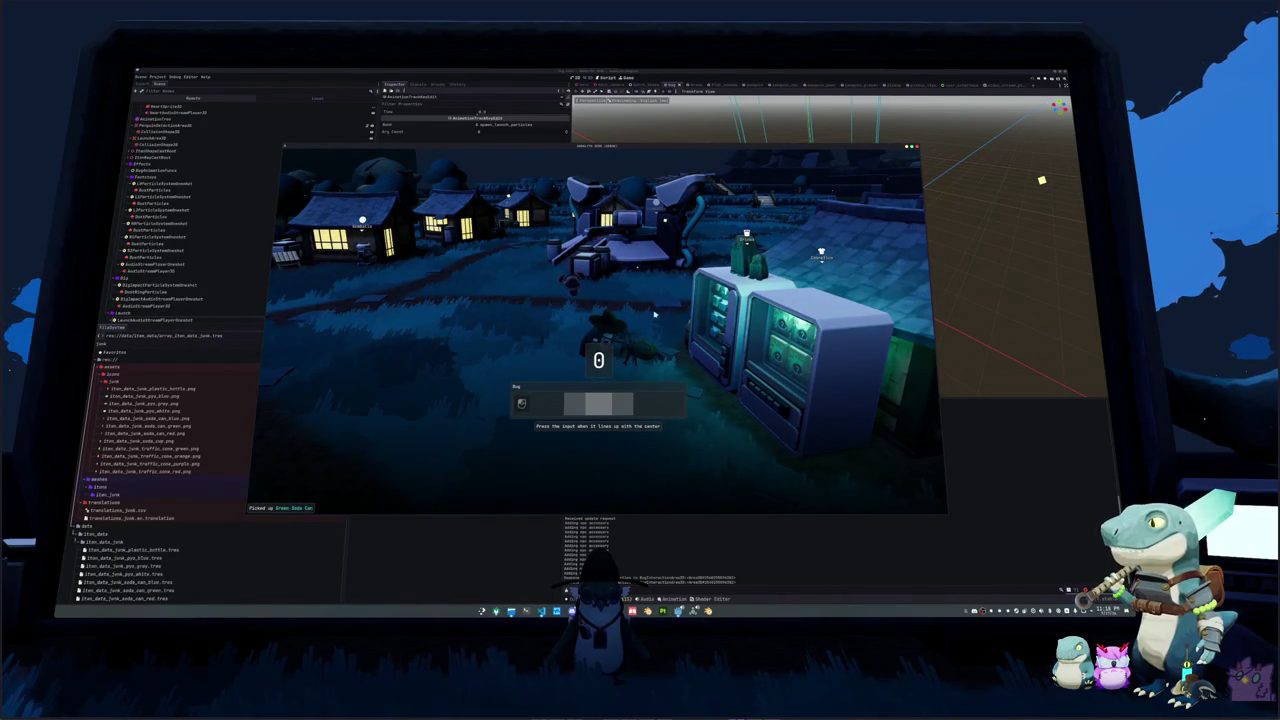
key(e)
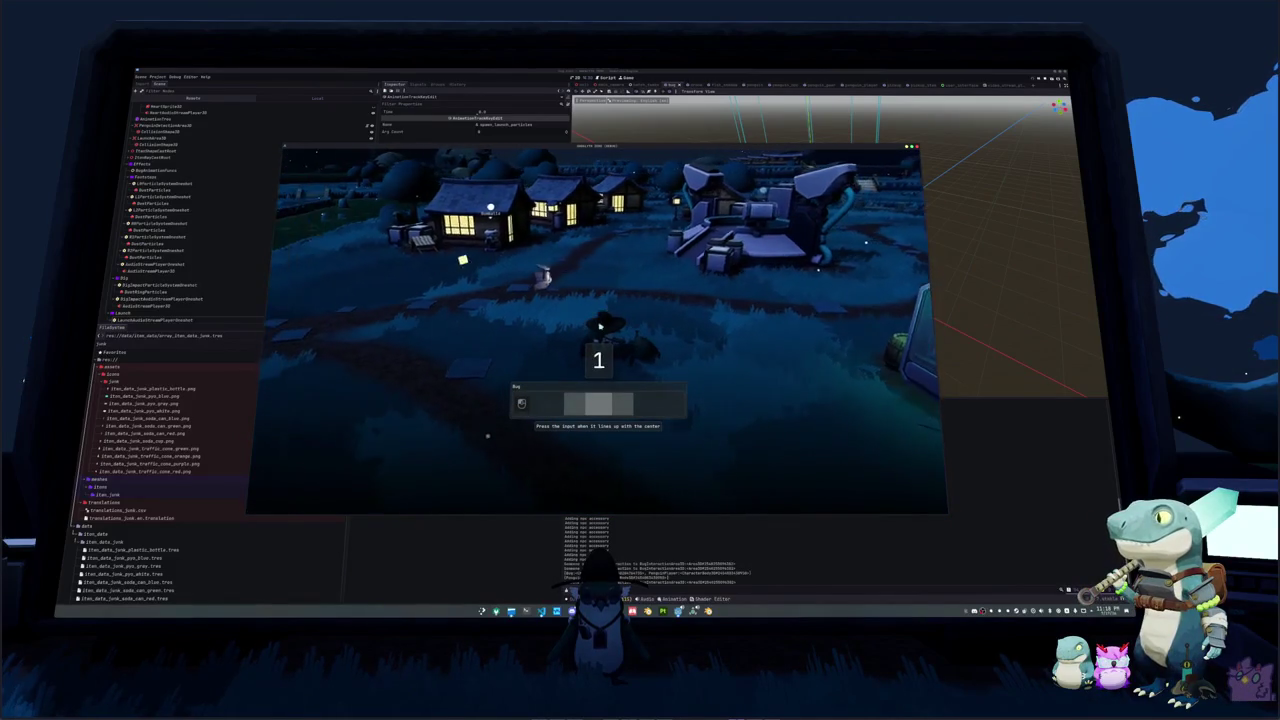
- Pet the bug twice more through the timing minigame
click(670, 332)
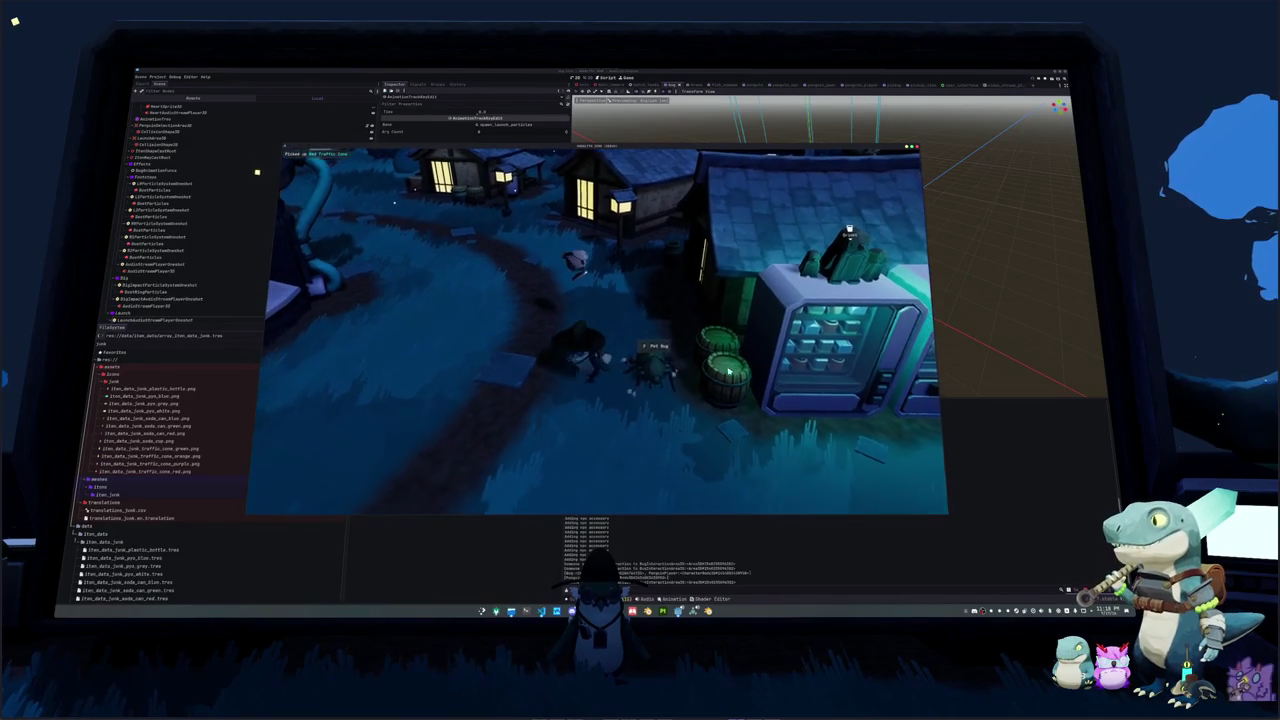
key(e)
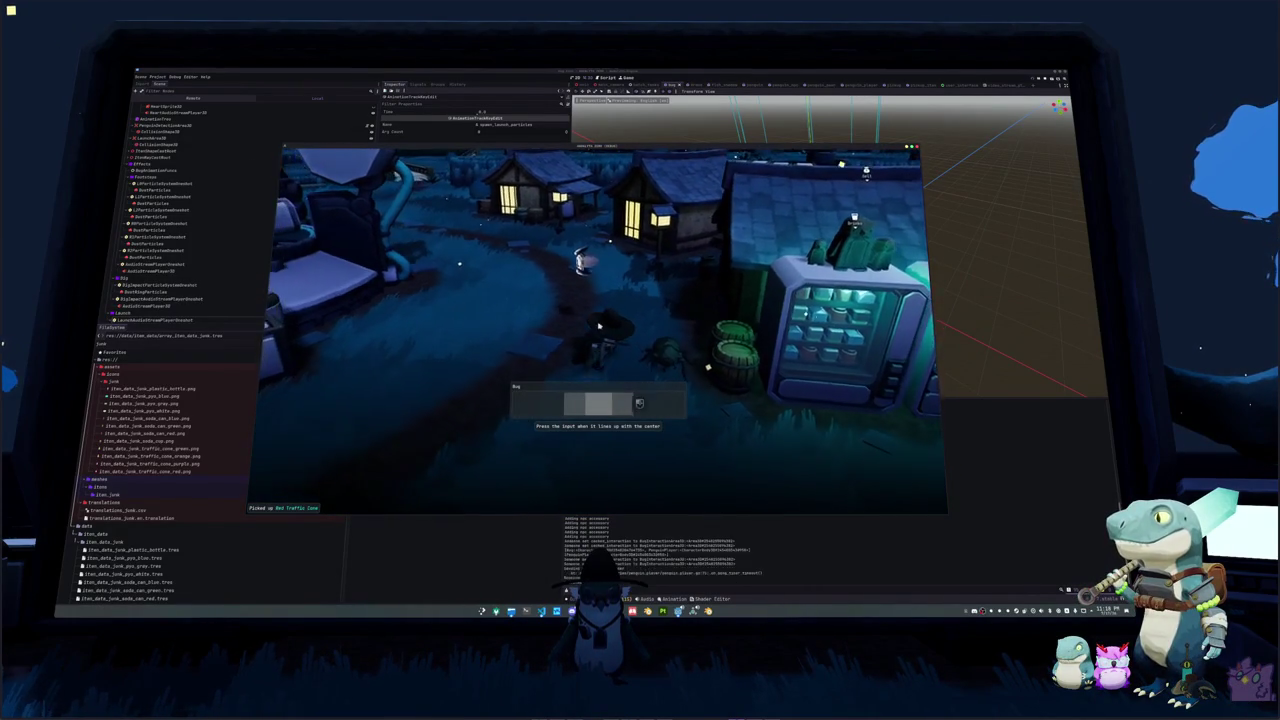
key(e)
- Walk along the path, sort the inventory, close it and stop the game with F8
key(a)
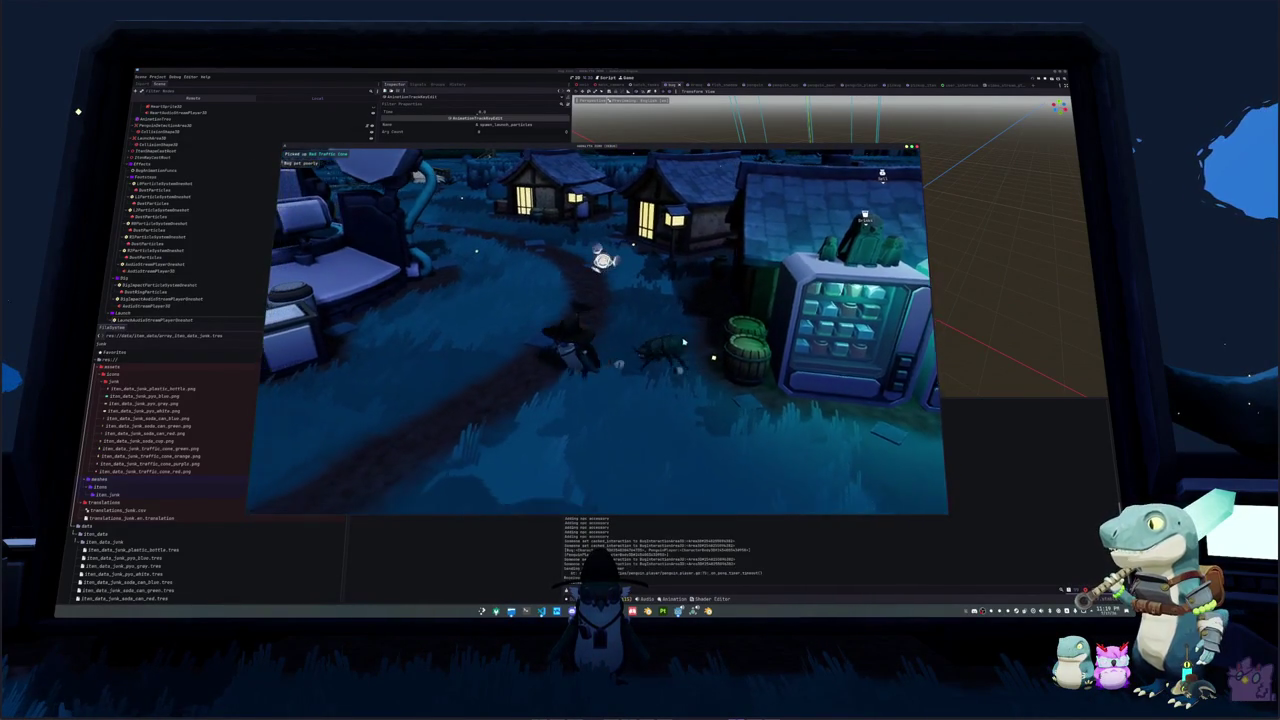
key(a)
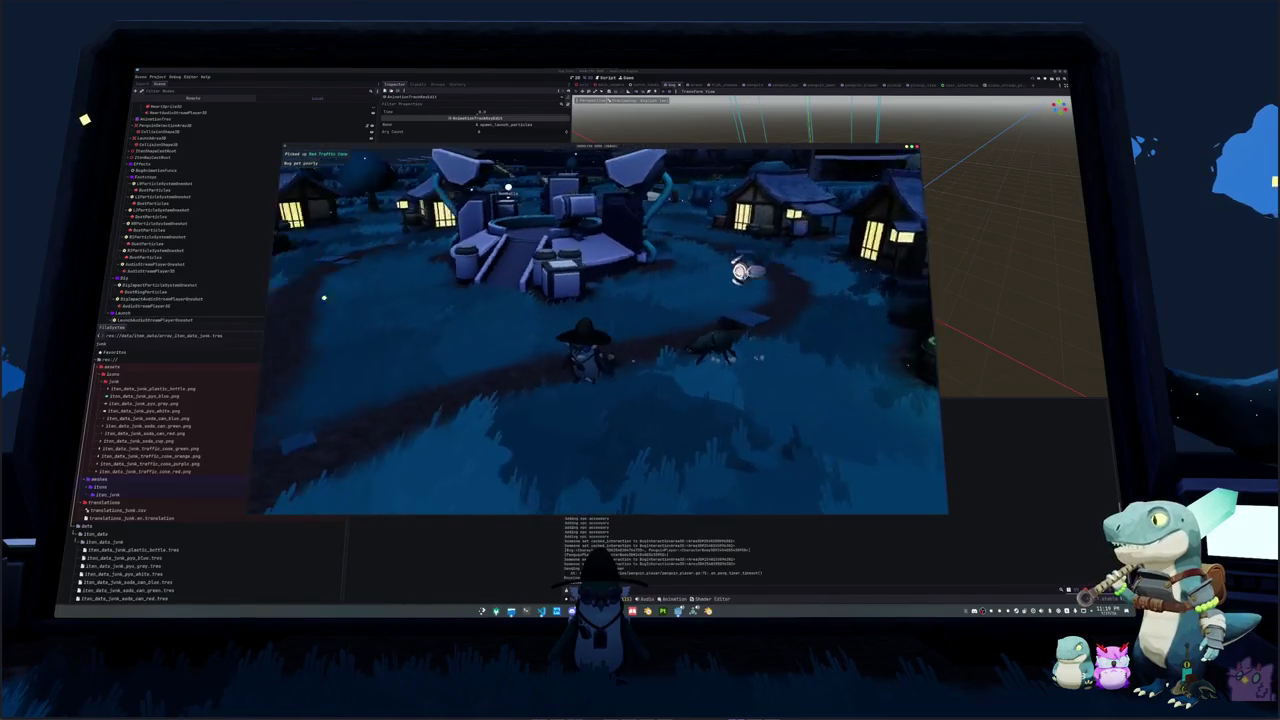
key(a)
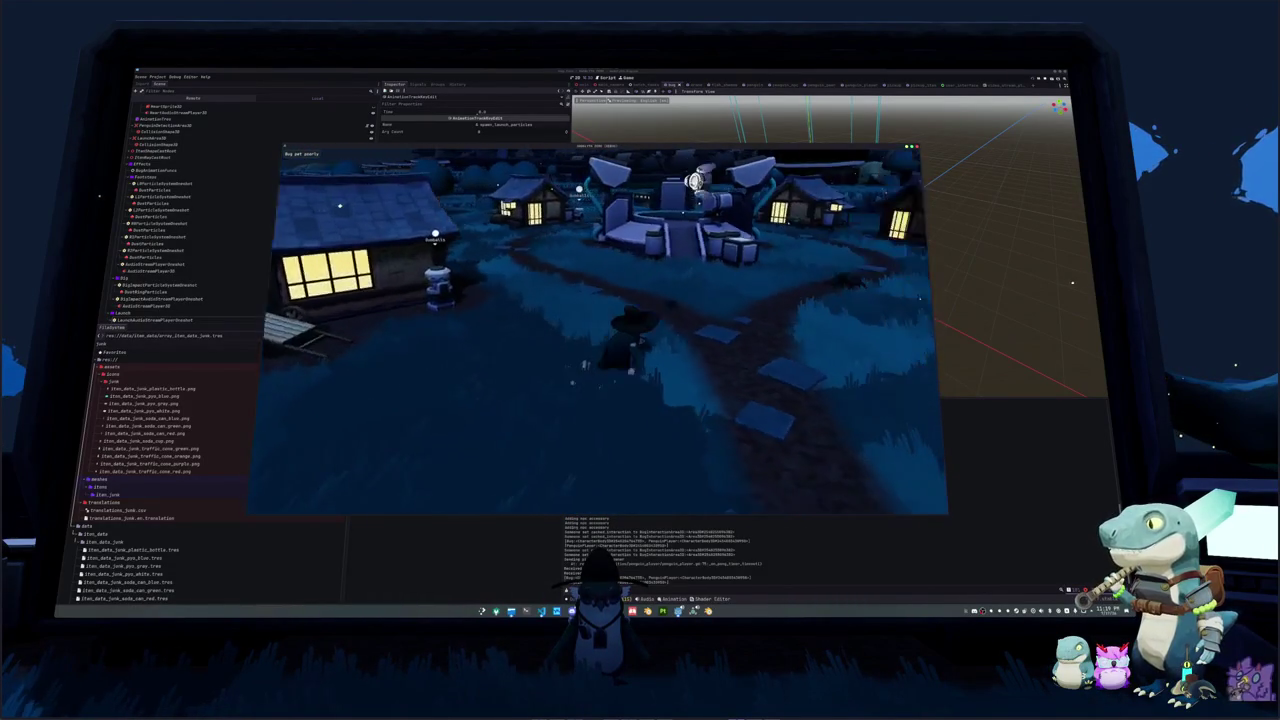
key(i)
click(424, 300)
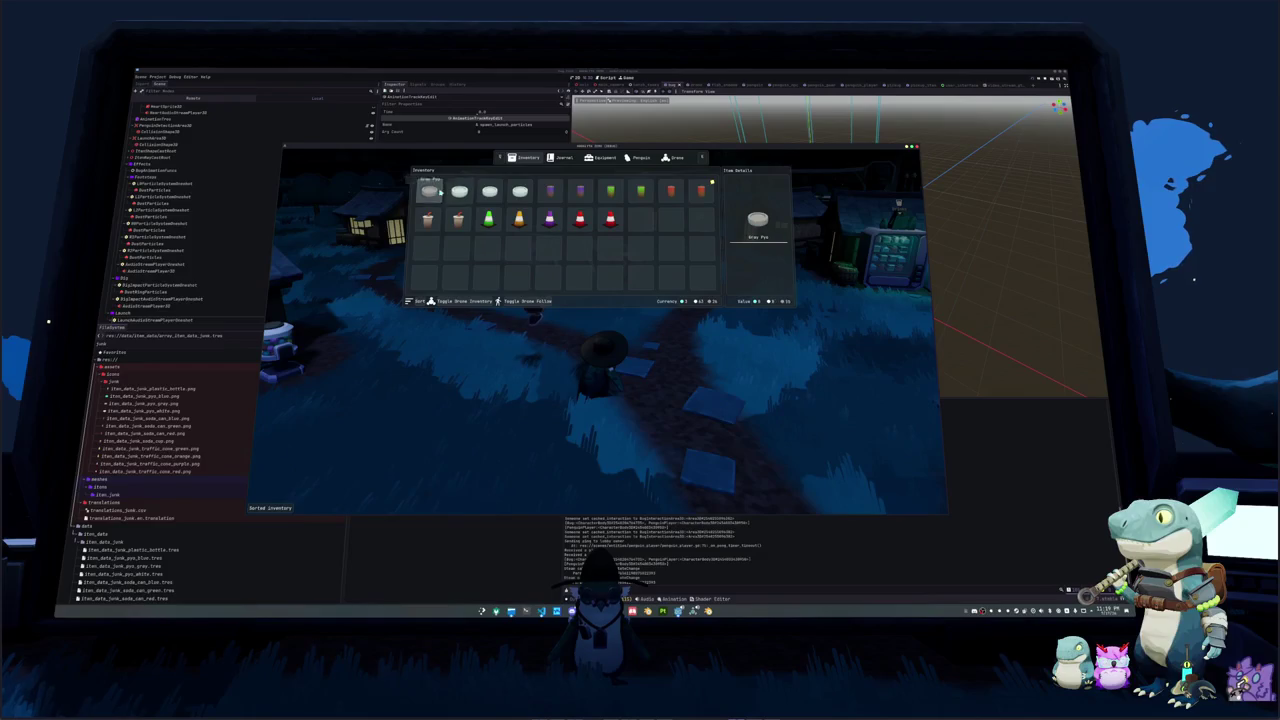
key(Escape)
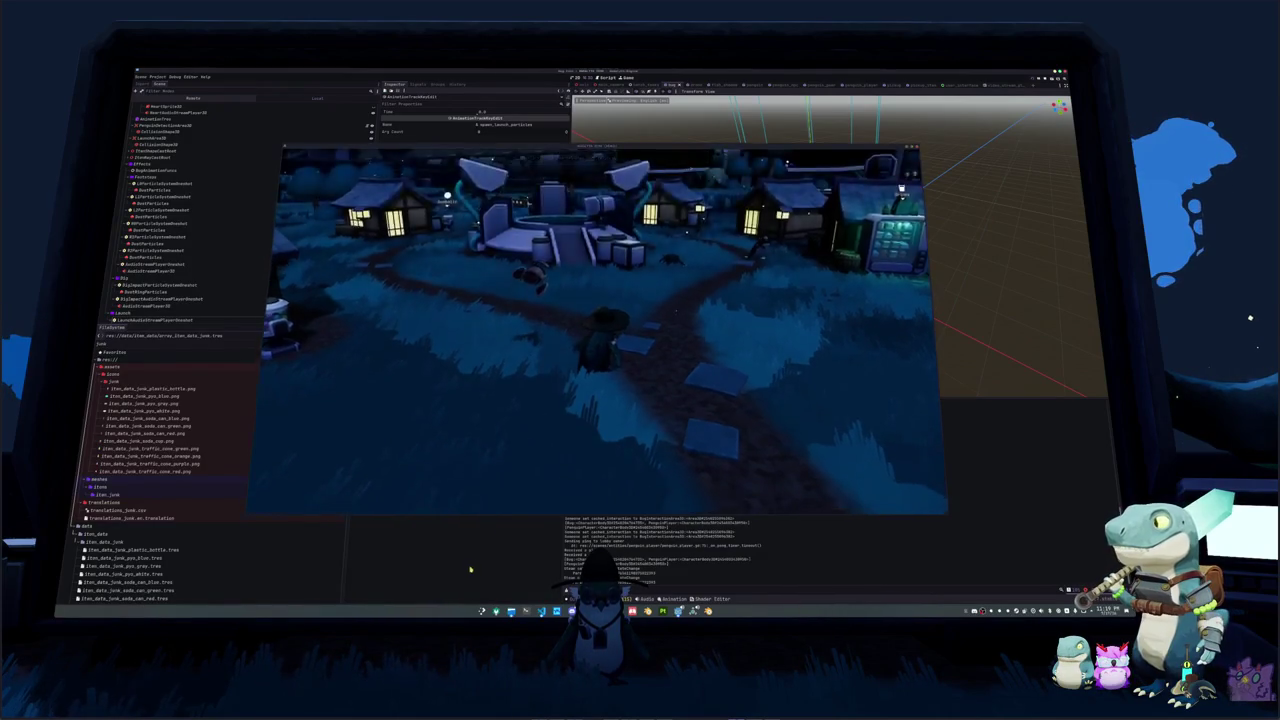
key(F8)
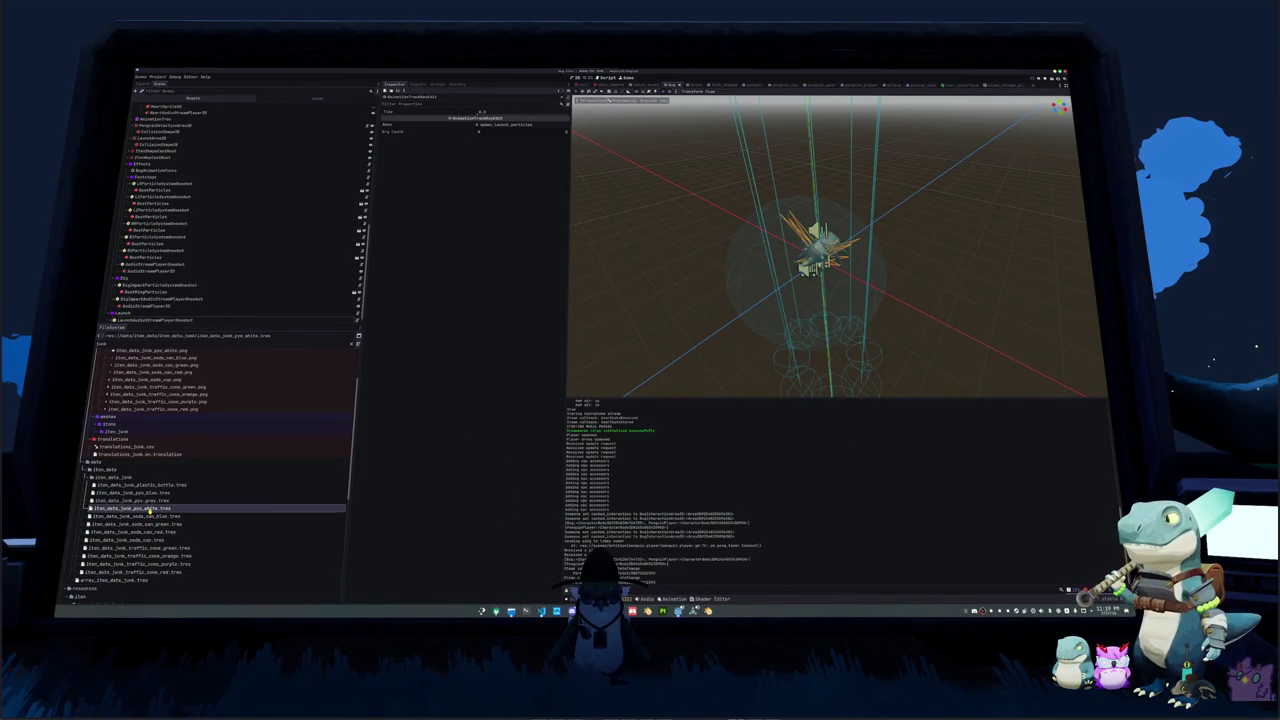
- Review the Value of the white pyo, soda can, soda cup and traffic cone junk item files
click(140, 508)
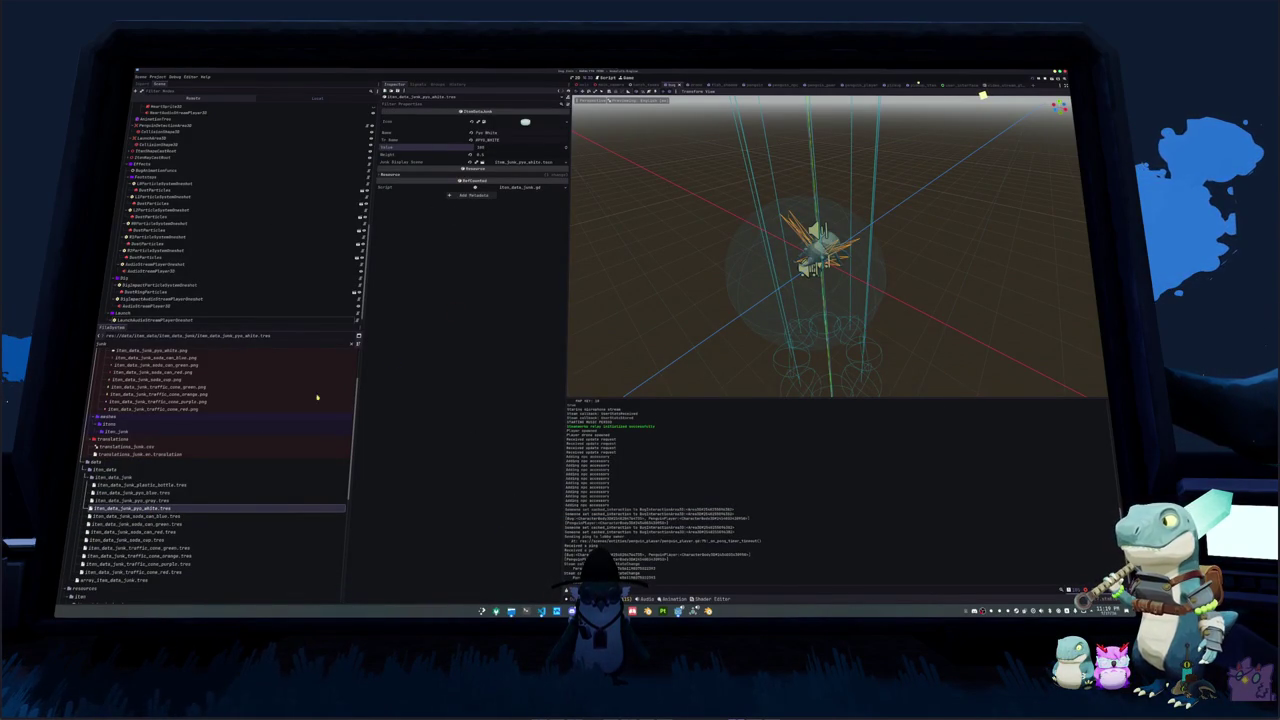
click(167, 515)
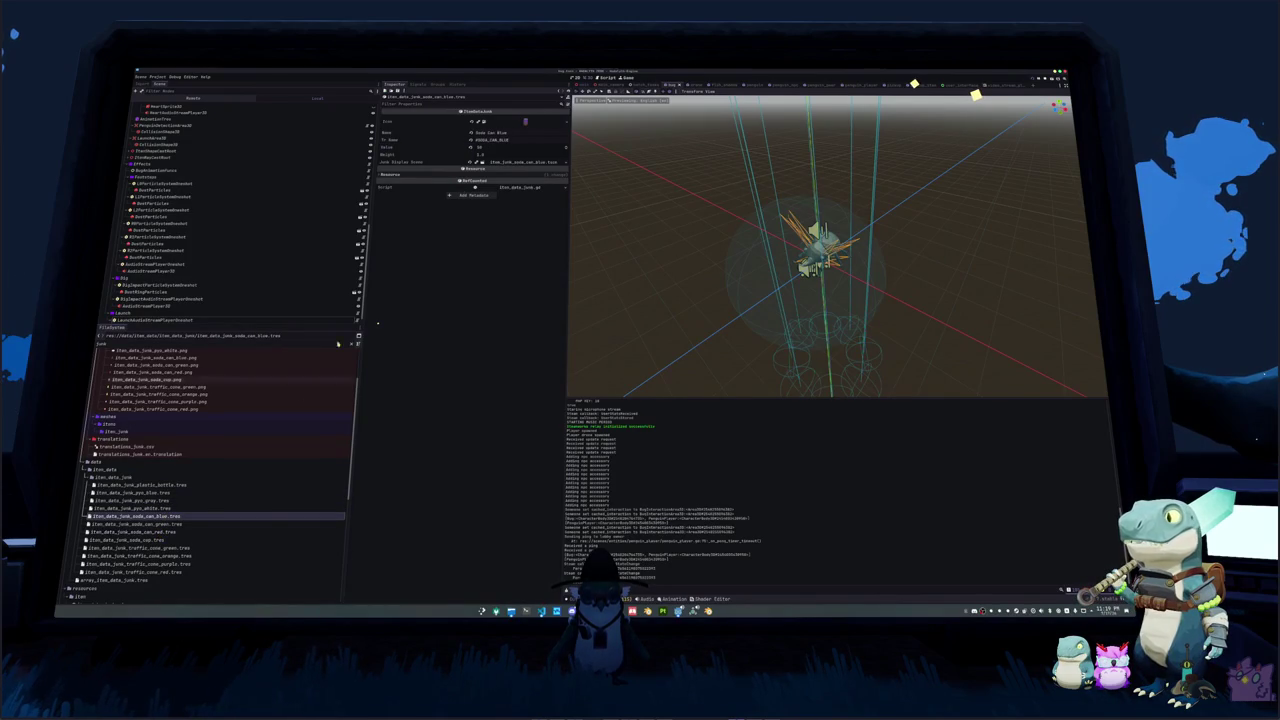
shift+click(150, 531)
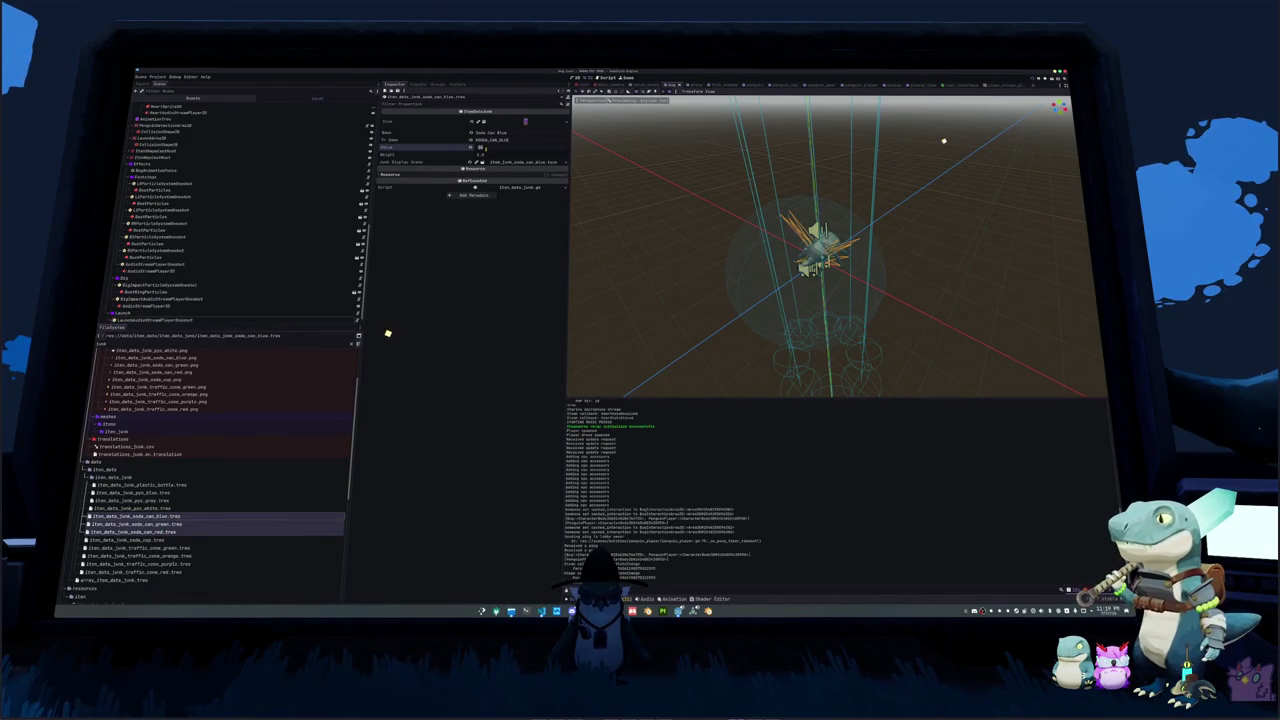
click(157, 540)
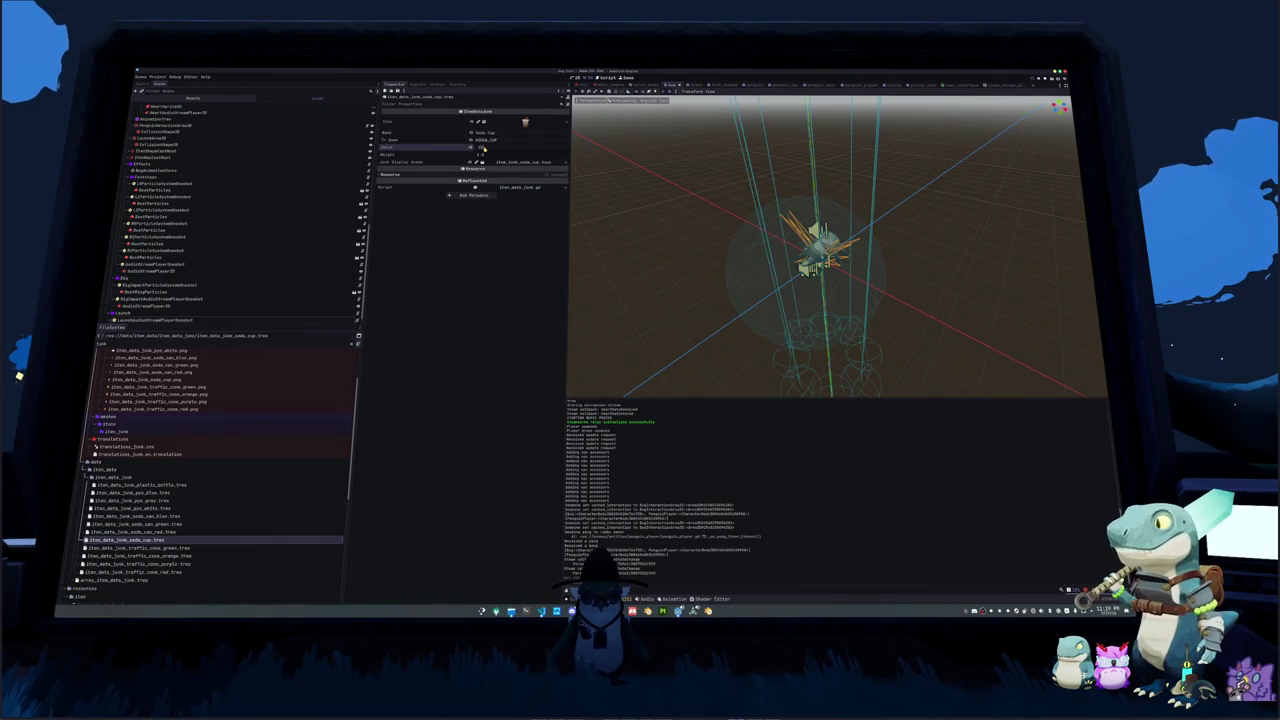
click(140, 548)
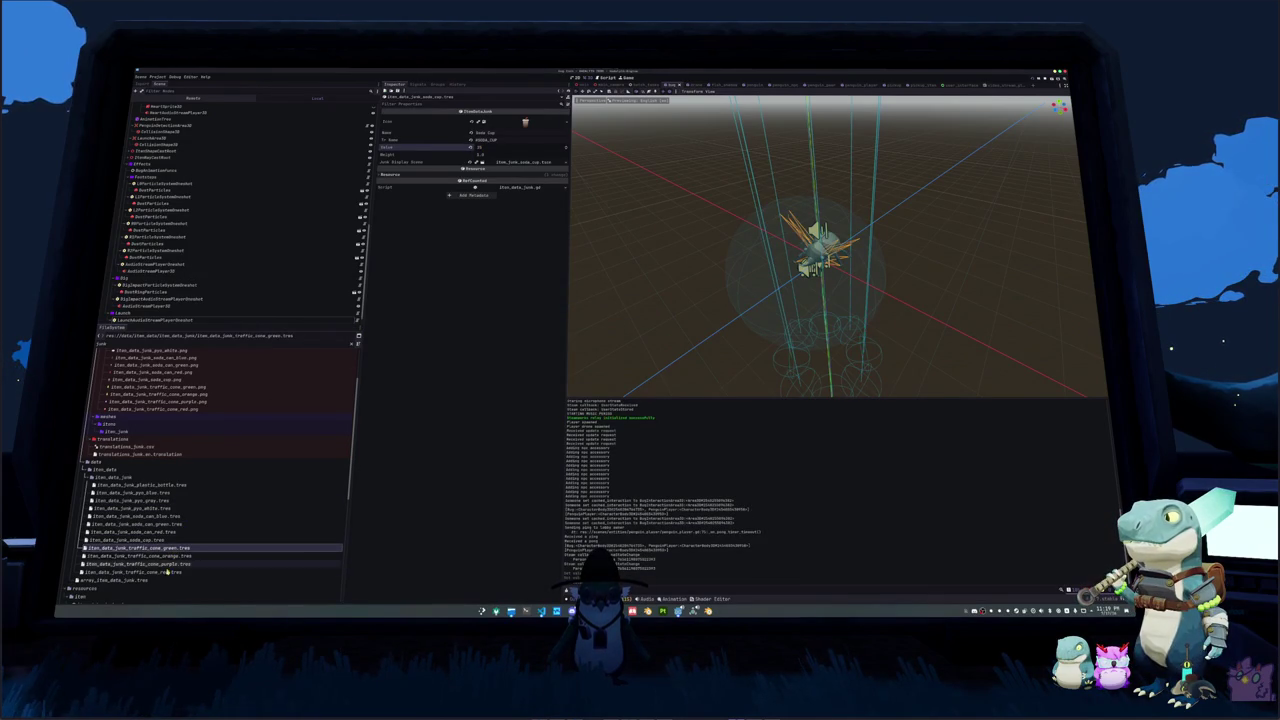
shift+click(153, 572)
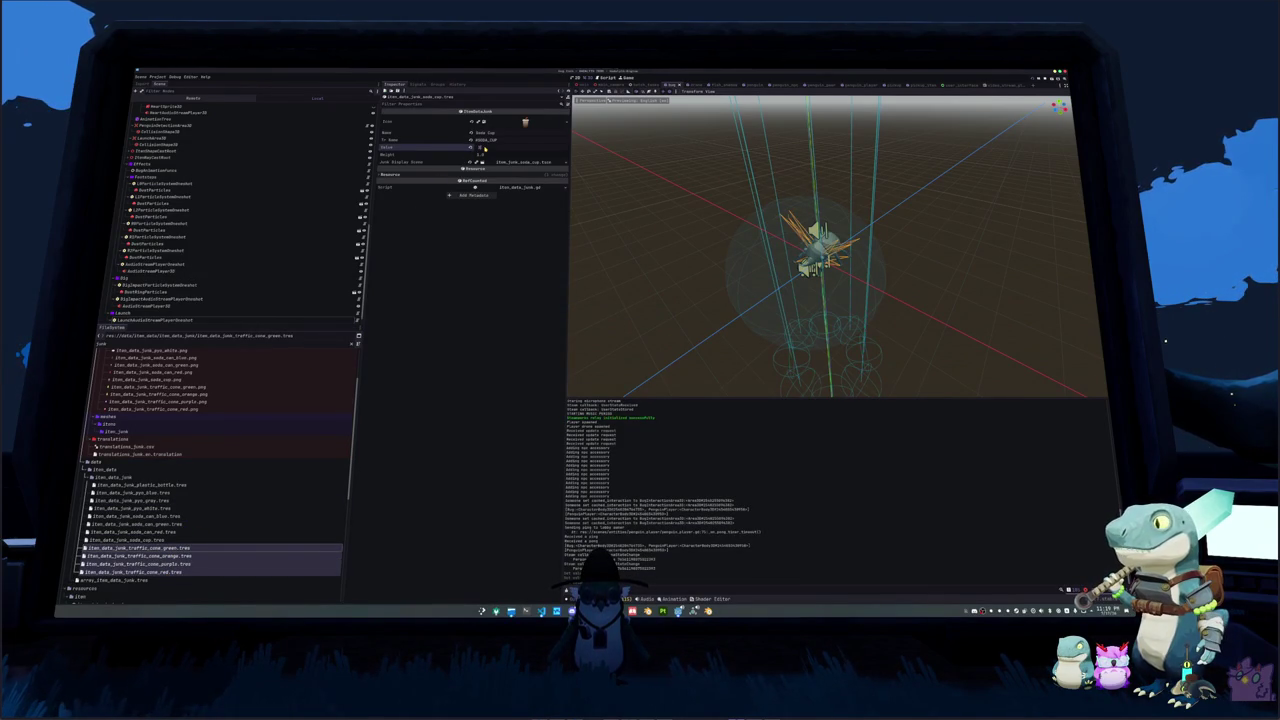
click(168, 524)
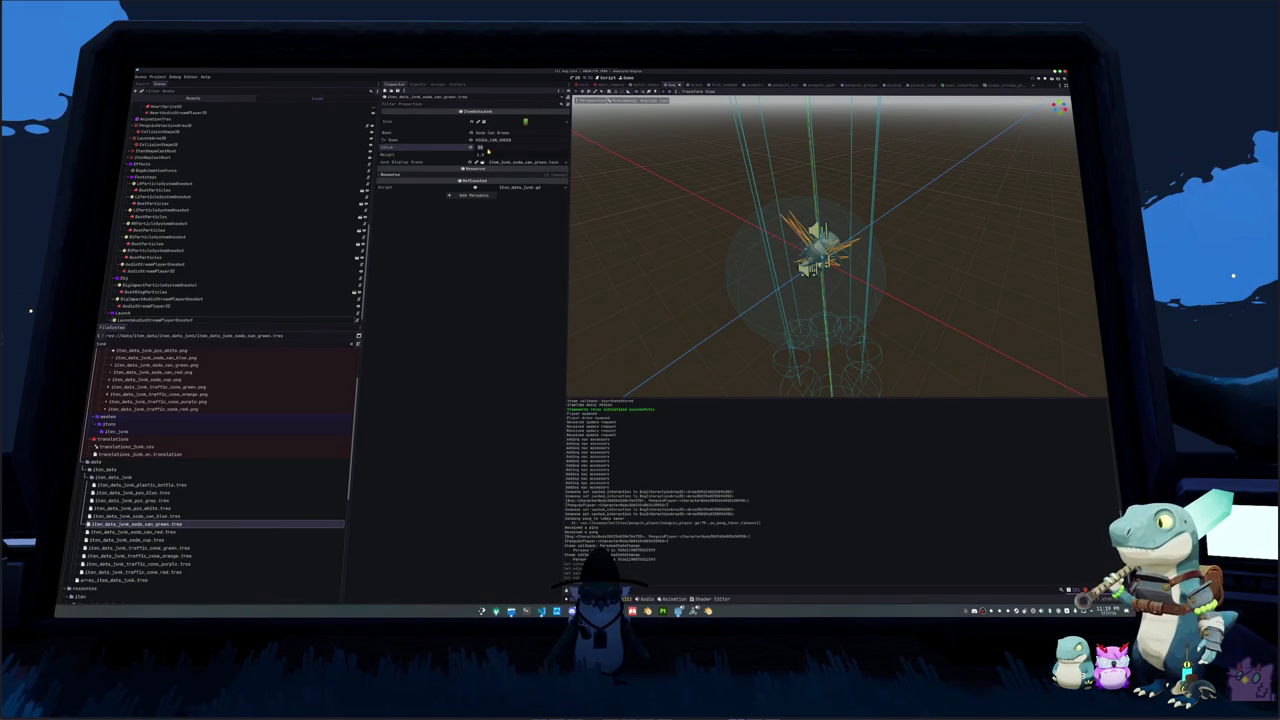
- Step through the red soda can and green, orange, purple, red traffic cone files, then run with F5
key(Down)
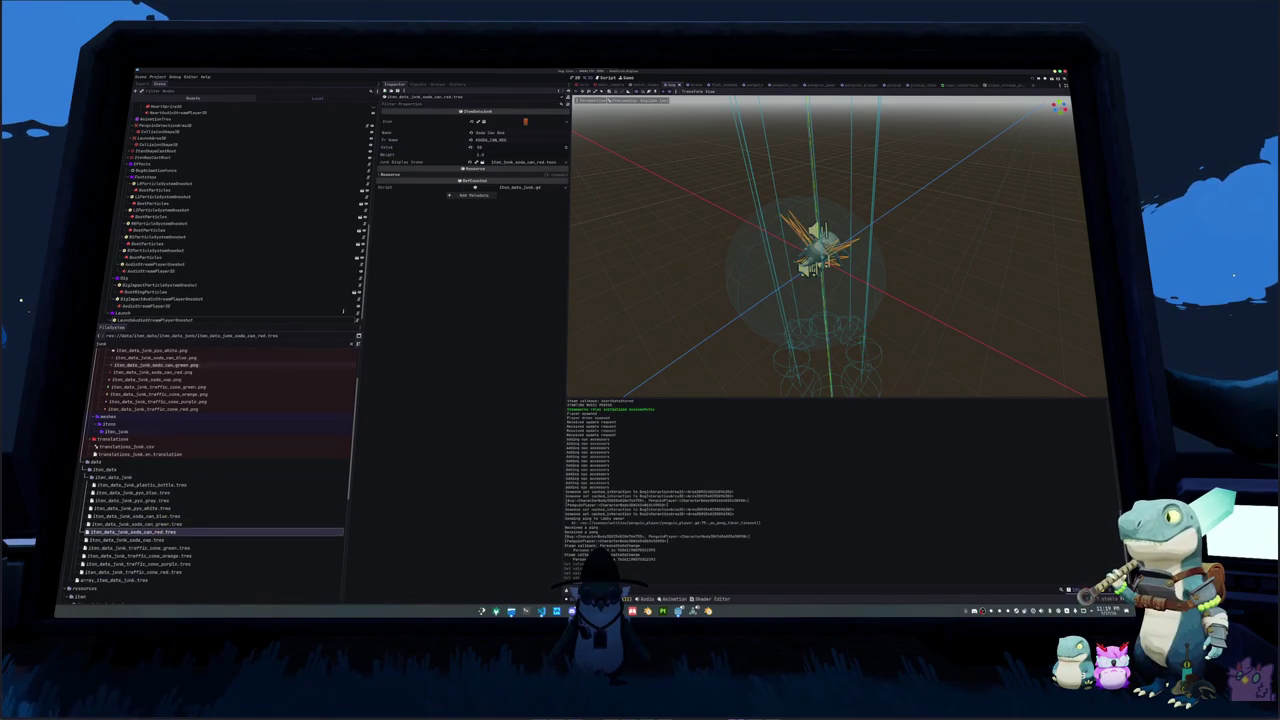
key(Down)
key(Down)
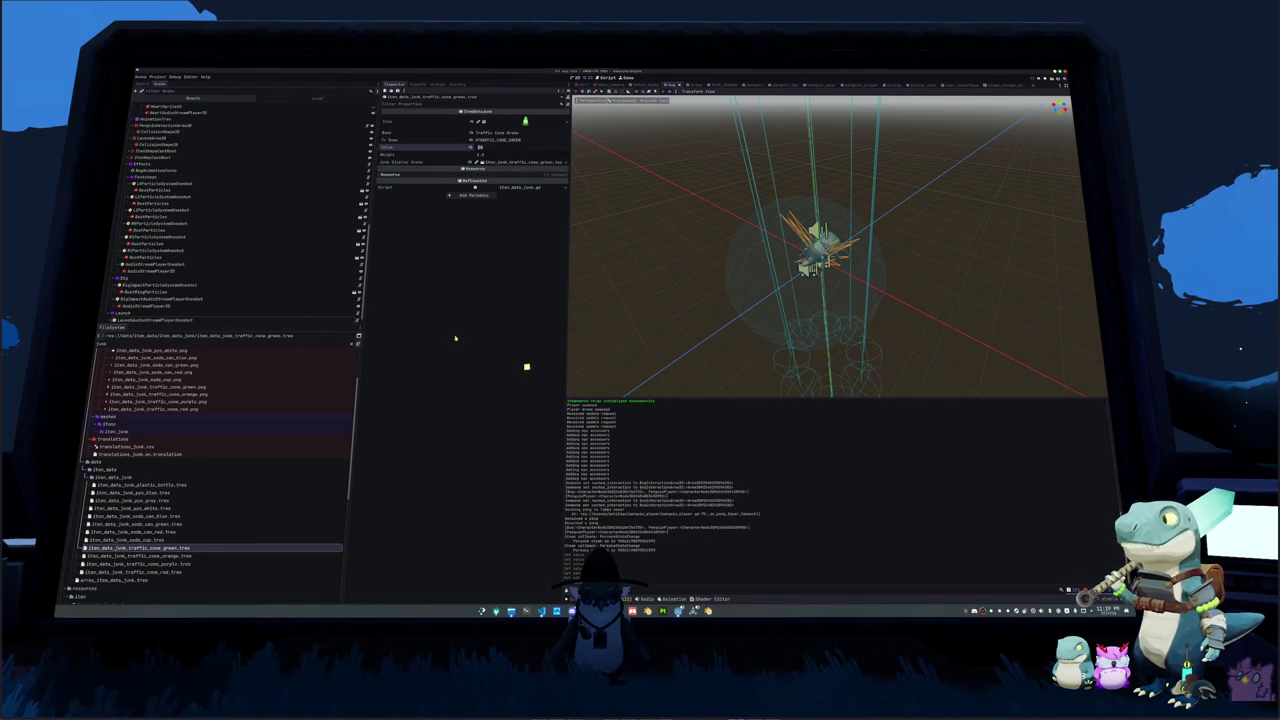
key(Down)
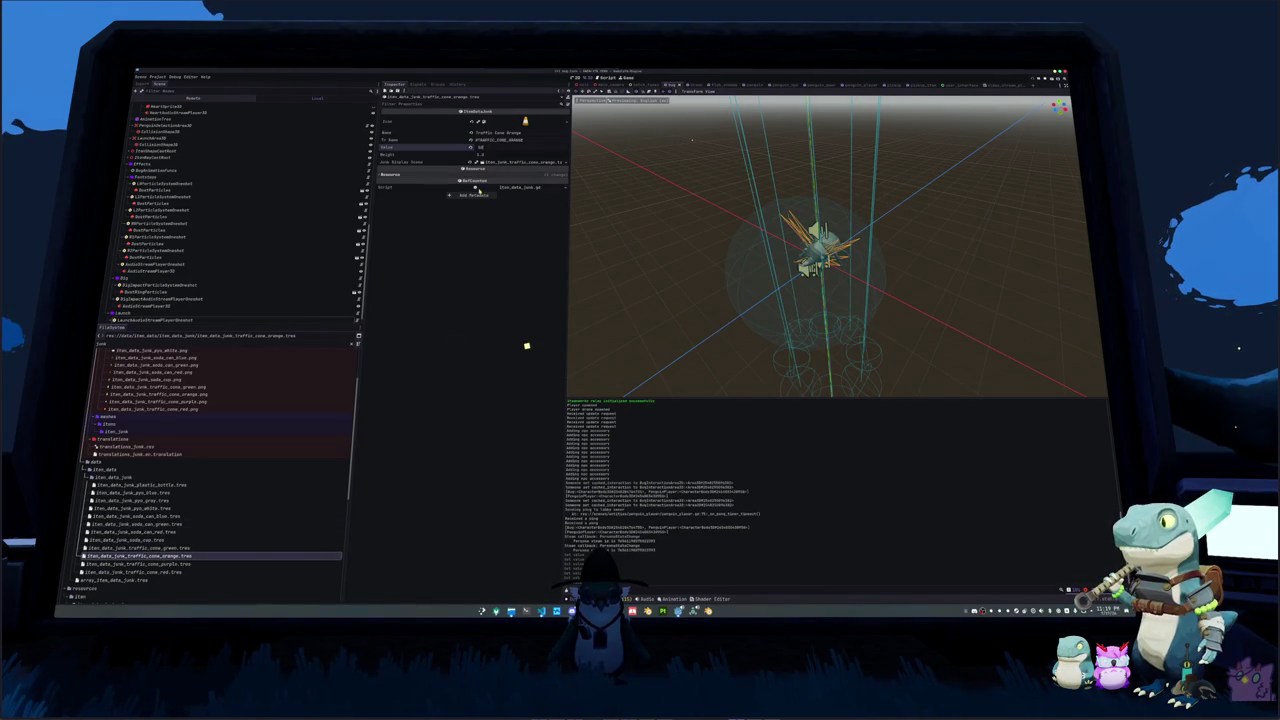
key(Down)
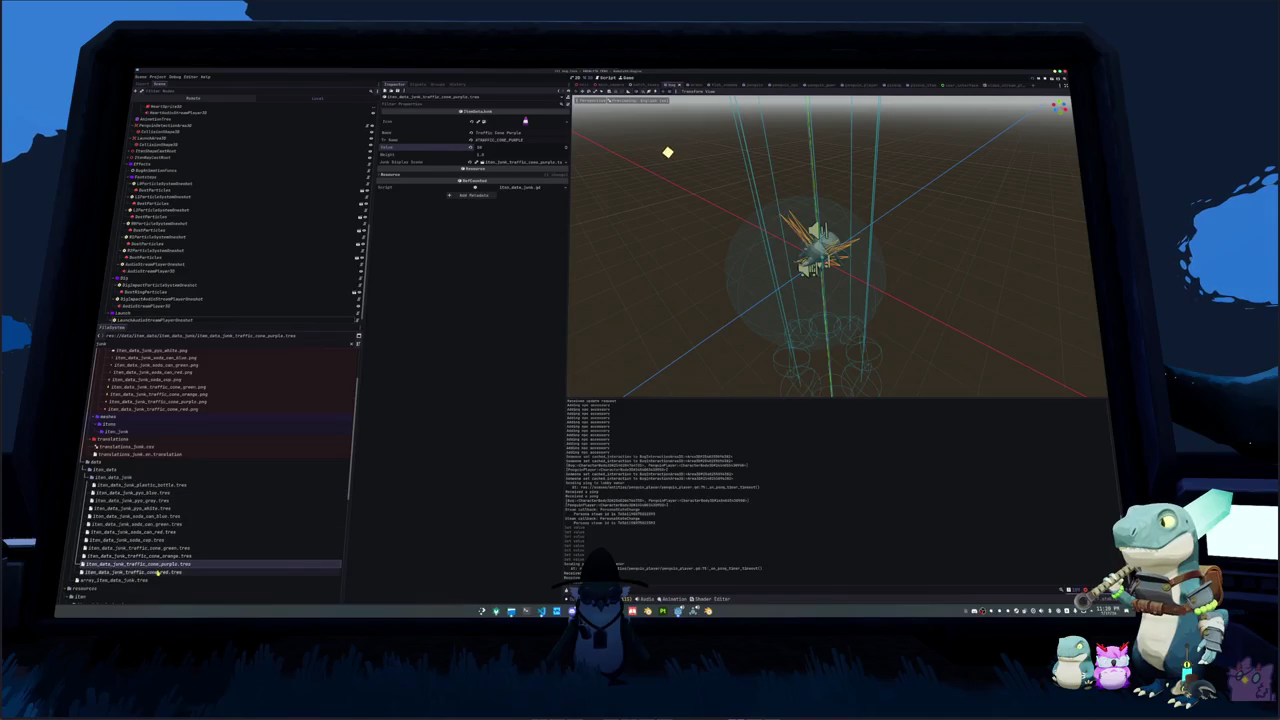
click(157, 572)
key(F5)
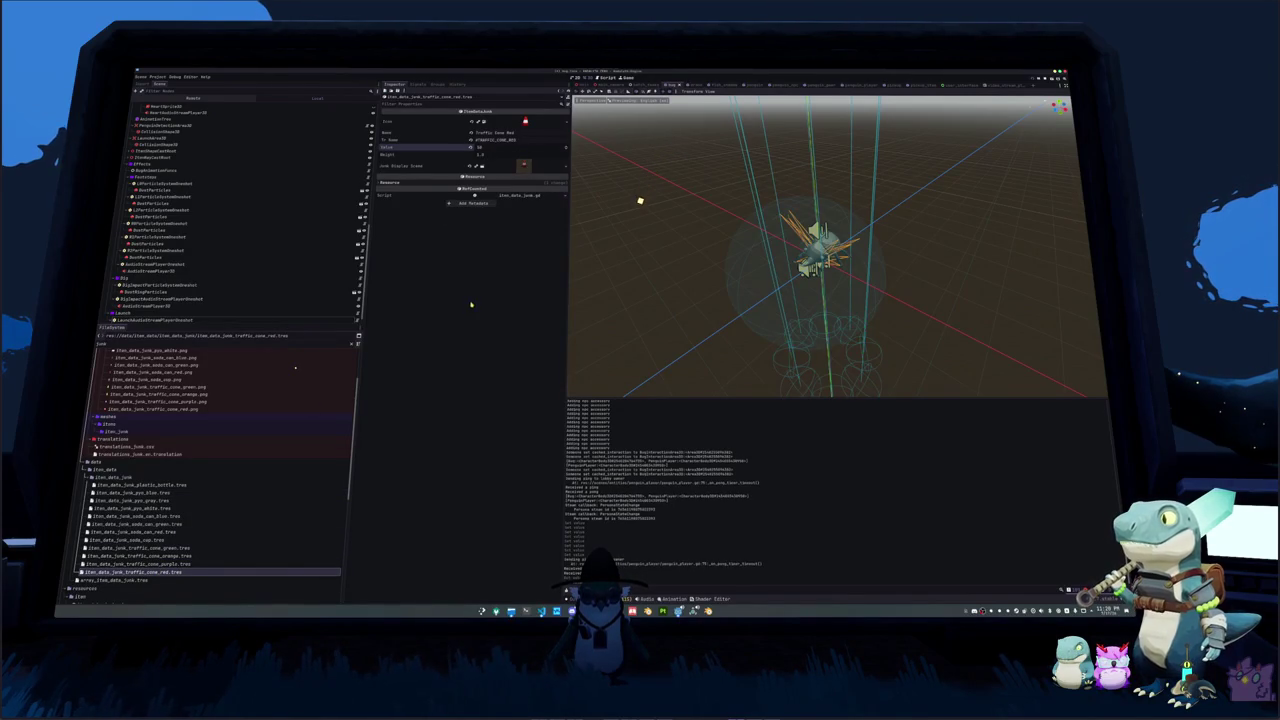
- Walk to the fountain and pet the bug with a well-timed input
key(w)
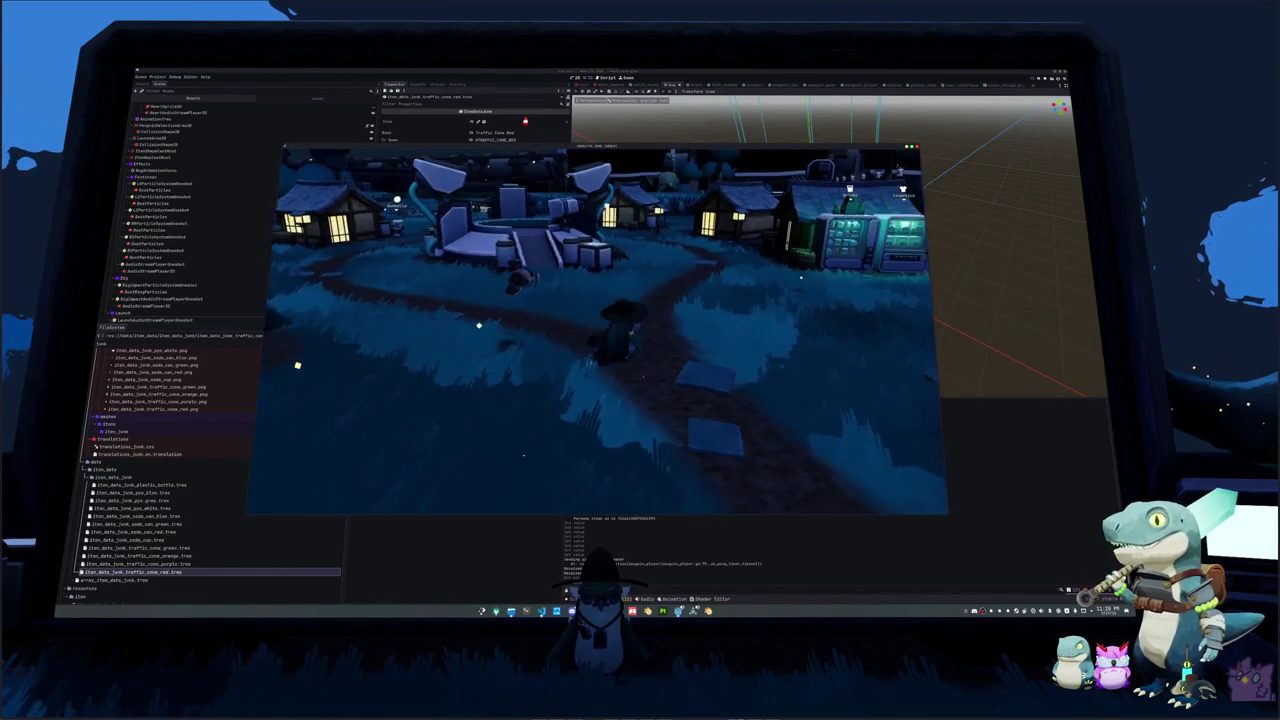
key(w)
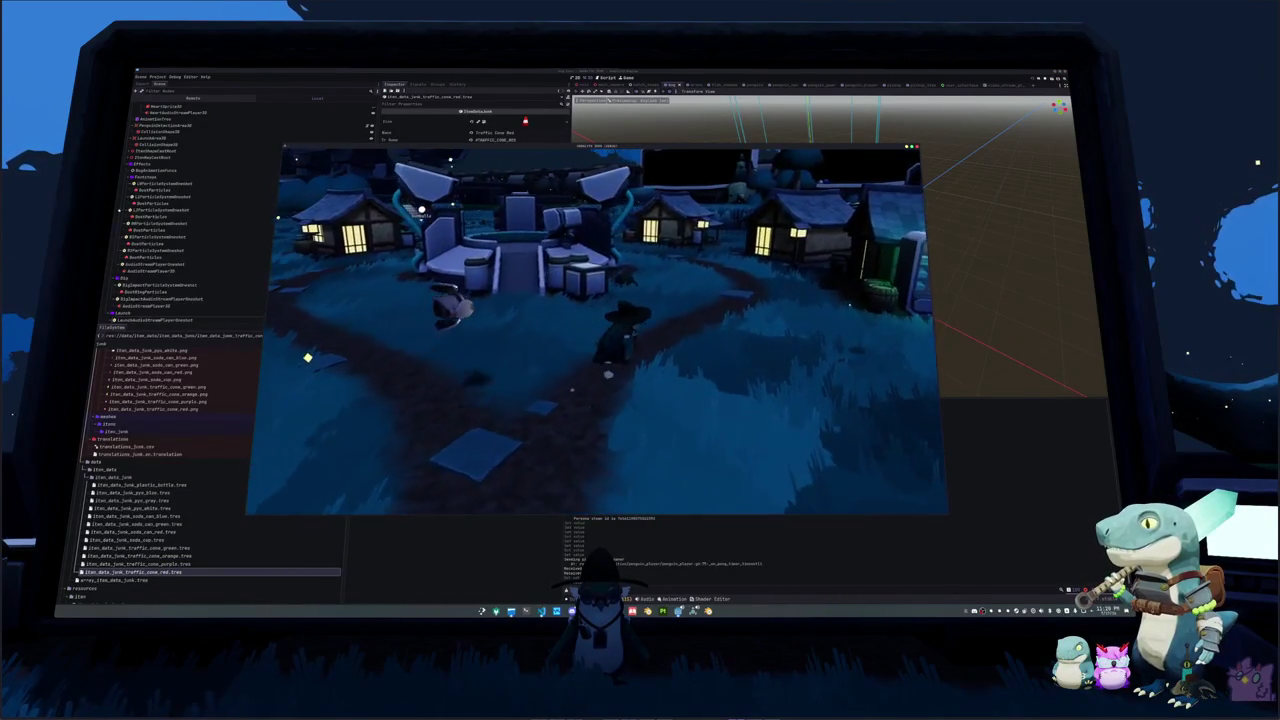
key(w)
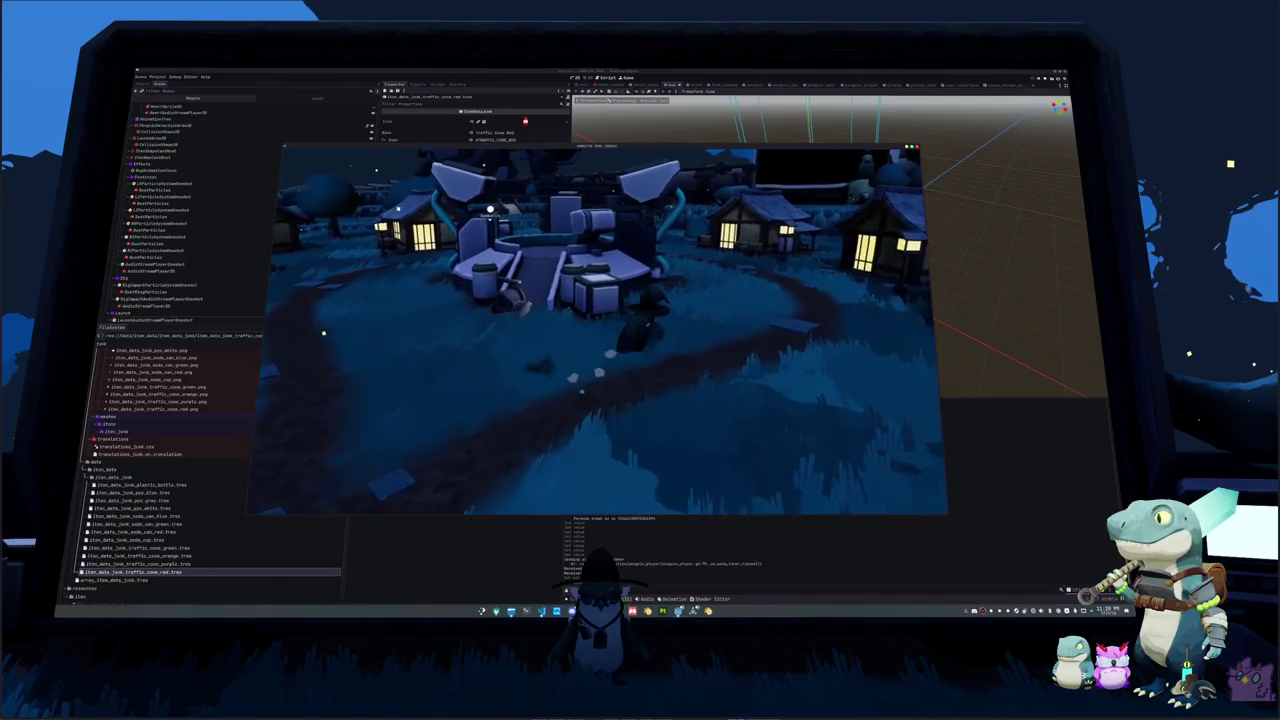
key(f)
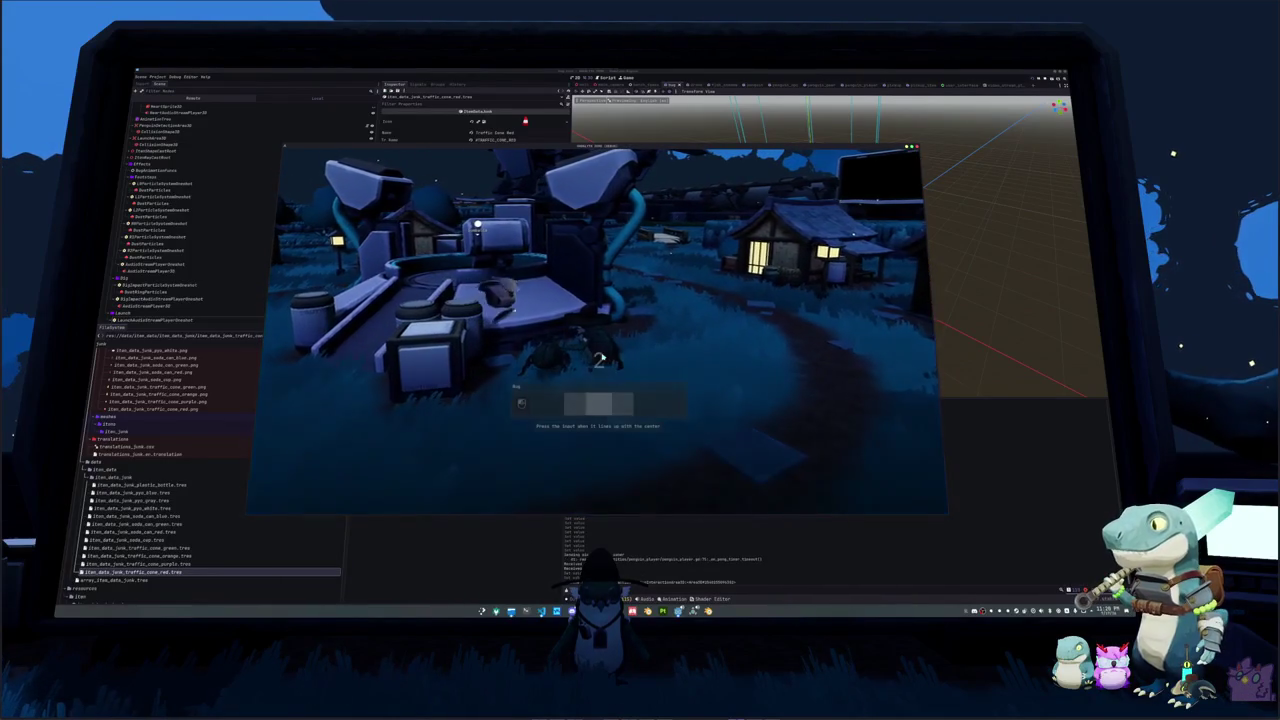
click(649, 327)
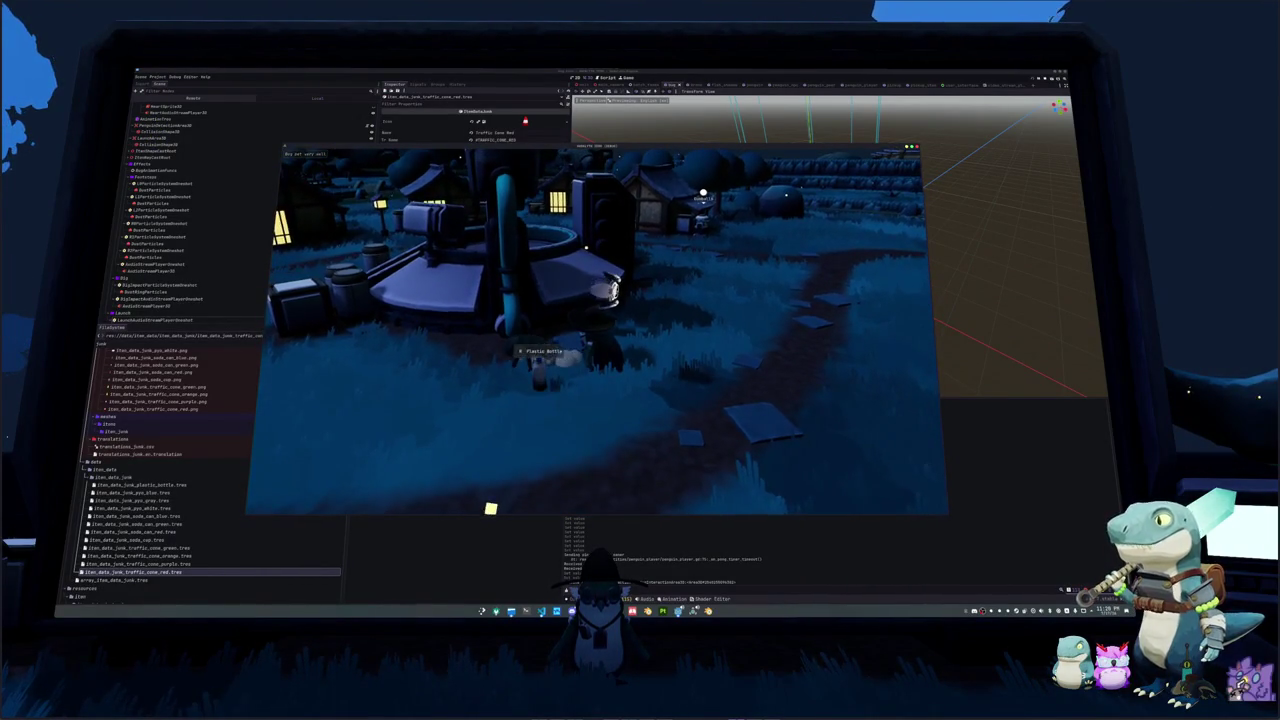
- Pick up the Plastic Bottle, check the inventory and stop the game with F8
key(e)
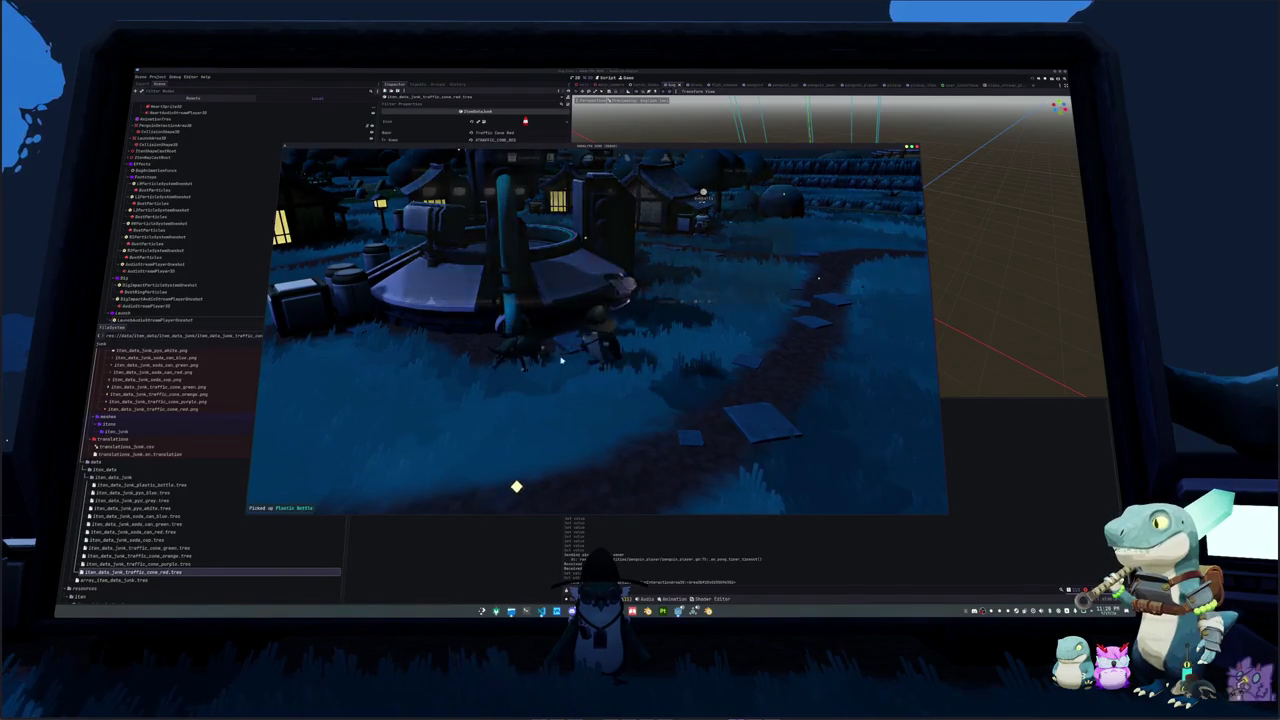
key(Tab)
key(Tab)
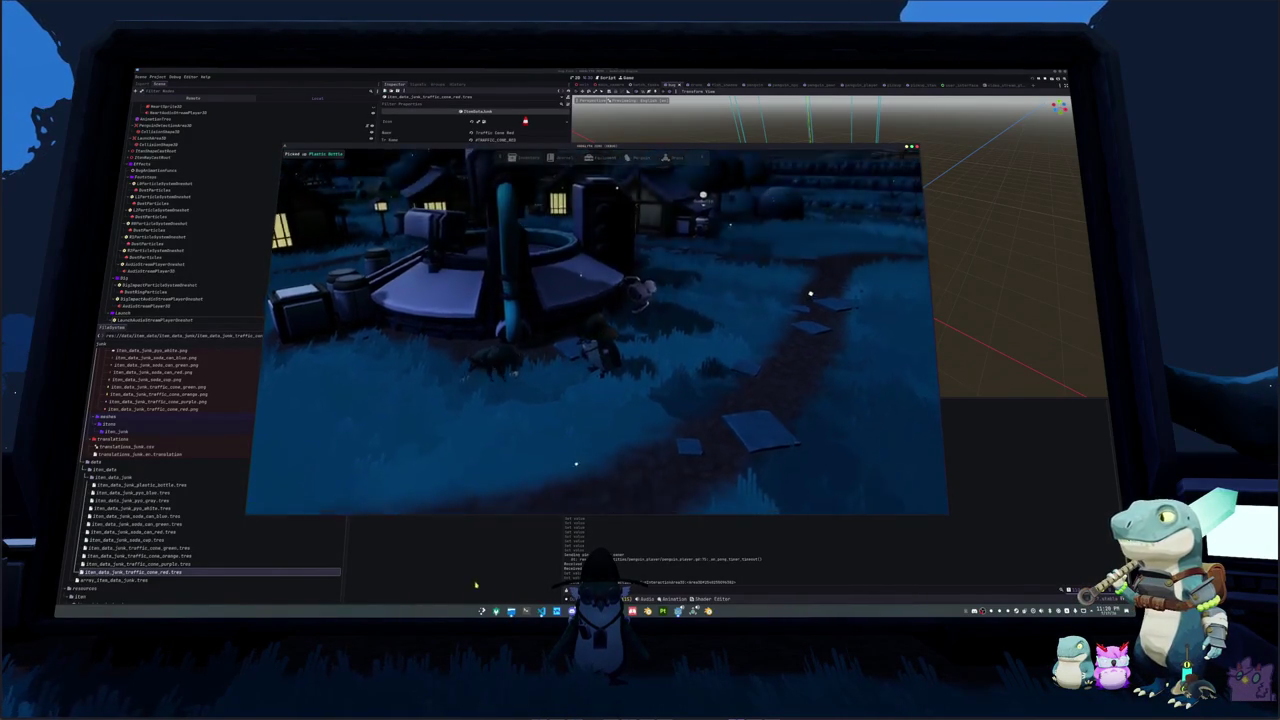
key(F8)
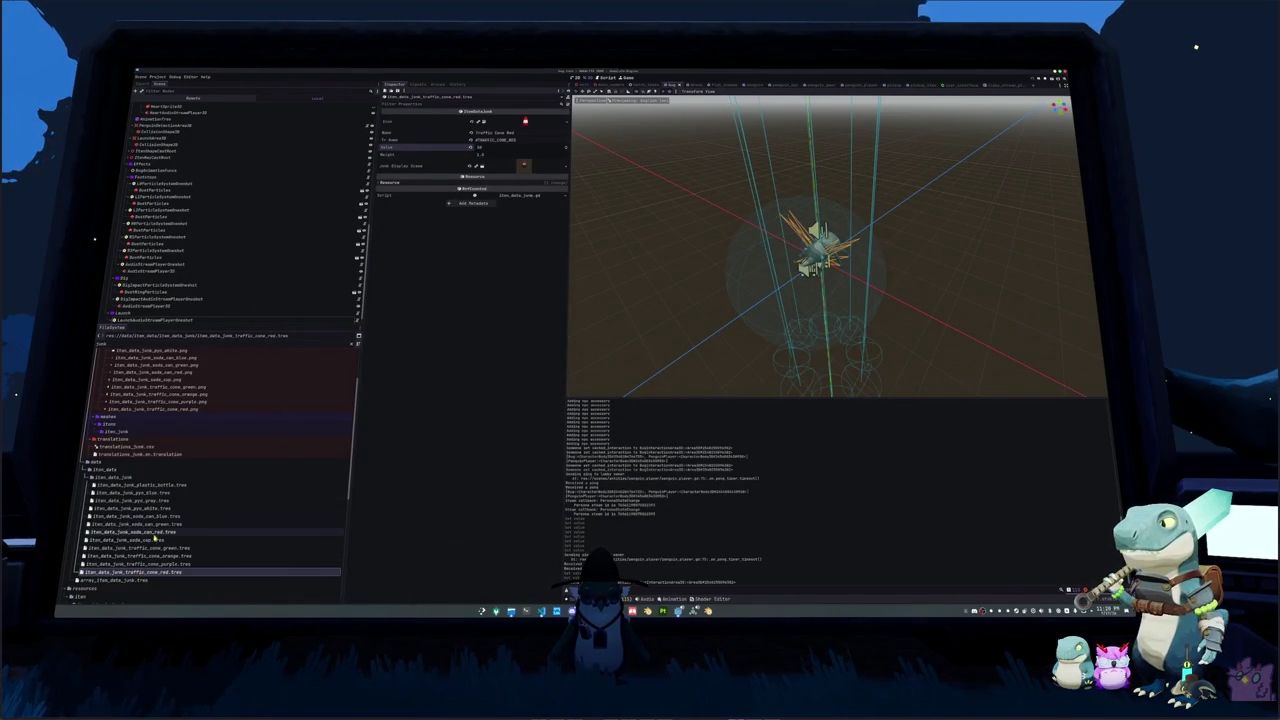
- Compare the Plastic Bottle and Soda Cup item values, then run the project with F5
click(160, 485)
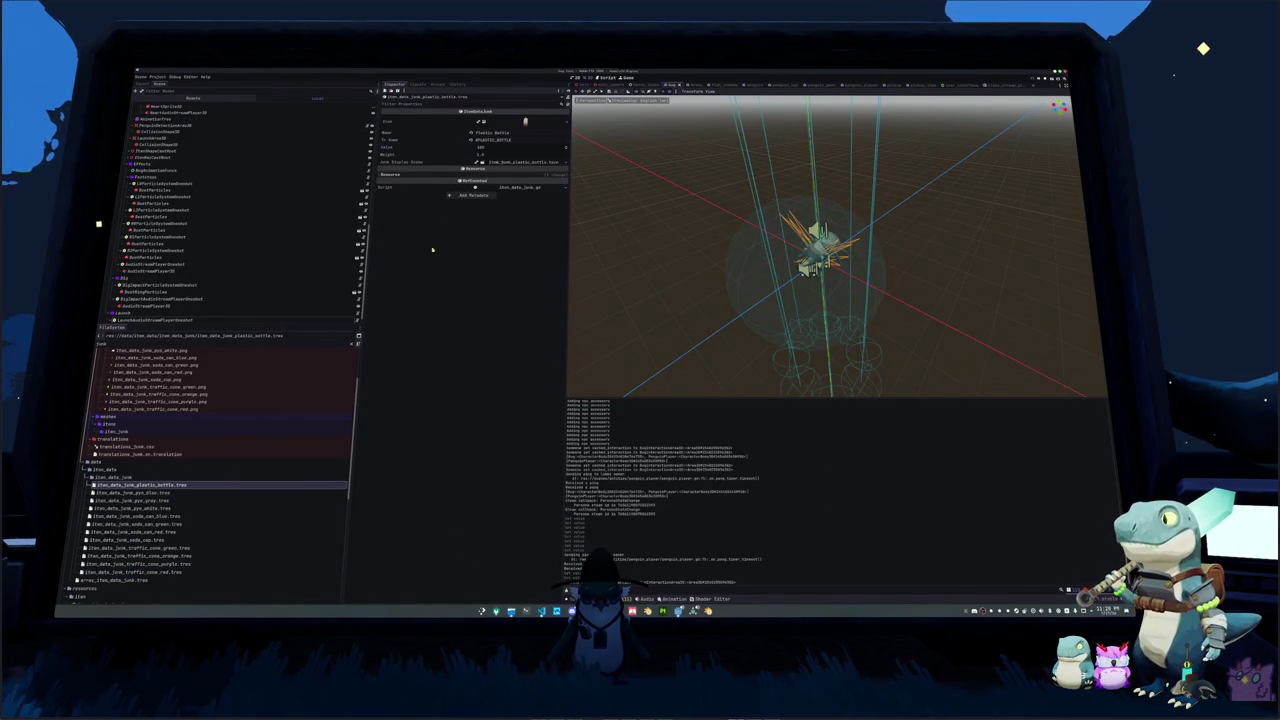
click(484, 148)
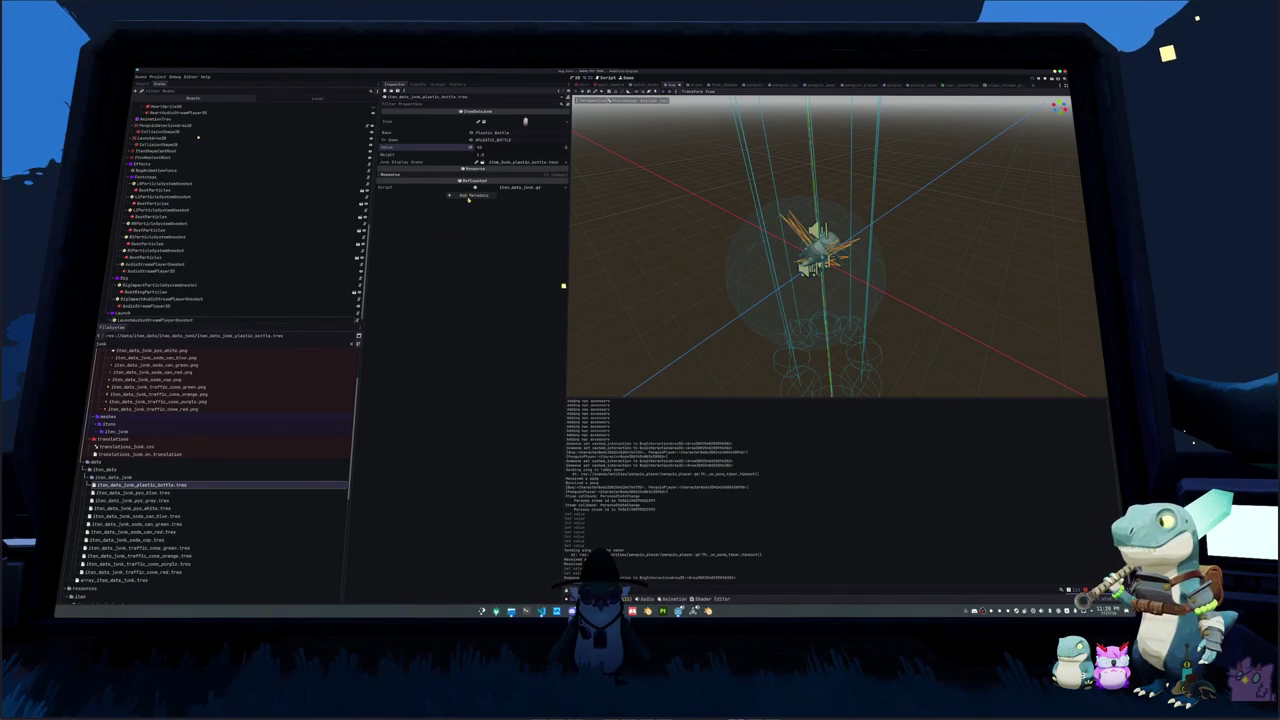
click(140, 540)
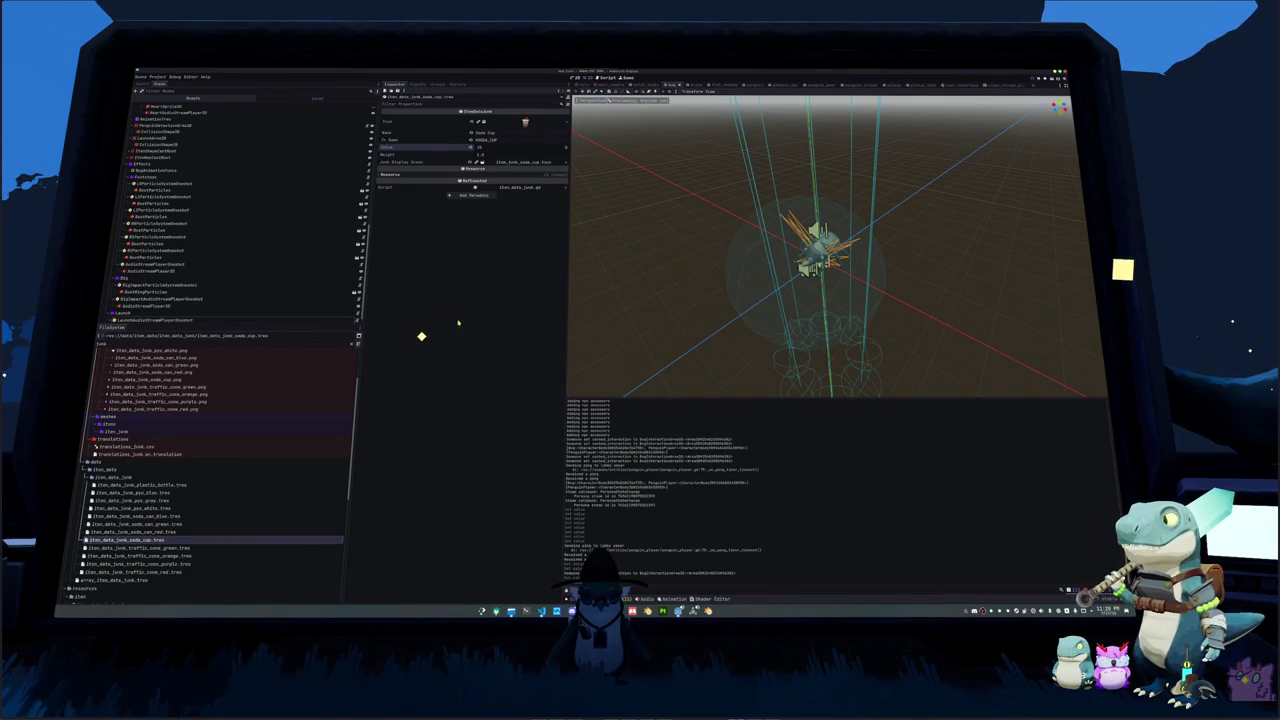
click(159, 486)
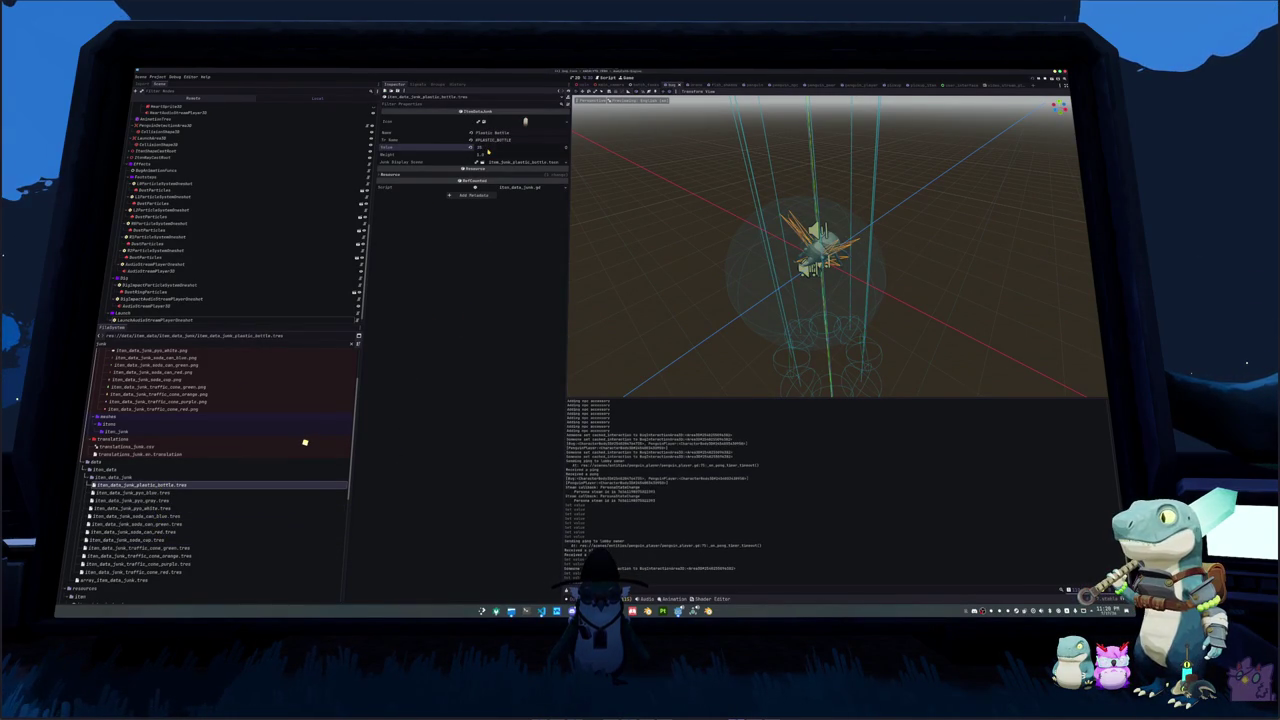
key(F5)
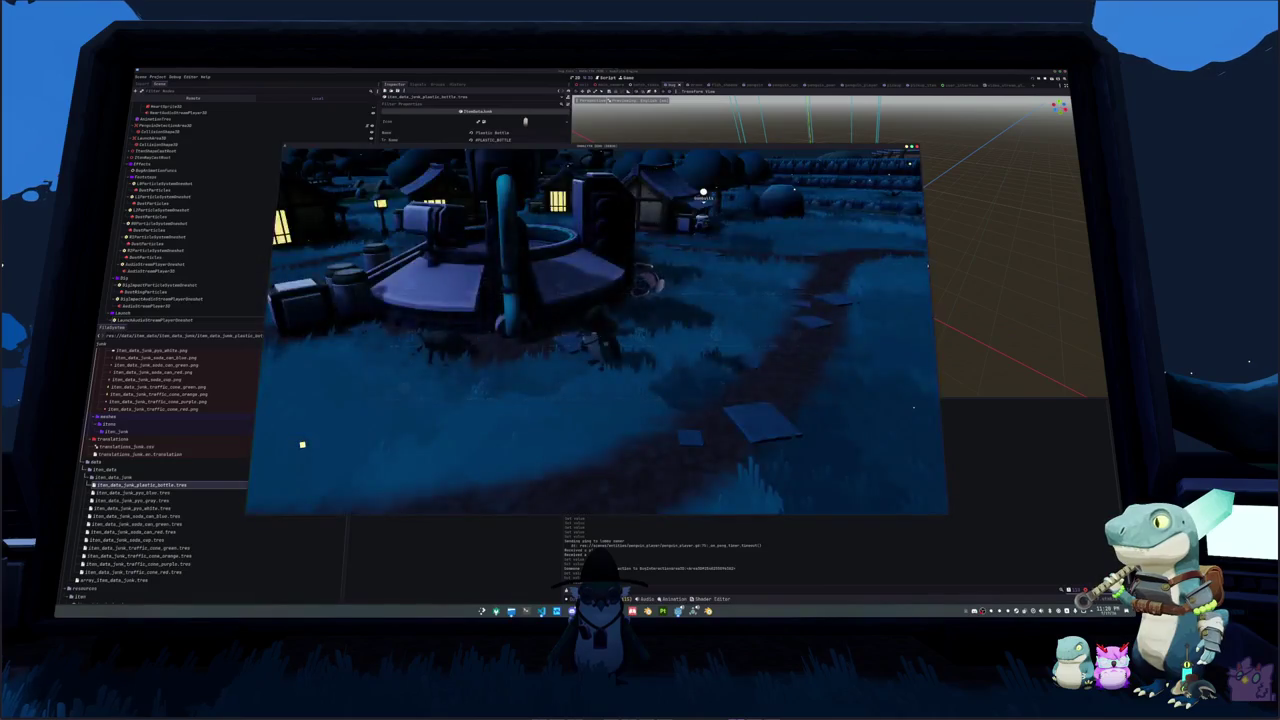
- Pet the bug in its minigame, then walk to the houses and pick up the plastic bottle
key(e)
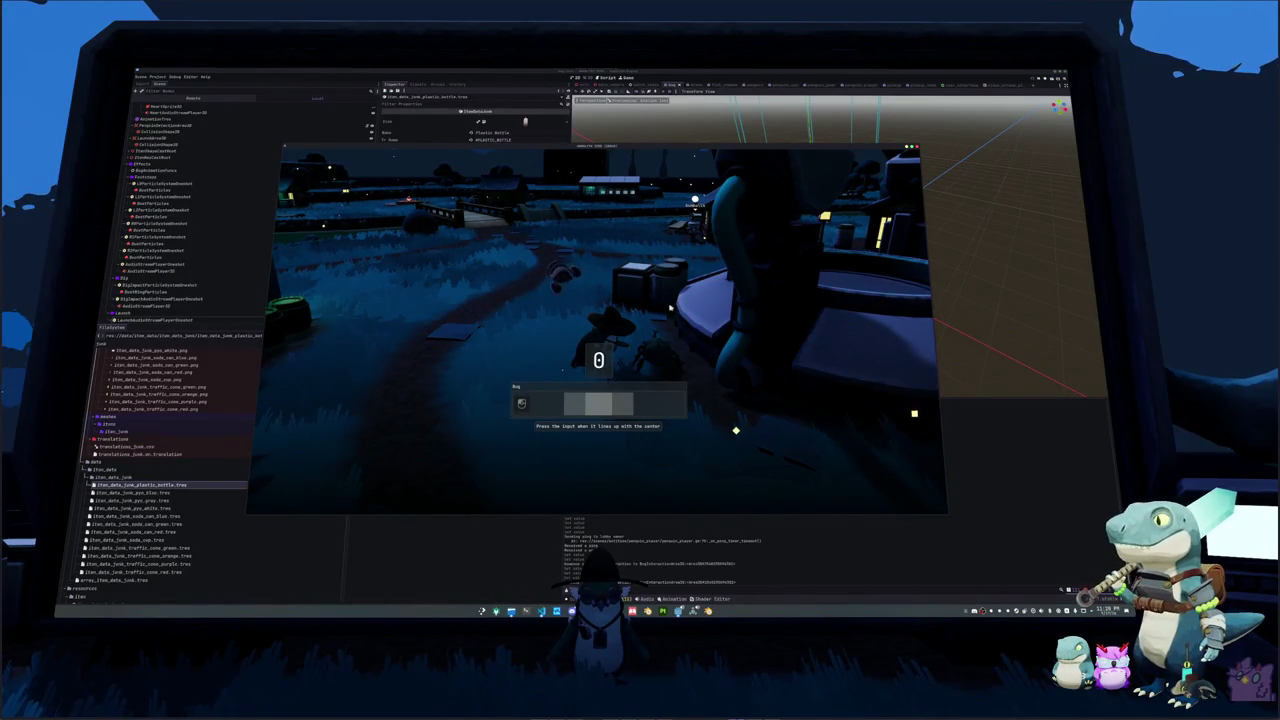
key(e)
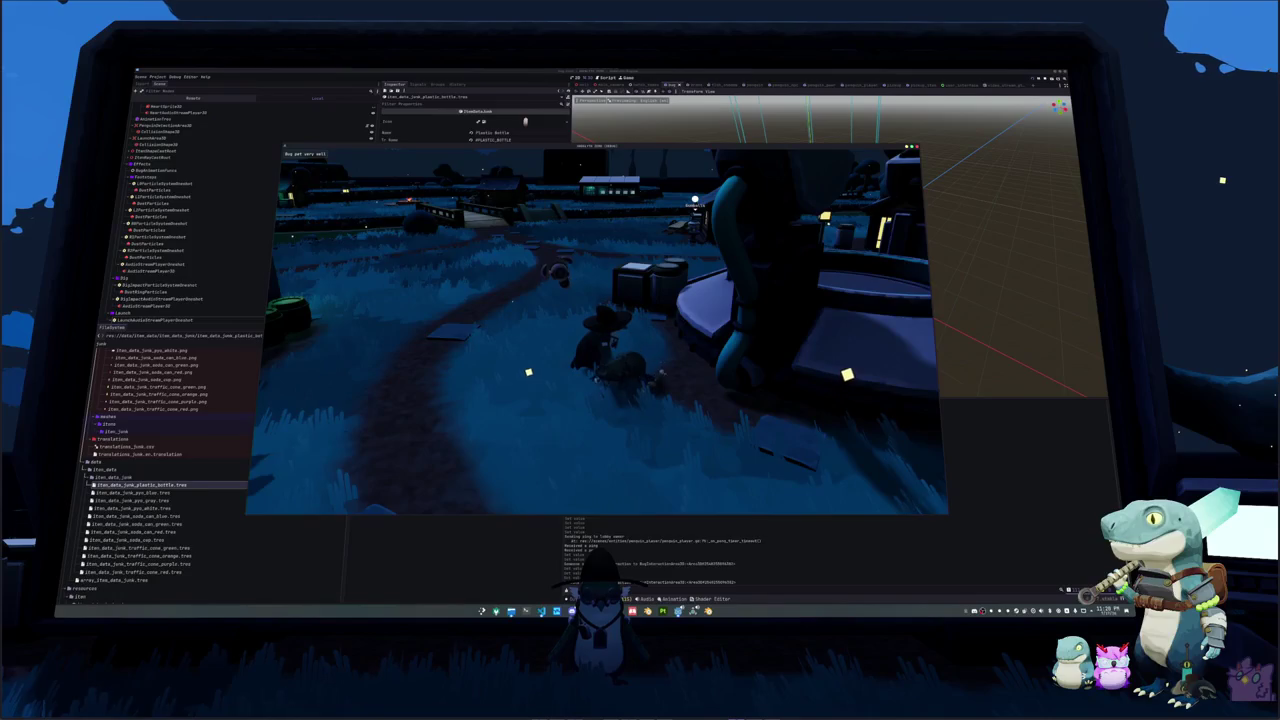
key(w)
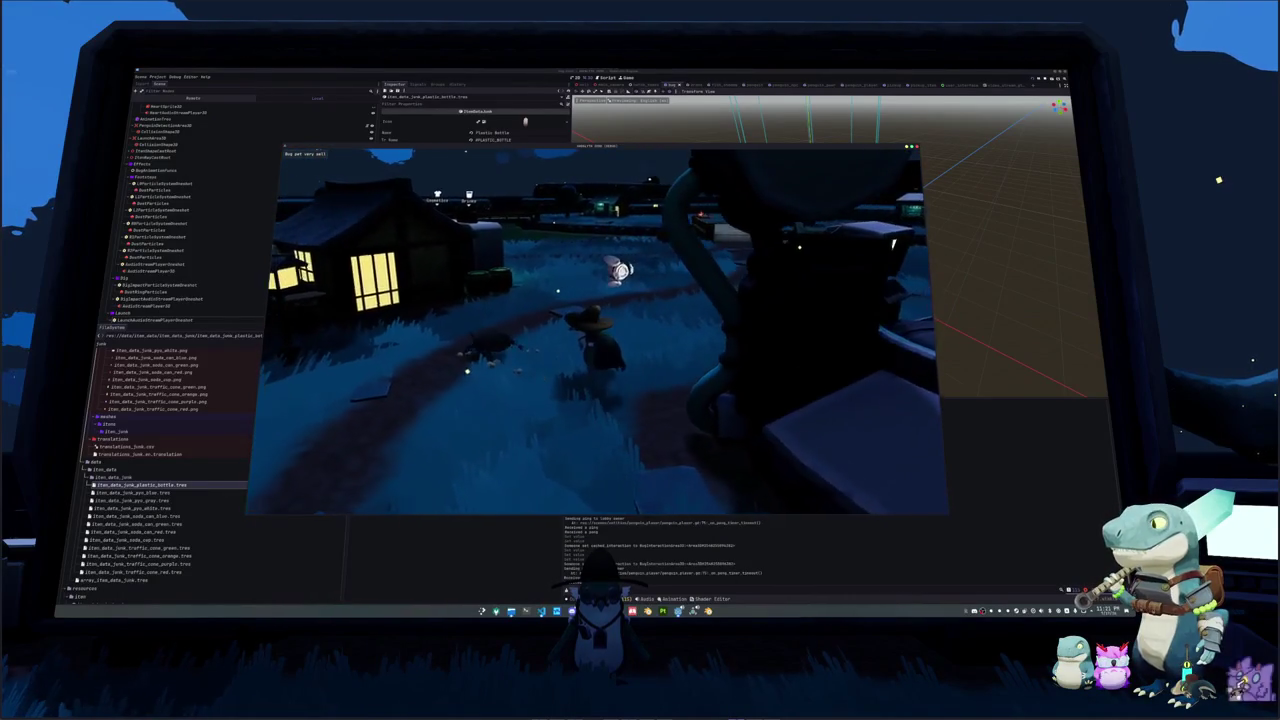
key(w)
key(w)
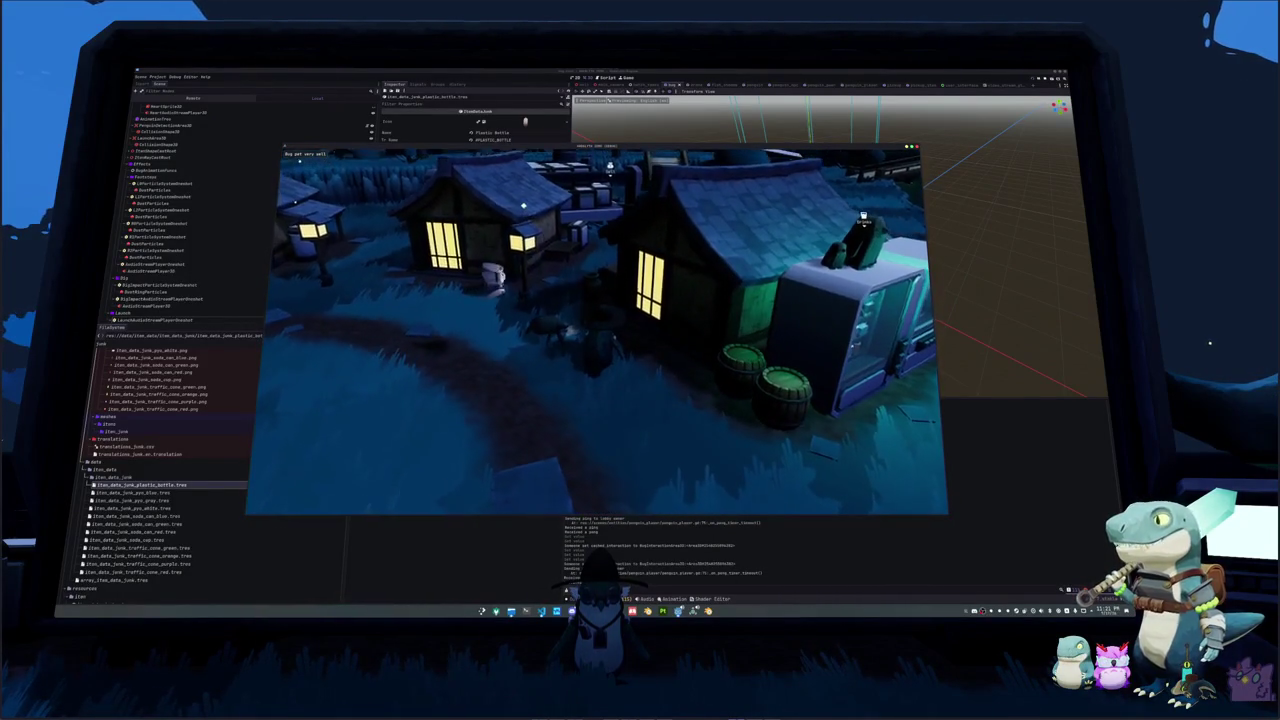
key(w)
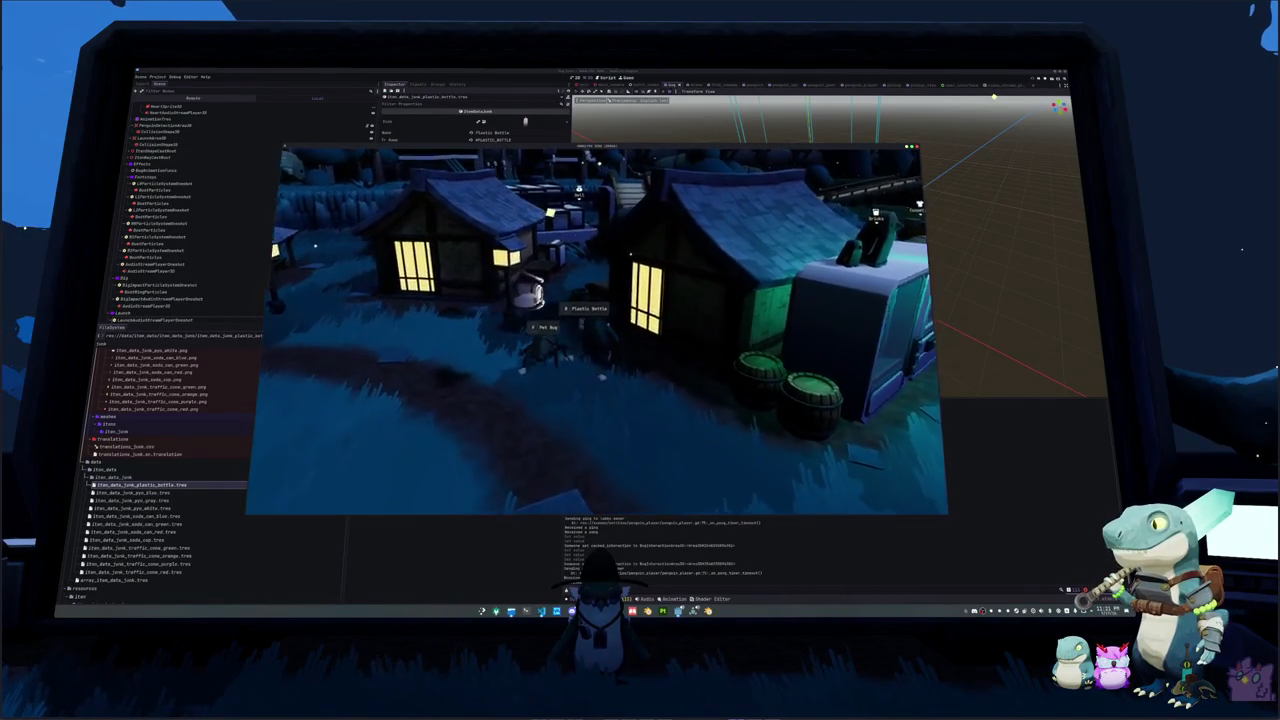
key(e)
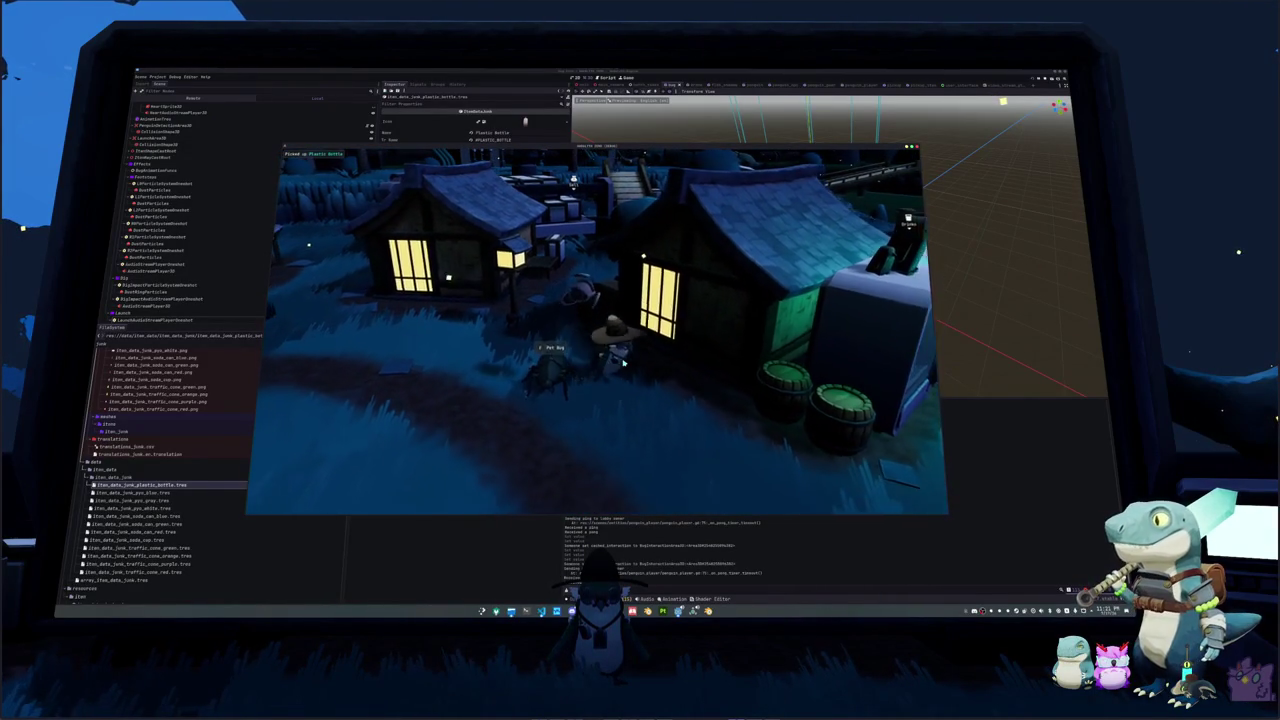
- Open the inventory's Journal page and scroll through the fish collection
key(i)
key(j)
scroll(554, 288, down, 3)
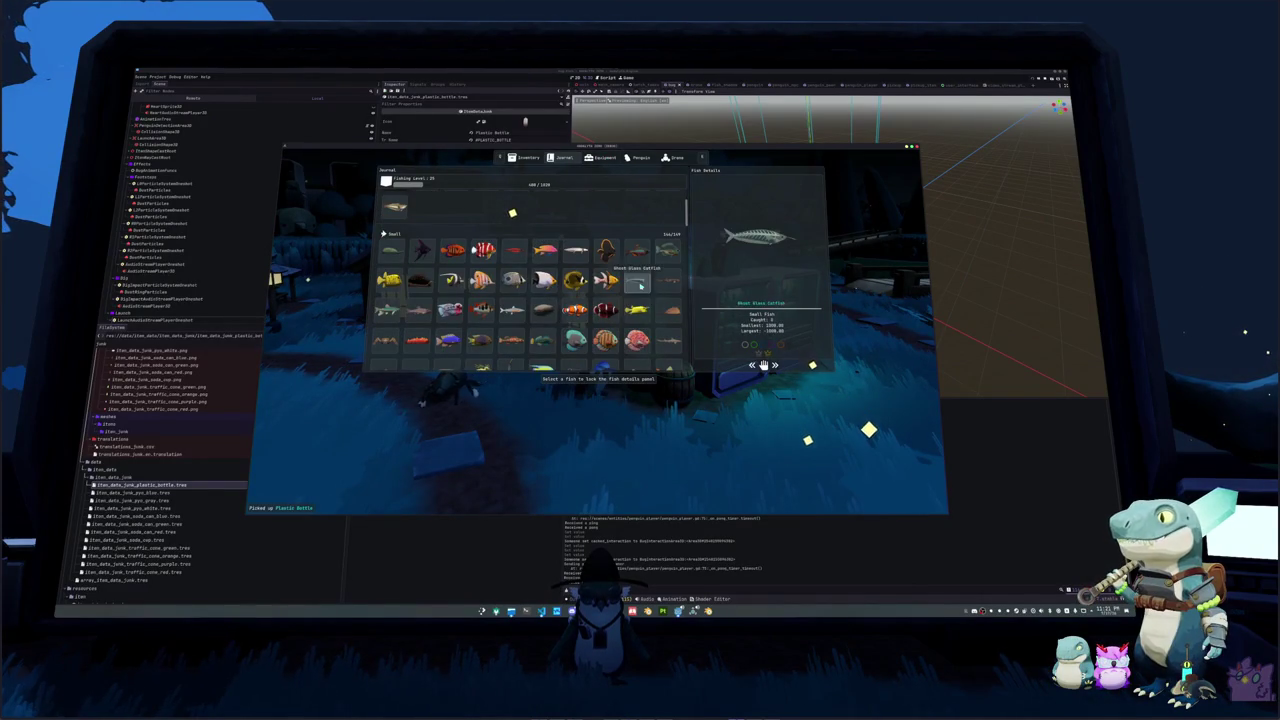
- Select Ghost Glass Catfish in the journal, close it, and net a bug along the path
click(641, 286)
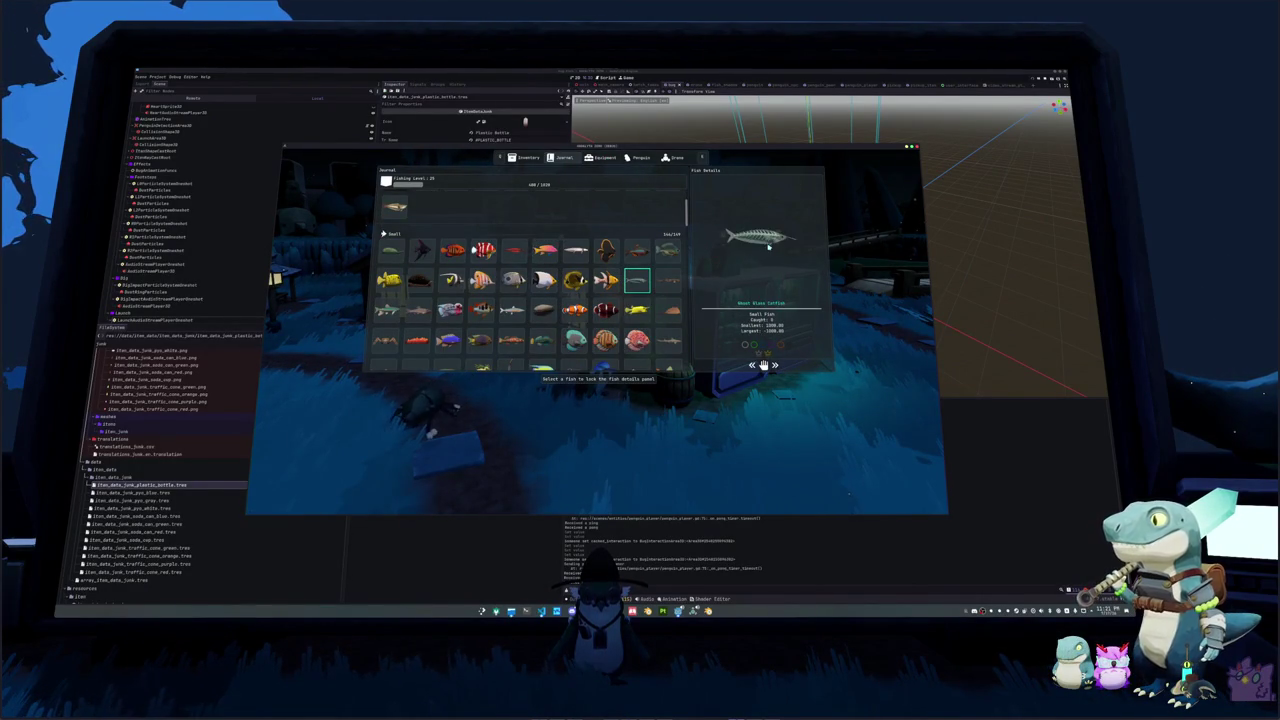
key(Escape)
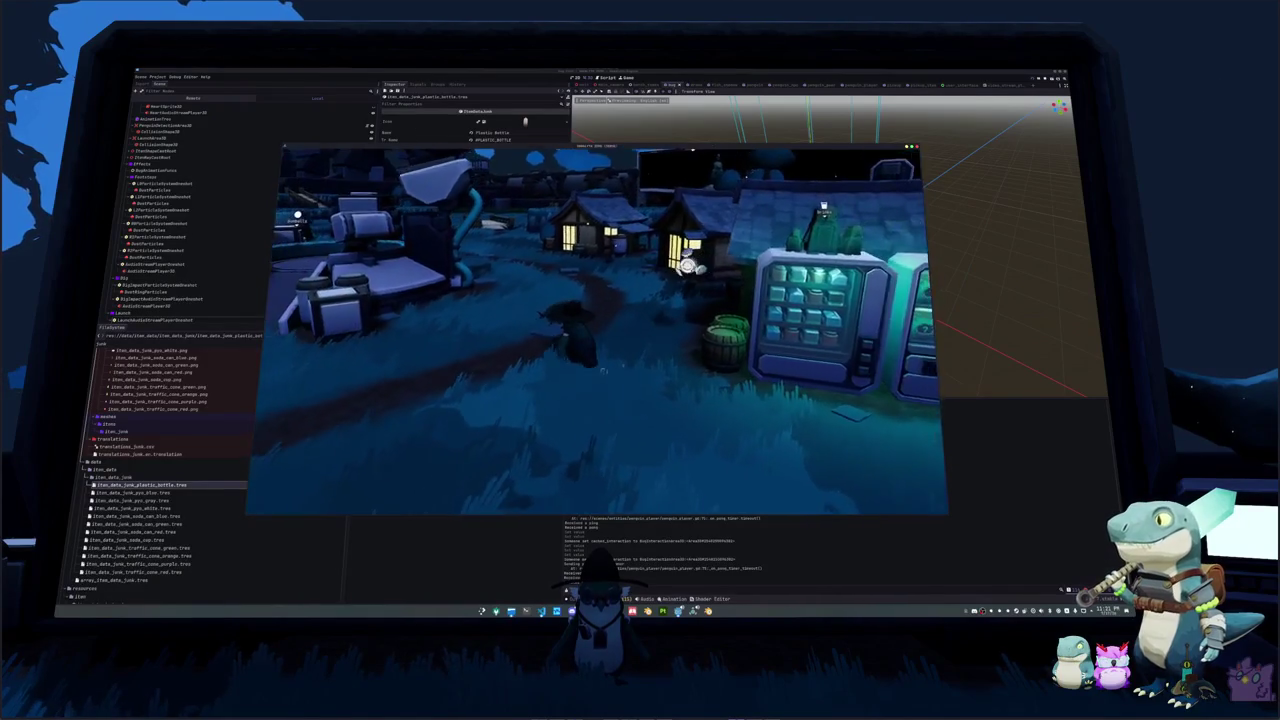
key(w)
key(e)
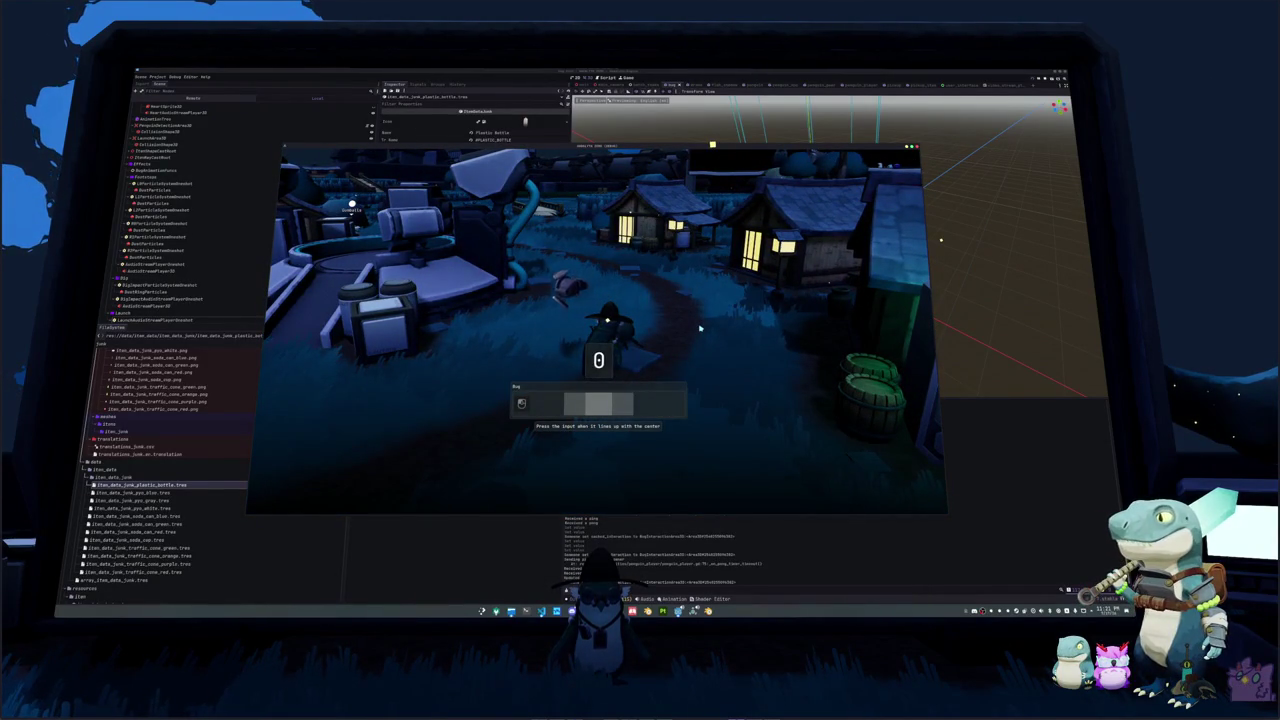
key(e)
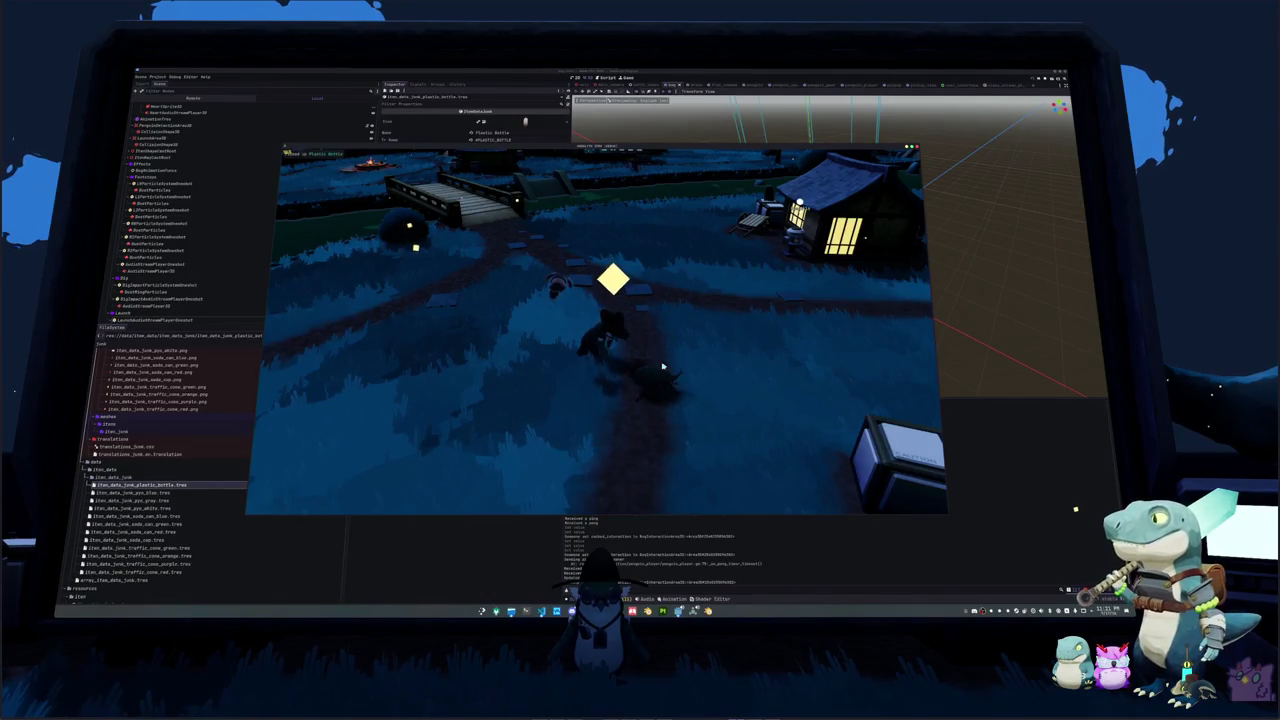
- Complete two more bug minigames, including one at the central plaza, then stop the game with F8
key(e)
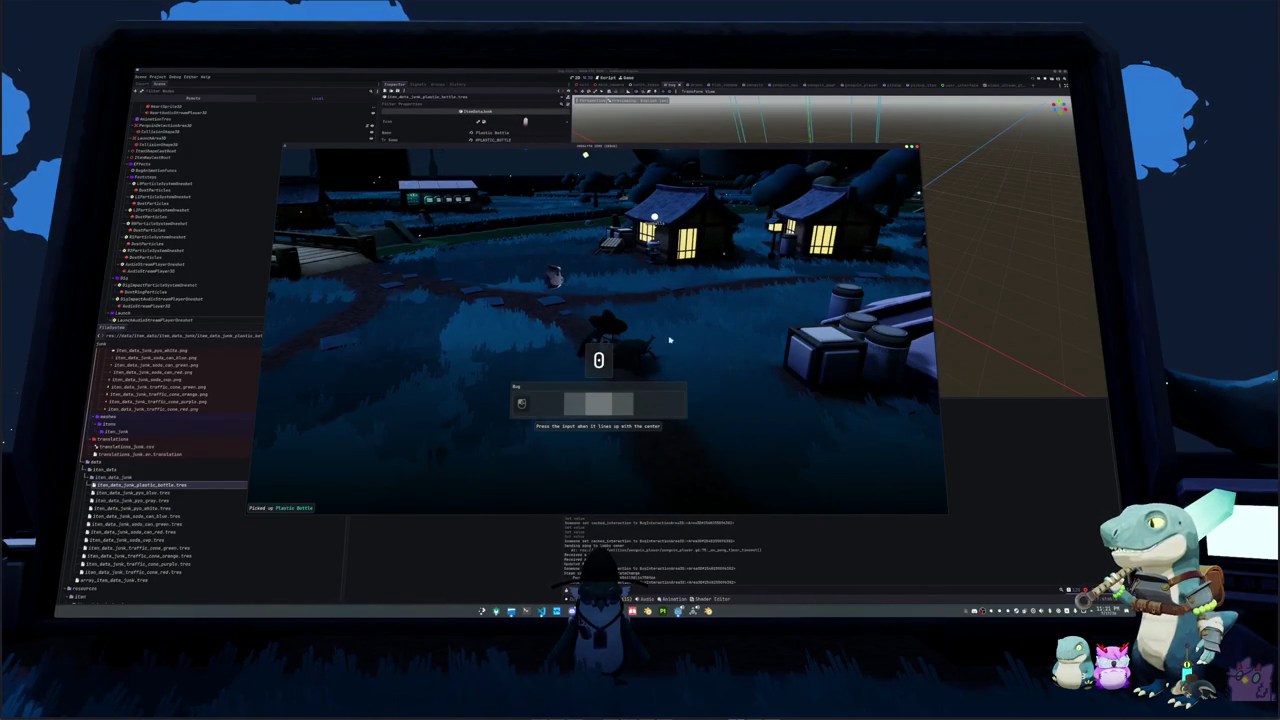
key(e)
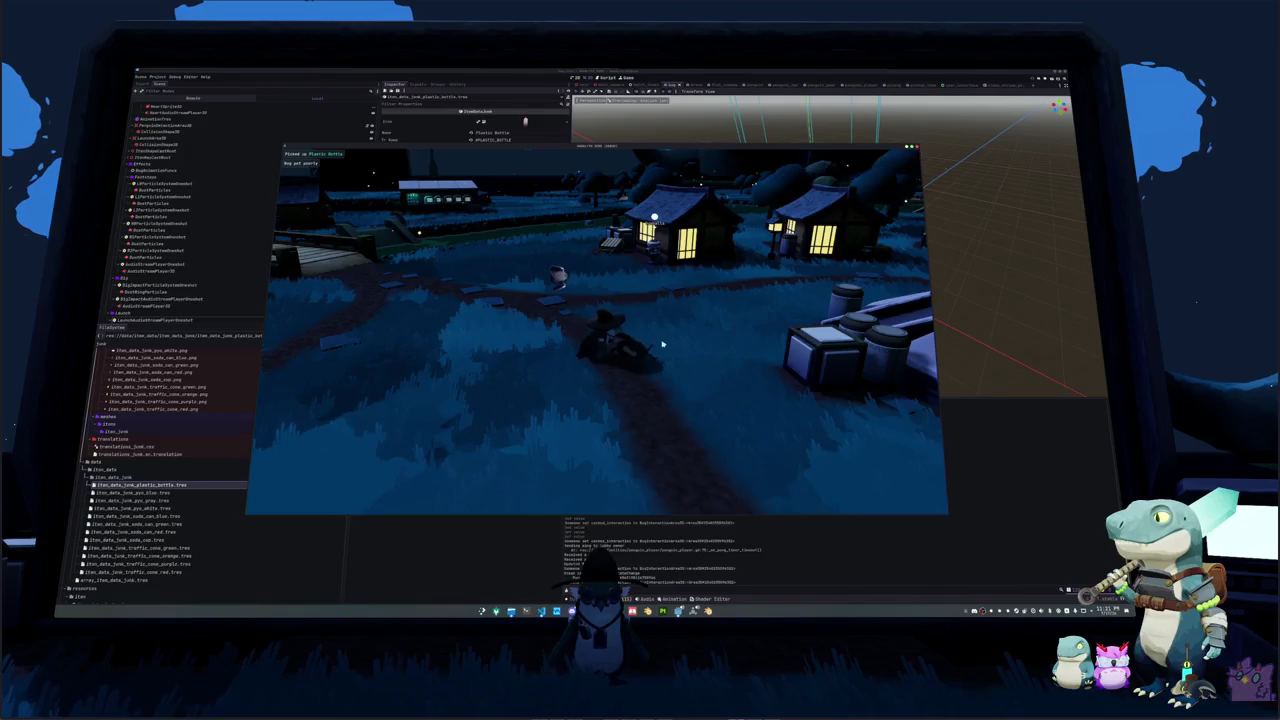
key(w)
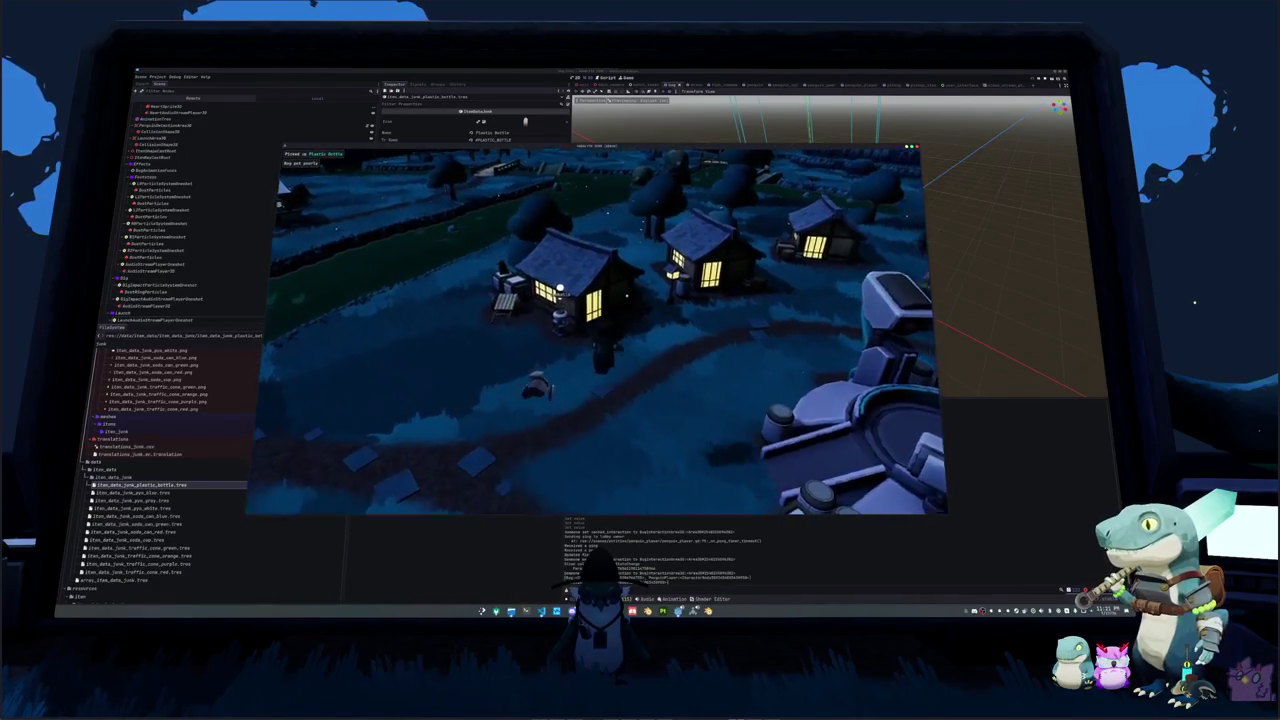
key(w)
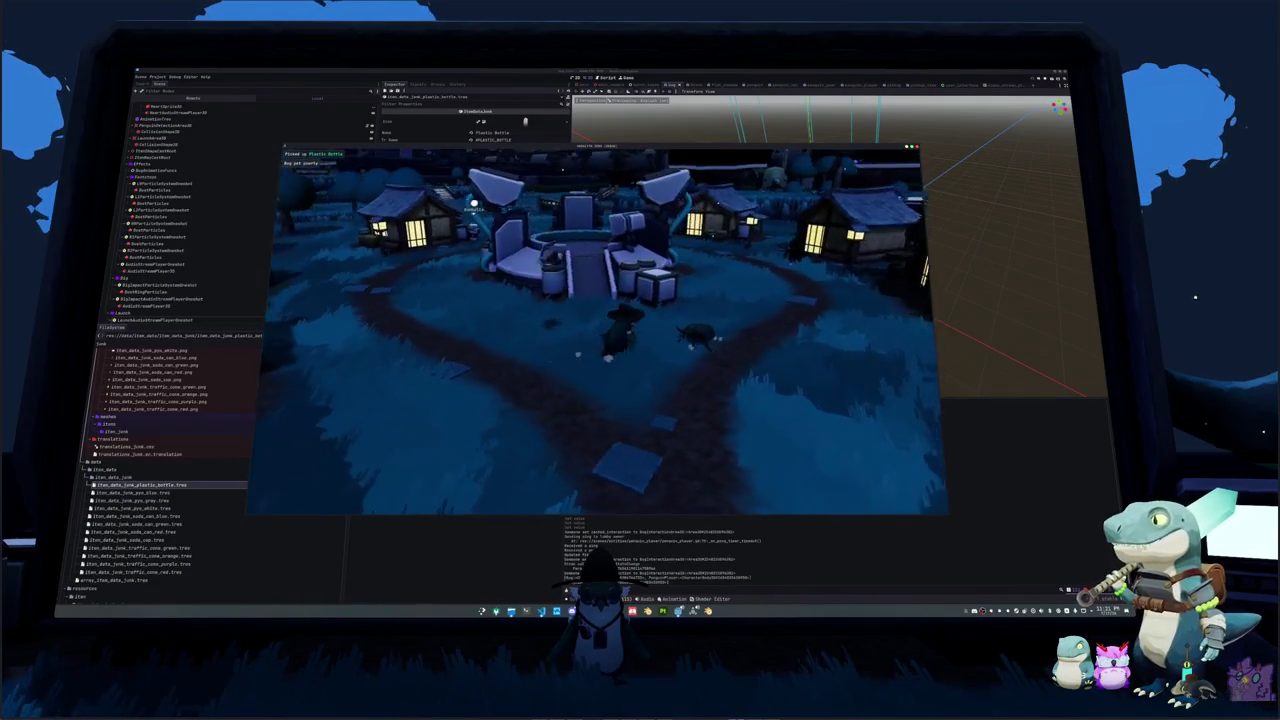
key(e)
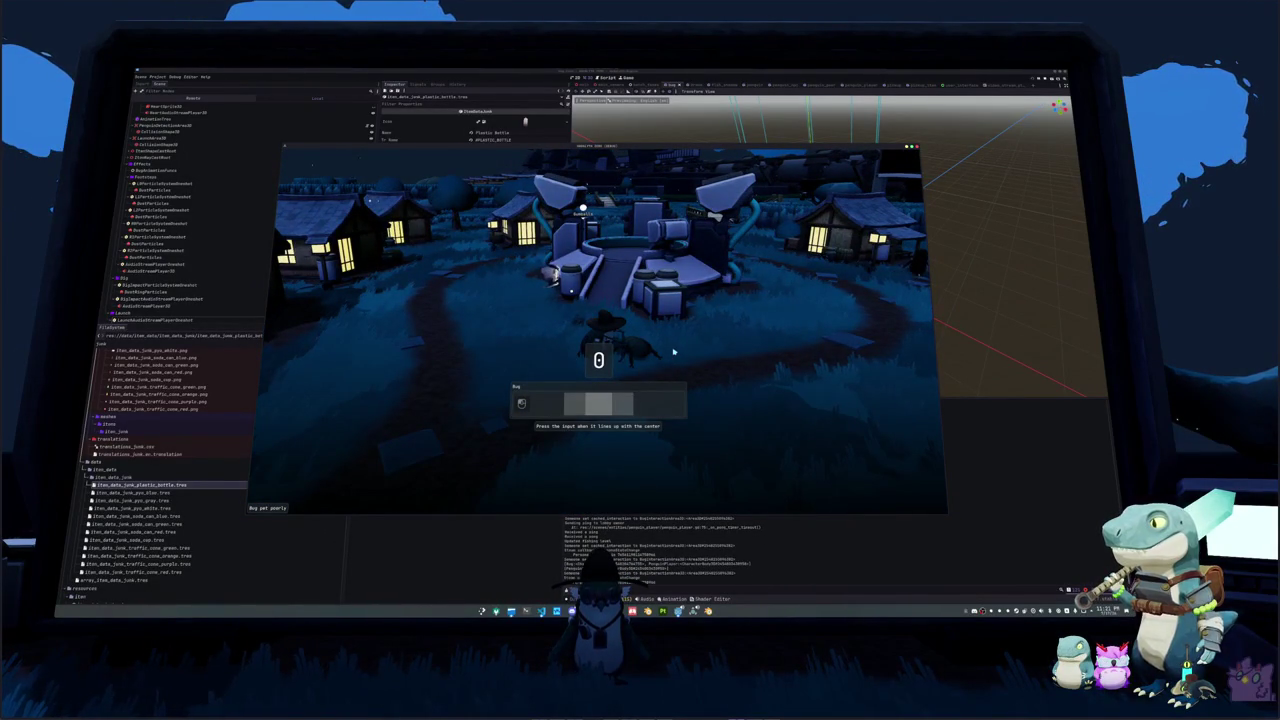
key(e)
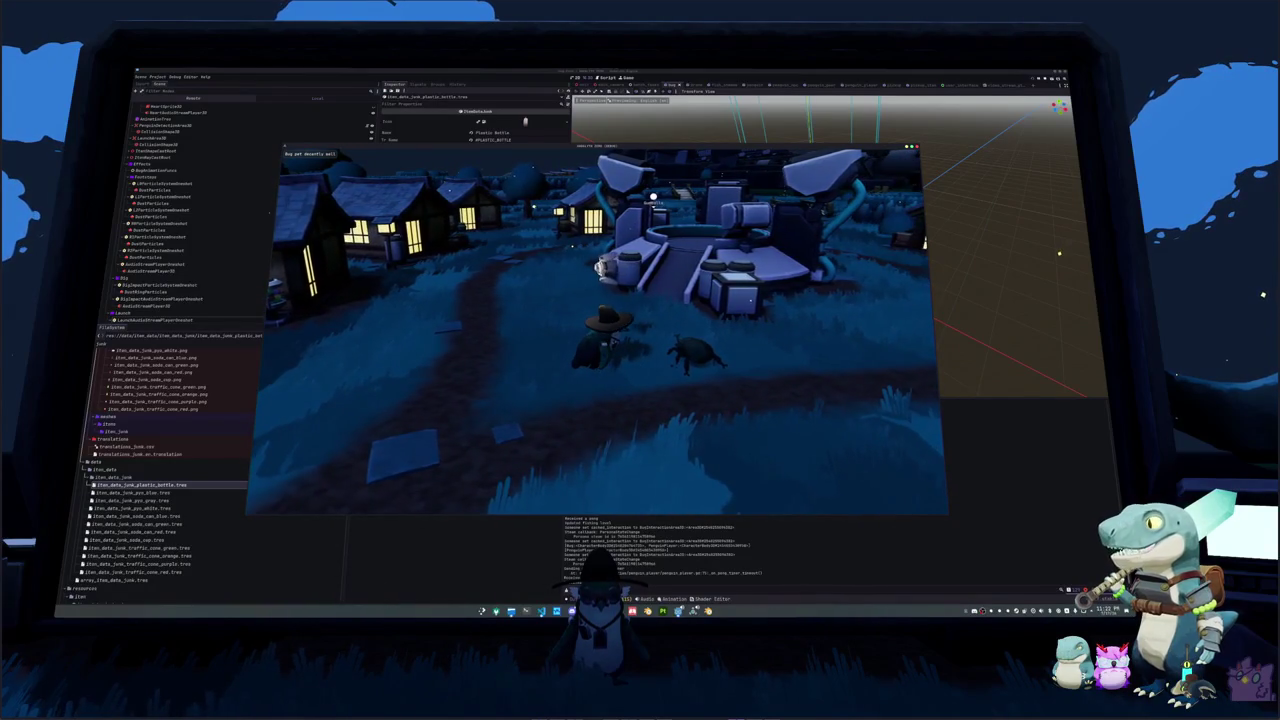
key(F8)
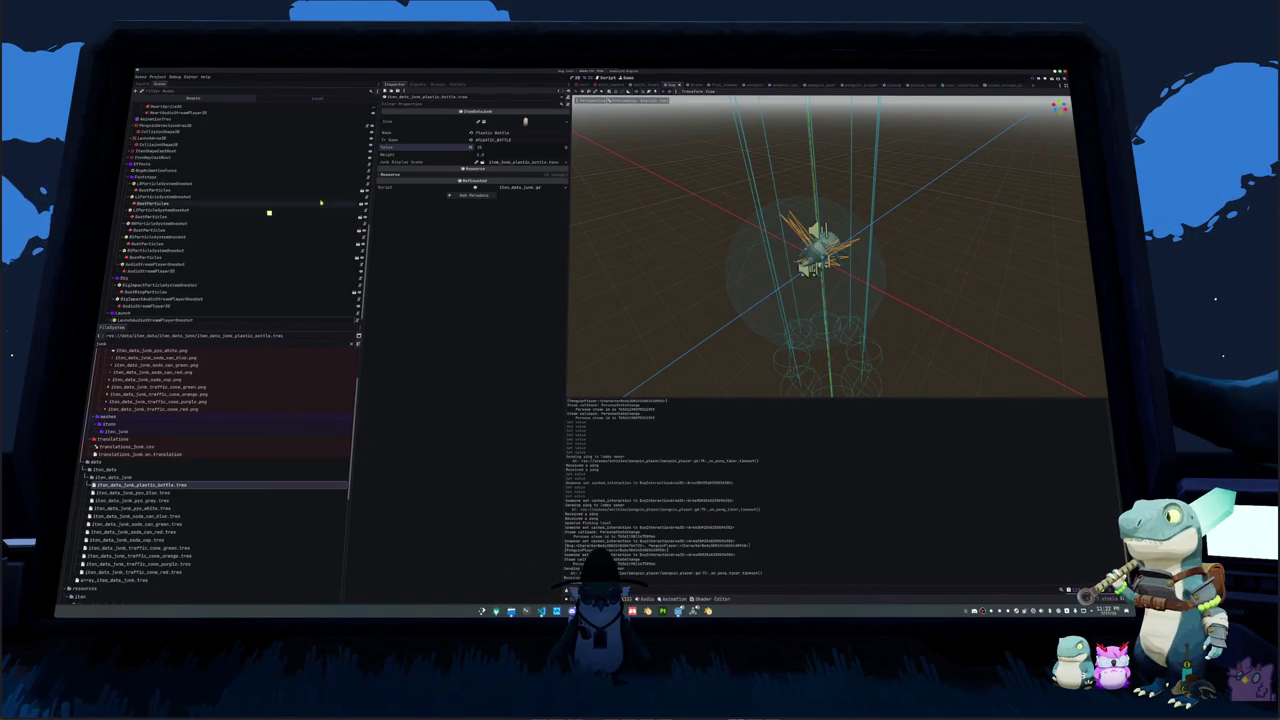
- Orbit the bug view and inspect the BBParticleSystemOneshot and BigImpactParticleSystemOneshot node properties
drag(669, 197, 624, 305)
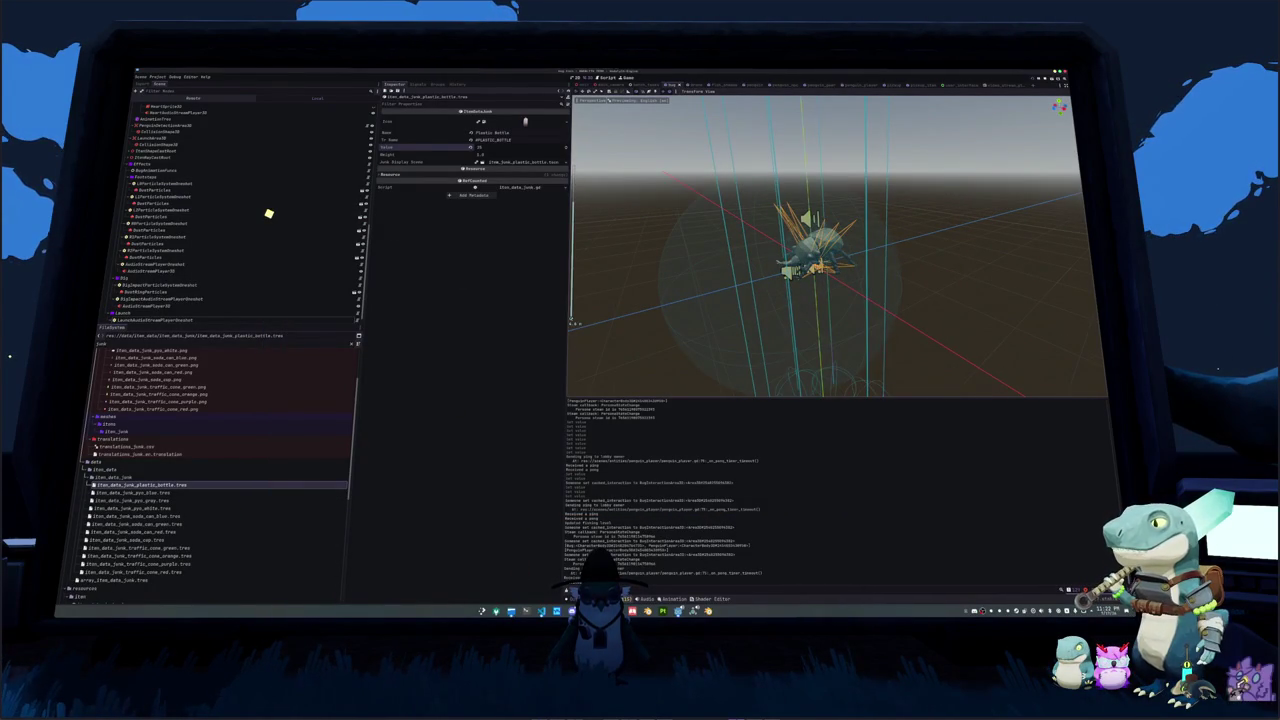
click(650, 598)
click(588, 598)
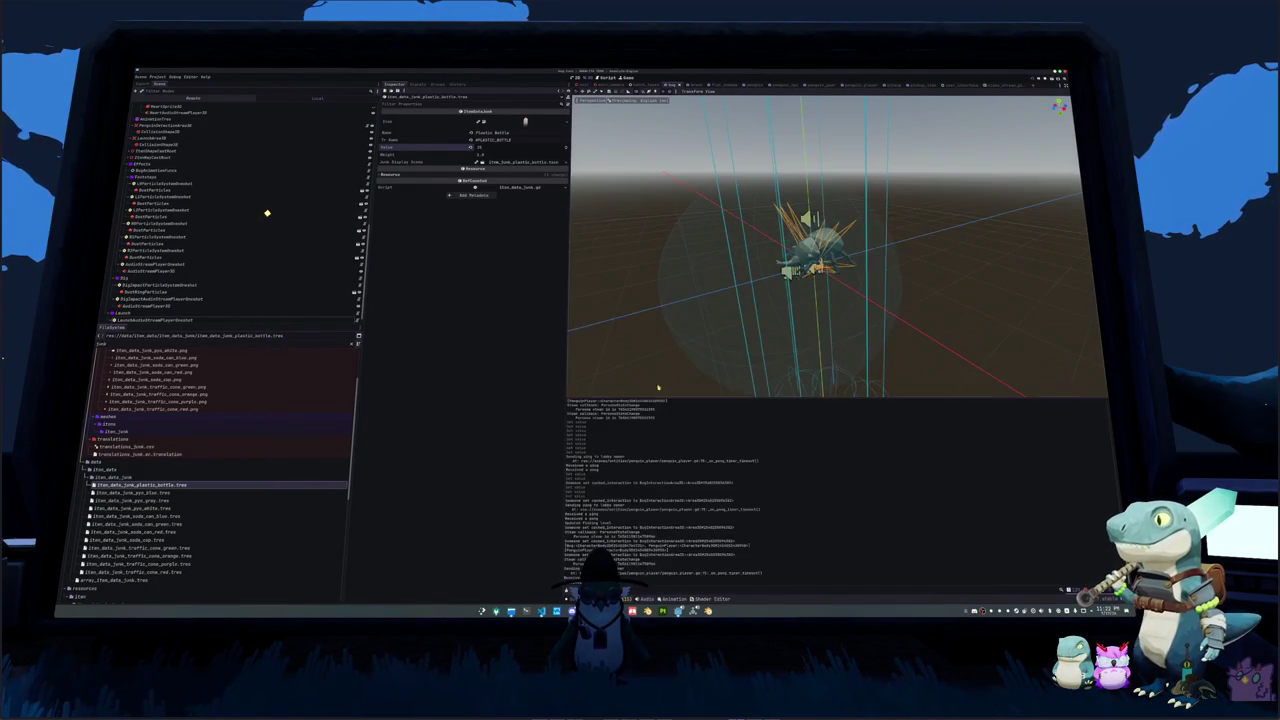
click(232, 223)
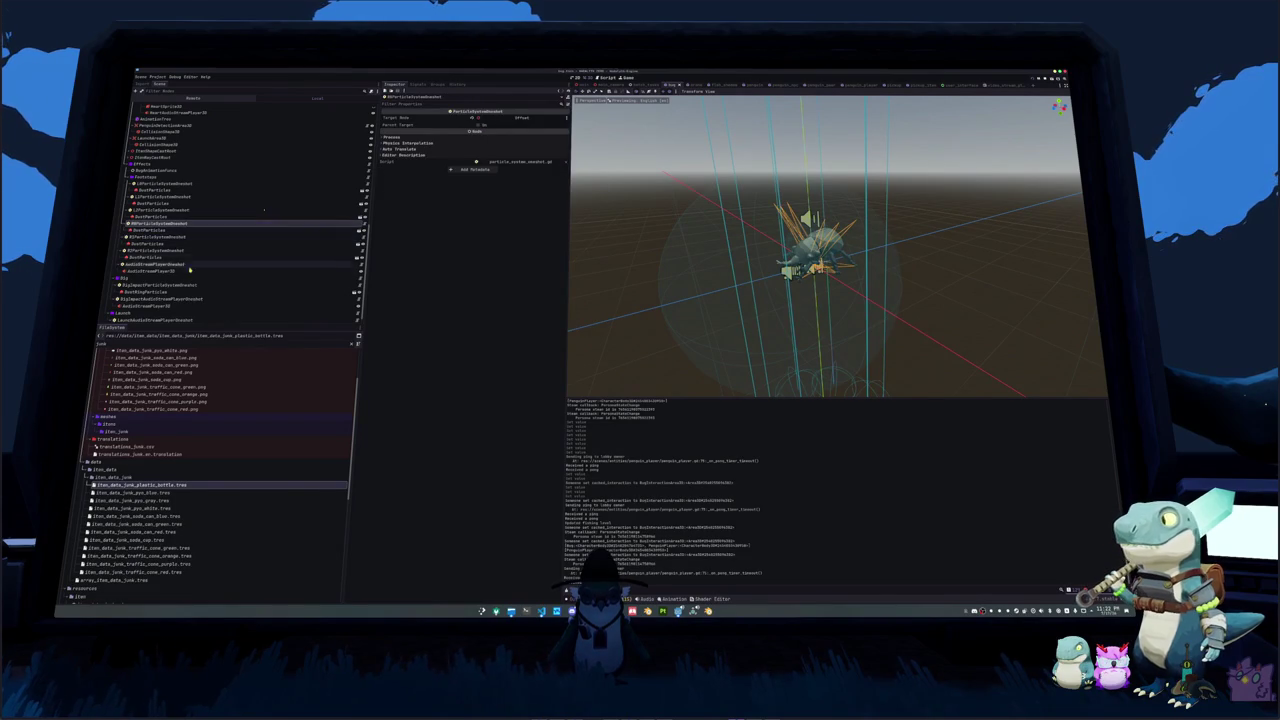
scroll(143, 285, down, 1)
click(150, 278)
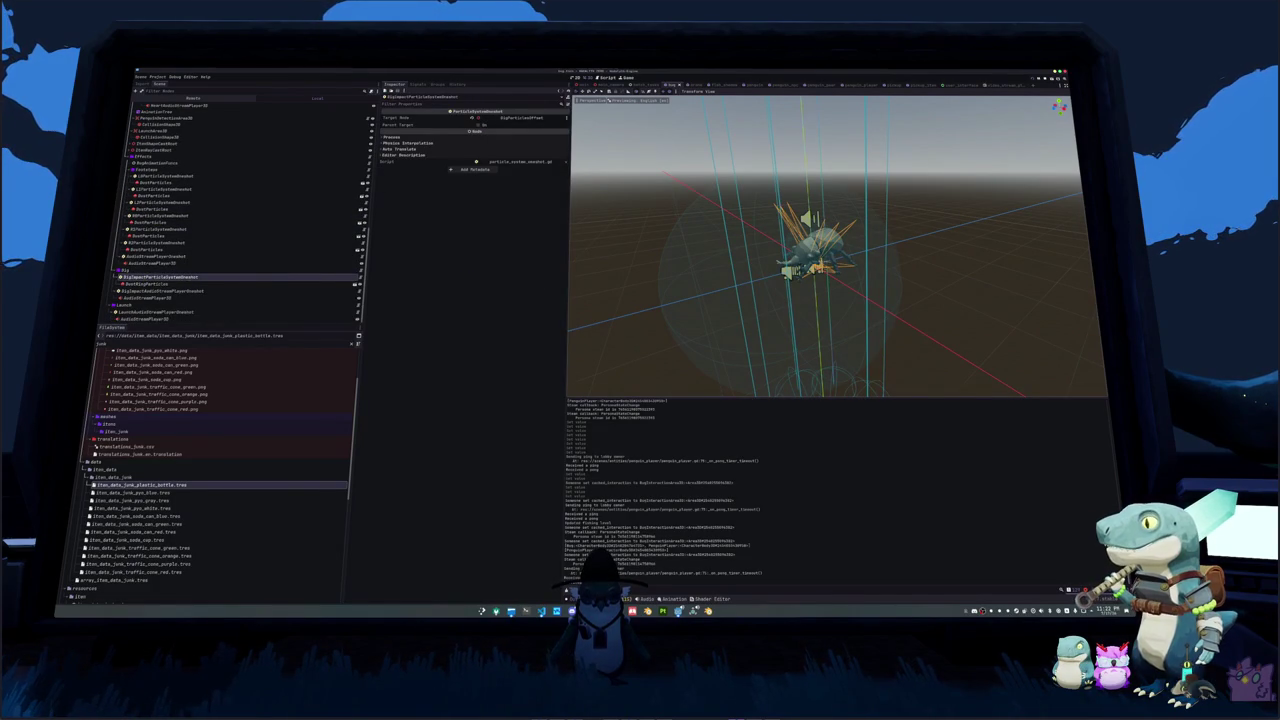
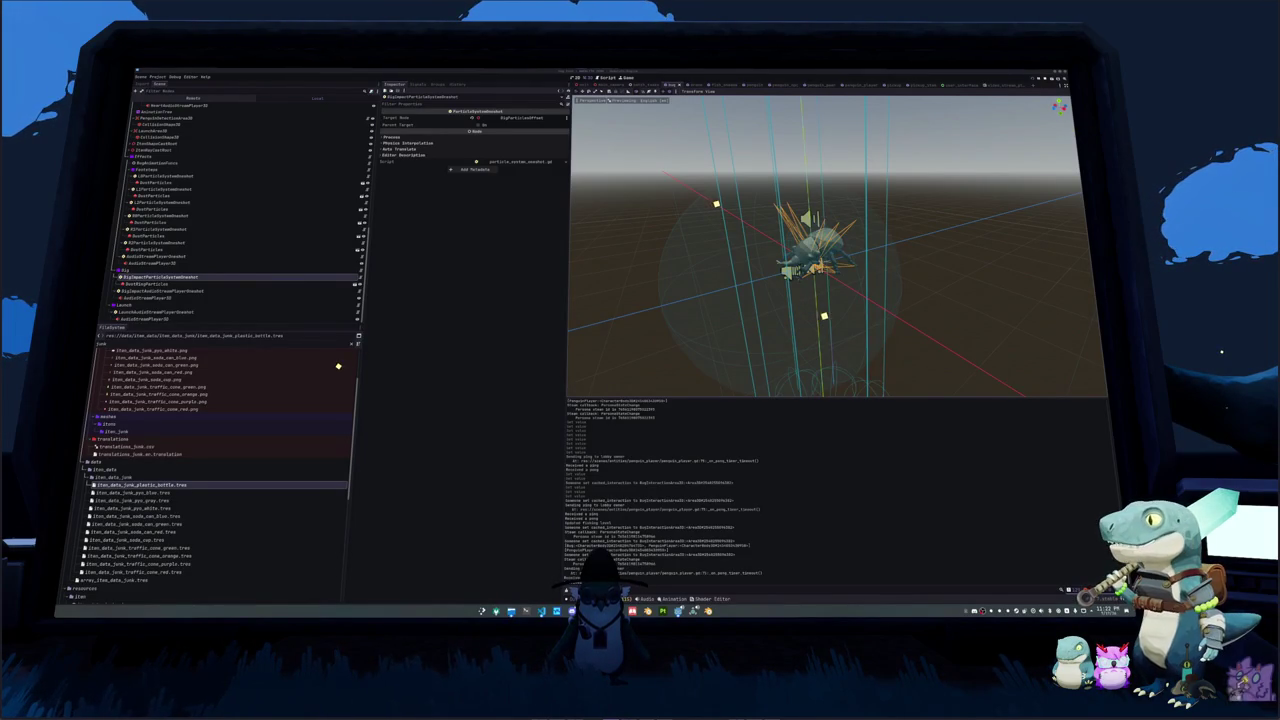
- Duplicate the HeartParticlesEffect node in the bug scene
key(Up)
key(Up)
key(Up)
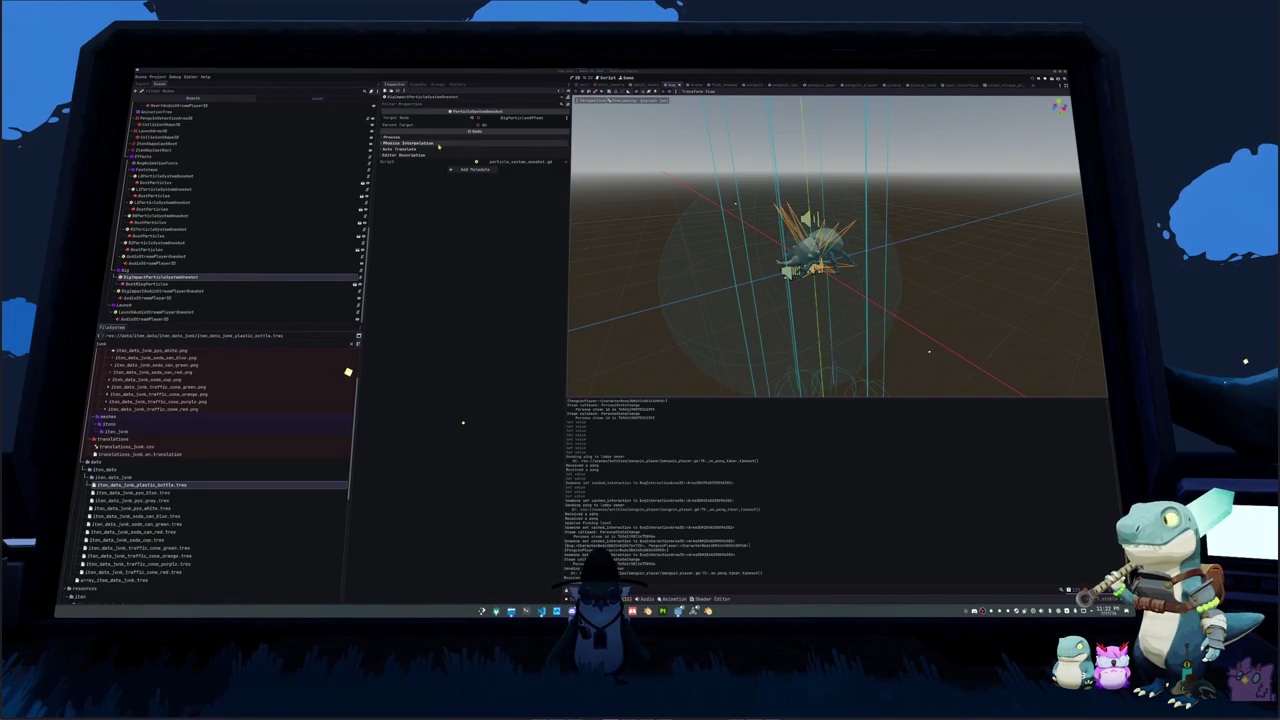
key(Up)
key(Up)
key(Up)
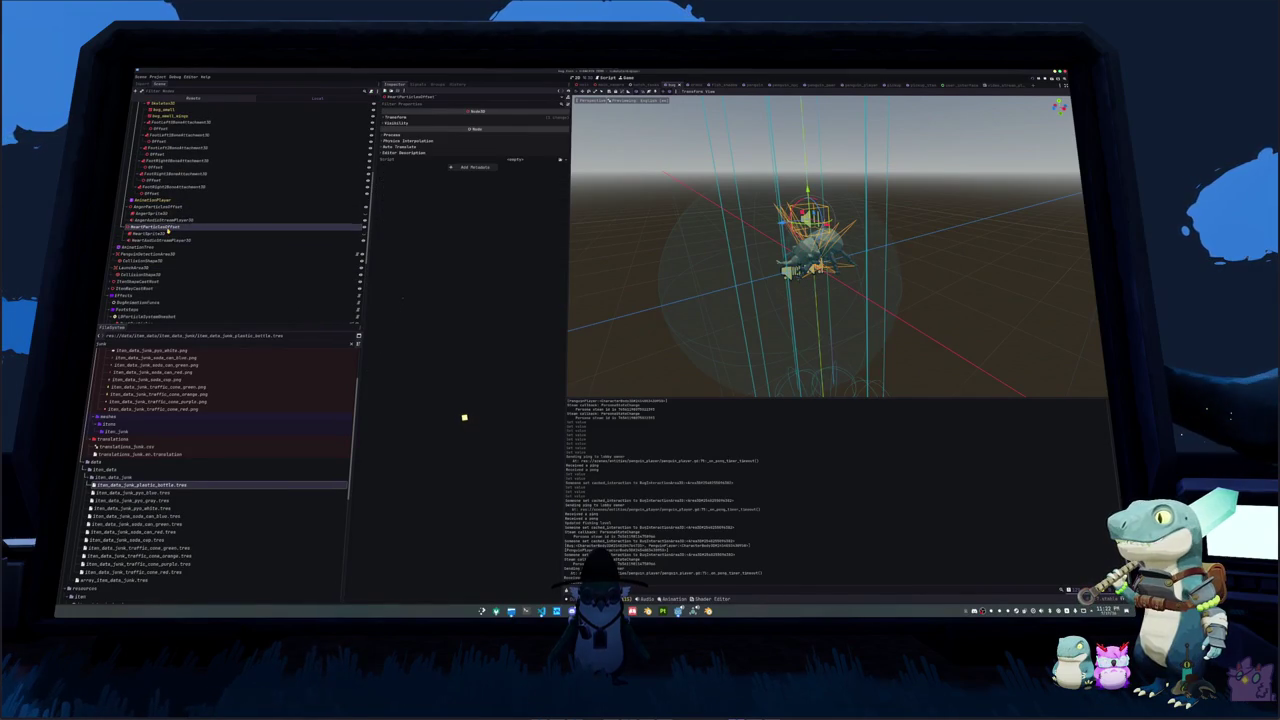
key(ctrl+d)
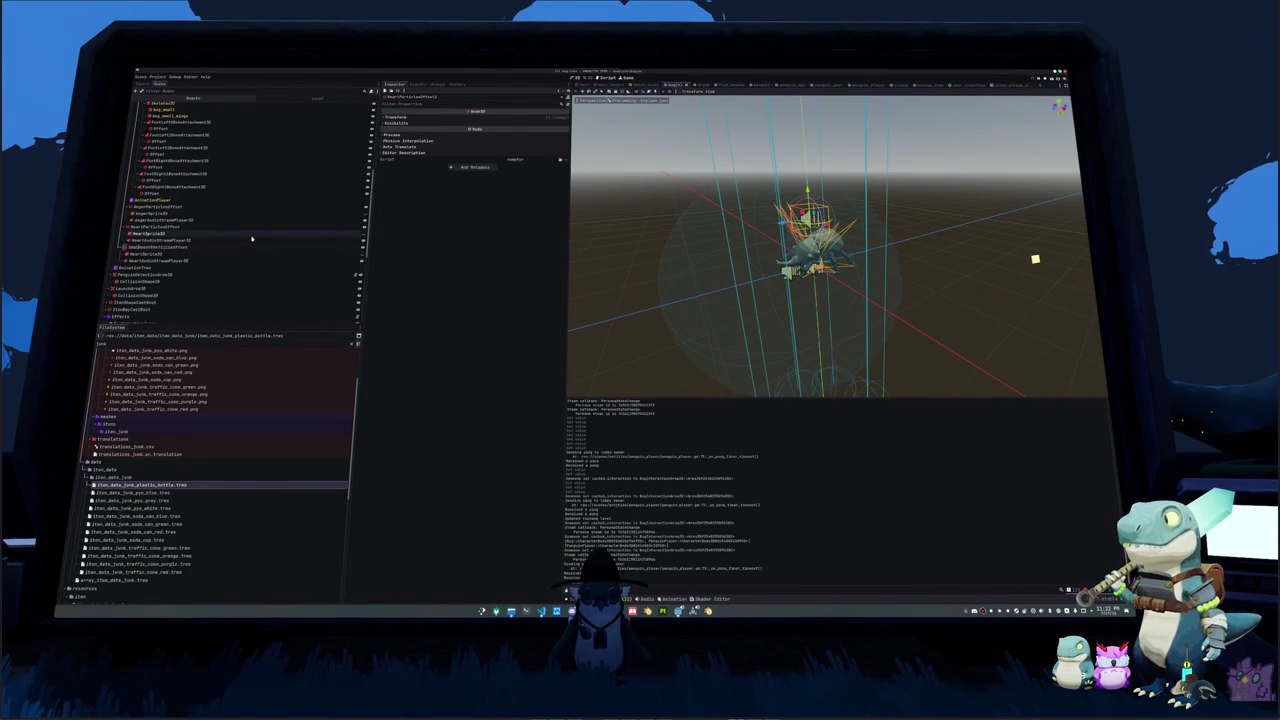
- Inspect the HeartSprite3D node, then select SmallHeartAudioStreamPlayer3D
click(252, 238)
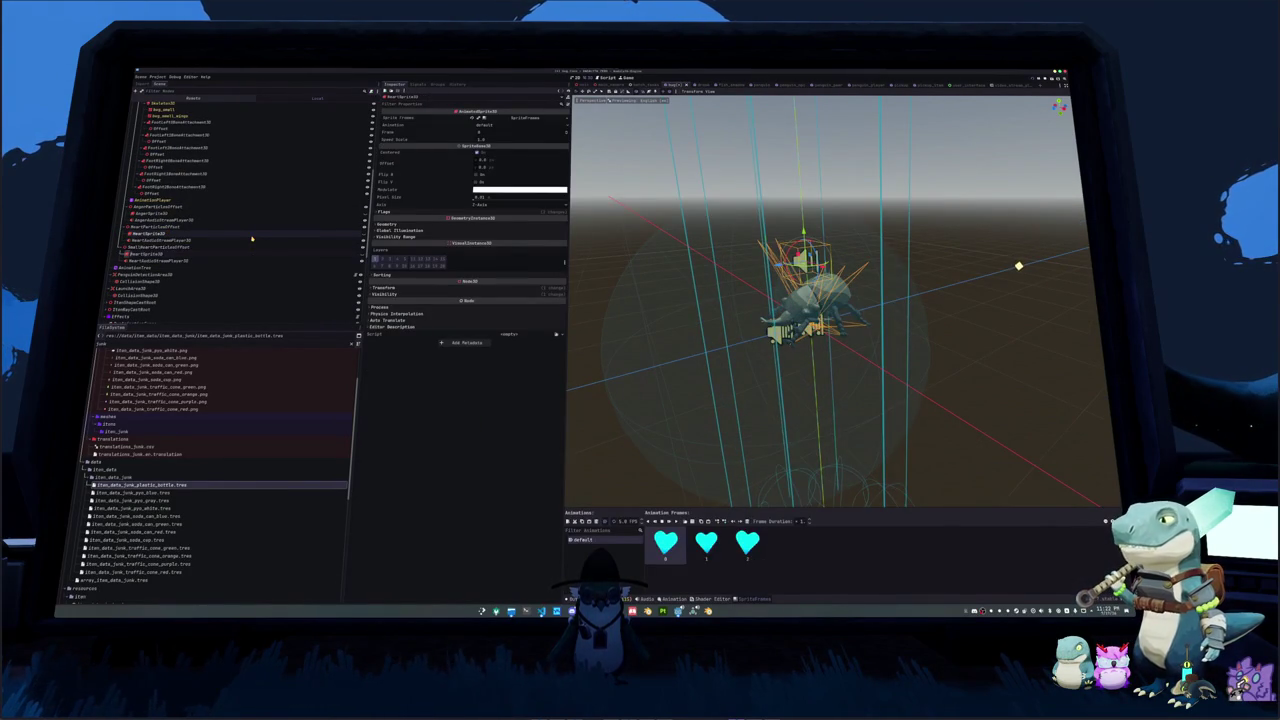
key(Down)
key(Down)
key(Down)
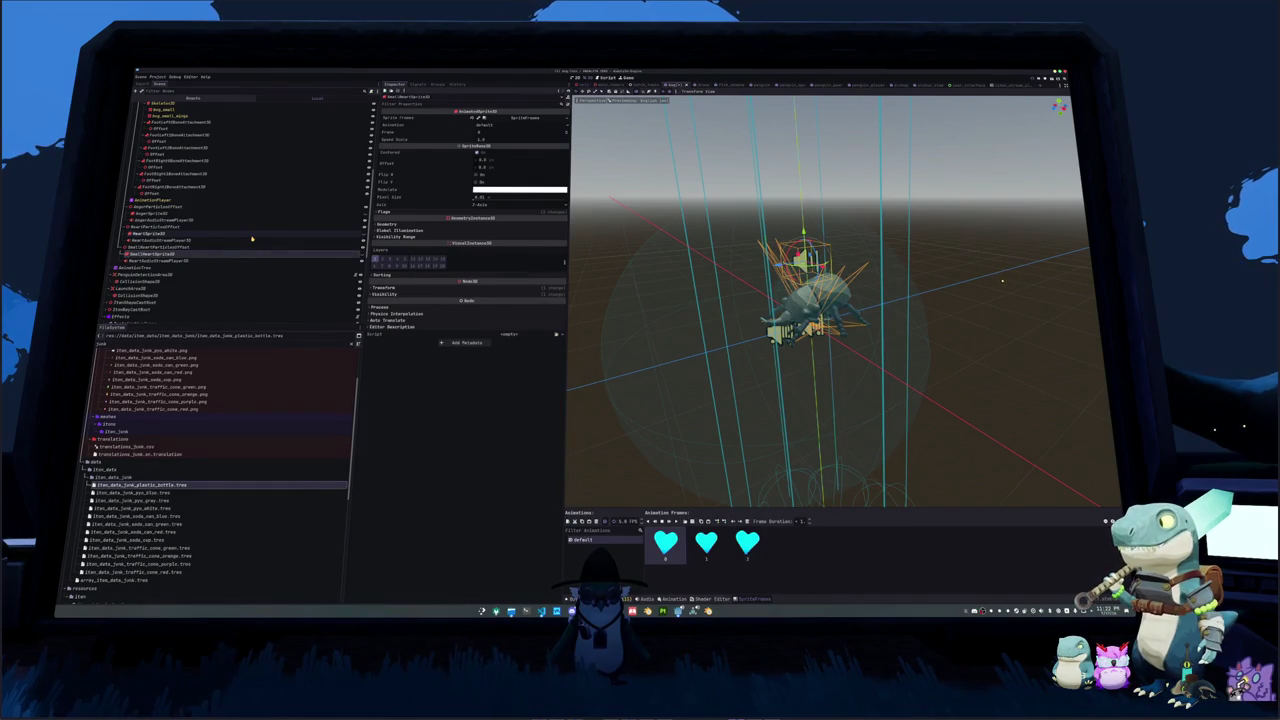
key(Down)
key(Down)
key(Down)
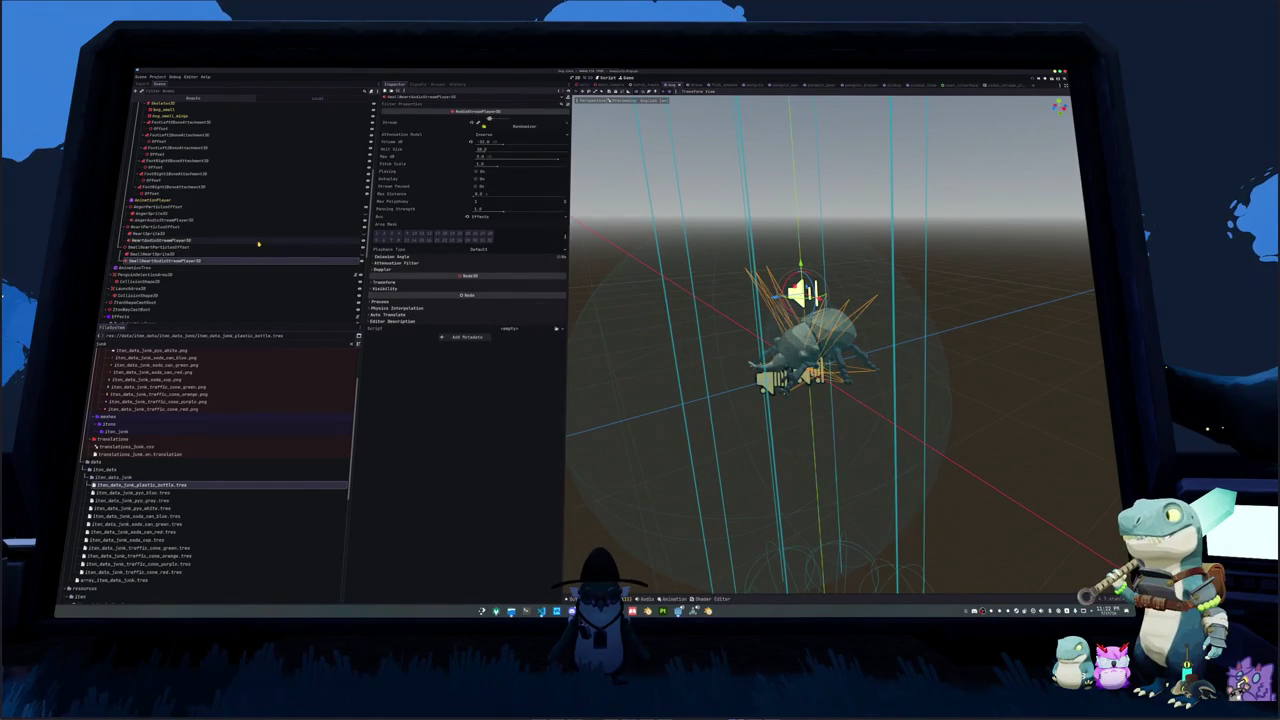
- Try a -36 dB volume on the small heart audio player and preview it
click(492, 142)
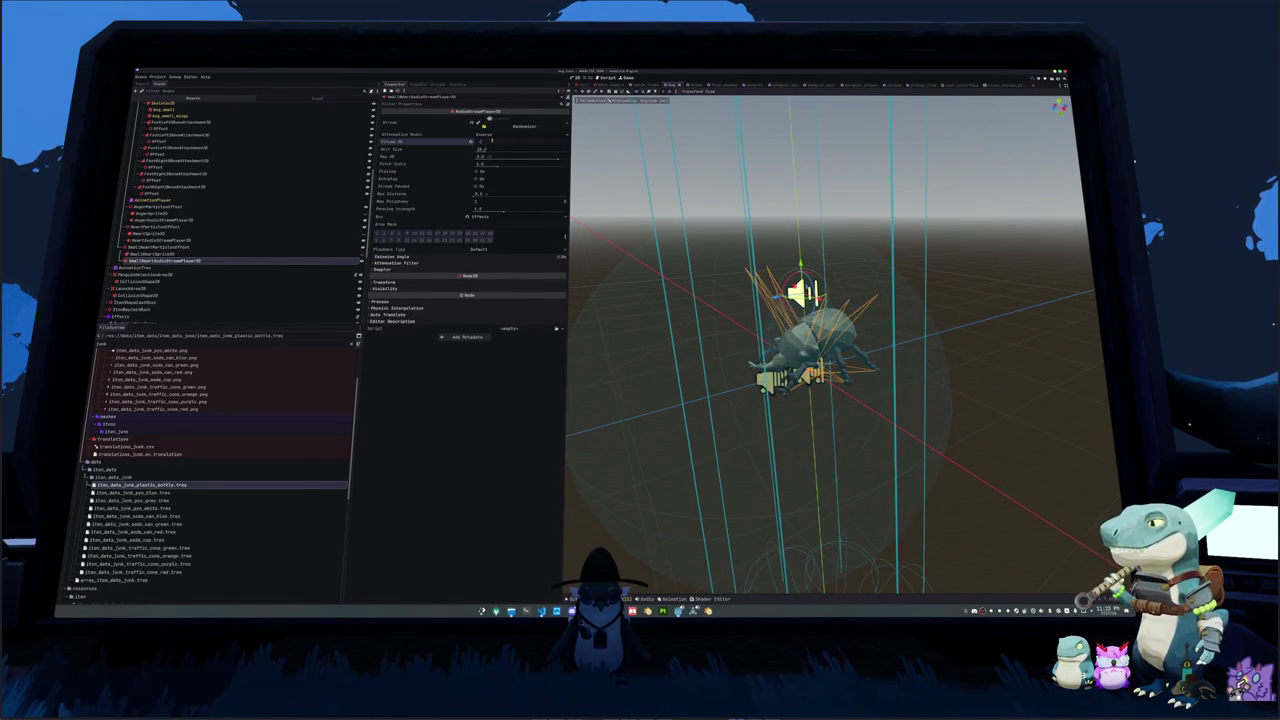
text(-36)
key(Return)
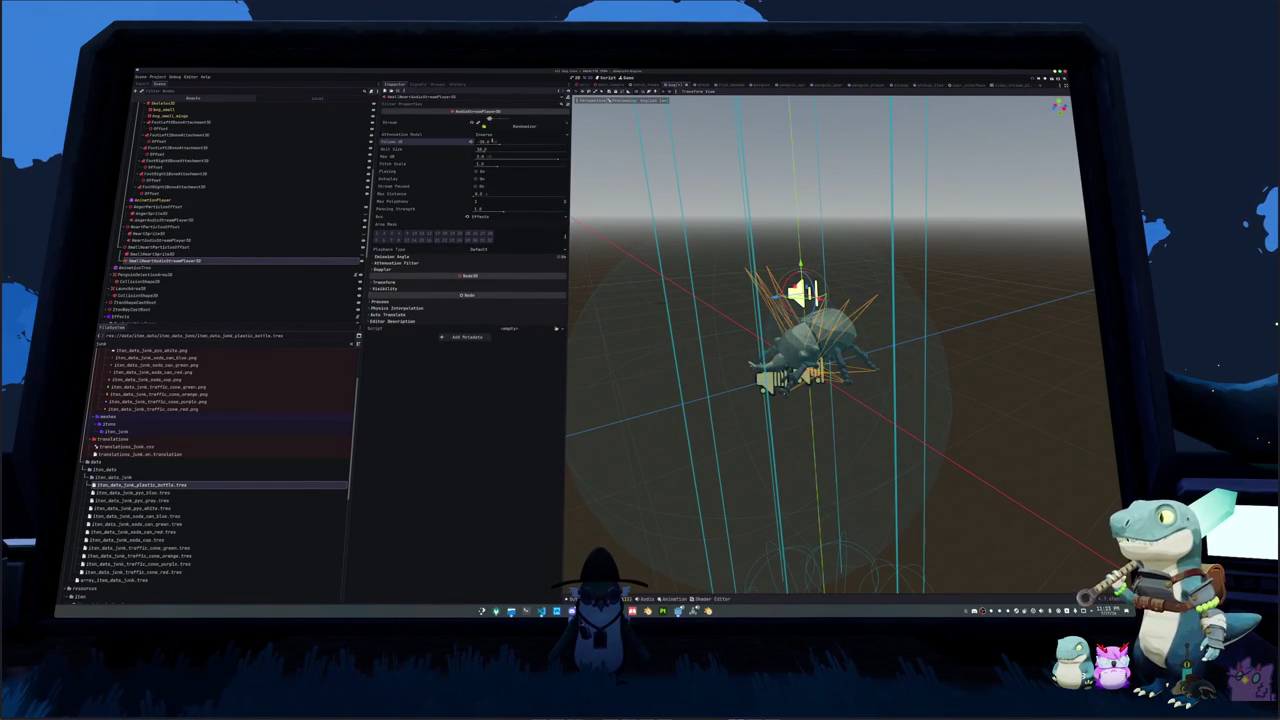
click(472, 171)
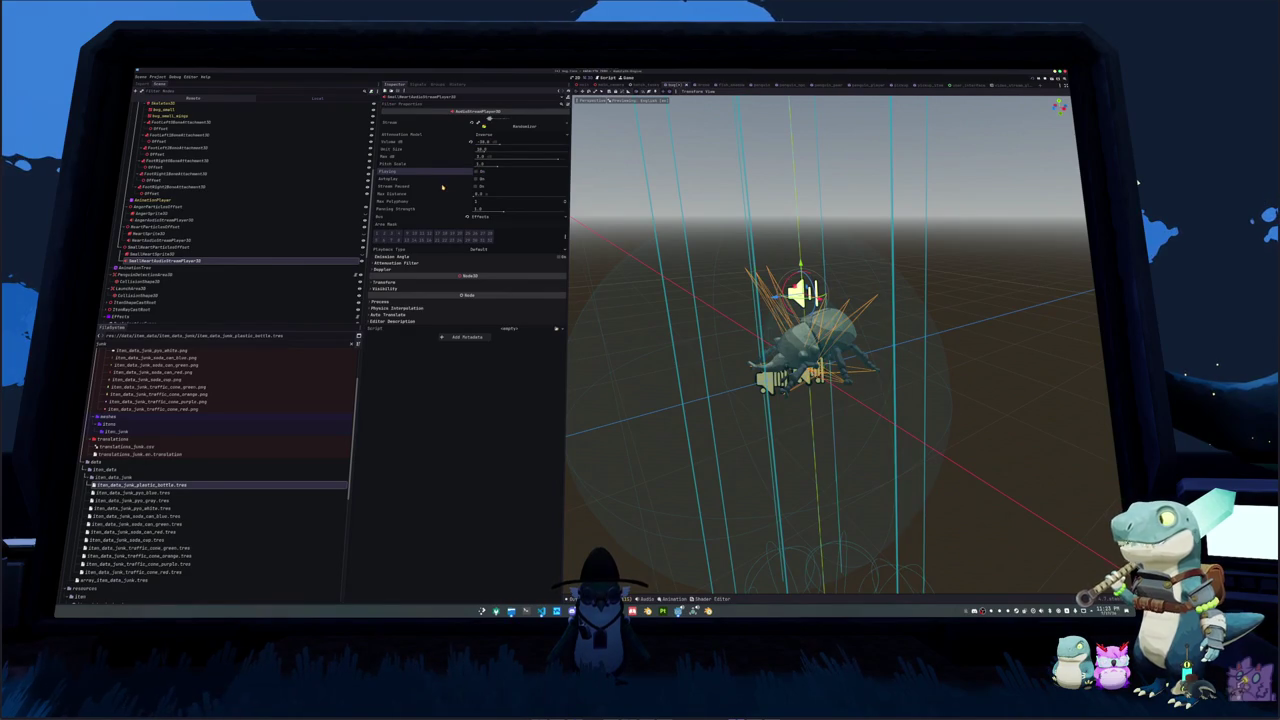
- Set the volume to -12 dB, preview it, and compare with the original heart audio player
click(494, 142)
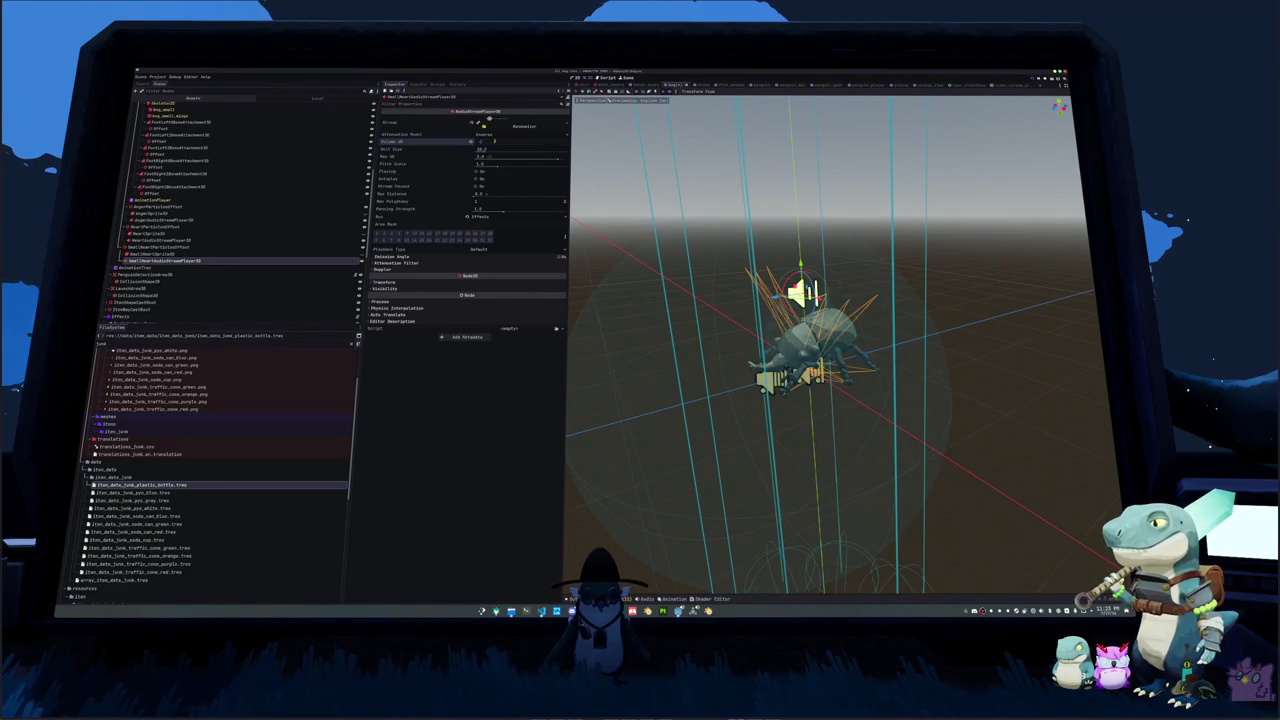
text(-12)
key(Return)
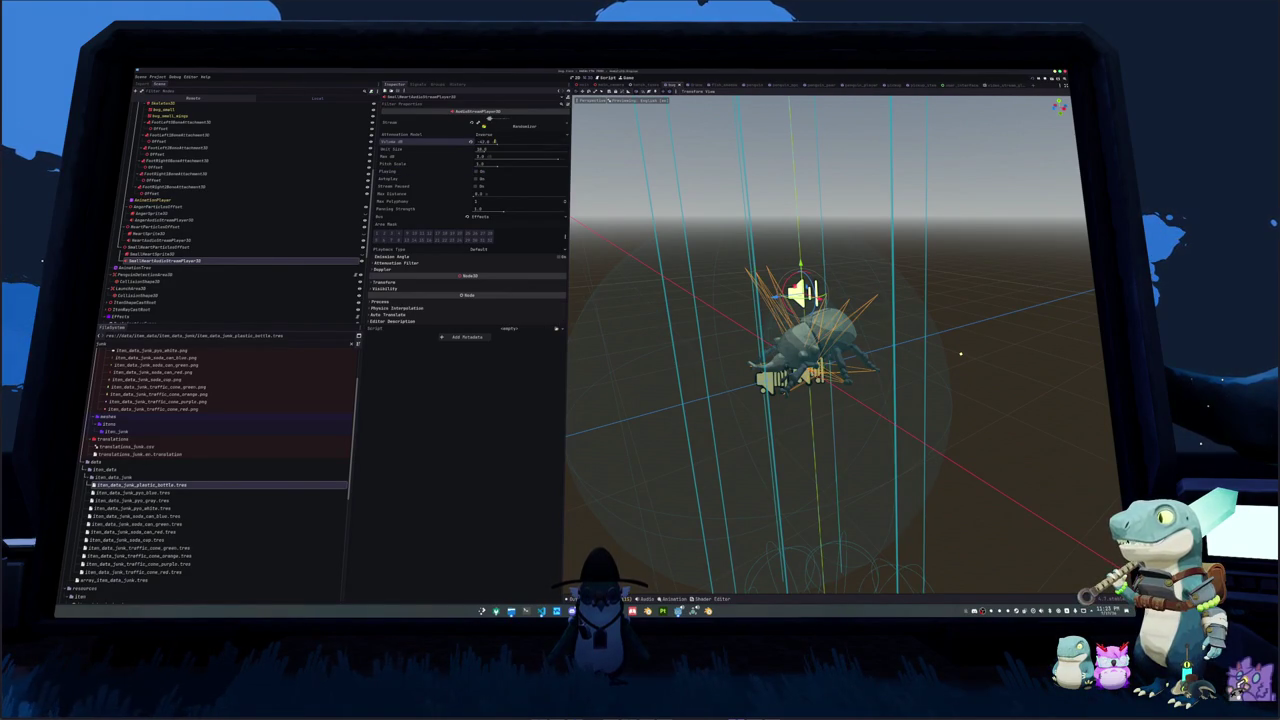
click(476, 171)
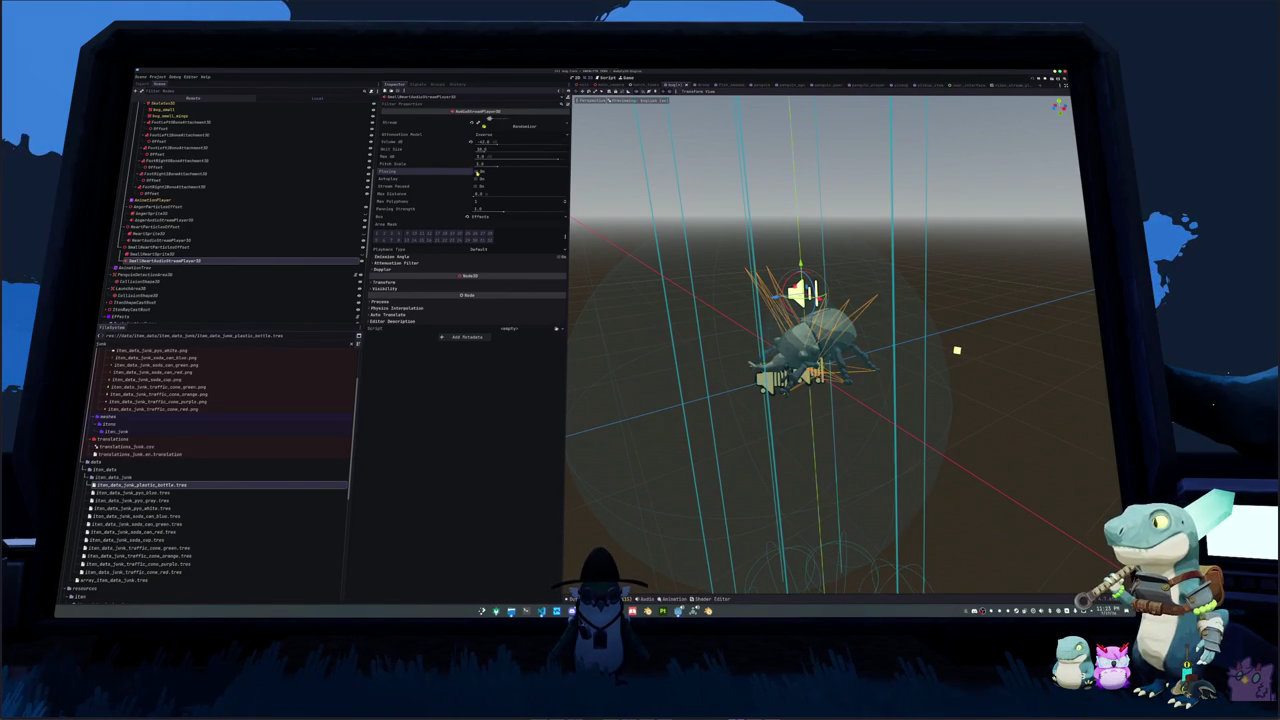
click(476, 171)
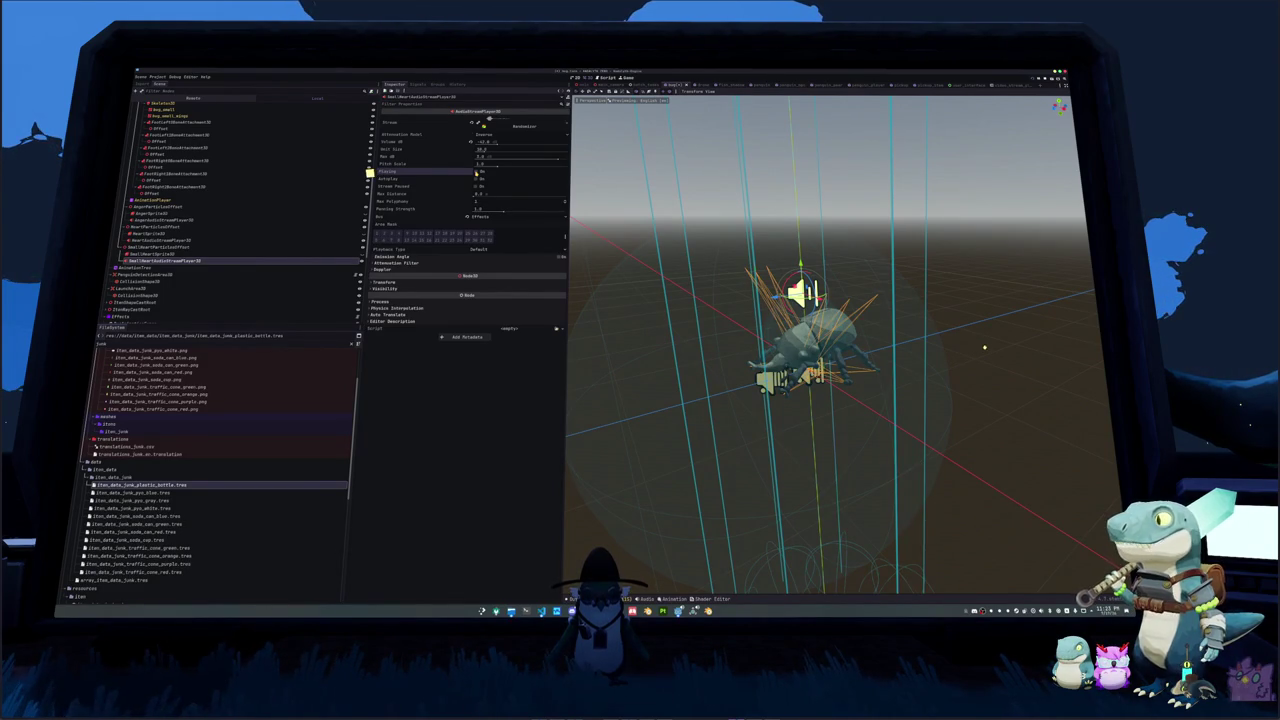
click(352, 241)
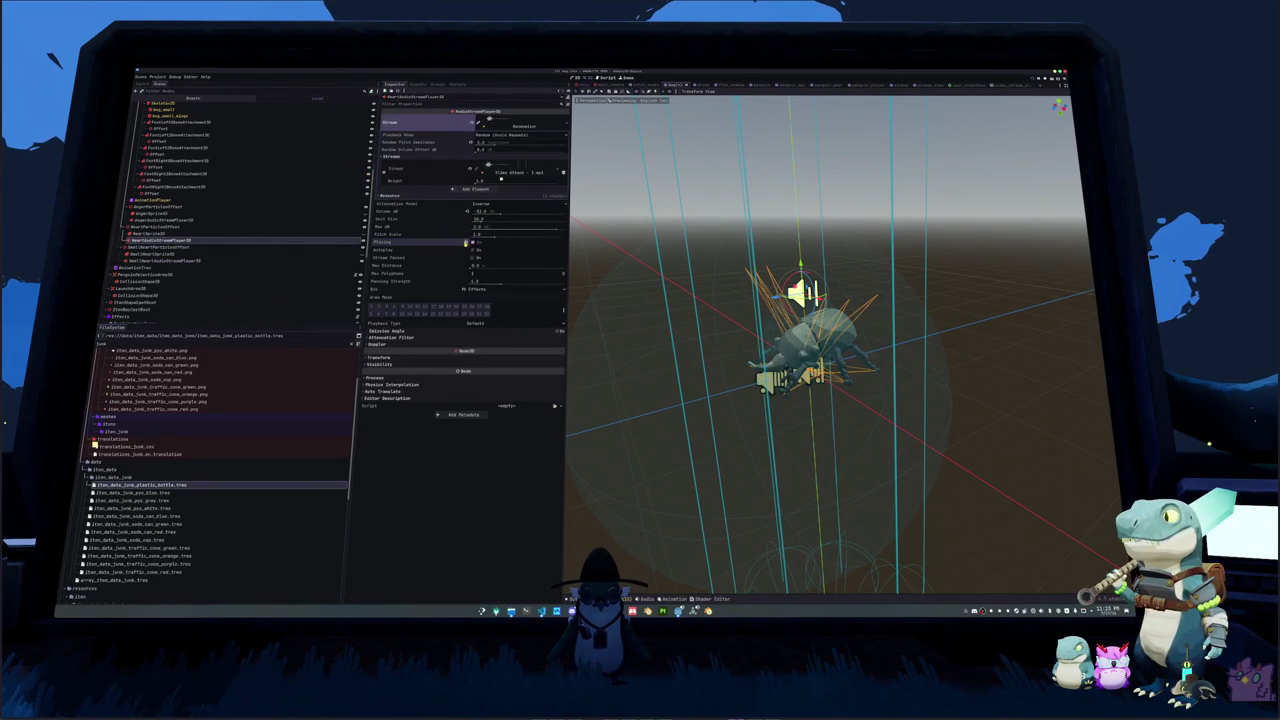
click(150, 254)
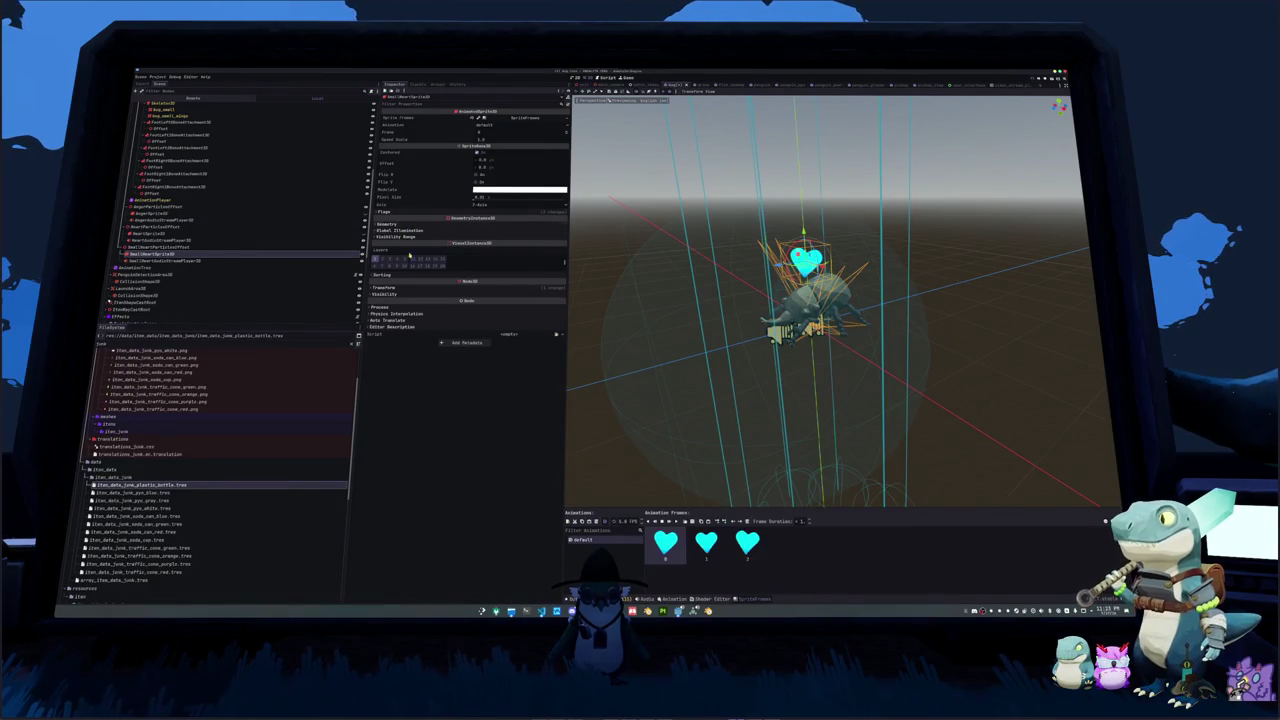
- Scale SmallHeartSprite3D to 0.025 and hide it by default
click(400, 287)
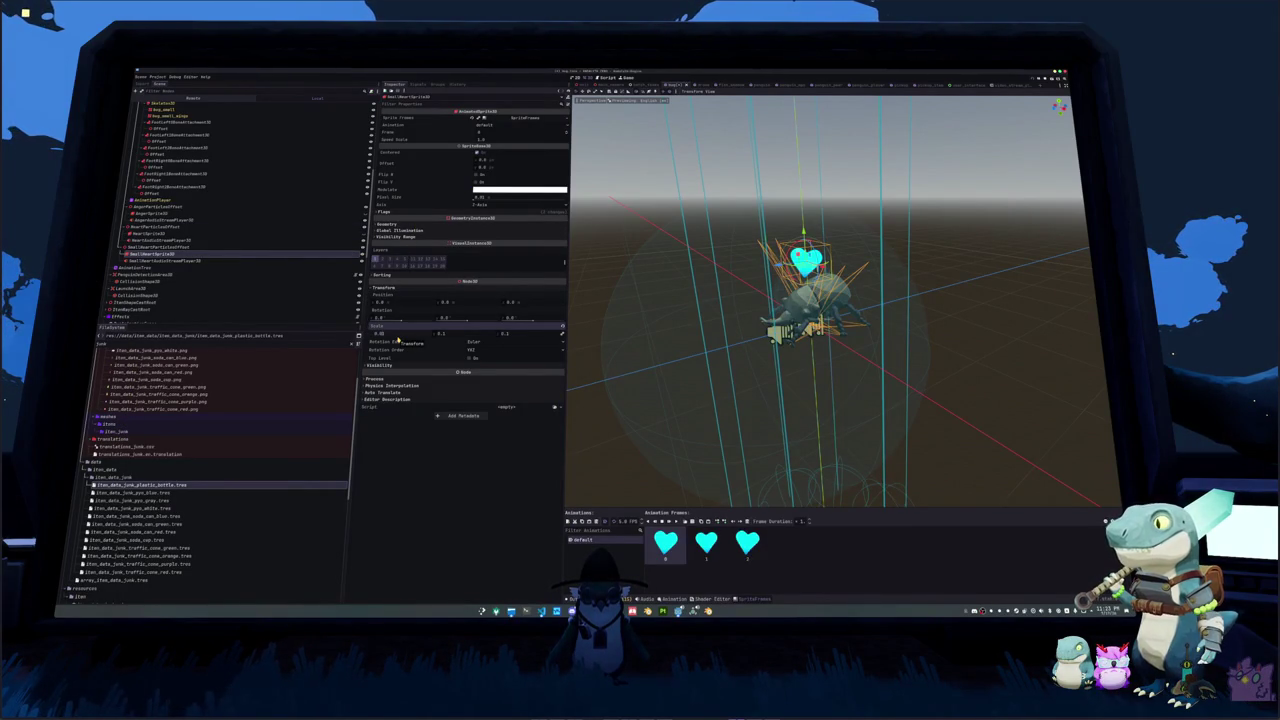
key(Return)
key(f)
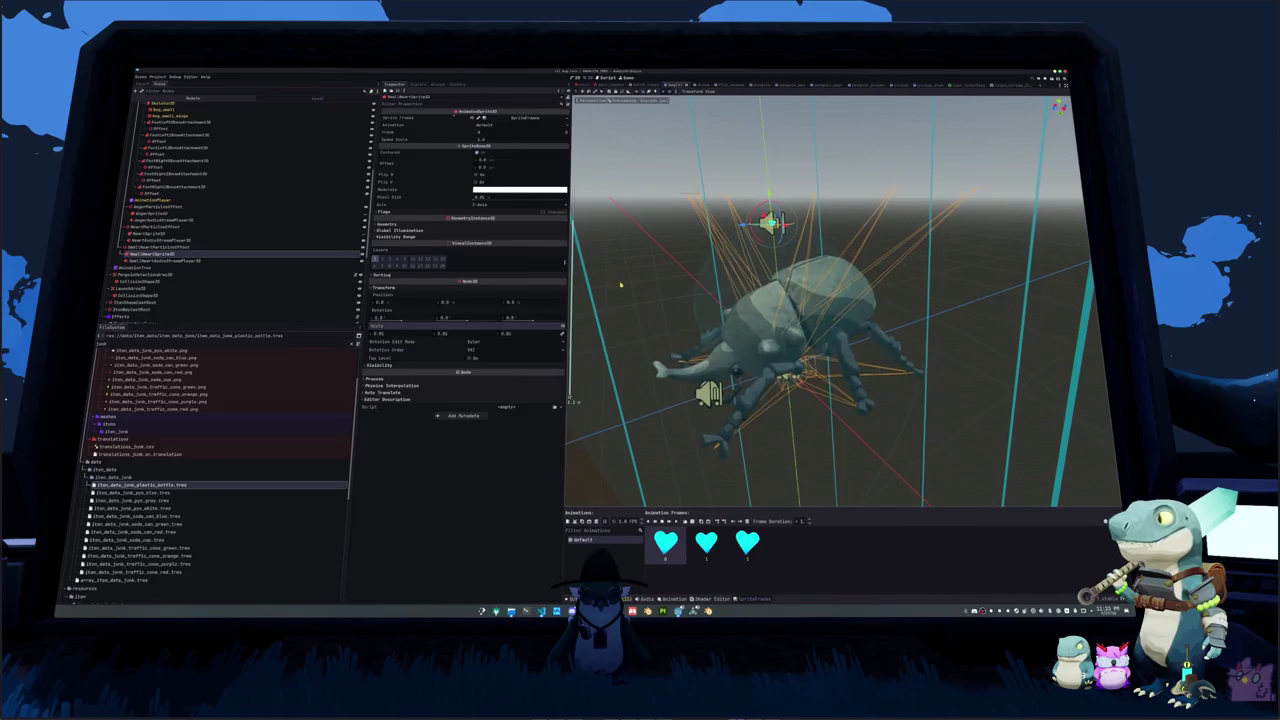
text(0.025)
key(Return)
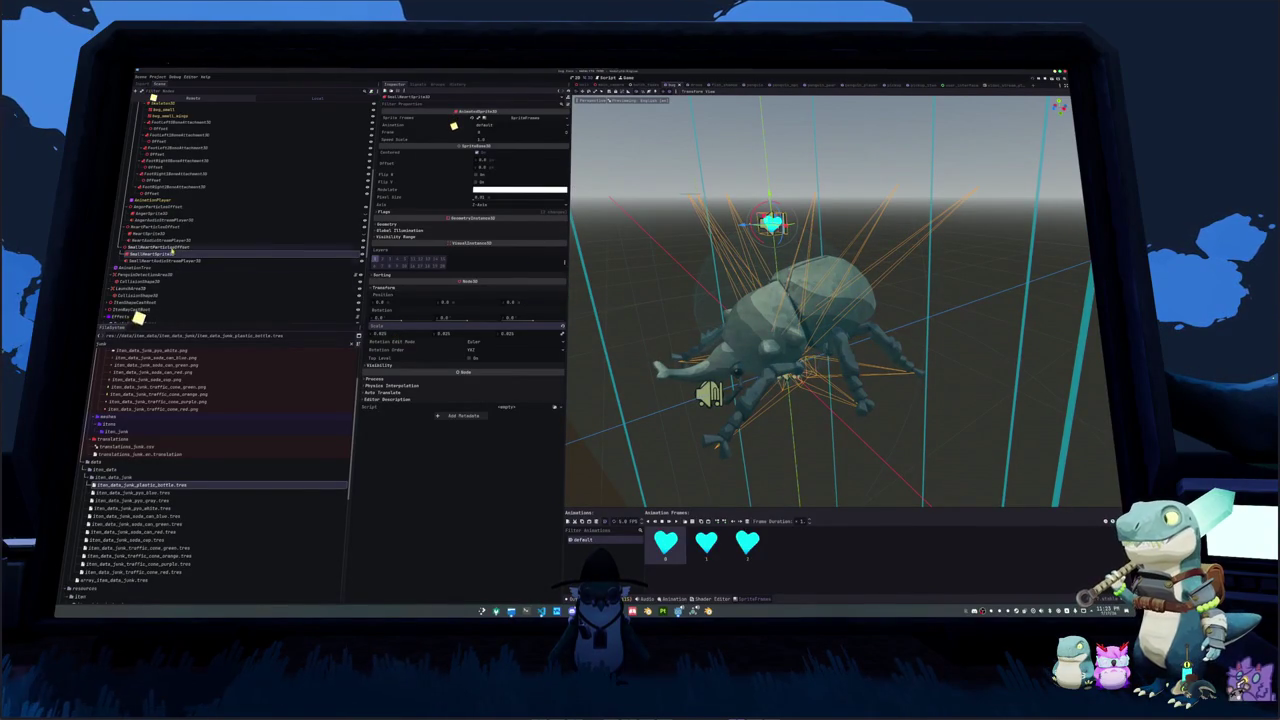
click(359, 255)
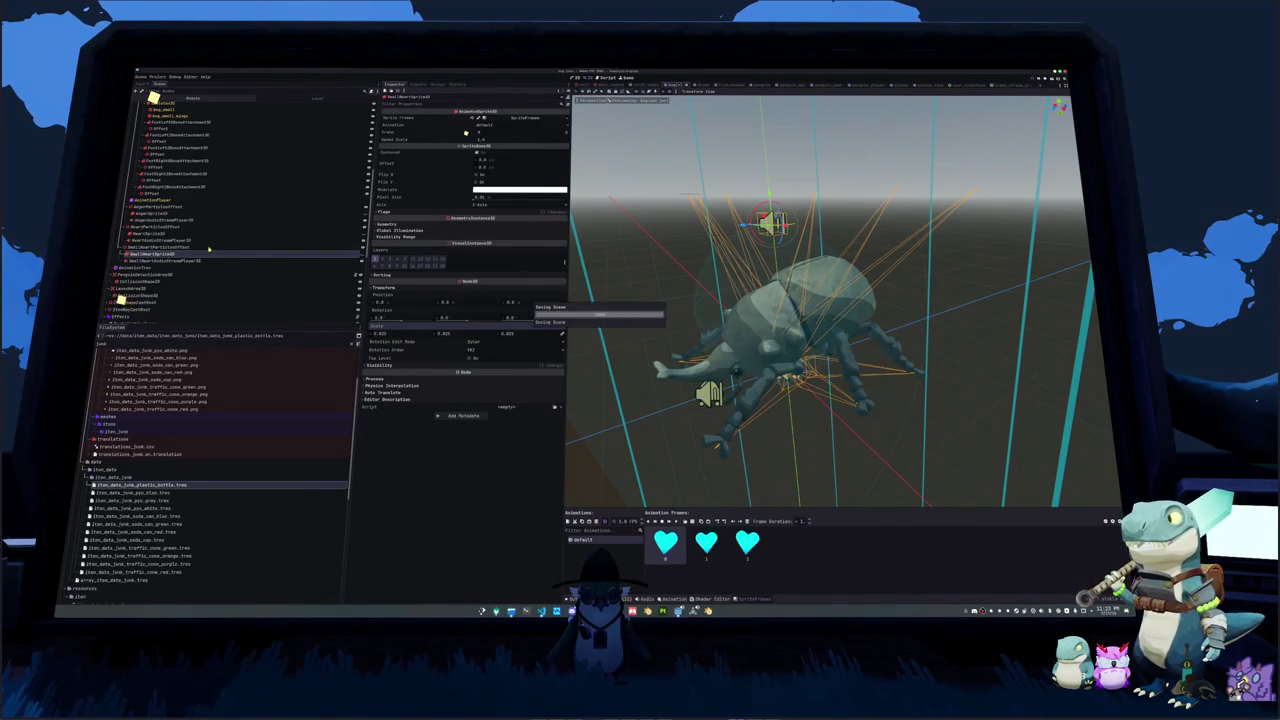
scroll(230, 200, up, 10)
click(323, 103)
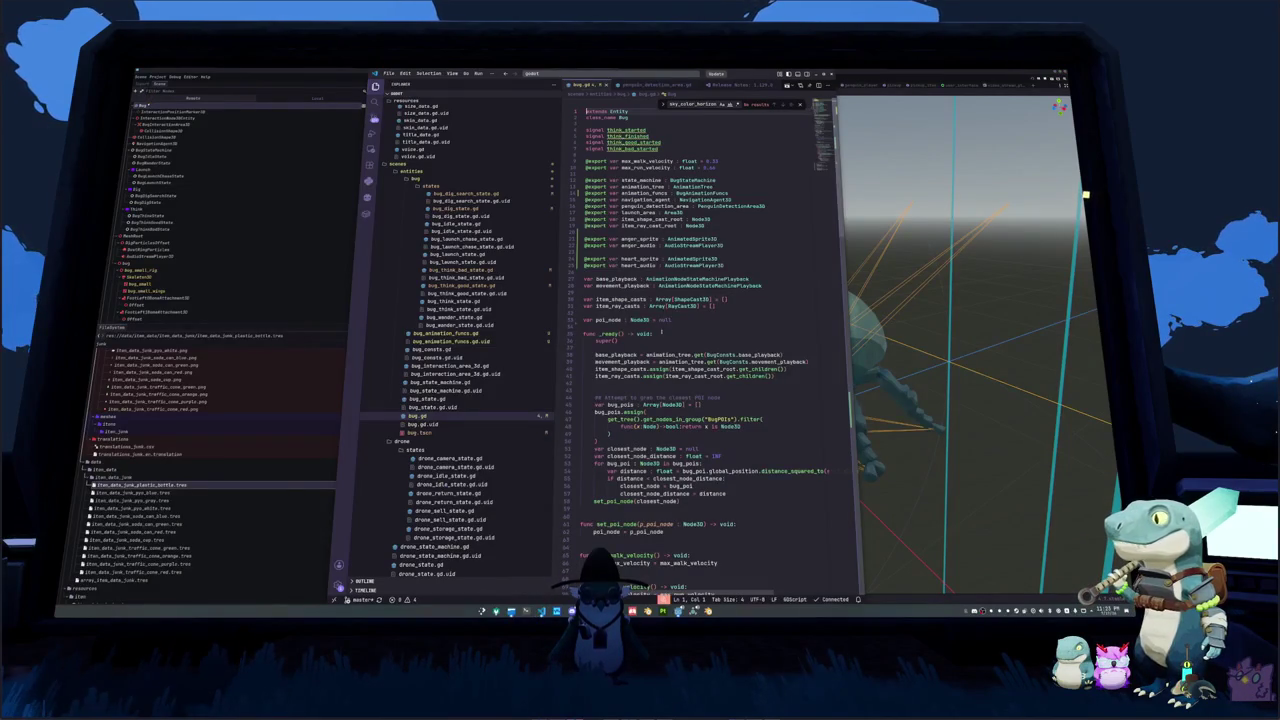
- Duplicate the heart_sprite and heart_audio declarations as small_heart_sprite and small_heart_audio
click(616, 326)
click(622, 272)
key(shift+Up)
key(shift+Up)
key(shift+alt+Down)
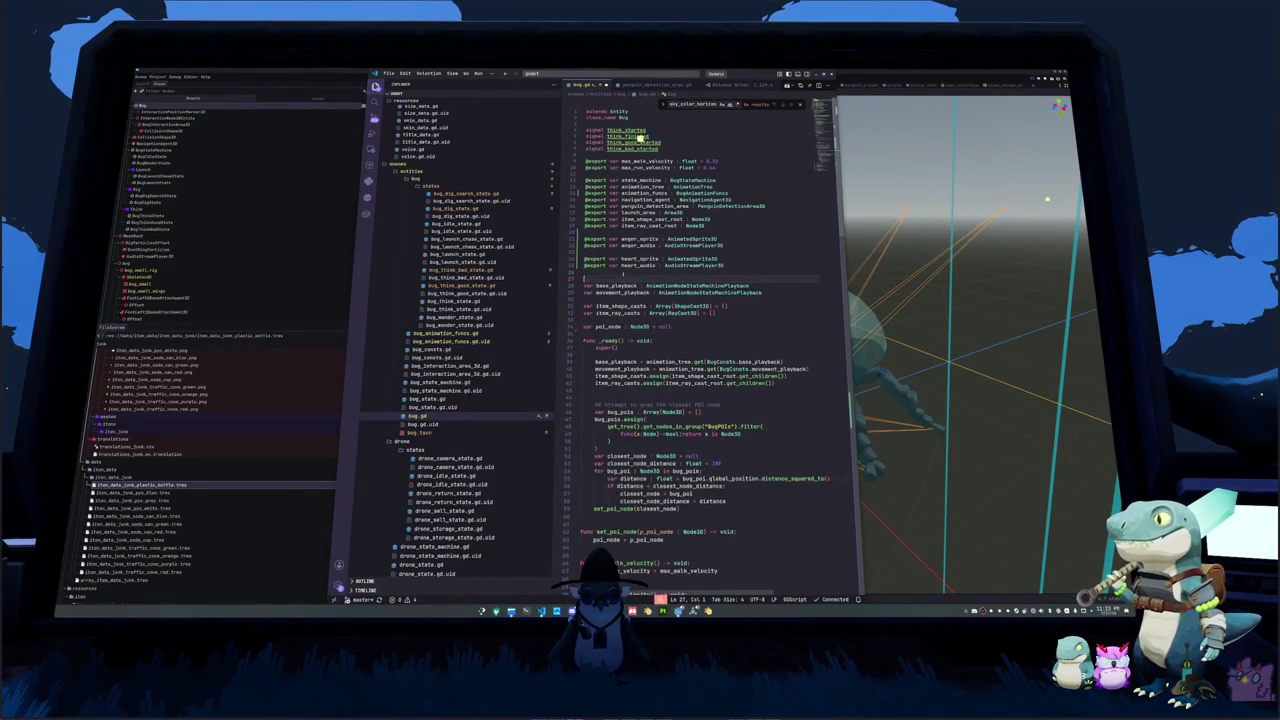
key(ctrl+d)
key(ctrl+d)
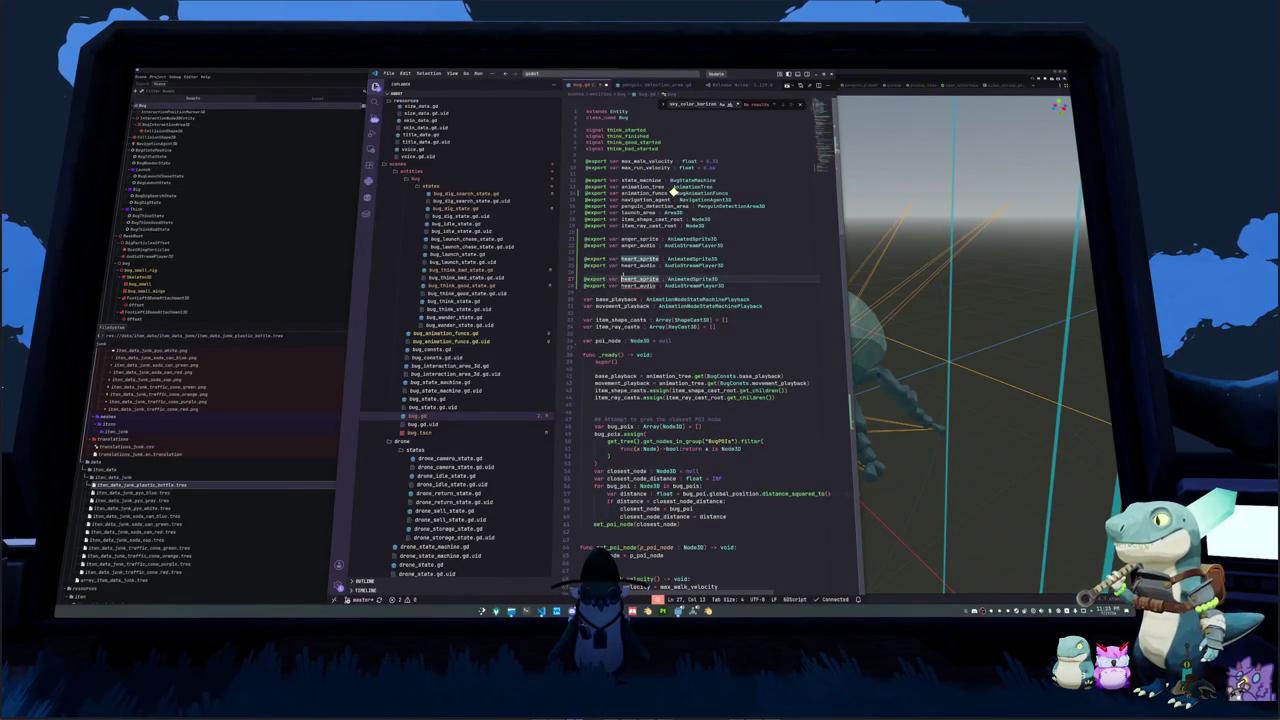
key(Left)
text(small_)
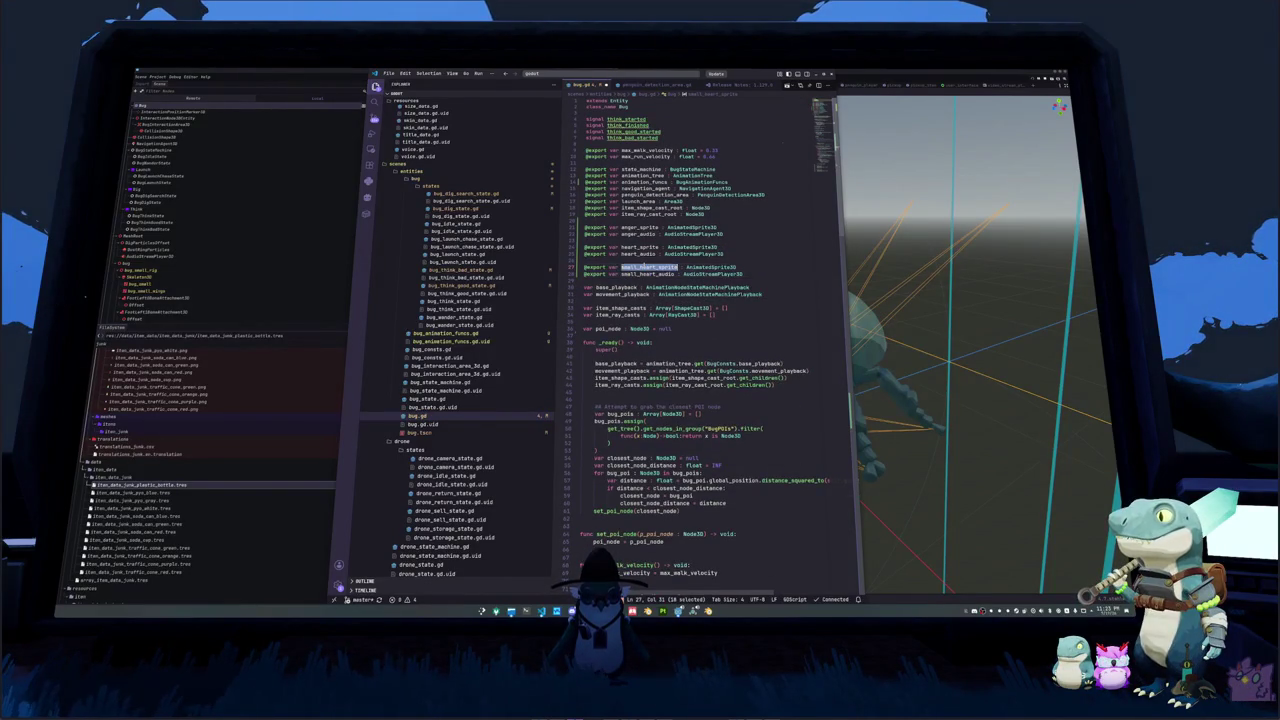
- Copy the do_heart function below itself and rename the copy do_small_heart
scroll(617, 368, down, 20)
drag(617, 368, 585, 315)
key(ctrl+c)
click(617, 368)
key(Return)
key(ctrl+v)
key(Up)
key(Up)
key(Up)
key(BackSpace)
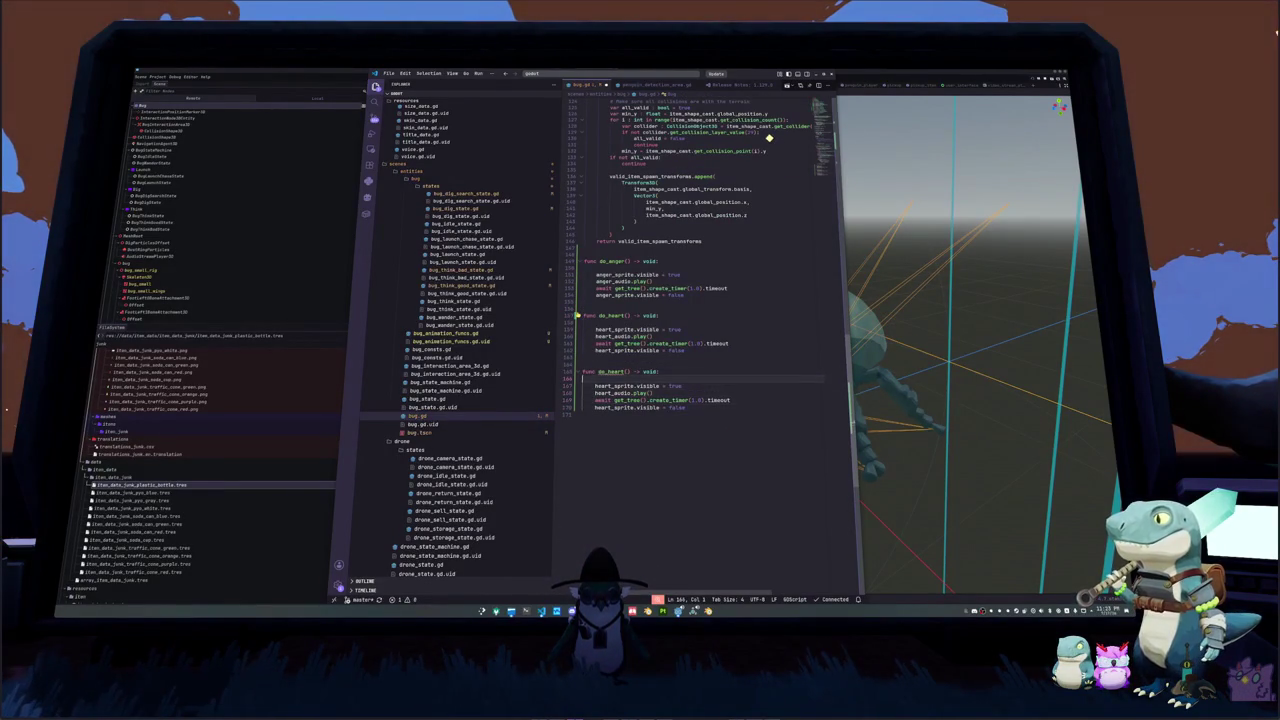
key(ctrl+d)
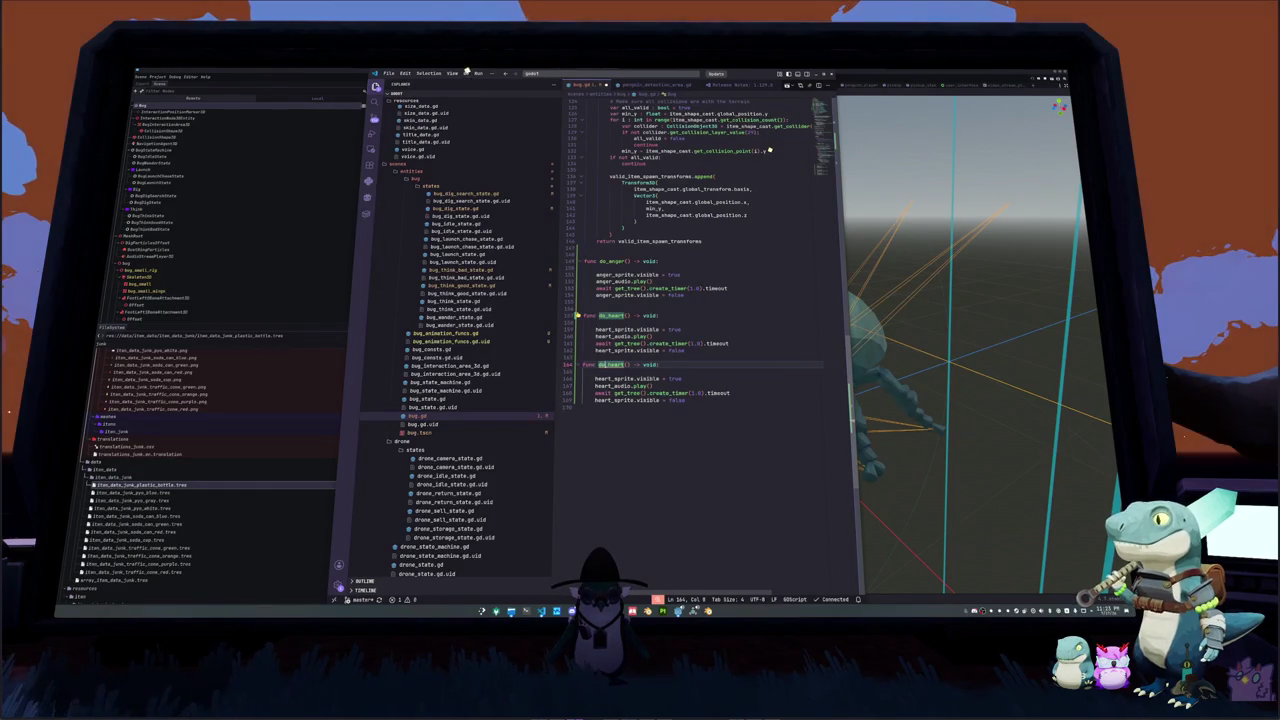
key(Left)
key(Right)
key(Right)
key(Right)
text(small_)
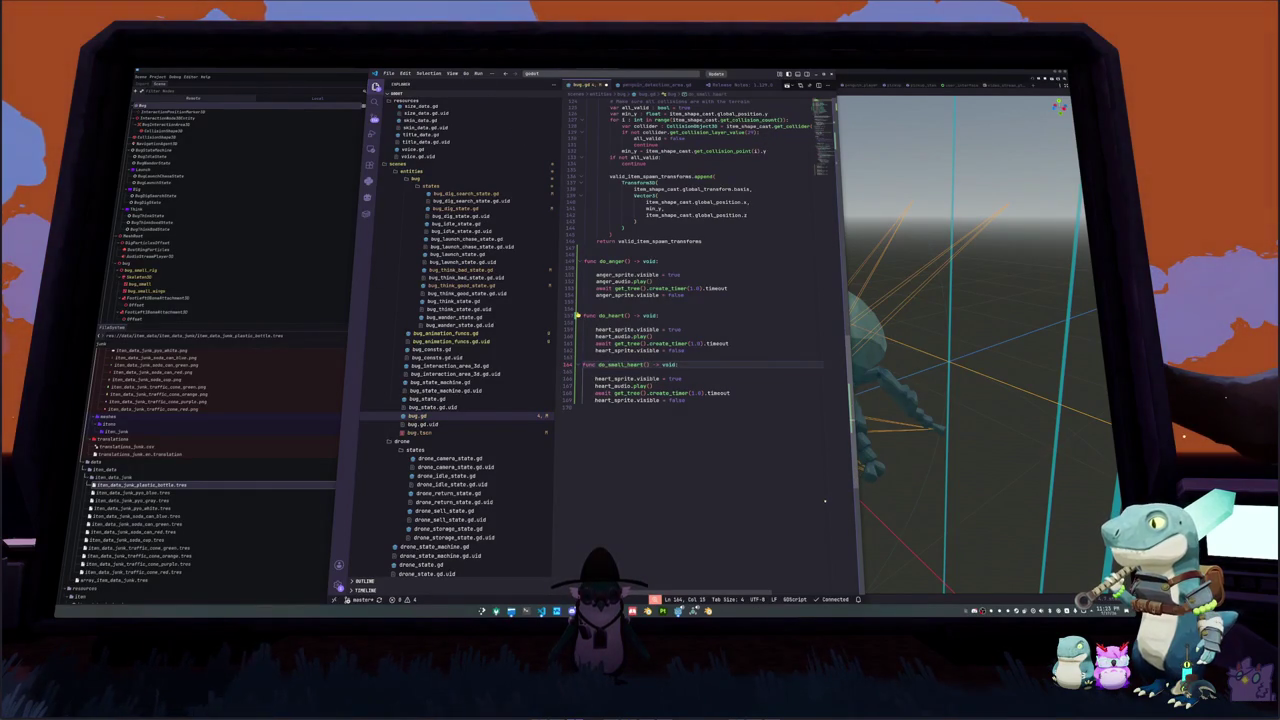
- Point the copied function's heart references to small_heart_sprite and small_heart_audio
key(Down)
key(Down)
key(ctrl+d)
key(ctrl+d)
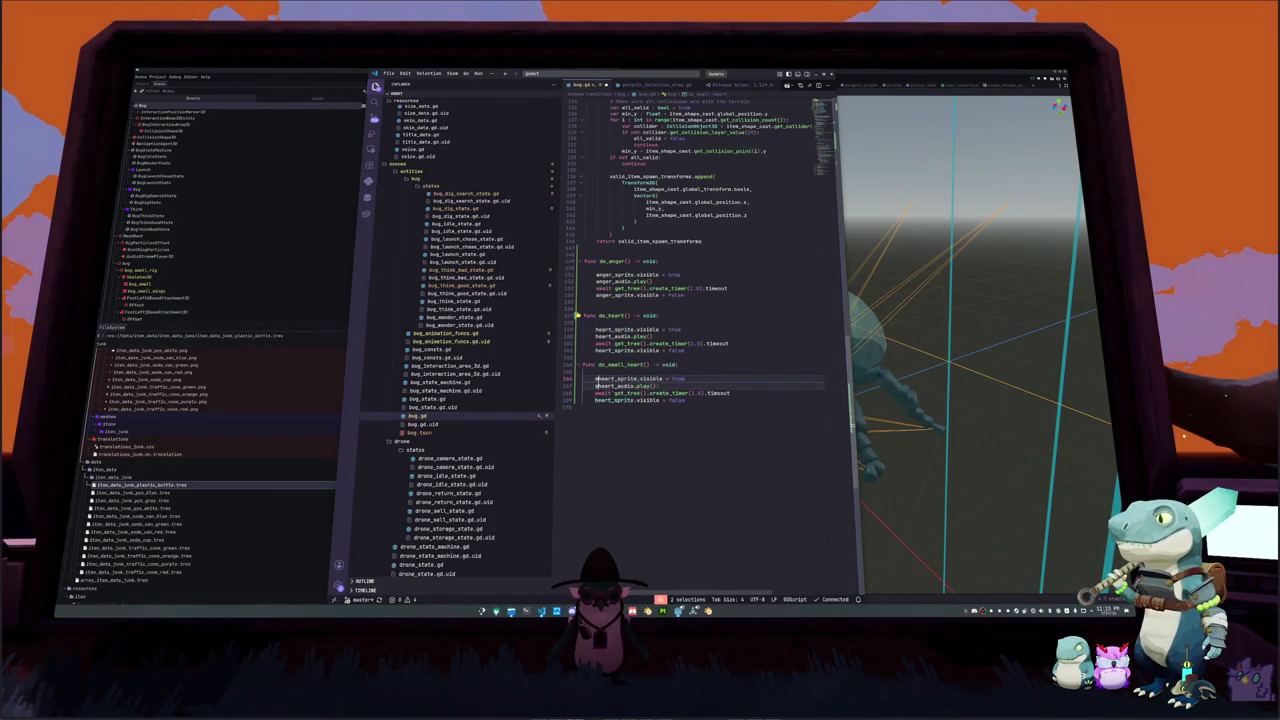
key(Left)
text(small_)
key(Escape)
key(Escape)
key(Down)
key(Down)
key(Down)
text(small_)
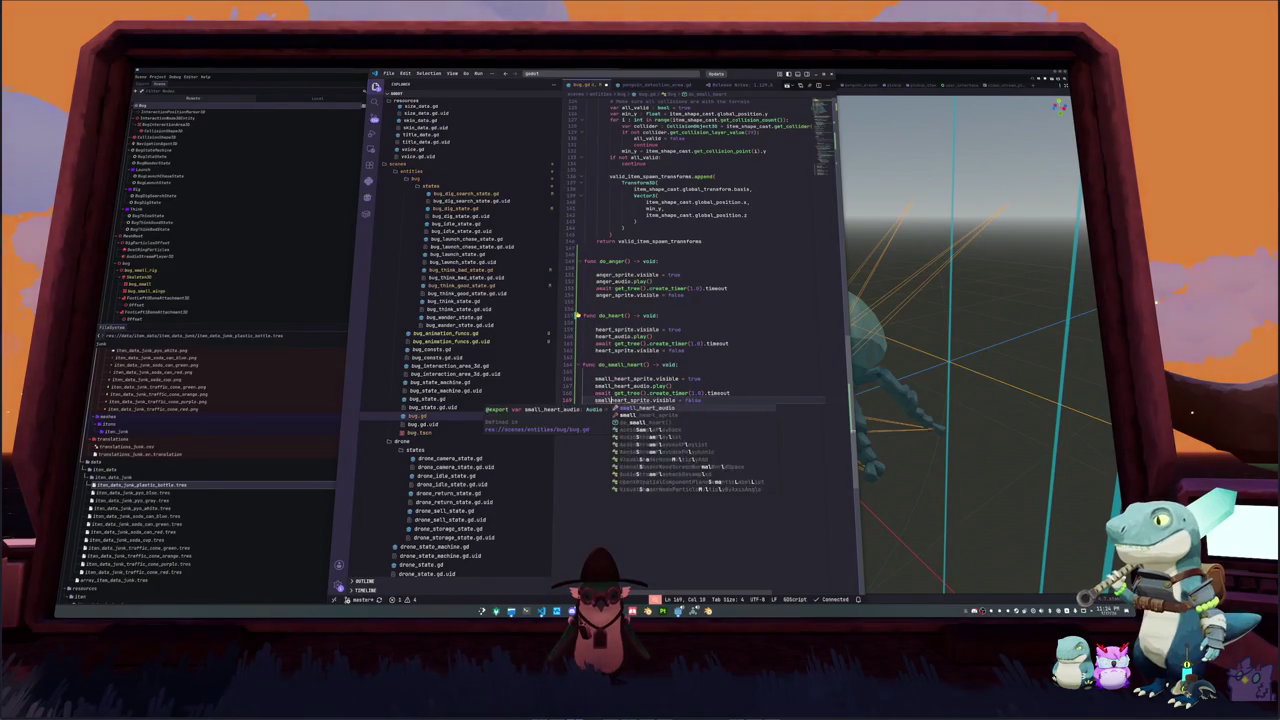
key(Escape)
- Add a blank line below do_small_heart and open bug_animation_funcs.gd
click(607, 357)
key(Return)
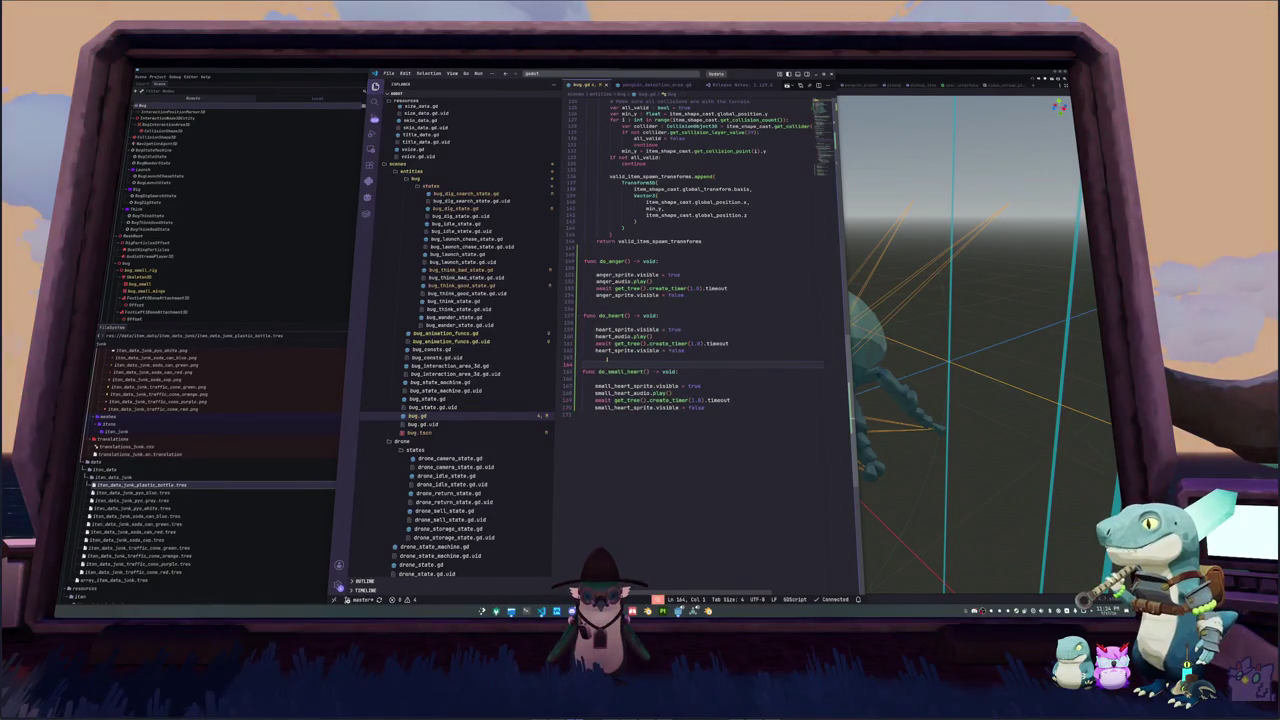
scroll(636, 358, up, 1)
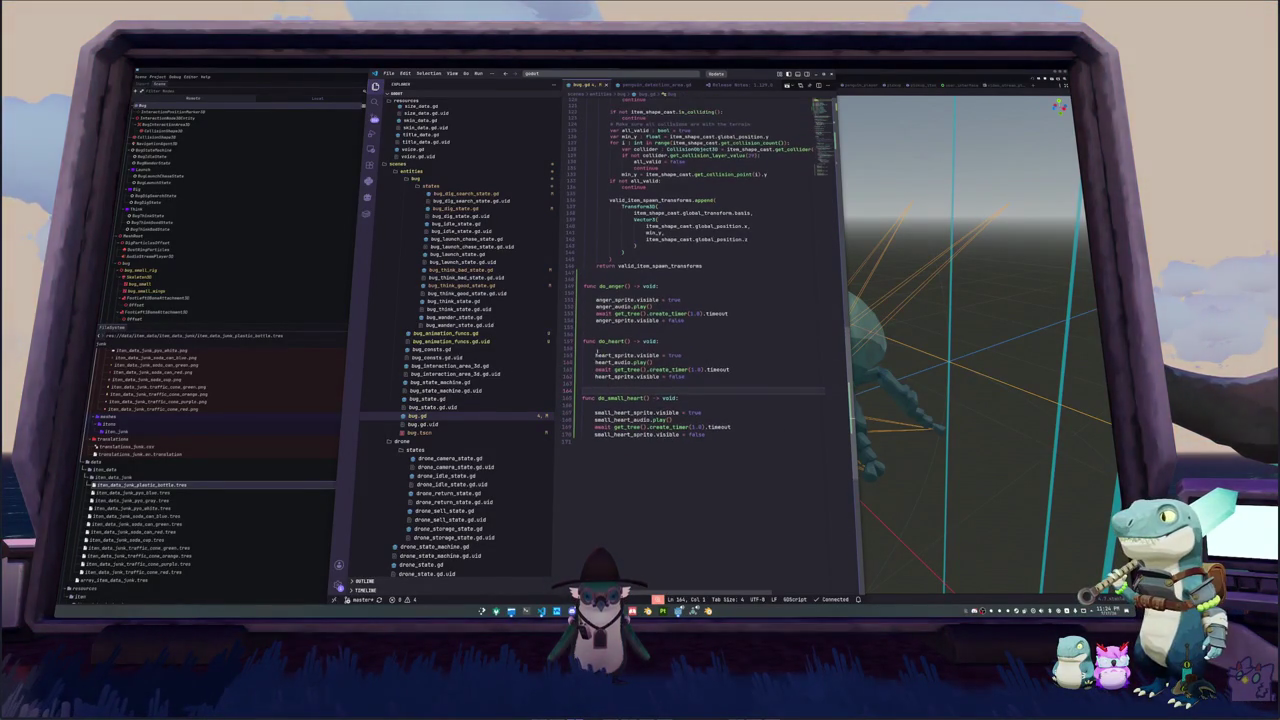
click(447, 334)
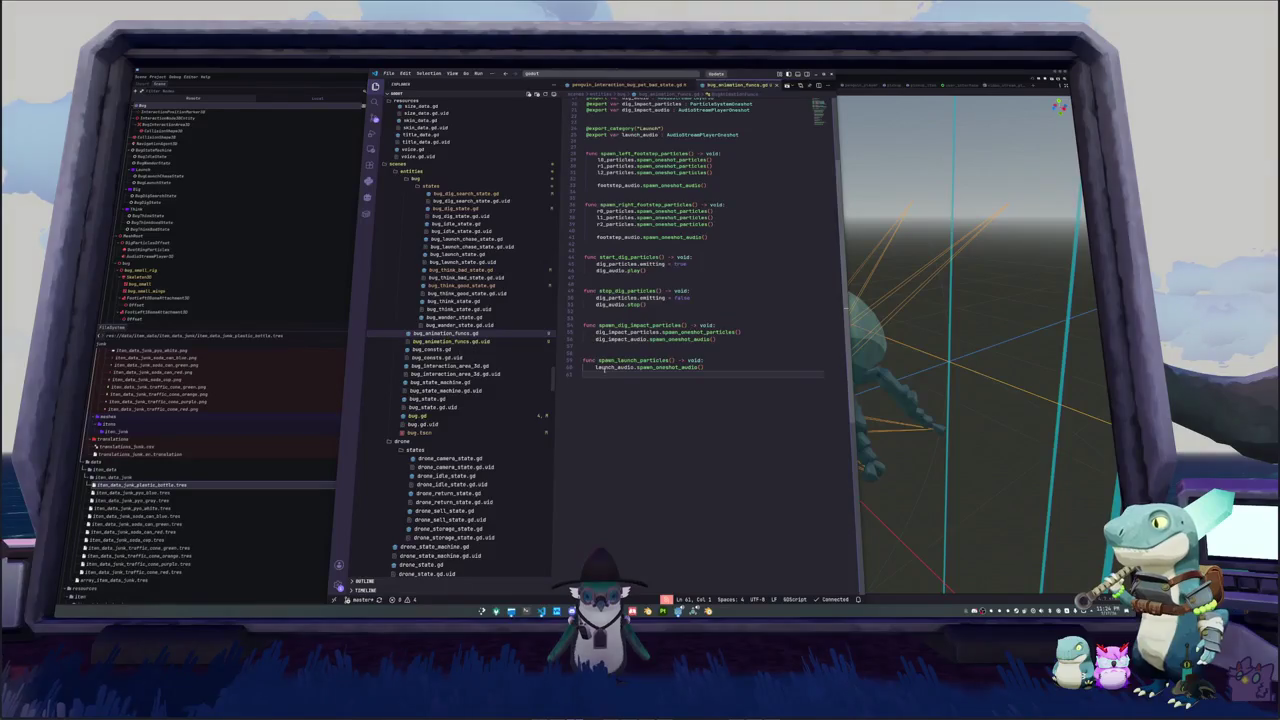
- Open bug_think_good_state.gd, bug_think_bad_state.gd and bug_think_state.gd
click(600, 353)
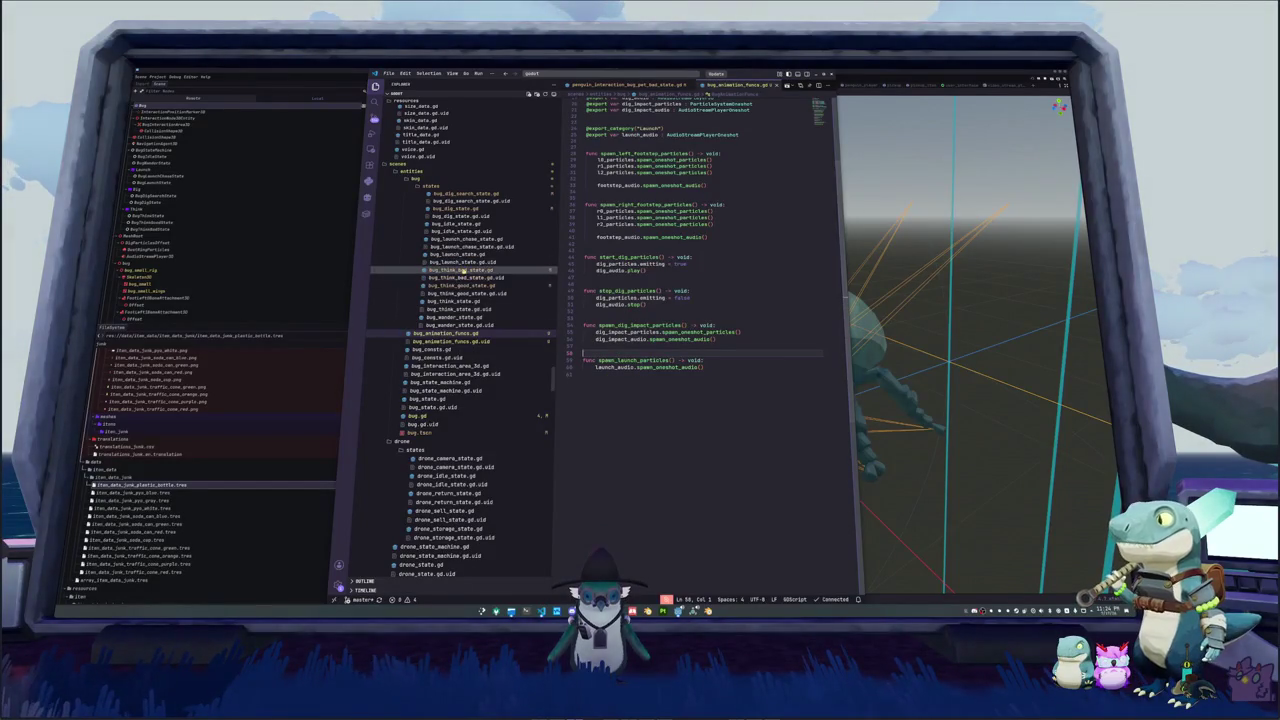
click(462, 285)
click(471, 271)
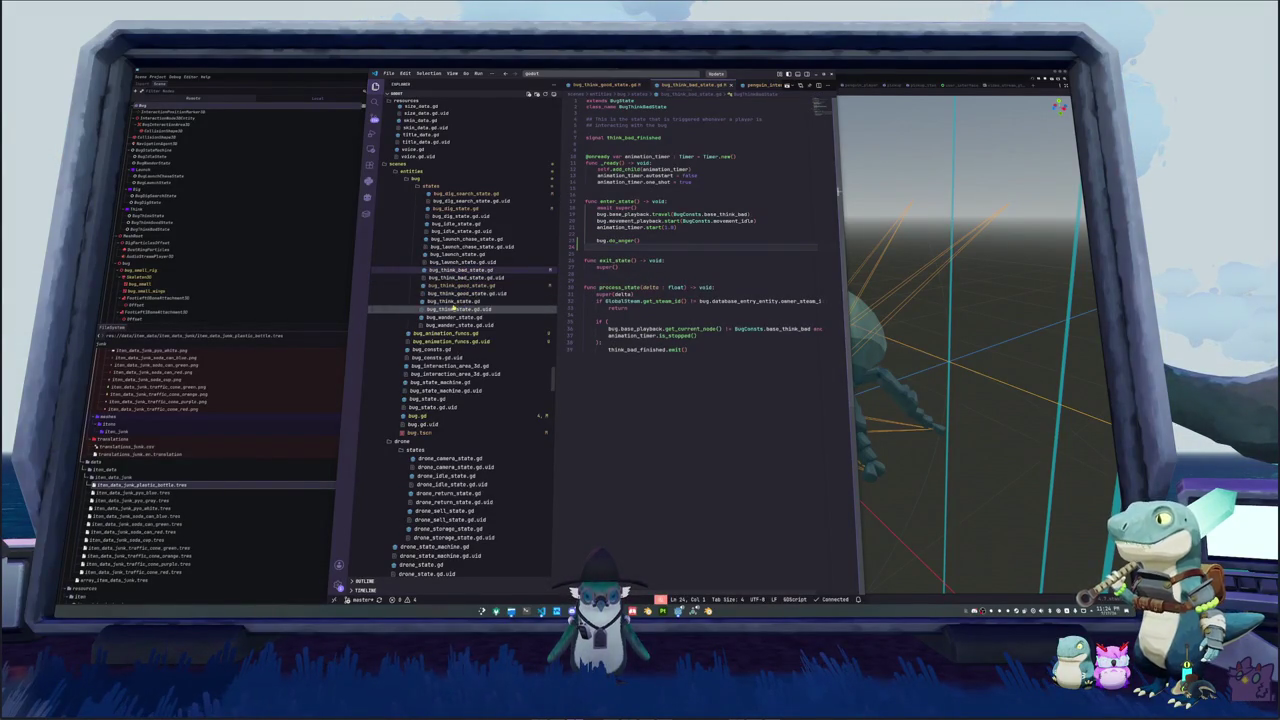
click(452, 301)
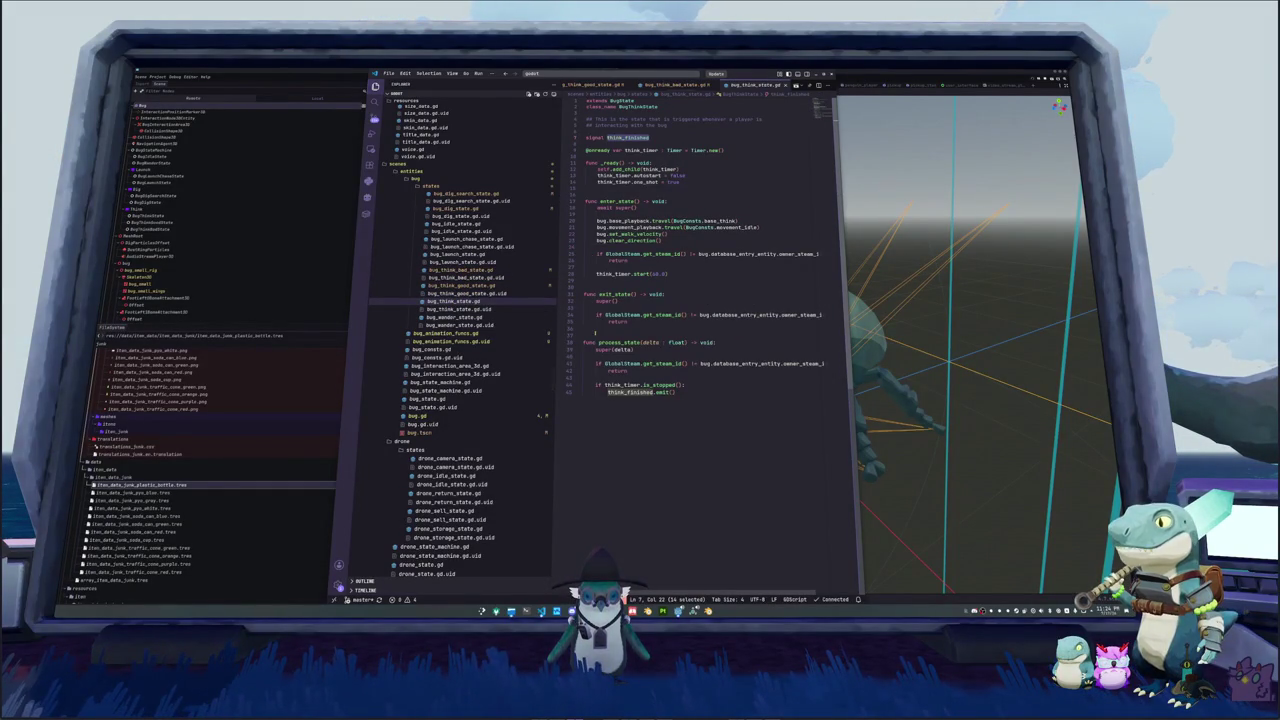
- Inspect the think_finished emit line, then bring up the bug states folder's menu
click(596, 336)
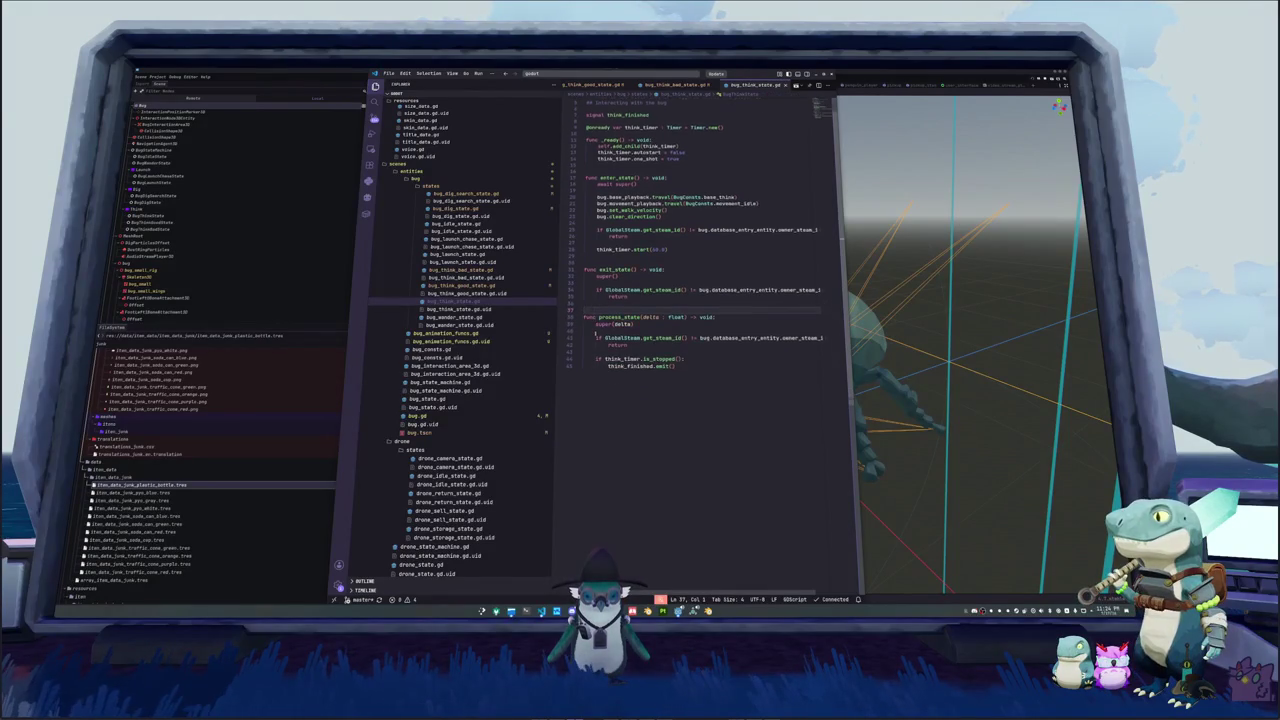
double_click(630, 392)
click(672, 392)
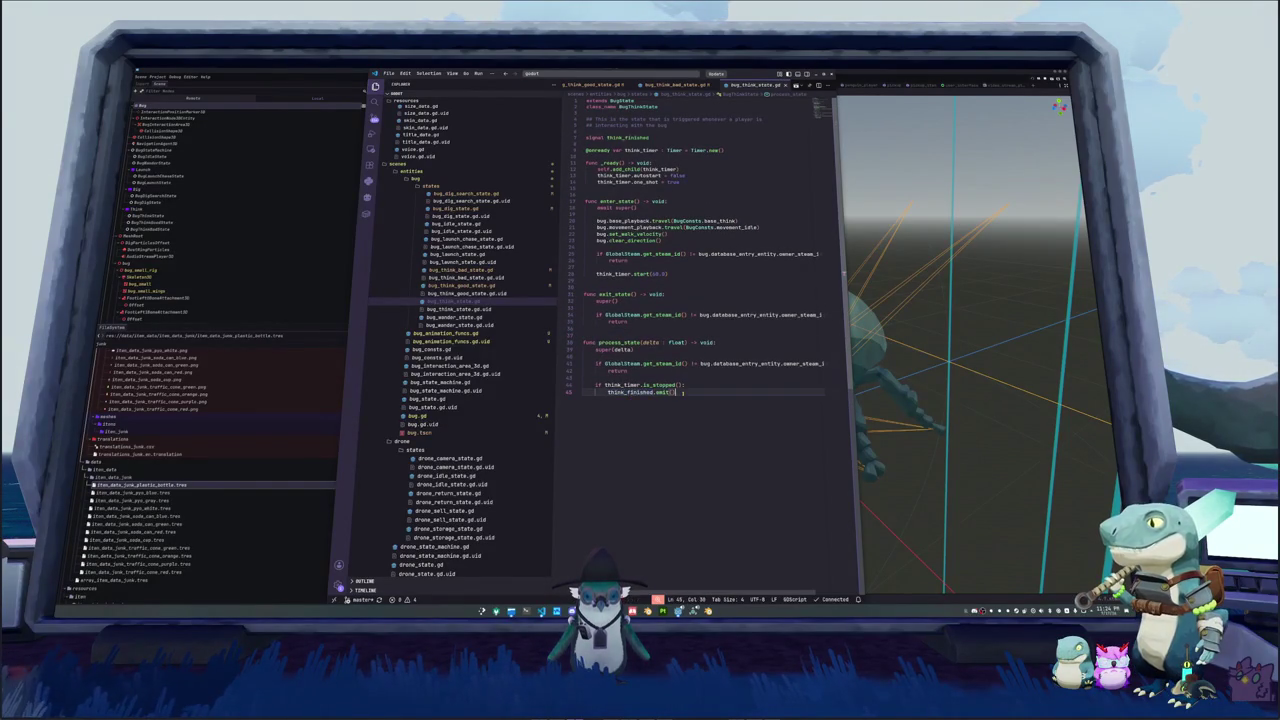
double_click(630, 392)
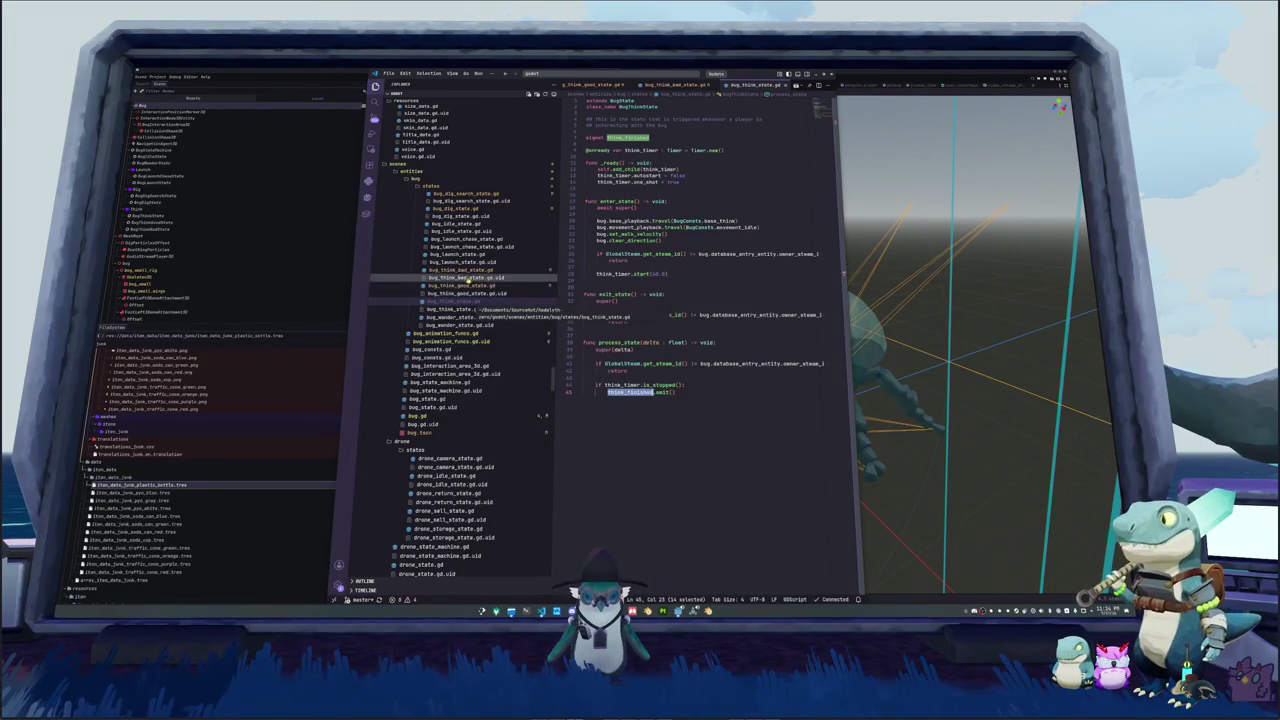
right_click(446, 192)
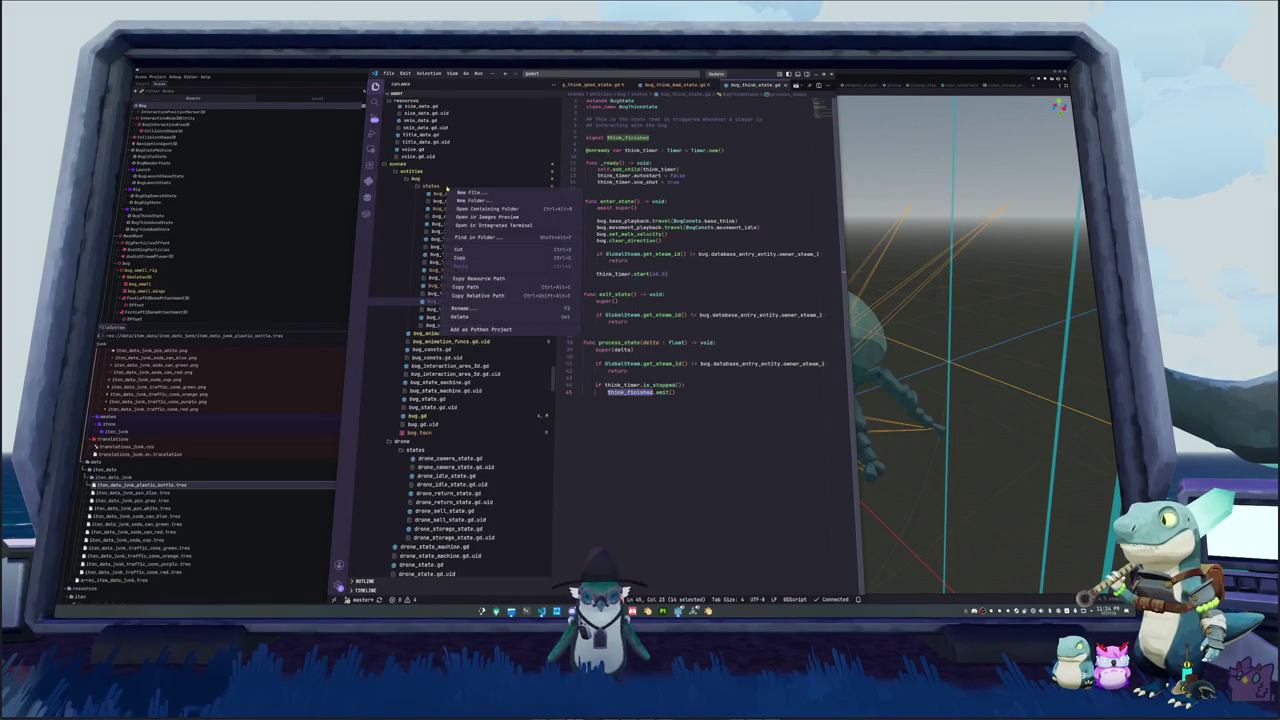
- Create a new file named bug_think_neutral_state.gd in the states folder
scroll(470, 210, up, 5)
text(bug_think_neutral_state.gd)
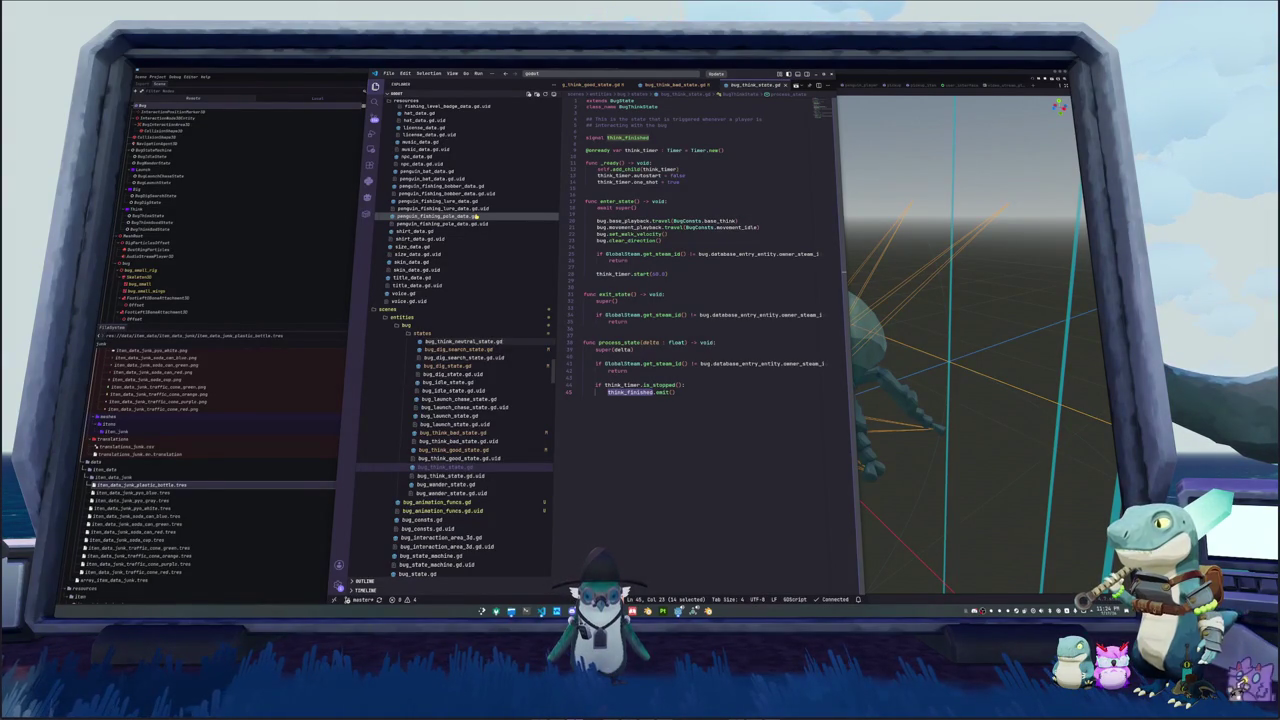
key(Return)
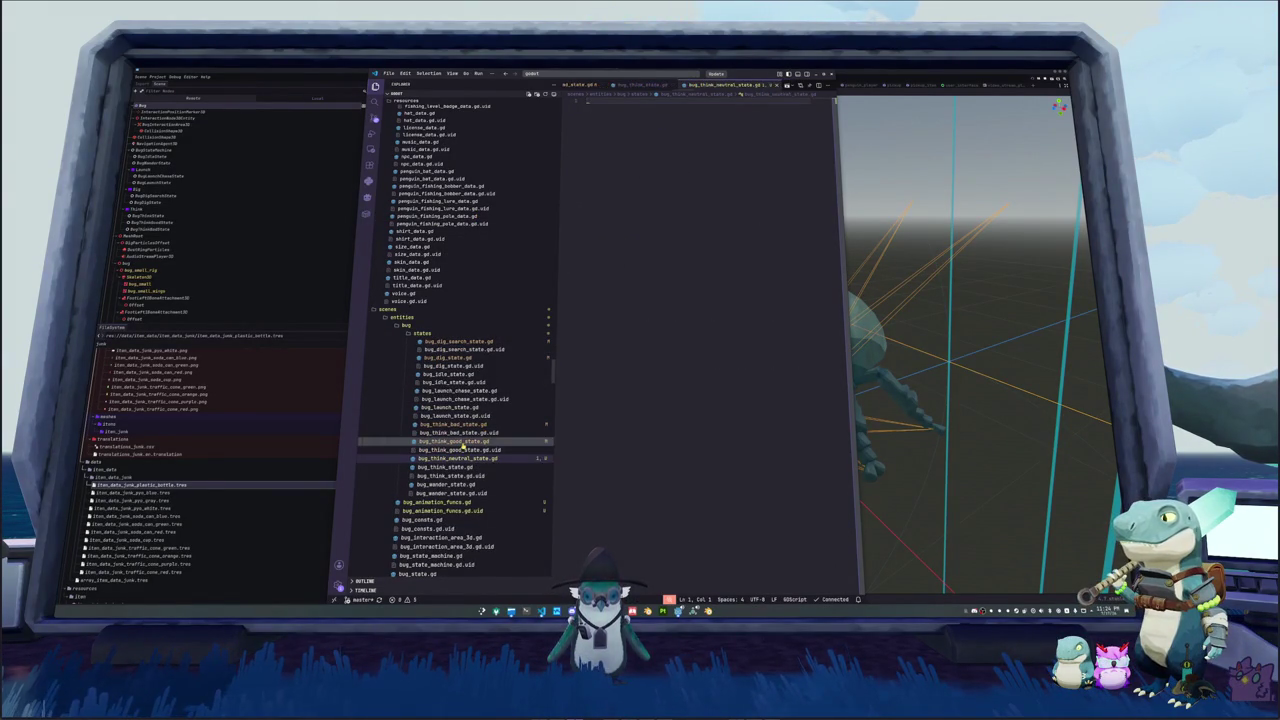
- Copy bug_think_good_state.gd's code from line 2 down into the neutral state file
click(455, 441)
mouse_move(700, 344)
mouse_down()
mouse_move(600, 315)
mouse_move(586, 106)
mouse_up()
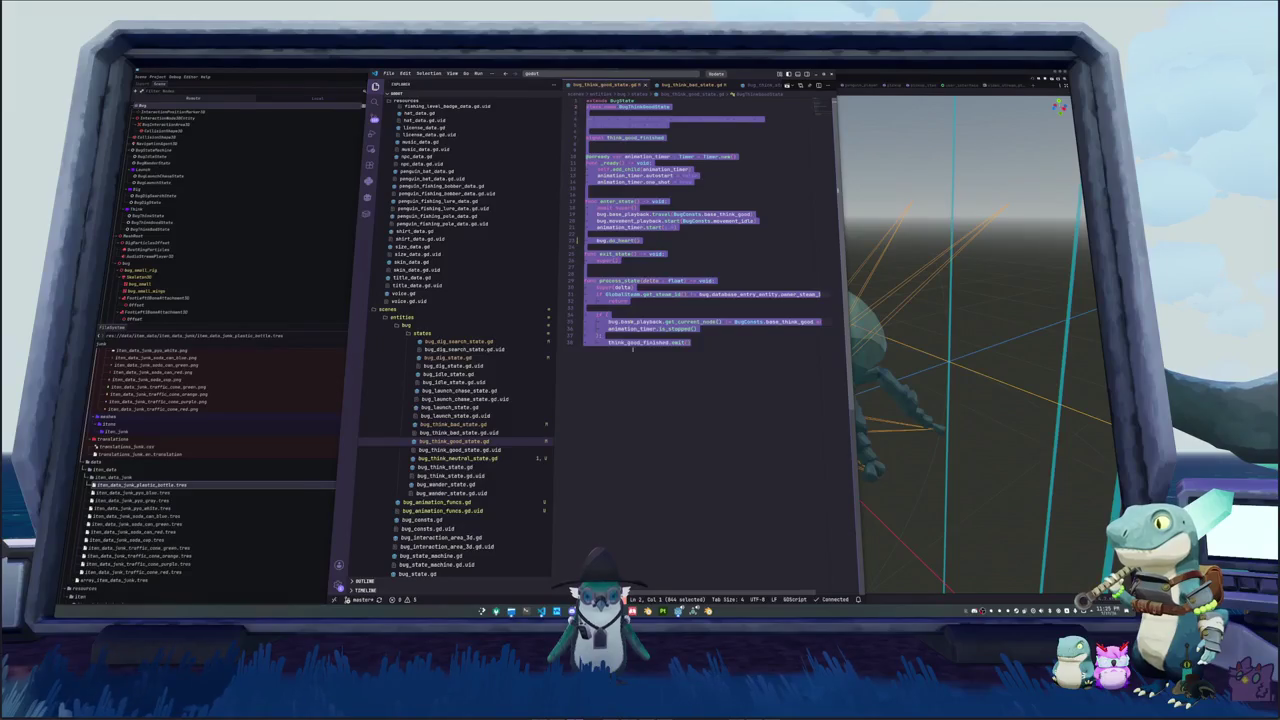
key(ctrl+c)
key(ctrl+Tab)
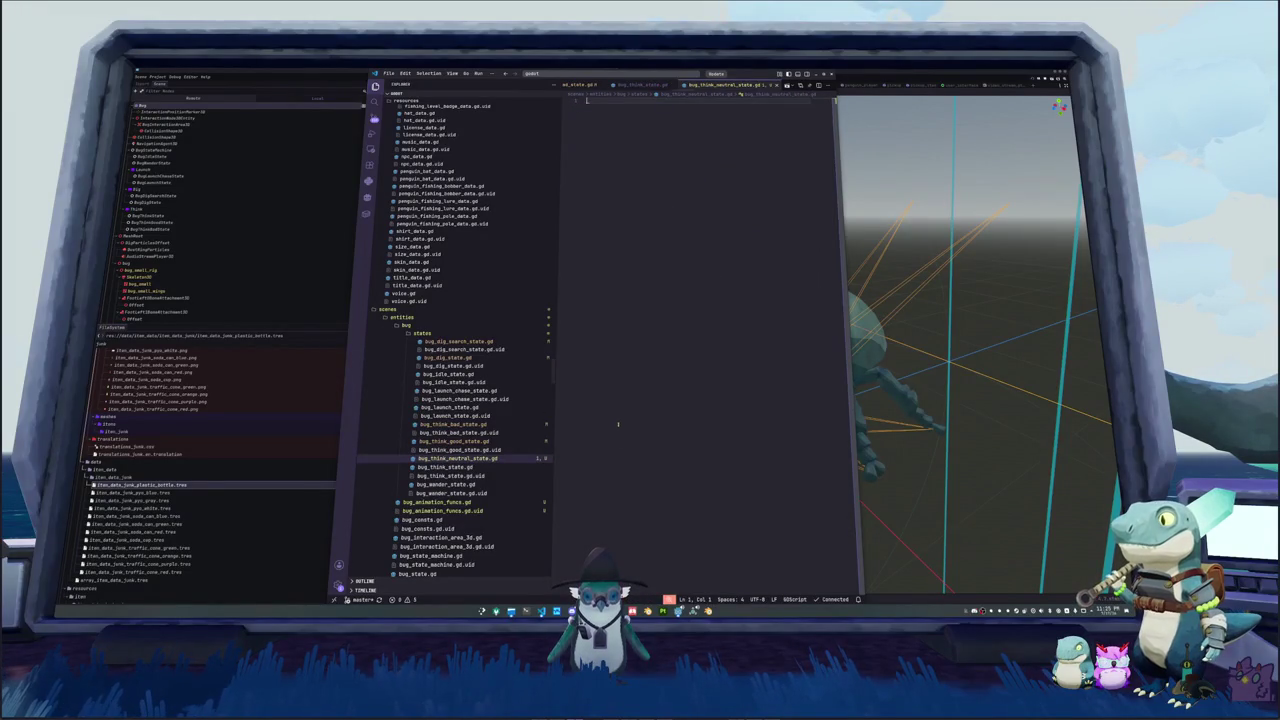
key(ctrl+v)
click(623, 100)
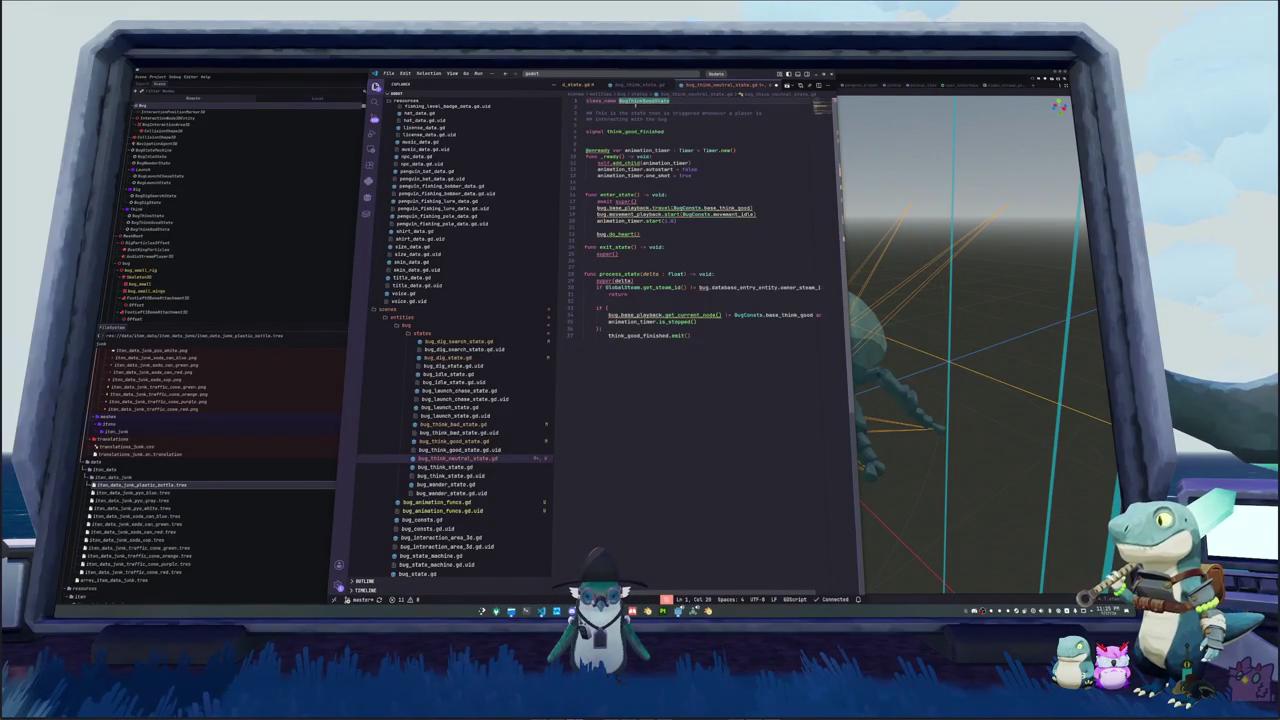
key(ctrl+shift+Return)
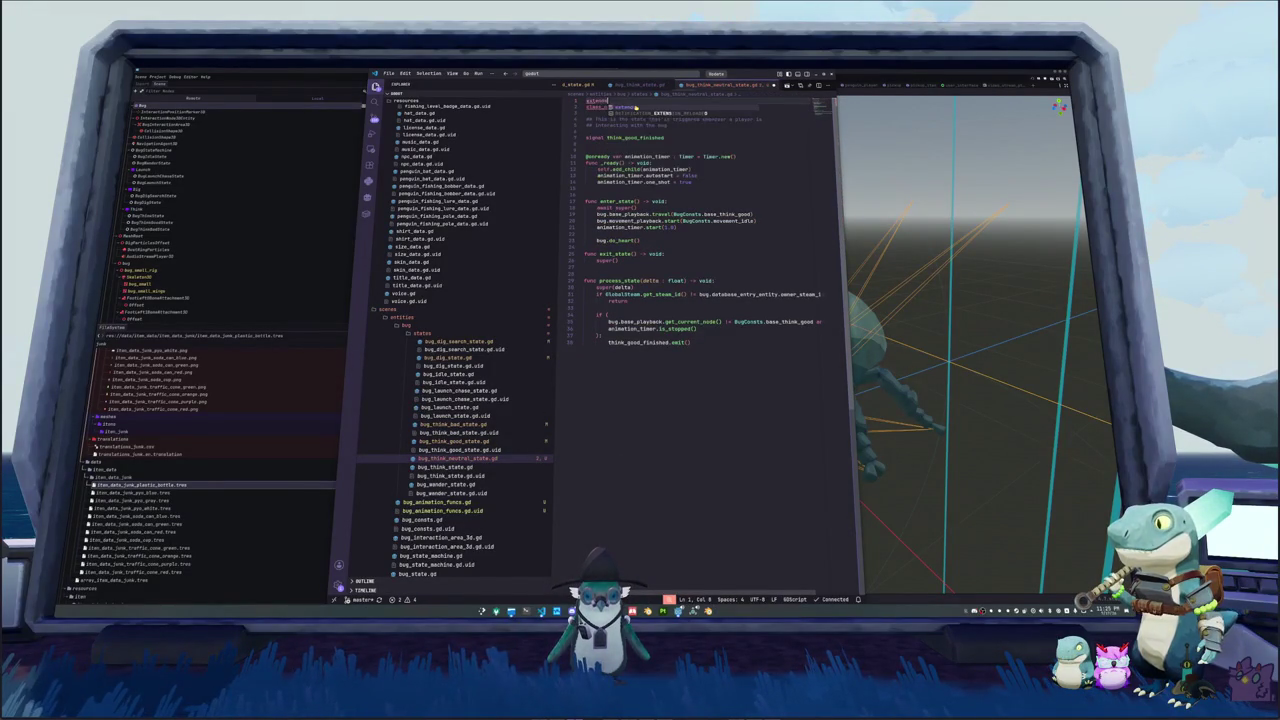
- Add 'extends BugState' on line 1 and rename the class to BugThinkNeutralState
text(extends BugState)
key(Right)
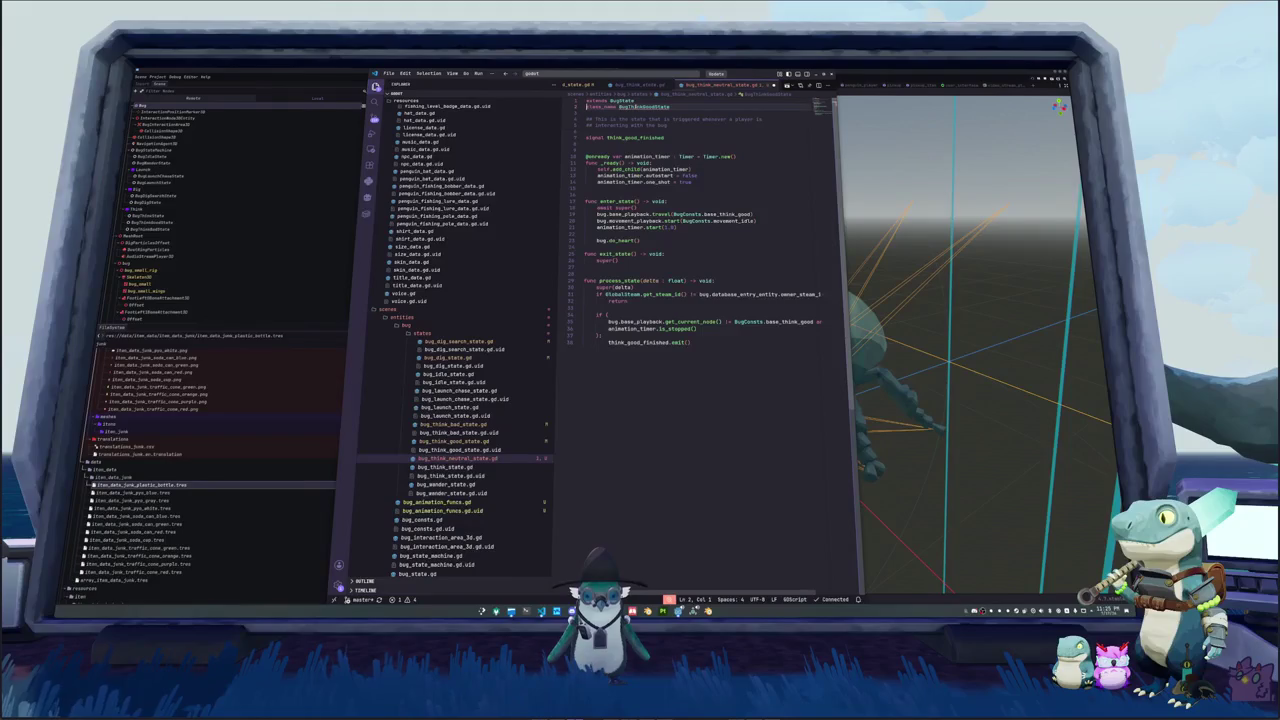
drag(643, 106, 656, 106)
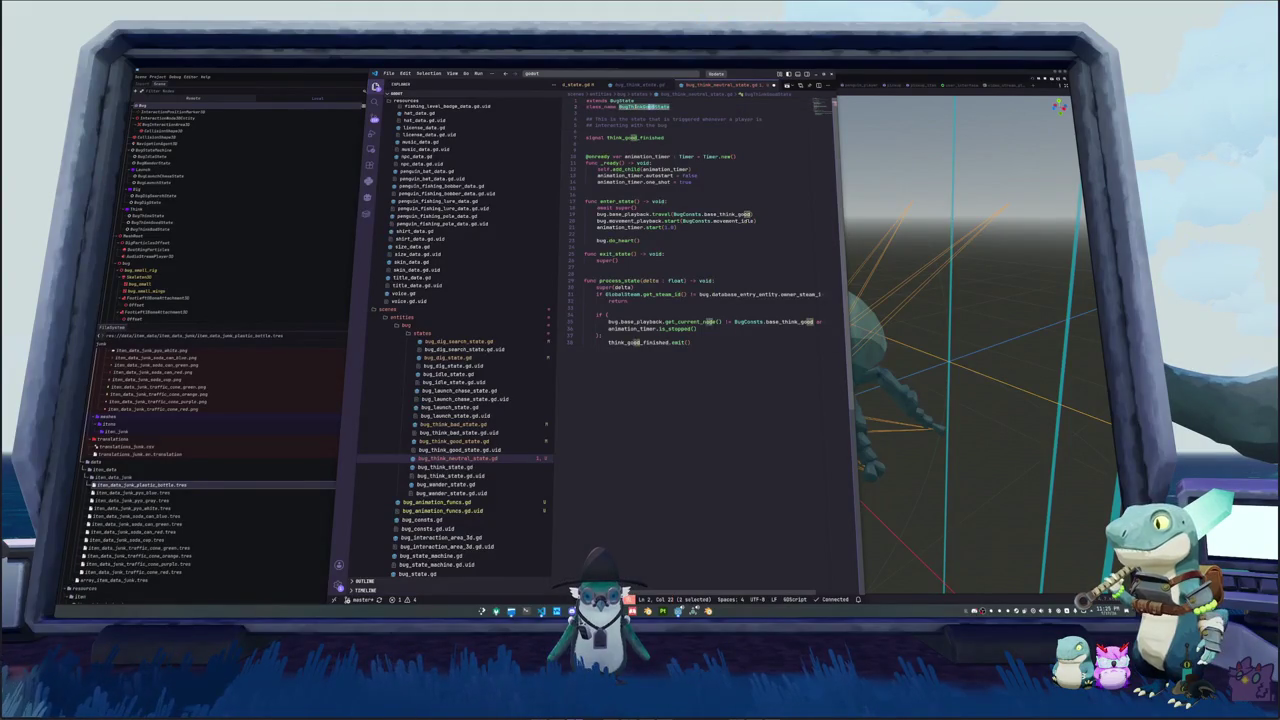
text(Neutra)
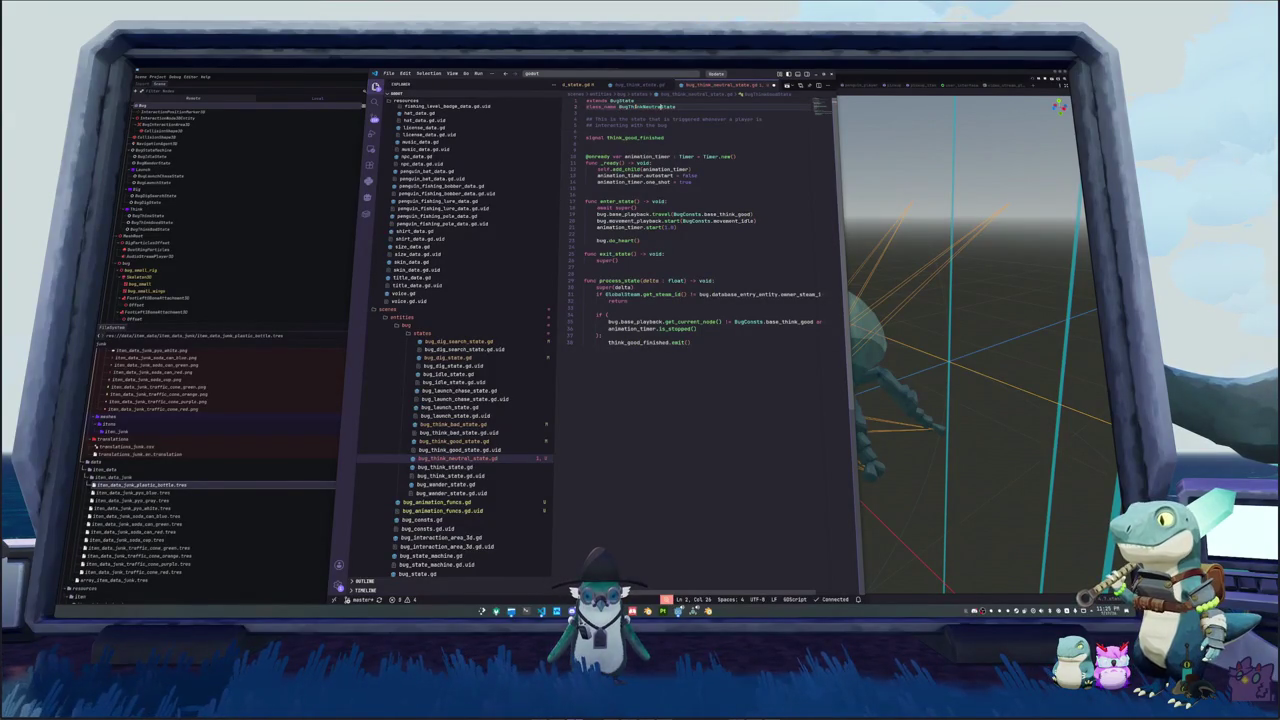
text(l)
- Rename the signal declaration and its emit call to think_neutral_finished
key(Down)
key(Down)
key(Down)
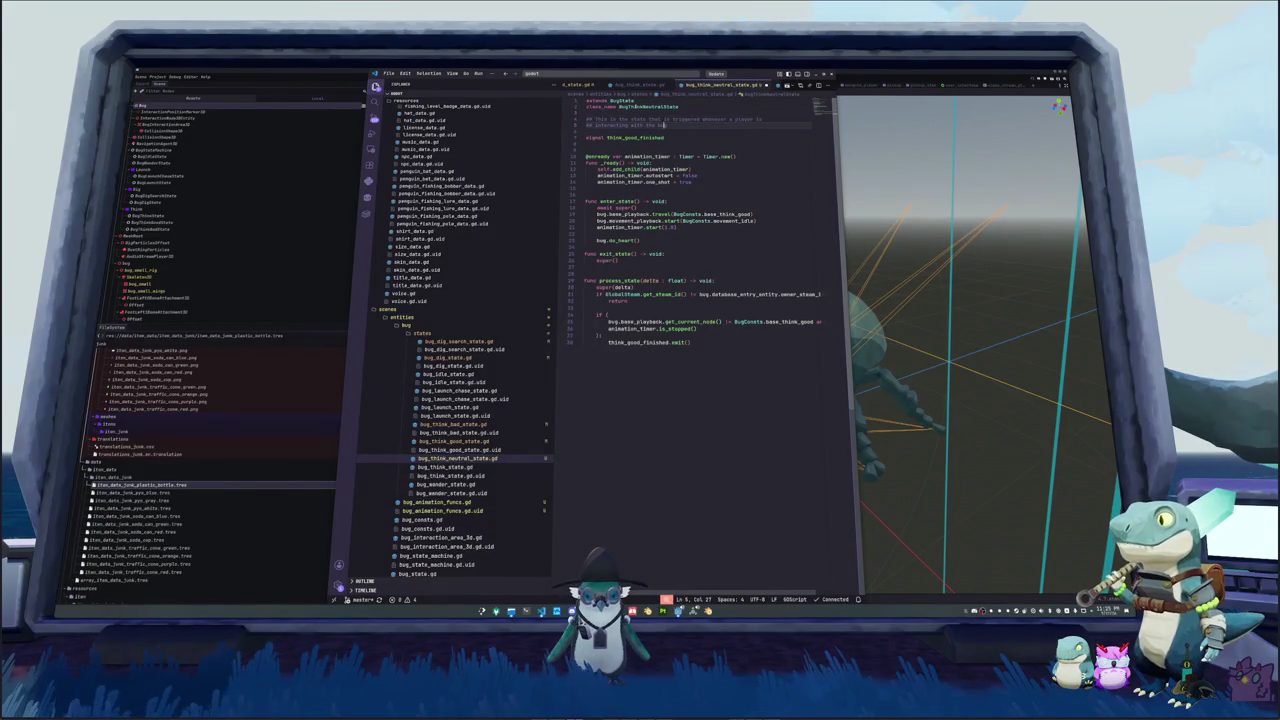
key(Down)
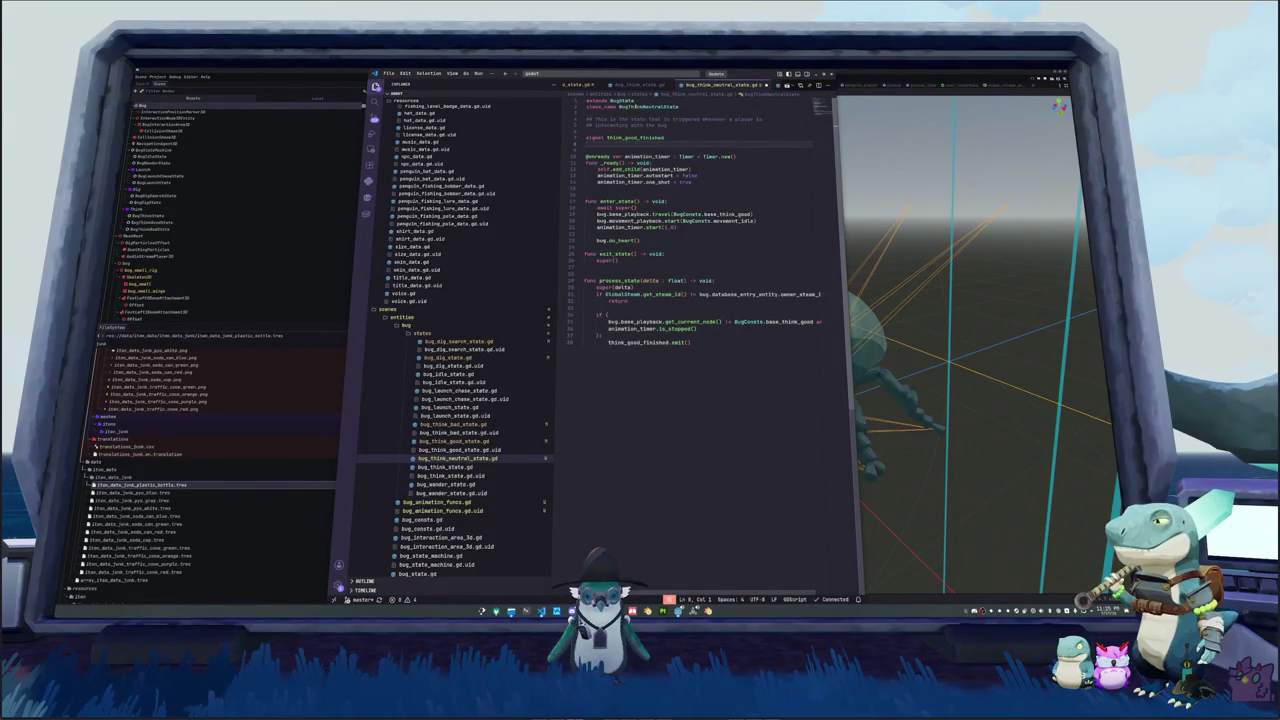
key(Up)
key(End)
key(ctrl+shift+Left)
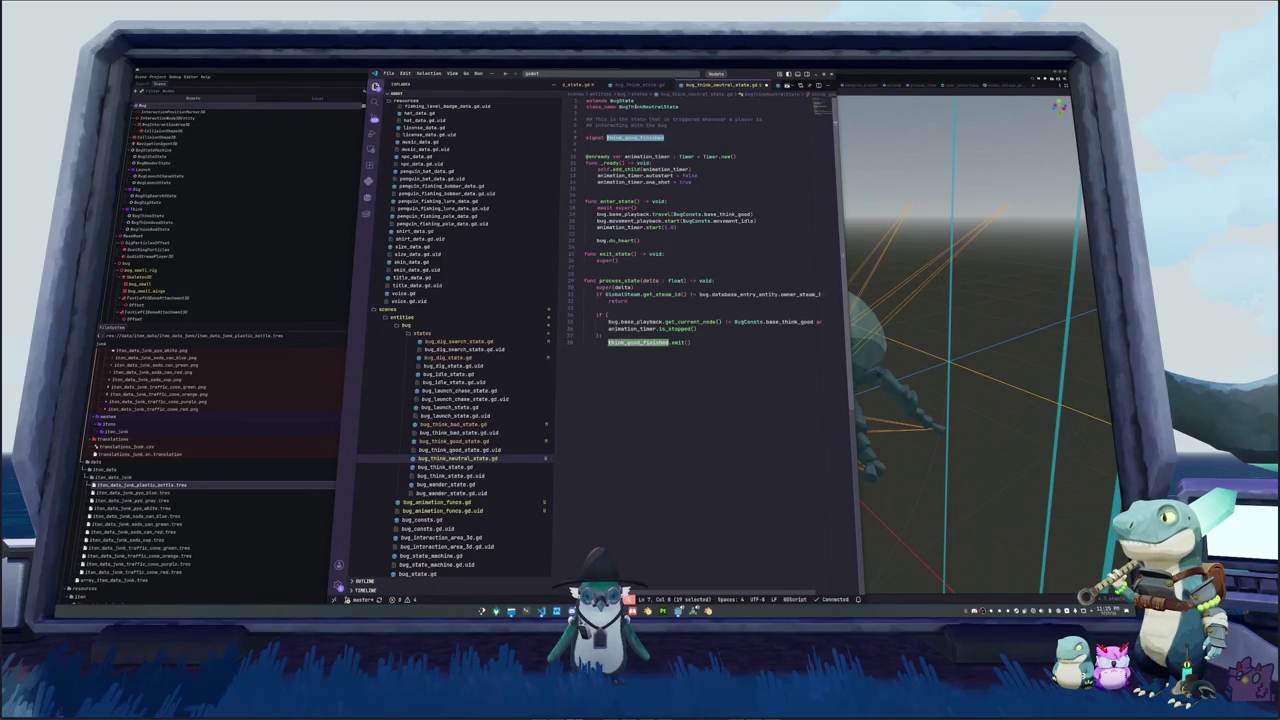
text(think_neutra)
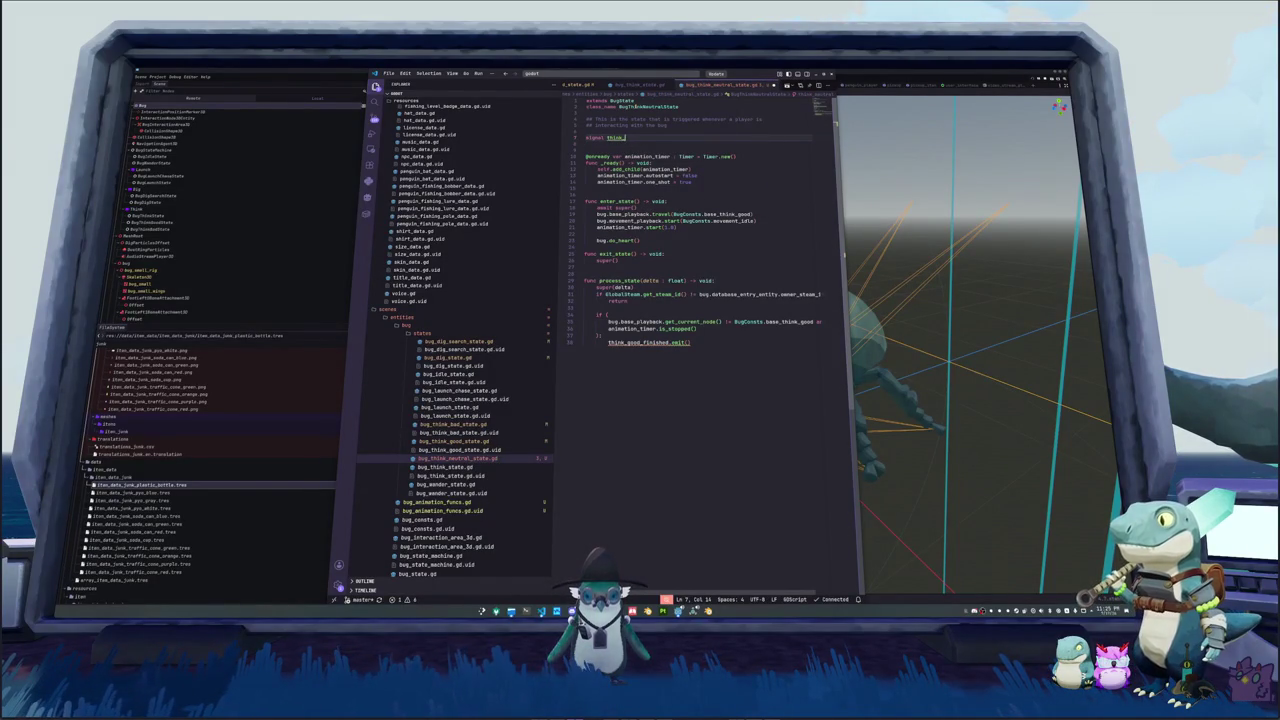
text(neutral_finished)
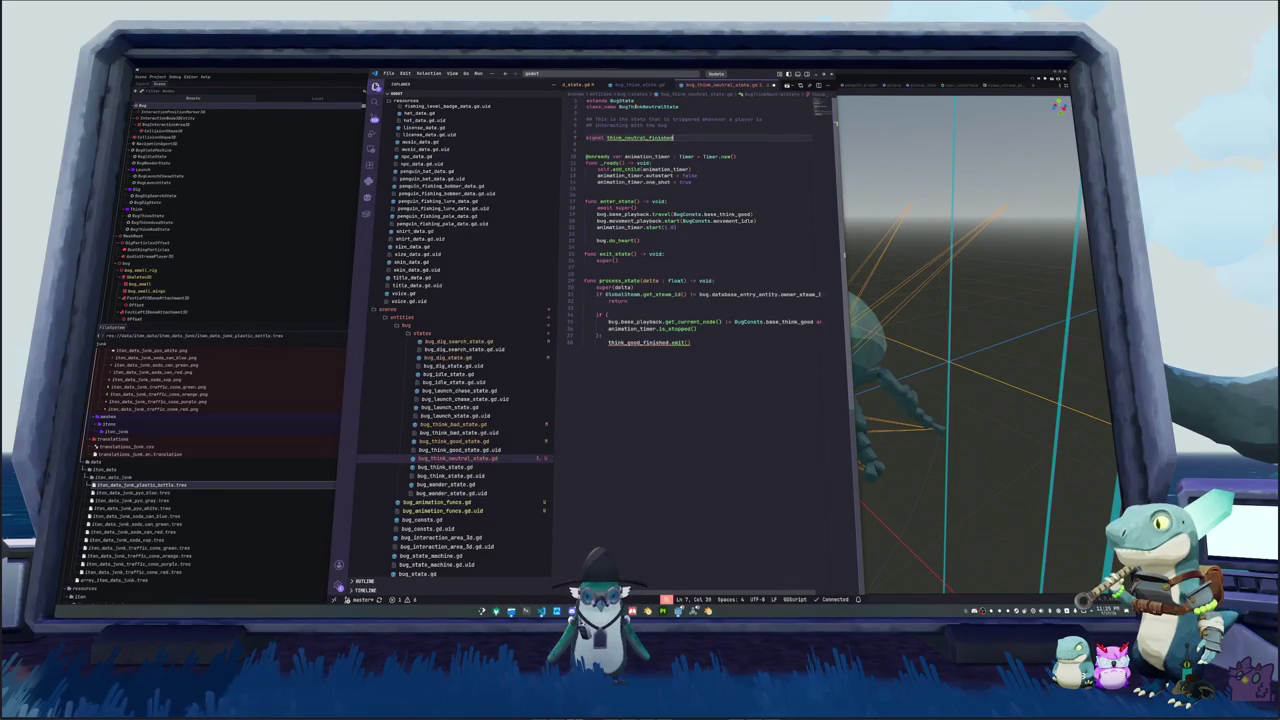
key(ctrl+shift+Left)
double_click(660, 342)
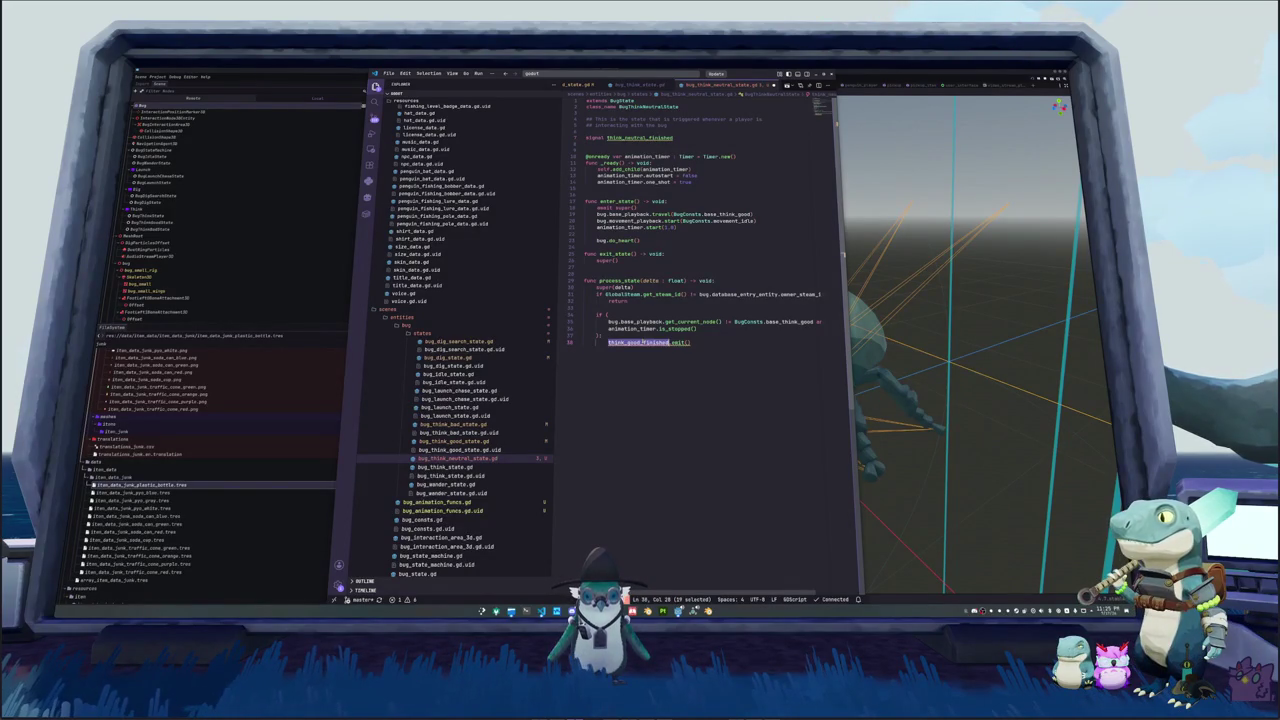
text(think_neutral_finished)
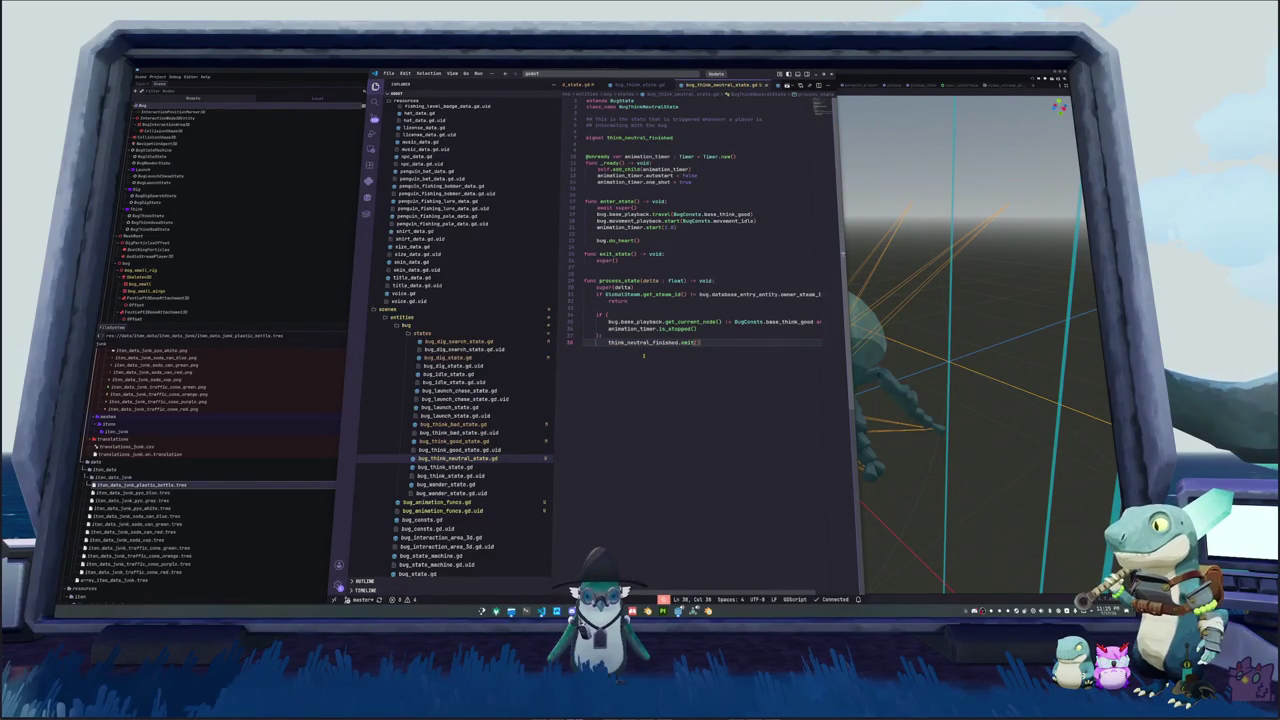
- Make the neutral state travel to BugConsts.base_movement and call do_small_heart() on entry
double_click(727, 214)
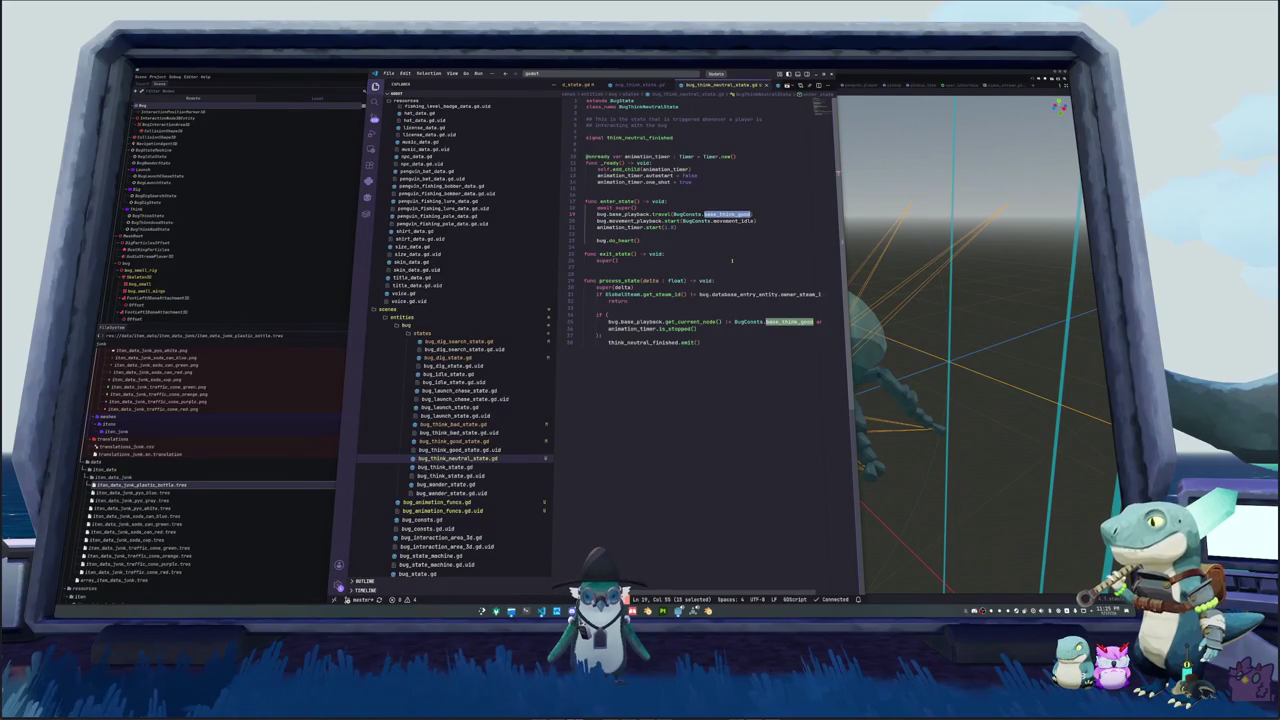
text(bas)
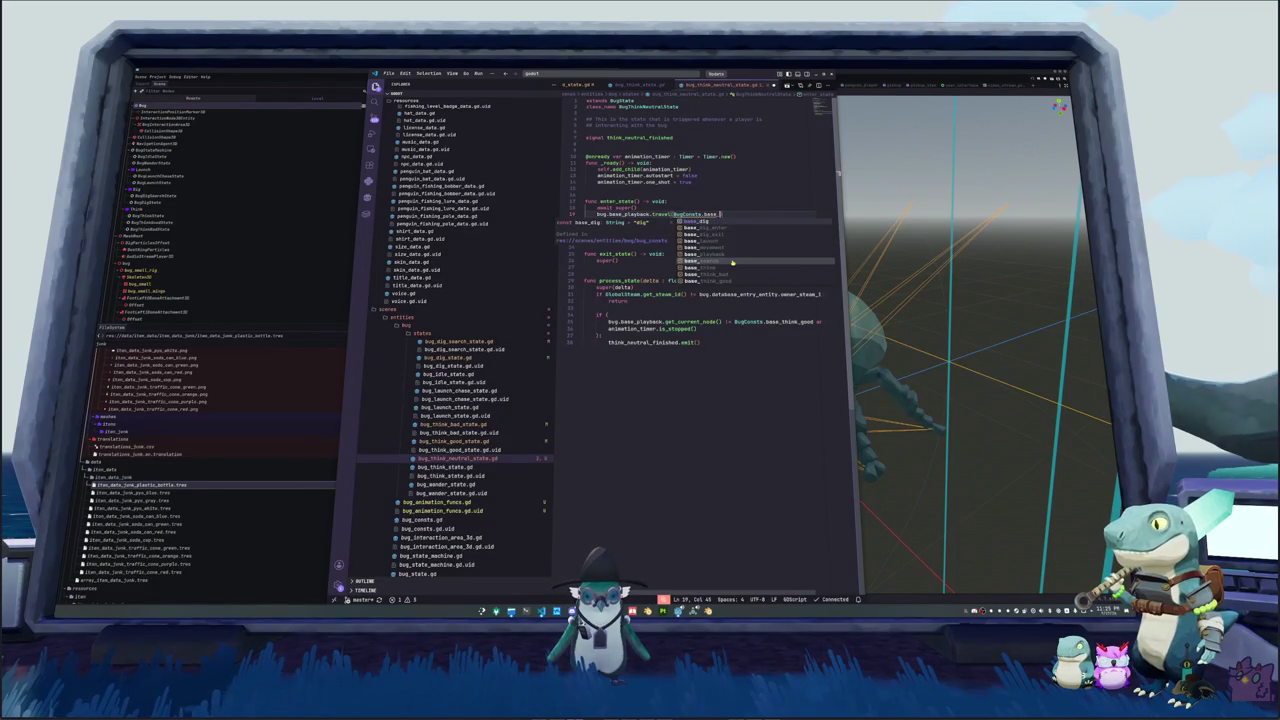
click(733, 262)
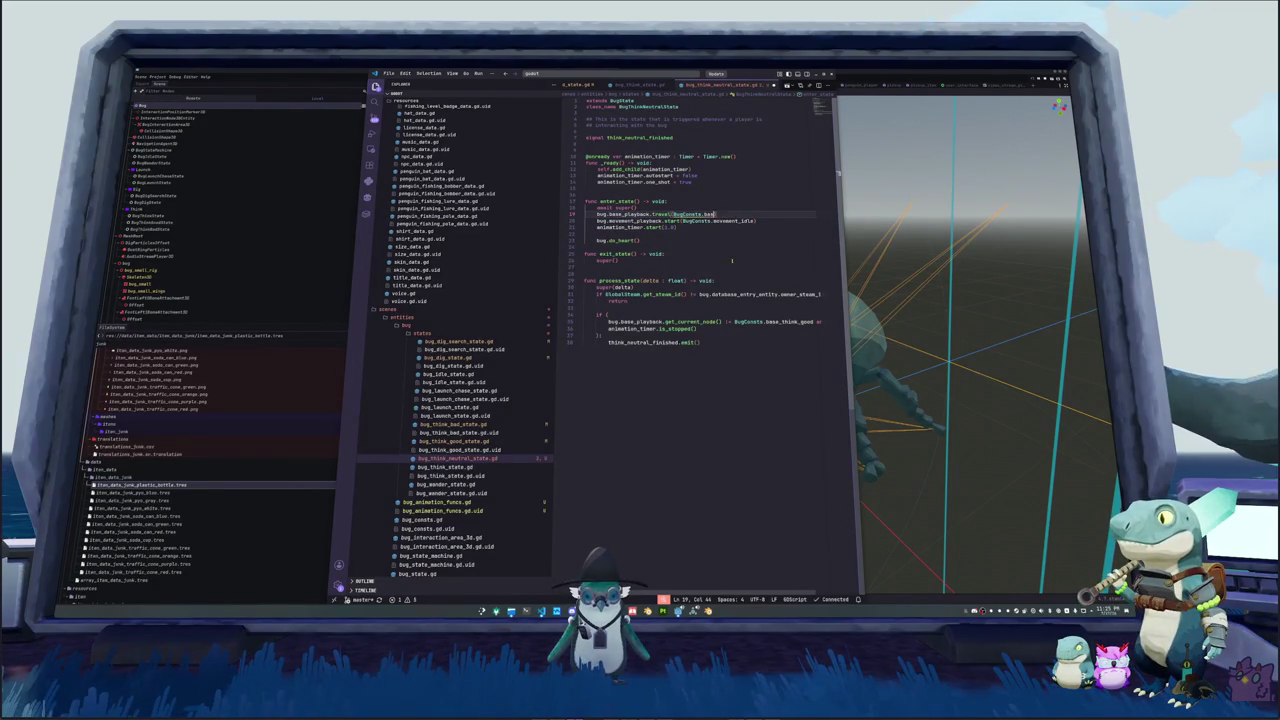
text(ase_)
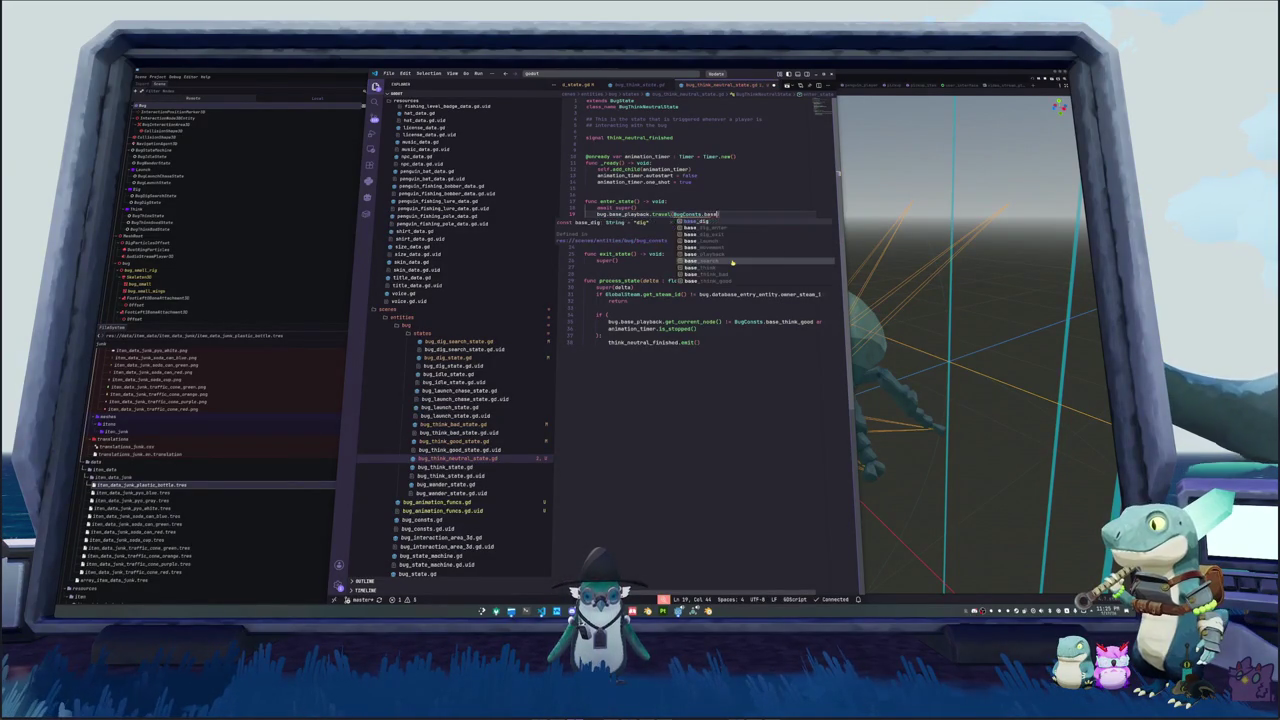
text(movement)
key(Escape)
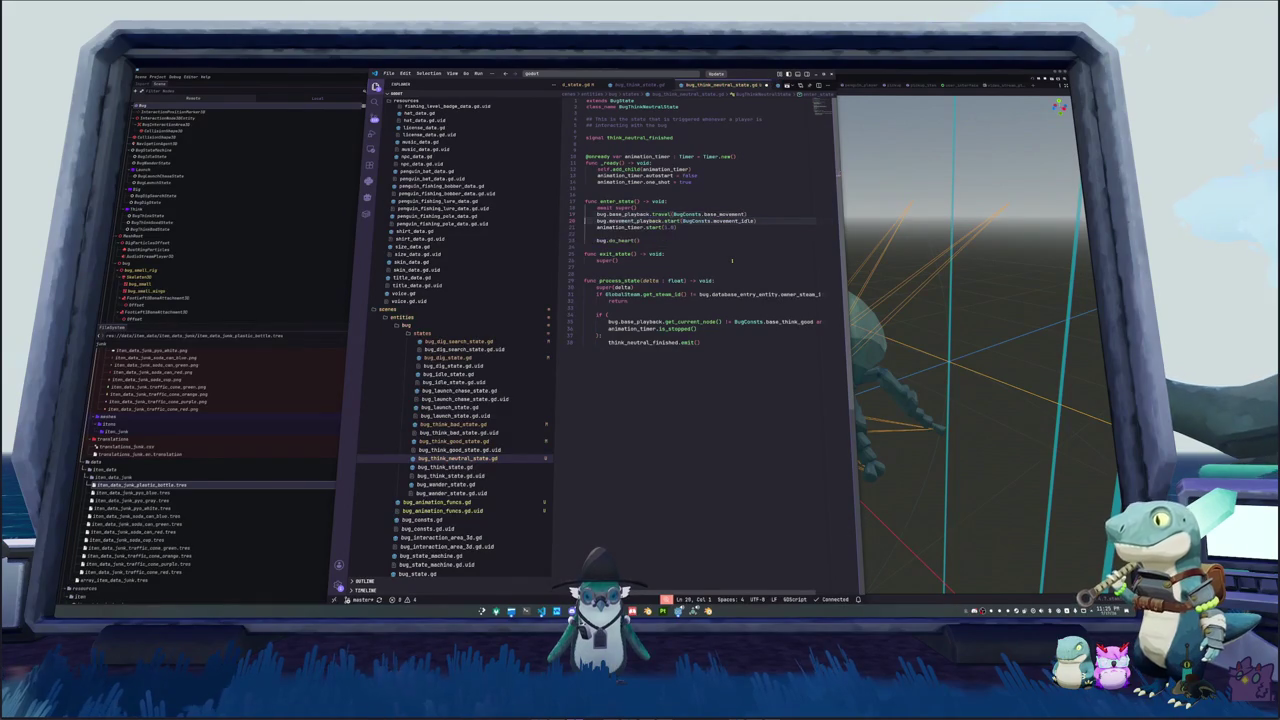
key(Down)
key(Down)
key(Down)
key(End)
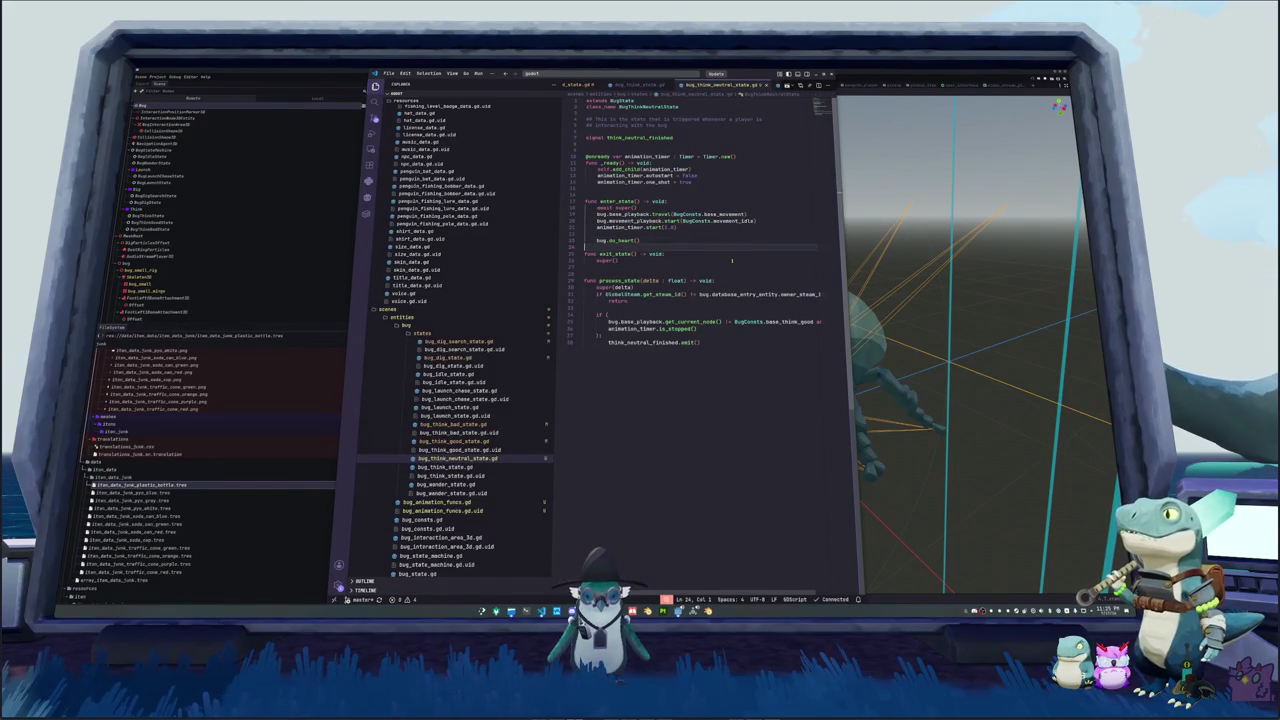
text(do_small)
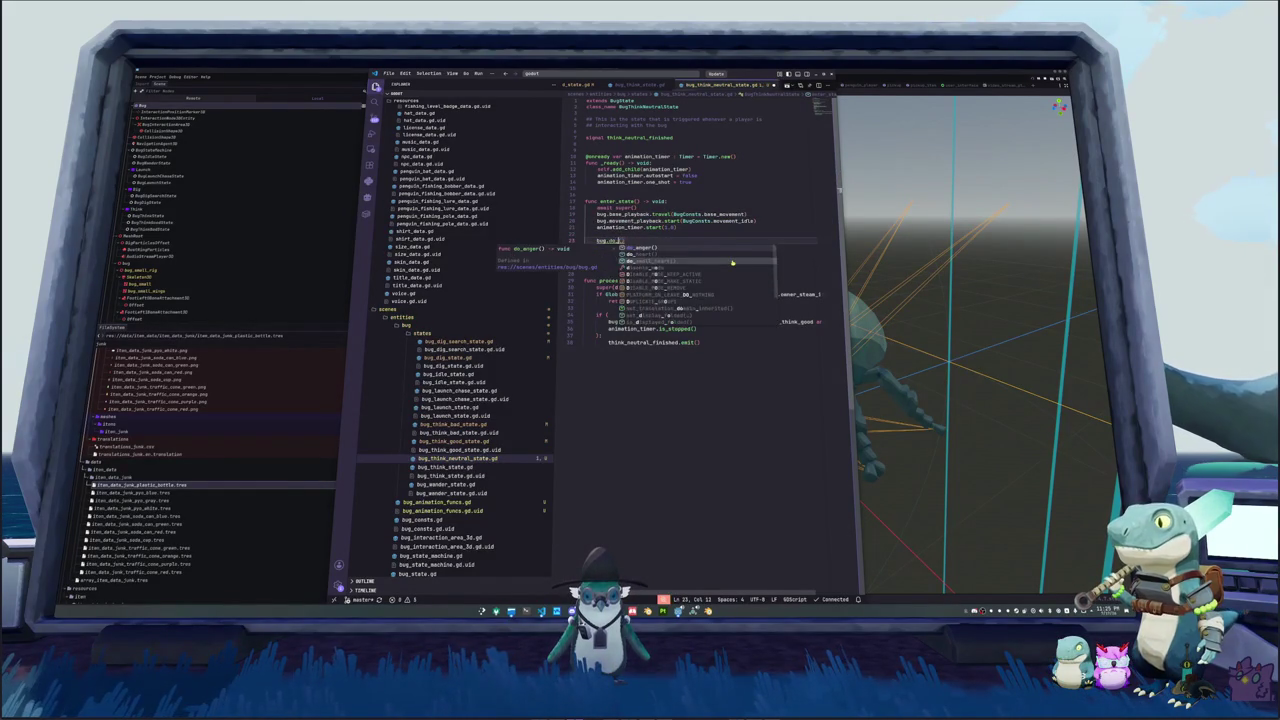
key(Return)
text(())
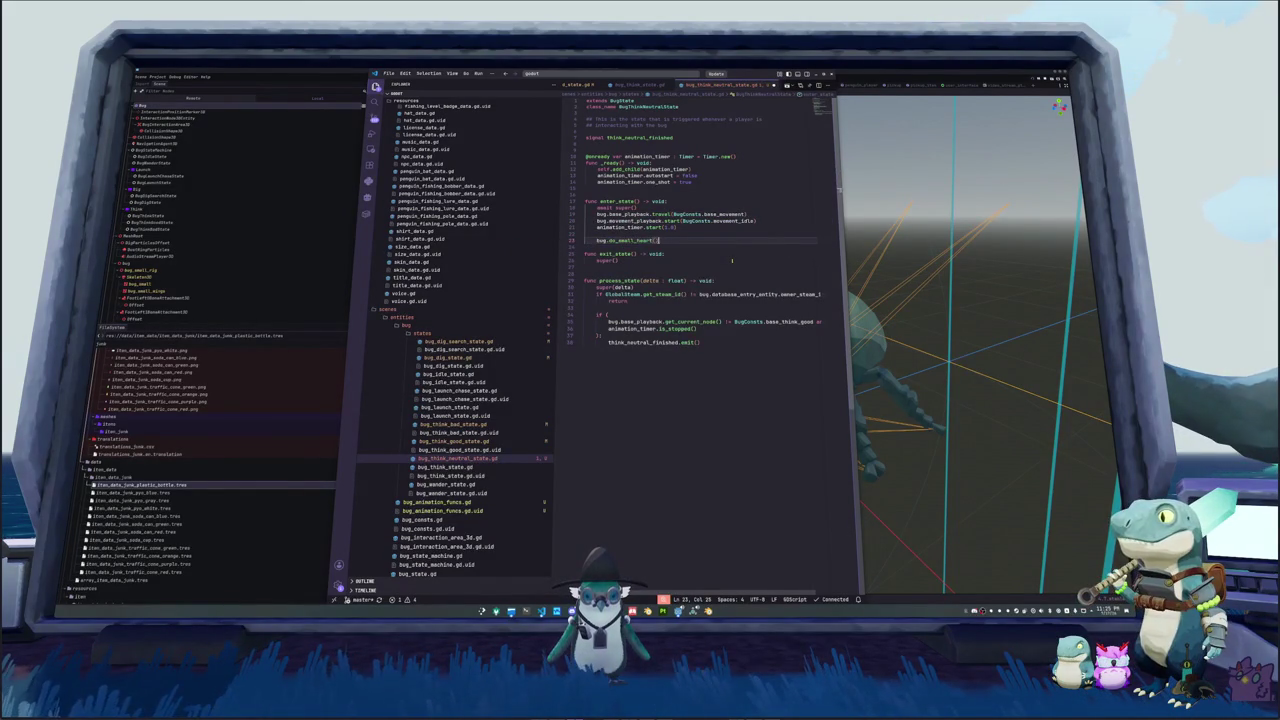
key(Down)
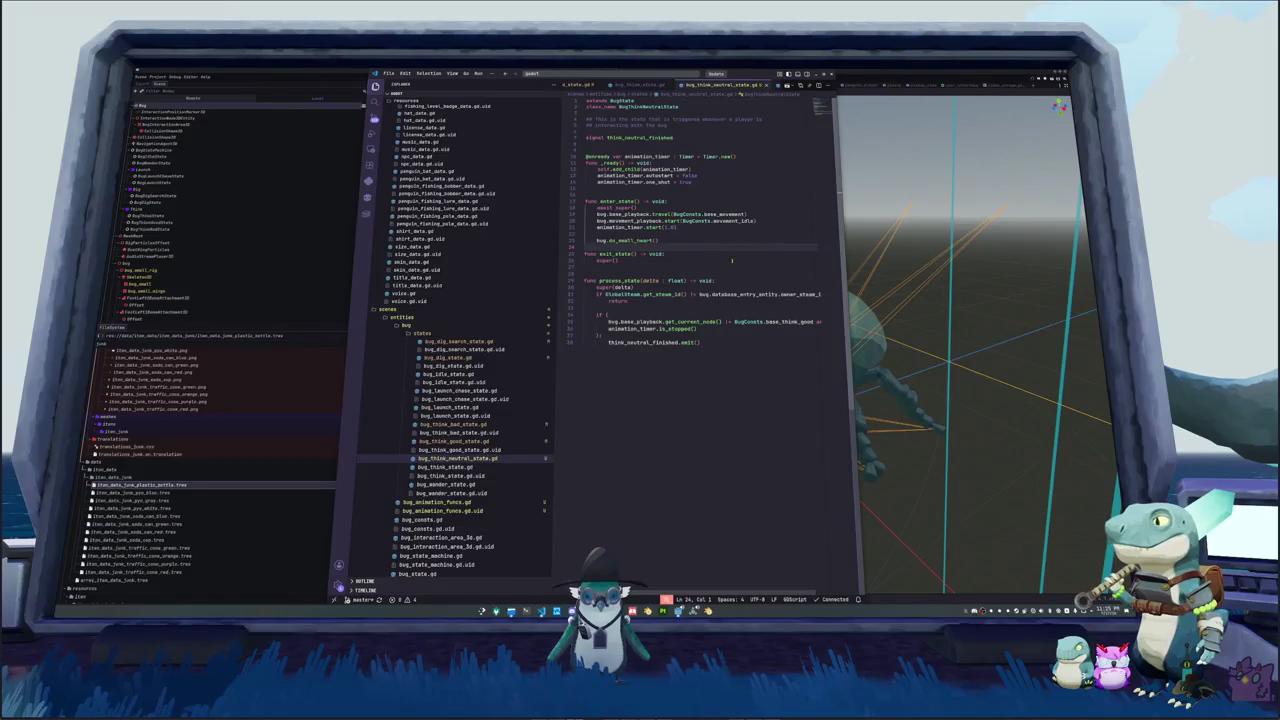
- Open the think state scripts, bug.gd and bug_state_machine.gd, then select Godot's Think node
click(453, 441)
click(453, 425)
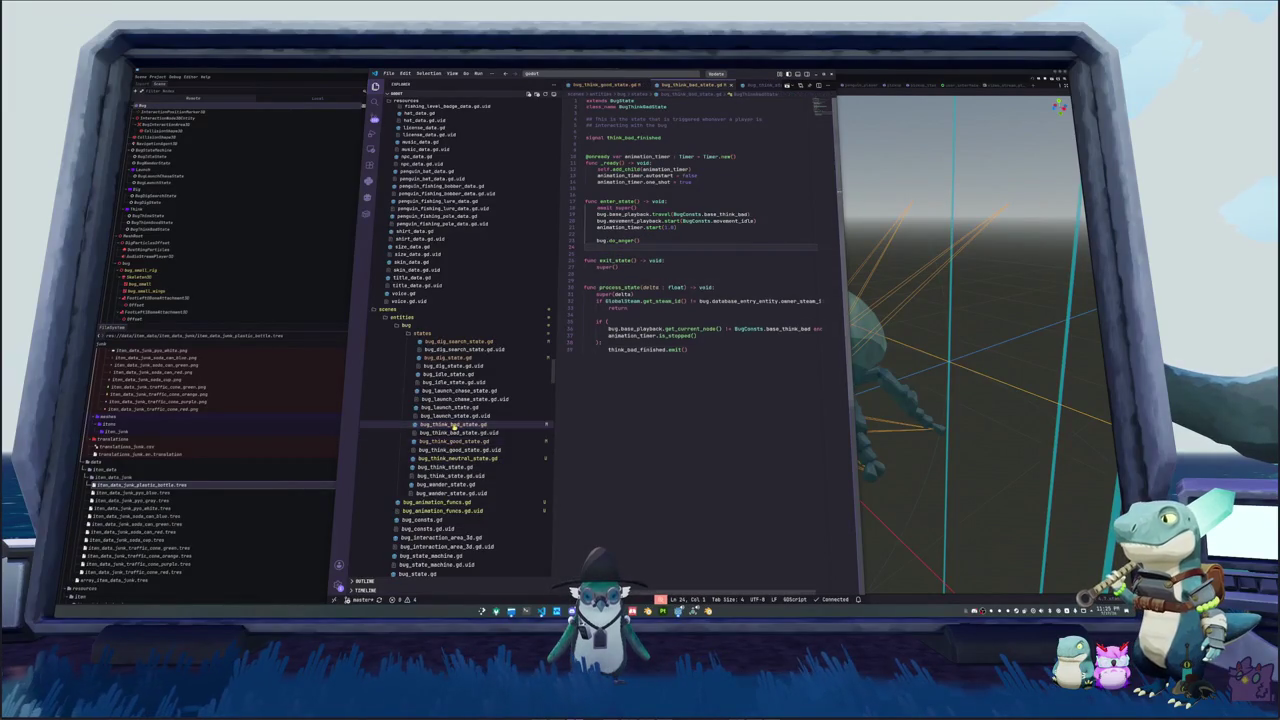
click(445, 467)
click(628, 413)
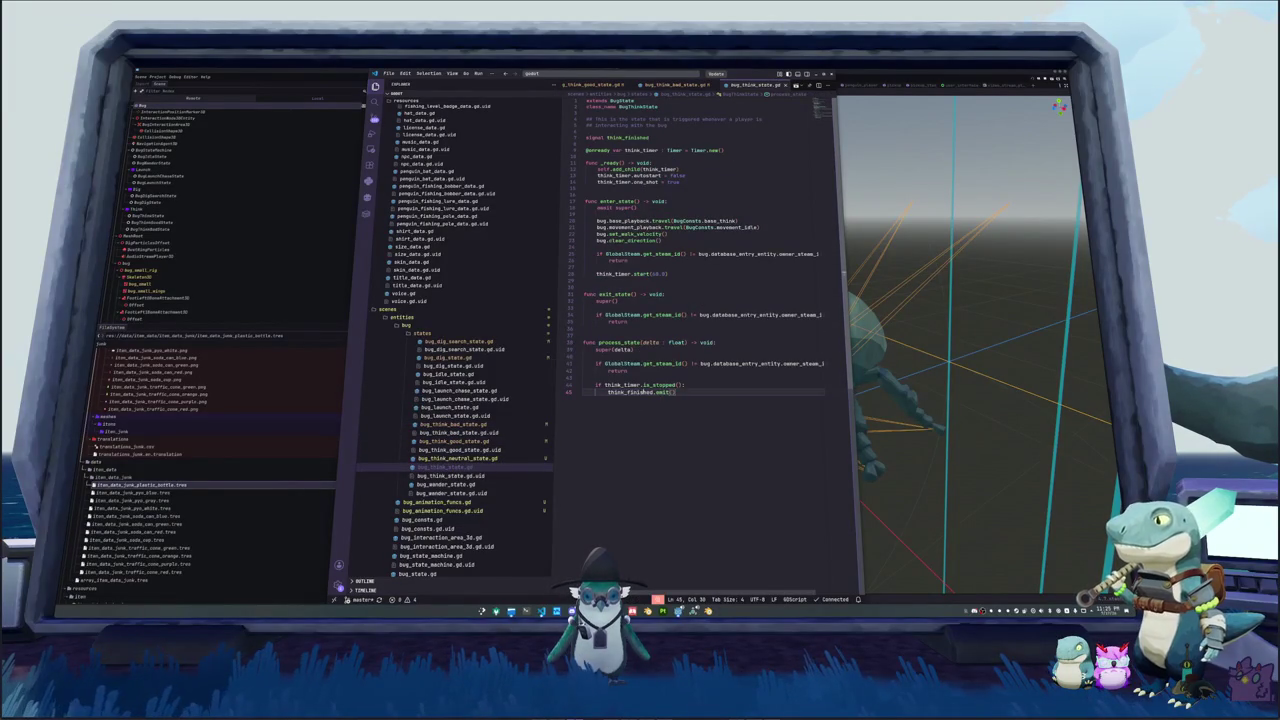
scroll(435, 488, down, 3)
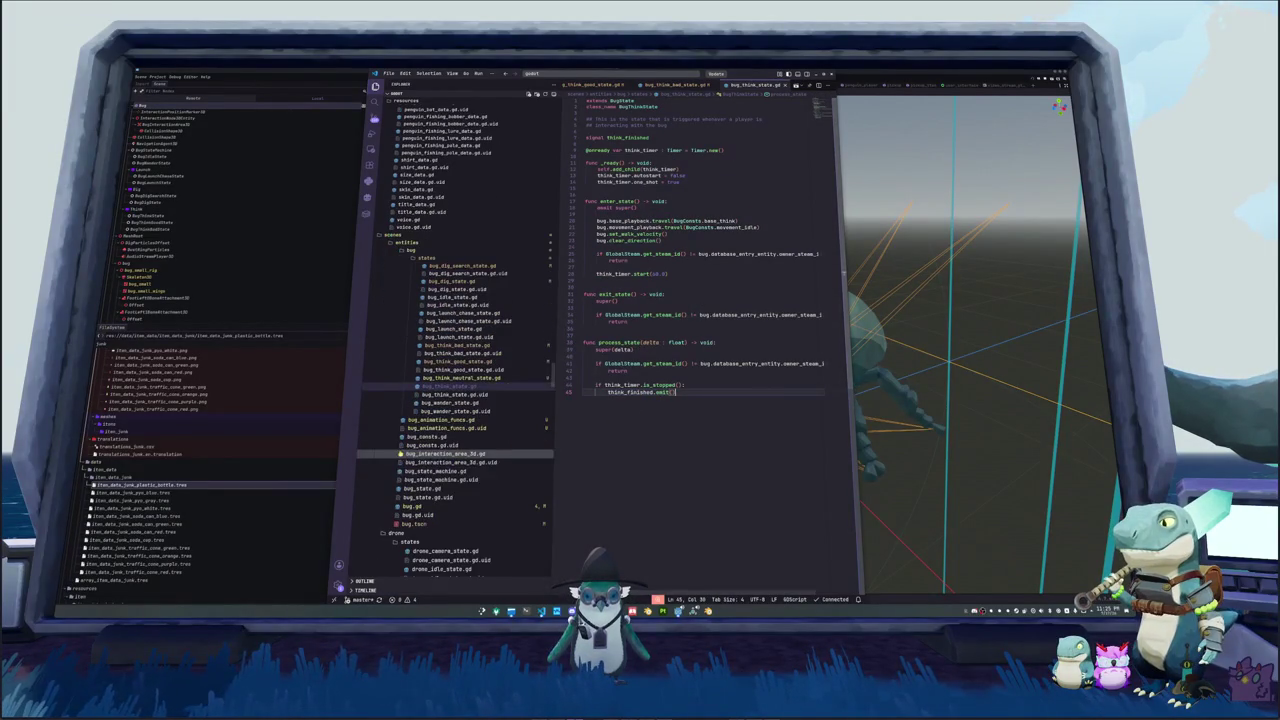
click(420, 506)
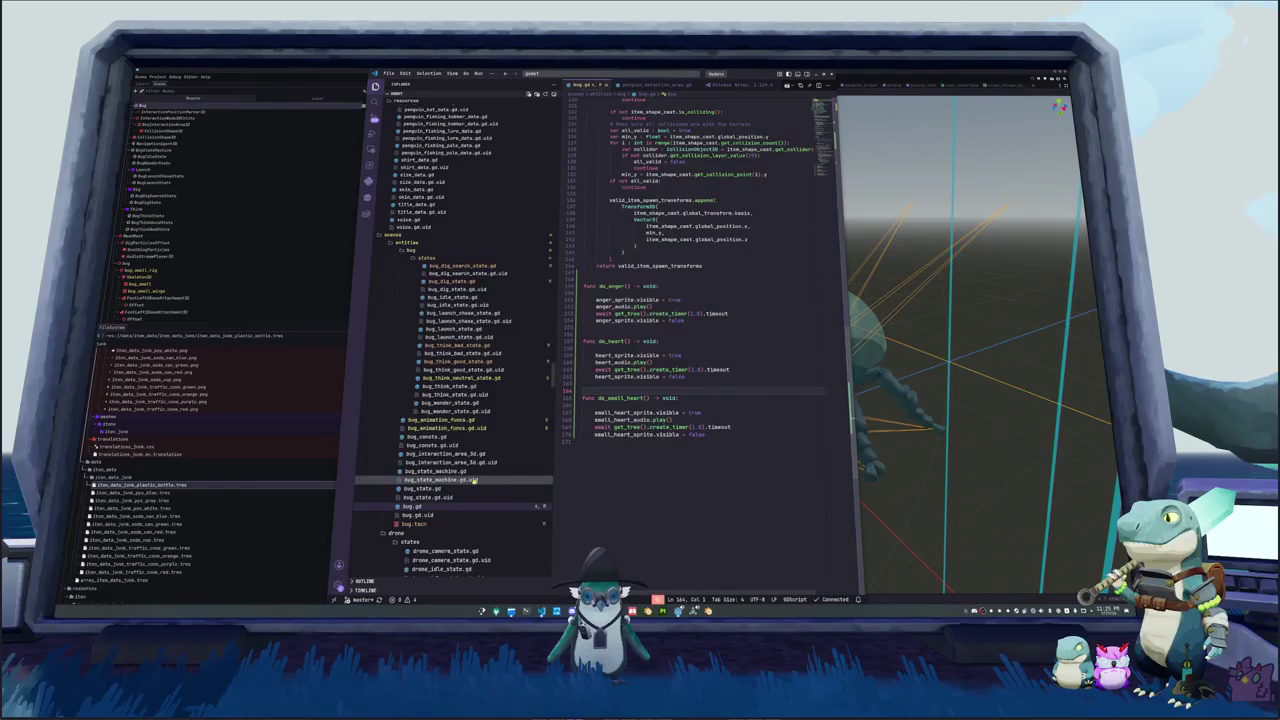
click(440, 471)
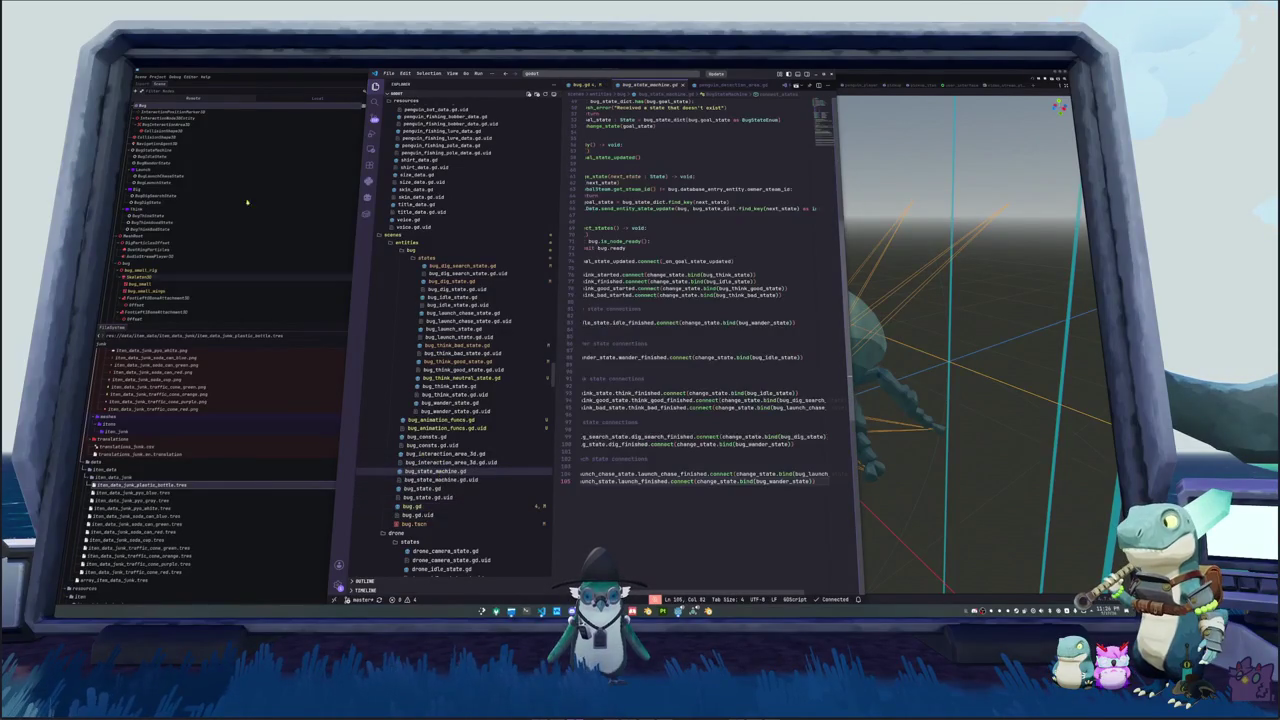
click(150, 210)
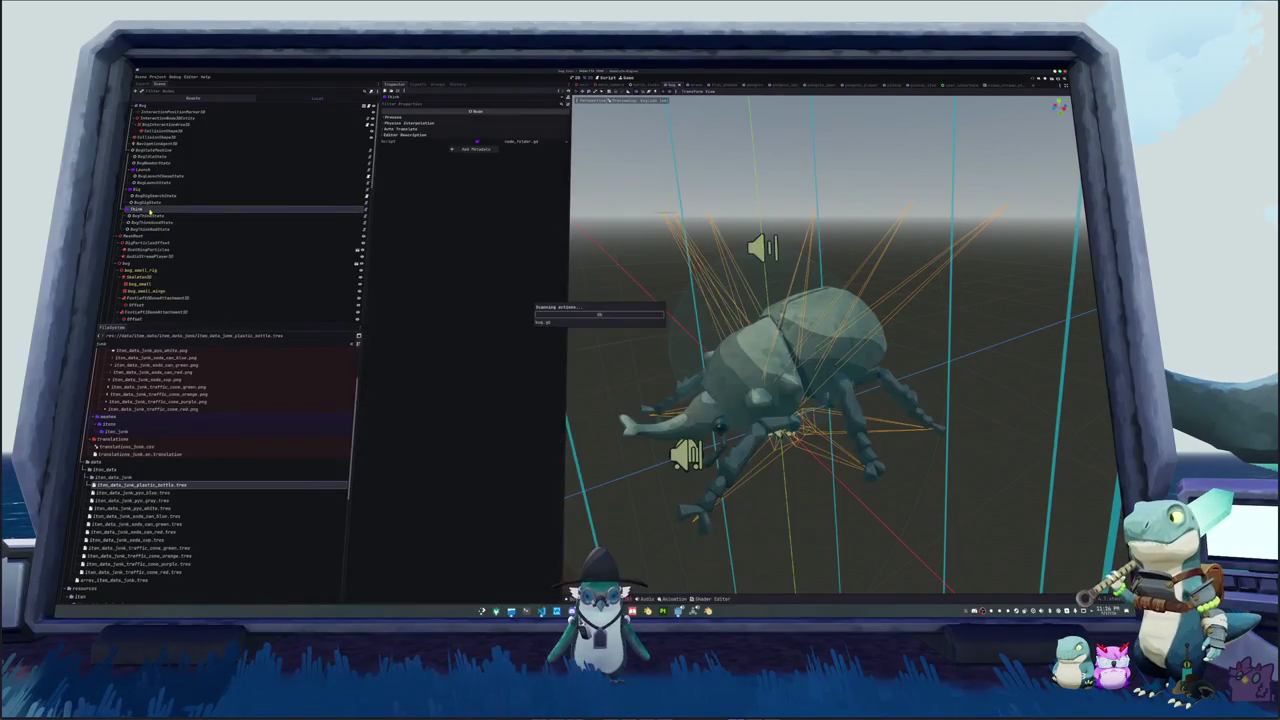
- Add a BugThinkNeutralState child under Think and assign the Bug node to it
right_click(150, 212)
click(186, 222)
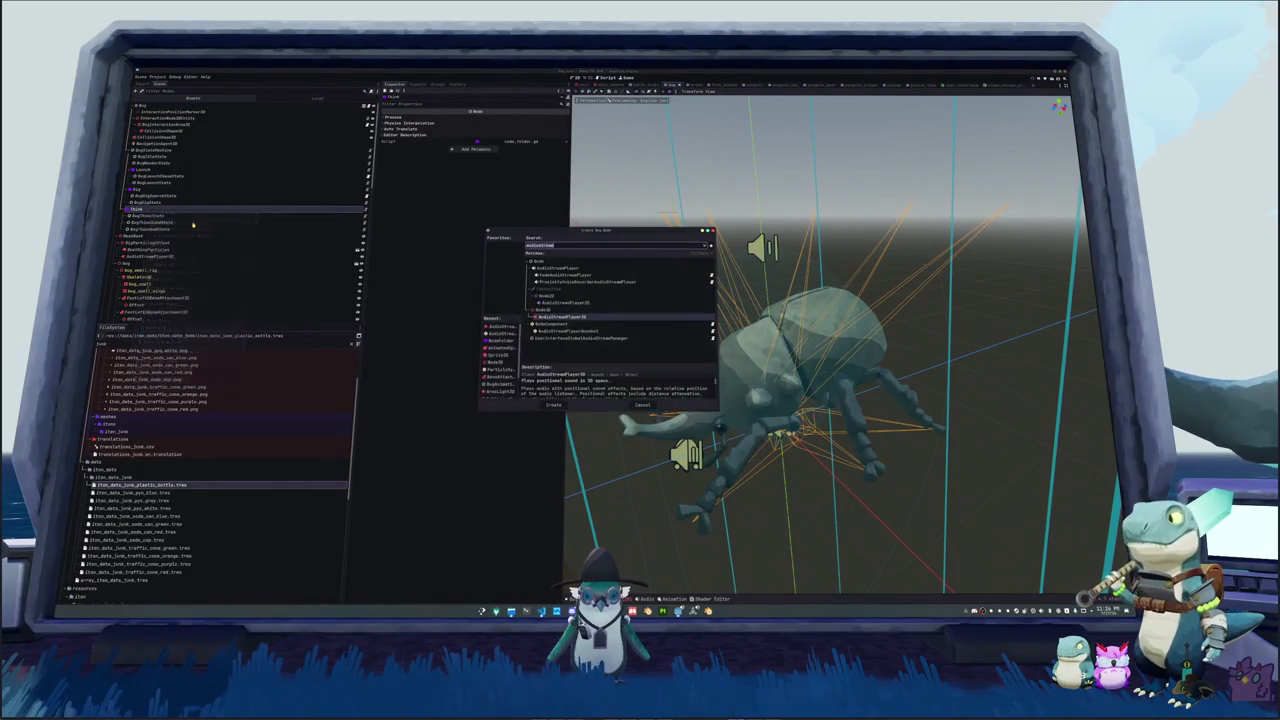
text(bugth)
text(neutral)
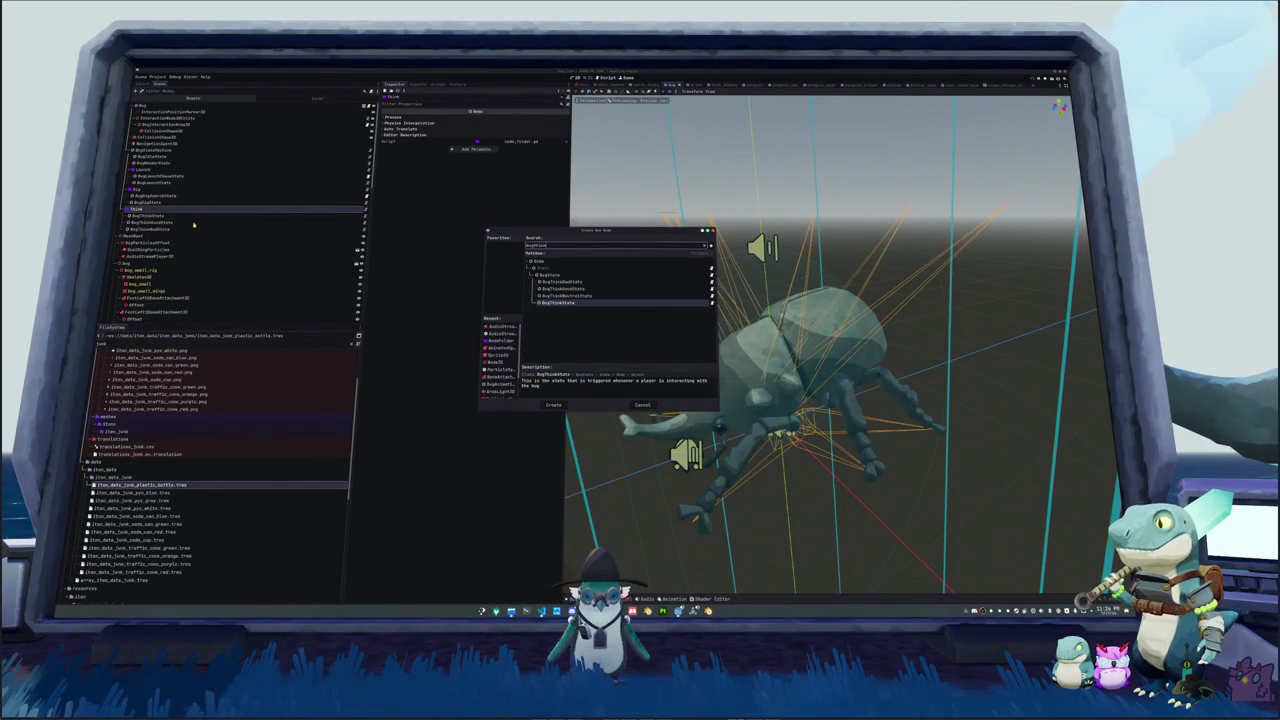
key(Return)
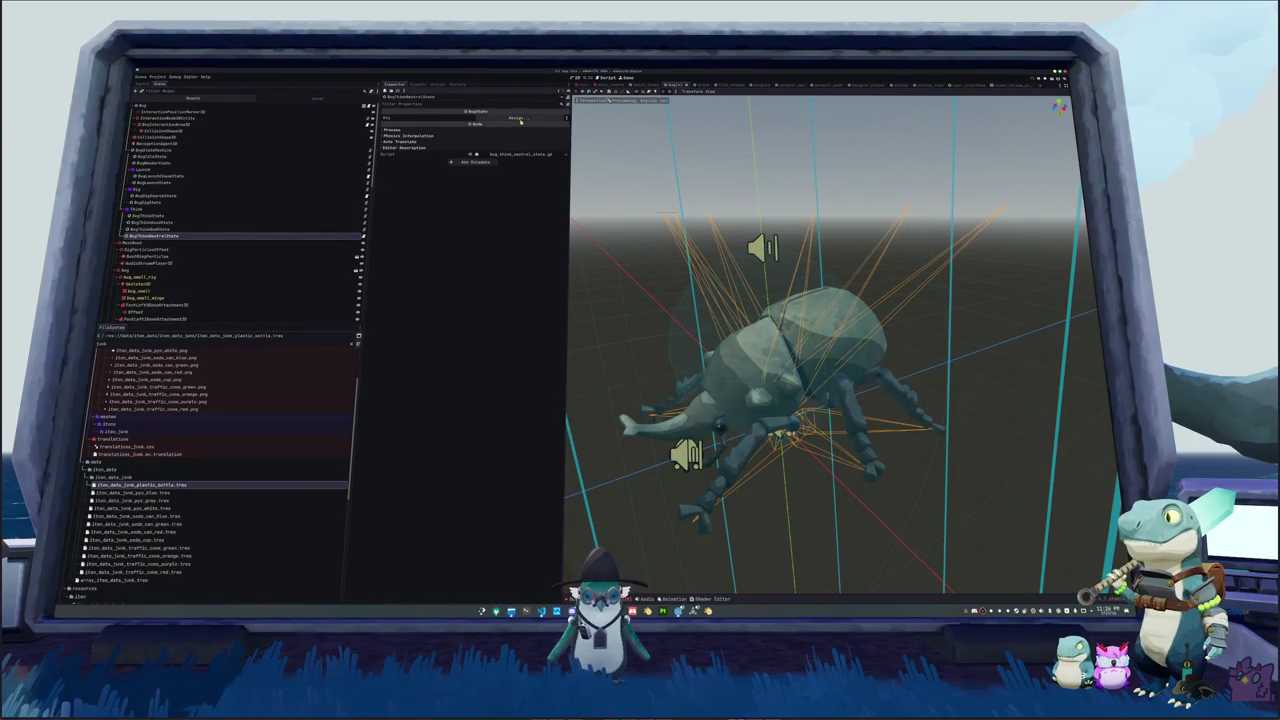
click(516, 117)
double_click(568, 253)
click(368, 151)
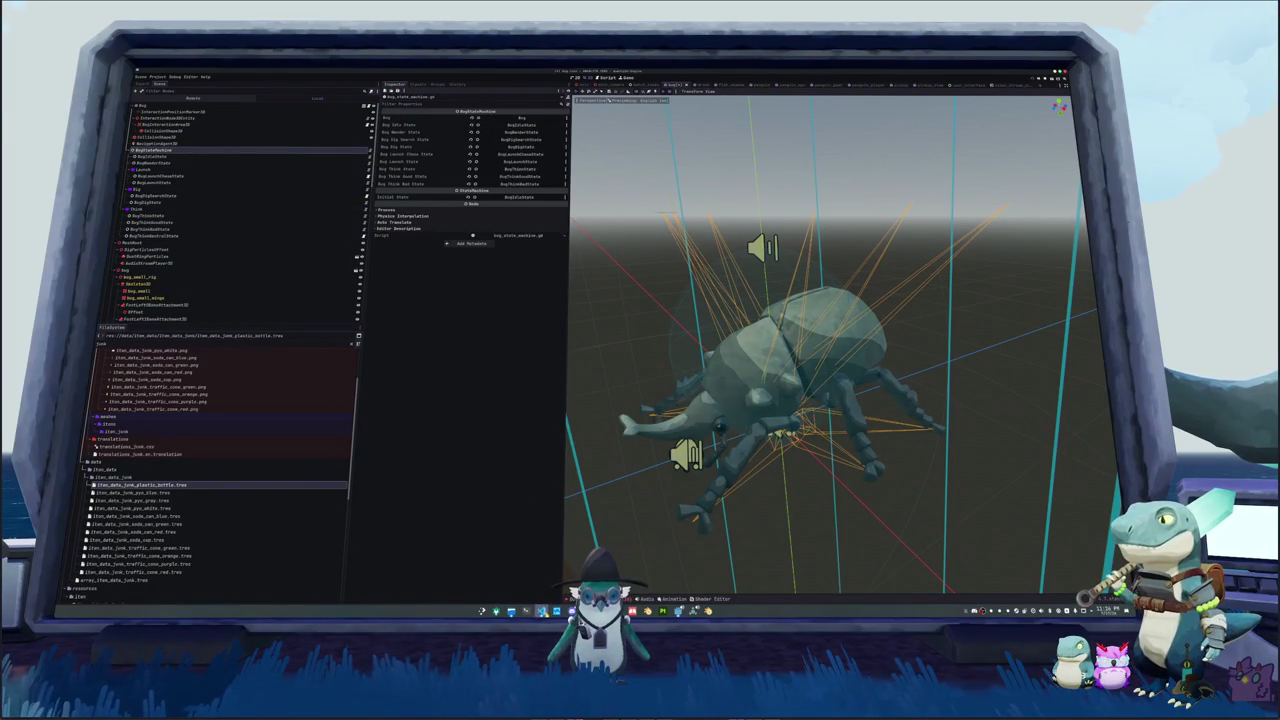
key(alt+Tab)
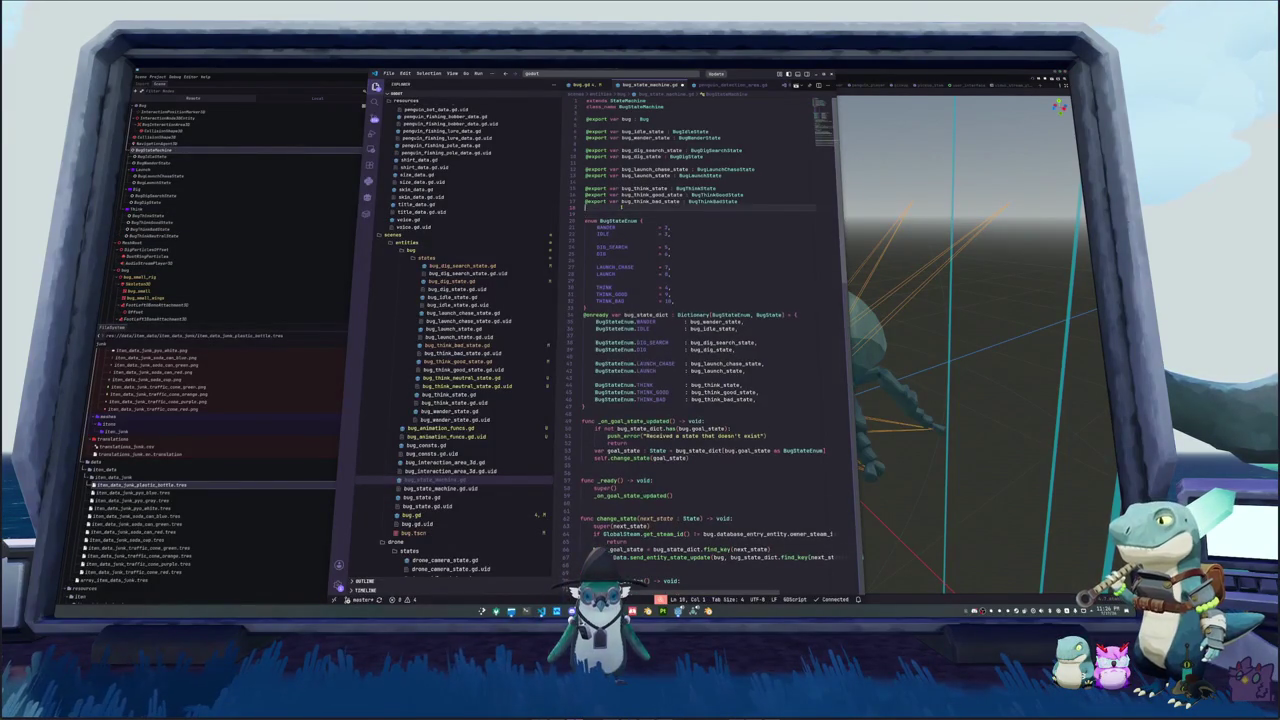
- Add an exported bug_think_neutral_state of type BugThinkNeutralState and a THINK_NEUTRAL = 11 enum entry
key(Return)
text(@export var bug_think)
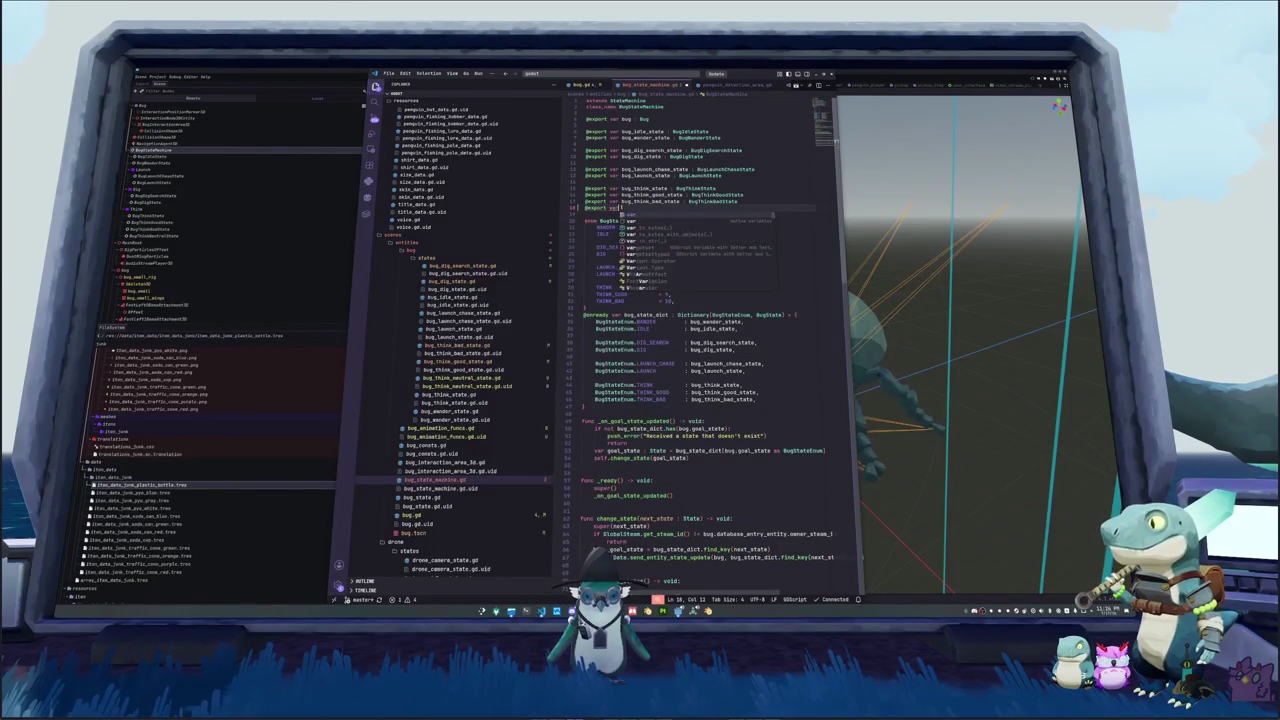
text(_neutral_state : )
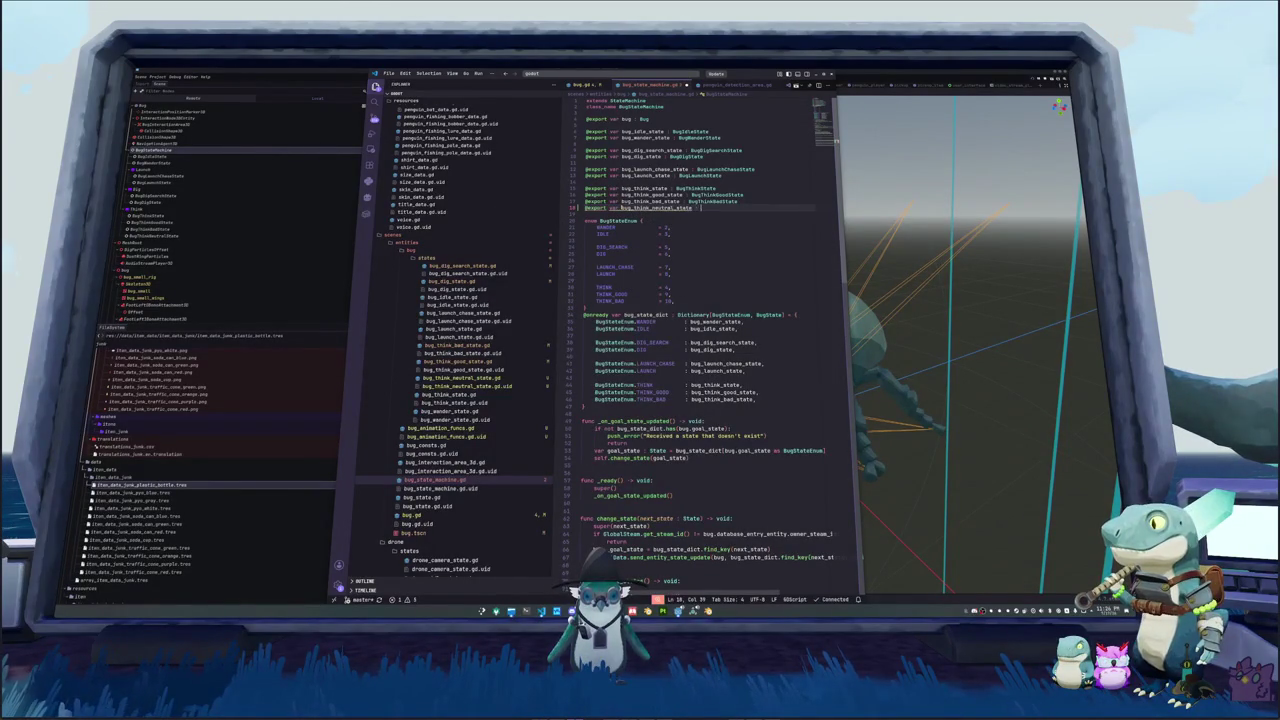
text(BugThinkNeutral)
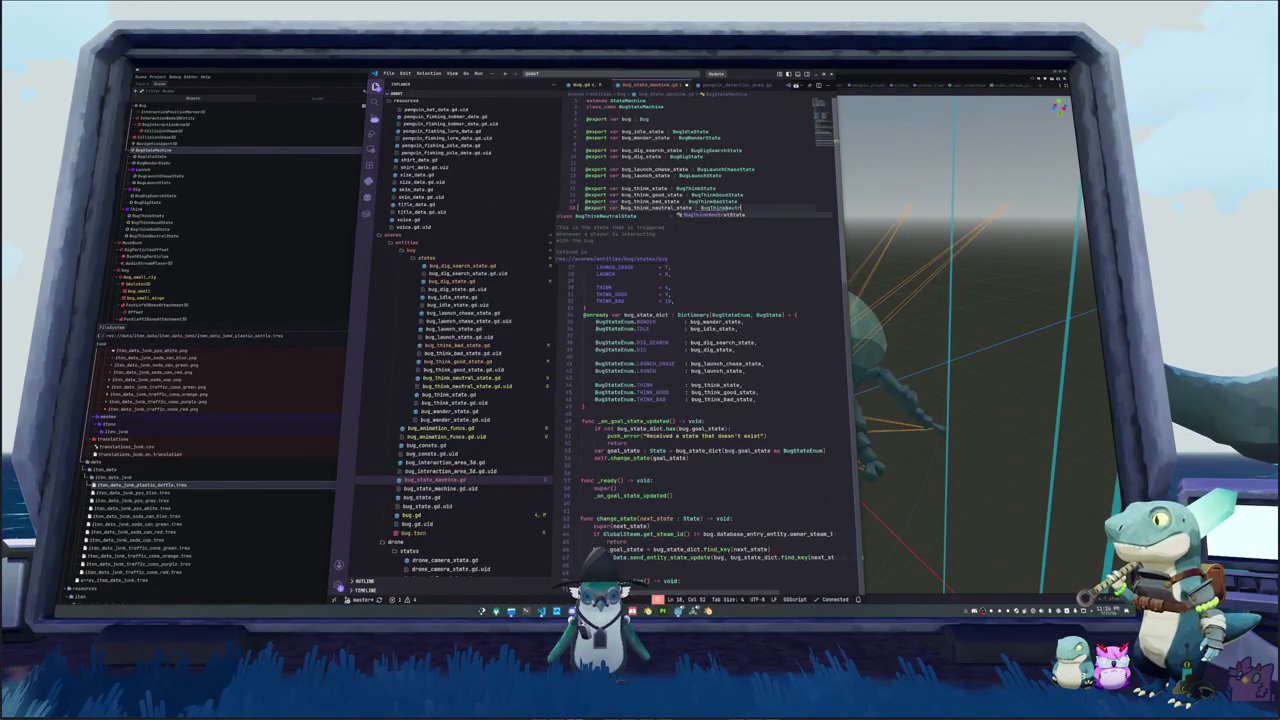
text(State)
key(Return)
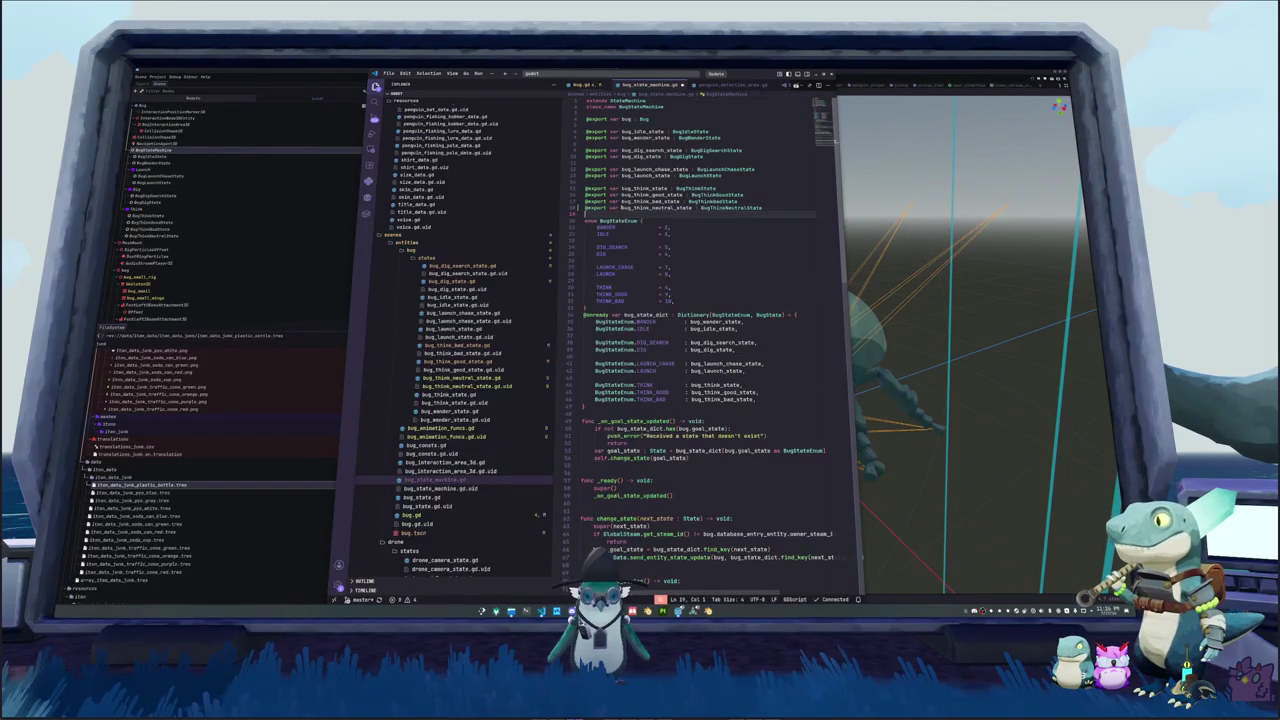
click(590, 294)
key(Down)
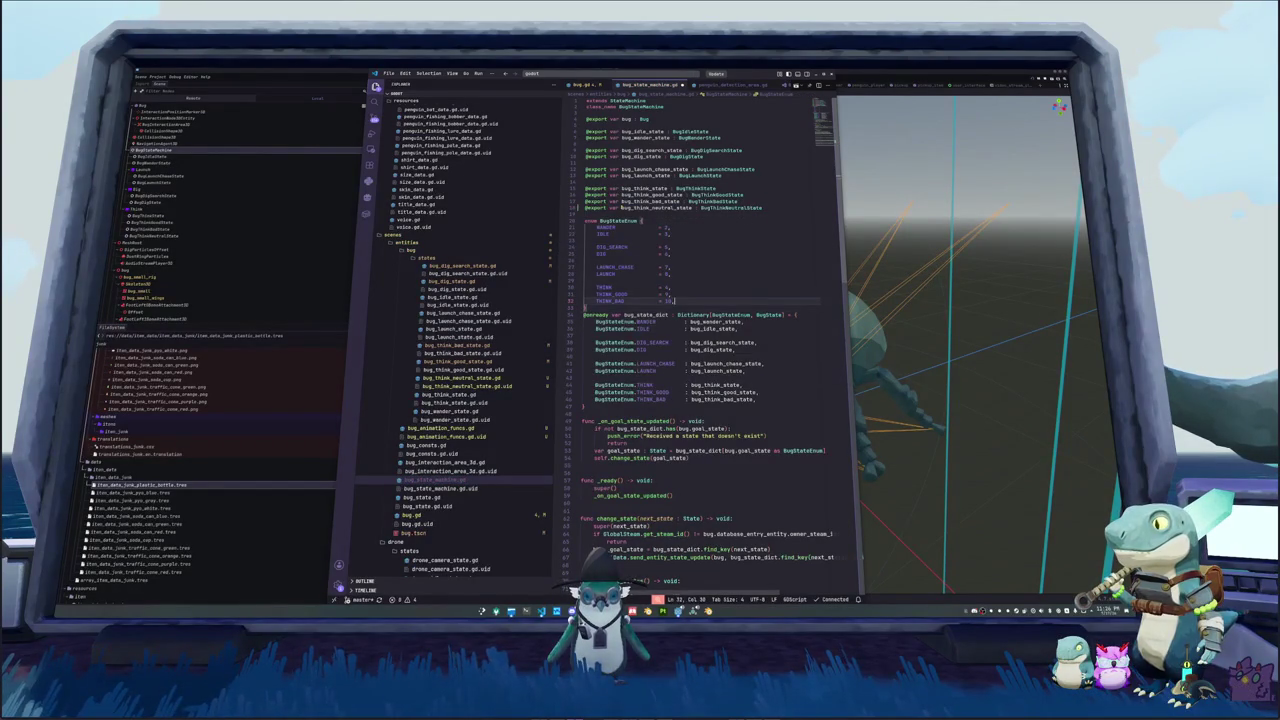
key(Return)
text(THINK_NEUTRAL)
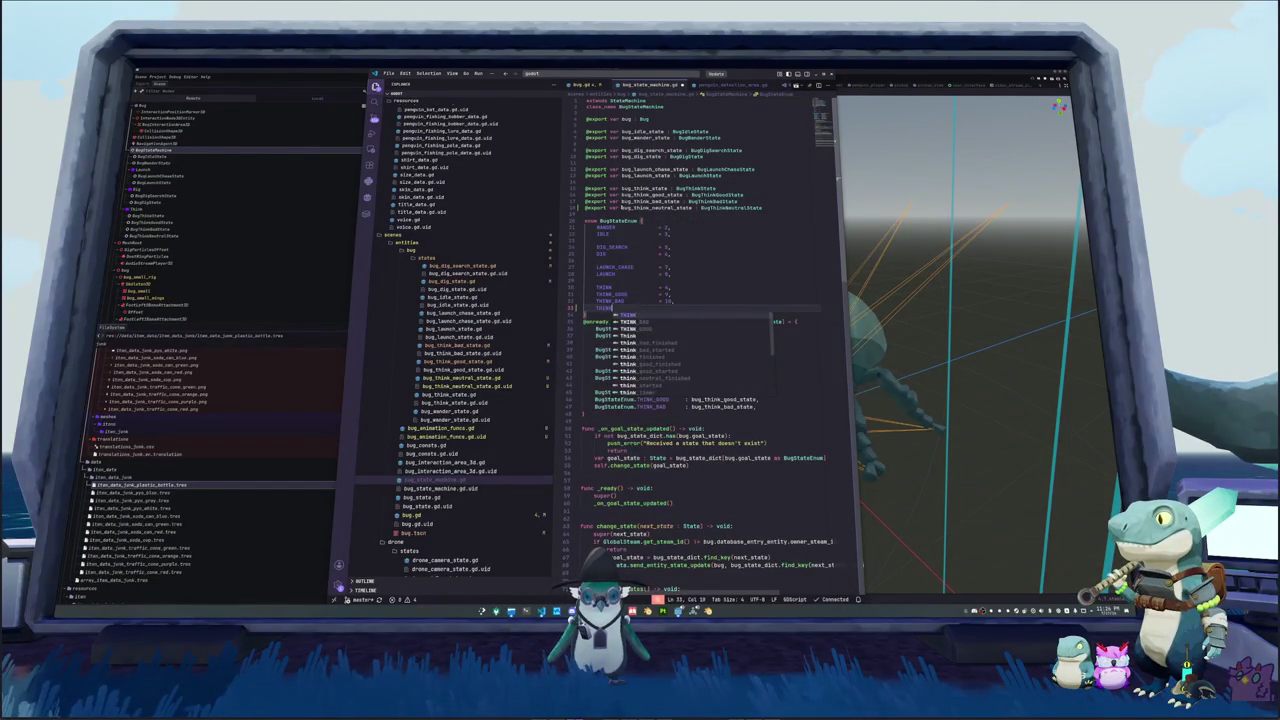
text(       = 11,)
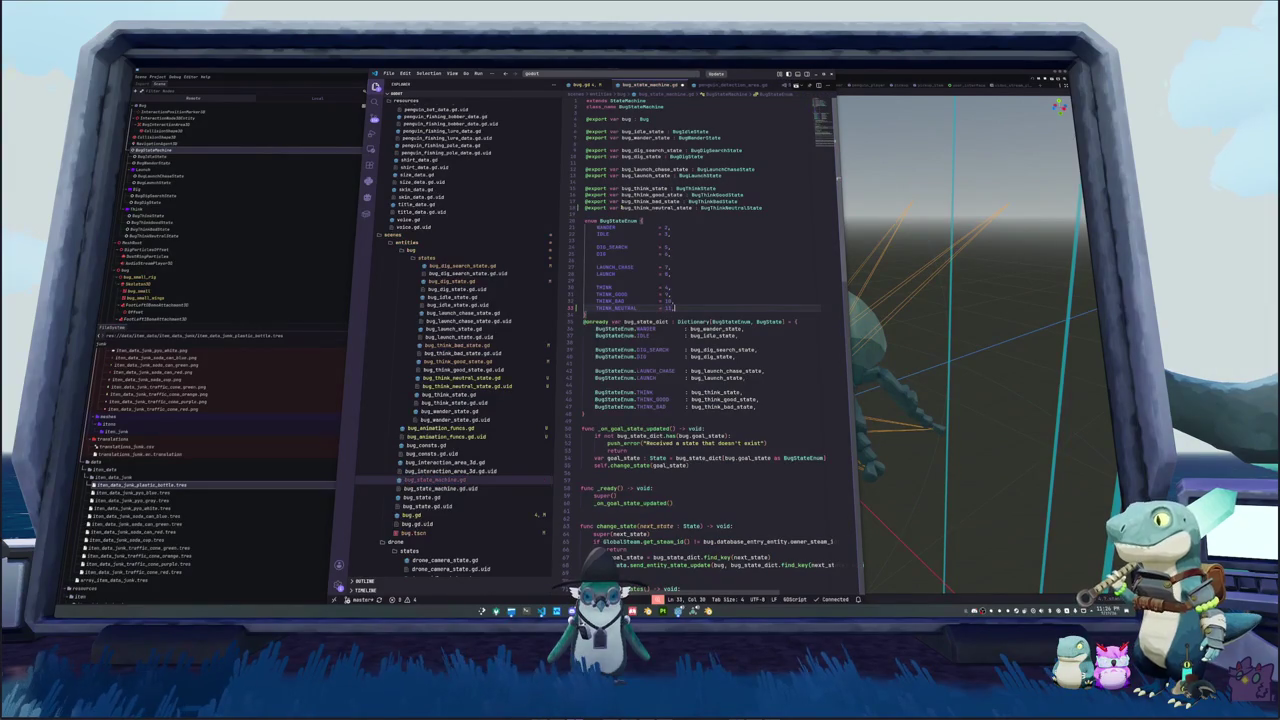
- Map BugStateEnum.THINK_NEUTRAL to bug_think_neutral_state in the state dictionary
key(Down)
key(Down)
key(Down)
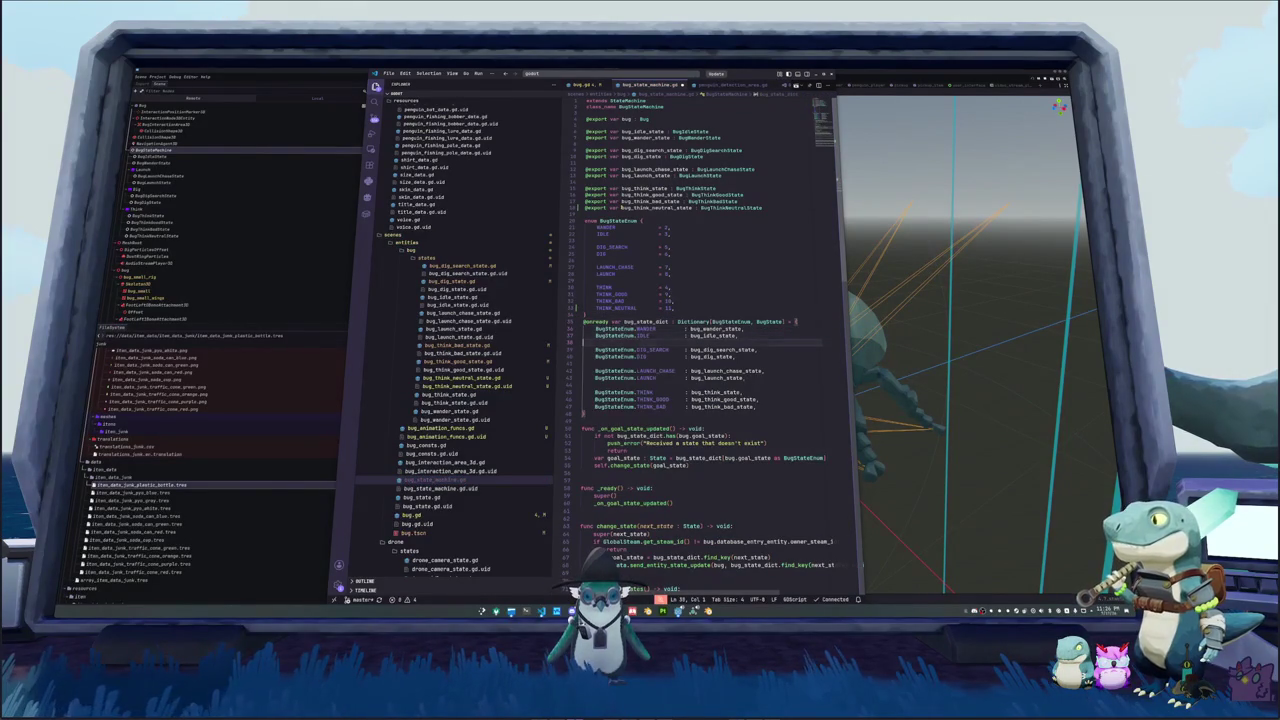
key(Down)
key(Down)
key(Down)
key(End)
key(Return)
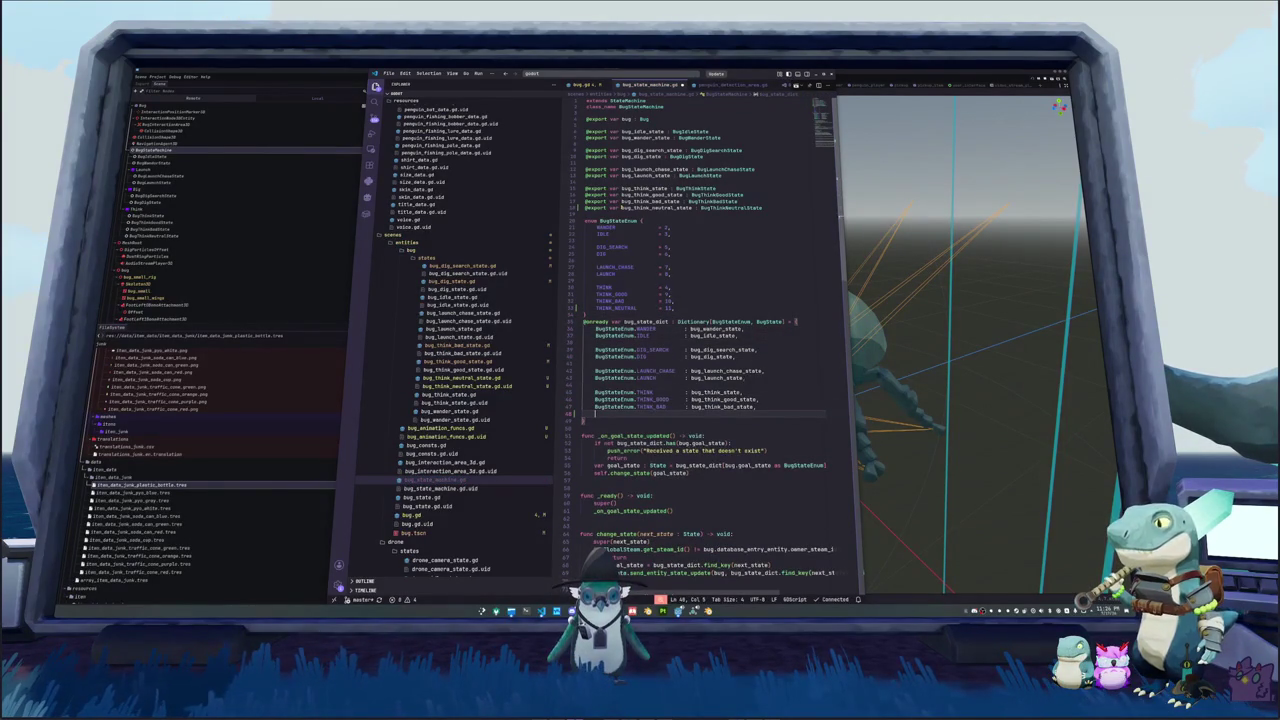
text(BugStateEn)
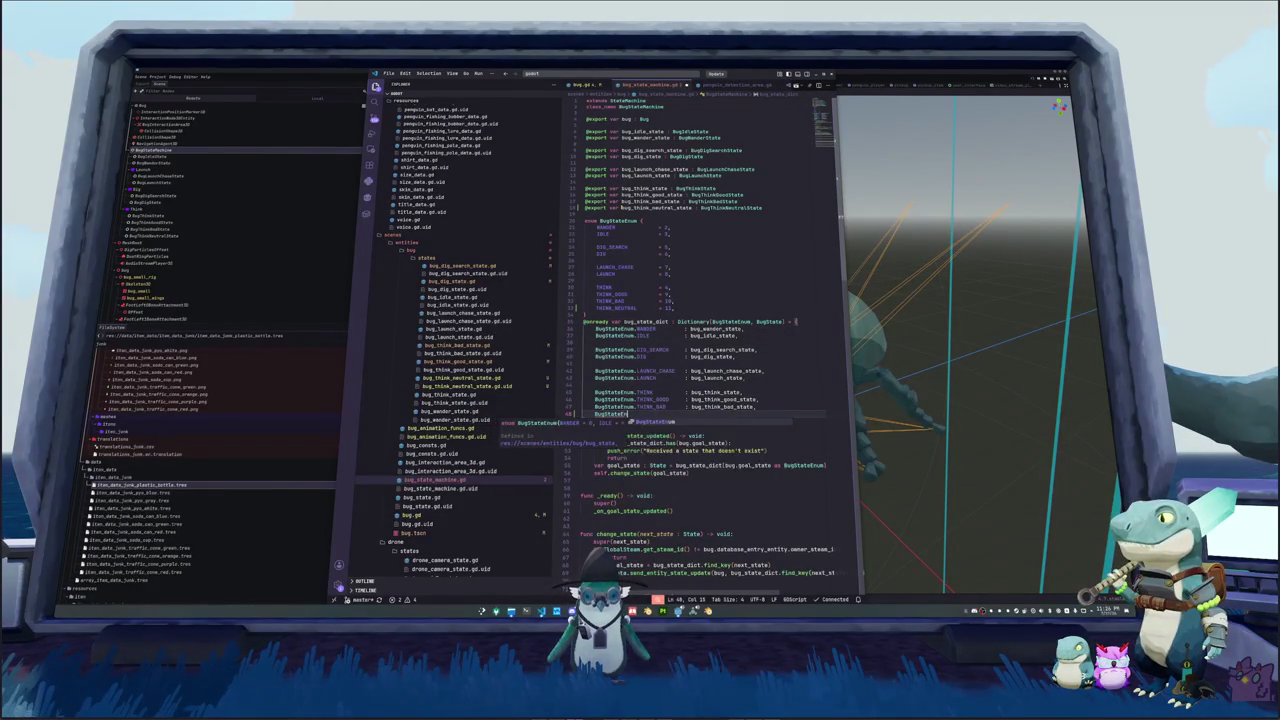
text(um.THINK_NE)
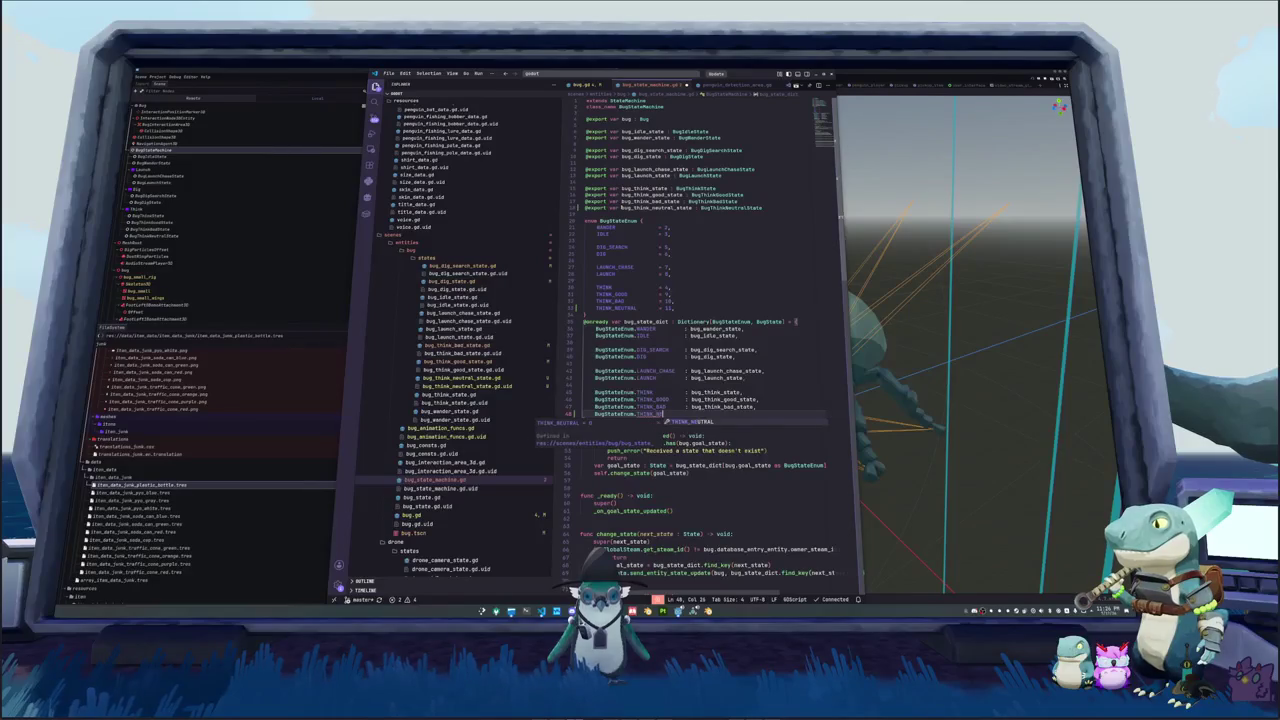
key(Return)
text(bug_think_neutral)
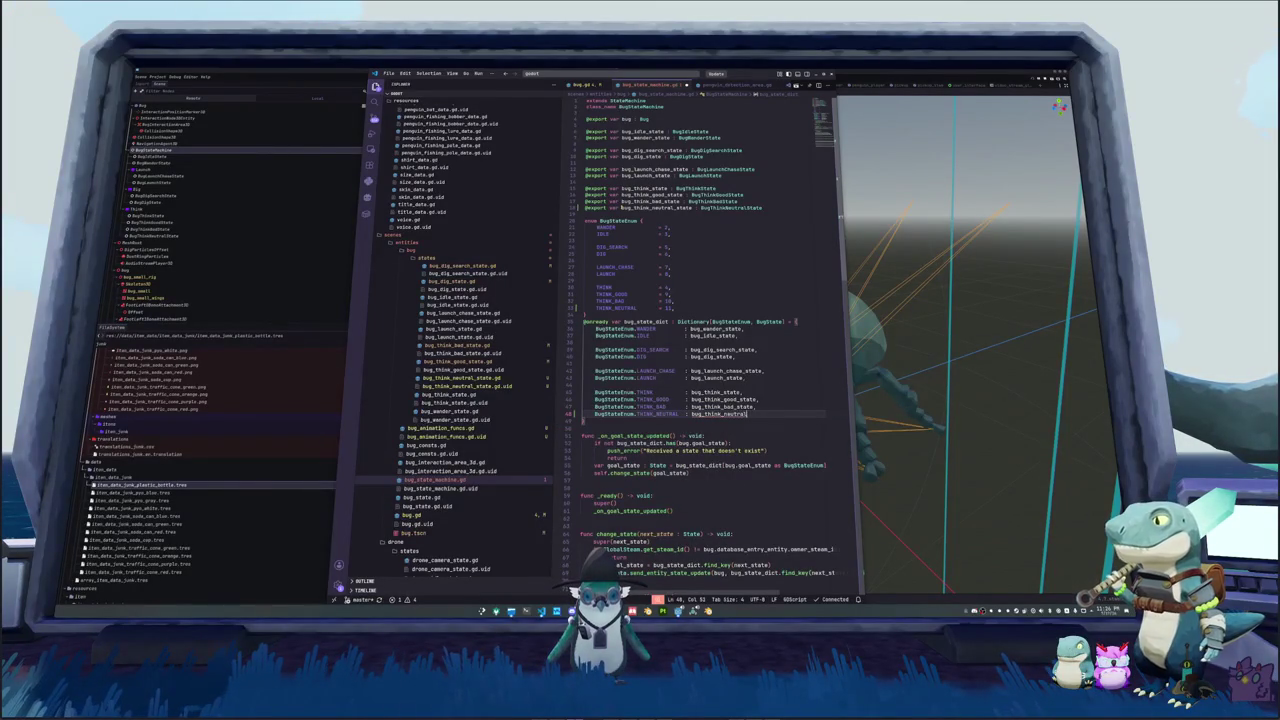
- Re-enter the think_finished signal name on line 80 and save bug_state_machine.gd
click(583, 442)
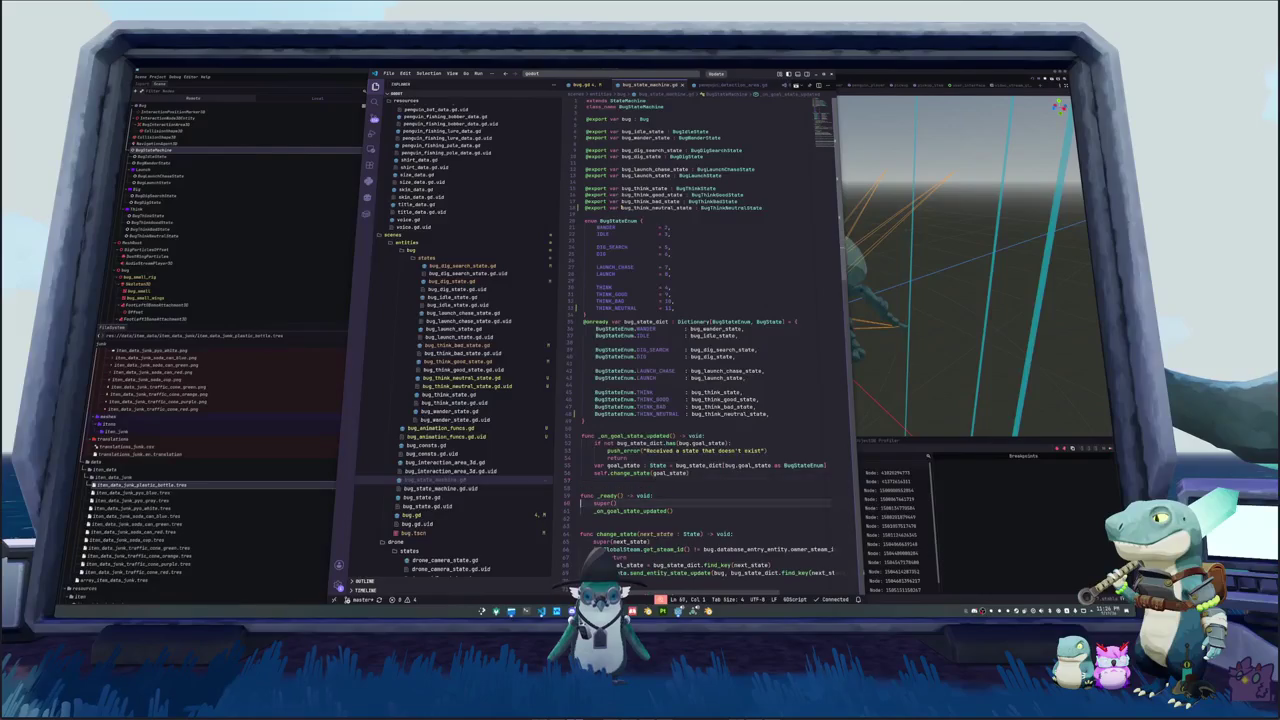
scroll(700, 340, down, 5)
scroll(700, 340, down, 2)
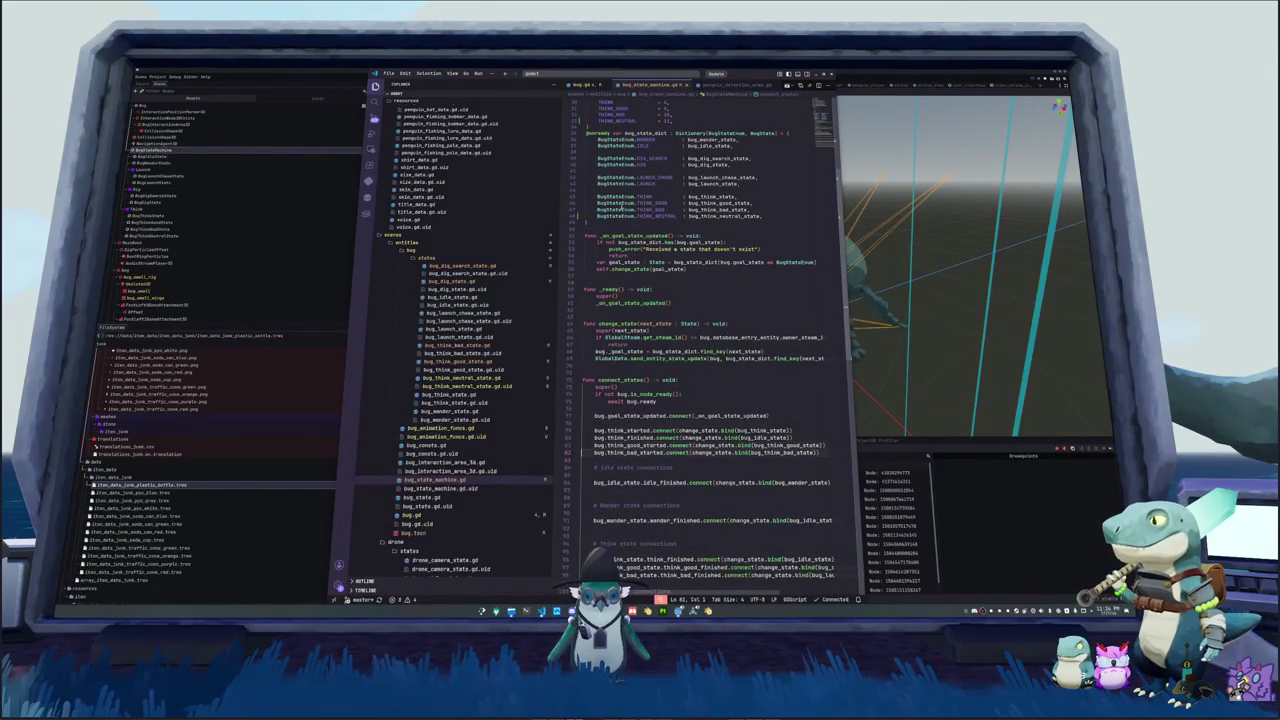
click(606, 430)
double_click(628, 438)
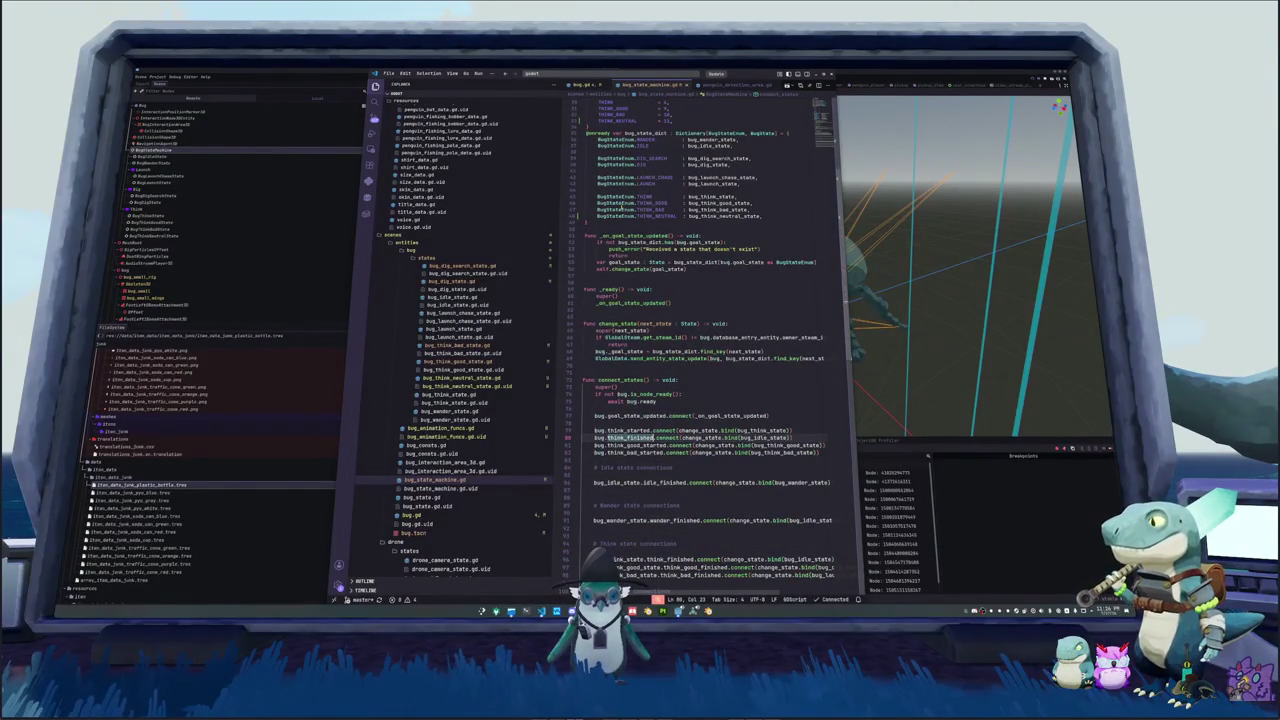
key(ctrl+shift+Left)
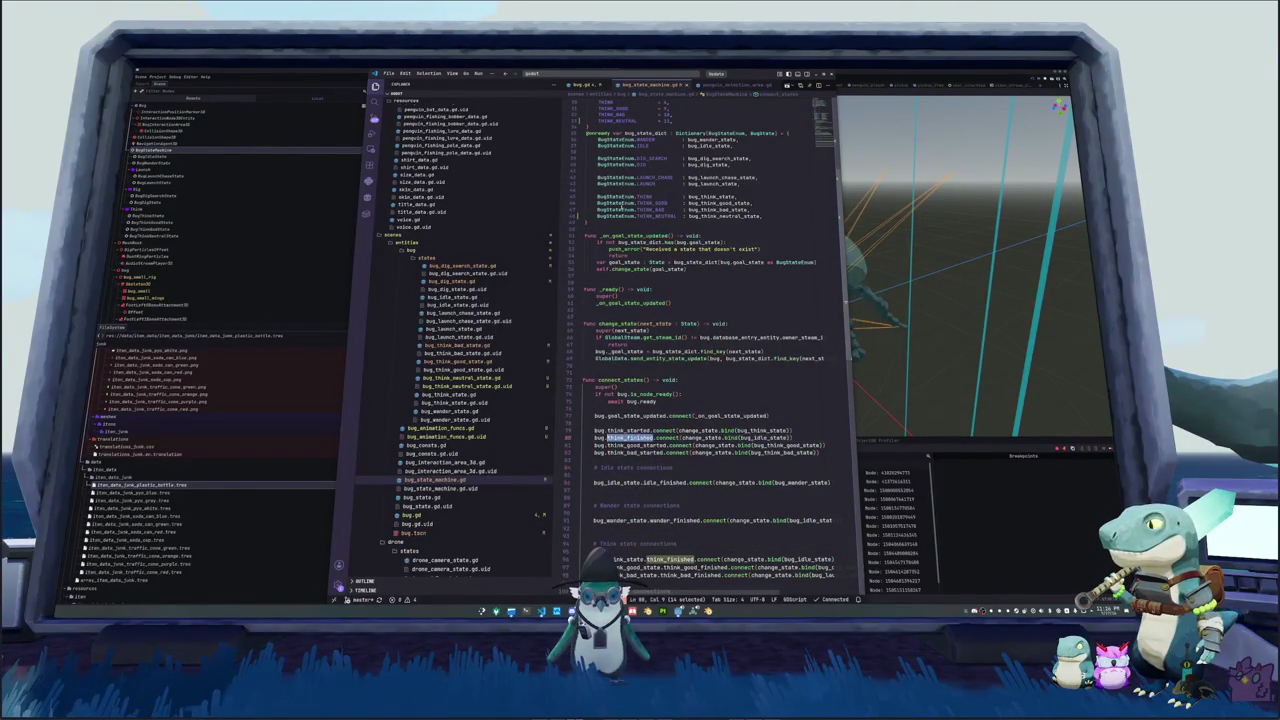
text(think)
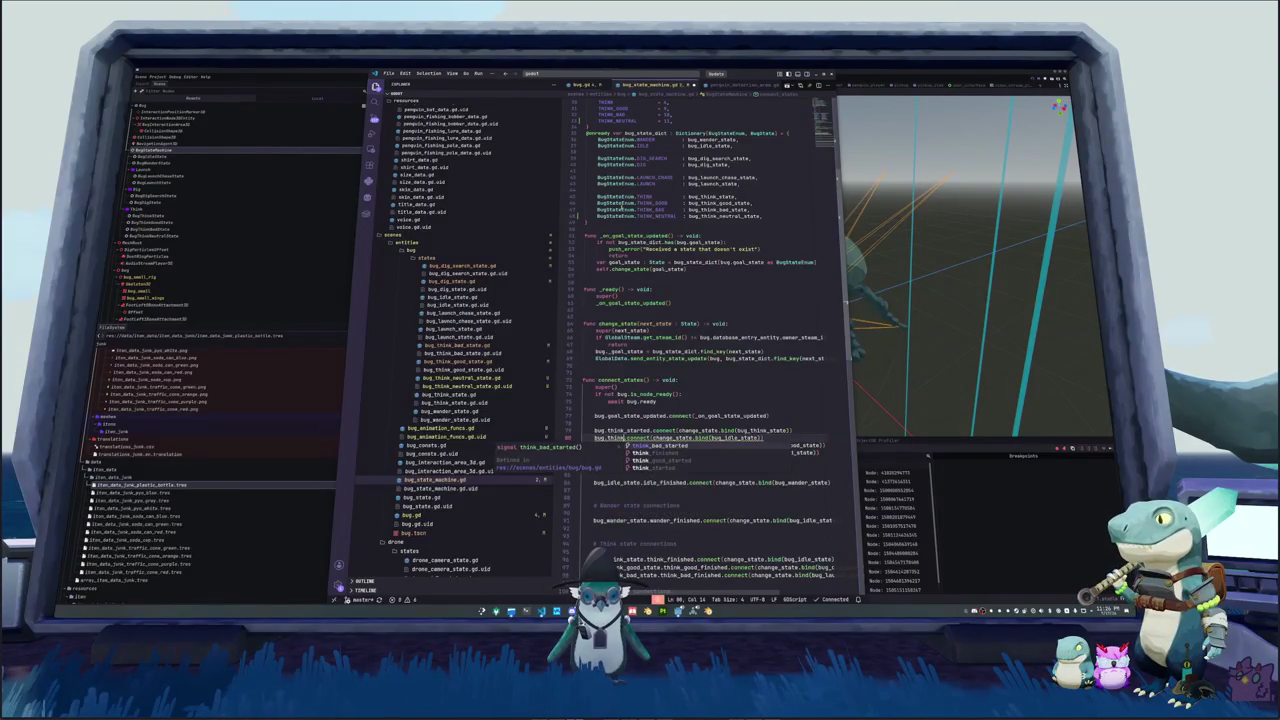
text(_fi)
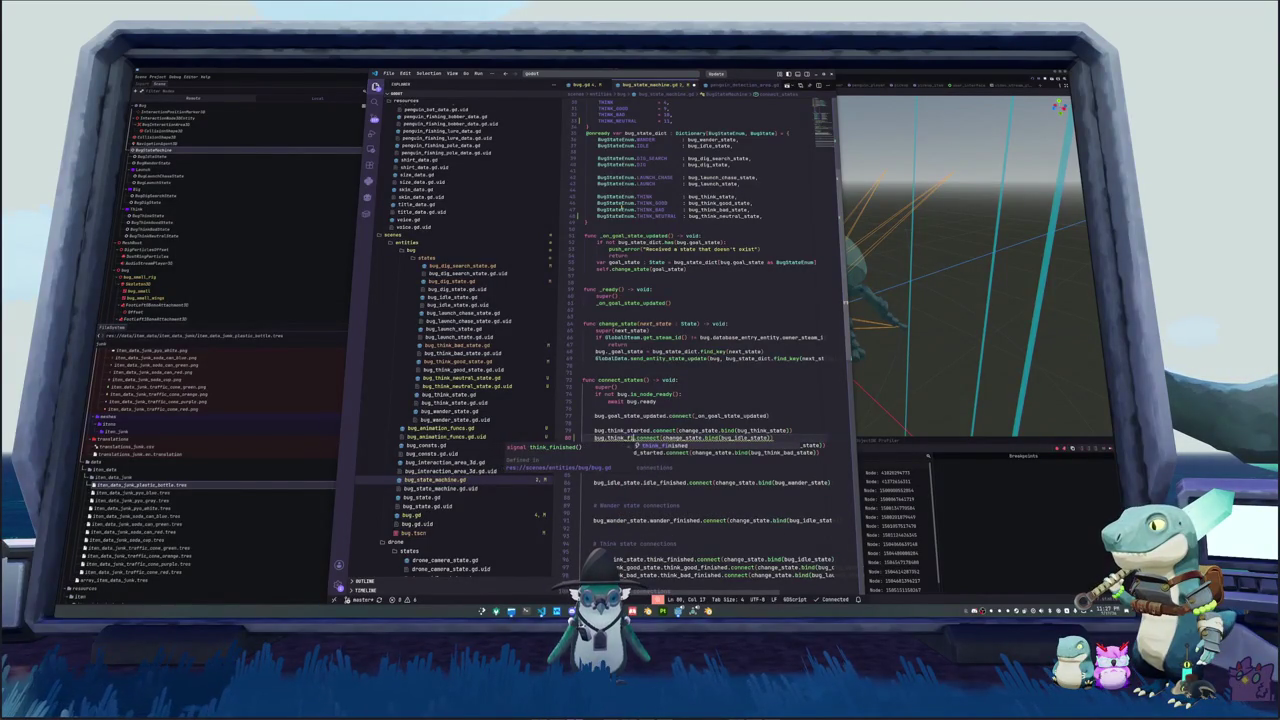
key(Return)
key(ctrl+s)
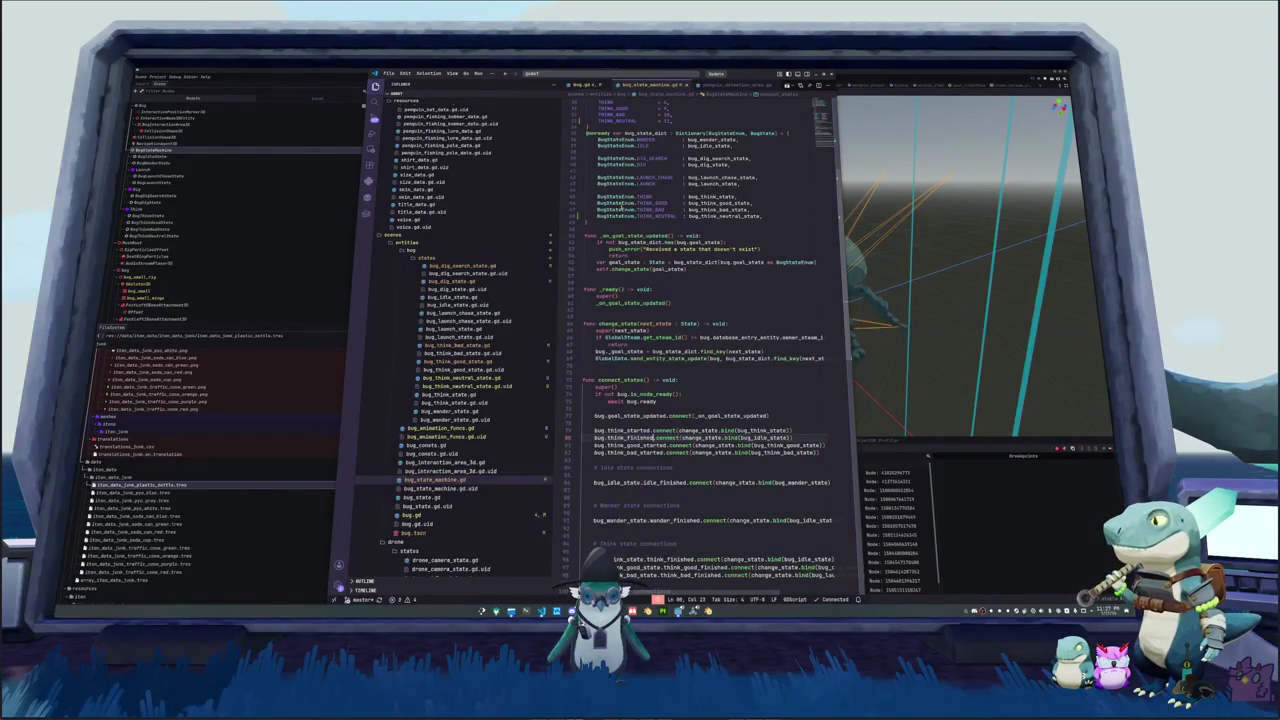
- Replace bug_idle_state with bug_think_neutral_state in line 80's bind call
double_click(766, 438)
key(BackSpace)
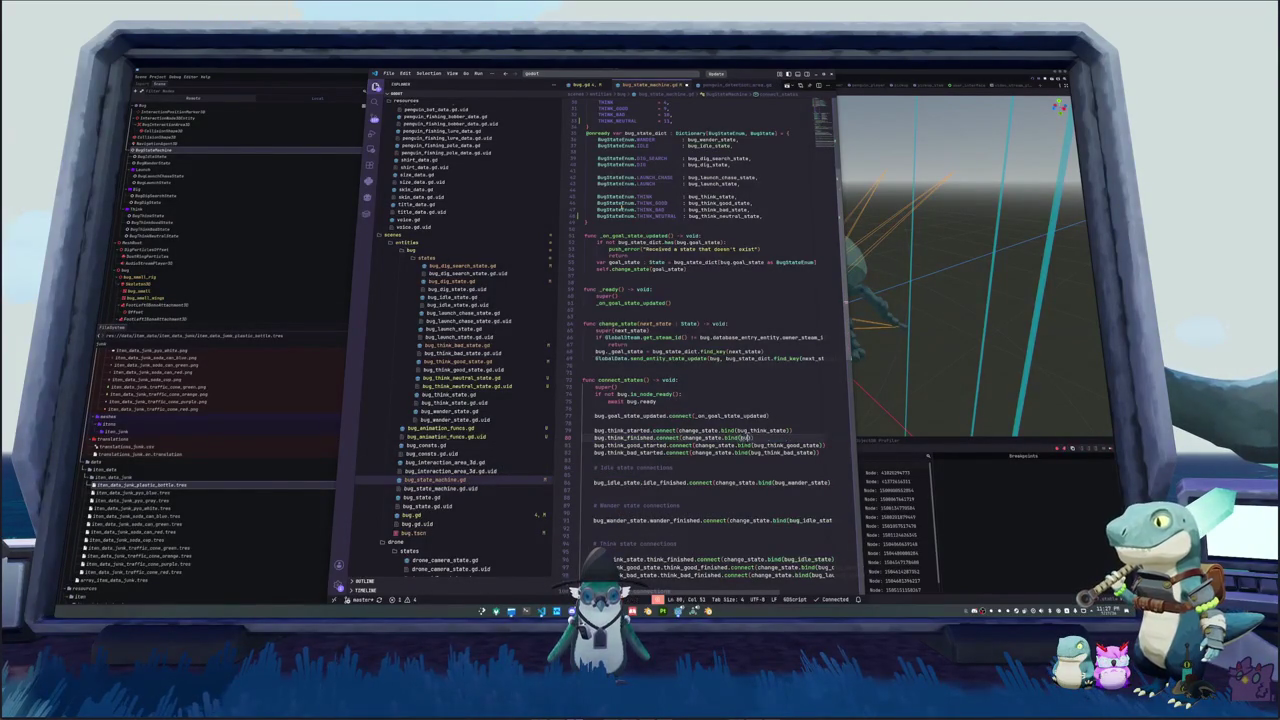
text(bug_think_neutral_state)
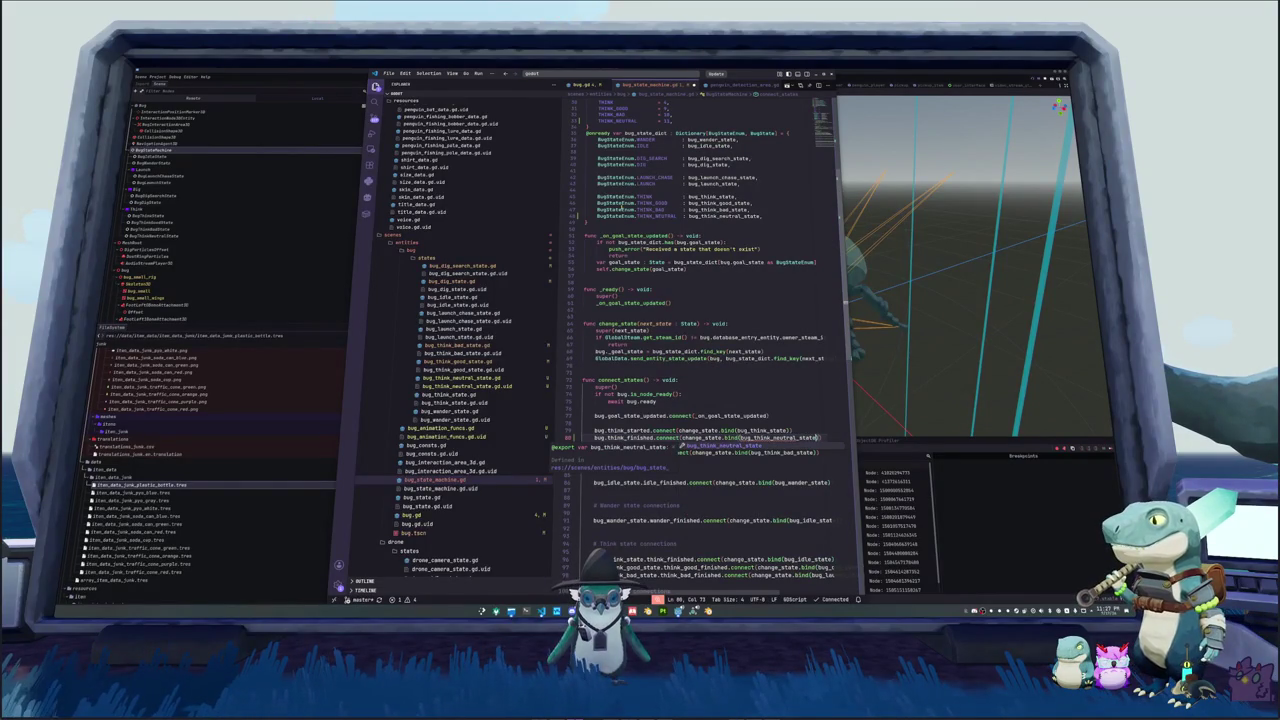
key(Return)
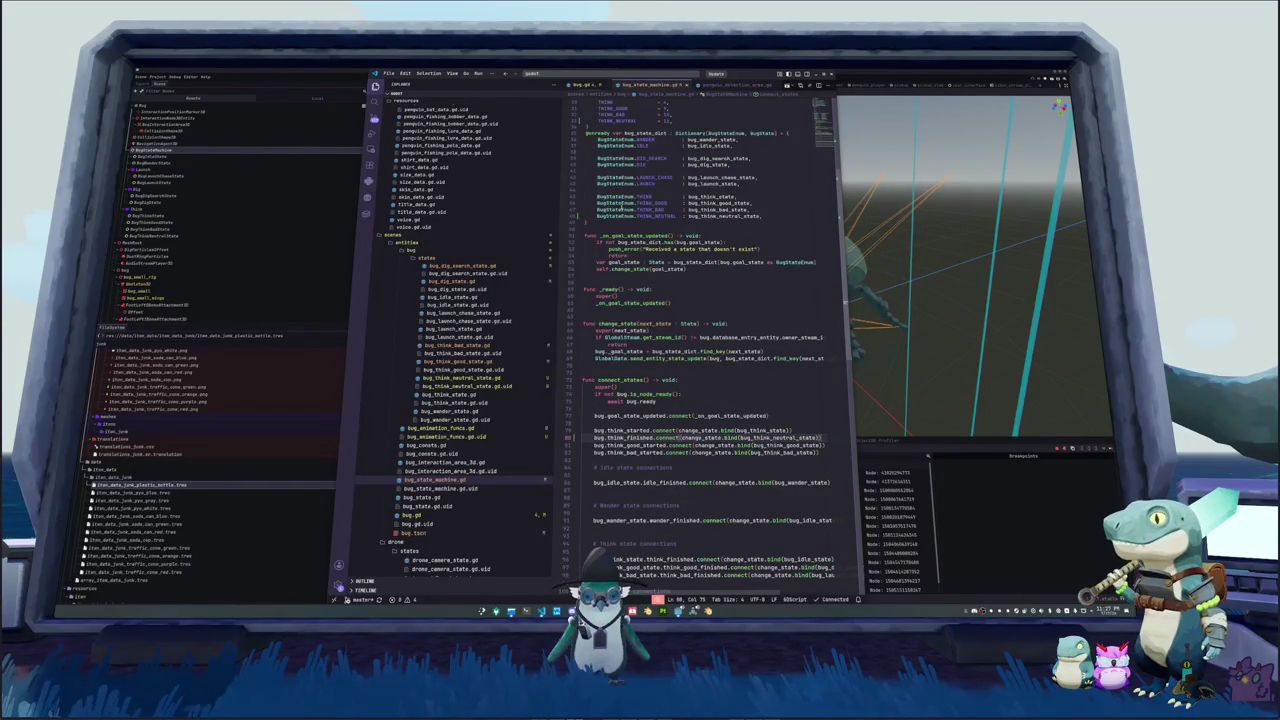
- Go to the definition of bug from line 80
click(888, 293)
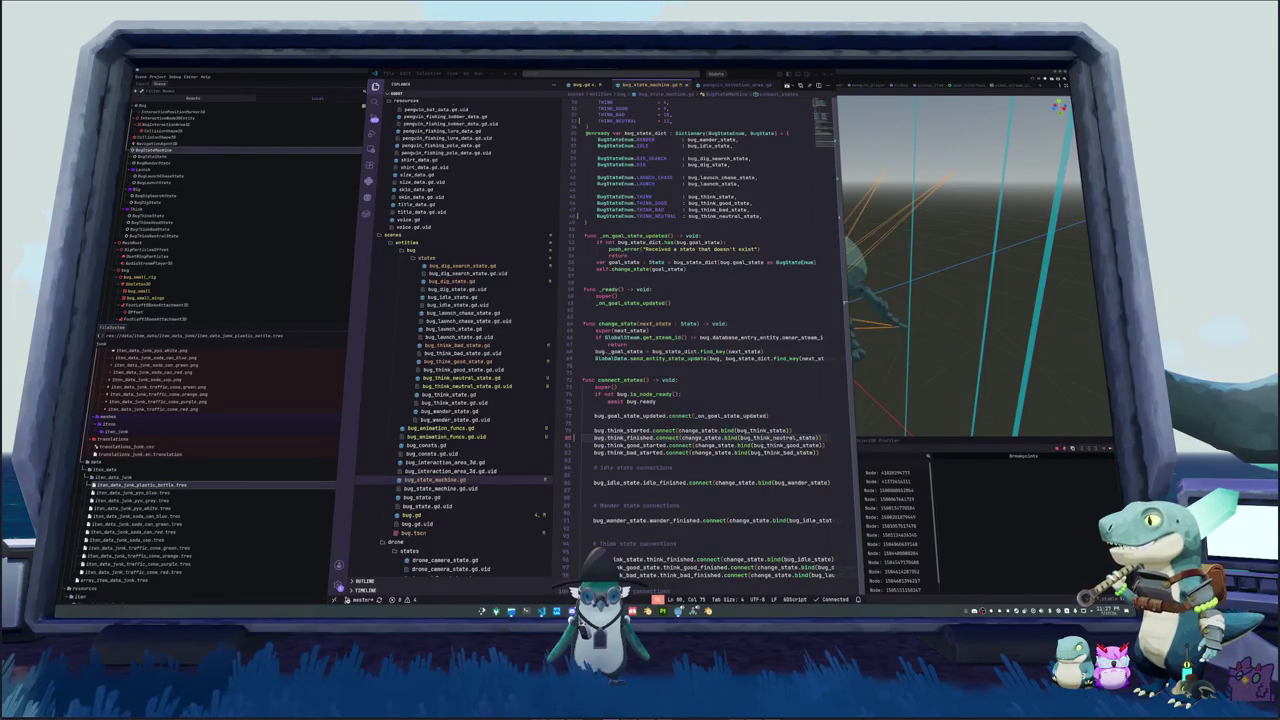
click(703, 424)
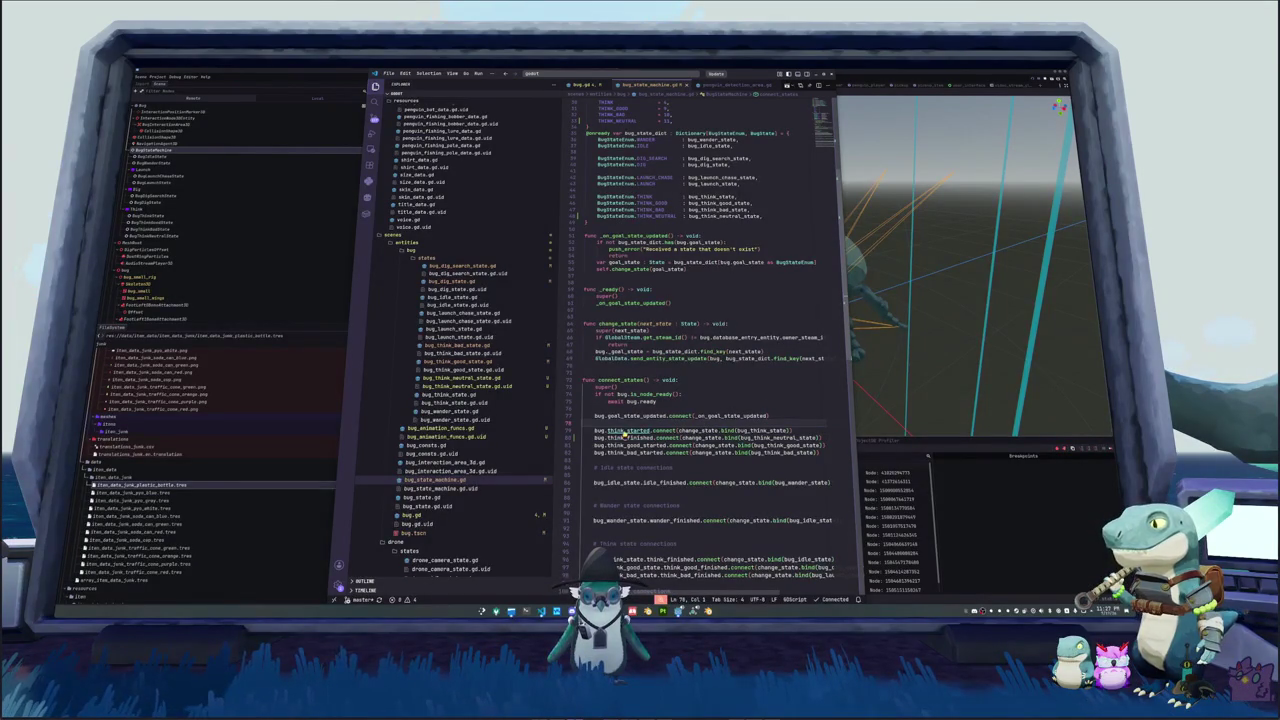
double_click(598, 437)
ctrl+click(598, 437)
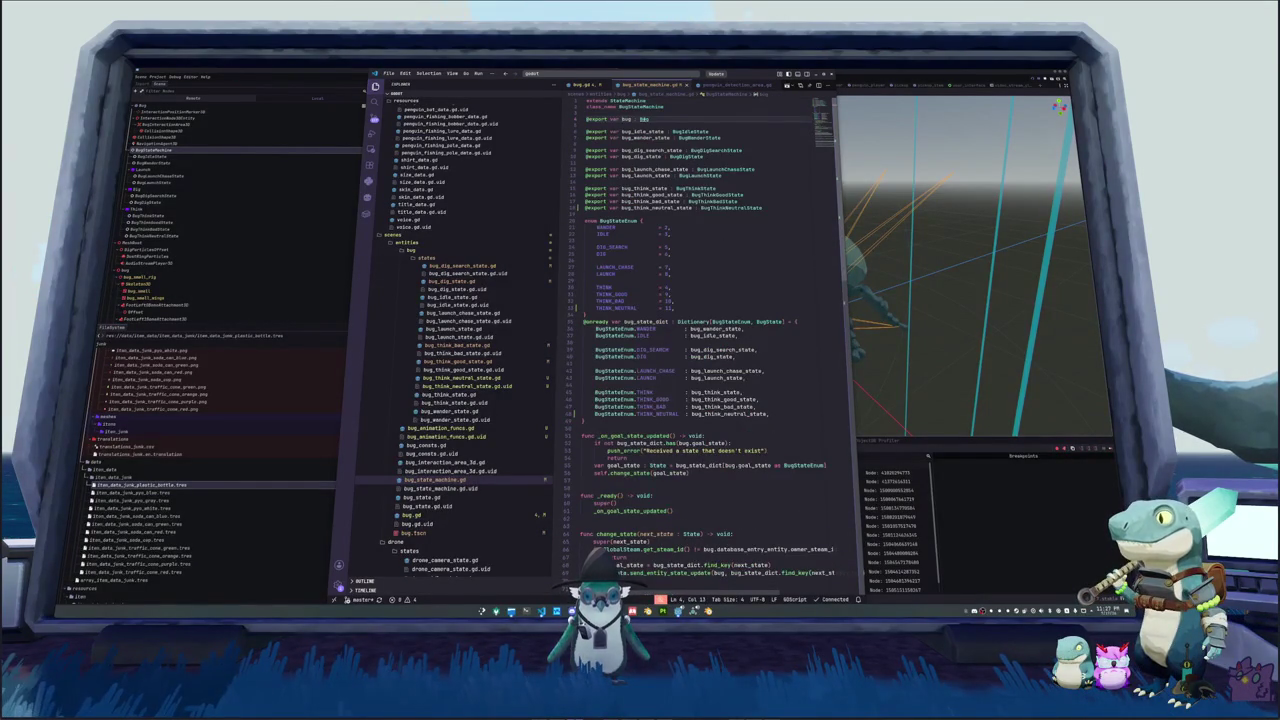
- In bug.gd, declare the think_neutral_started signal in place of think_finished
ctrl+click(646, 119)
double_click(640, 125)
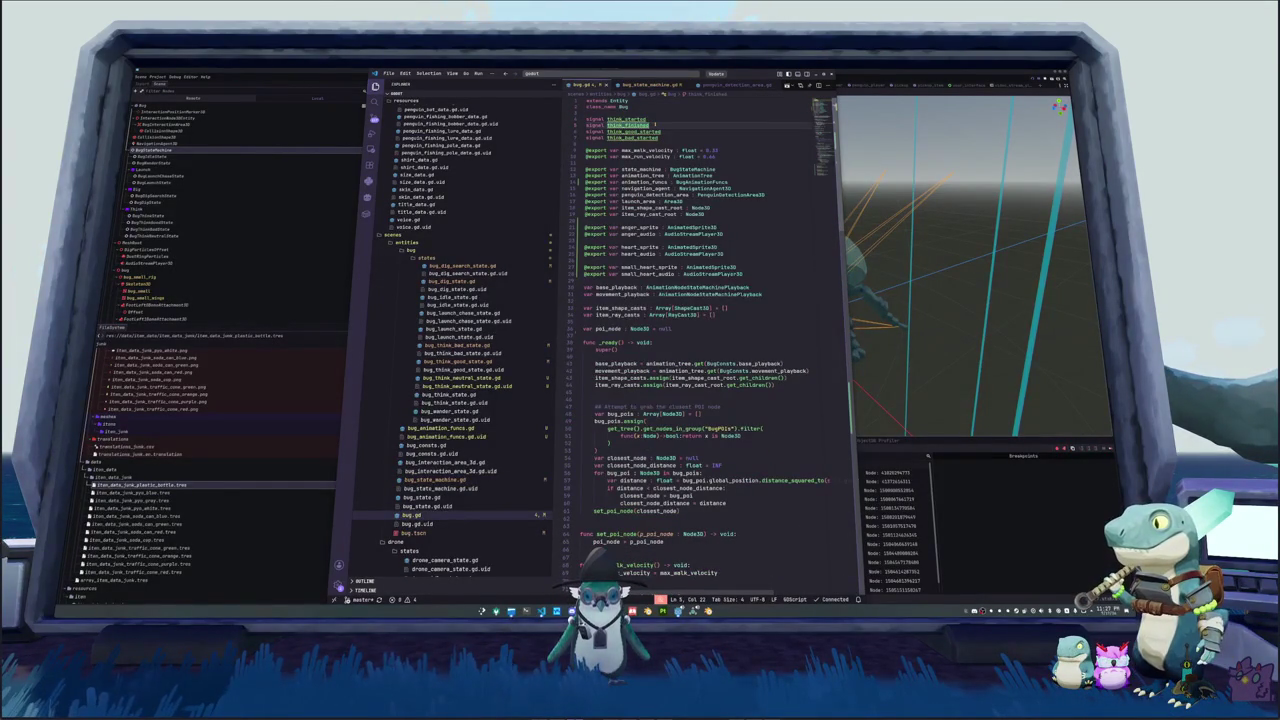
text(think_n)
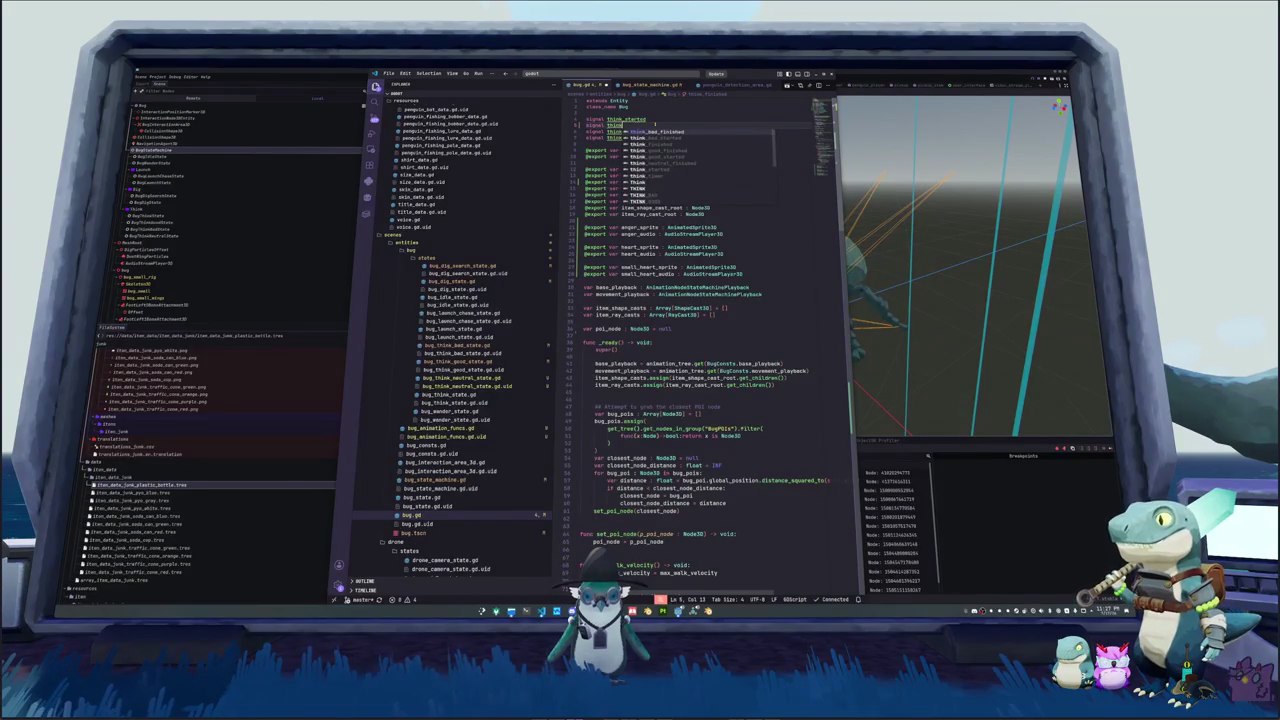
text(eutral_f)
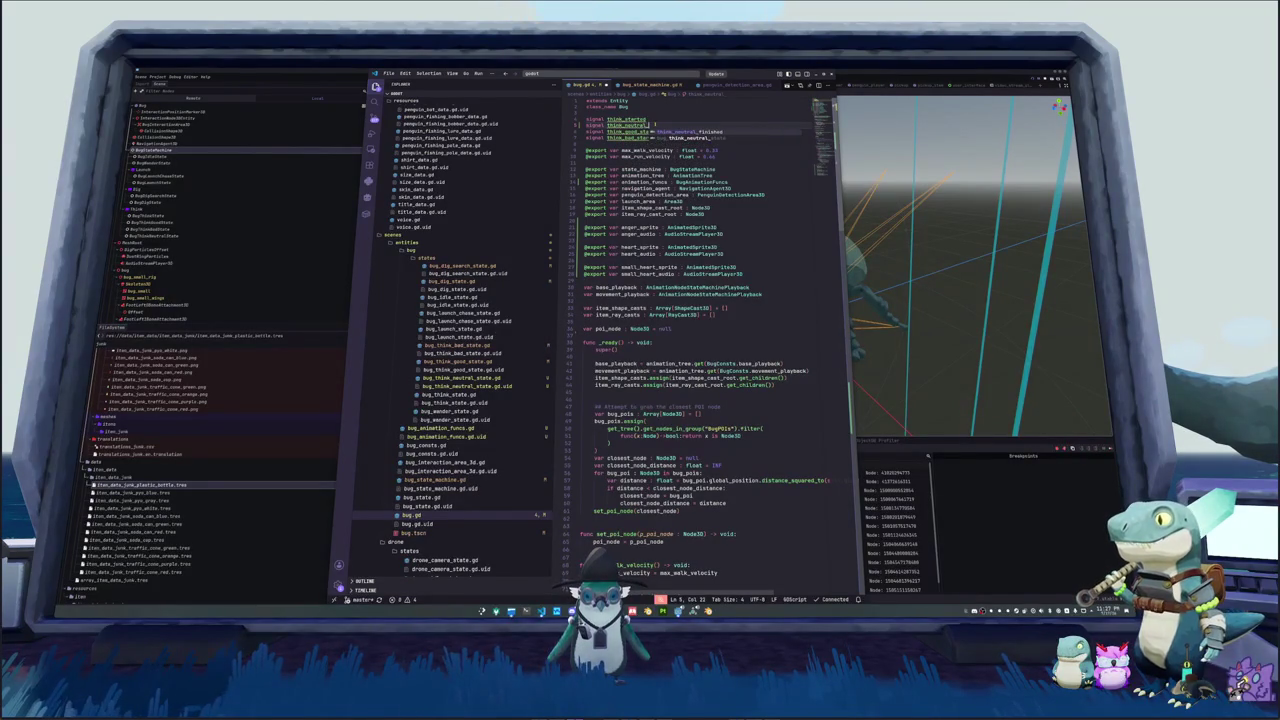
key(BackSpace)
text(started)
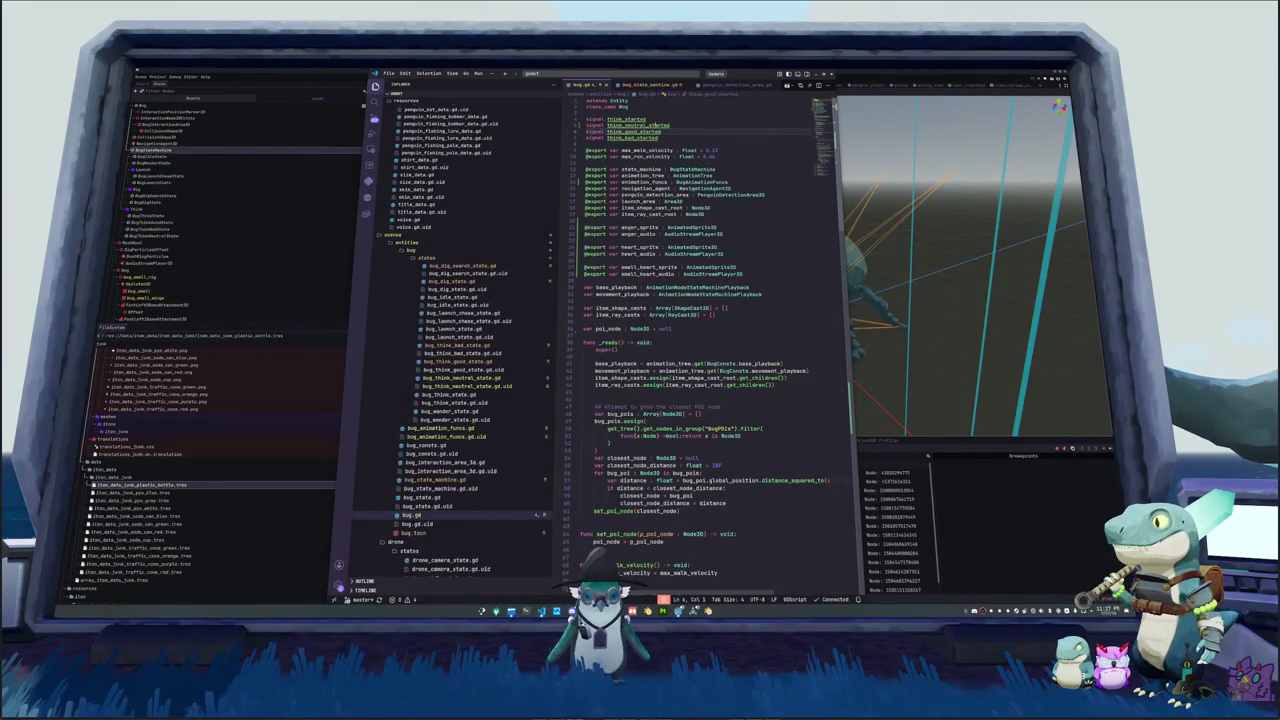
double_click(633, 125)
- Back in bug_state_machine.gd, change line 80's signal to think_neutral_started
click(643, 85)
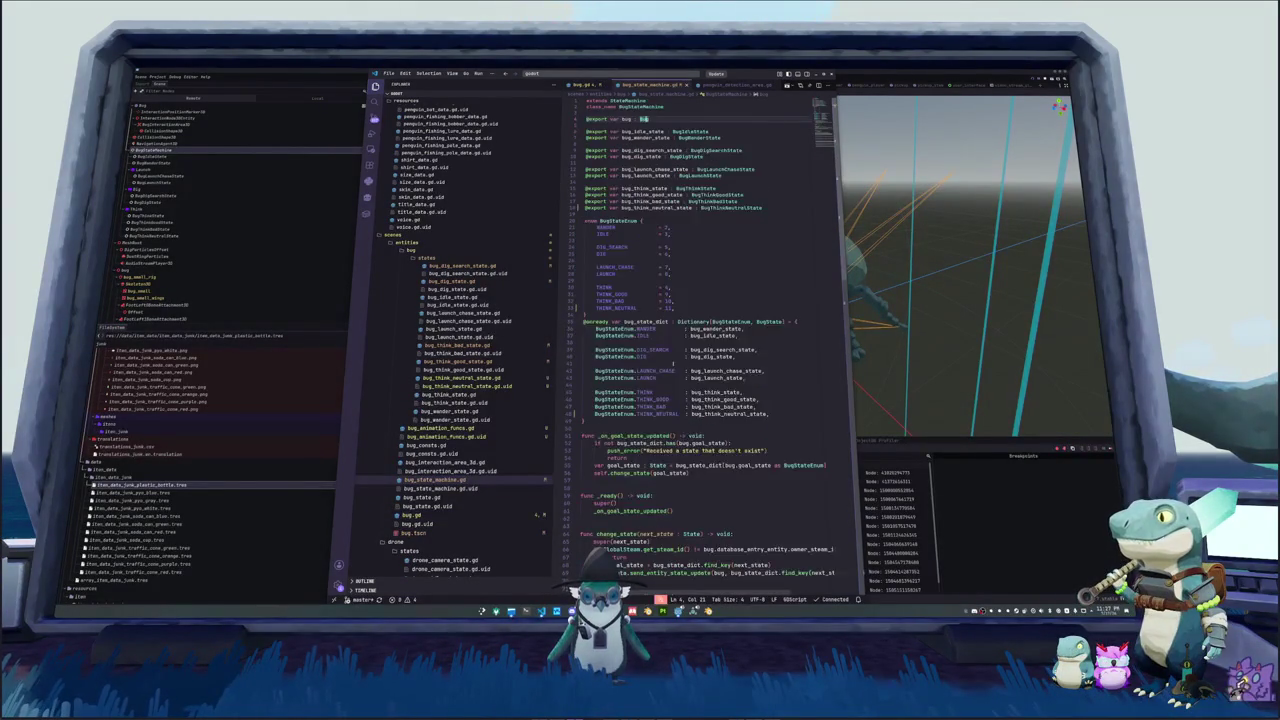
scroll(677, 370, down, 10)
scroll(677, 370, up, 1)
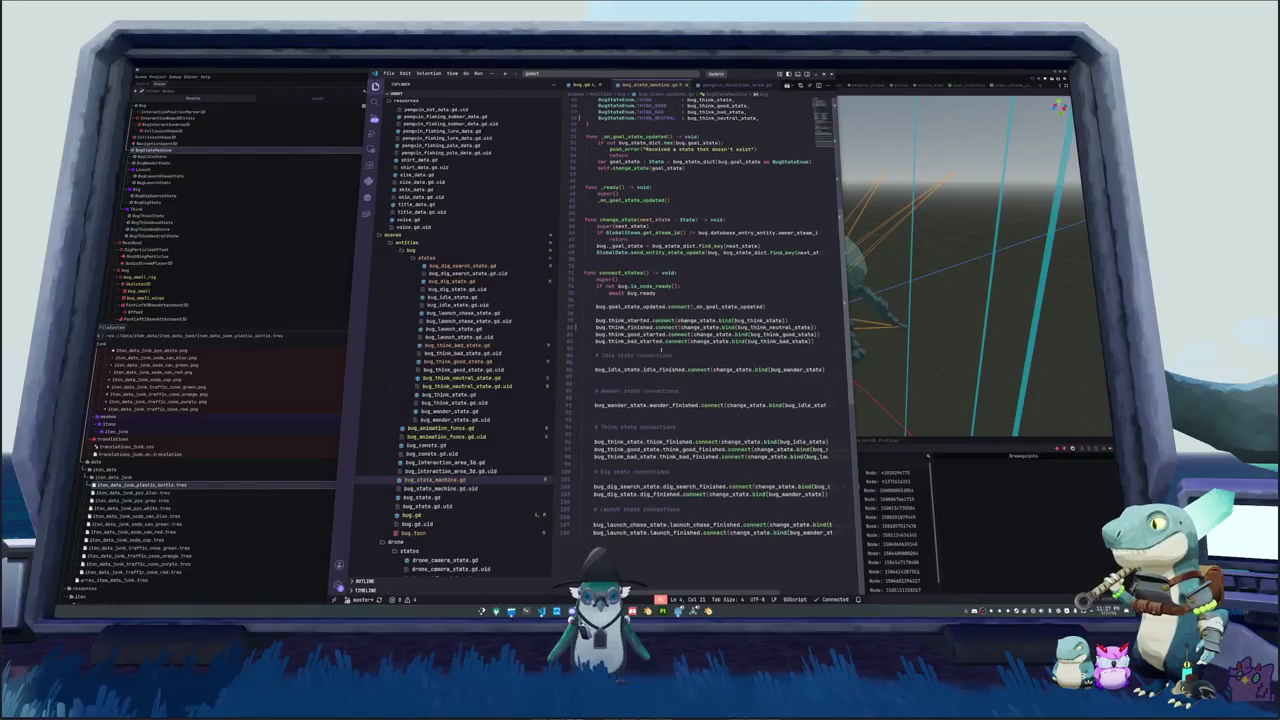
double_click(630, 327)
text(think_neu)
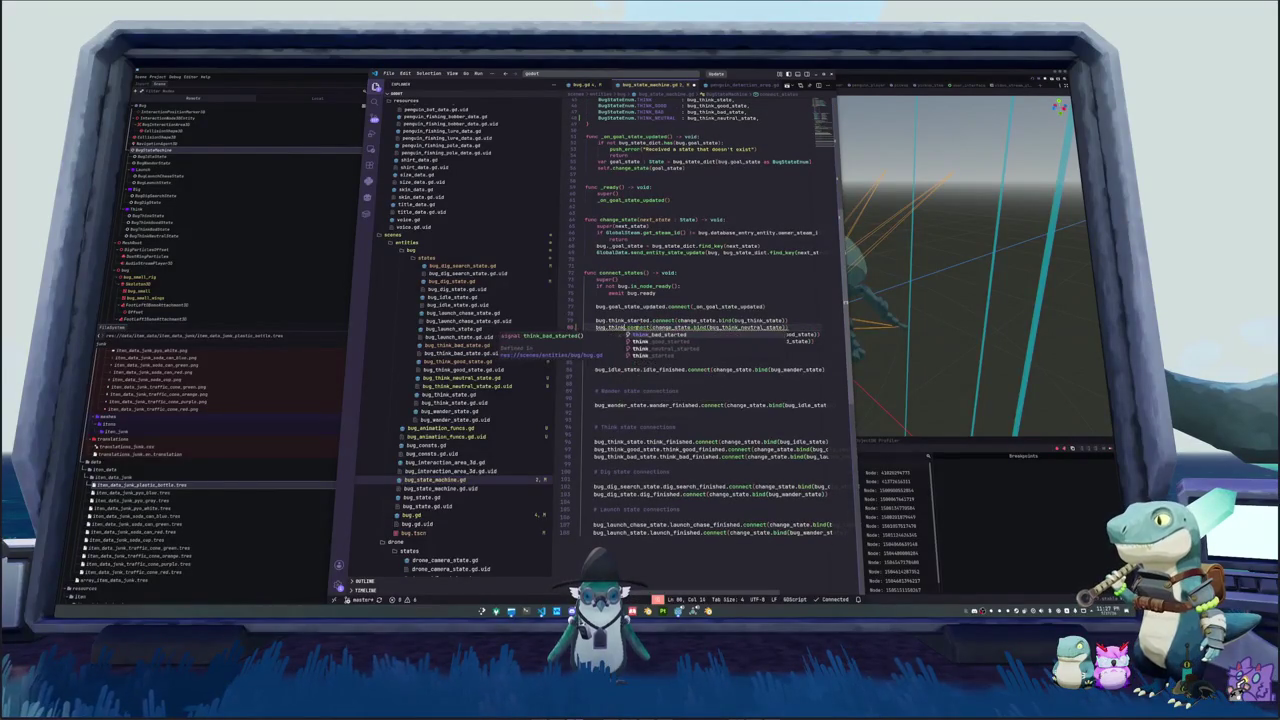
key(Return)
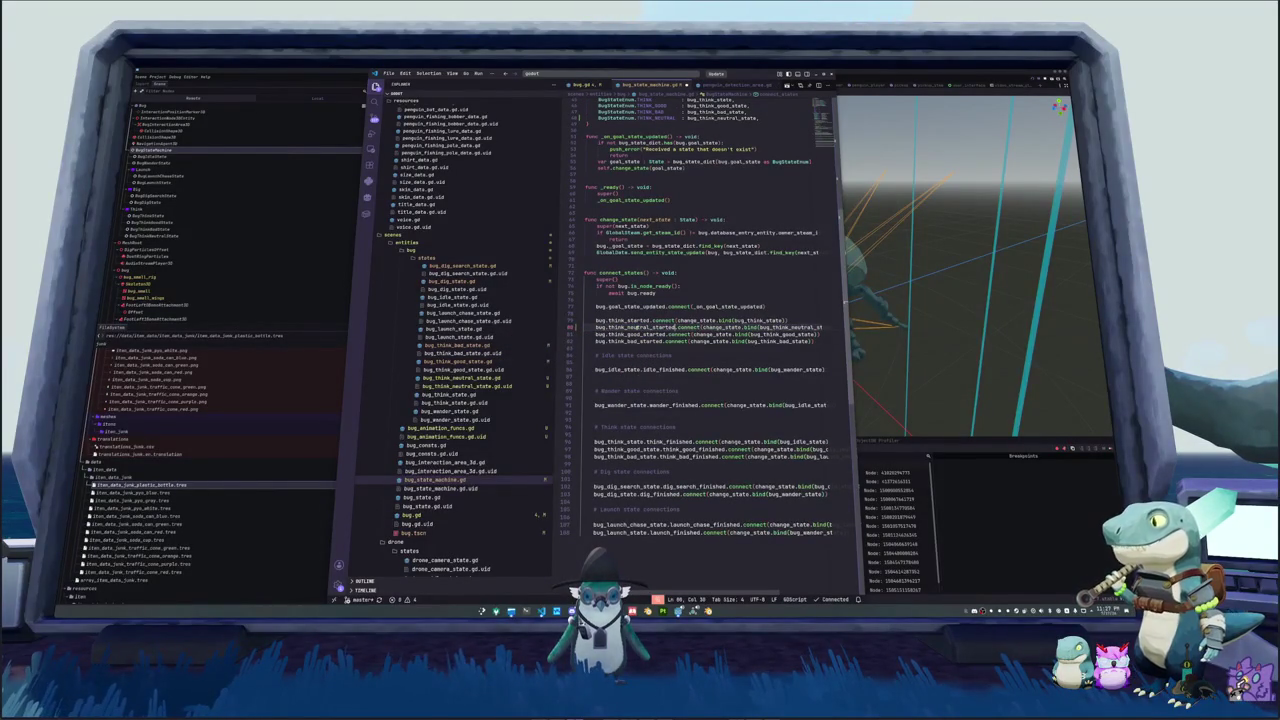
double_click(636, 327)
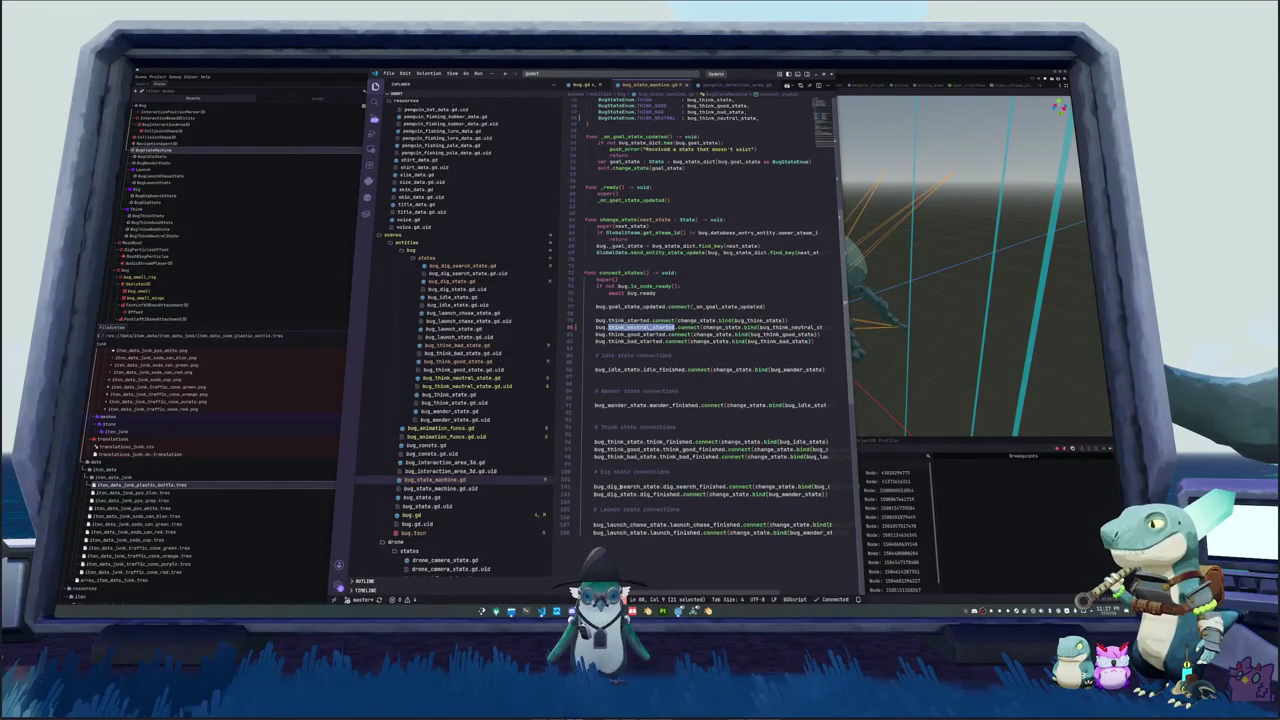
- Set line 98's think_finished bind argument to bug_idle_state
double_click(758, 320)
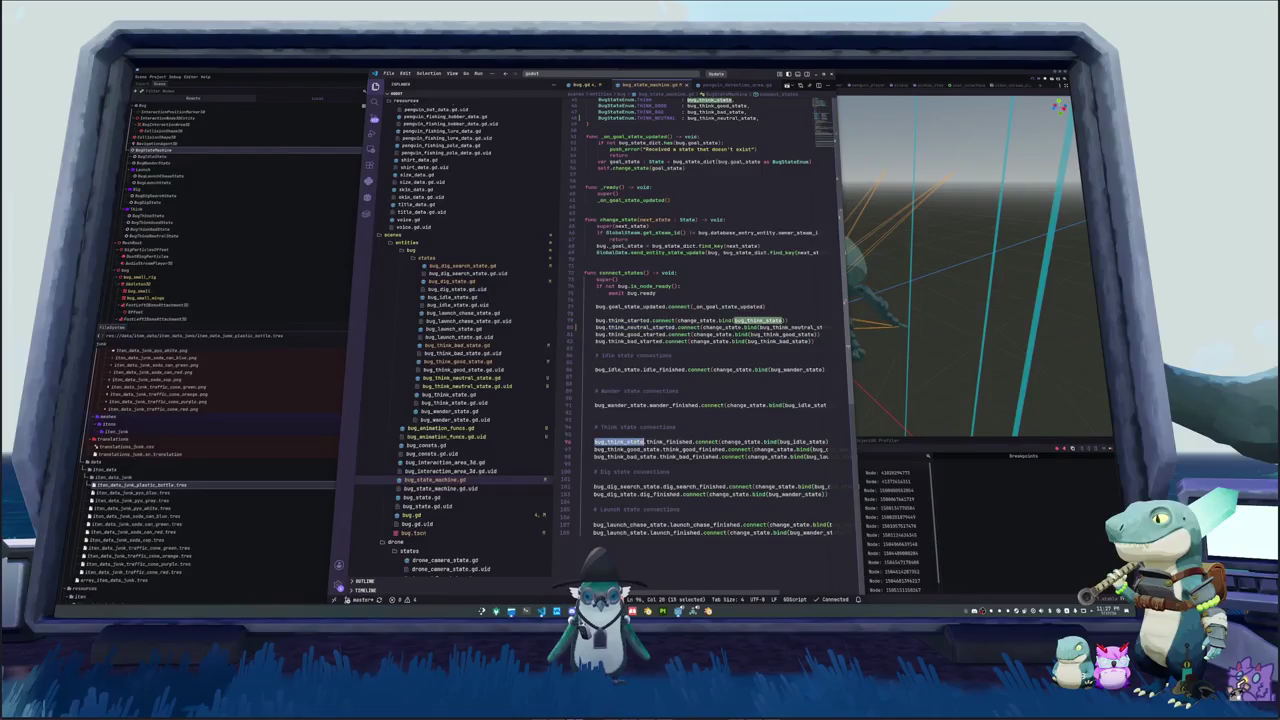
double_click(668, 441)
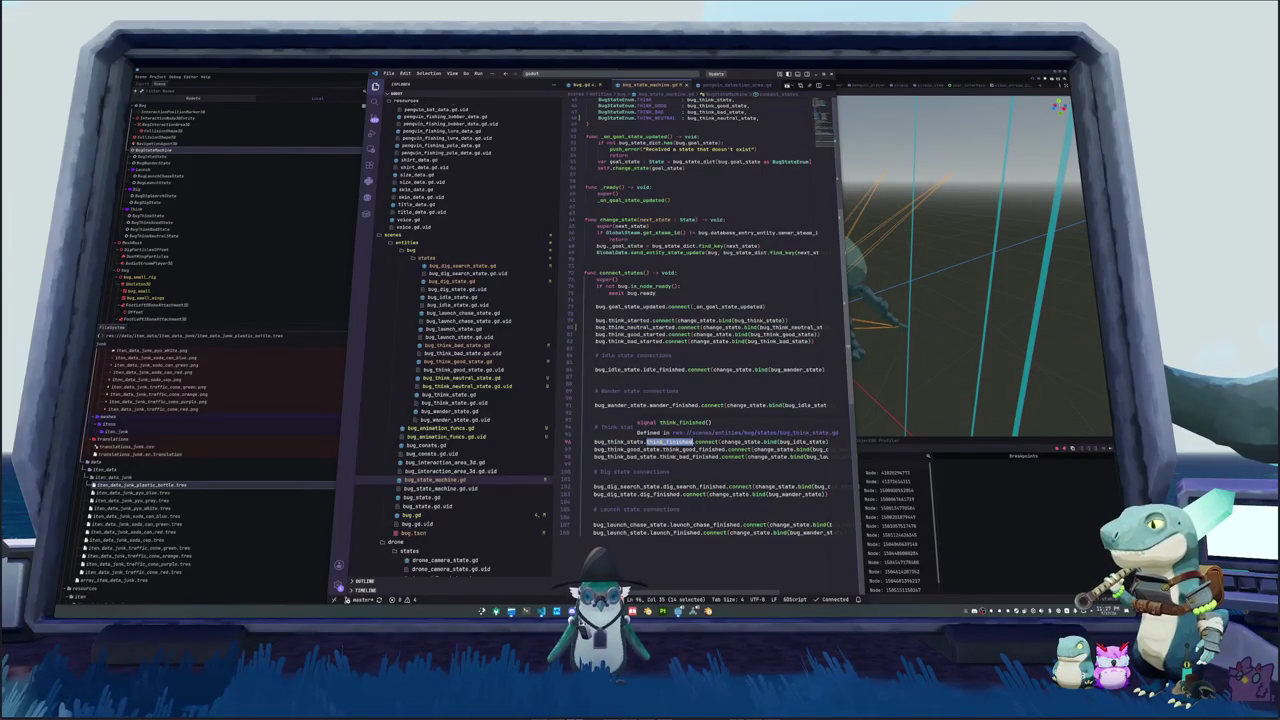
double_click(803, 441)
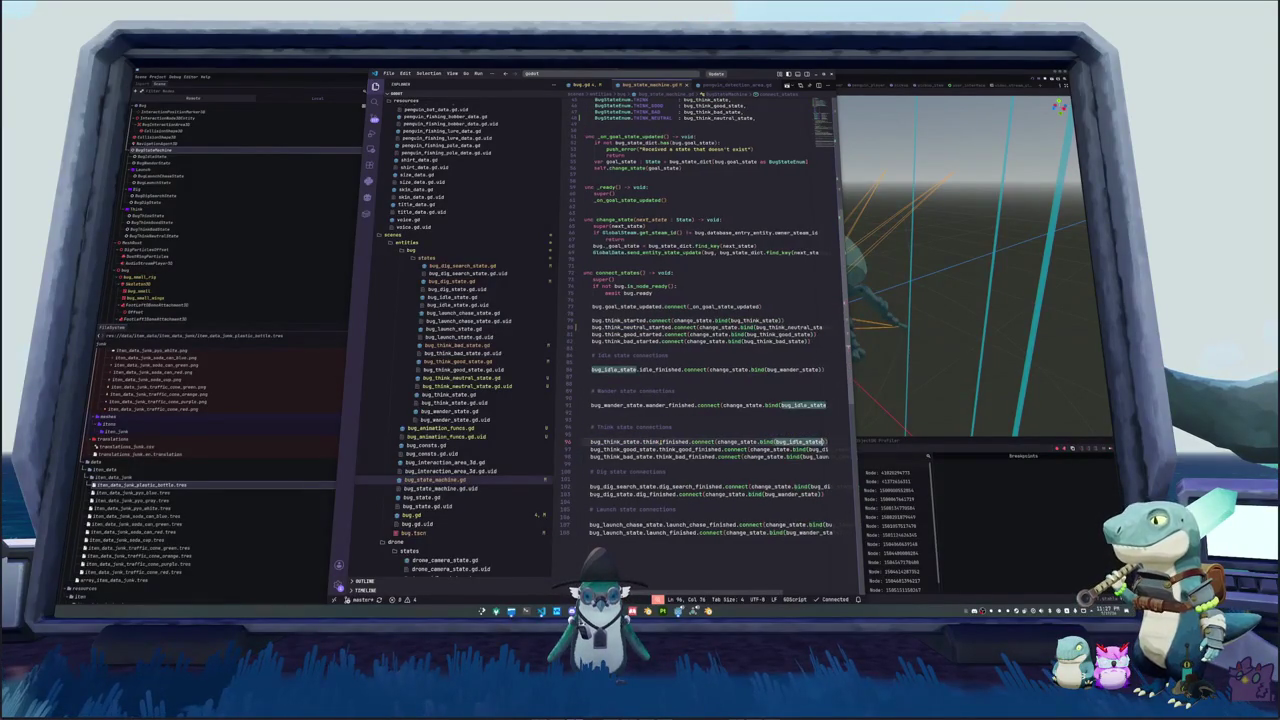
text(bug_)
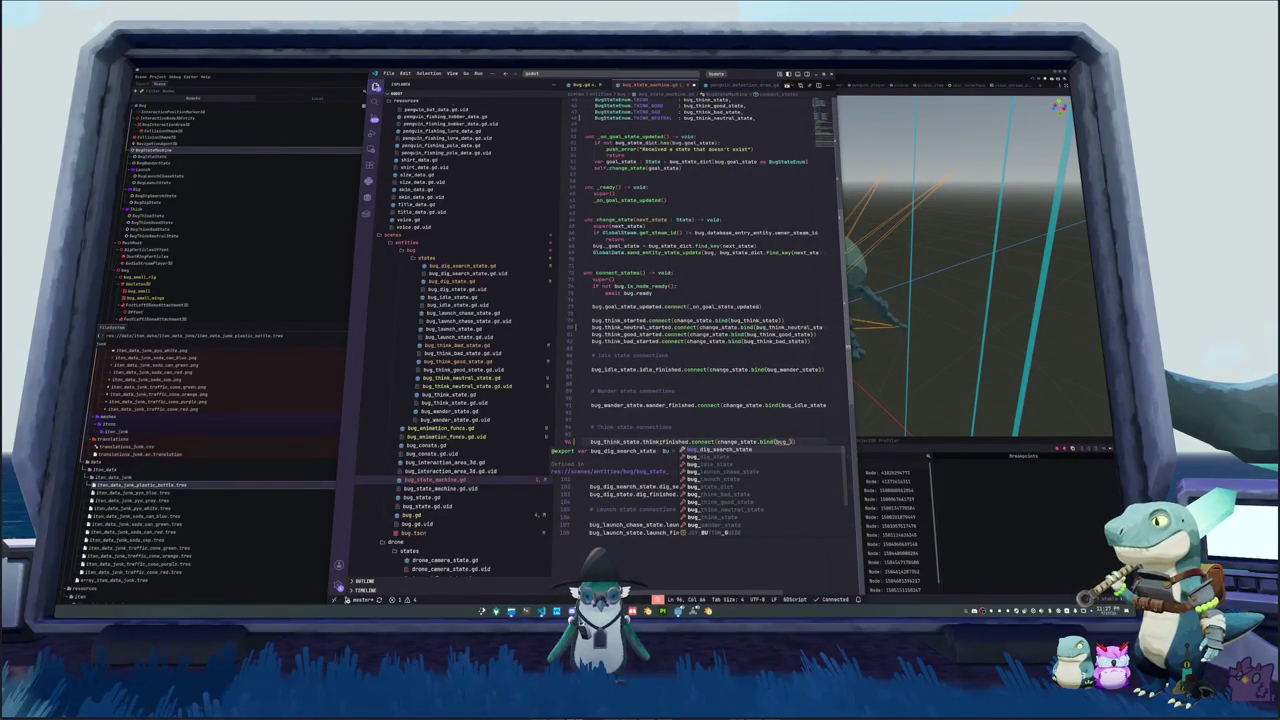
text(idle)
key(Return)
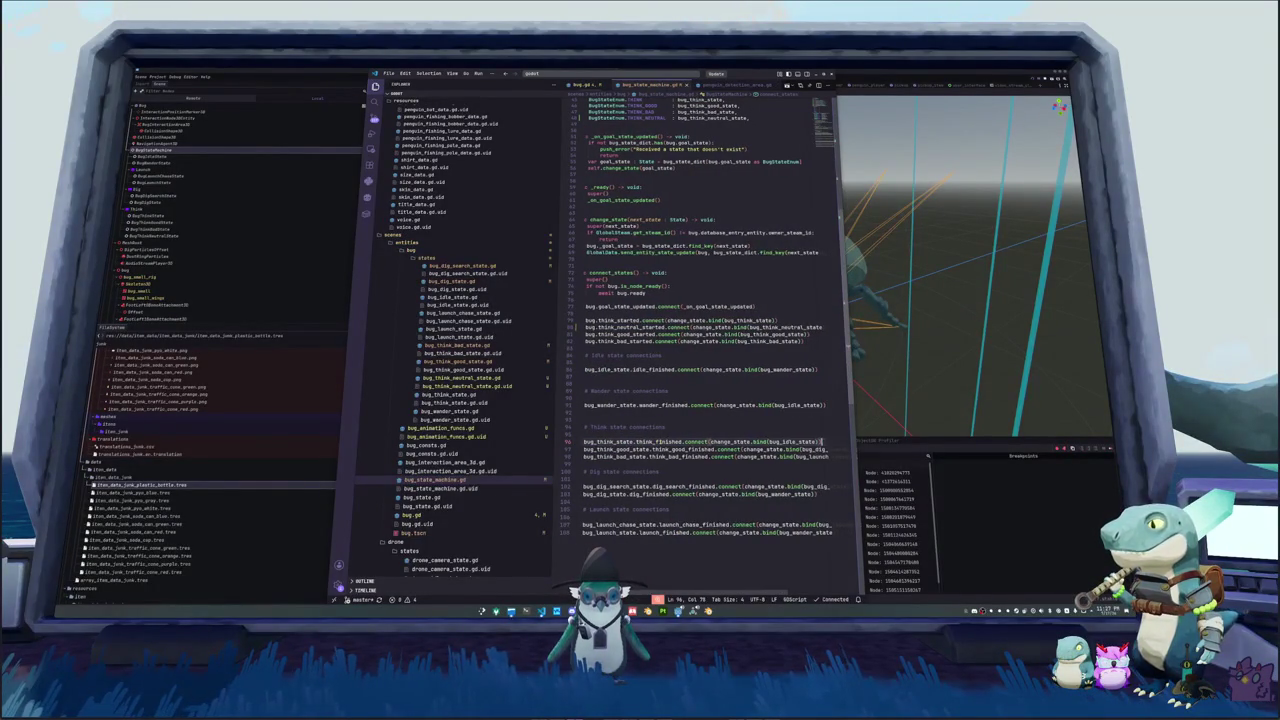
- Add bug_think_neutral_state.think_neutral_finished.connect(change_state.bind(bug_think_neutral_state)) on a new line
click(594, 463)
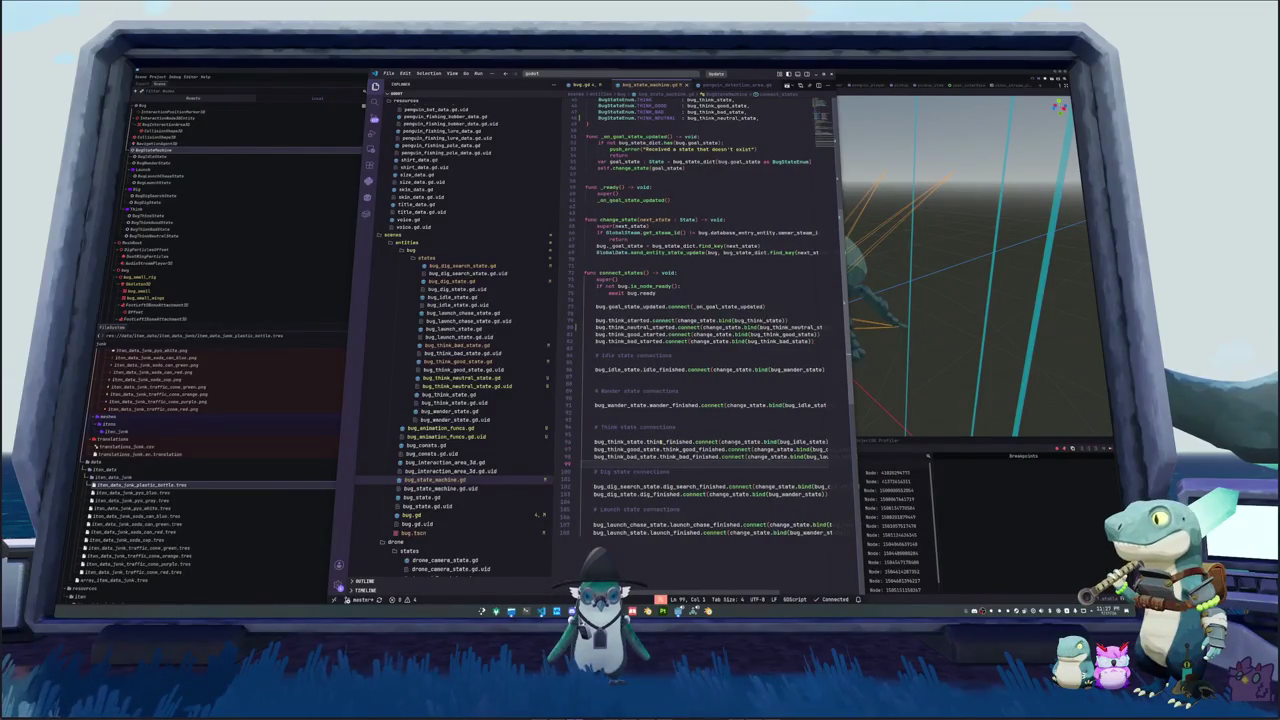
scroll(650, 441, down, 1)
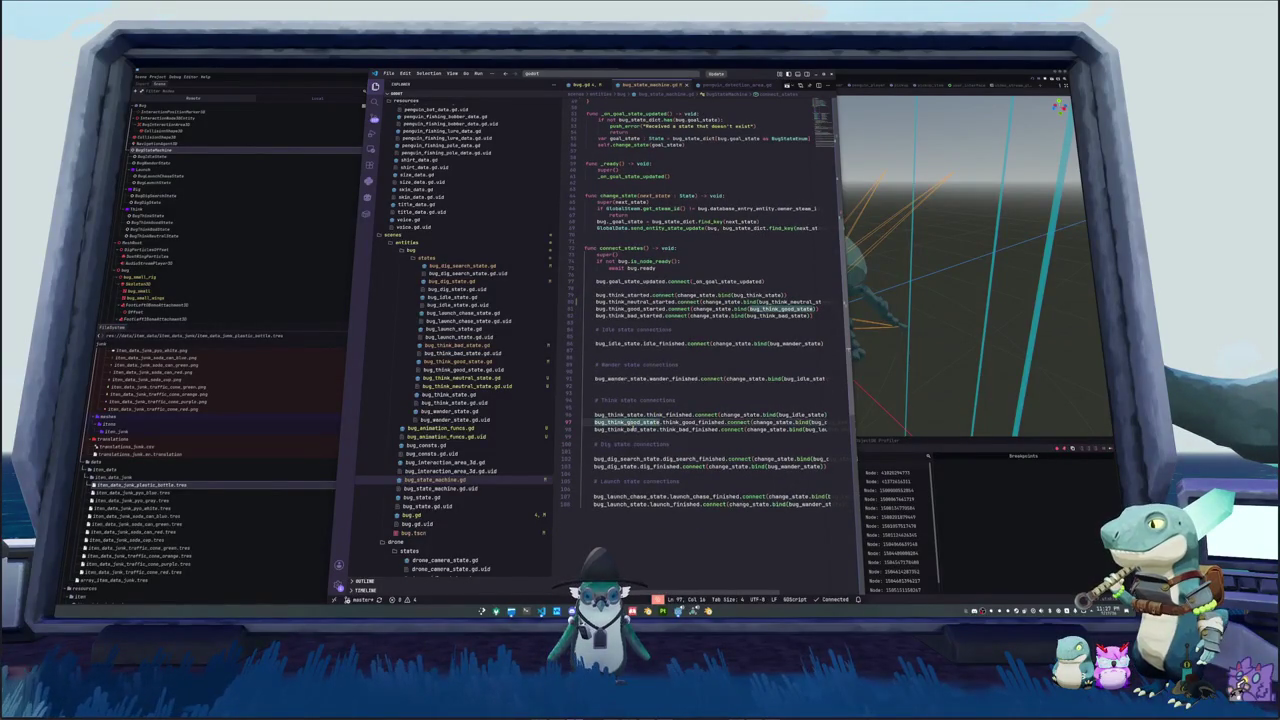
scroll(631, 434, down, 1)
scroll(631, 435, down, 1)
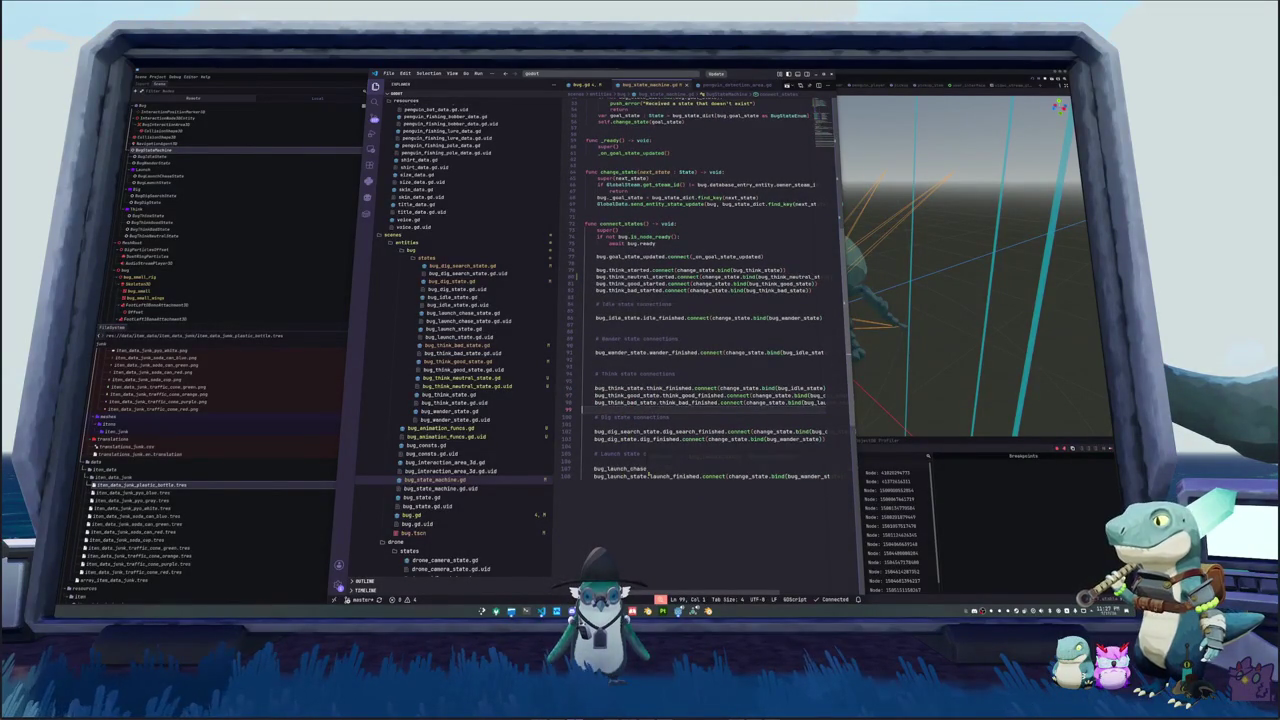
key(Return)
text(bug_think)
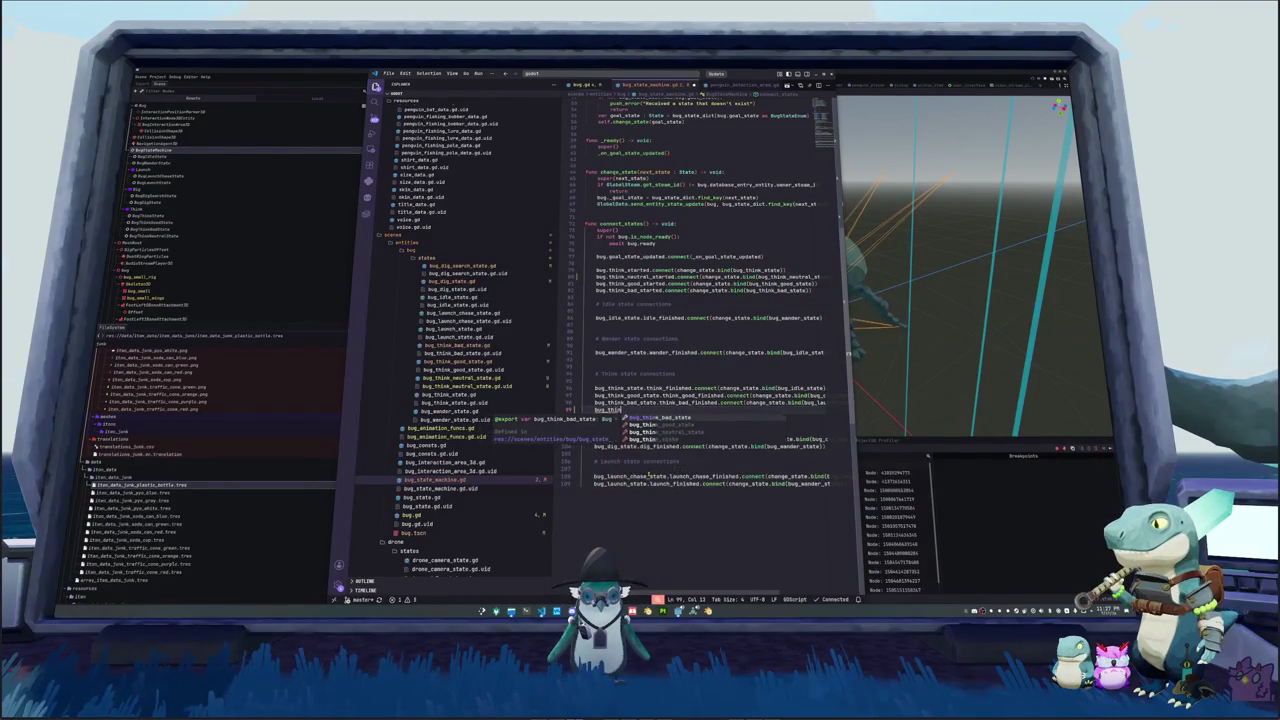
text(_neutral_state.think)
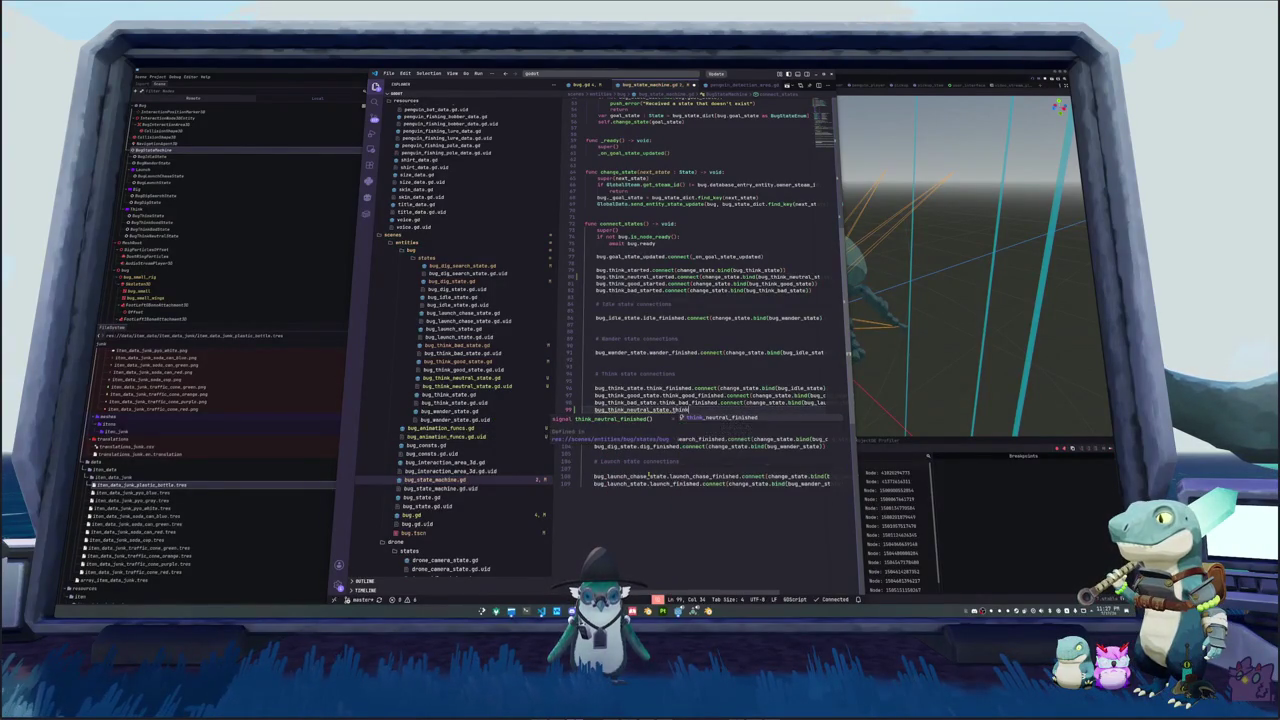
key(Return)
text(.co)
key(Return)
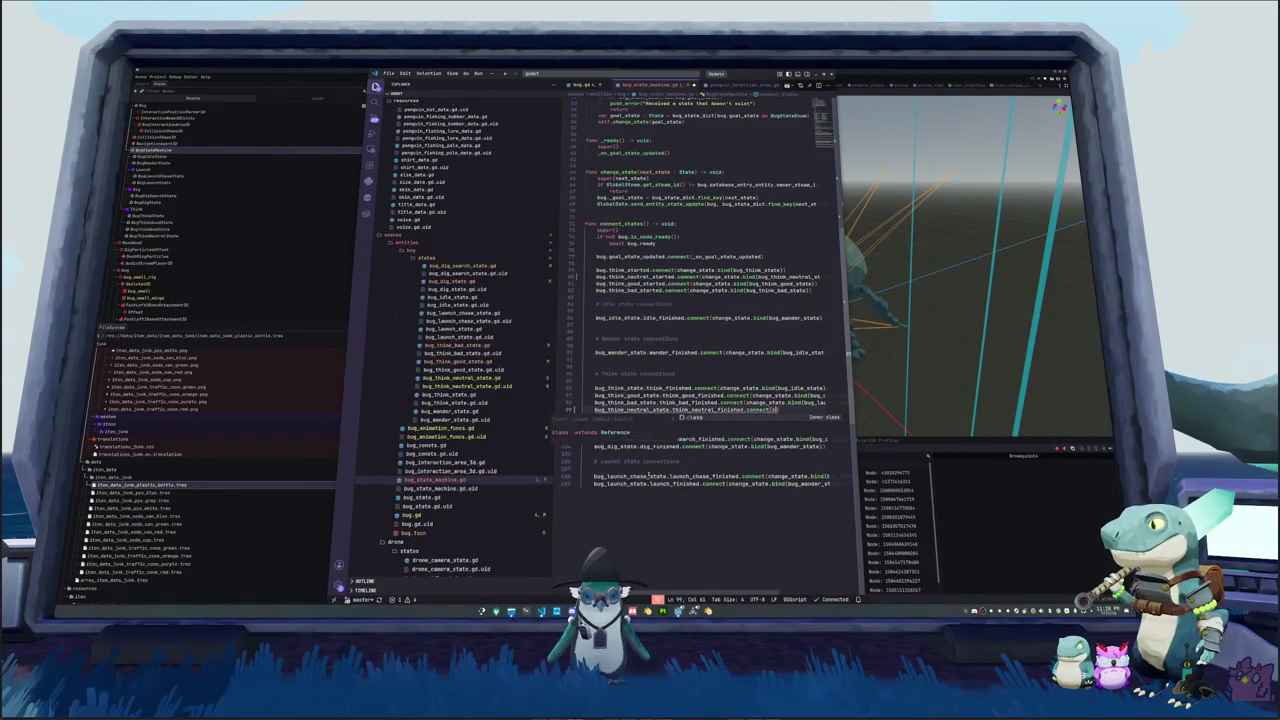
text(change_state.bi)
key(Return)
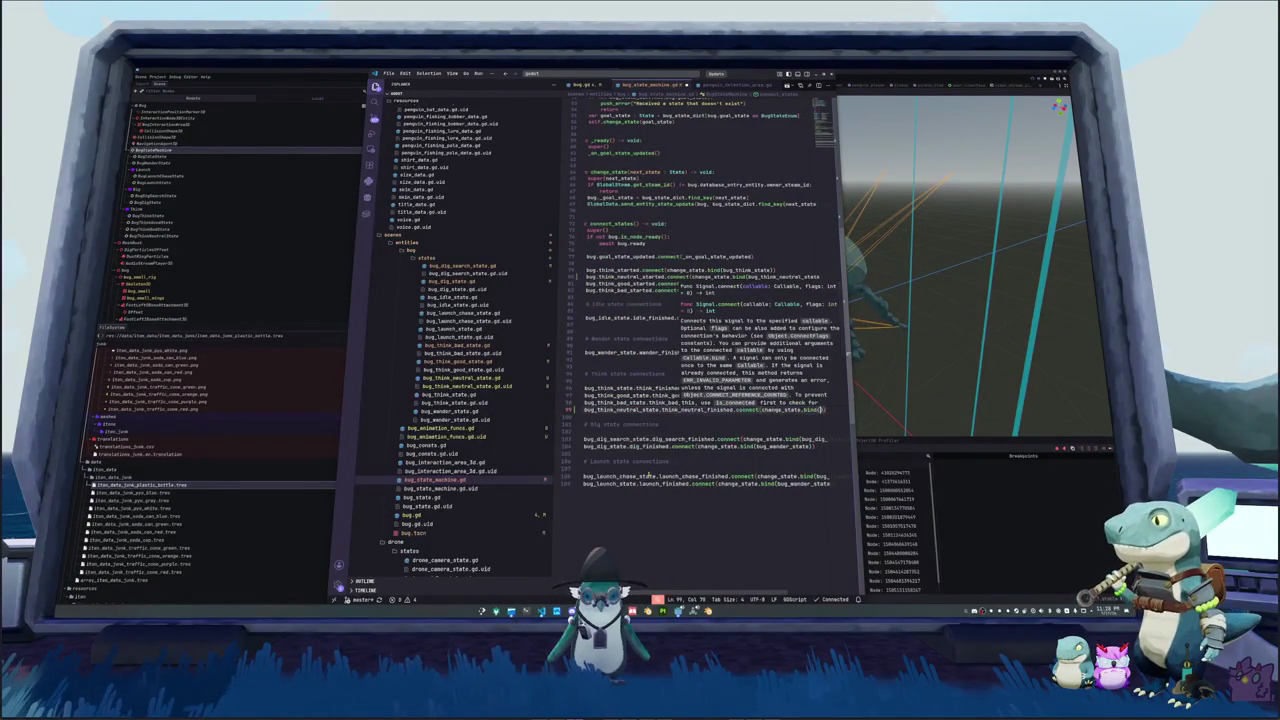
text(bug)
text(_think_)
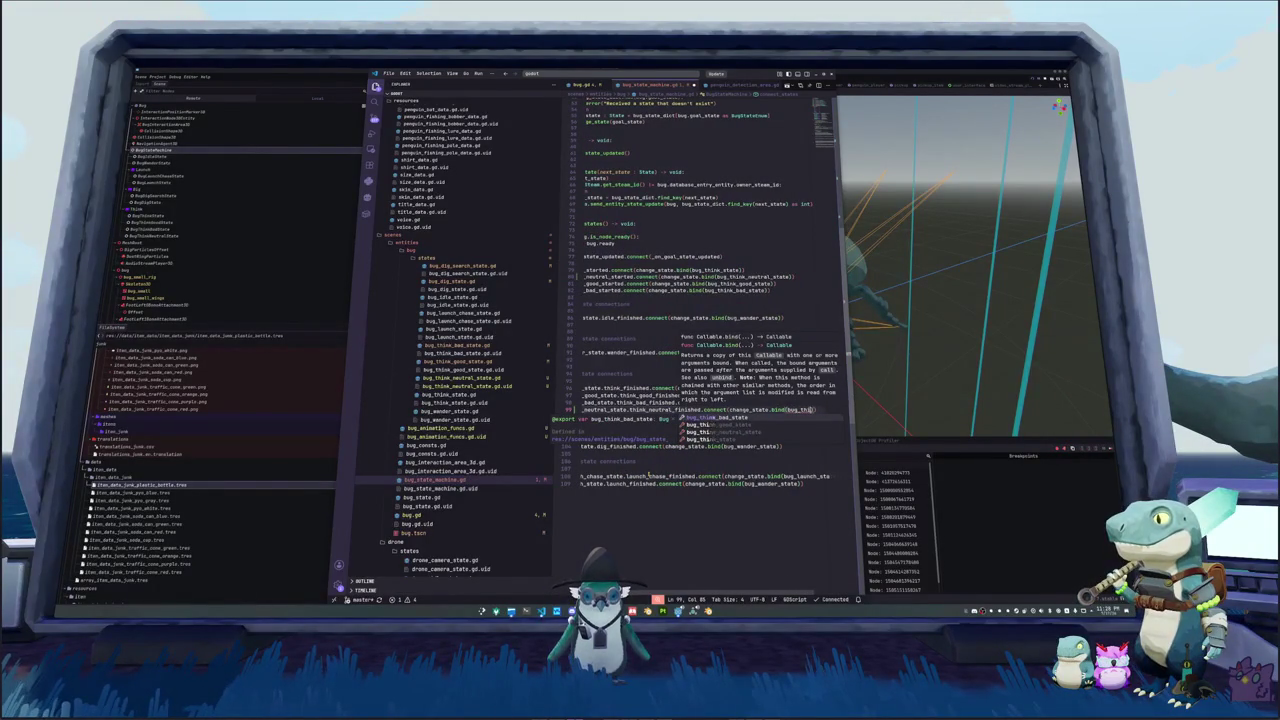
text(n)
key(Return)
key(Down)
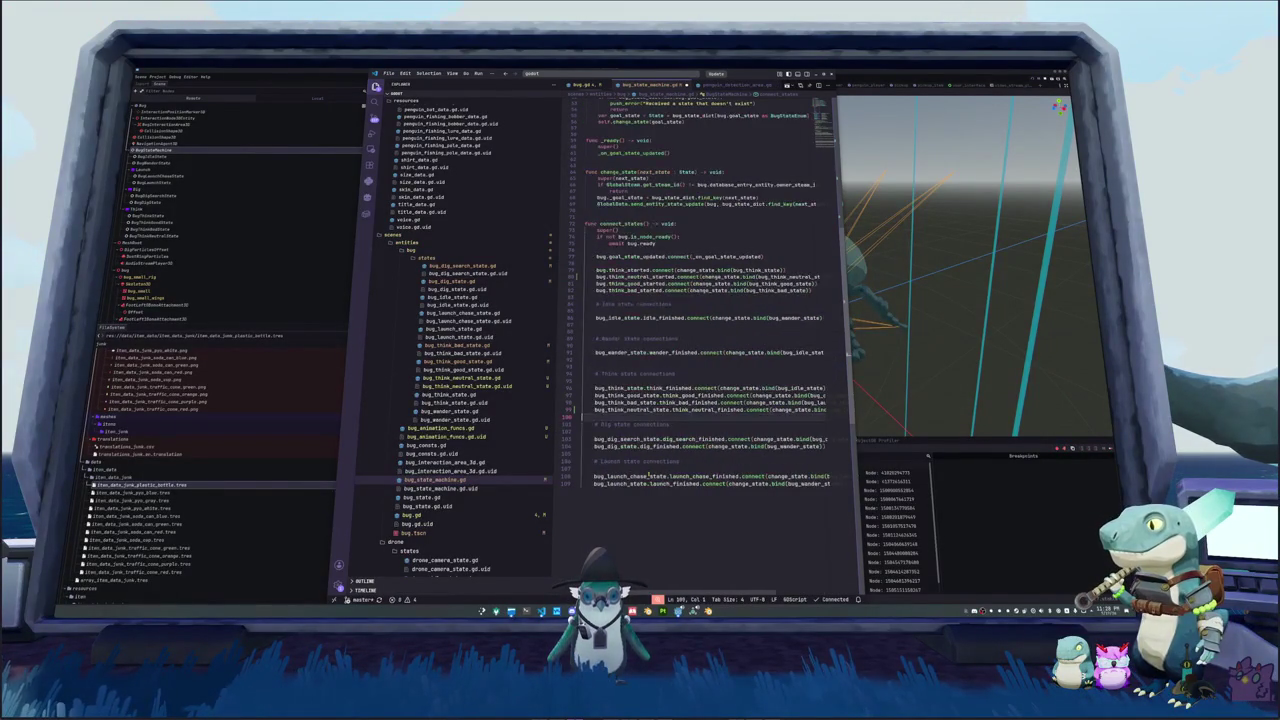
click(352, 228)
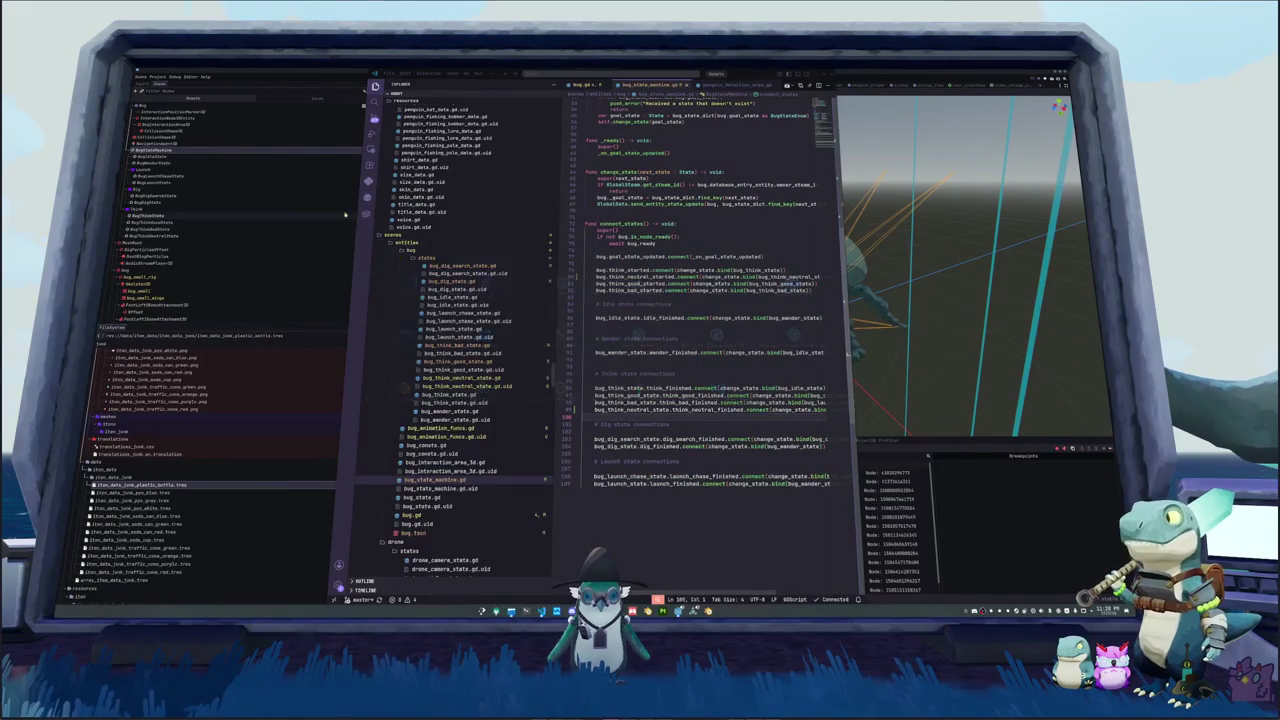
- Assign SmallHeartSprite3D and SmallHeartAudioStreamPlayer3D to the bug's Small Heart Sprite and Audio
click(250, 123)
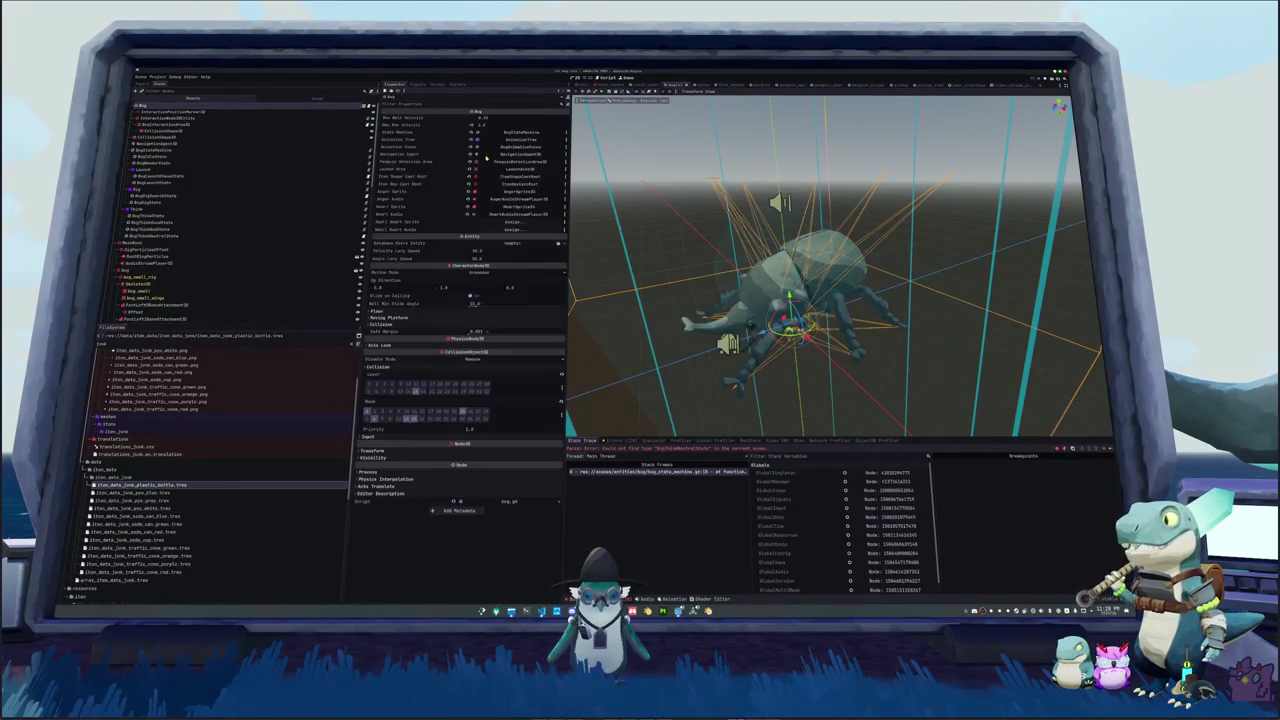
click(512, 222)
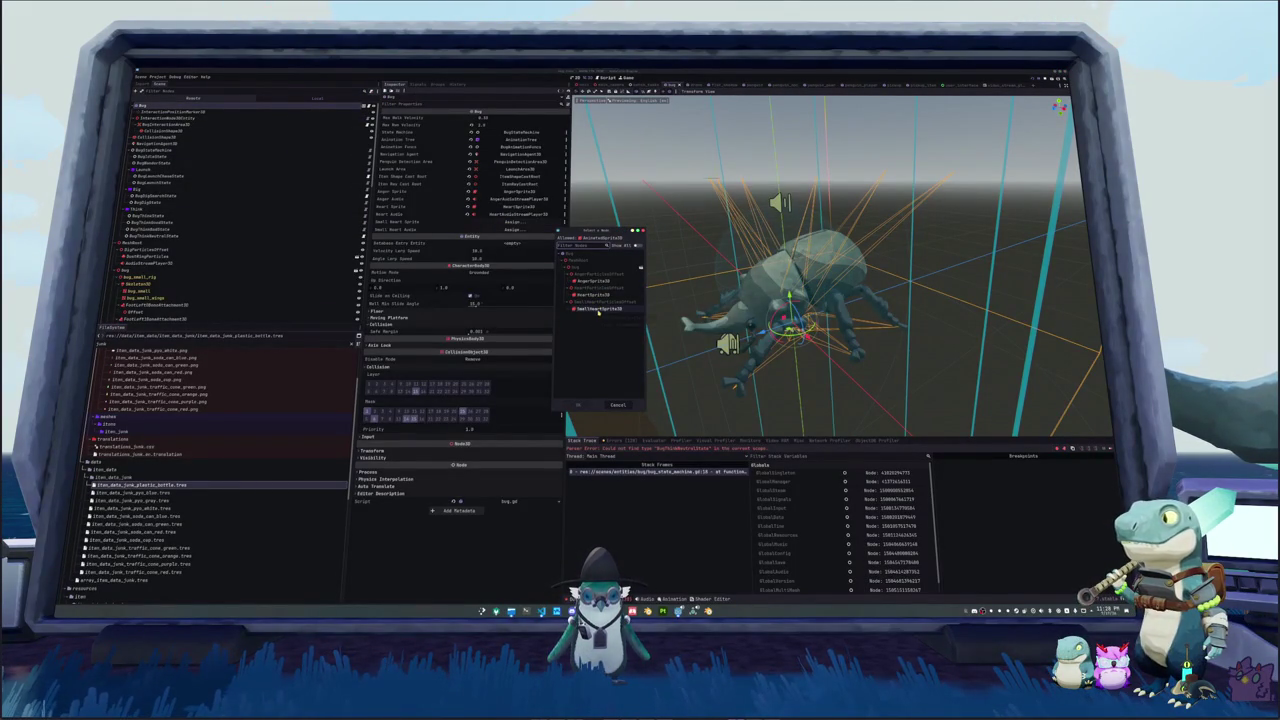
double_click(598, 310)
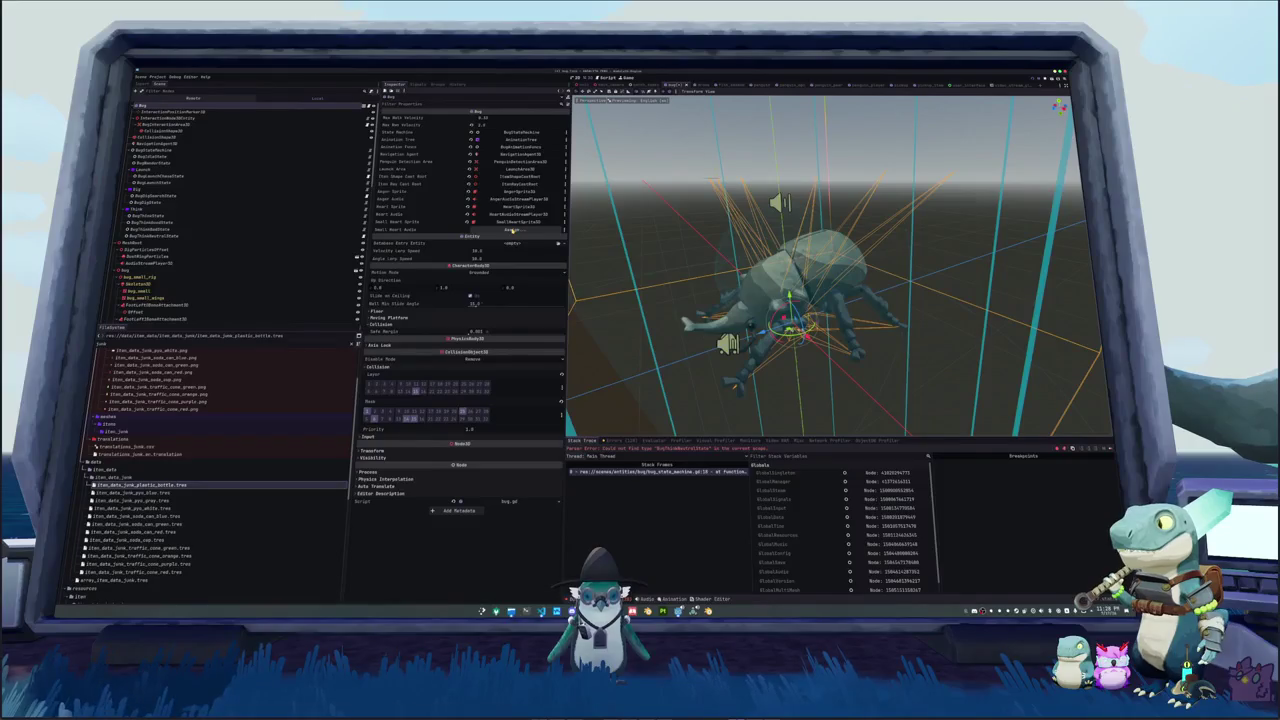
click(512, 231)
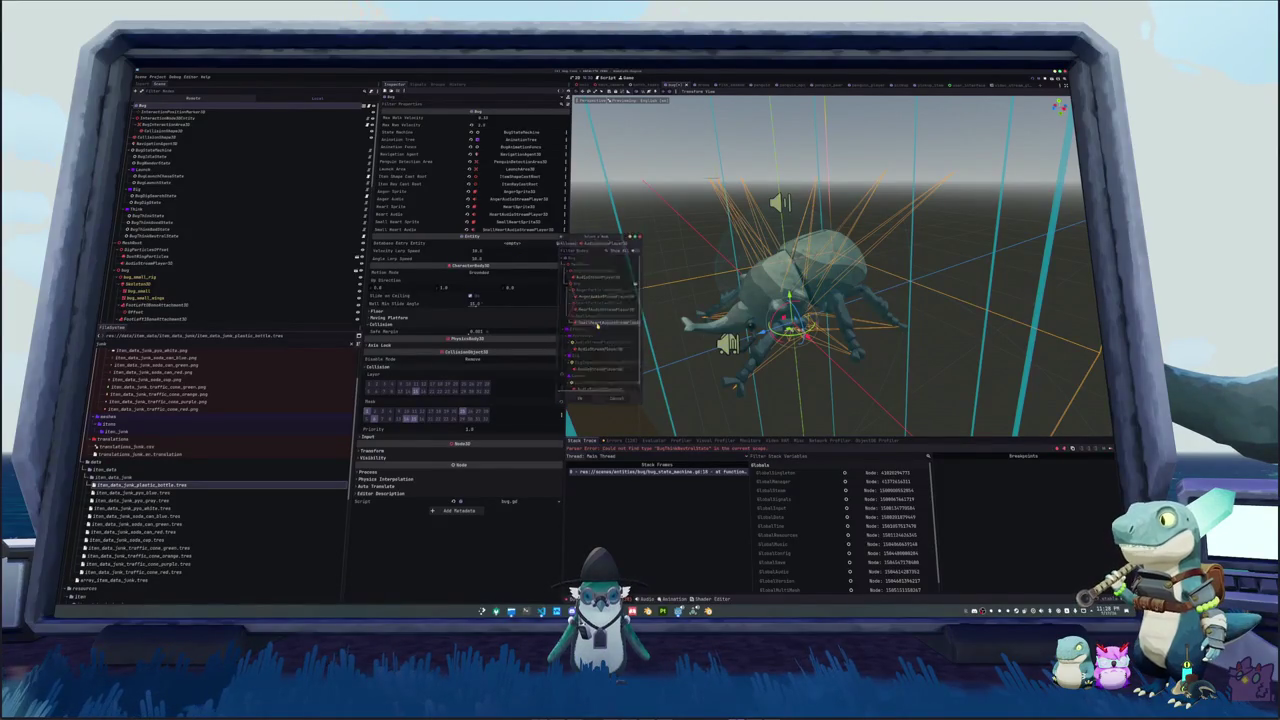
double_click(600, 322)
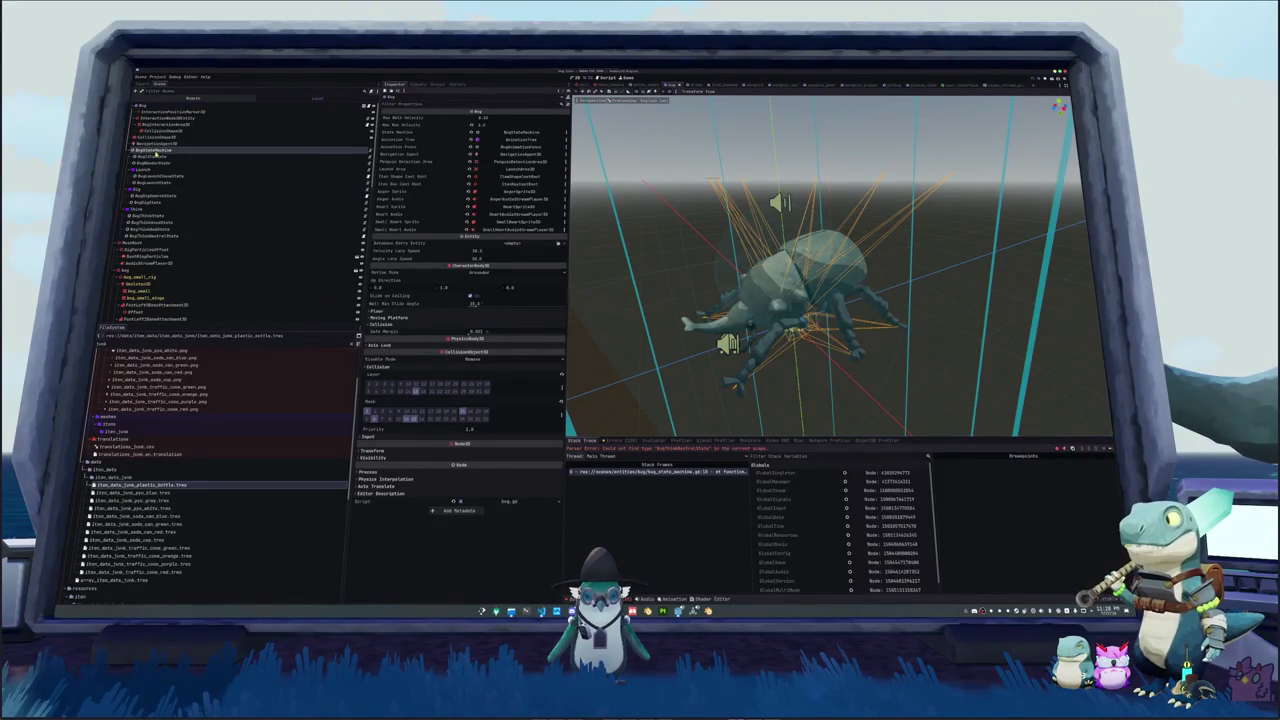
- Assign BugThinkNeutralState to BugStateMachine's neutral think state field
click(157, 155)
click(515, 191)
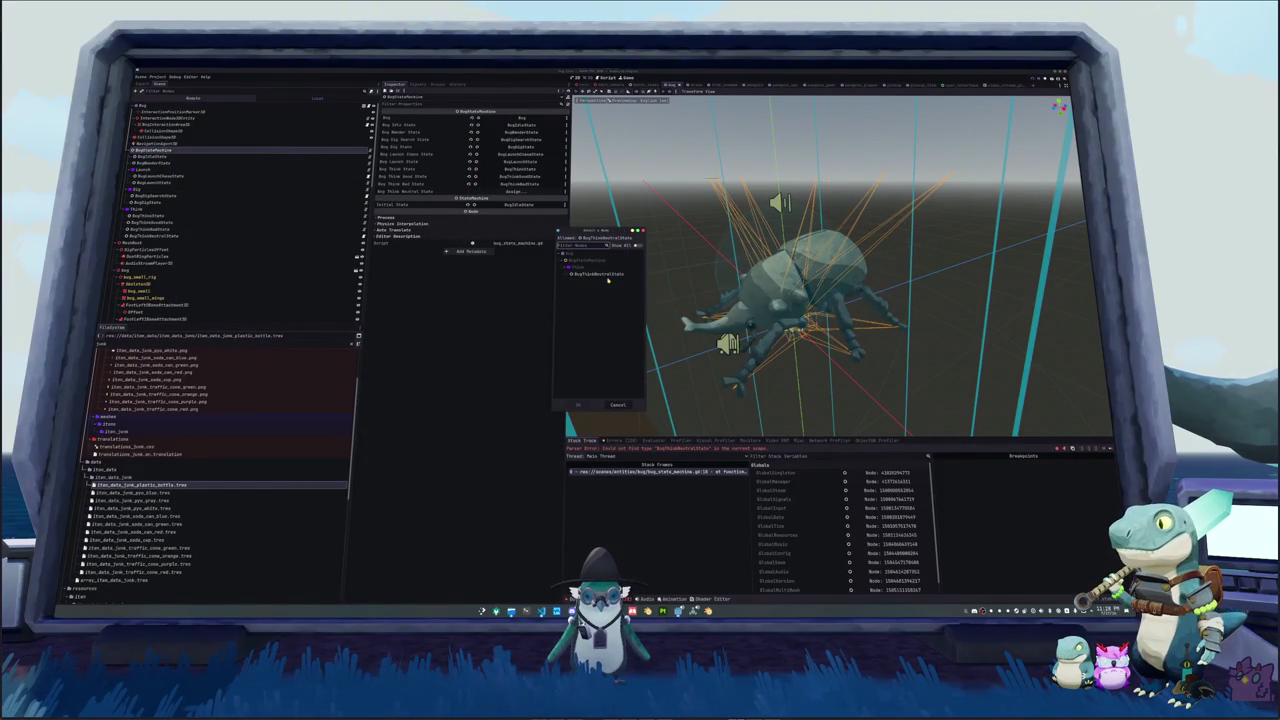
double_click(608, 277)
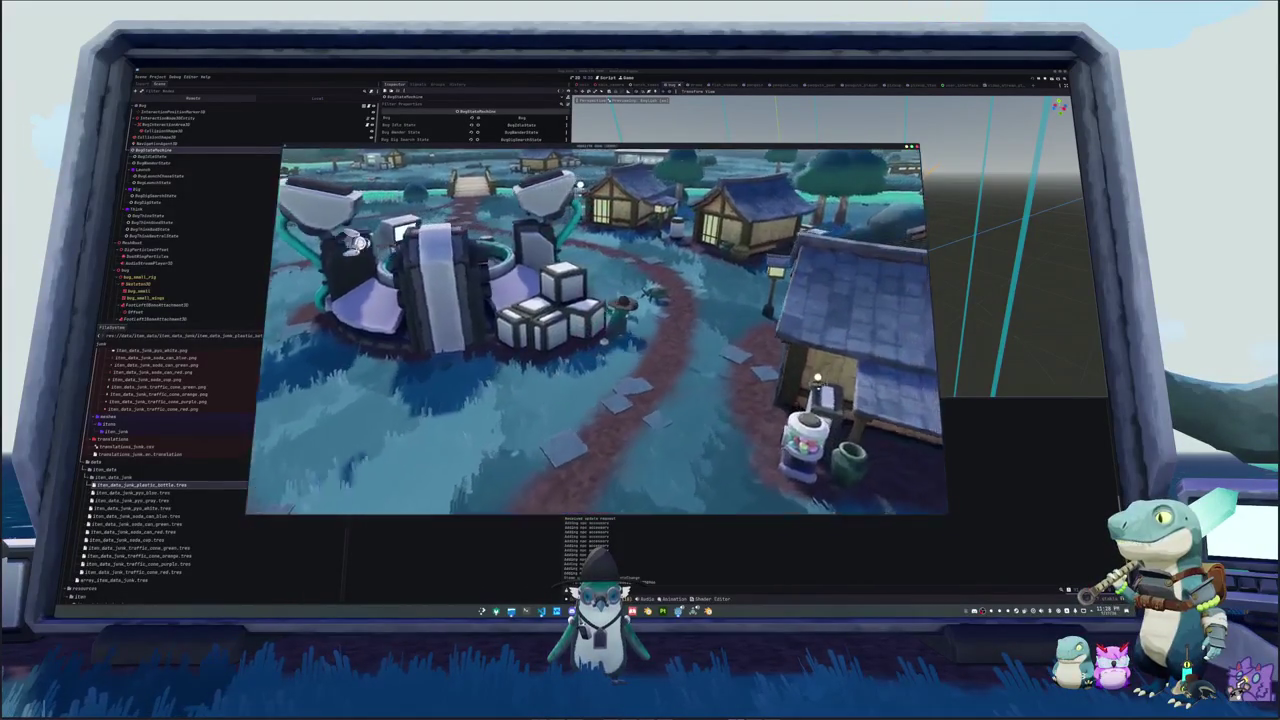
- Pet the bug with E in the running test to start the timing mini-game
key(e)
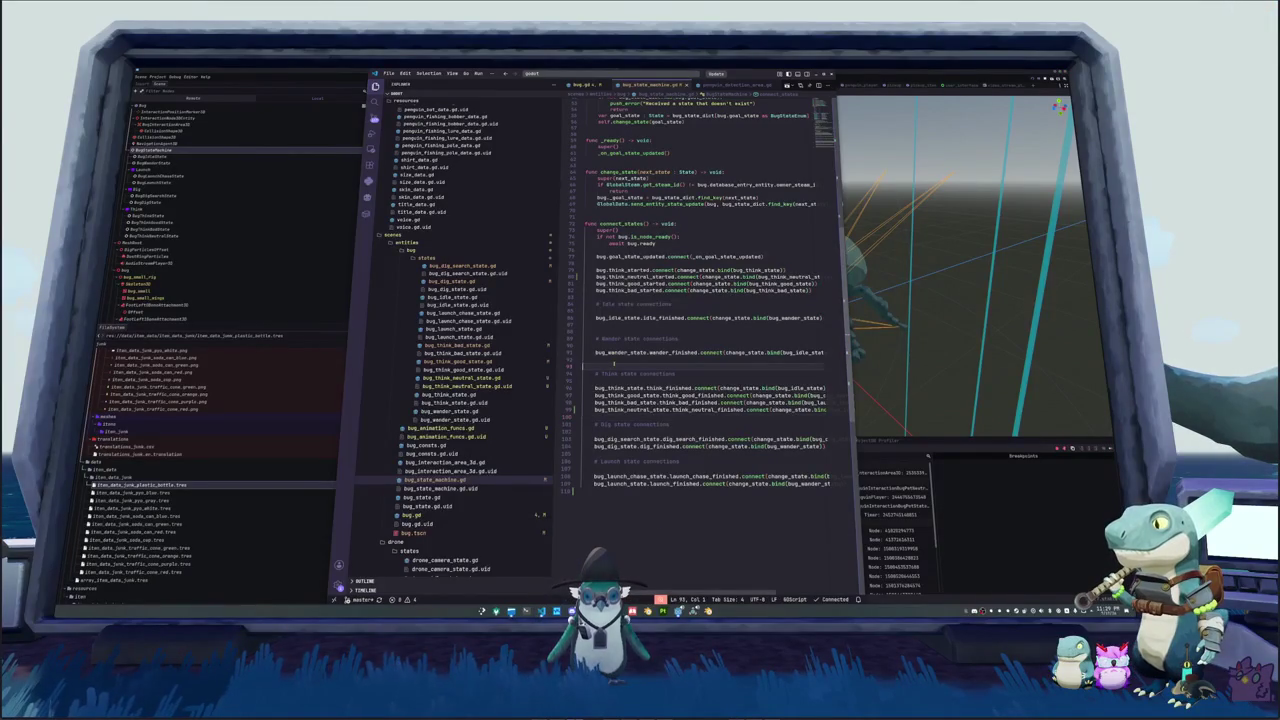
- Search Quick Open for penguin_pet_state
text(penguin)
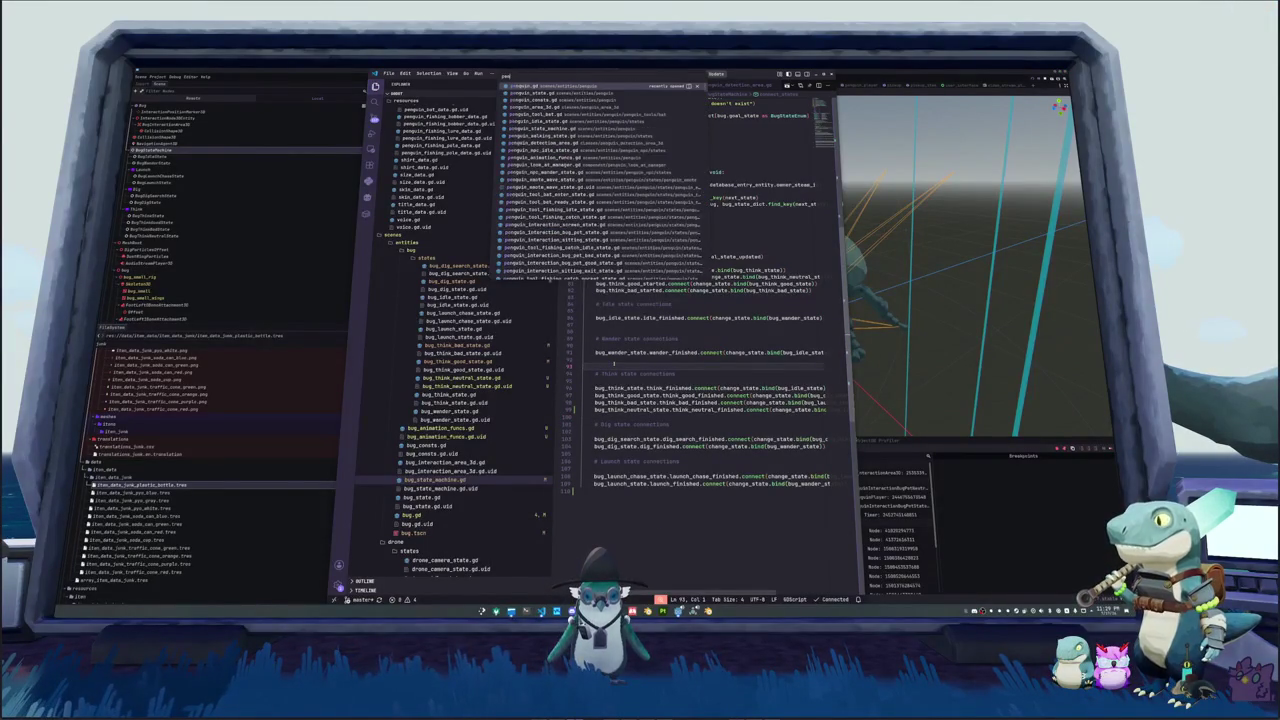
text(_pet_state)
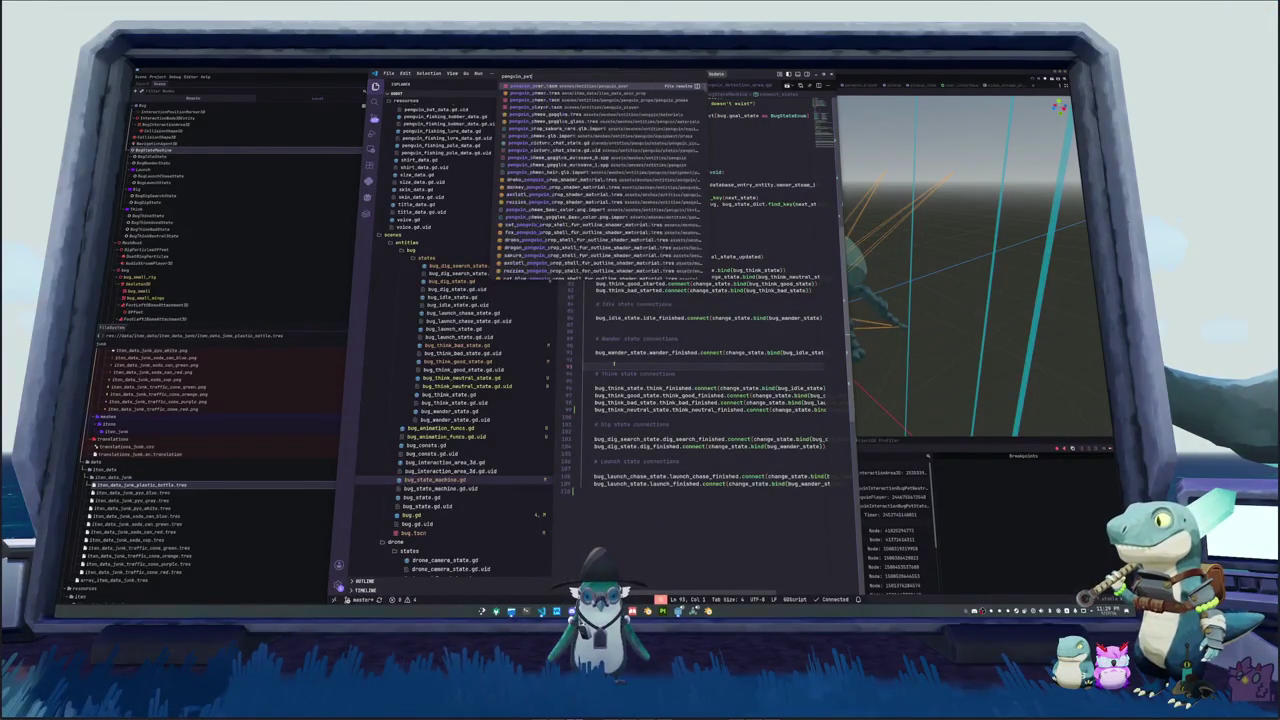
- Open penguin_interaction_bug_pet_state.gd at line 41 and compare it with Godot's error stack trace
key(Return)
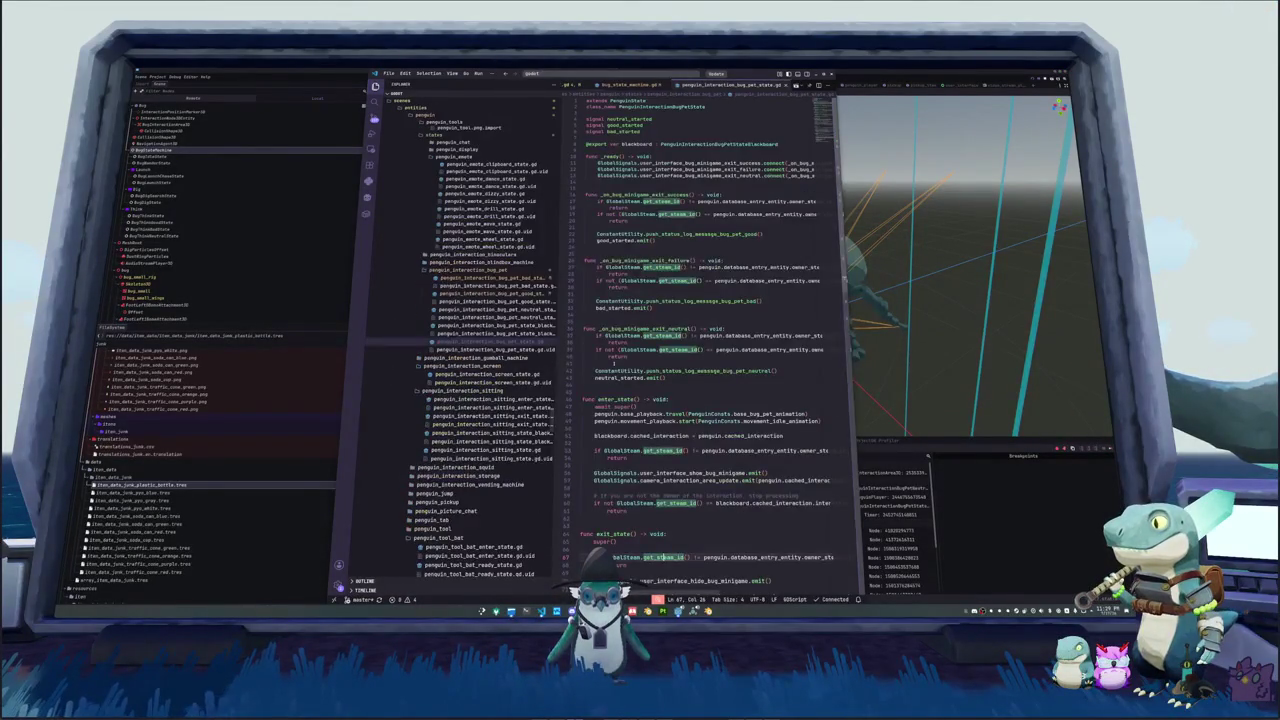
click(584, 363)
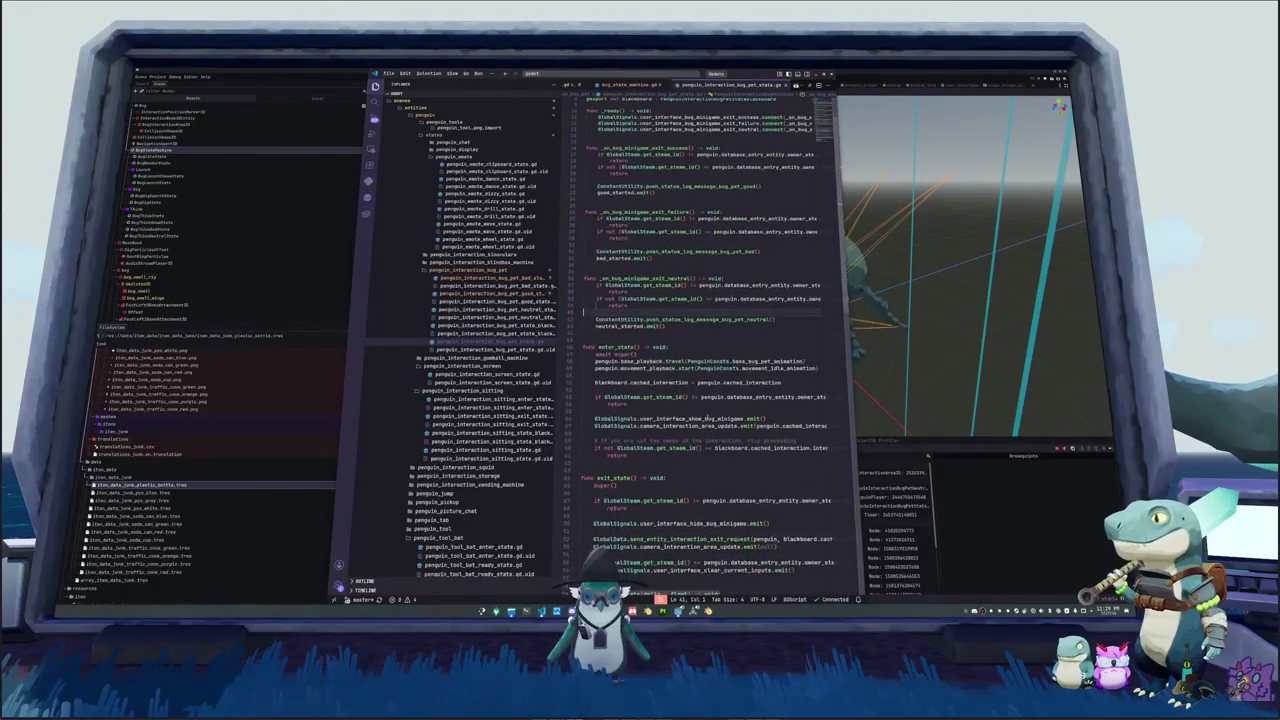
key(alt+Tab)
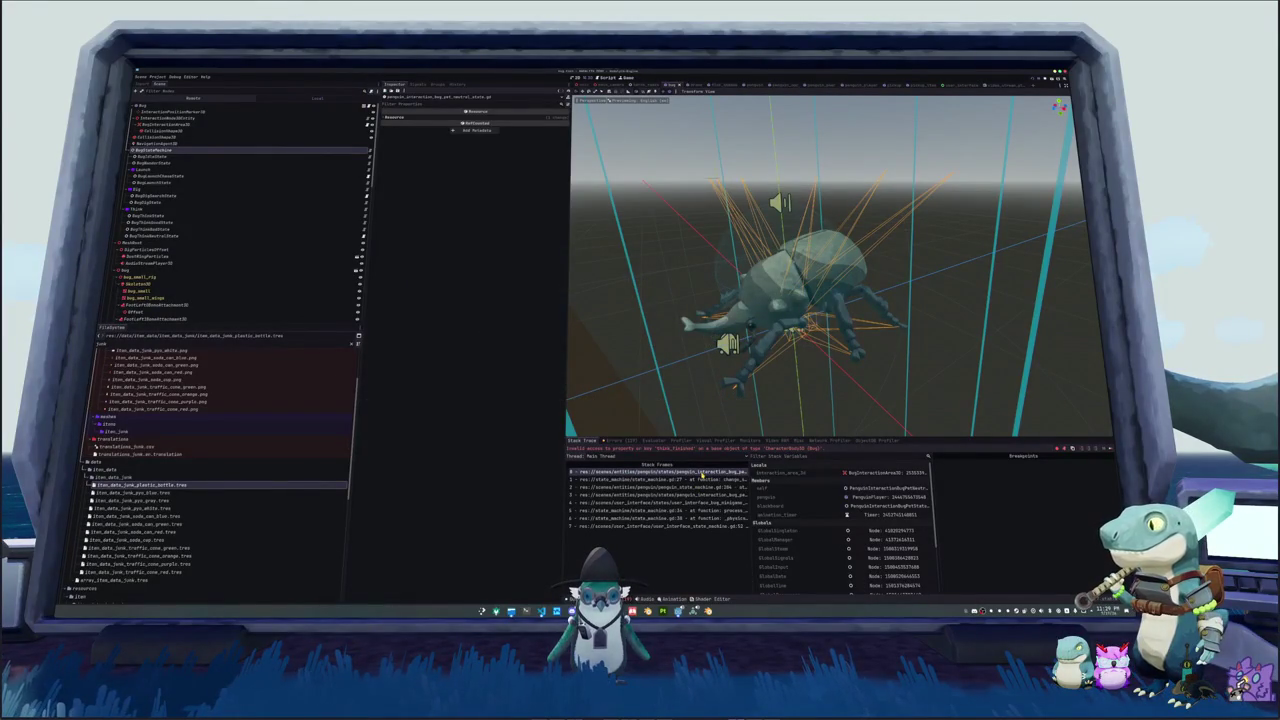
key(alt+Tab)
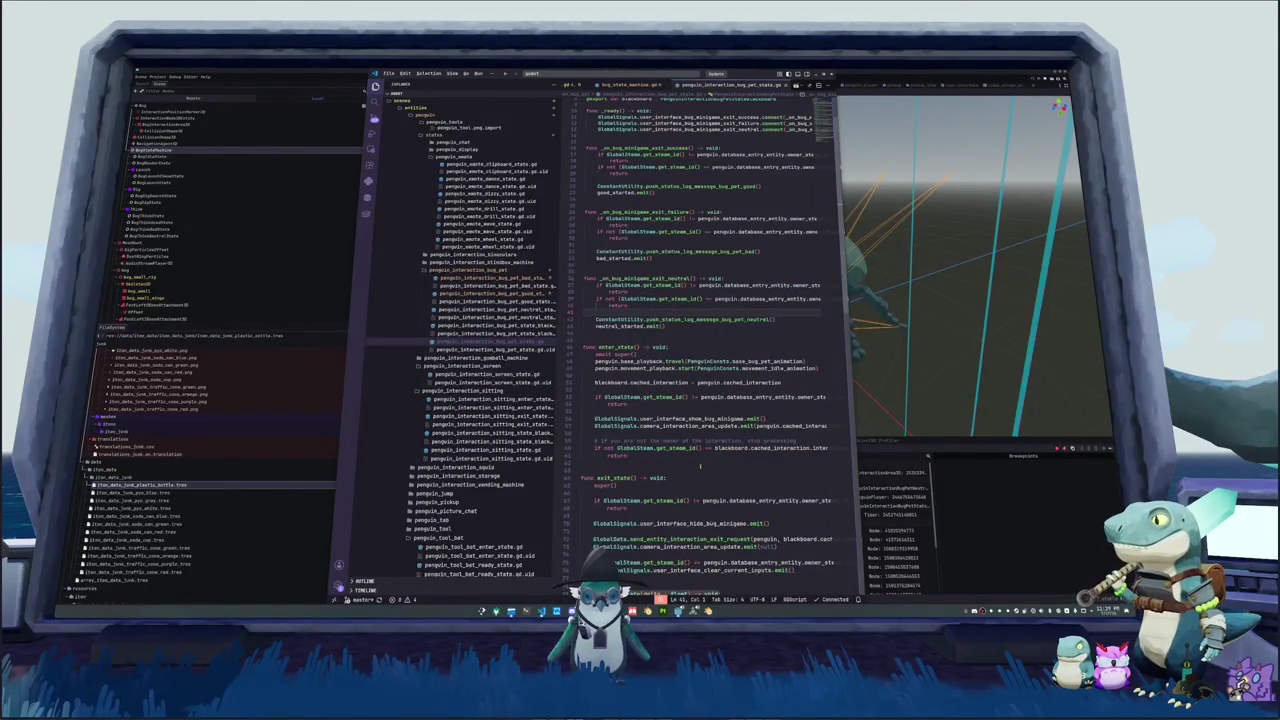
key(alt+Tab)
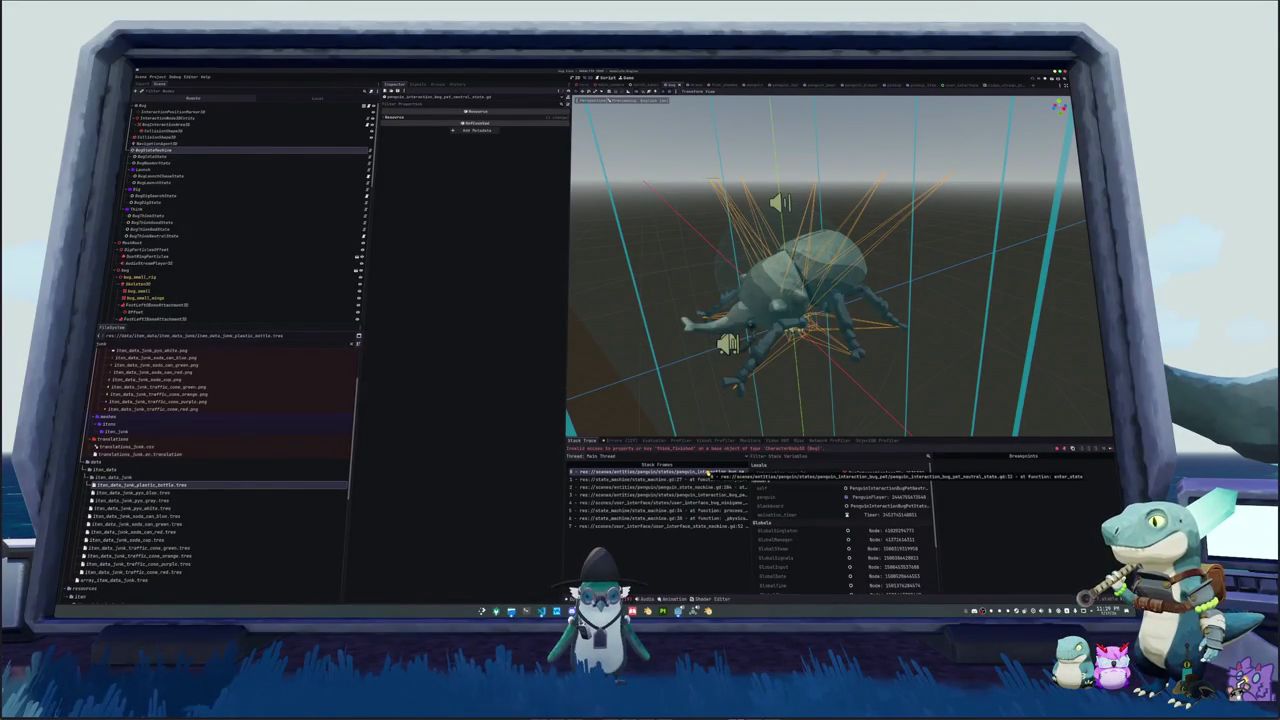
key(alt+Tab)
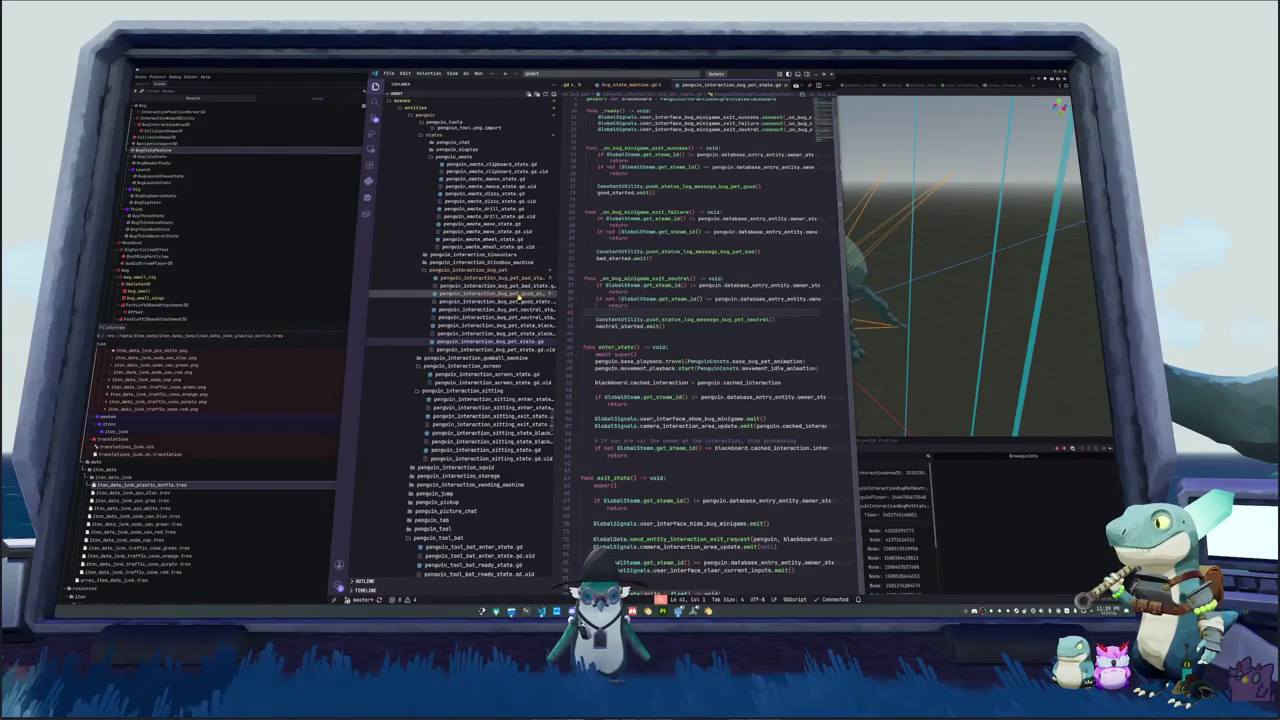
- In penguin_interaction_bug_pet_neutral_state.gd, replace think_finished with think_neutral_started on line 32
click(519, 298)
click(512, 315)
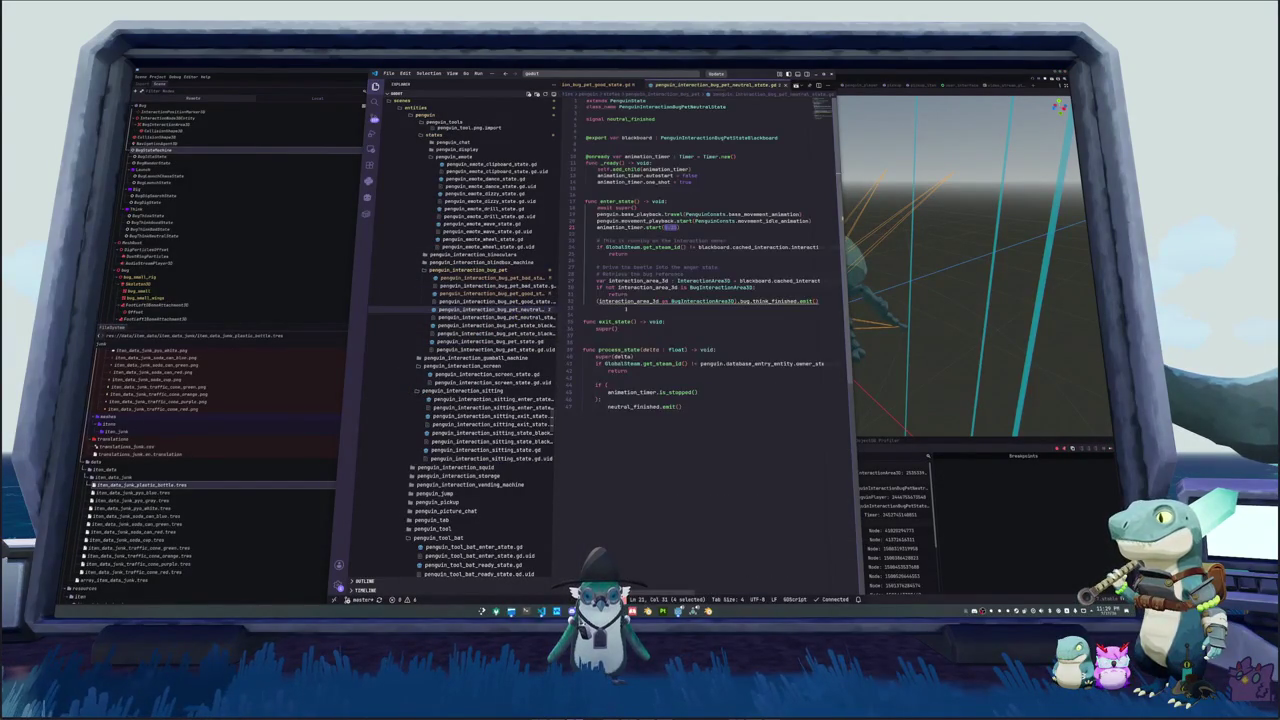
click(631, 309)
key(Left)
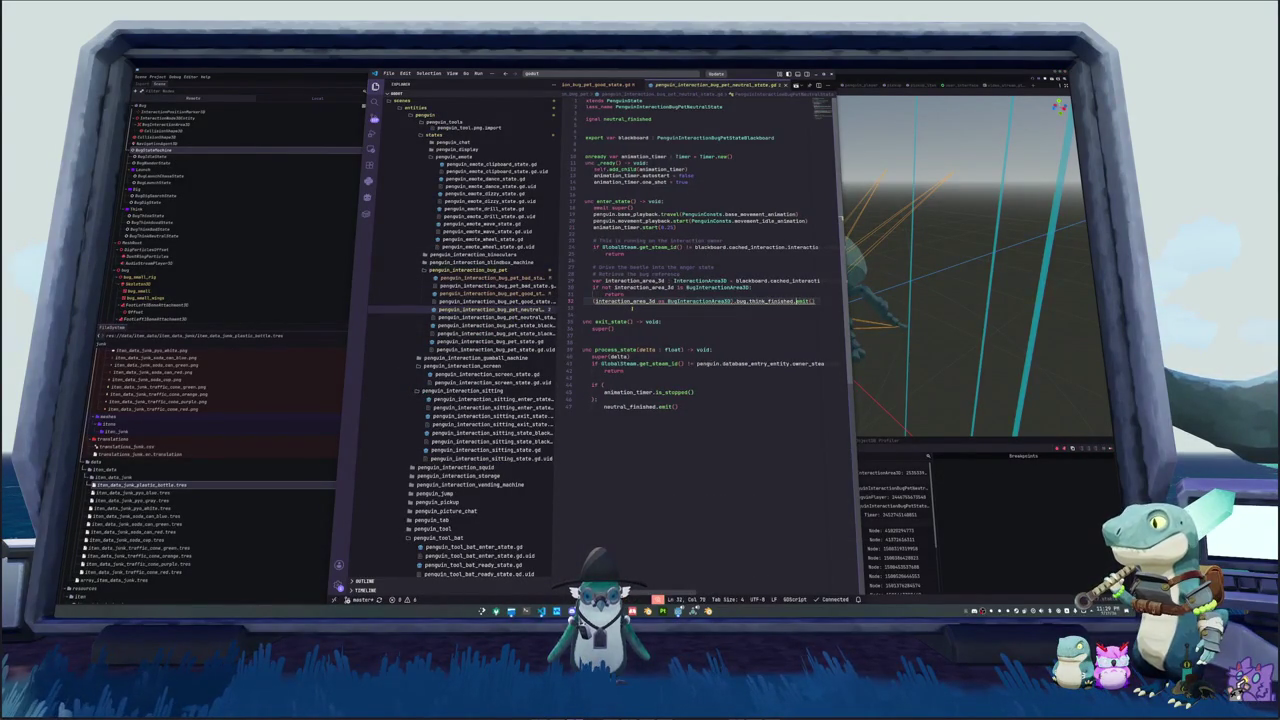
key(ctrl+Left)
key(ctrl+Left)
key(ctrl+Left)
key(ctrl+shift+Left)
text(think_neutral_started)
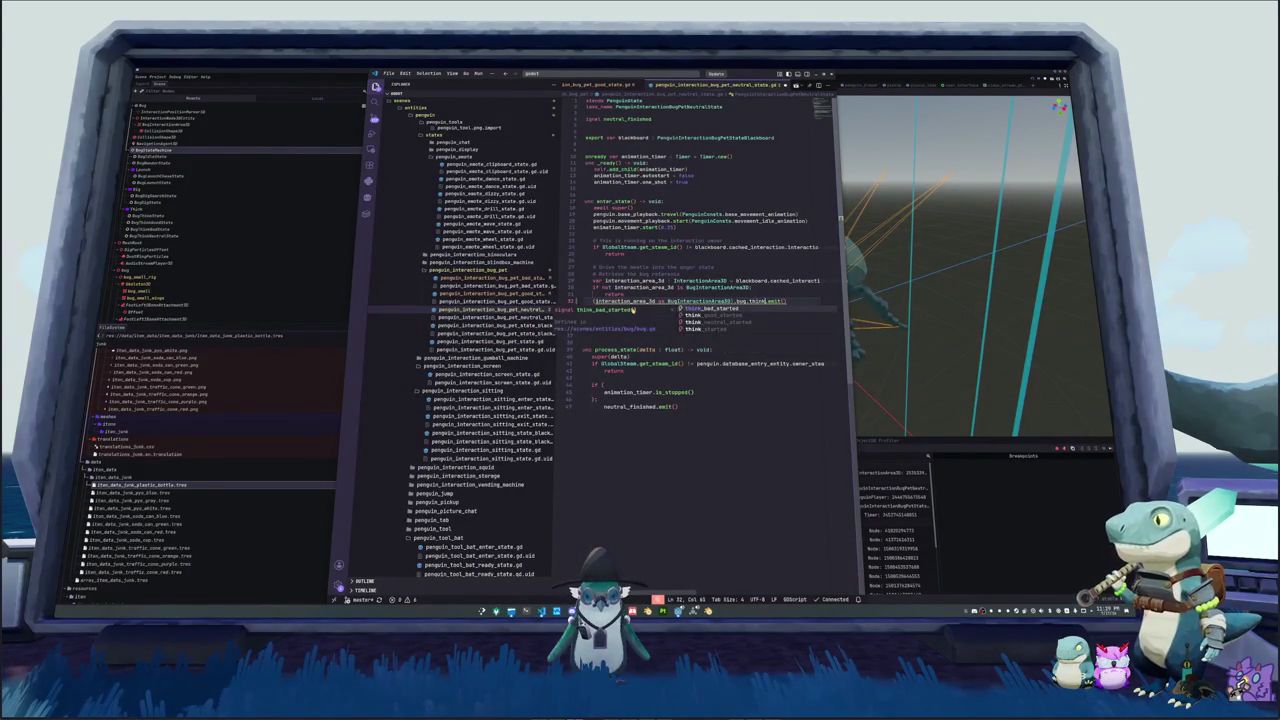
key(Down)
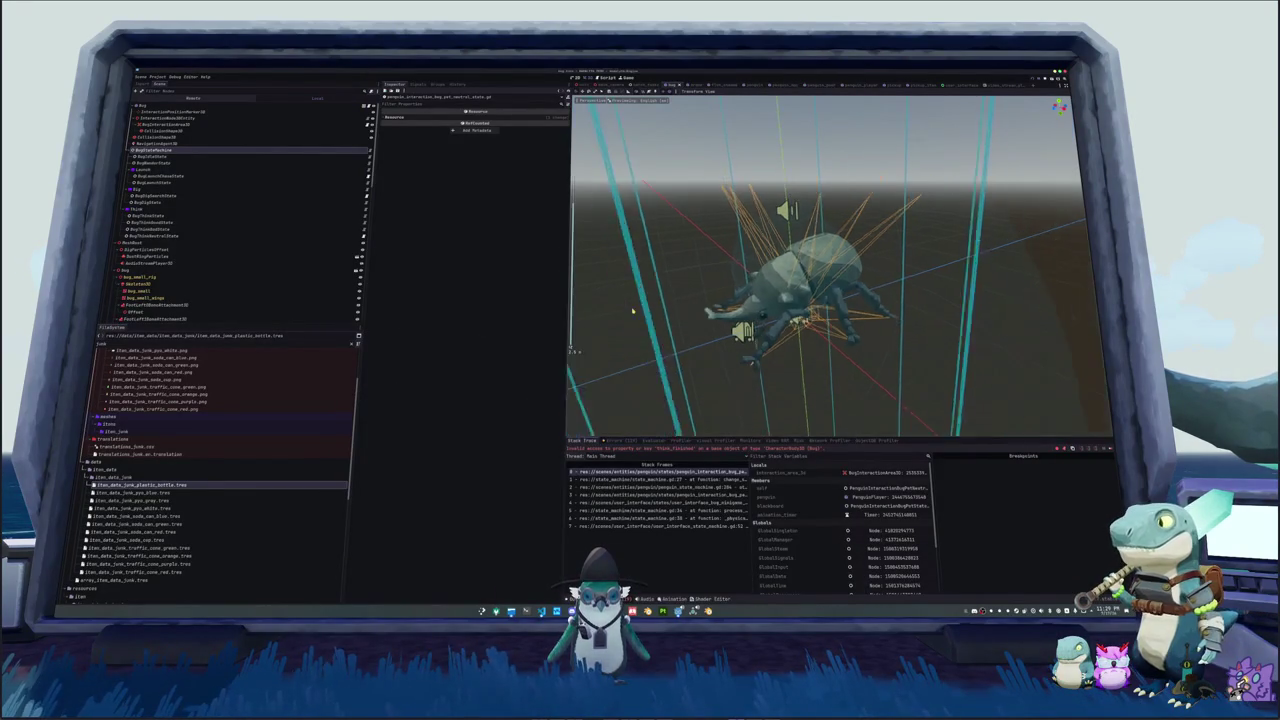
- Relaunch the game with F5 and start playing from the Hadalyth Zero title screen
key(F5)
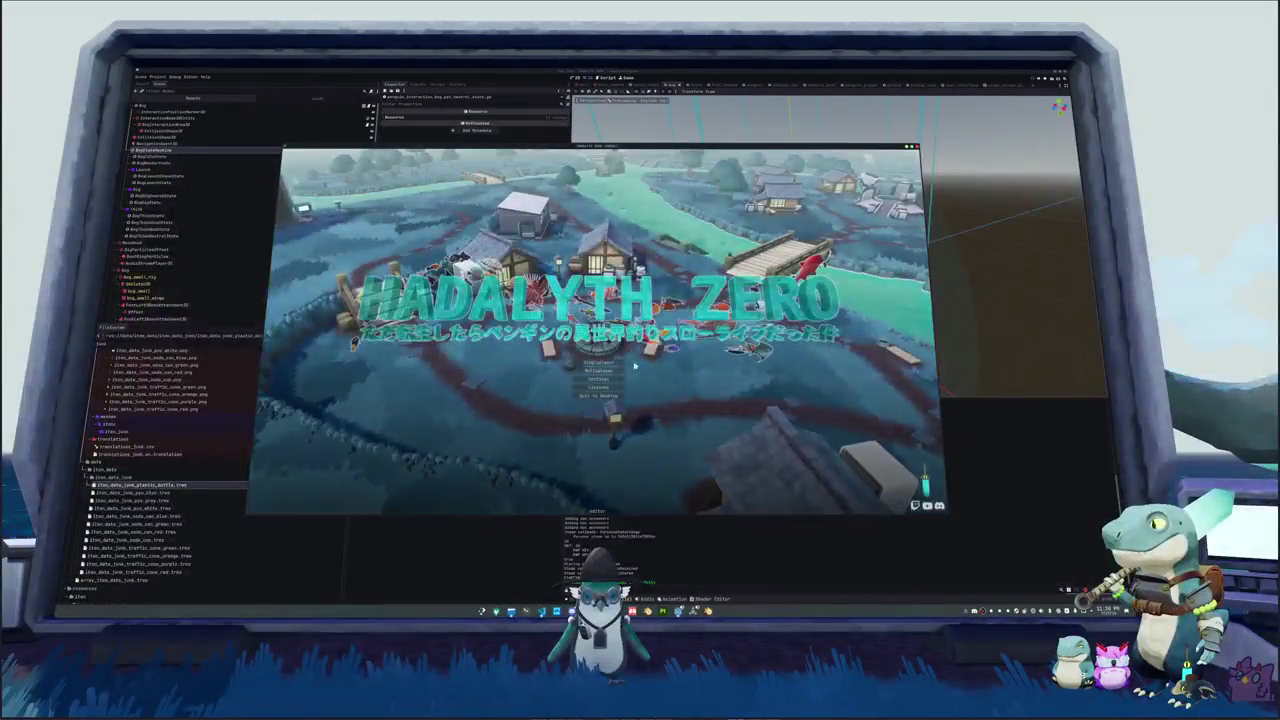
click(635, 363)
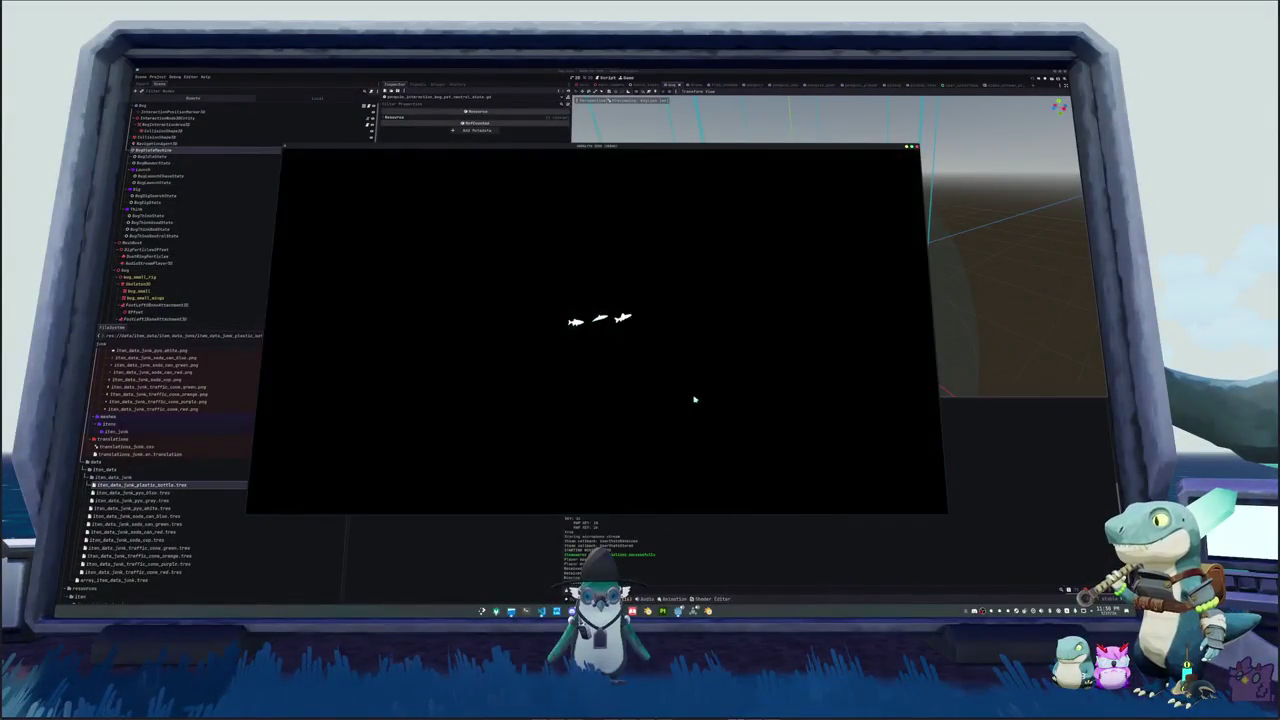
- Walk the penguin along the village path up to the bug
key(w)
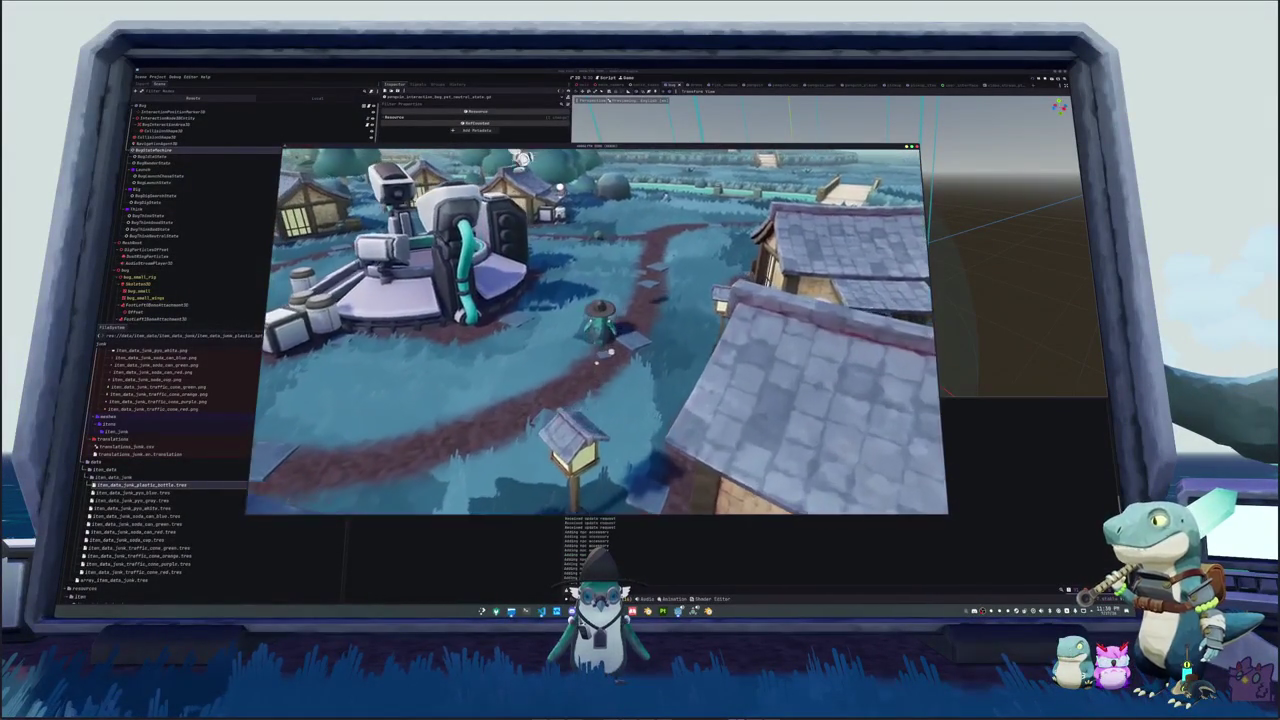
key(w)
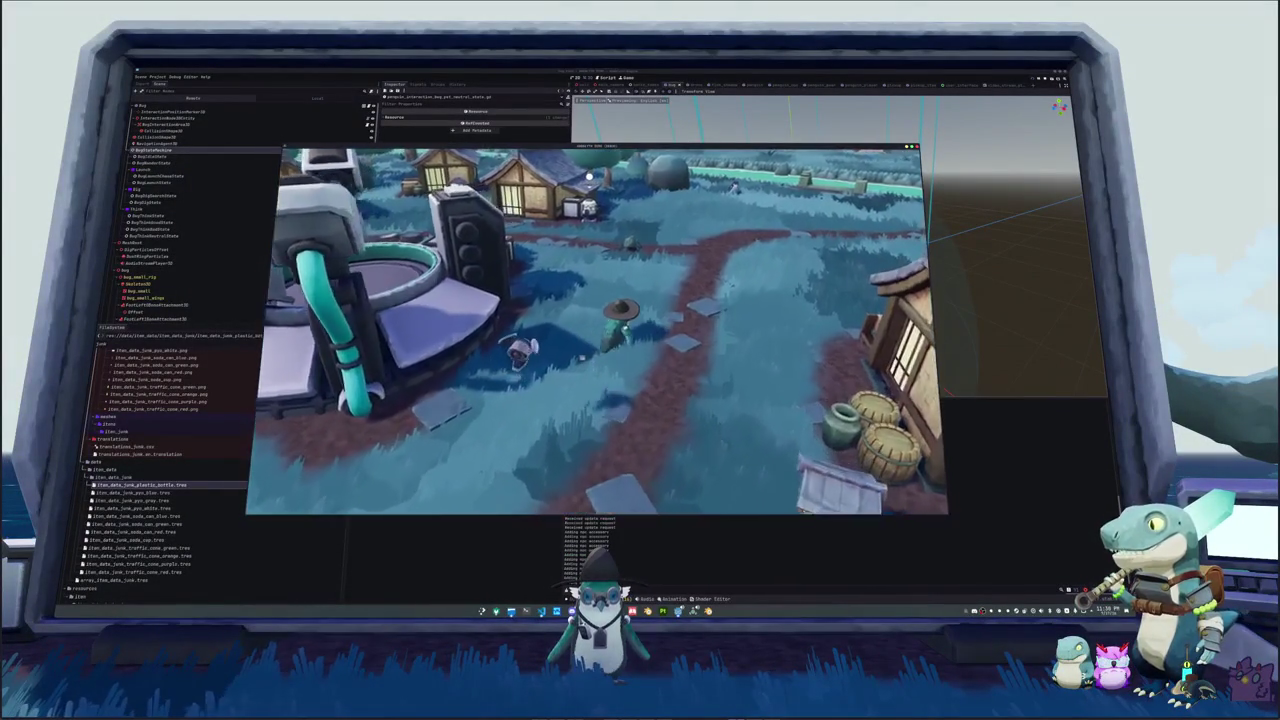
key(w)
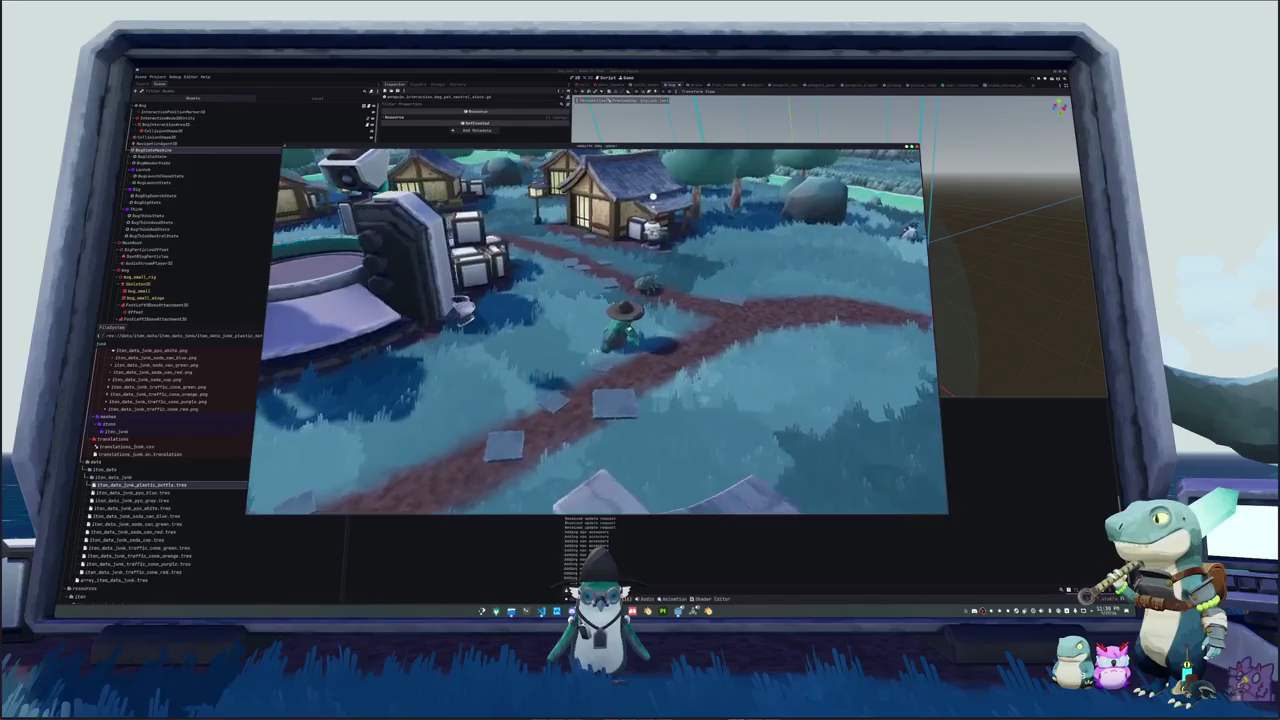
key(w)
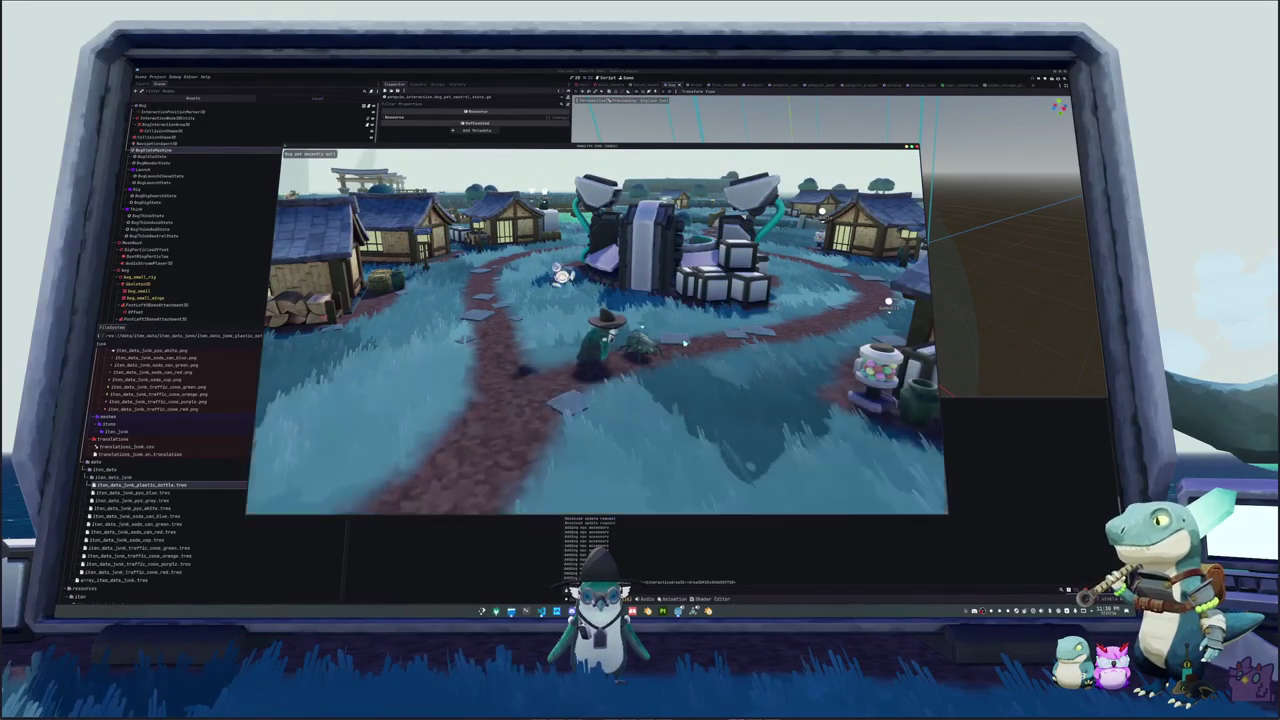
key(s)
key(w)
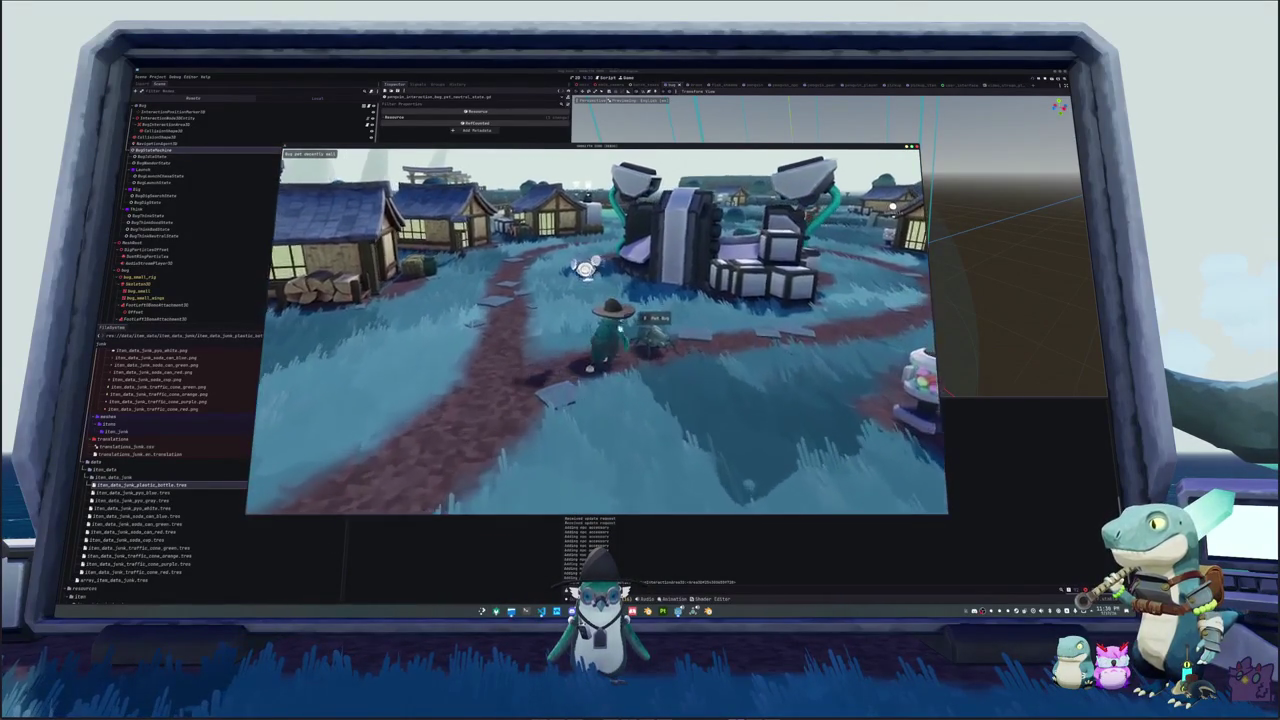
key(w)
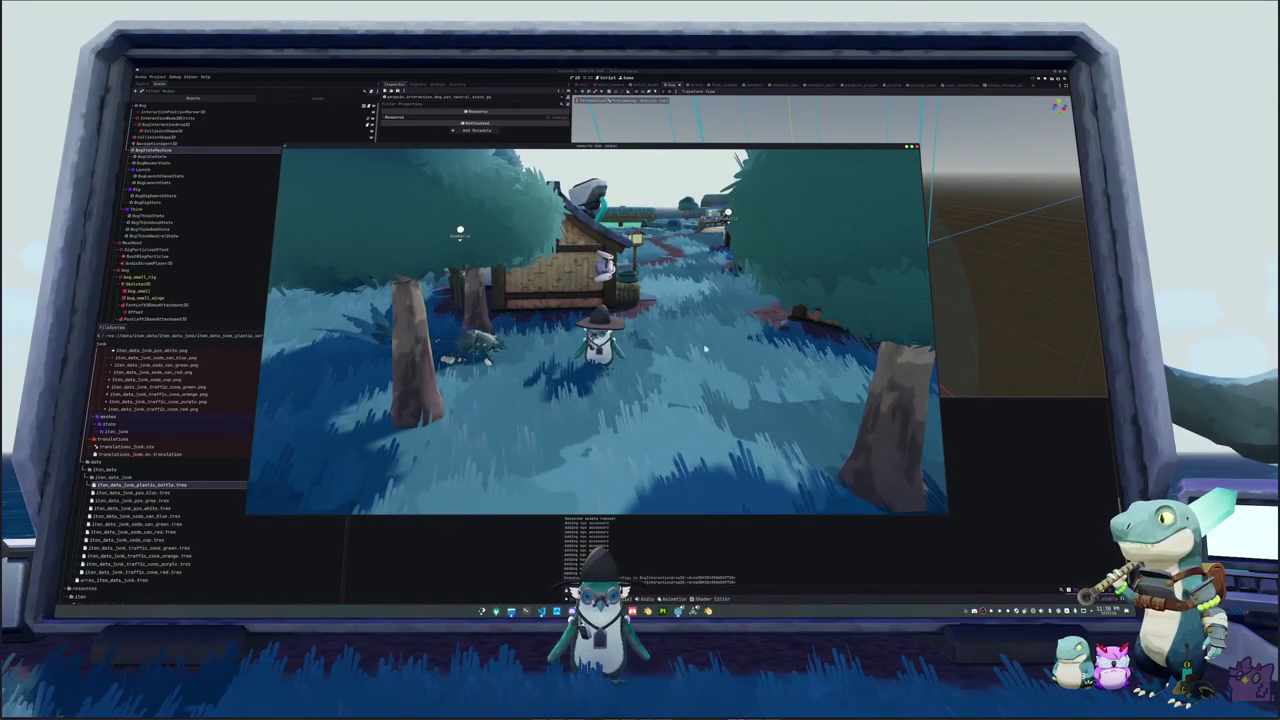
key(w)
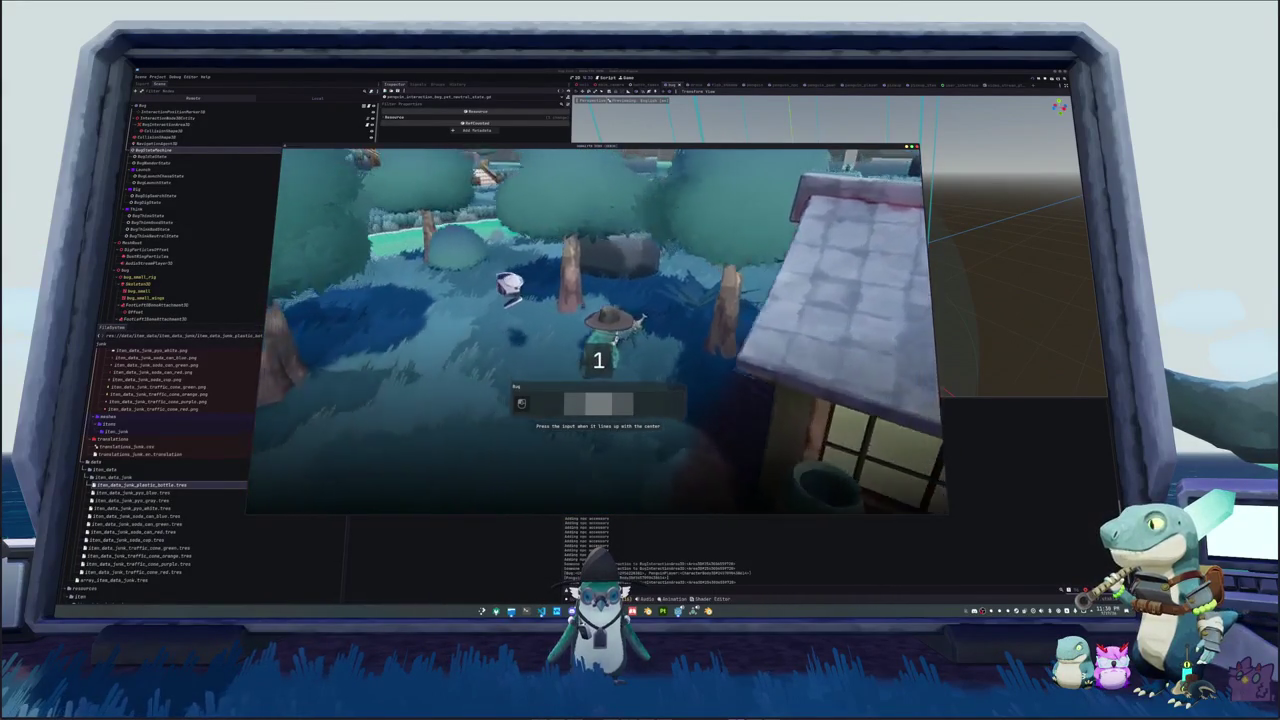
- Pet the bug six times with timed E presses, landing 'Bug pet very well', then open the inventory
key(e)
key(e)
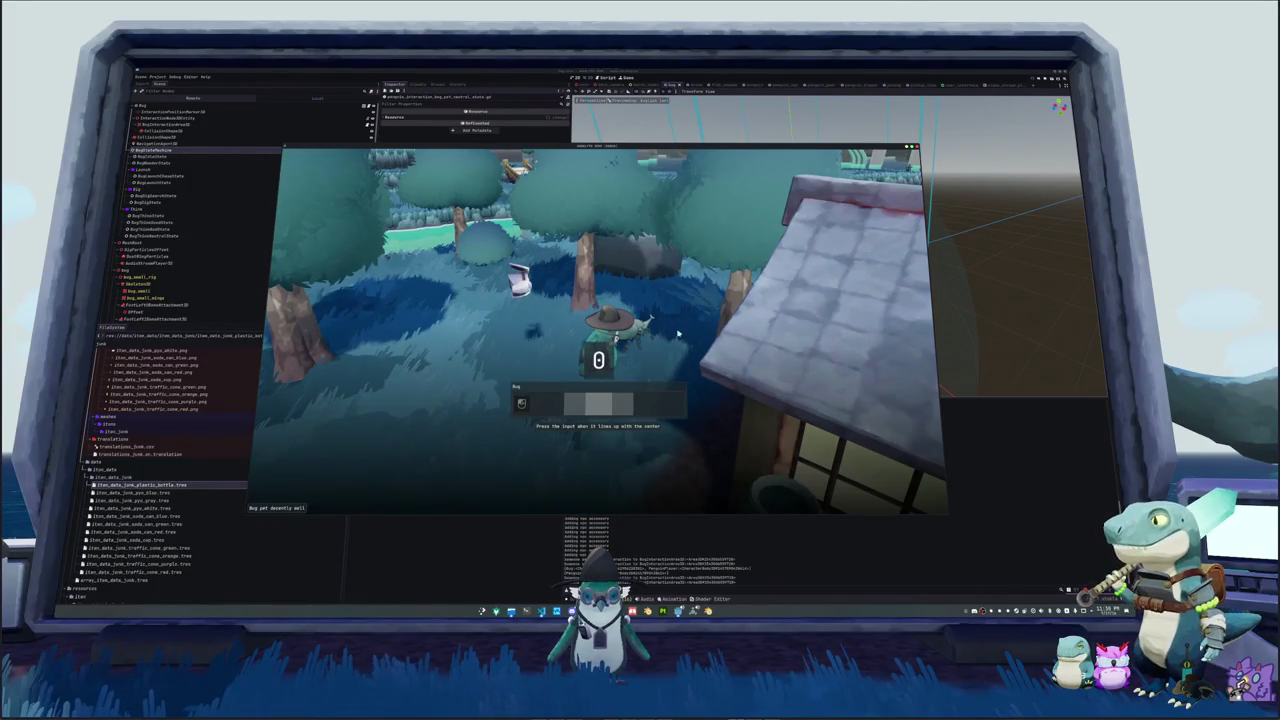
key(e)
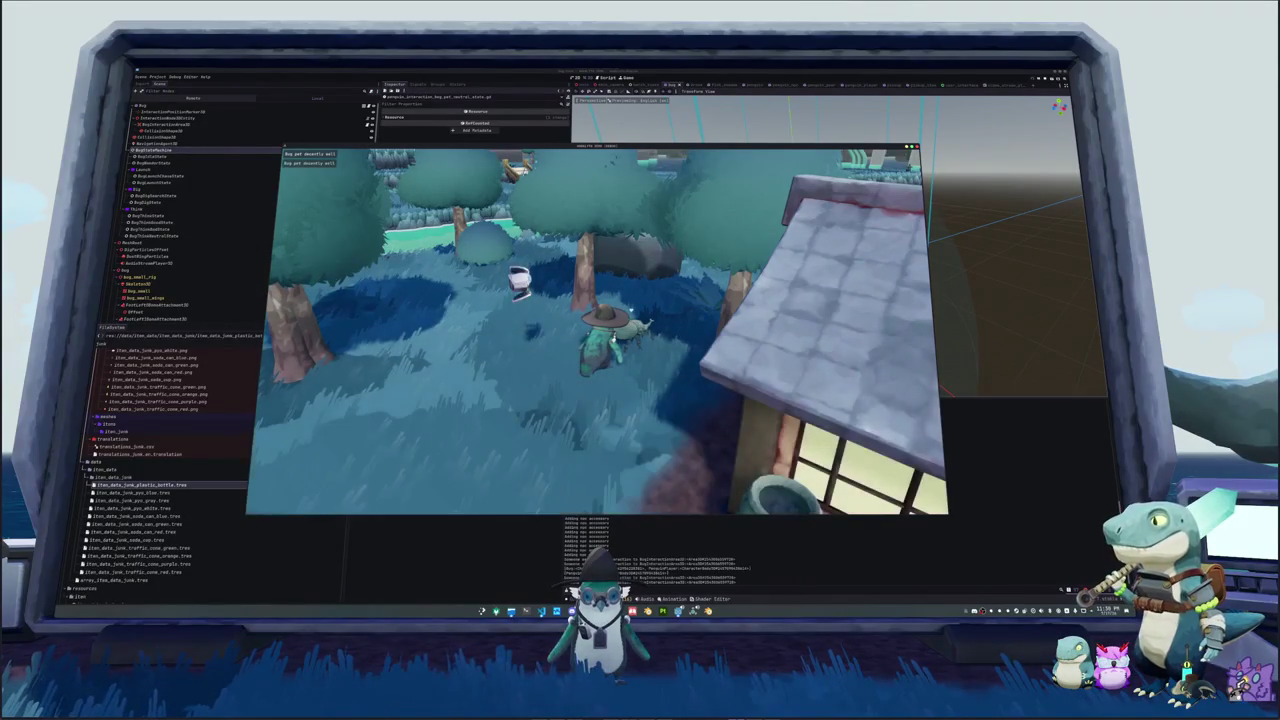
key(e)
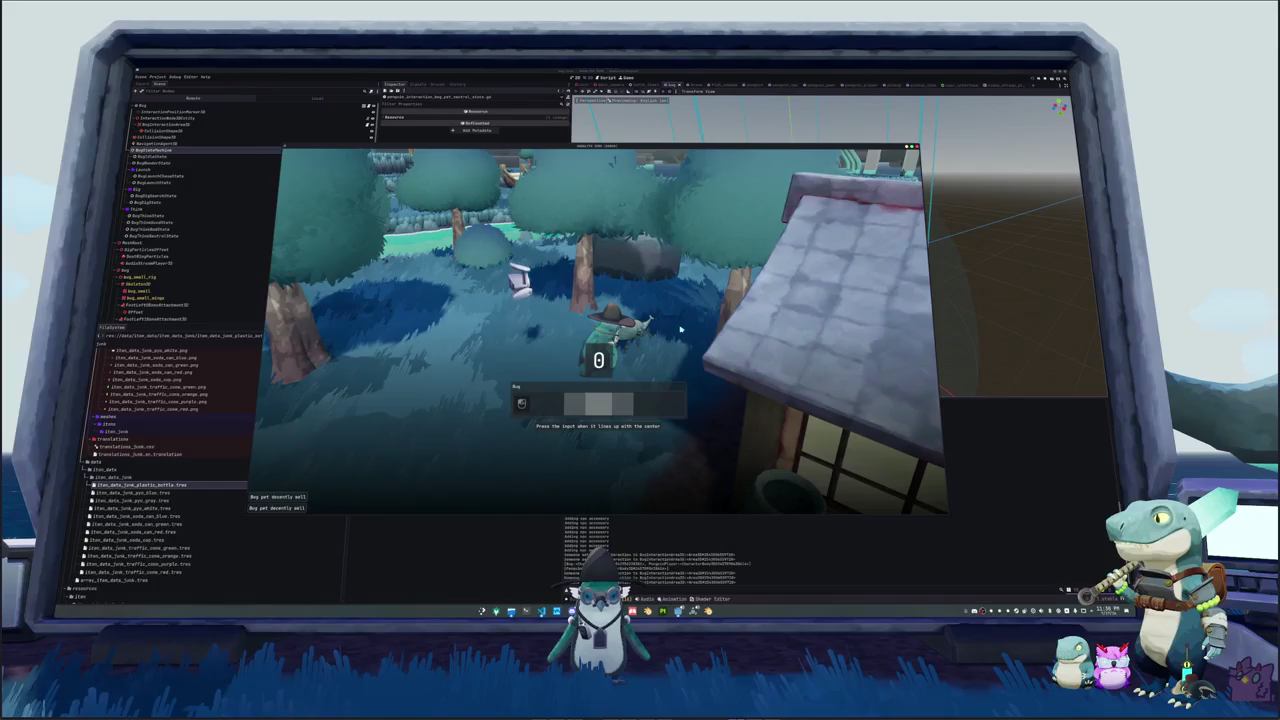
key(e)
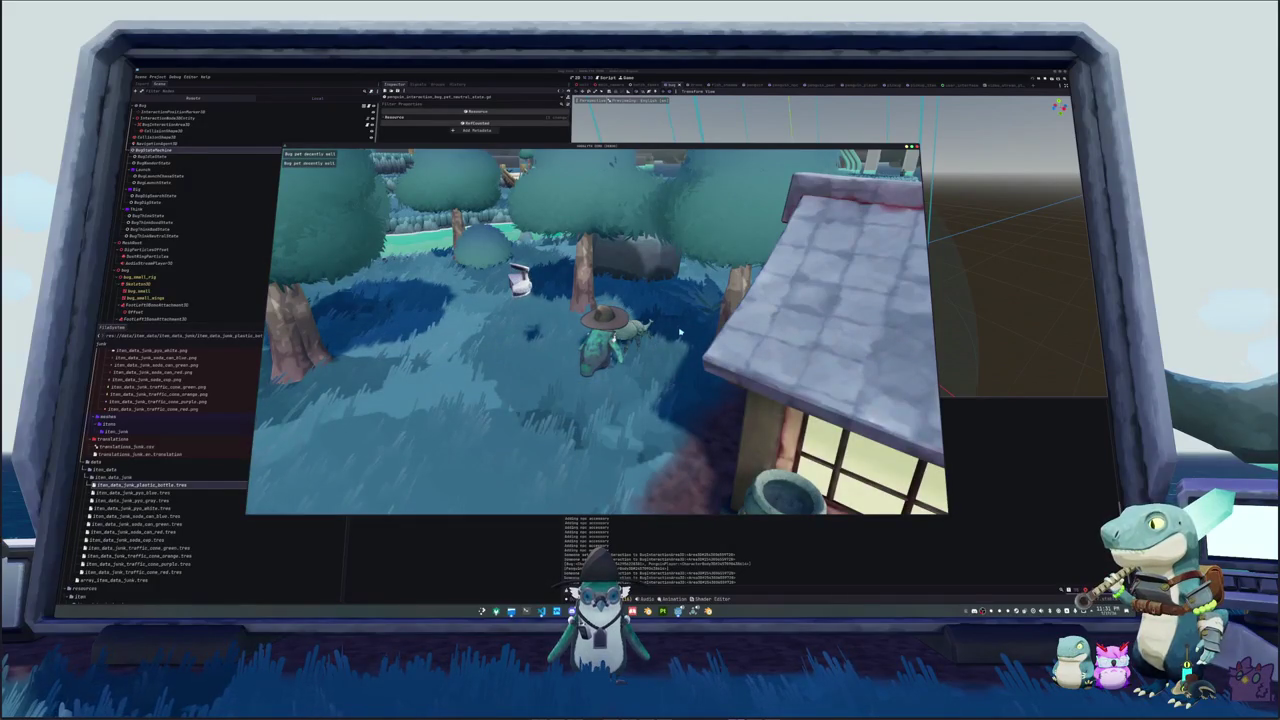
key(e)
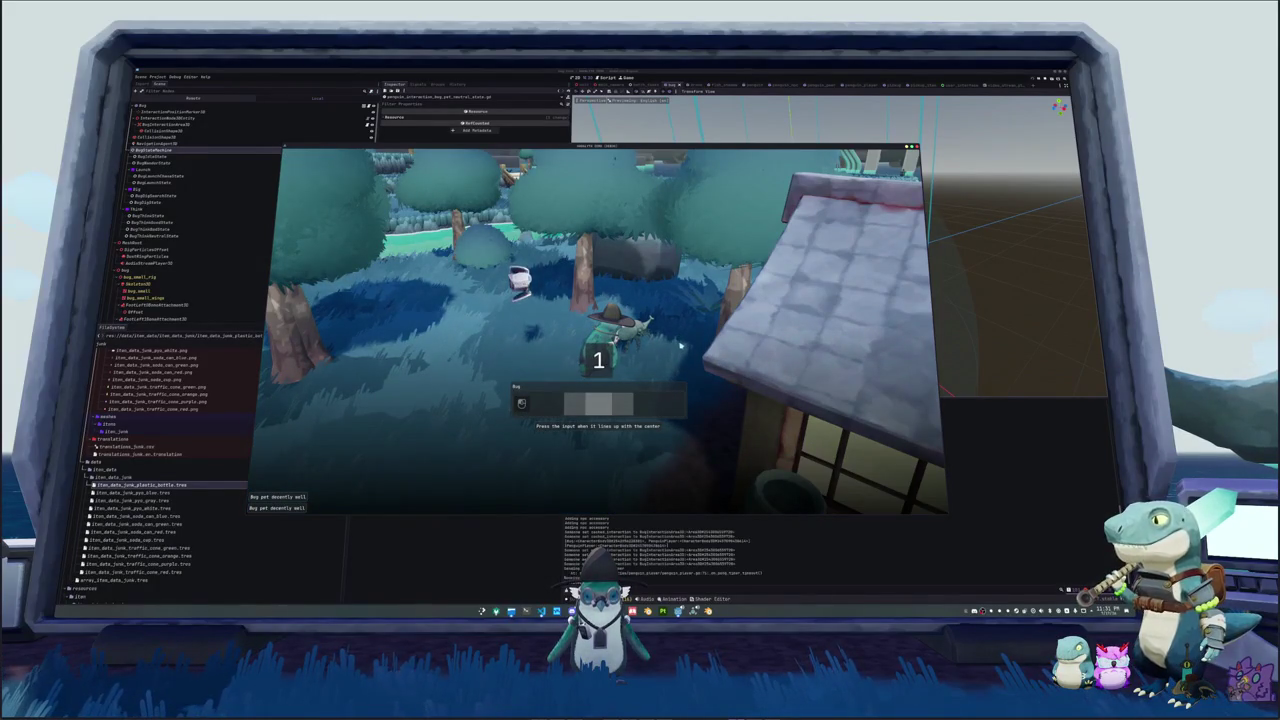
key(e)
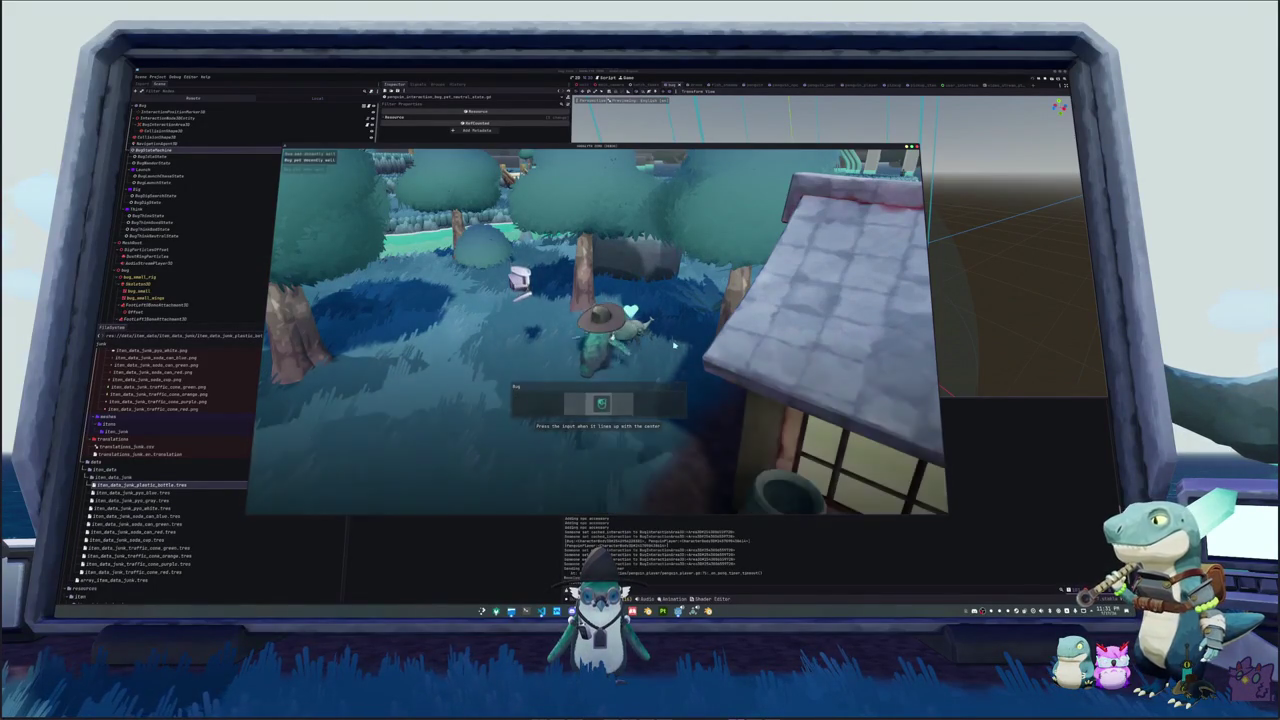
key(Tab)
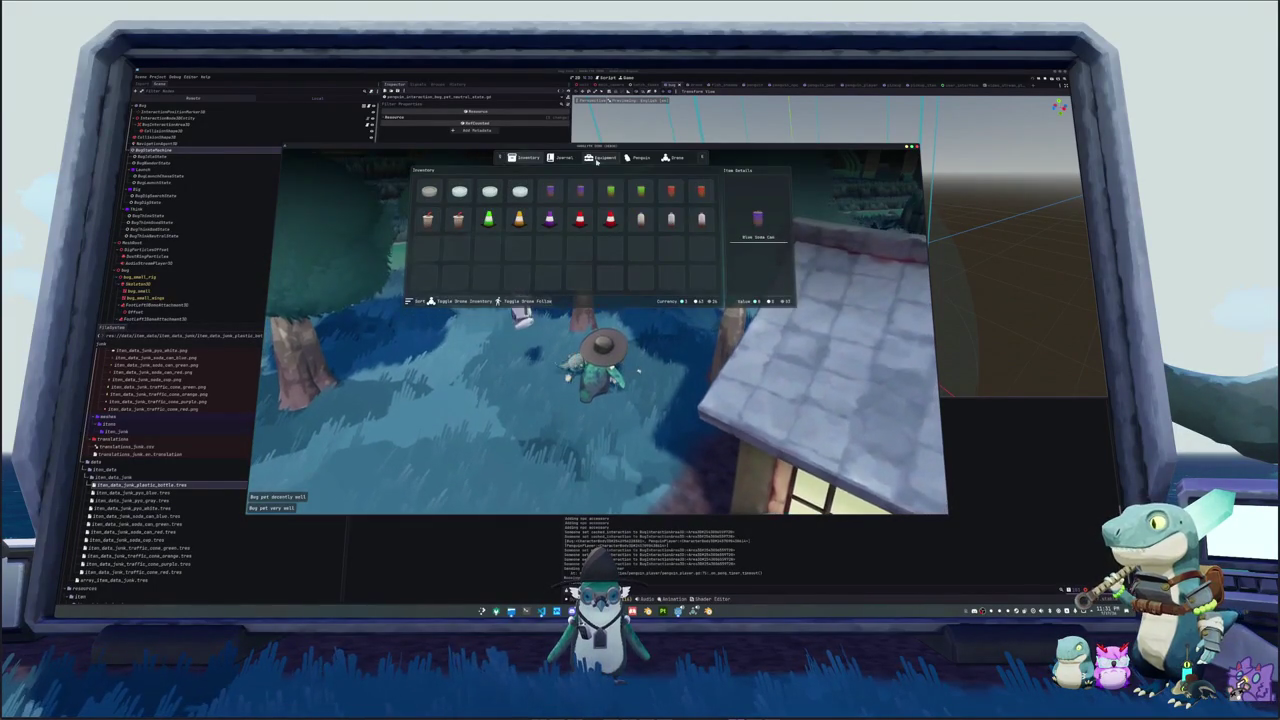
- Try the teal penguin skin, revert to default white, close the menu, and grab the Green Traffic Cone
click(637, 199)
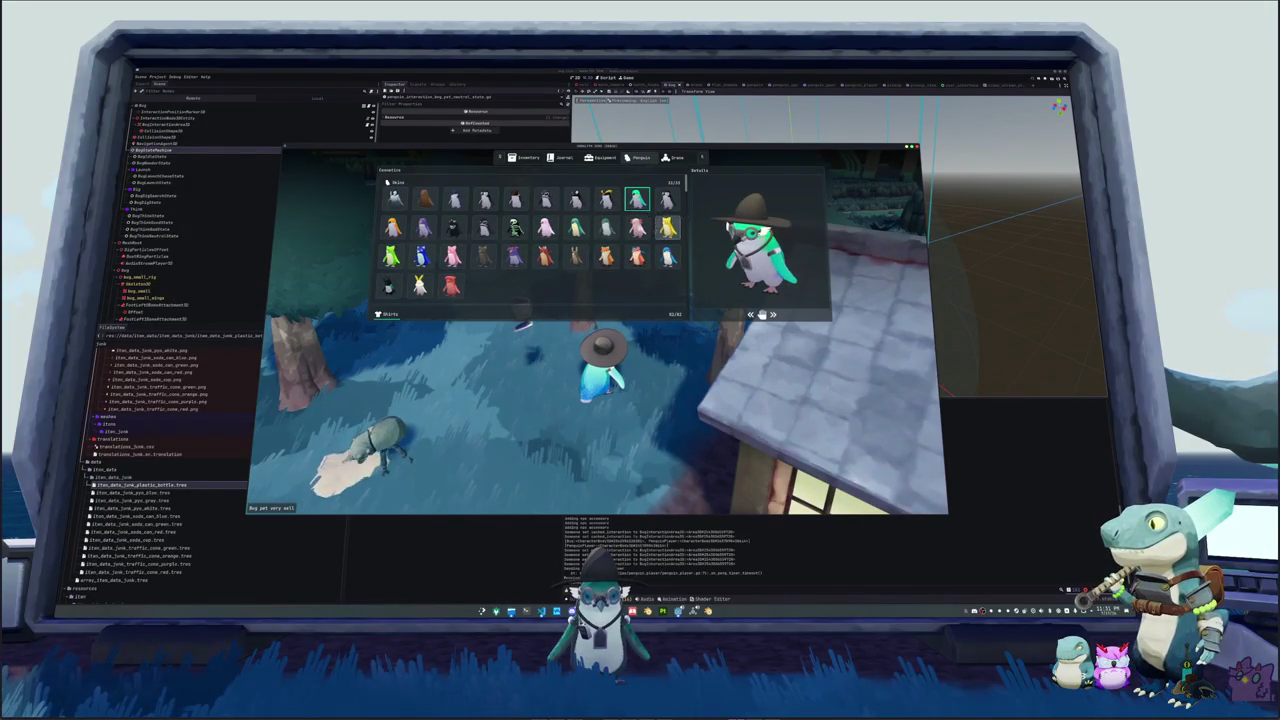
click(396, 200)
key(Tab)
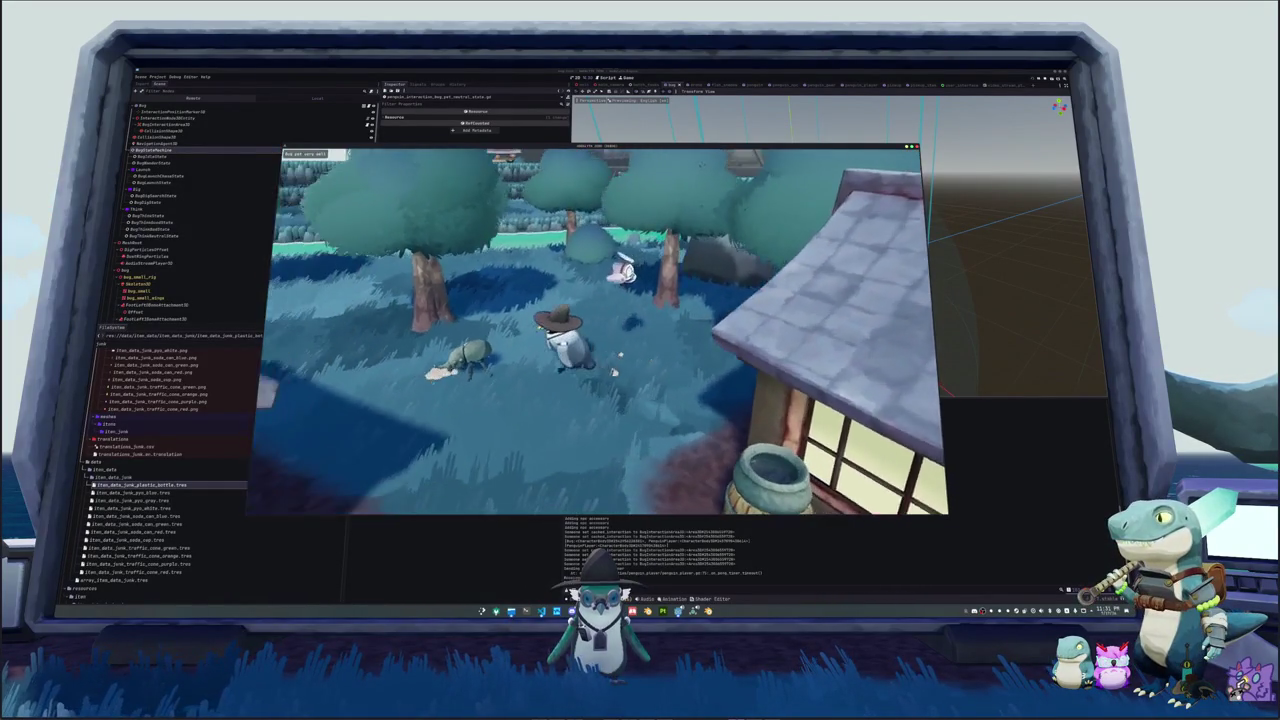
key(w)
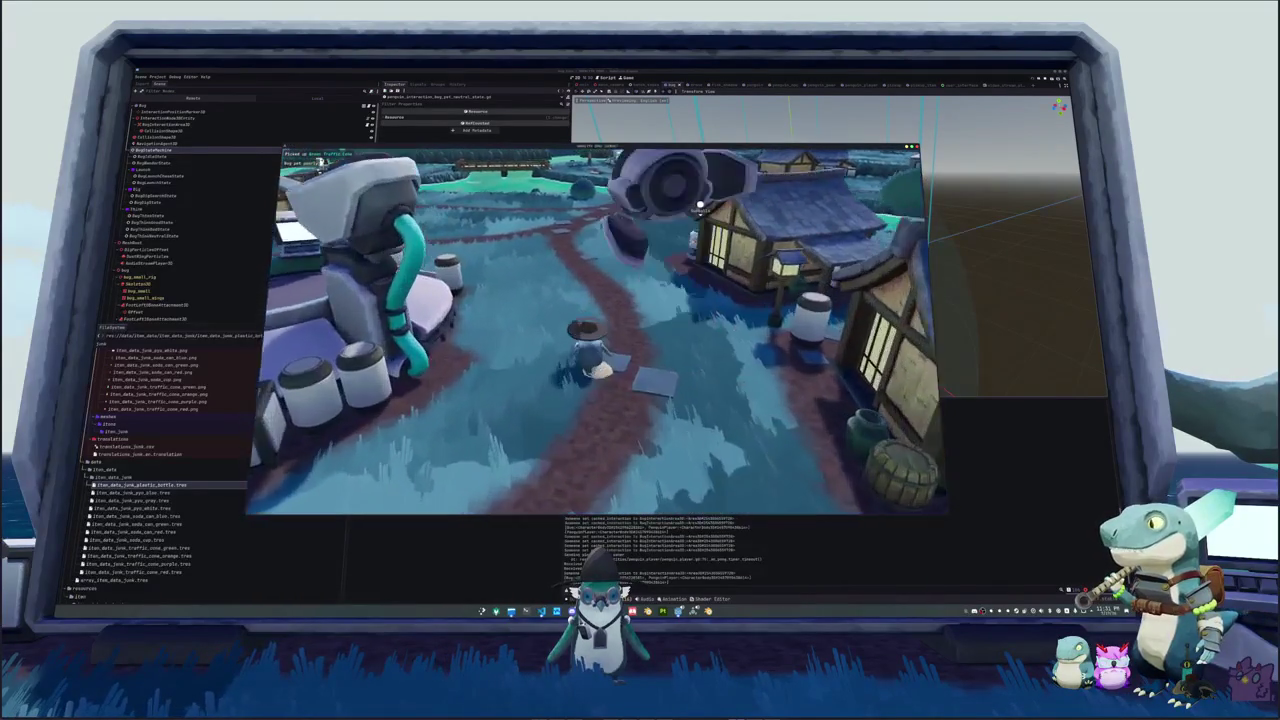
- Move the three bottles, four discs, purple item, purple bottle and green bottle into the Drone Inventory
key(Tab)
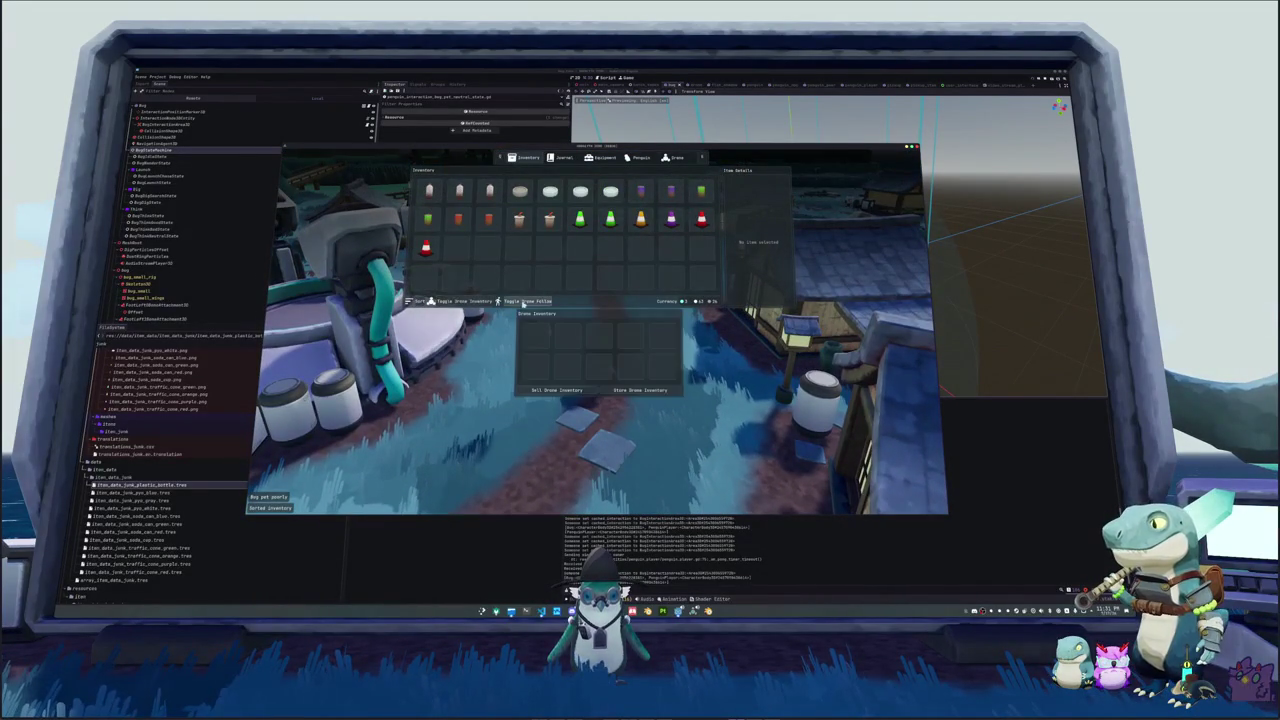
click(429, 190)
click(459, 190)
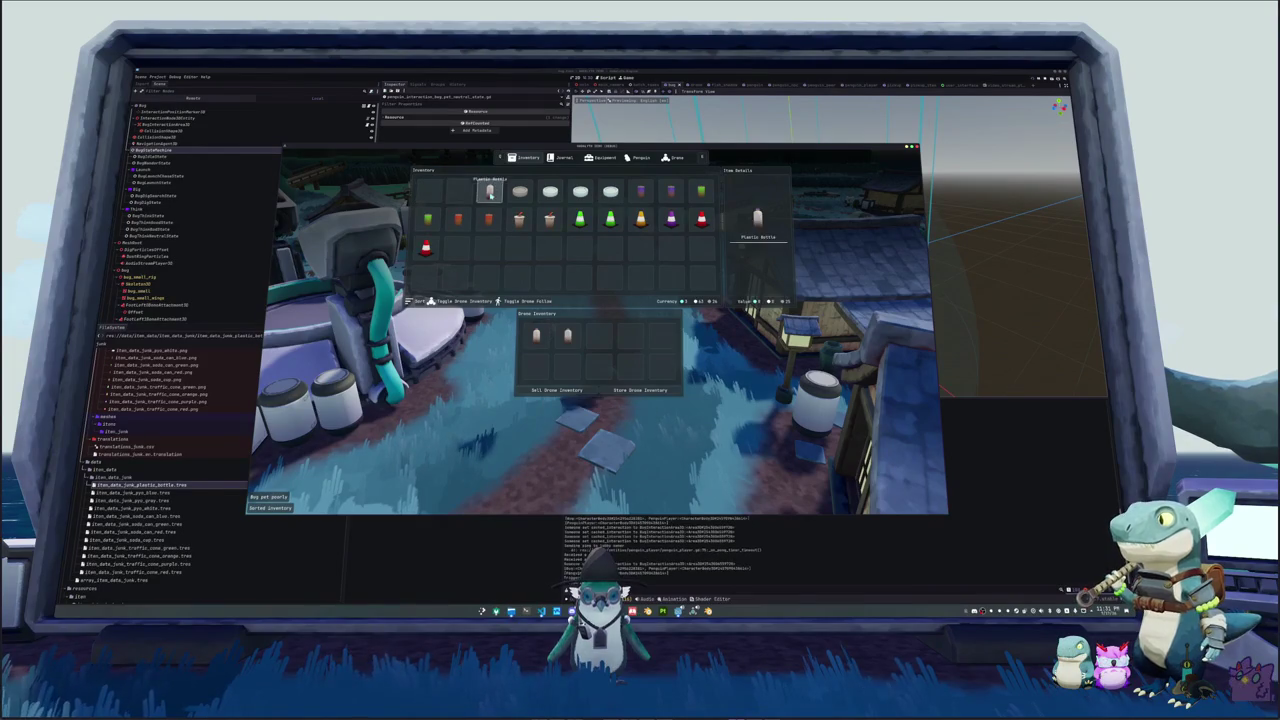
click(489, 190)
click(519, 190)
click(550, 191)
click(580, 191)
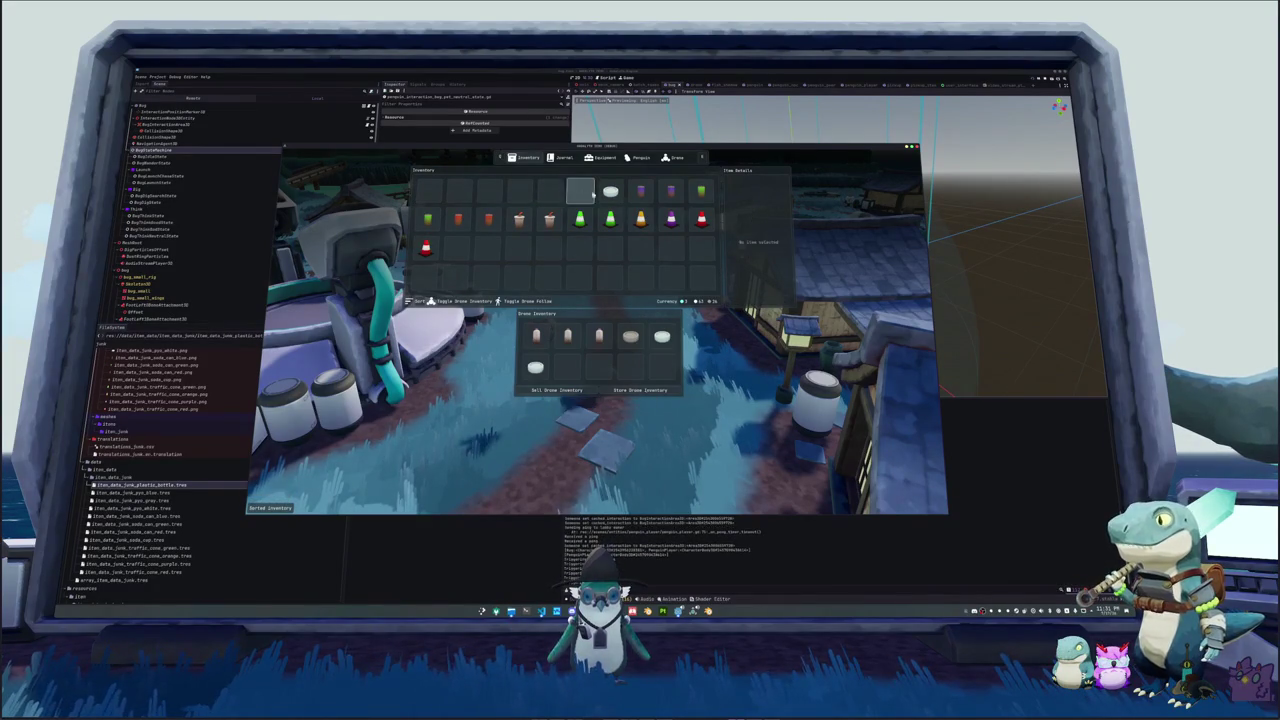
click(610, 191)
click(641, 191)
click(671, 191)
click(701, 191)
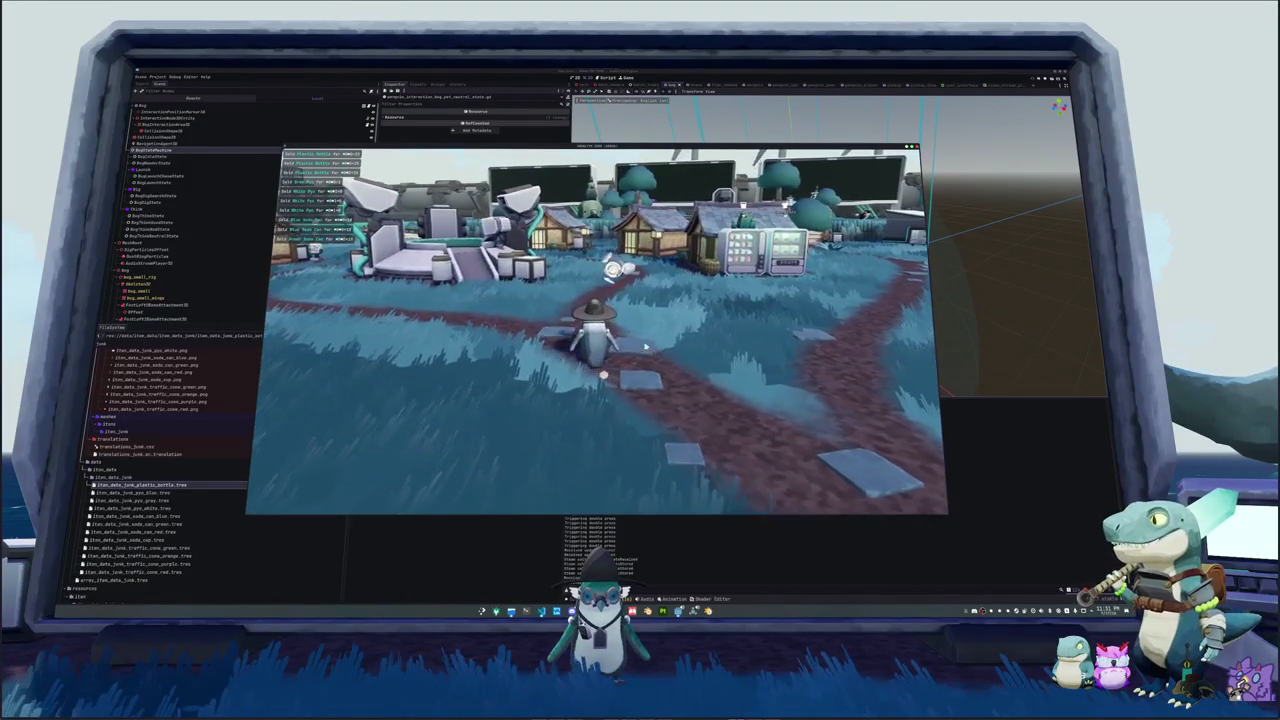
- Move the four cups plus the green, orange, purple and red cones into the Drone Inventory
key(i)
click(426, 222)
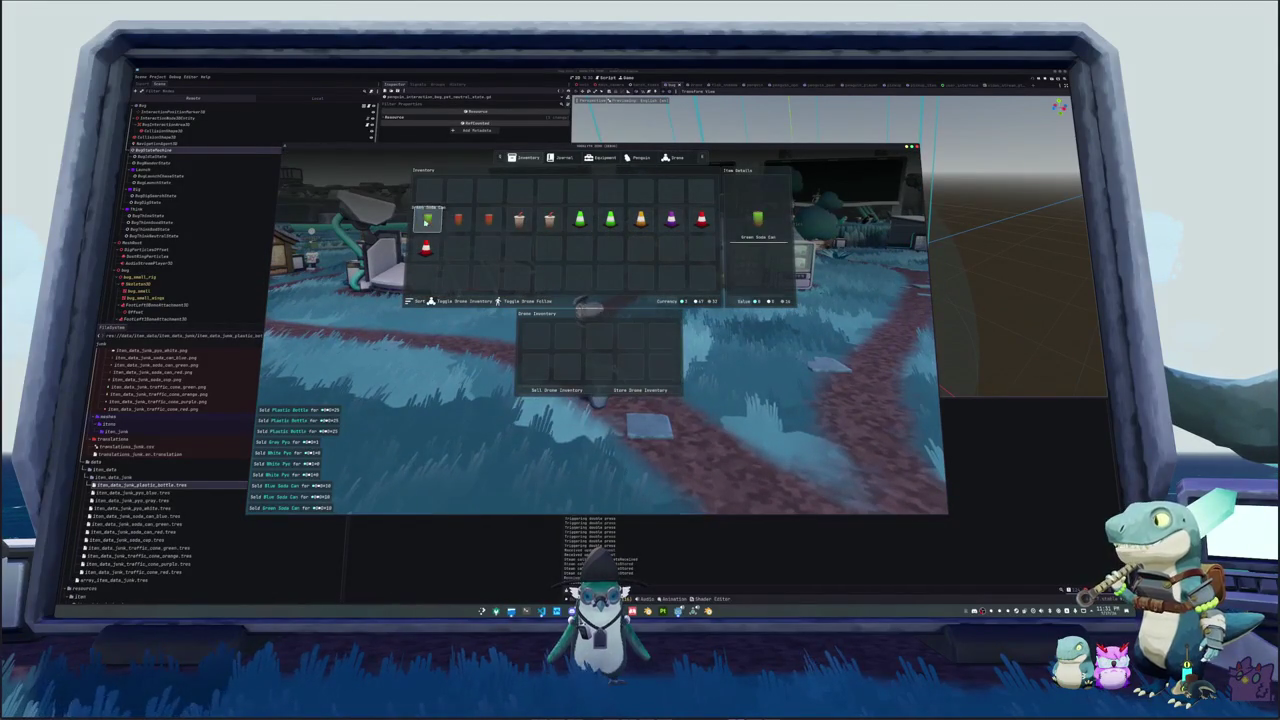
click(457, 220)
click(488, 220)
click(519, 220)
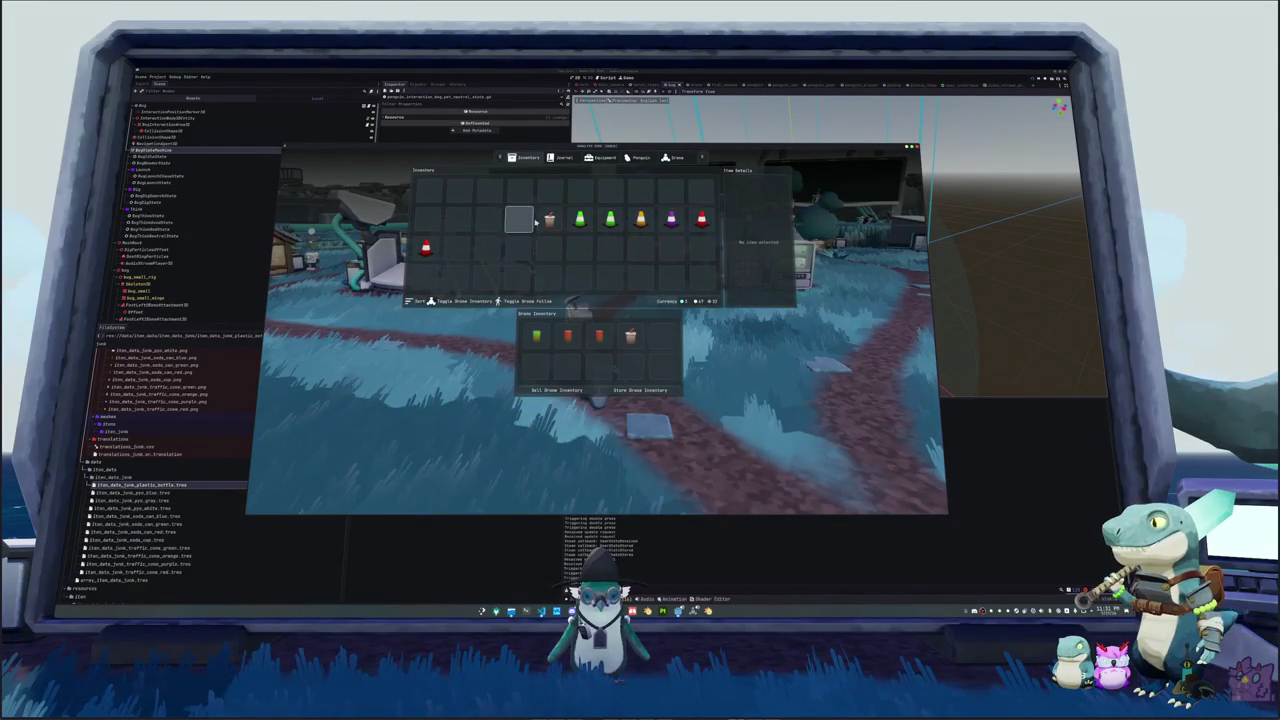
click(549, 220)
click(580, 220)
click(610, 220)
click(641, 220)
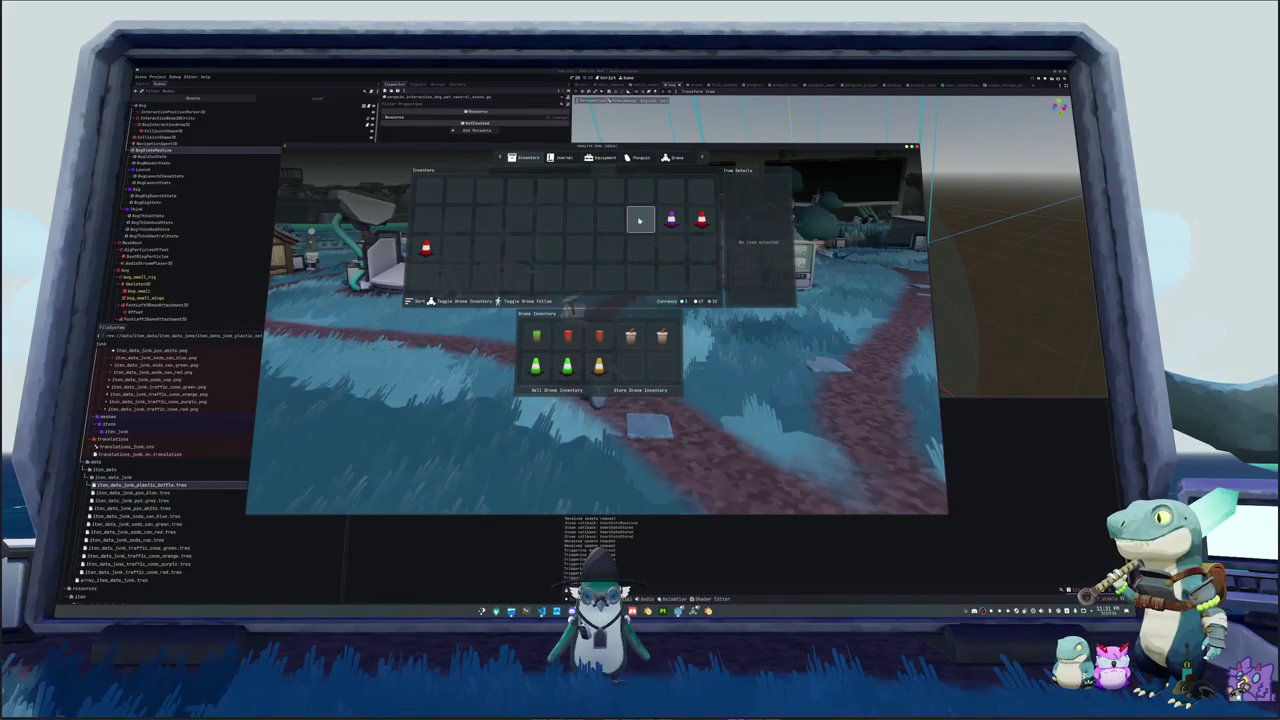
click(671, 220)
click(701, 220)
- Sell the drone inventory, send the red traffic cone too, and close the inventory
click(570, 389)
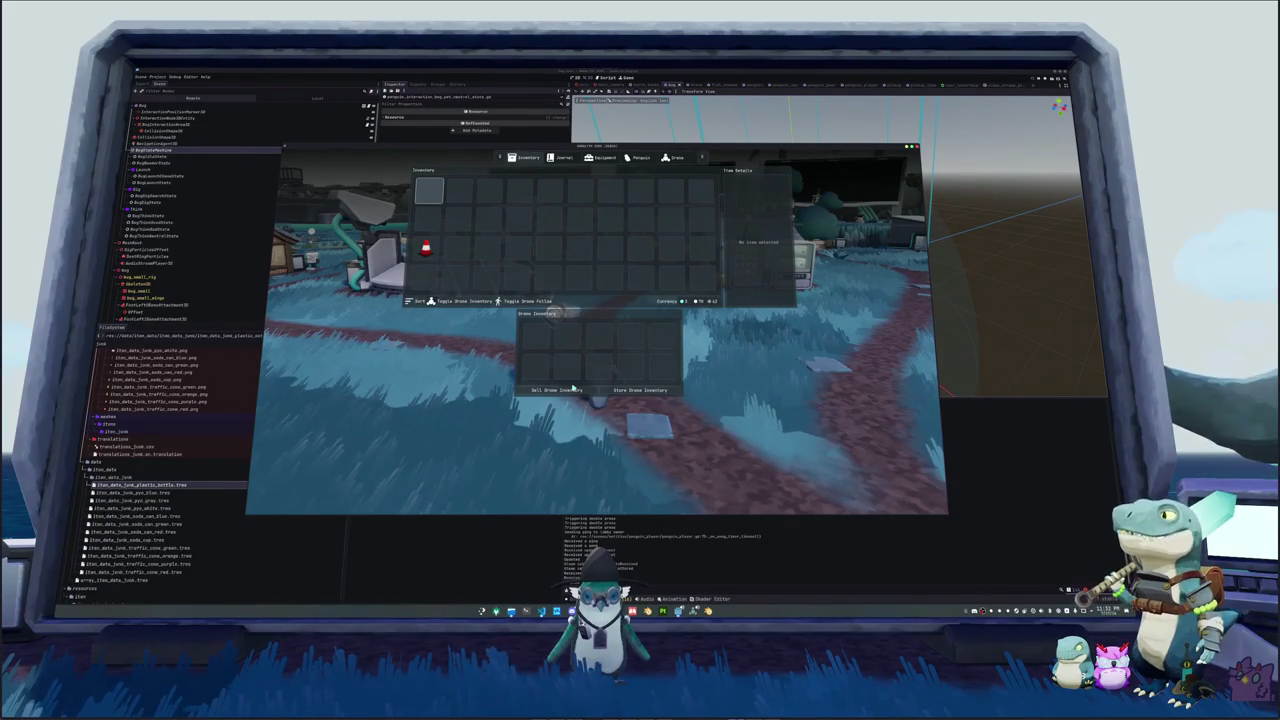
key(Down)
key(Down)
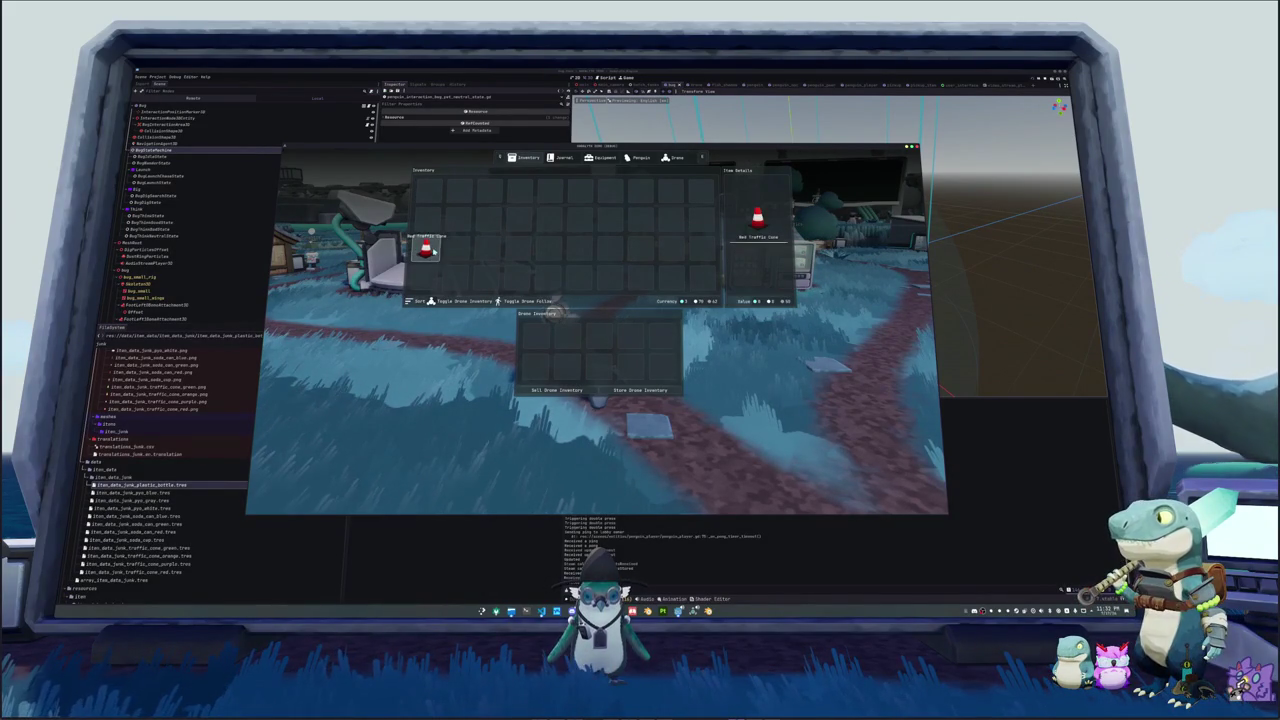
key(Return)
key(Escape)
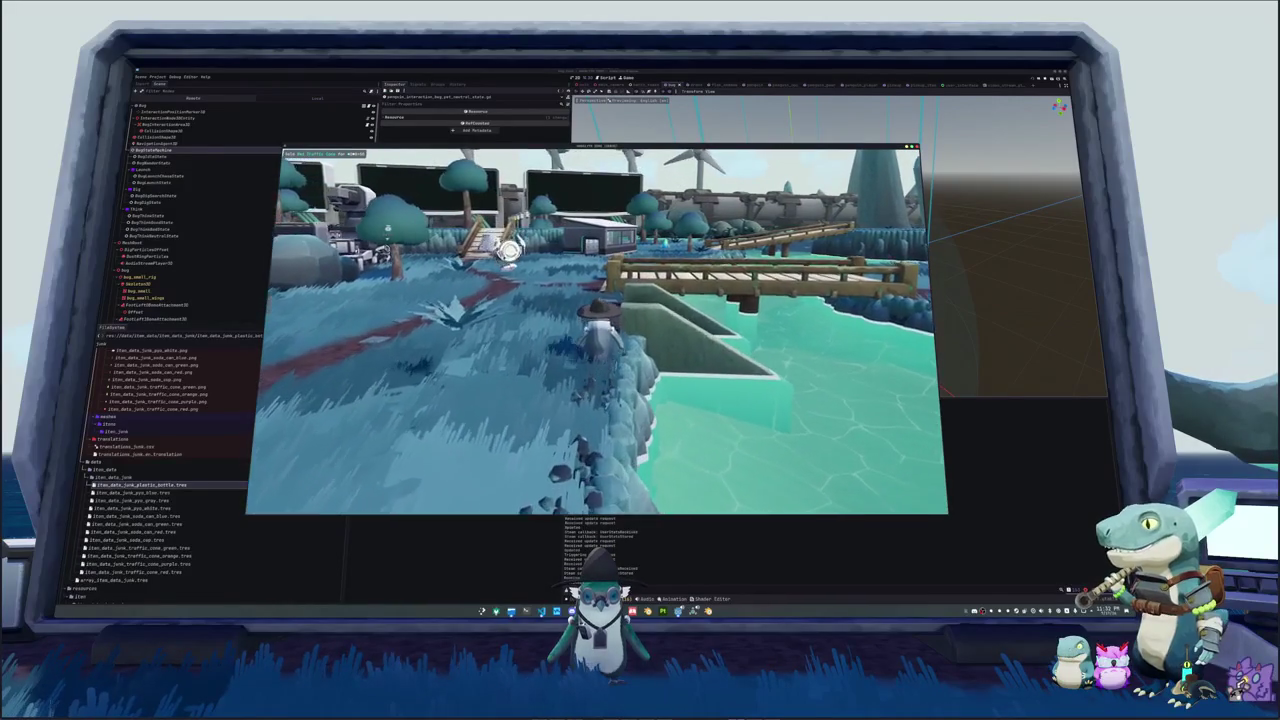
- Walk the penguin across the wooden bridge toward the storage building
key(w)
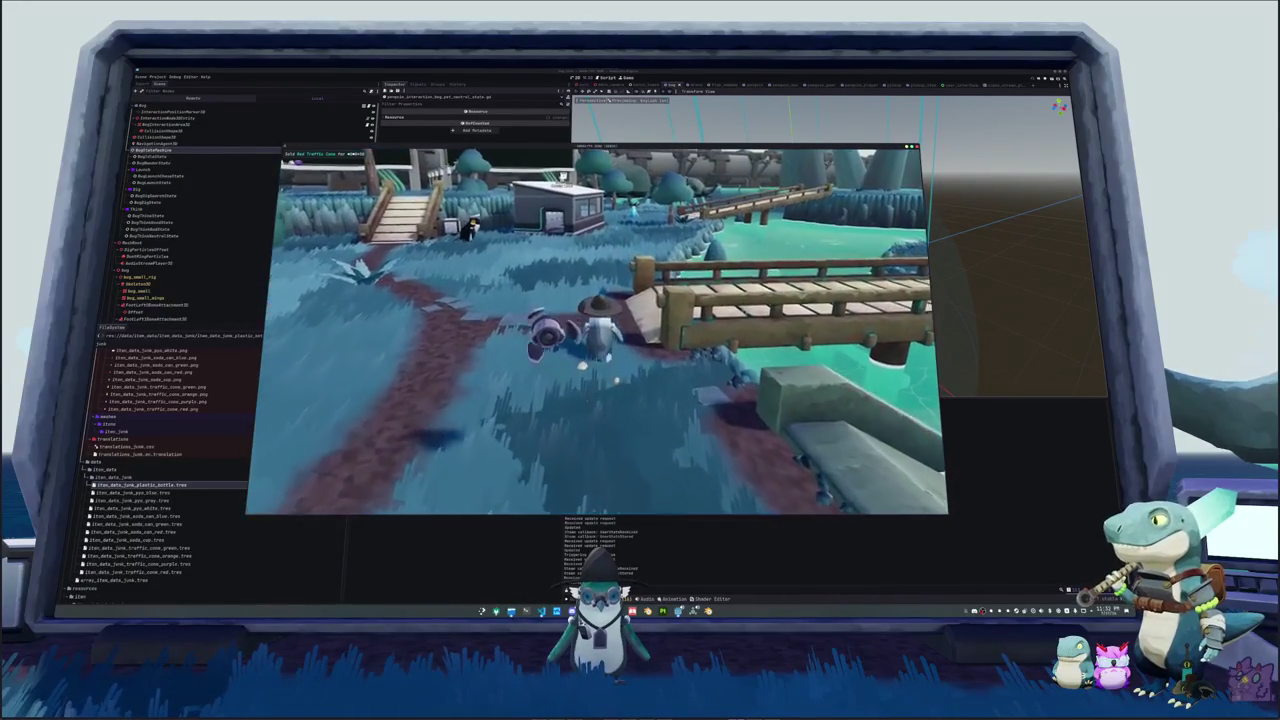
key(a)
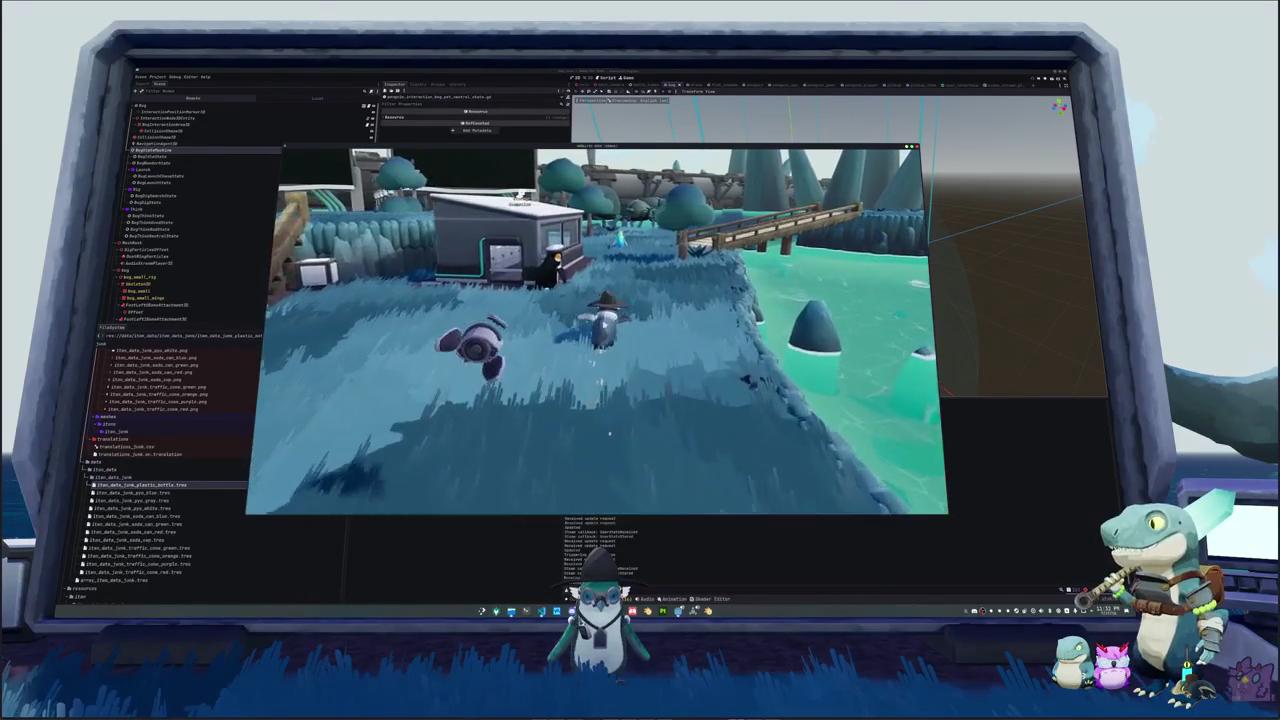
key(w)
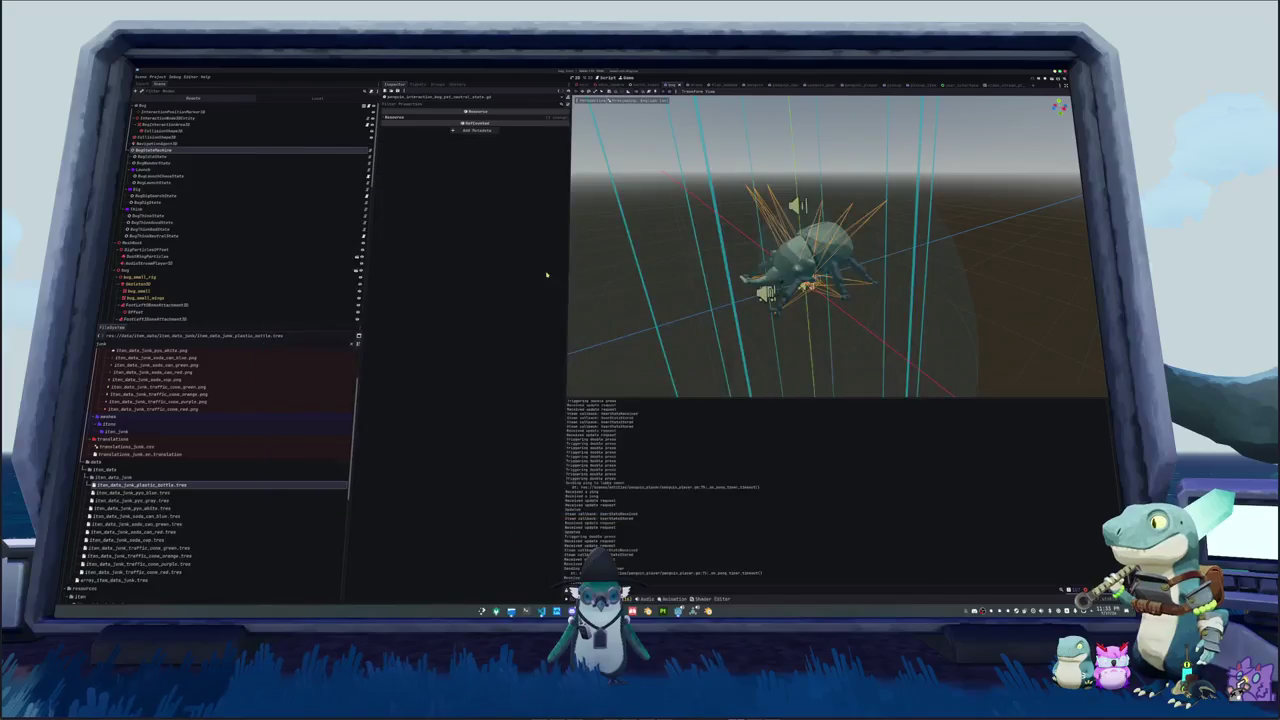
- Stop the test run and inspect LeftSpotLight3D and TechTeleporter in the world scene
click(585, 84)
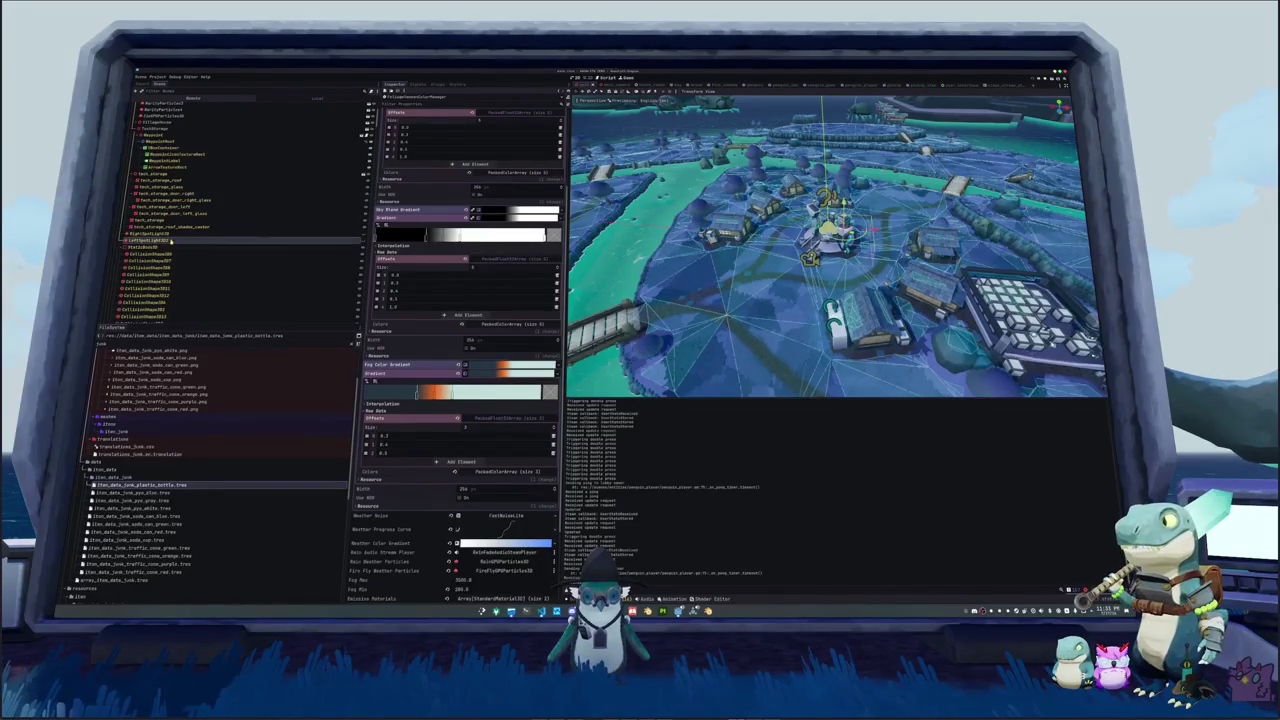
click(170, 241)
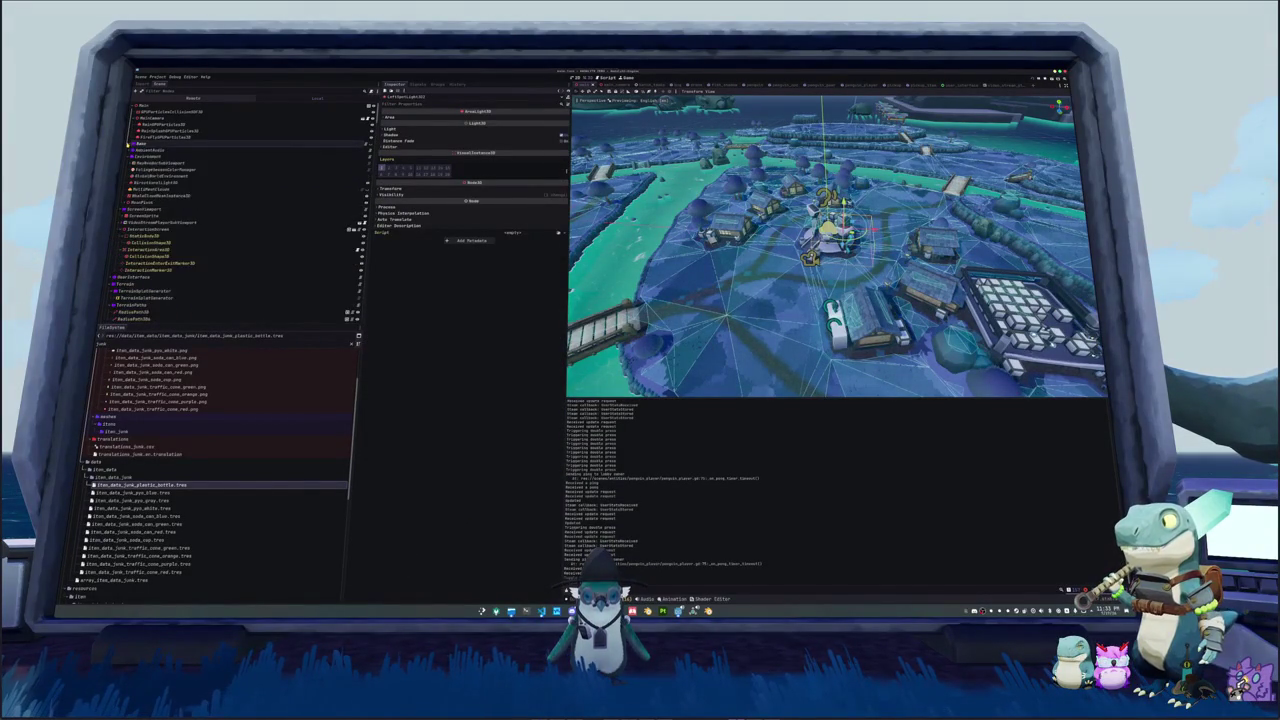
drag(648, 340, 761, 267)
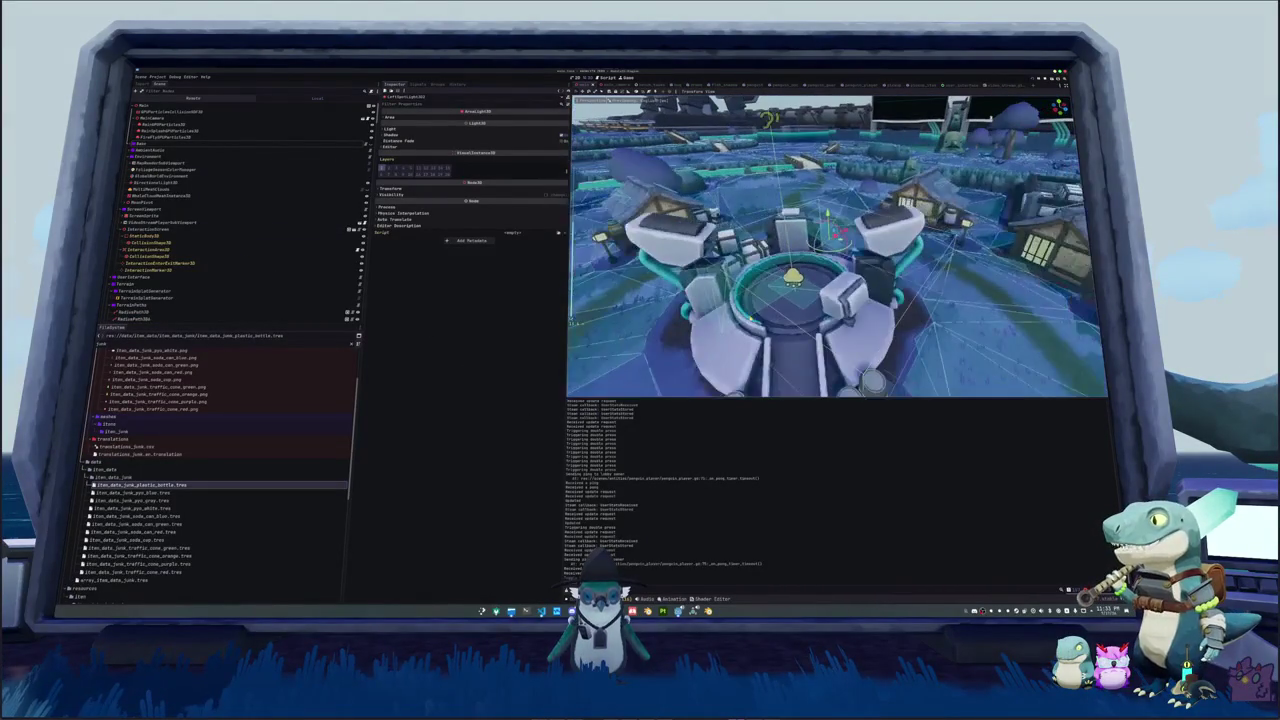
click(769, 351)
mouse_move(740, 330)
mouse_down()
mouse_move(769, 351)
mouse_move(790, 310)
mouse_up()
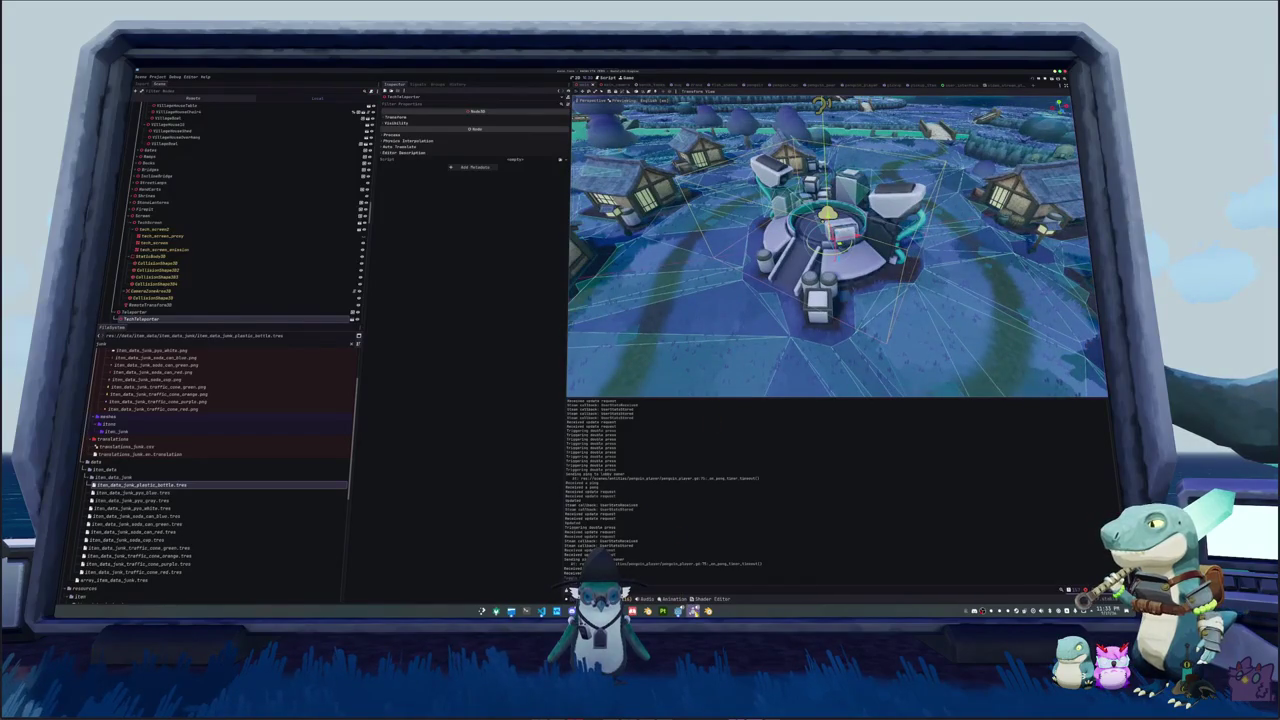
- Return to the Godot editor and open the Project Export presets window
click(708, 611)
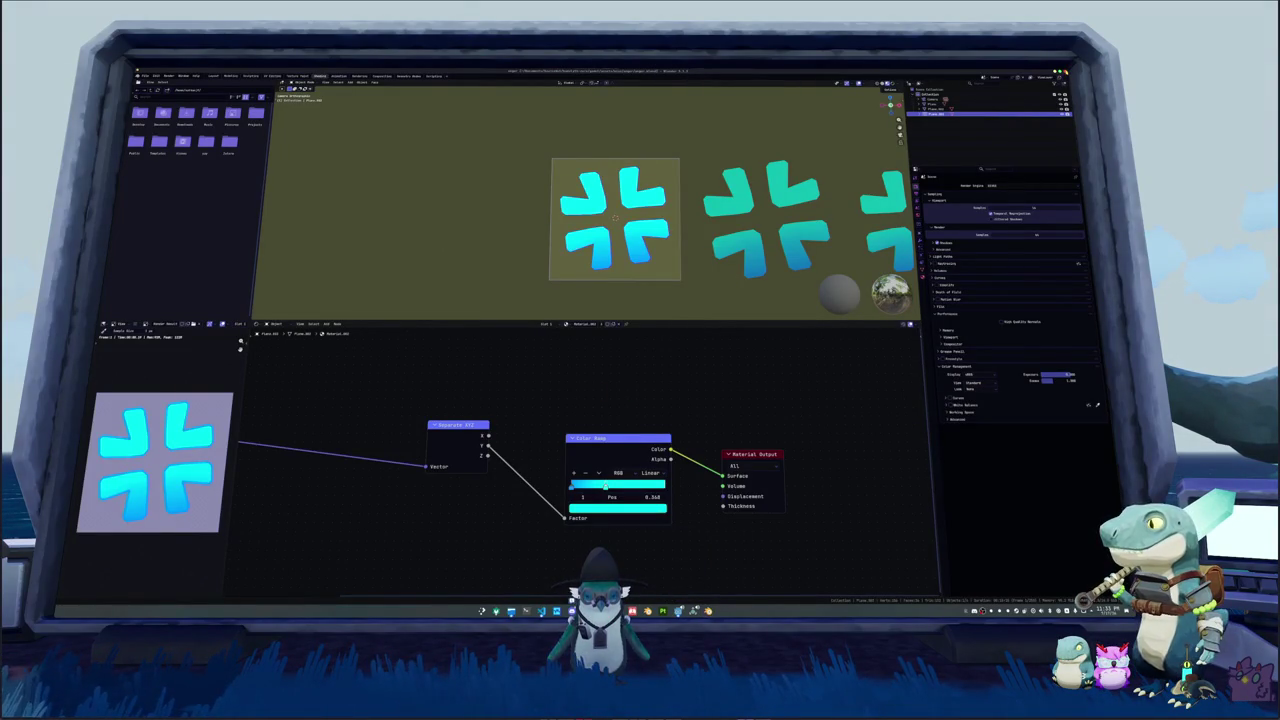
key(alt+Tab)
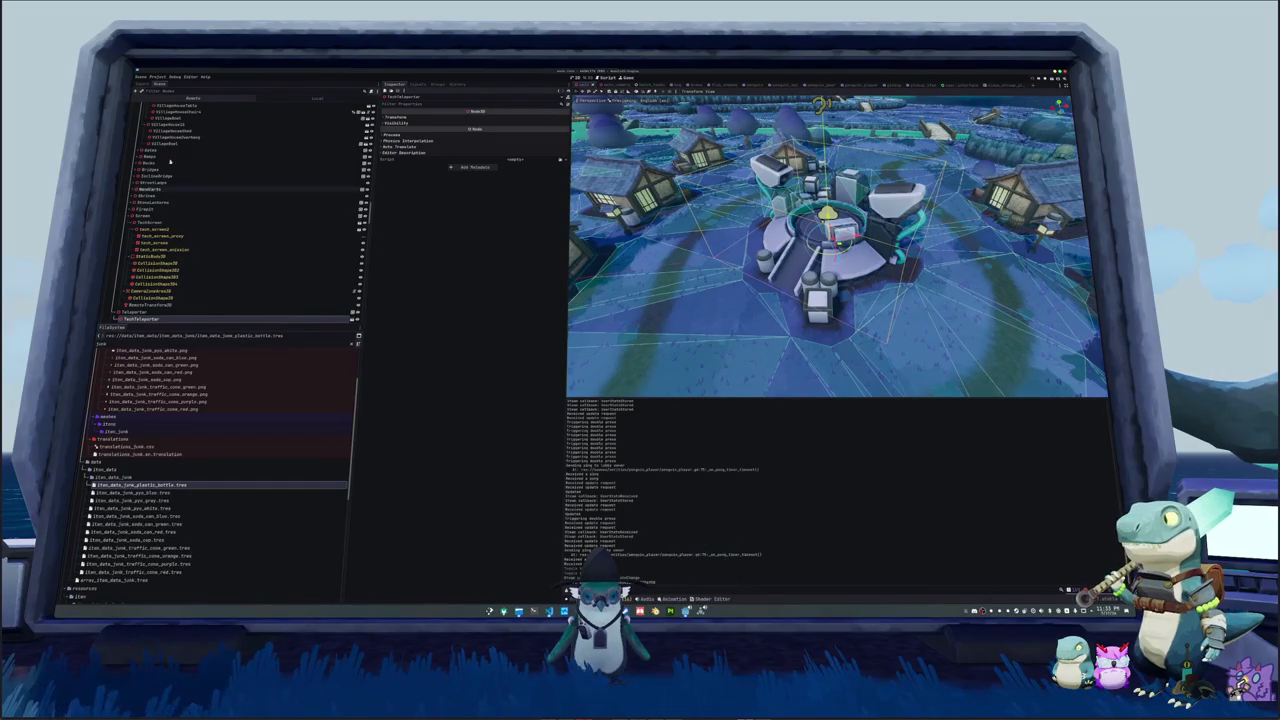
click(158, 76)
click(175, 102)
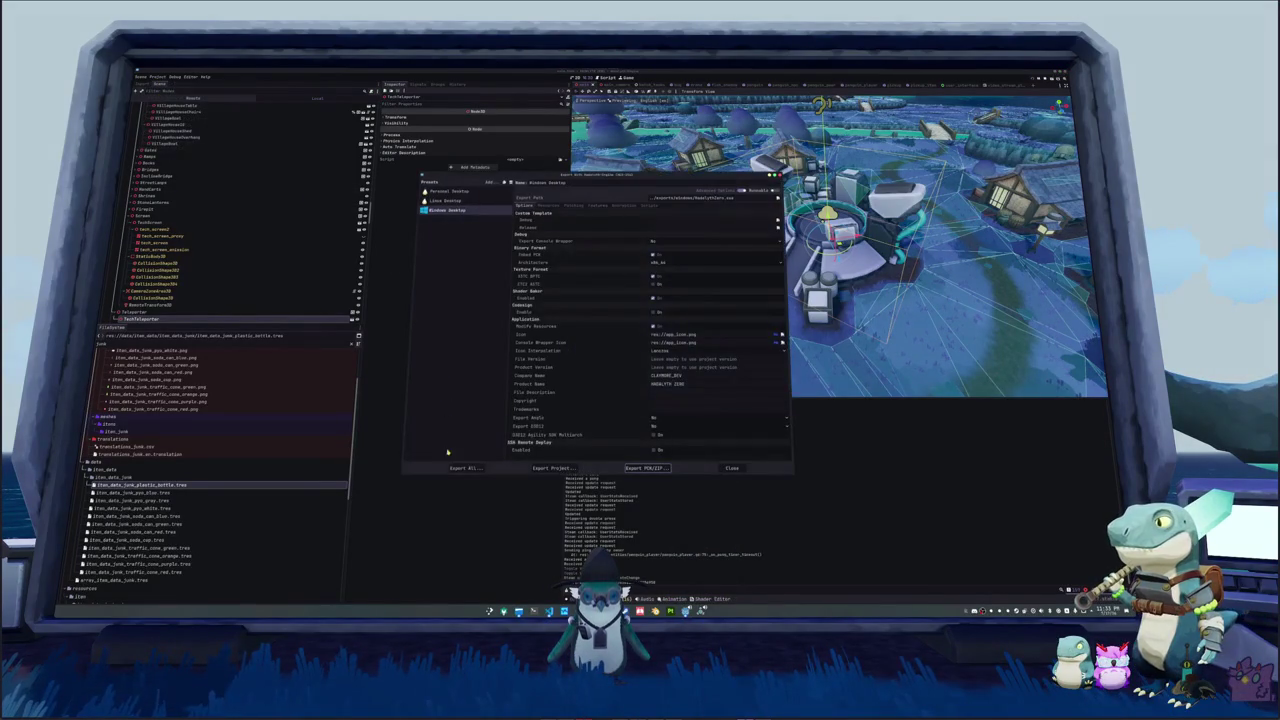
- Run Export All with release builds three times, then open a terminal window
click(465, 468)
click(628, 325)
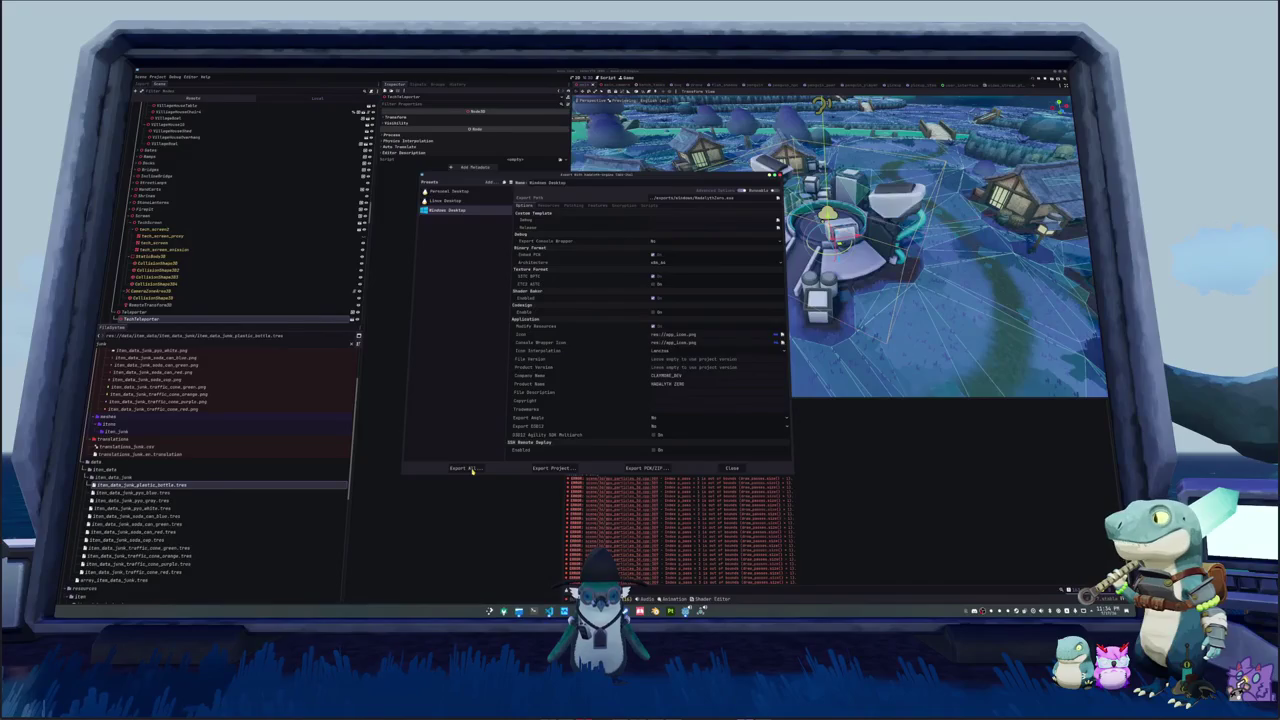
click(472, 470)
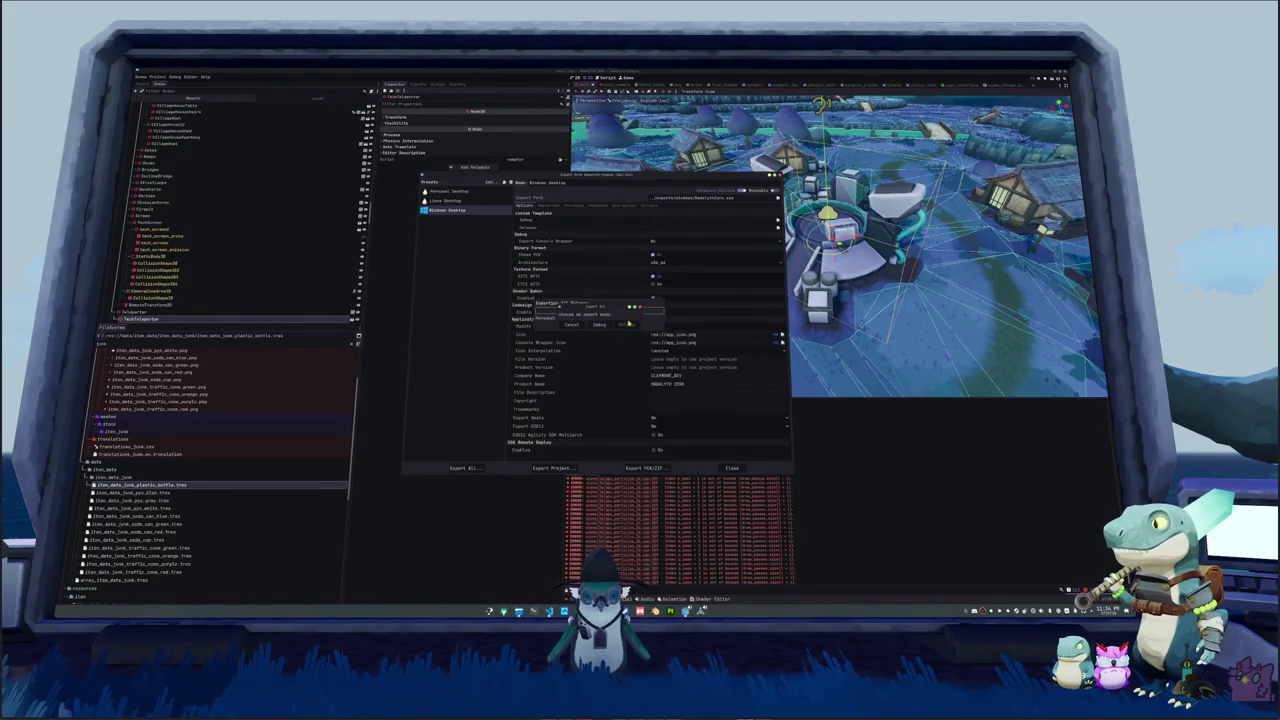
click(624, 315)
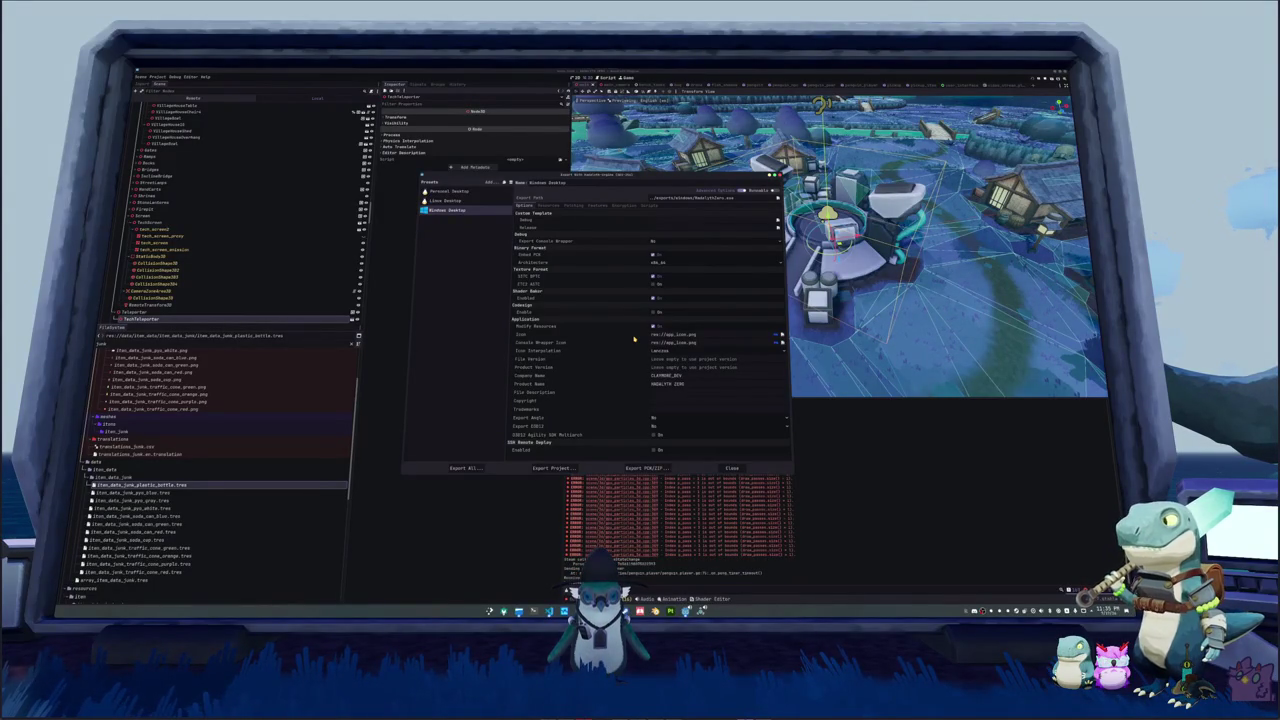
click(466, 467)
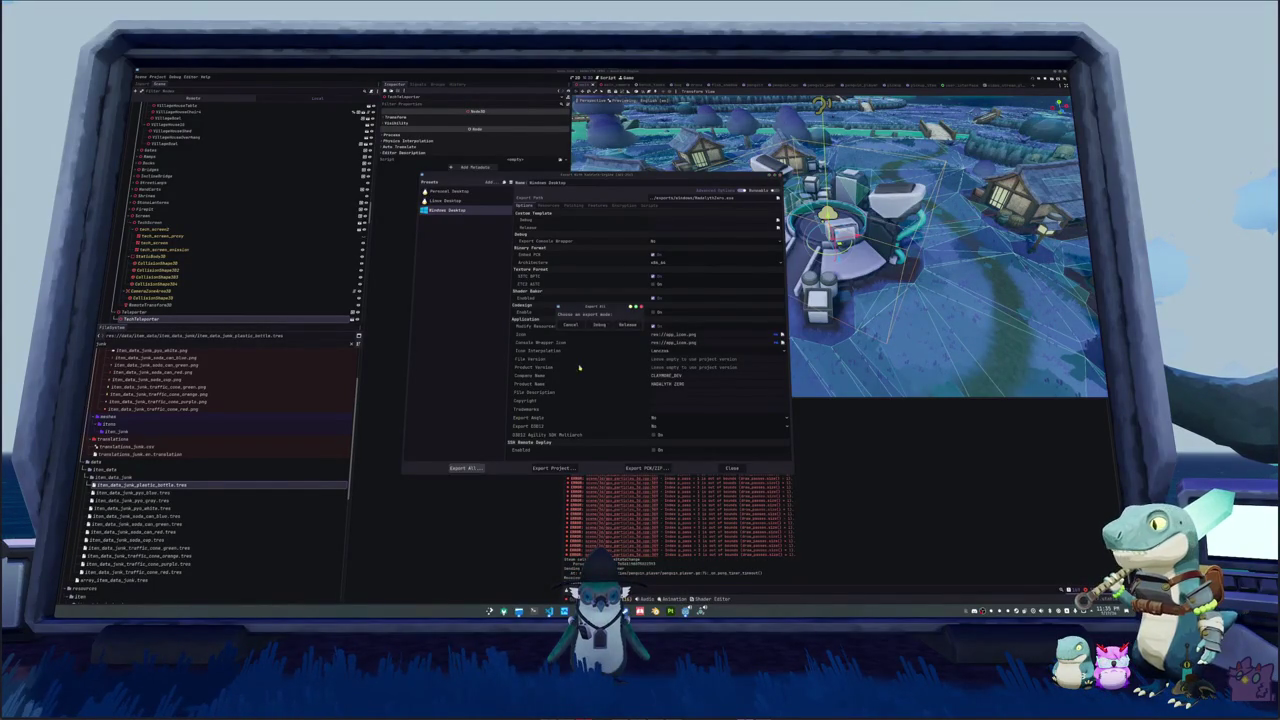
click(622, 326)
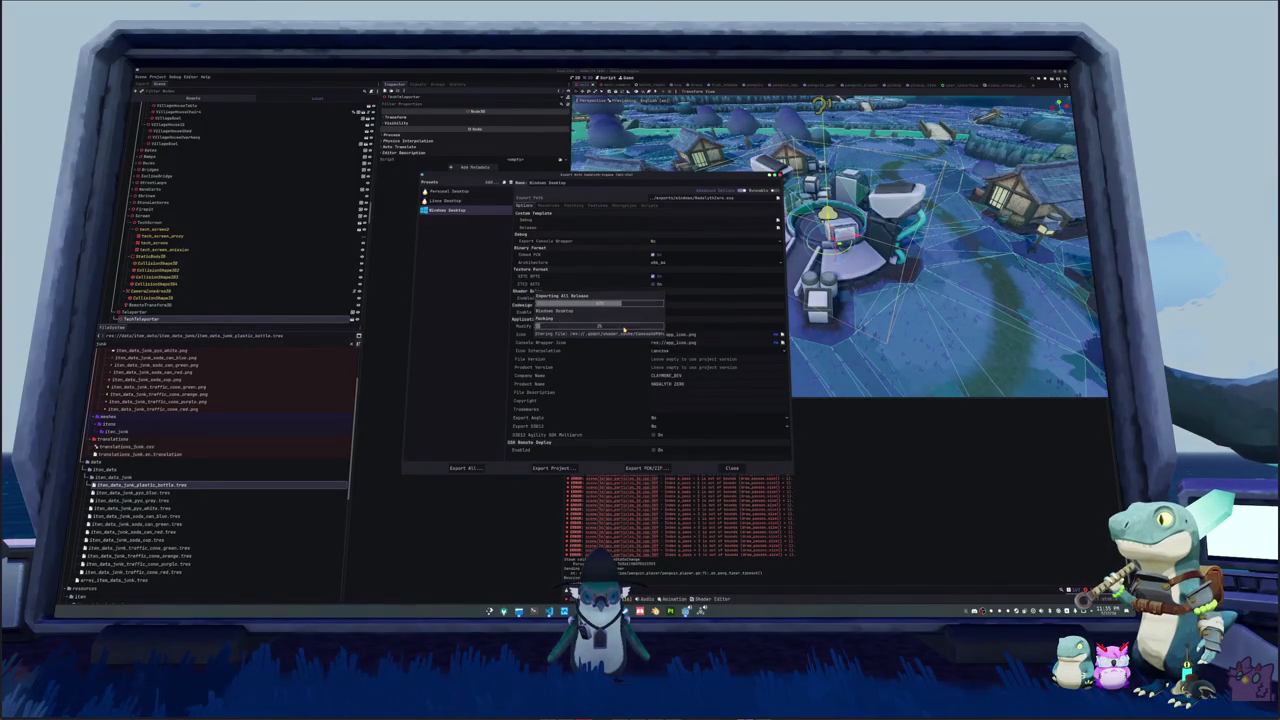
click(533, 610)
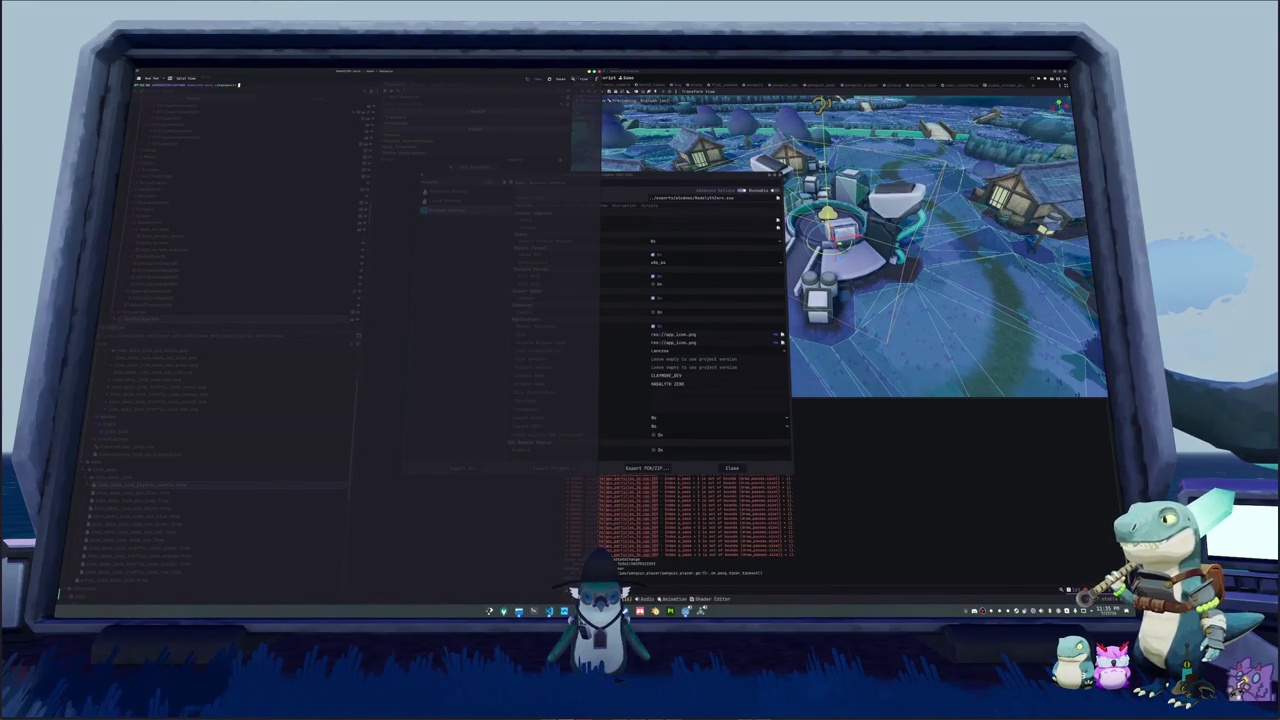
- Rerun the Steam update command, then run ./steam_os_changelog.sh and enter the Steam password
key(Up)
key(Return)
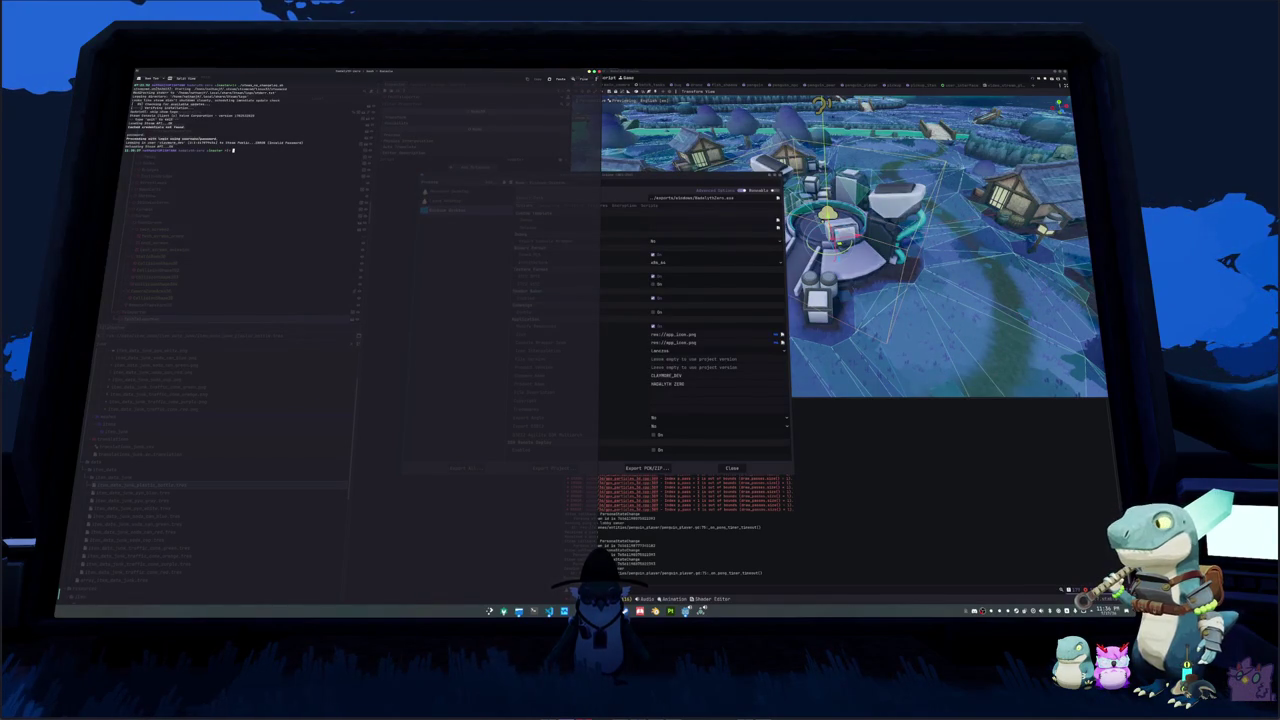
text(./steam_os_changelog.sh)
key(Return)
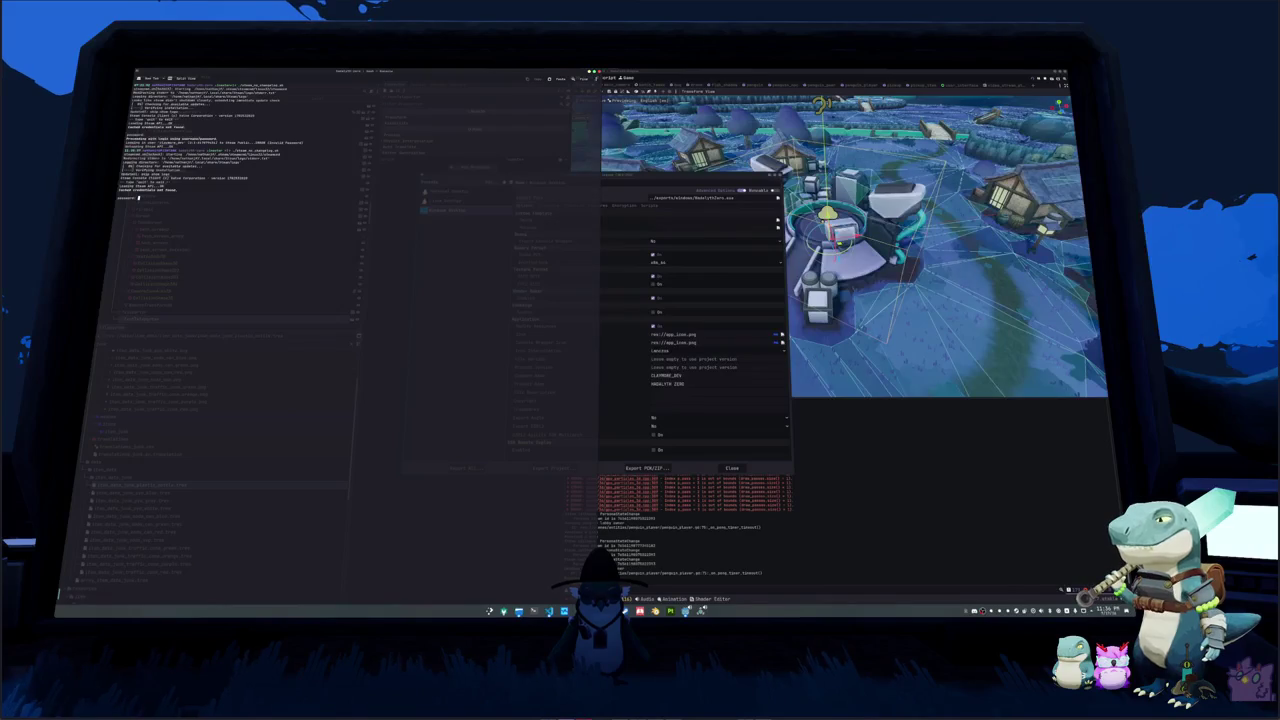
key(Return)
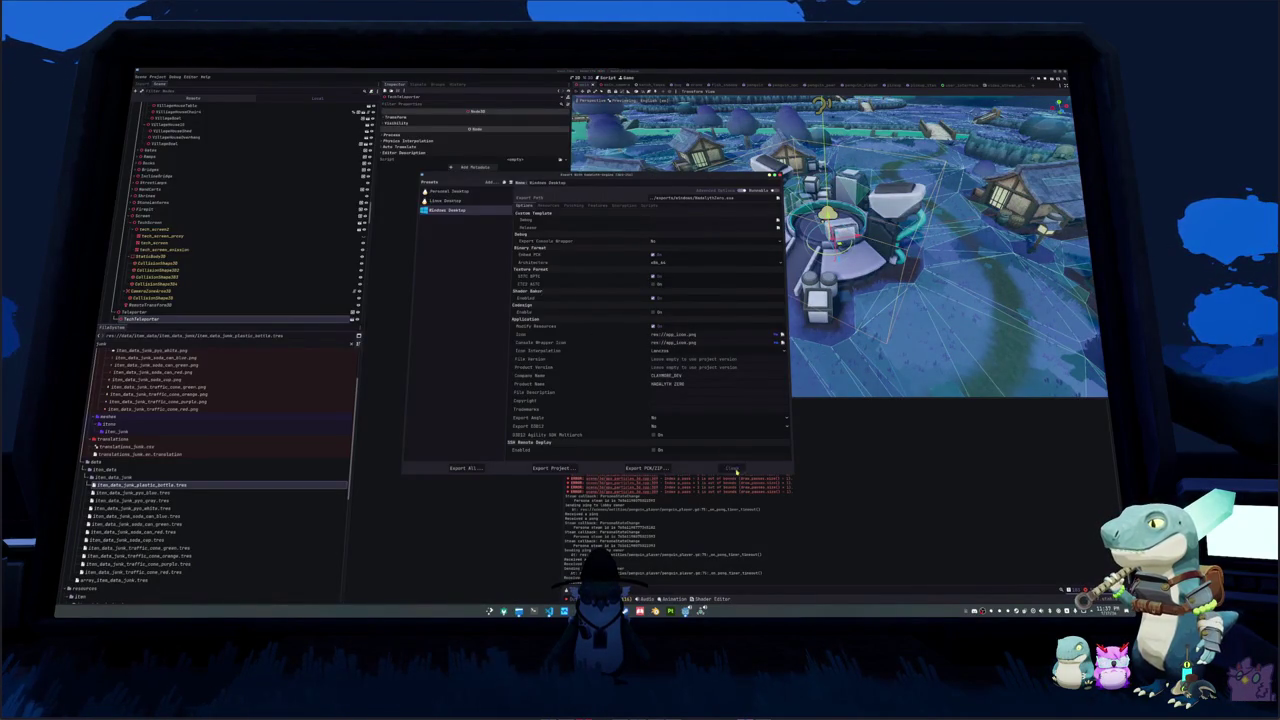
- Close the Export window and bring Steam's library home to the front
click(731, 467)
mouse_move(595, 611)
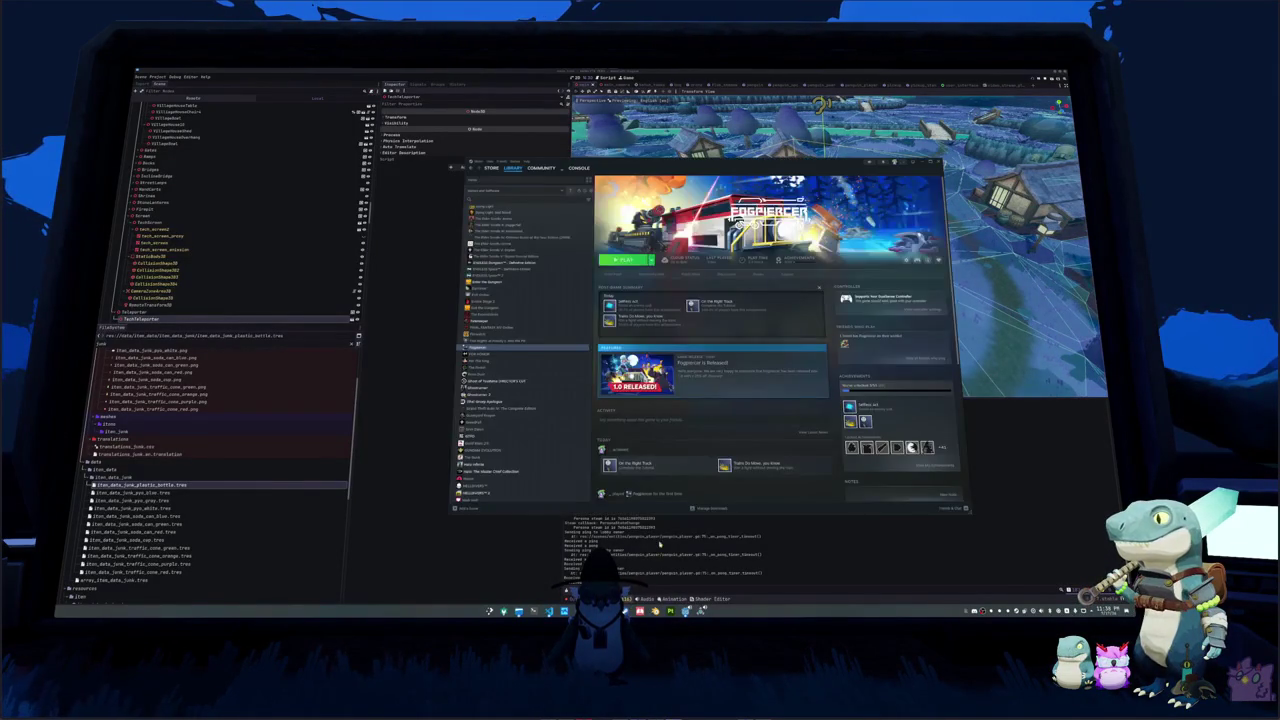
click(528, 182)
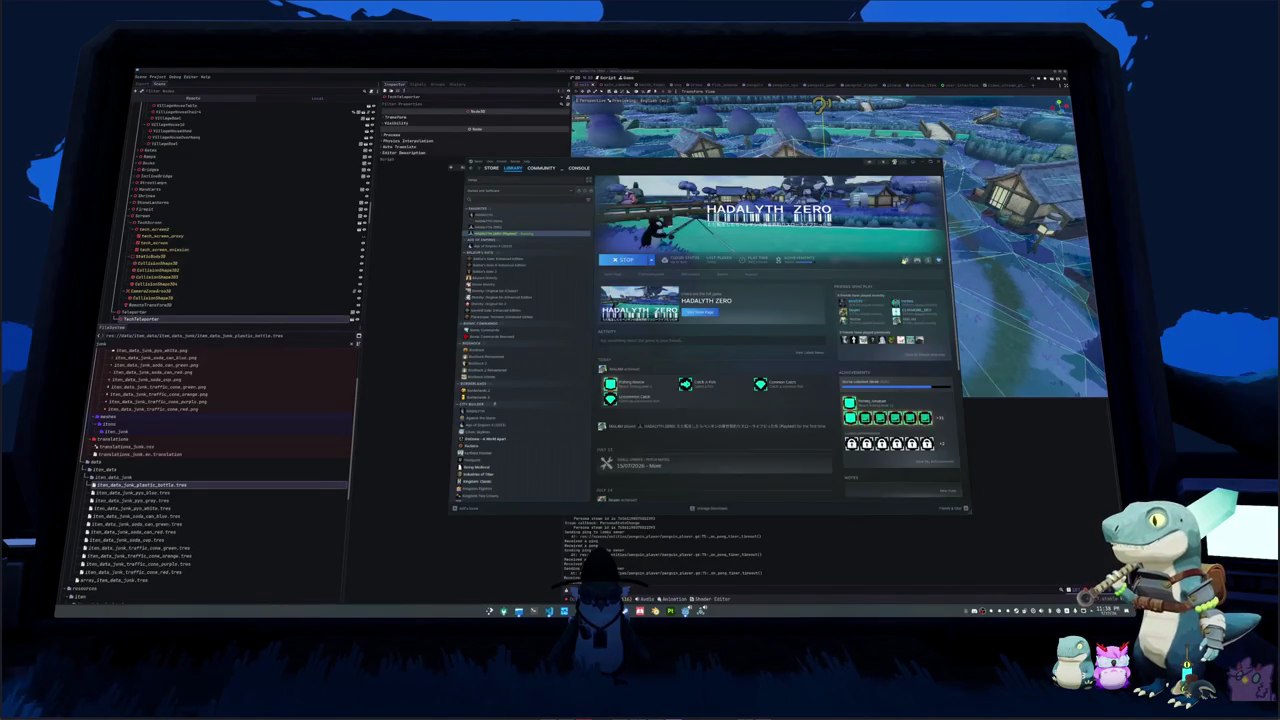
- Review Hadalyth Zero's properties, verify file integrity, check Game Versions & Betas, then close Properties
click(919, 259)
click(918, 302)
click(614, 291)
click(628, 301)
click(630, 310)
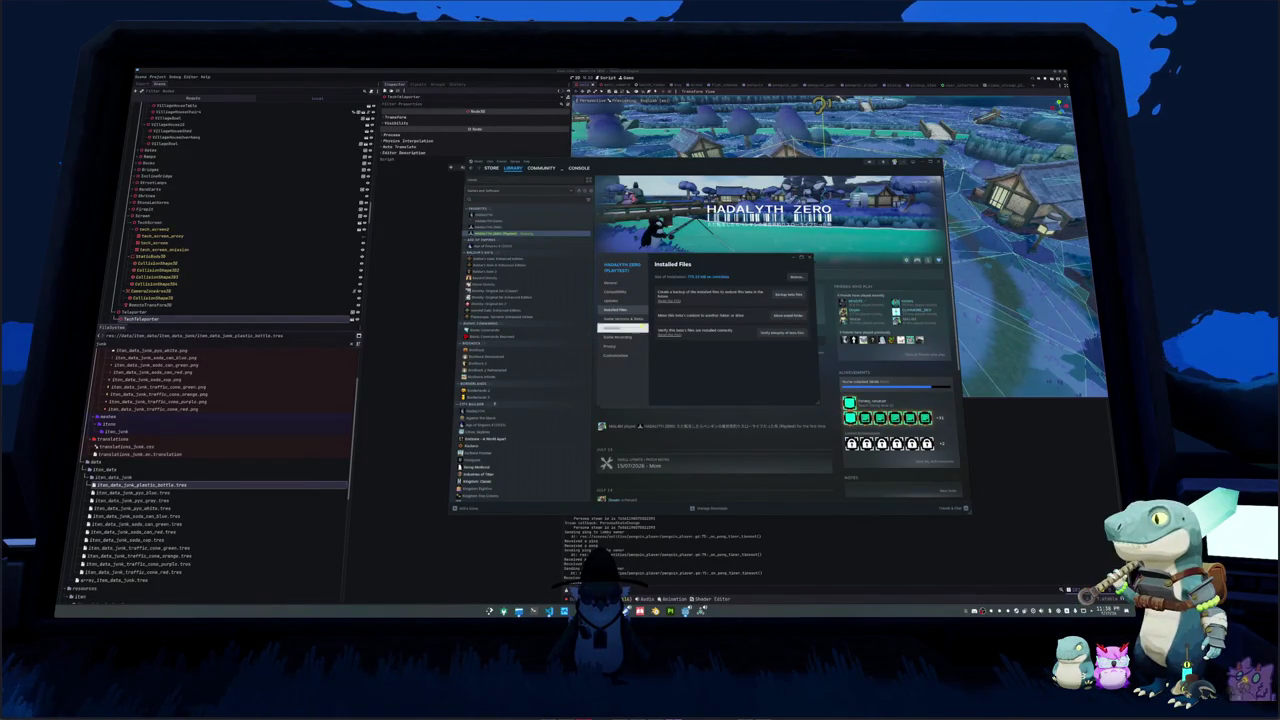
click(625, 318)
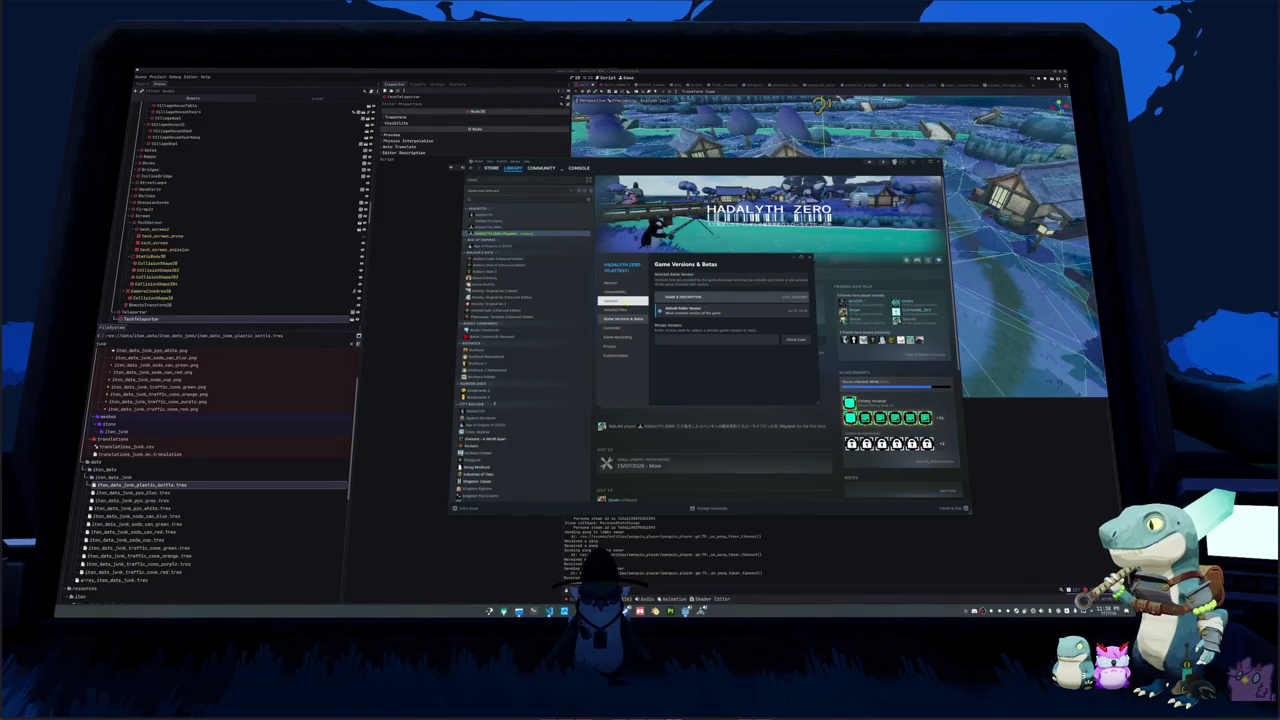
click(615, 309)
click(789, 333)
click(625, 318)
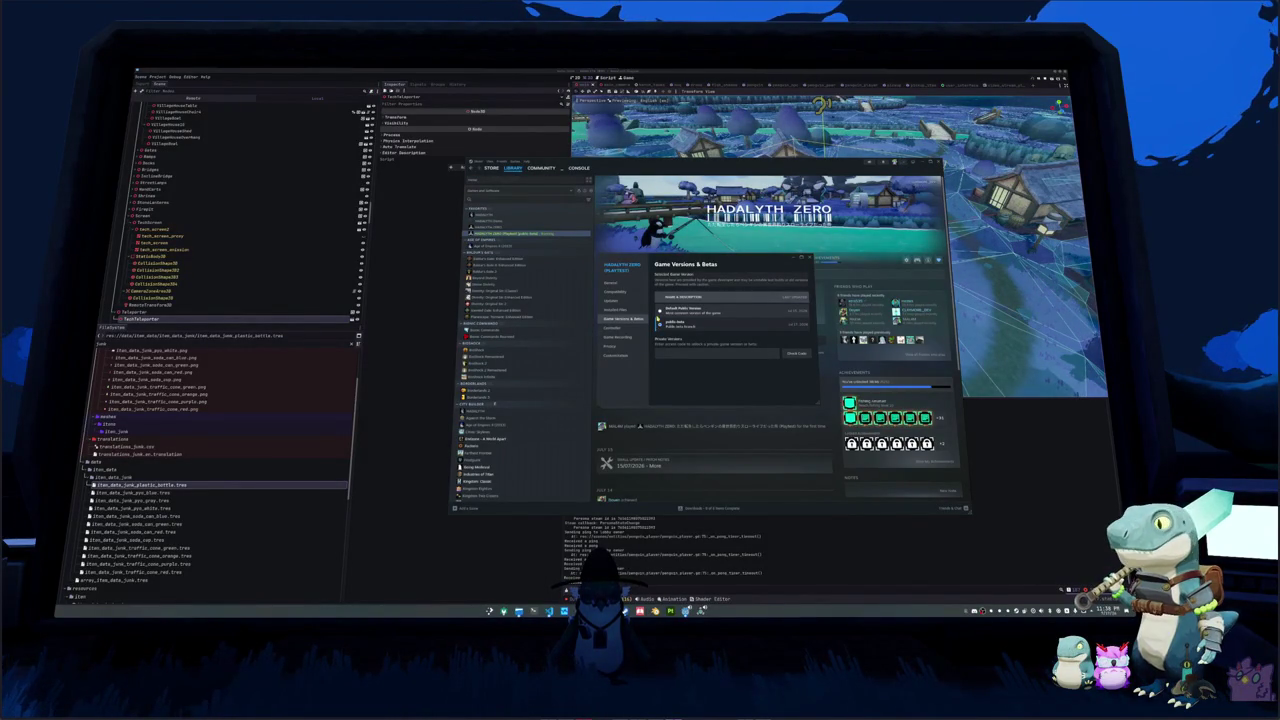
key(Escape)
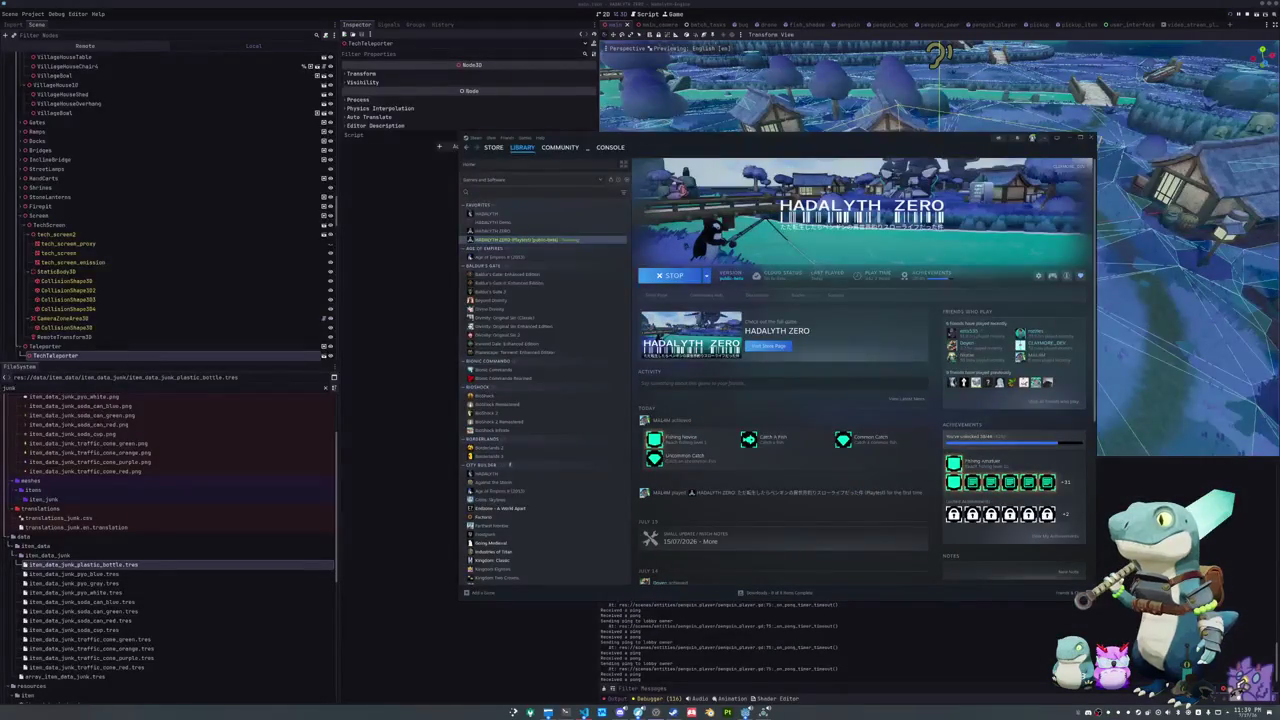
- Stop Hadalyth Zero, confirm the exit, and quit the game window from its in-game menu
click(674, 277)
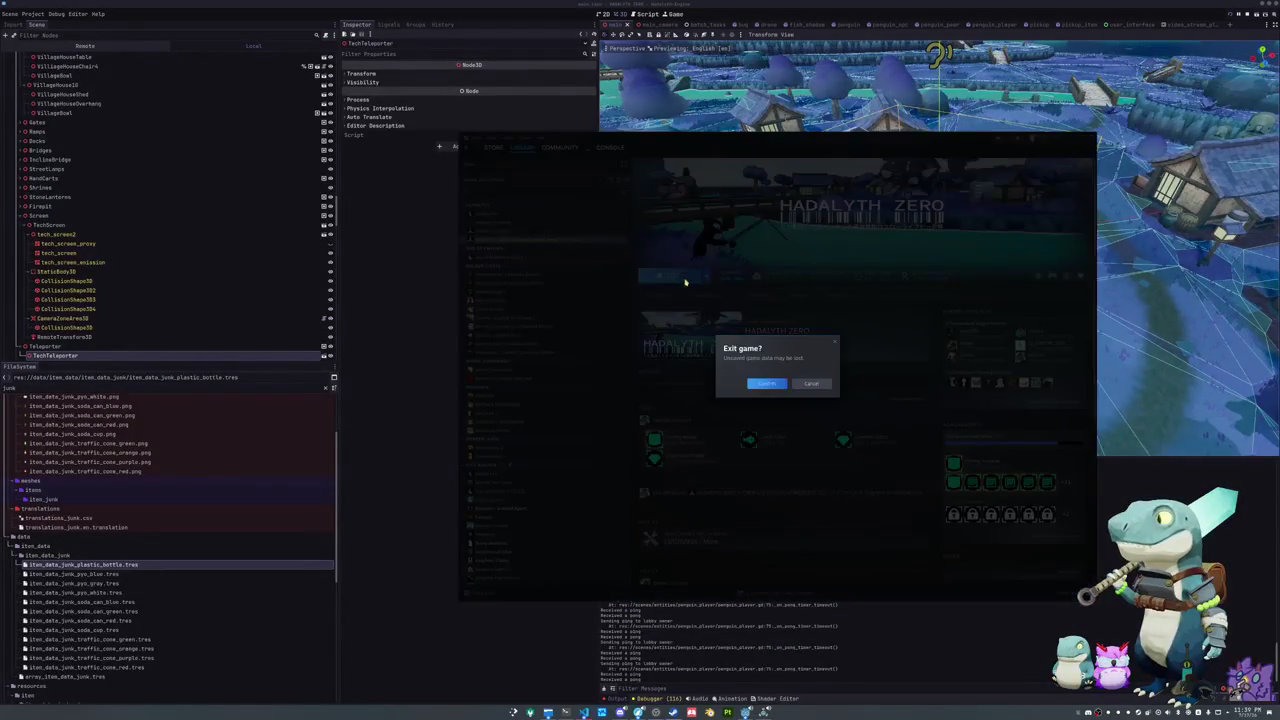
click(763, 384)
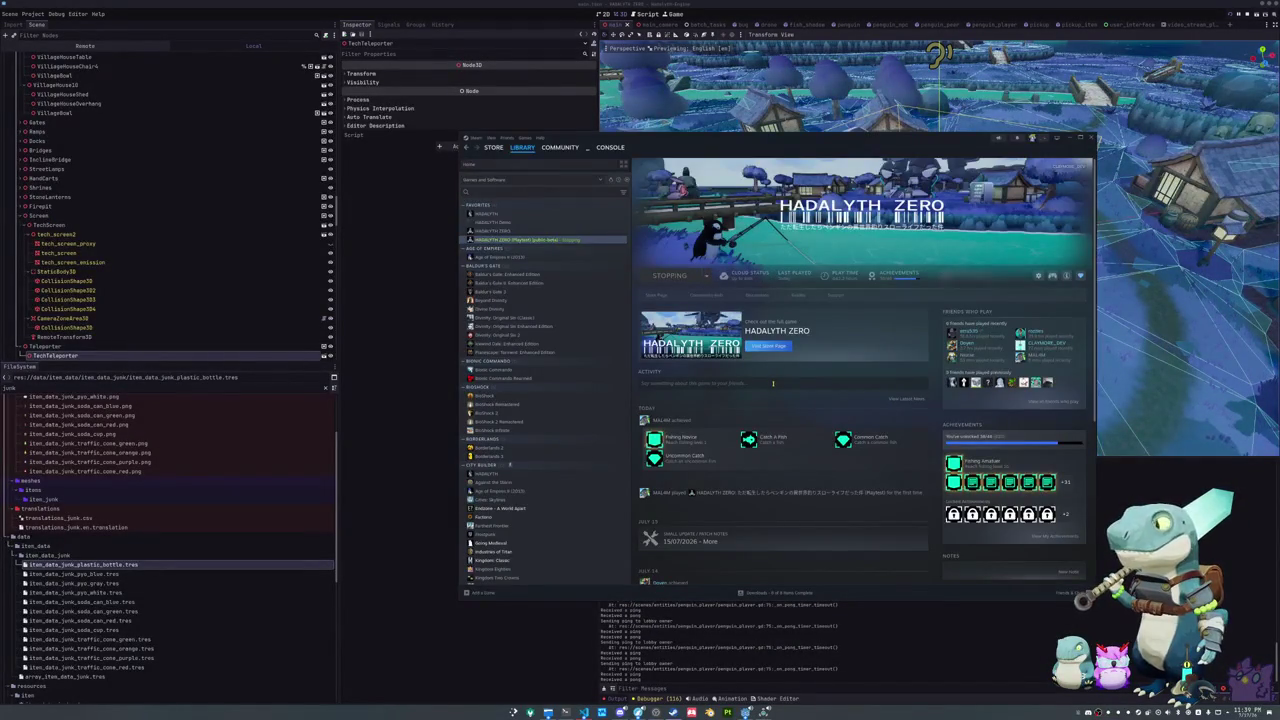
right_click(763, 712)
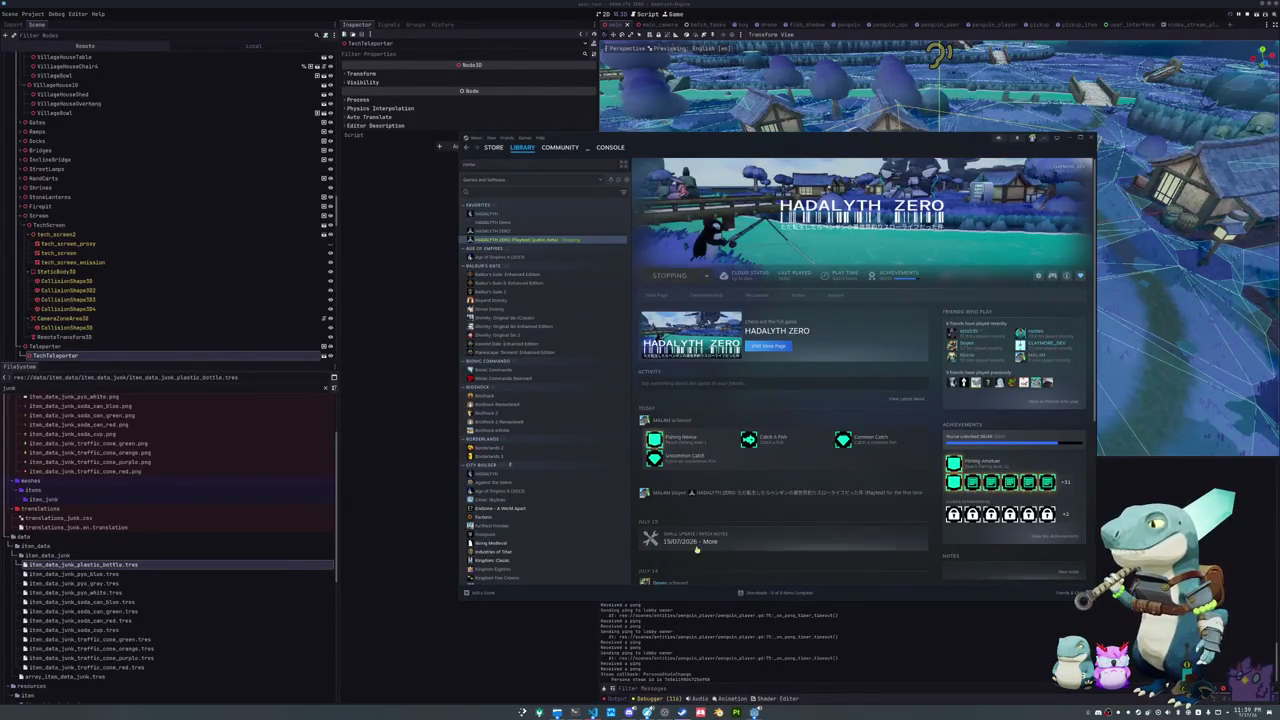
mouse_move(755, 712)
click(875, 662)
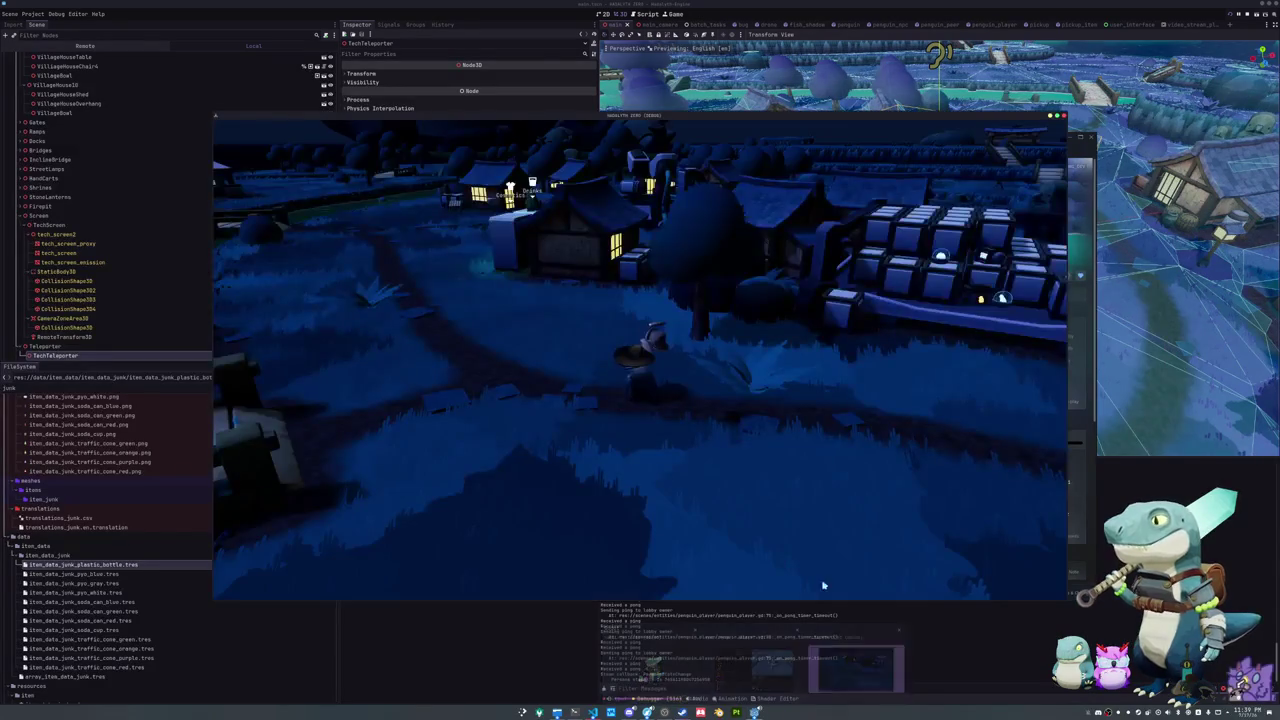
key(e)
click(660, 378)
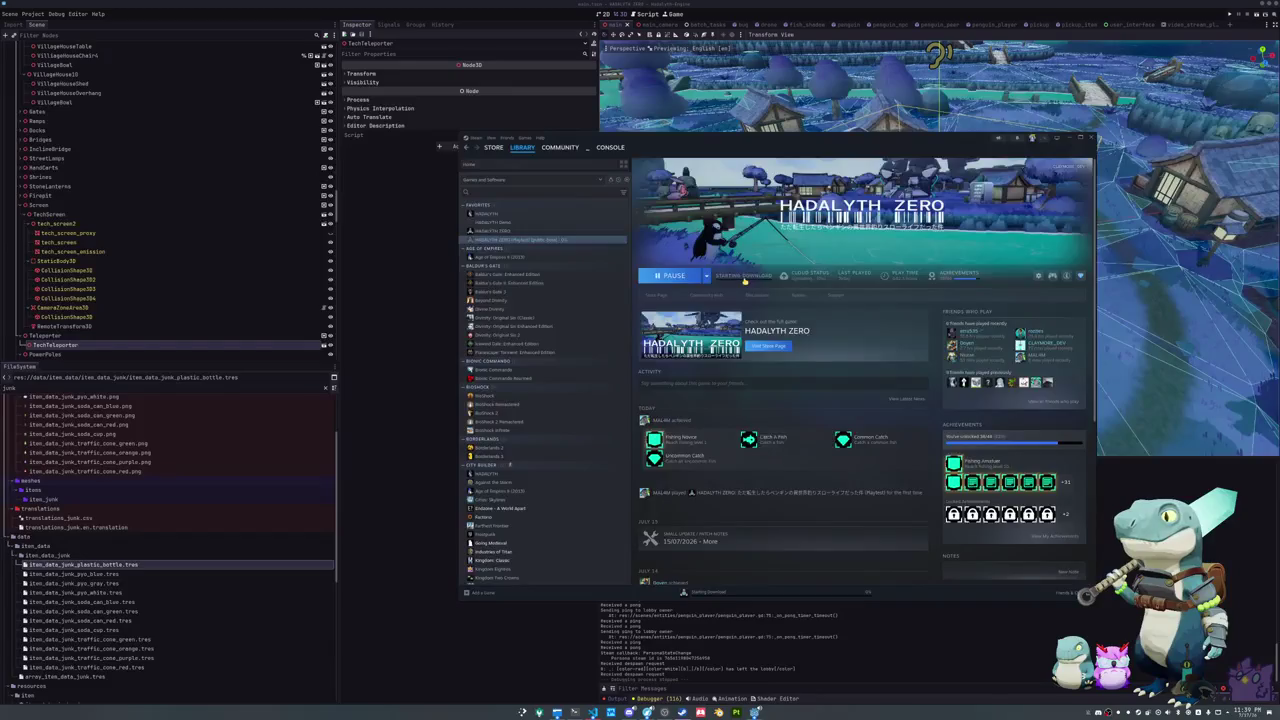
- Check the update download progress and reorder Crimson Desert in the scheduled downloads
click(745, 282)
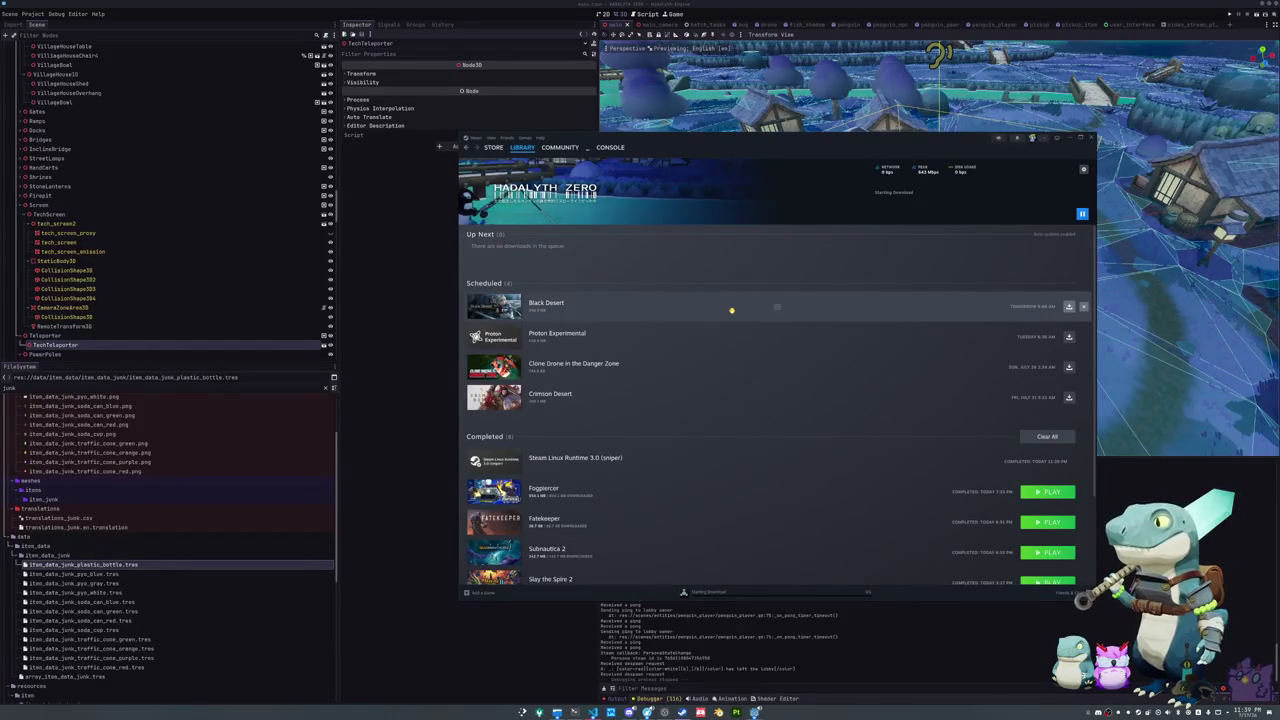
scroll(724, 394, down, 2)
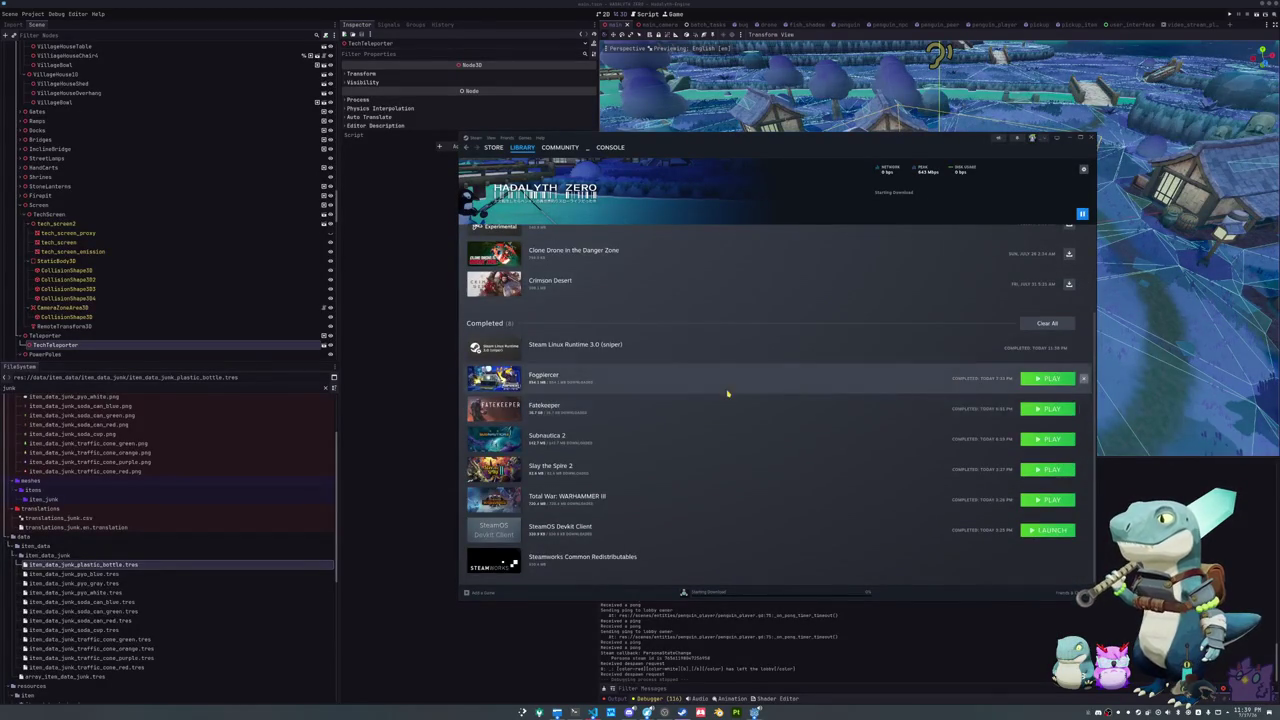
scroll(727, 394, up, 2)
drag(666, 397, 556, 396)
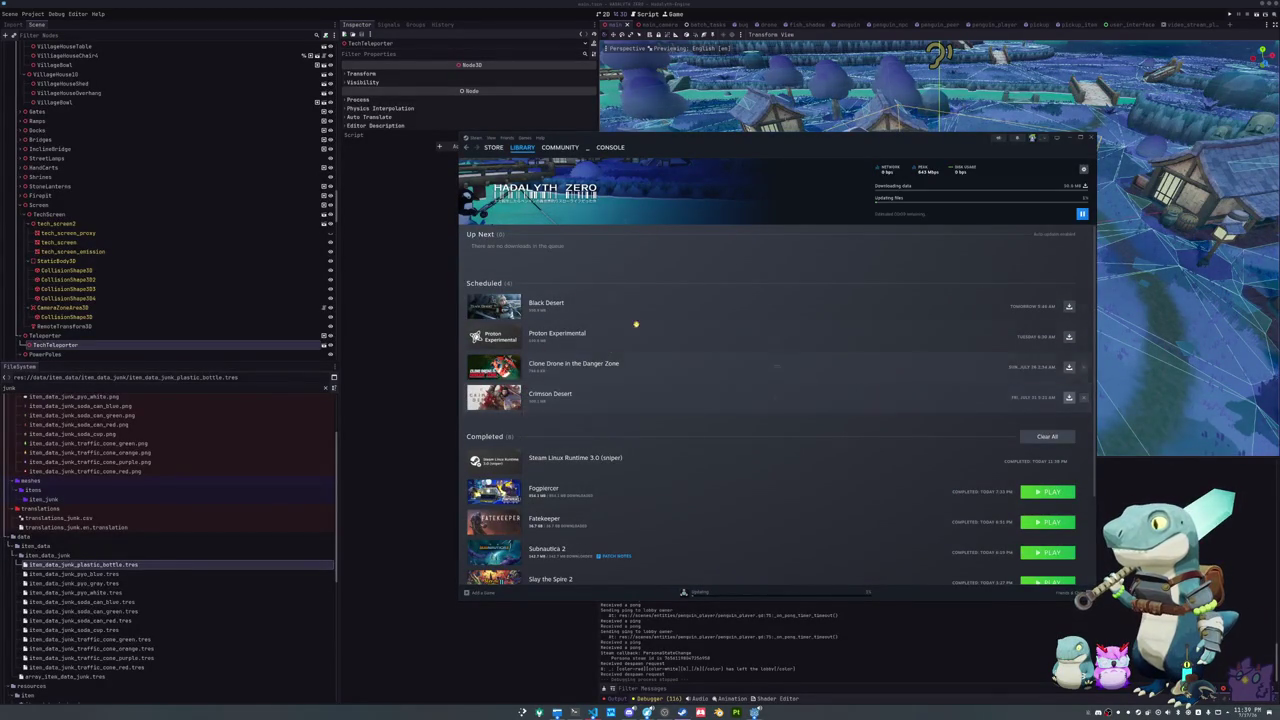
- Open the Hadalyth Zero page from the library and launch the game
click(519, 160)
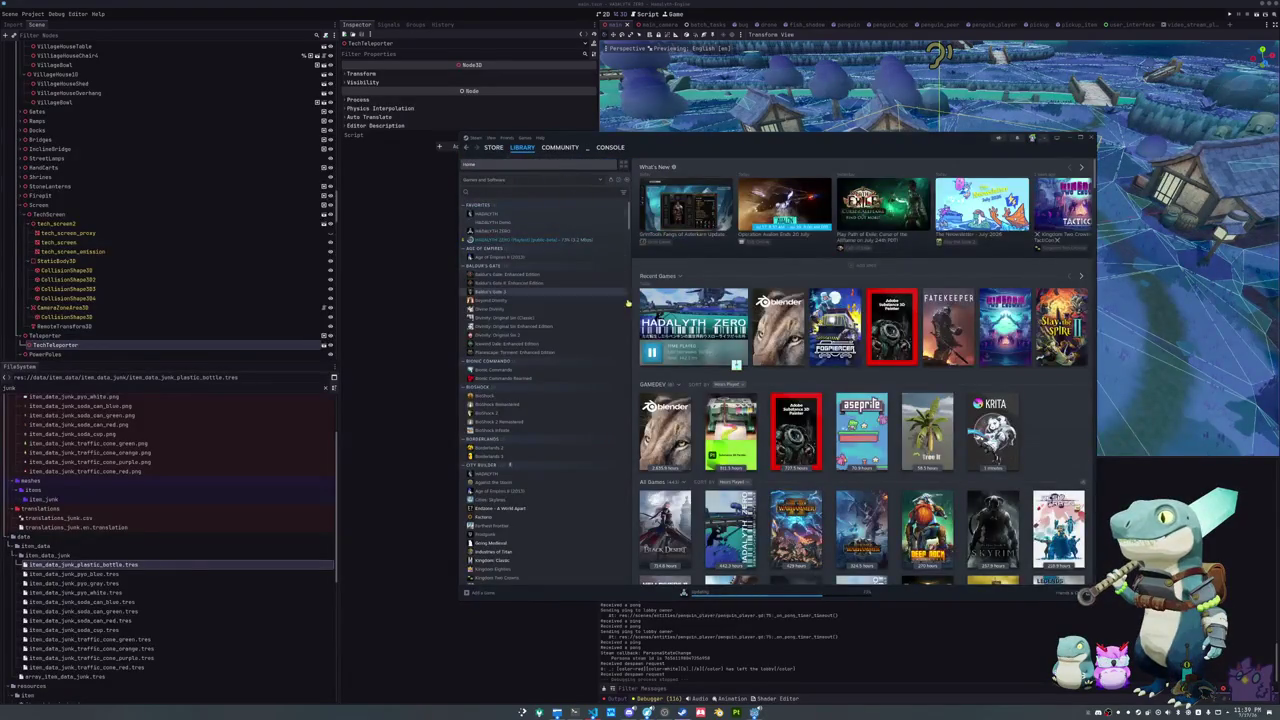
click(686, 305)
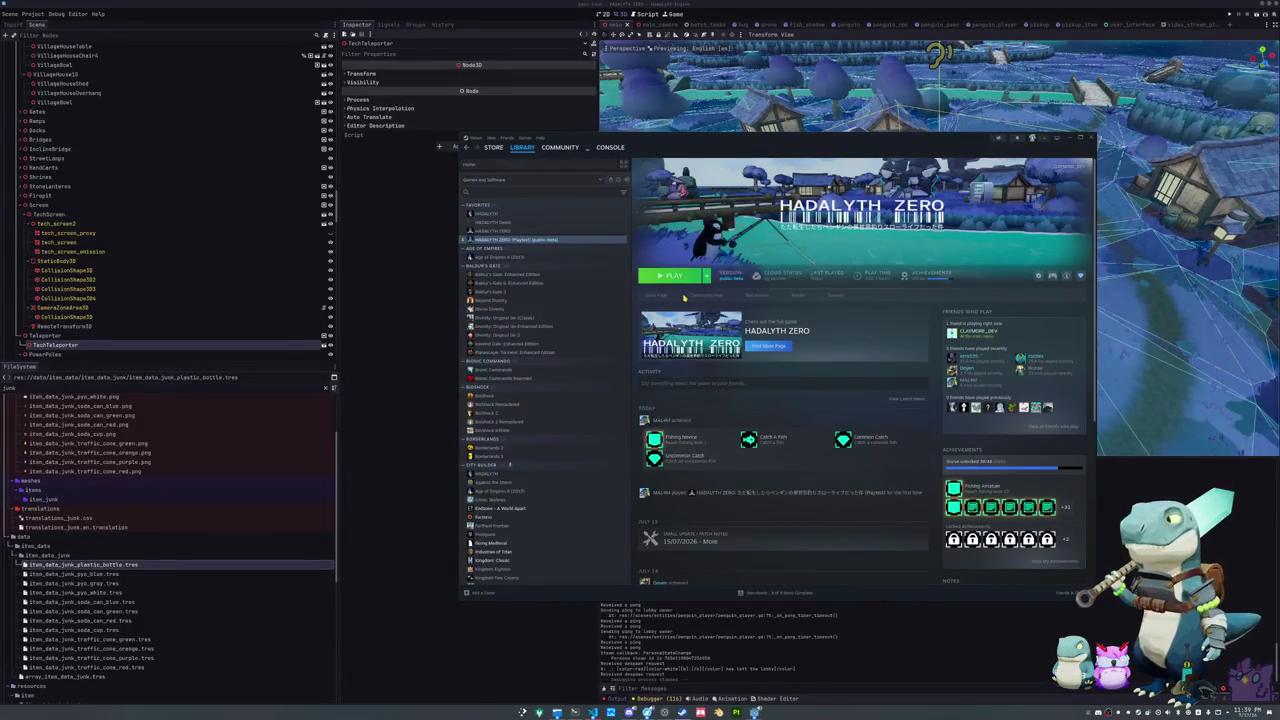
click(670, 276)
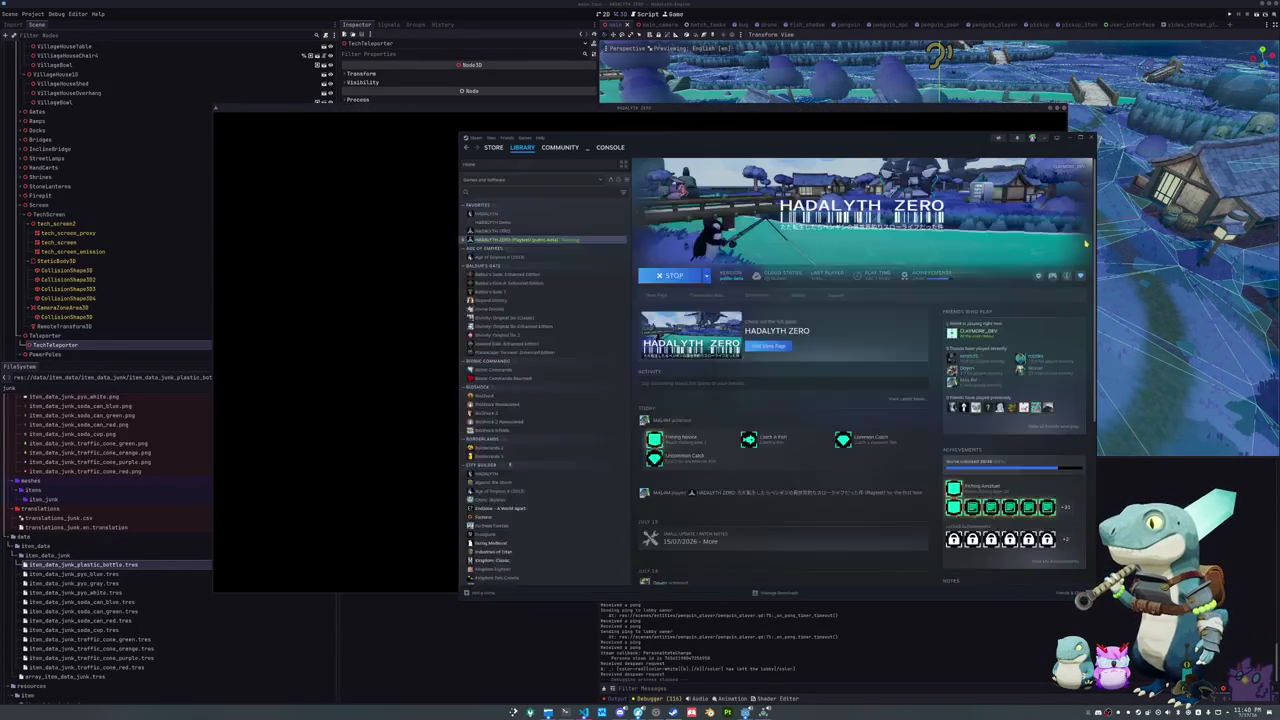
- Review Hadalyth Zero's Compatibility and General properties in Steam, then return to the running game
click(1039, 276)
click(1052, 333)
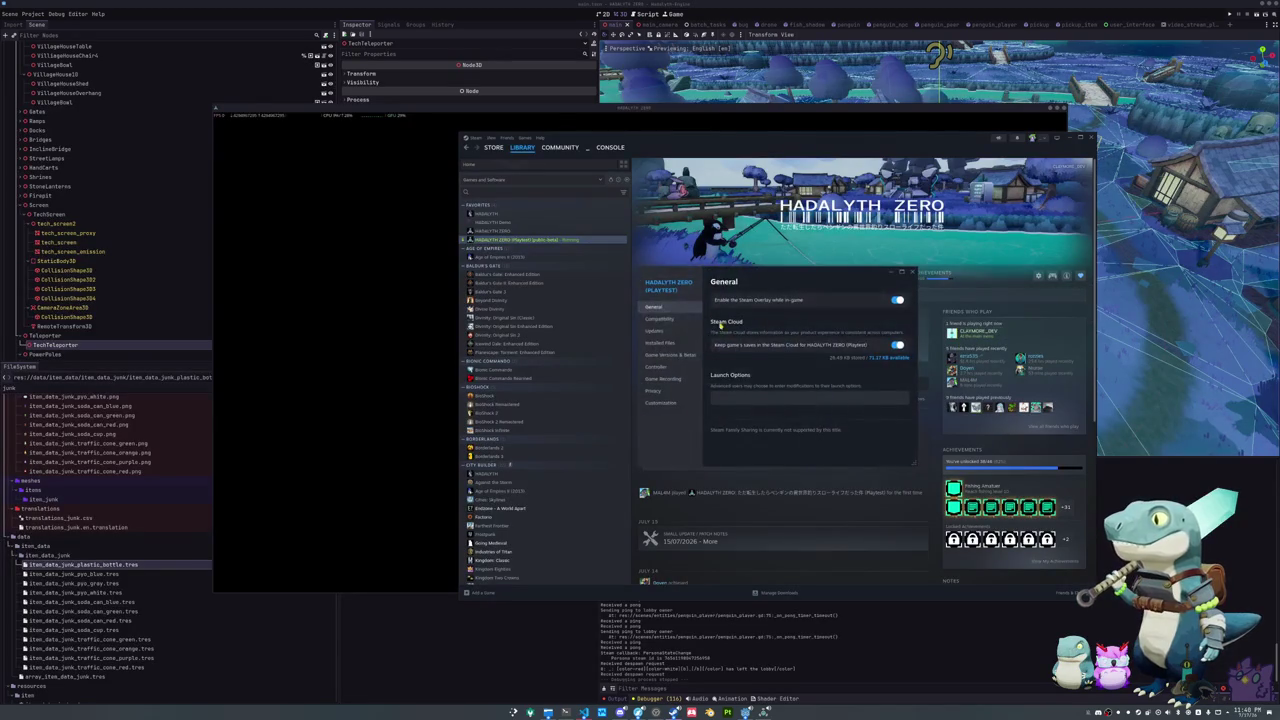
click(660, 318)
click(653, 306)
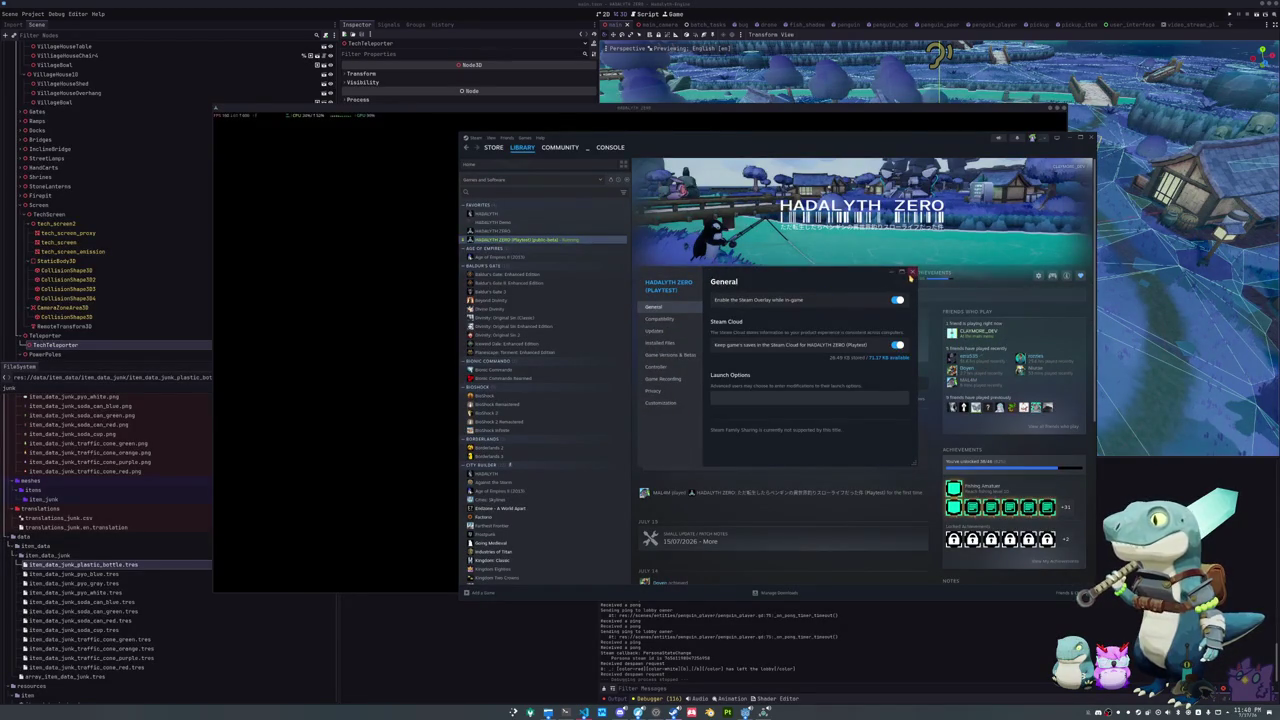
click(910, 273)
click(406, 337)
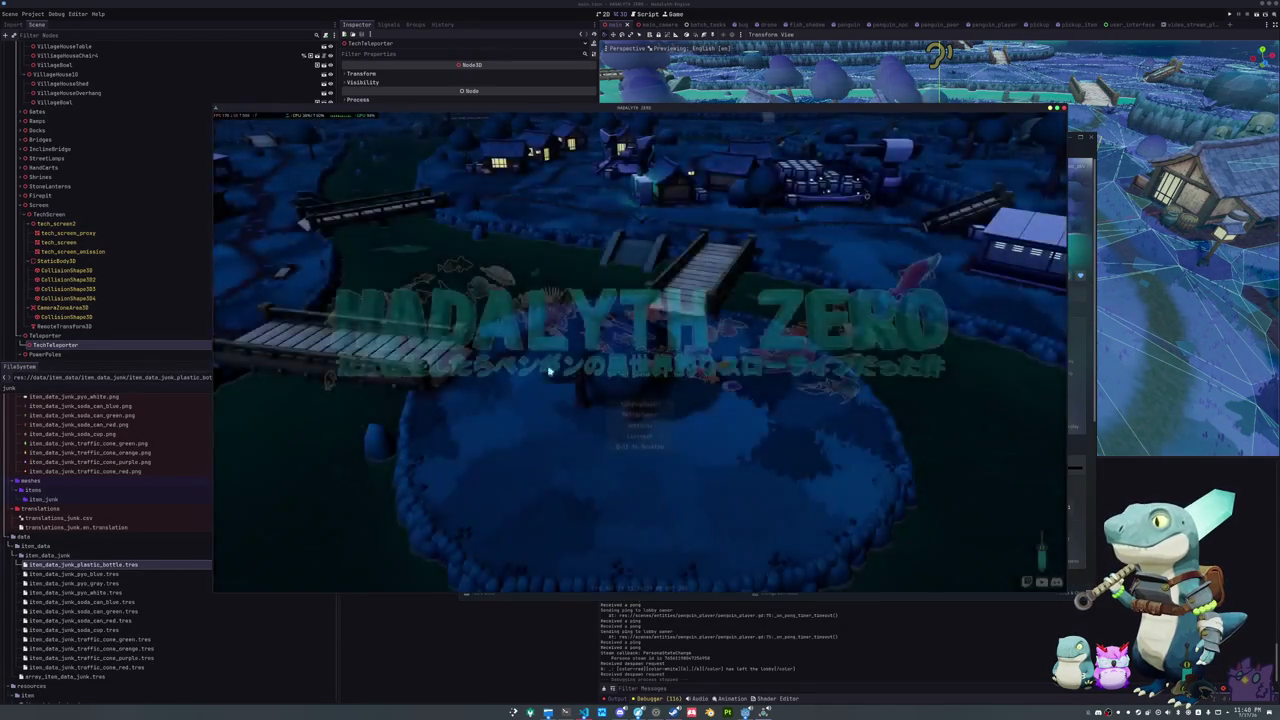
- Create and join a new Public lobby from the Multiplayer lobby settings
click(637, 414)
click(674, 477)
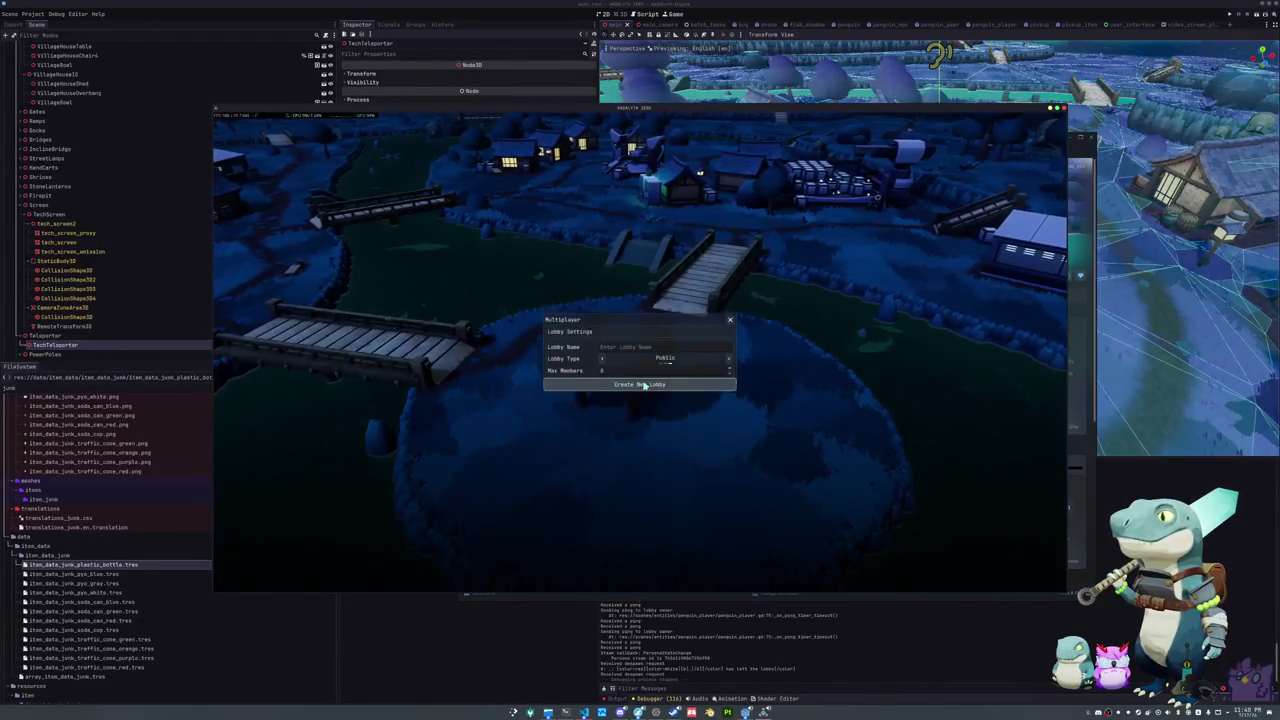
click(644, 385)
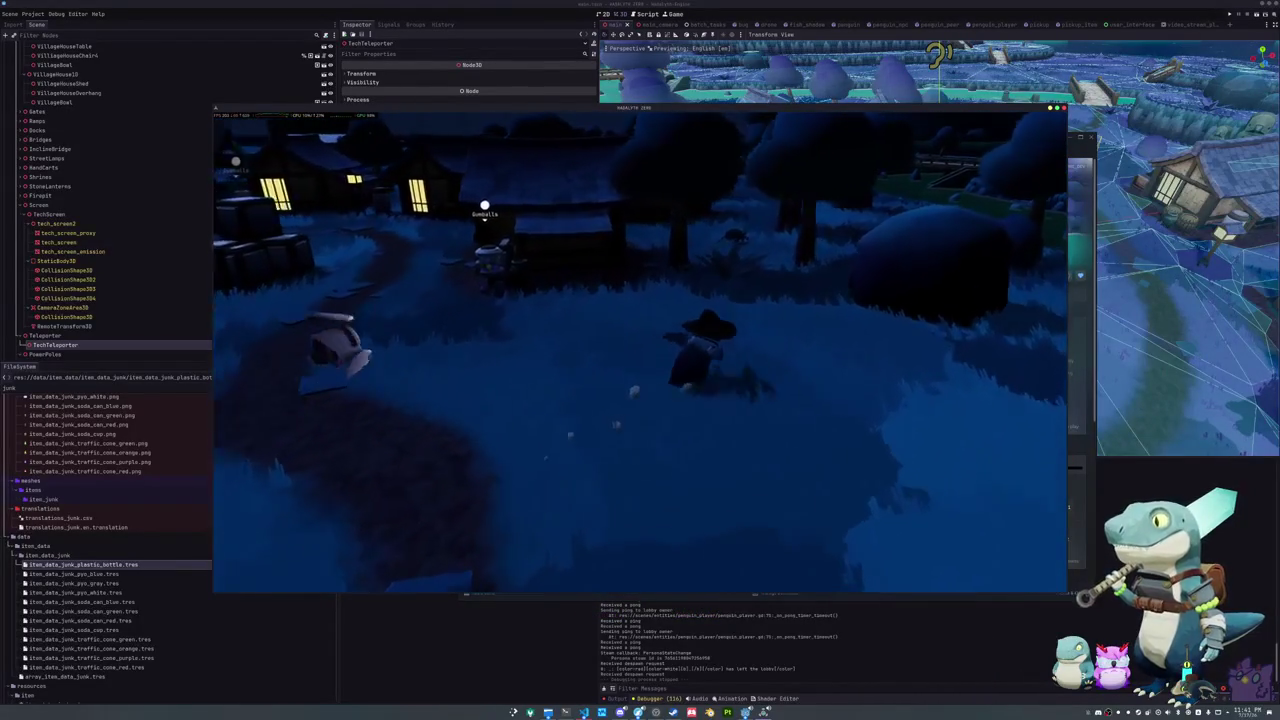
- Walk into the trees, try to pet the bug, and step back out
key(w)
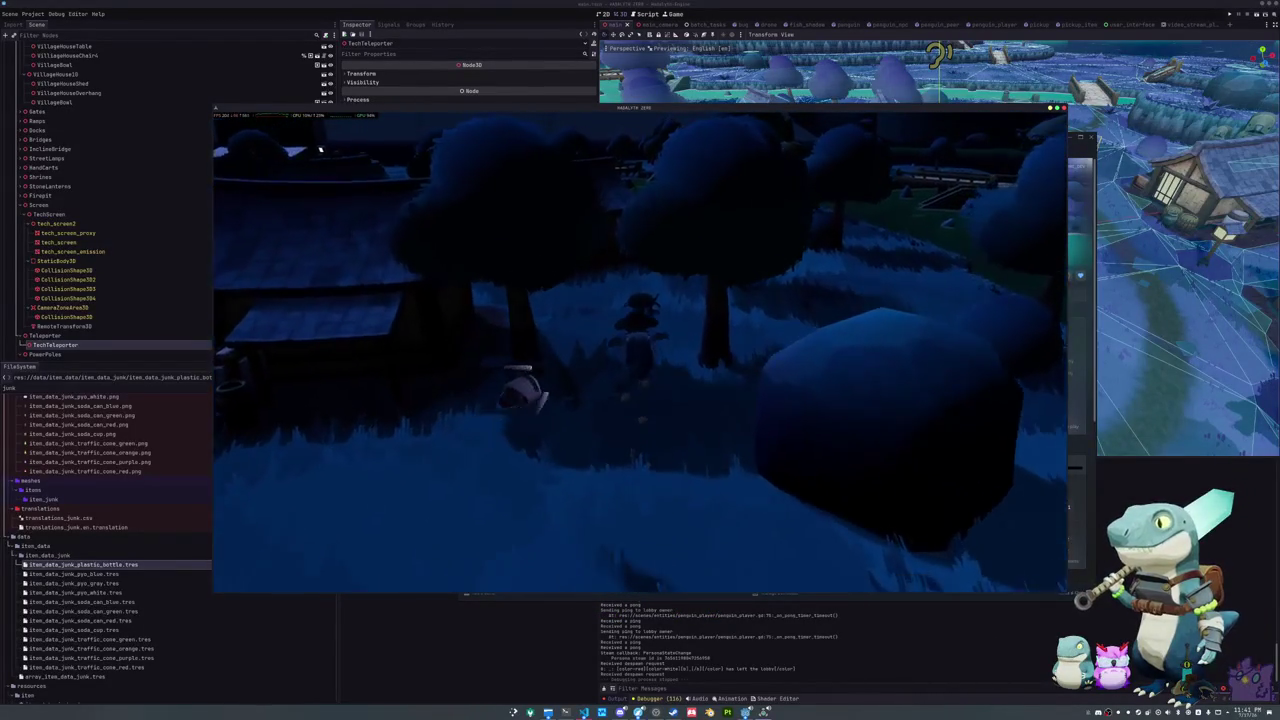
key(f)
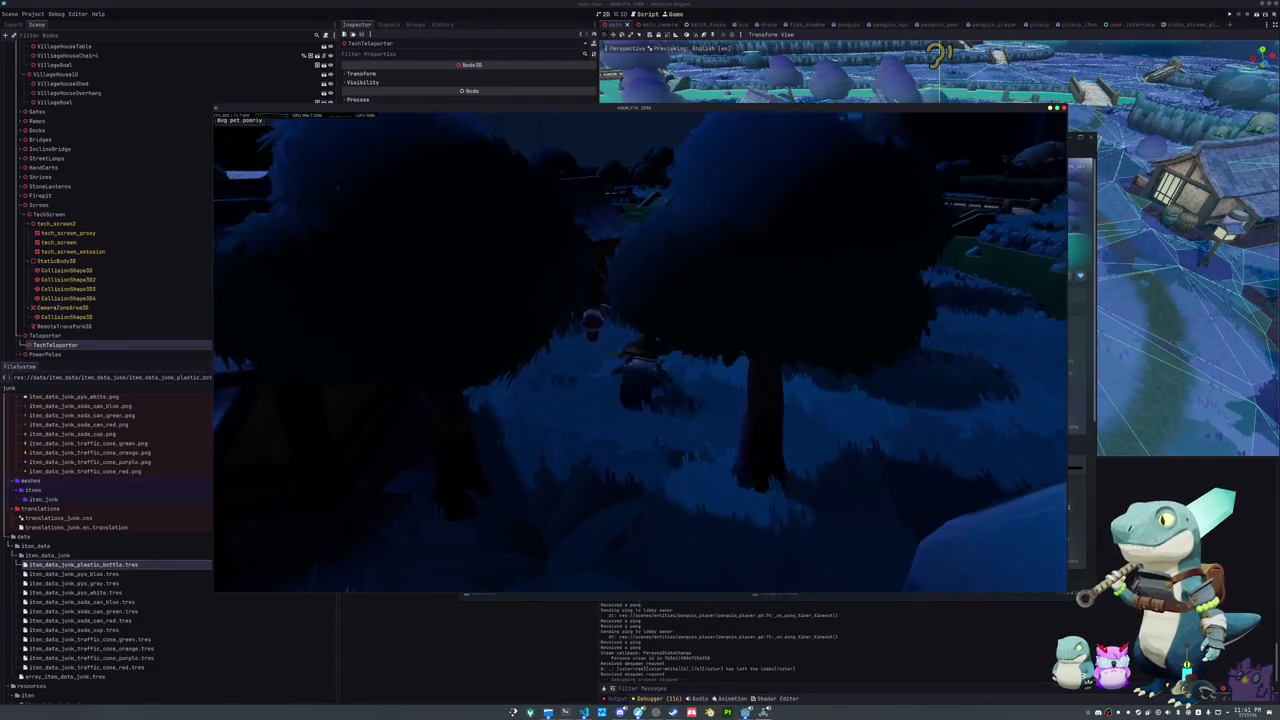
key(s)
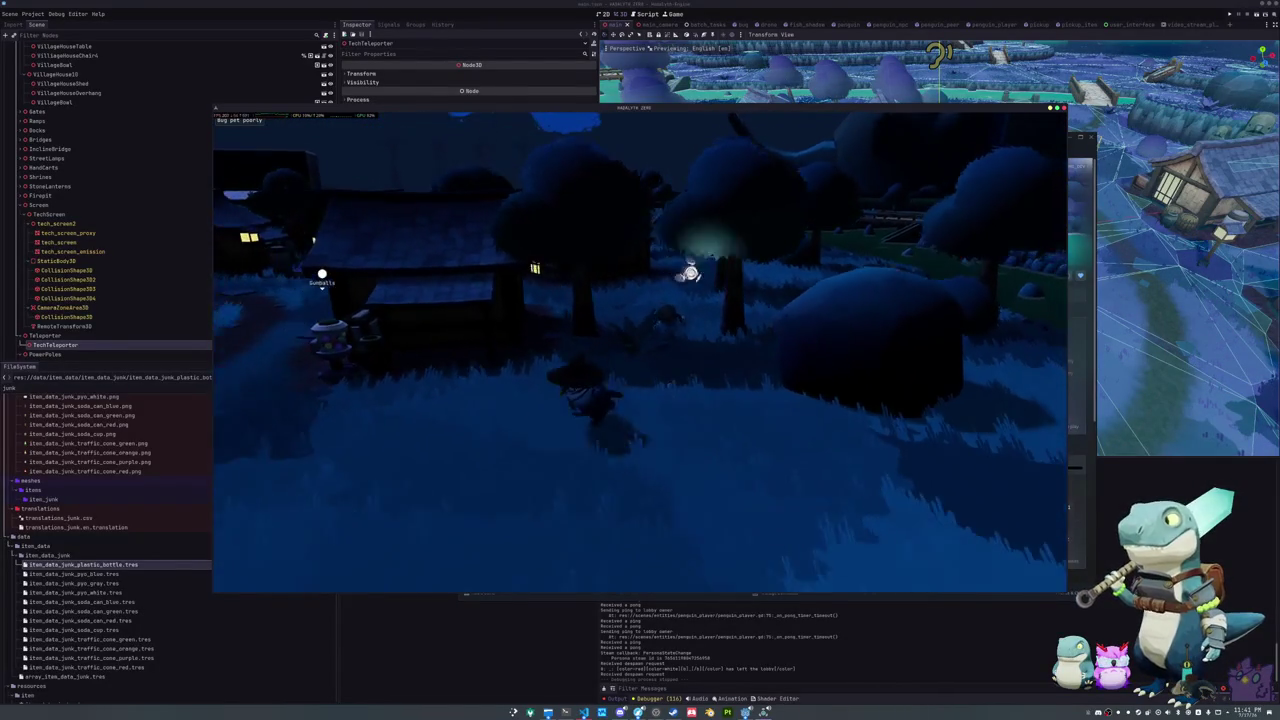
- Walk across the field into the village and stand beside the other player
key(a)
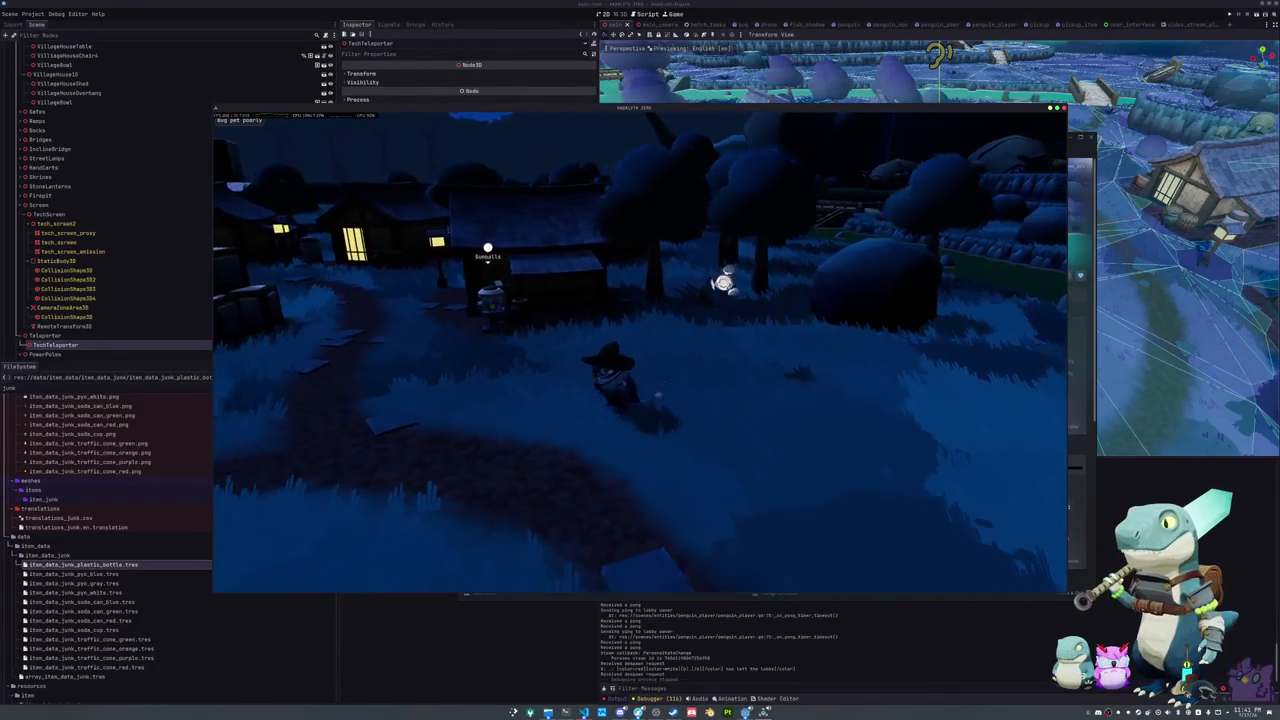
key(a)
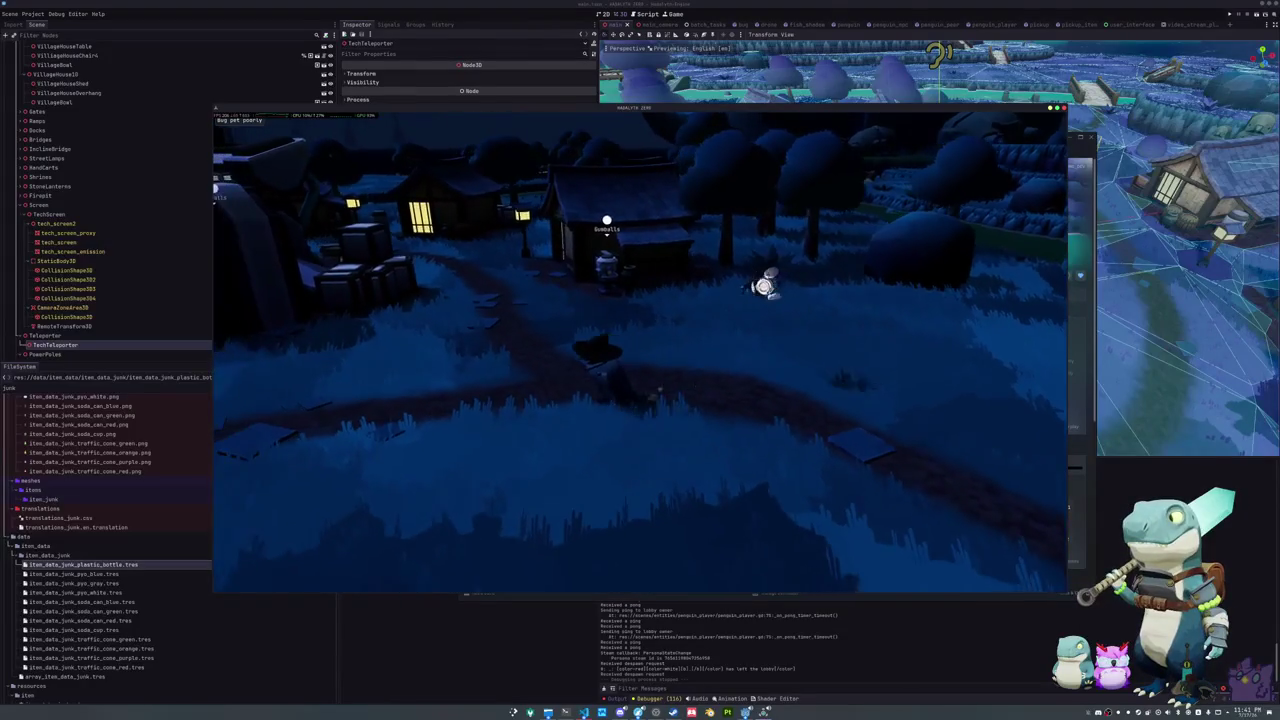
key(a)
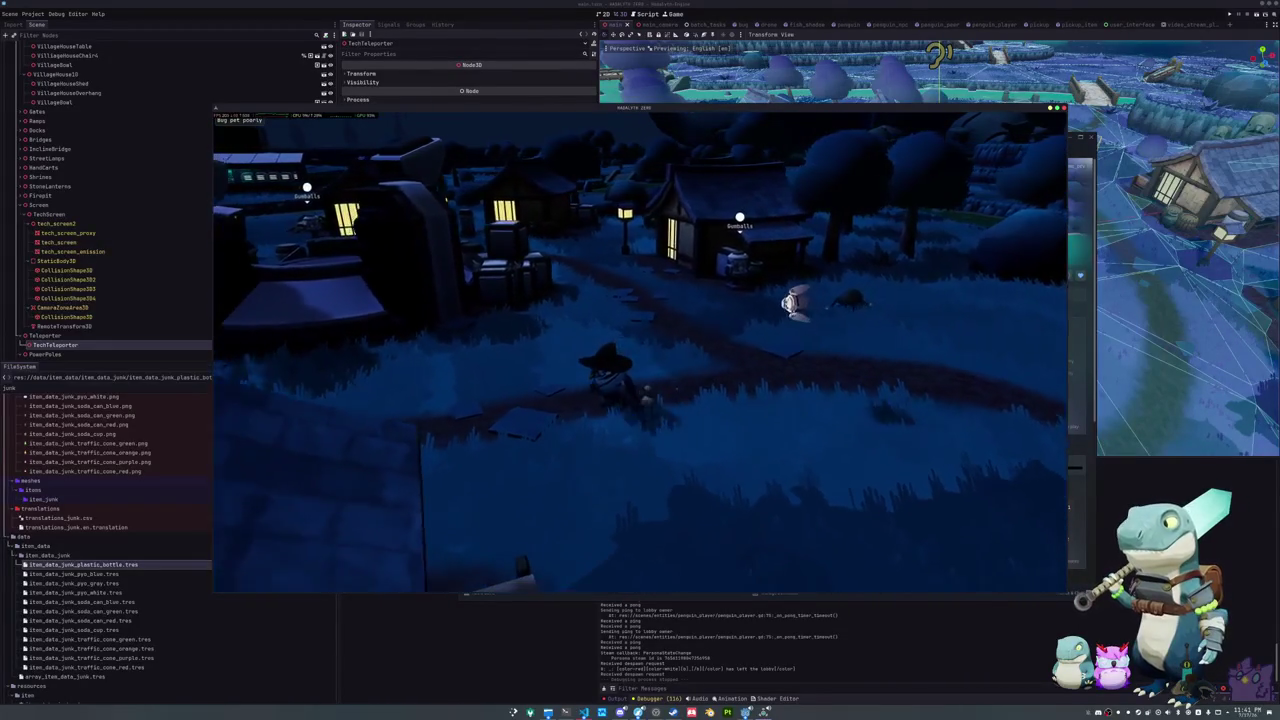
key(a)
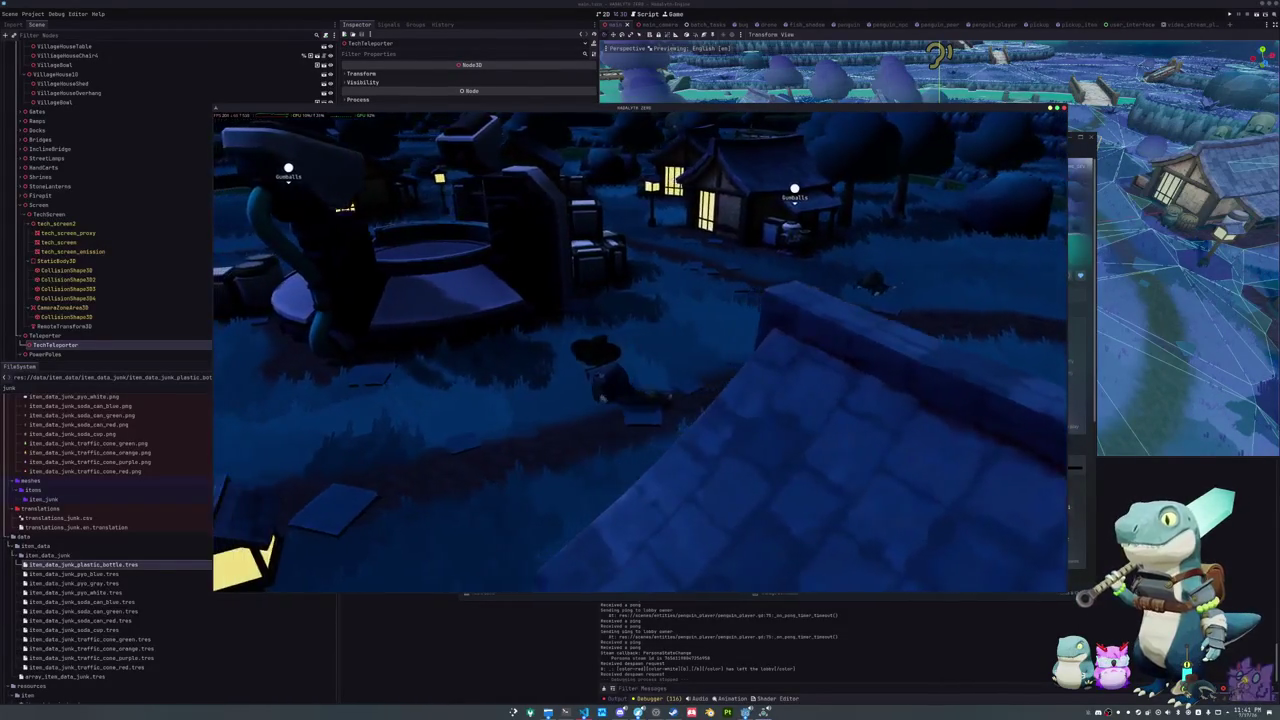
key(a)
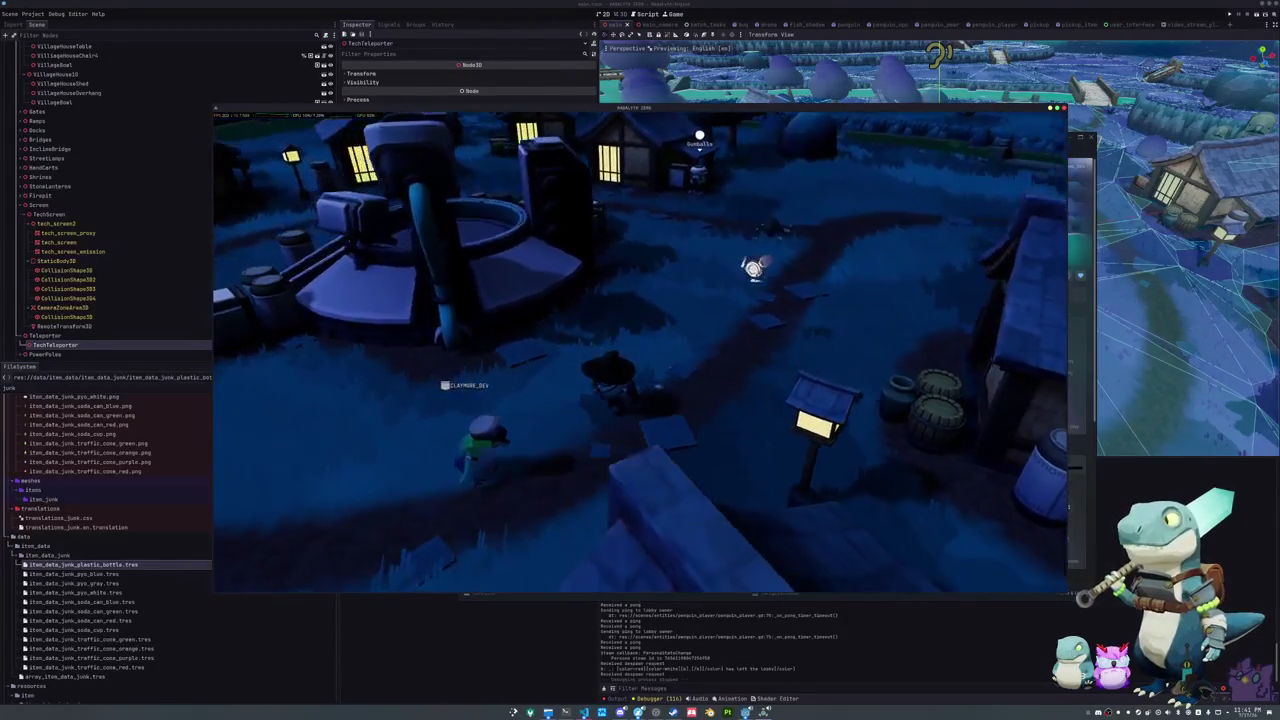
key(a)
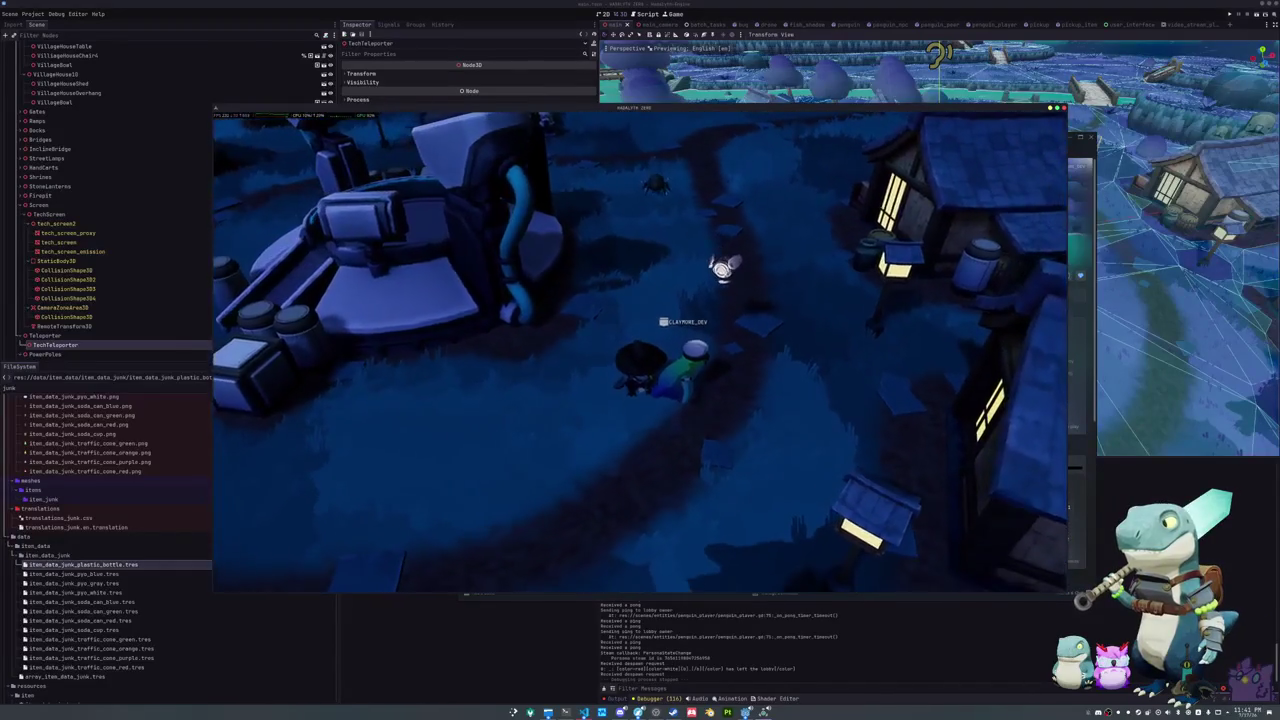
key(d)
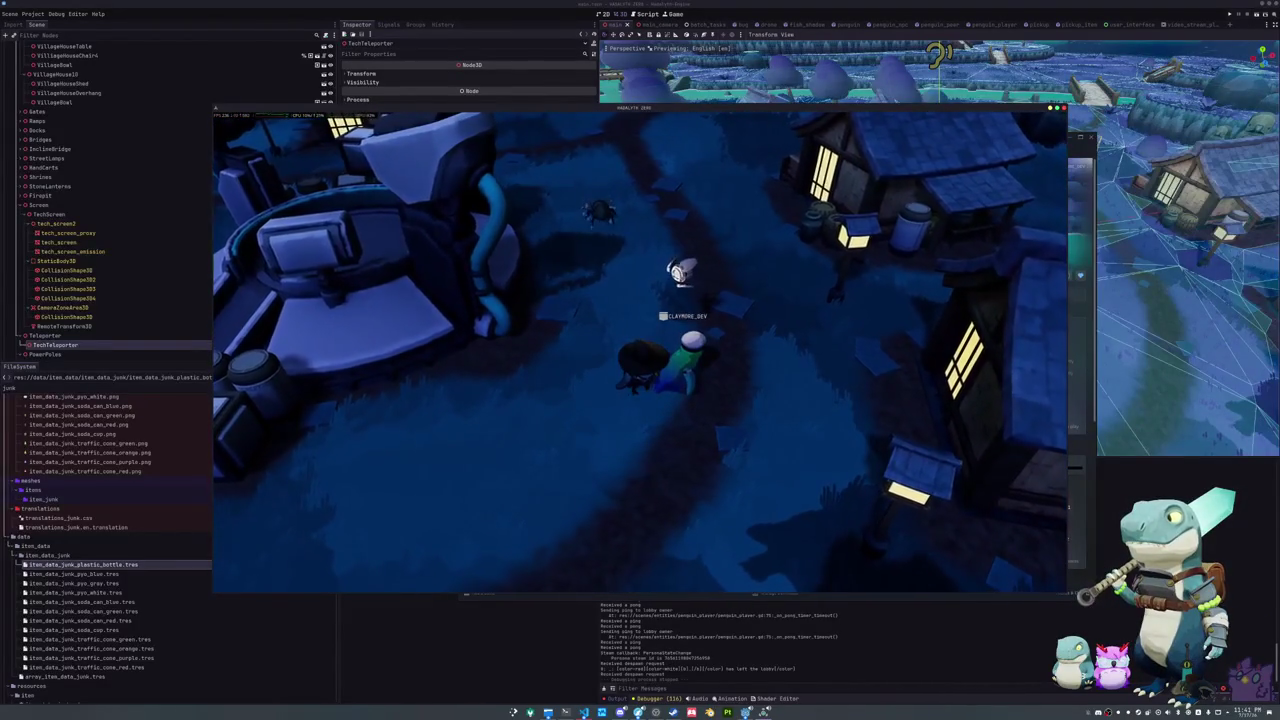
- Walk up the path past the houses, return to the square, and open the pause menu
key(w)
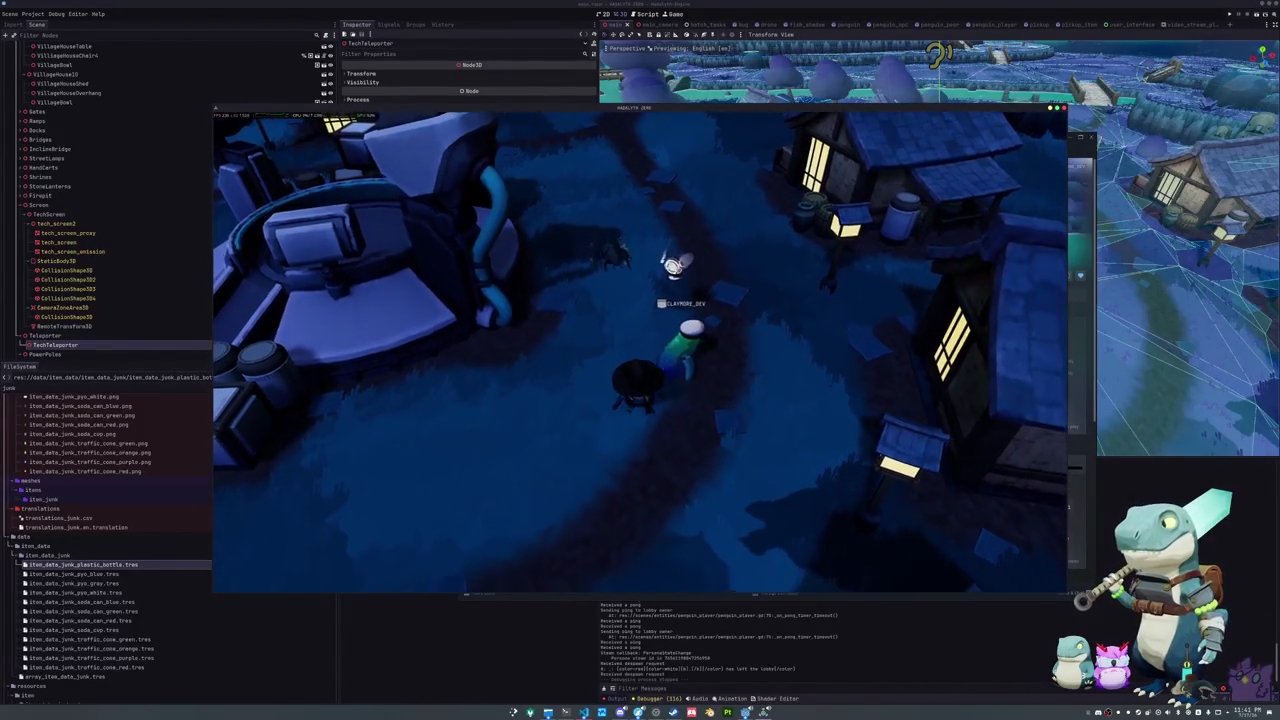
key(w)
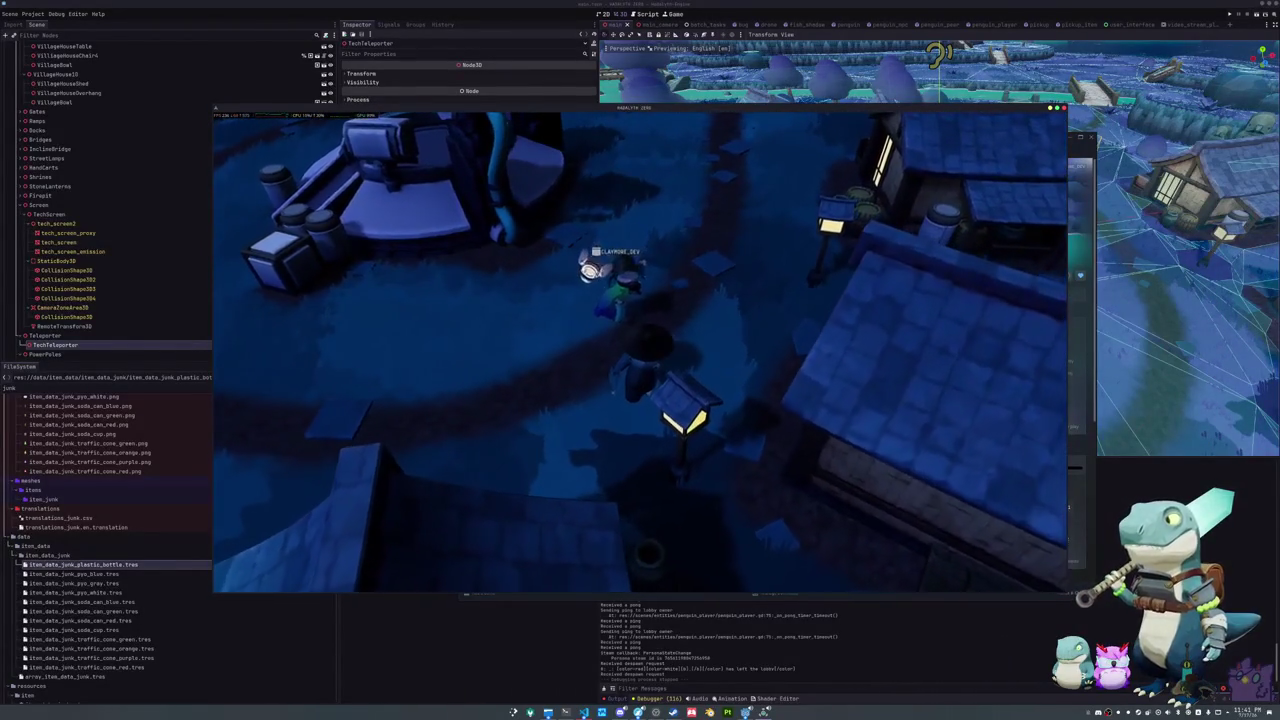
key(s)
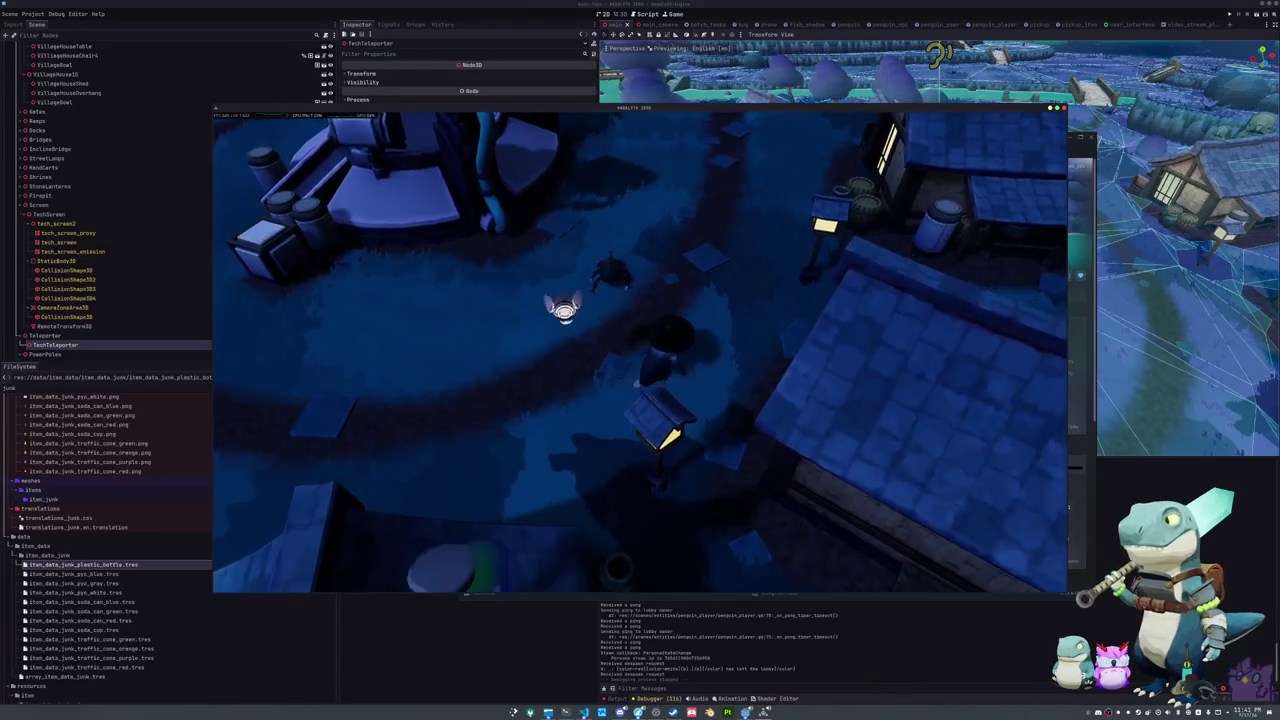
key(s)
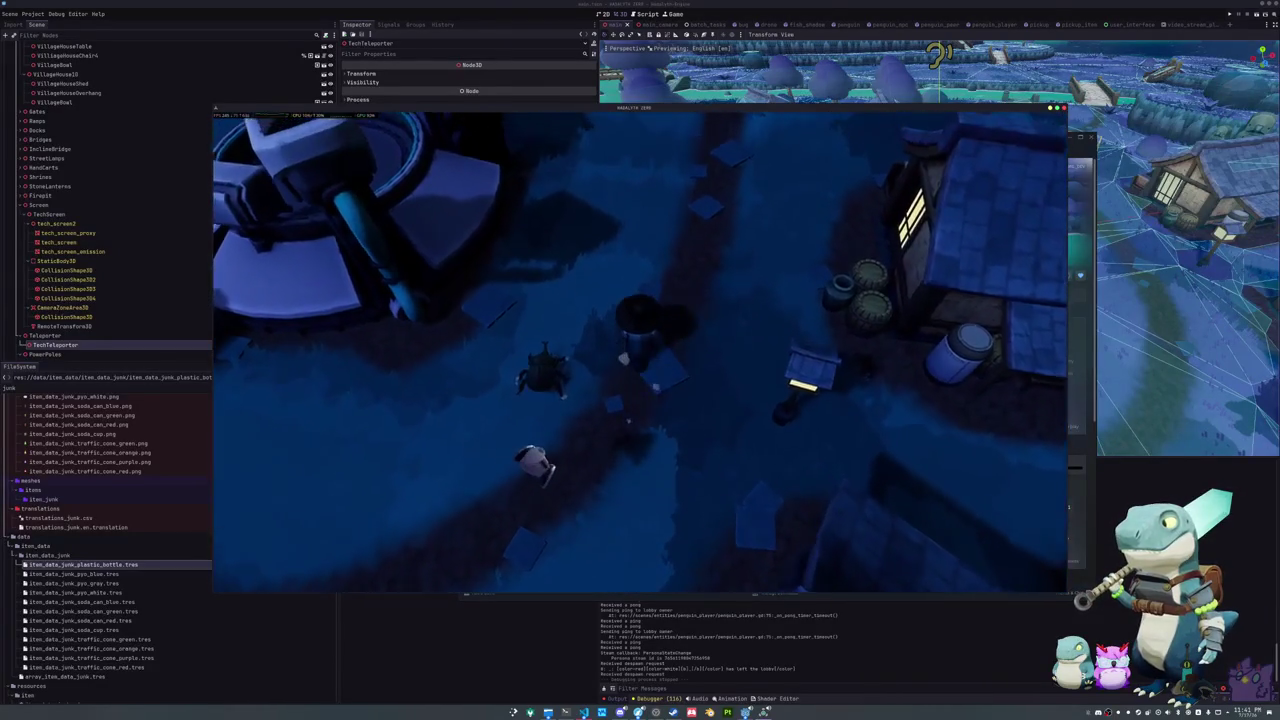
key(s)
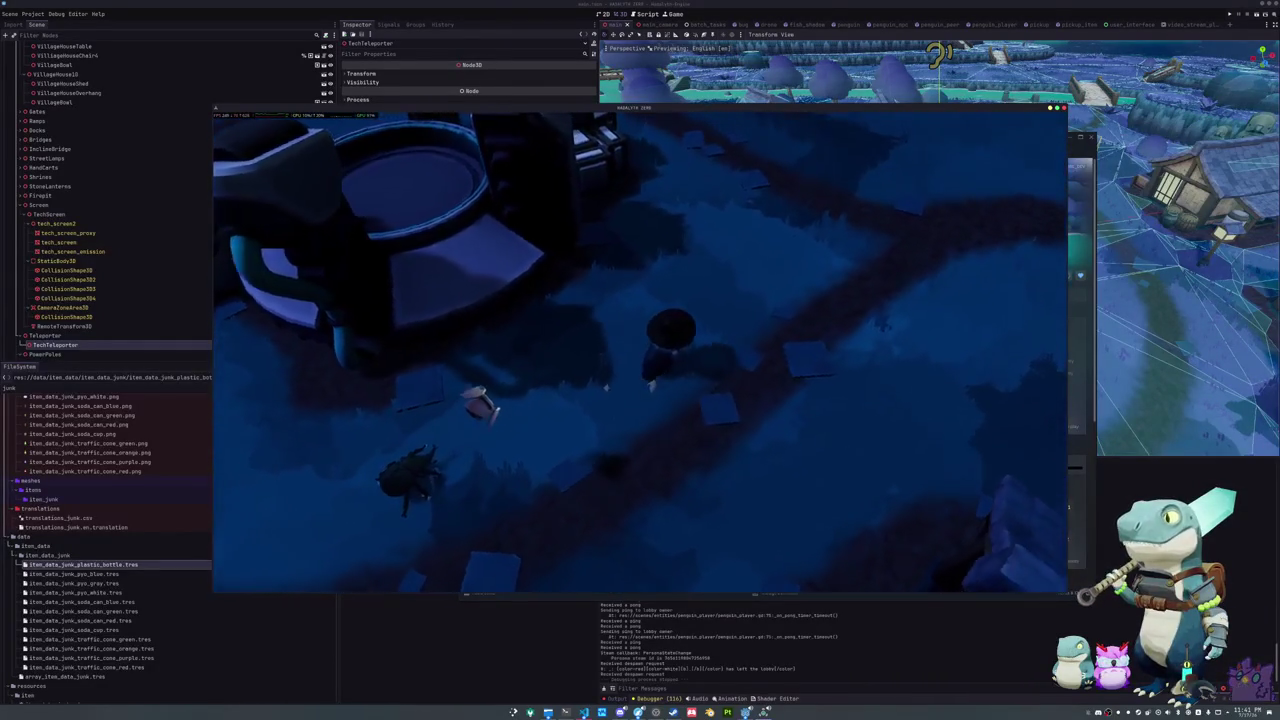
key(s)
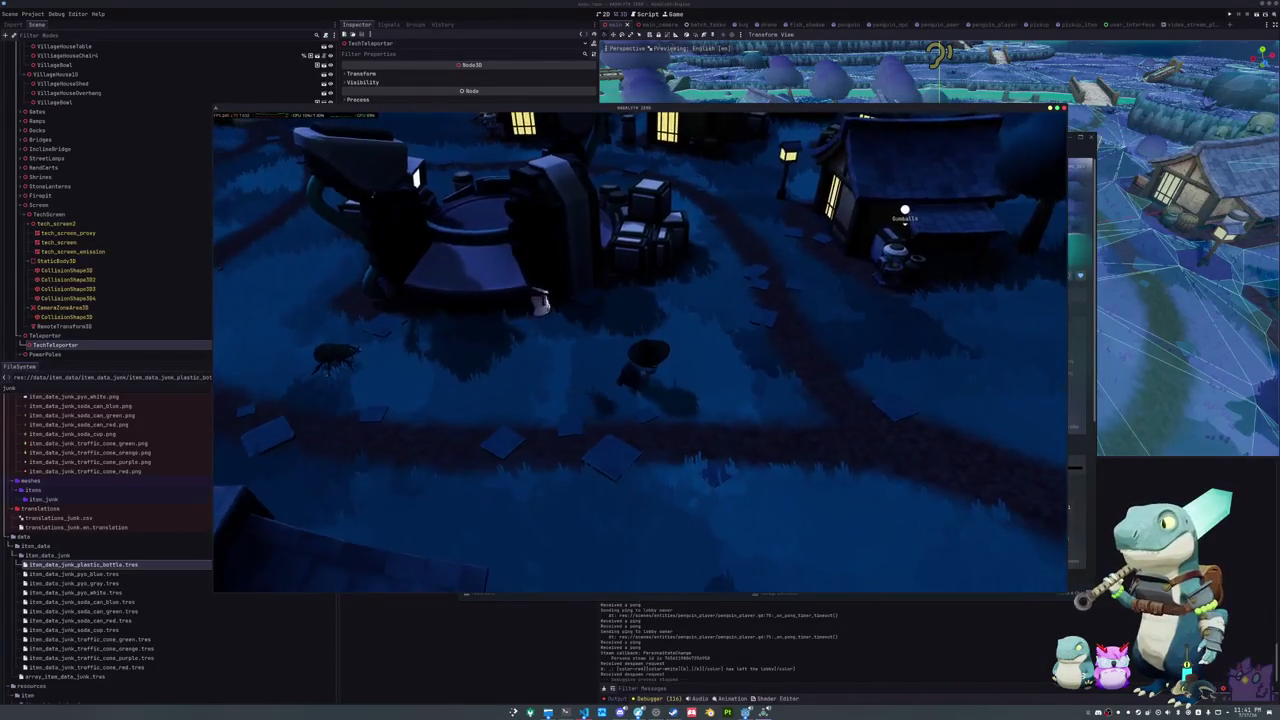
key(s)
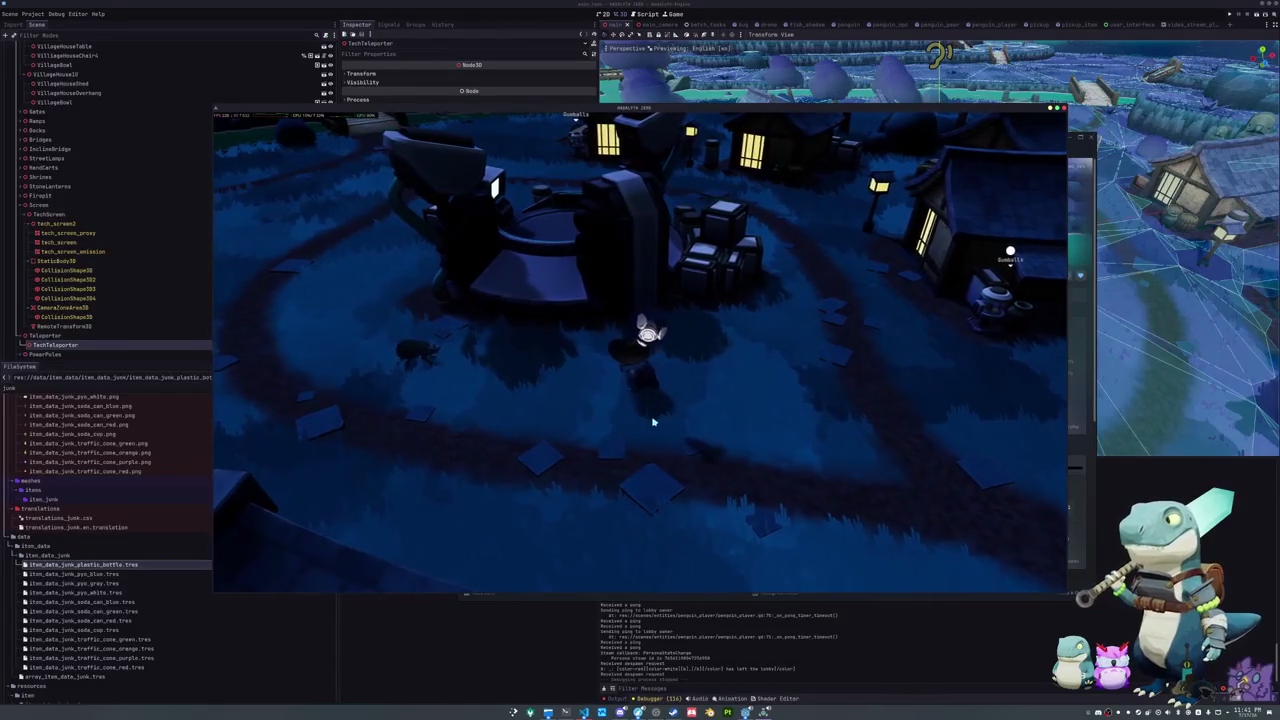
key(s)
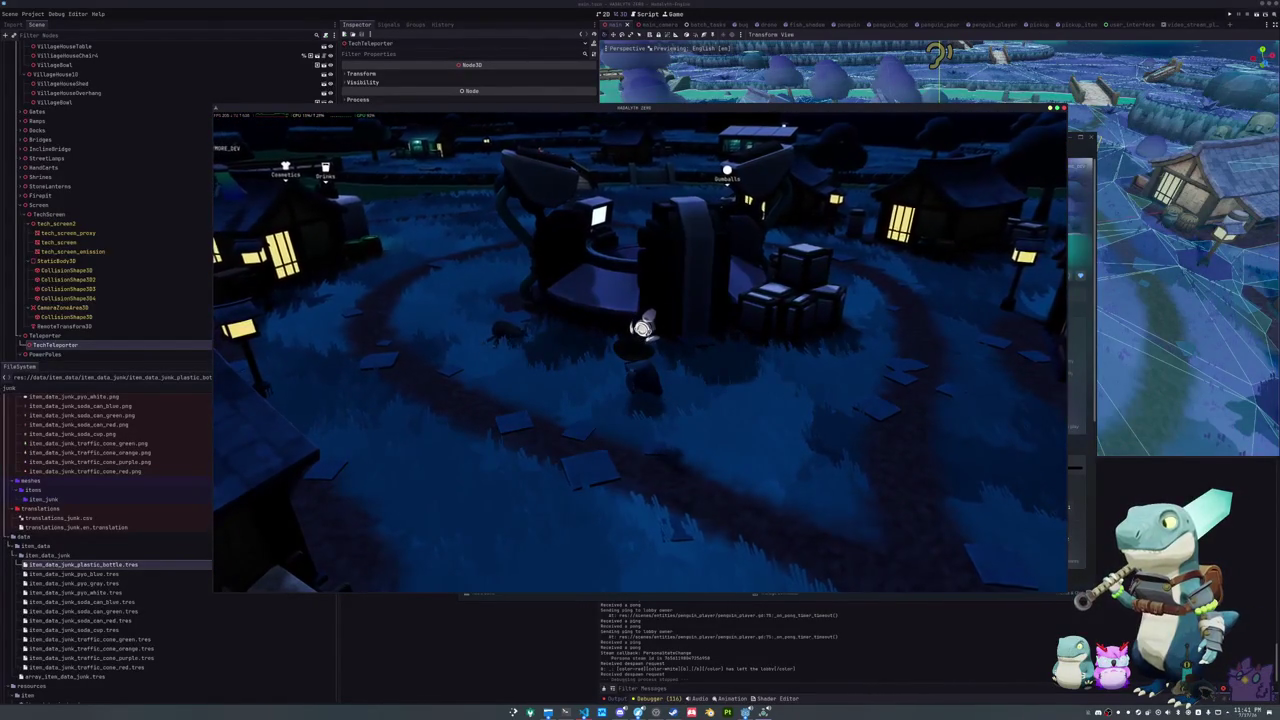
key(Escape)
- Quit the game to Steam, run the project from the Godot editor, and switch to VS Code
click(639, 368)
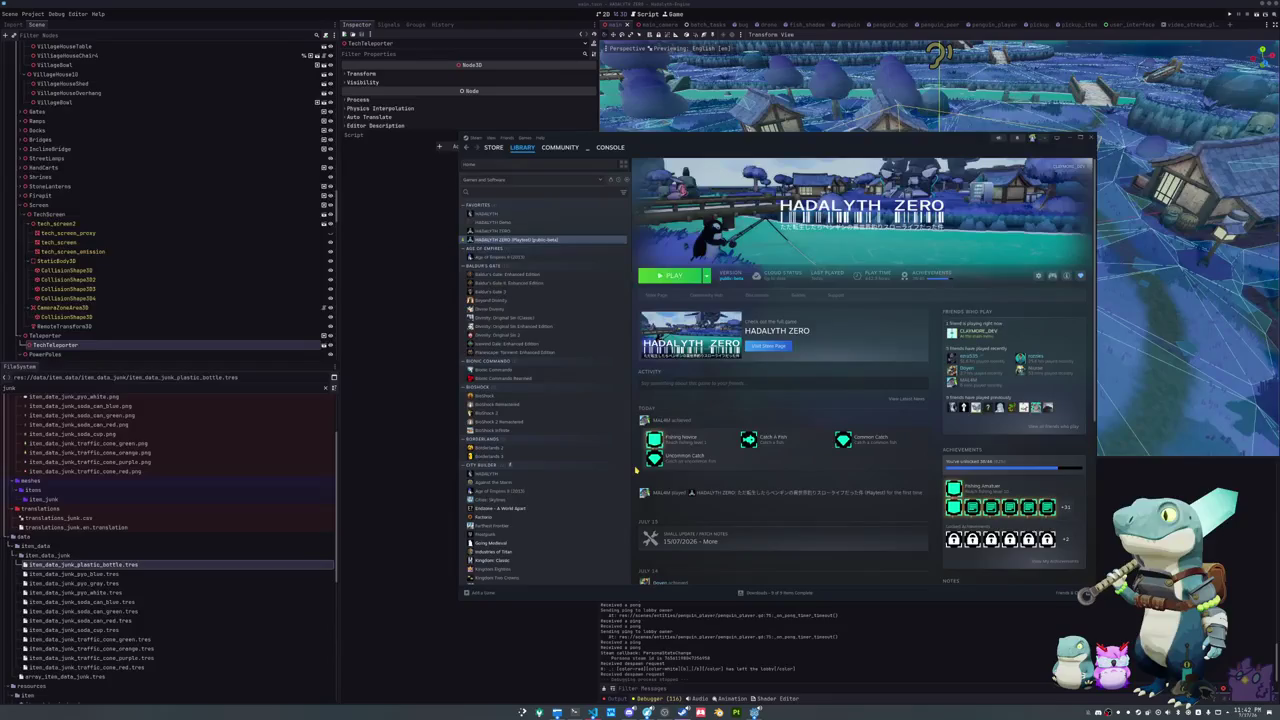
click(509, 616)
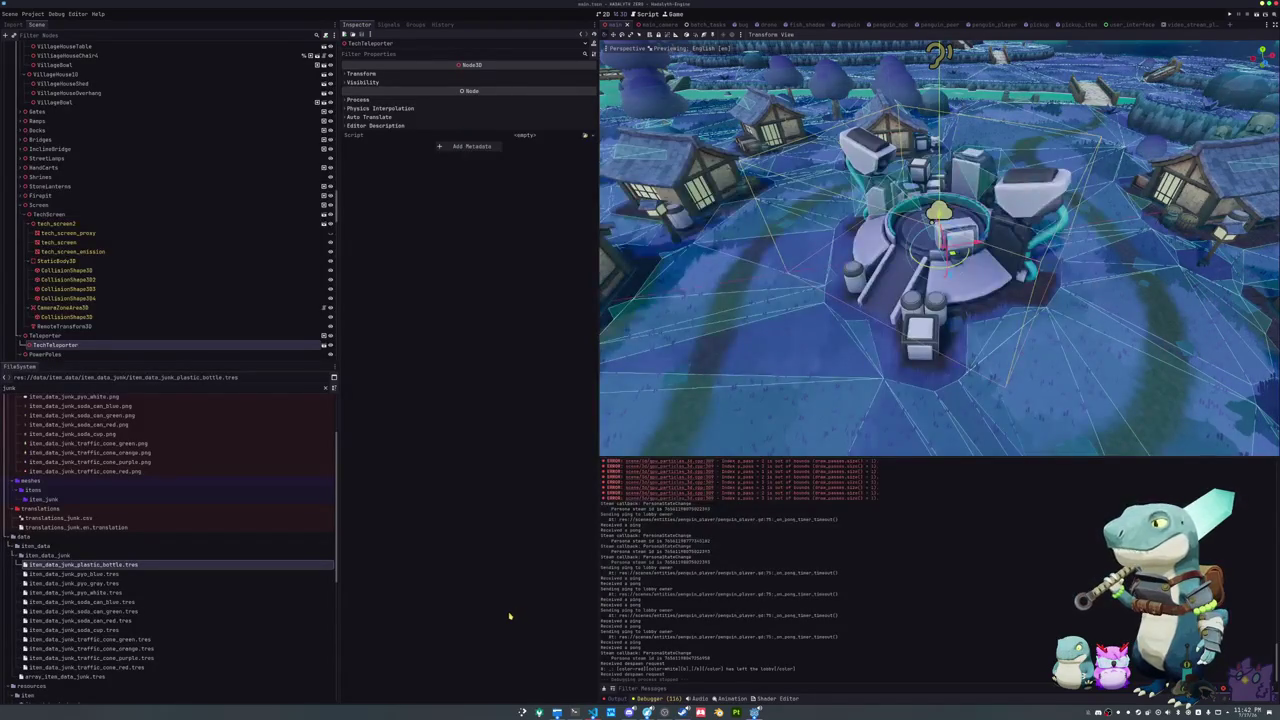
key(F5)
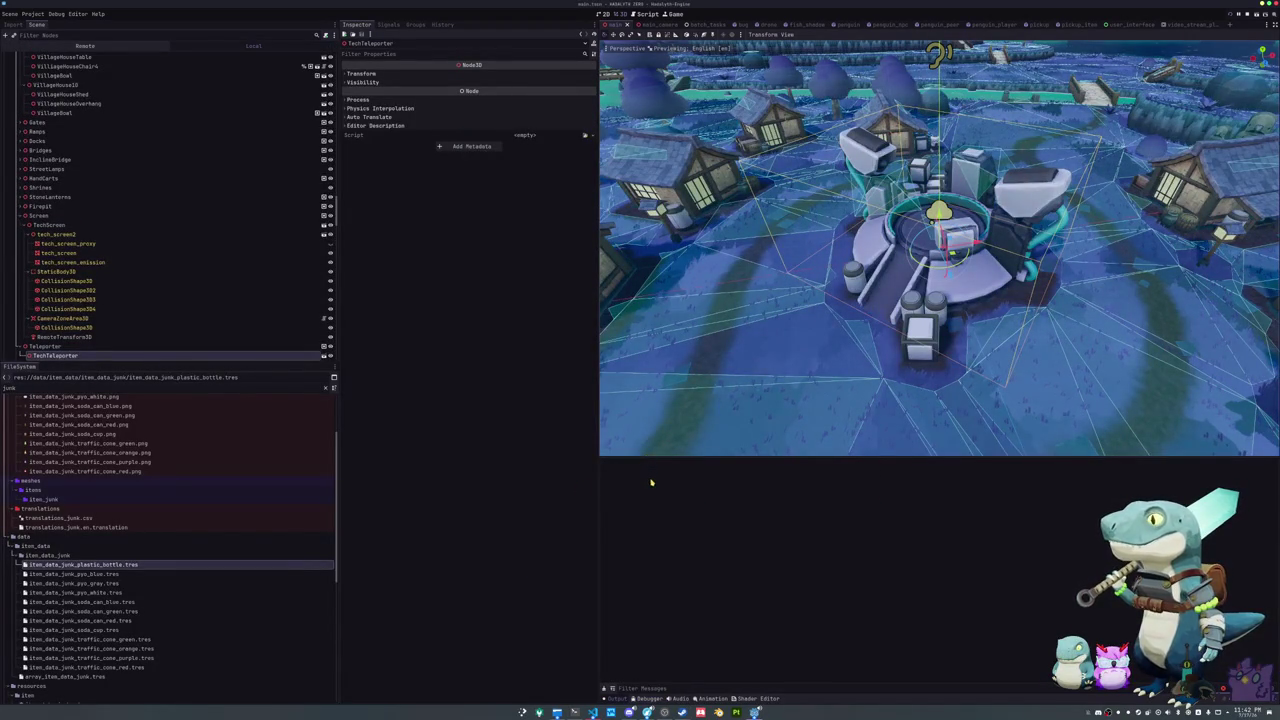
click(593, 711)
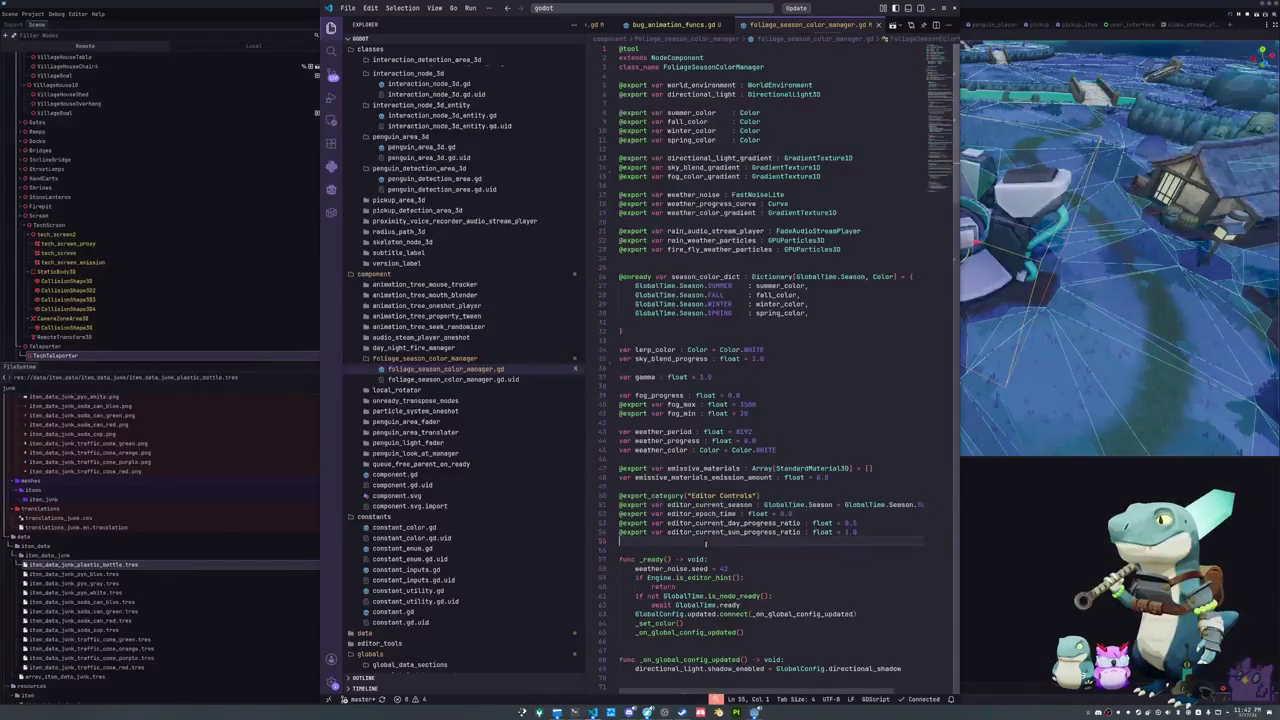
- Collapse the foliage folder and open fish_shadow.gd via quick file search
click(410, 358)
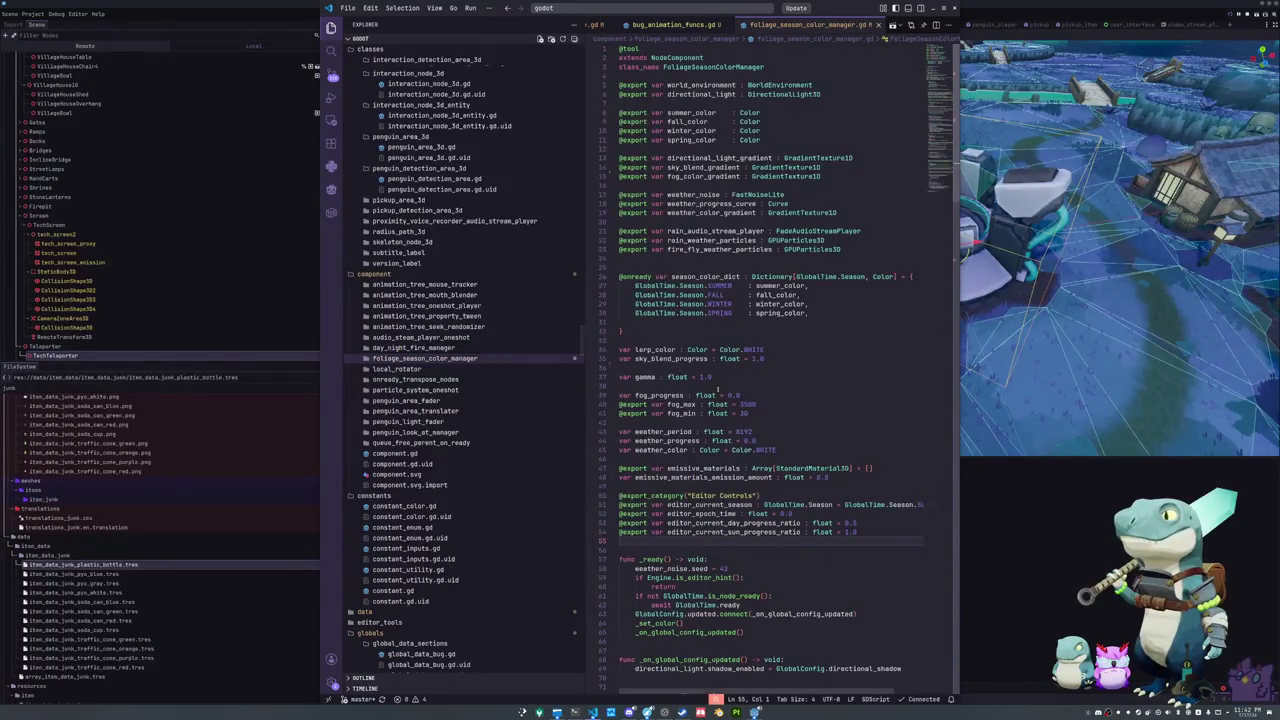
scroll(697, 380, down, 10)
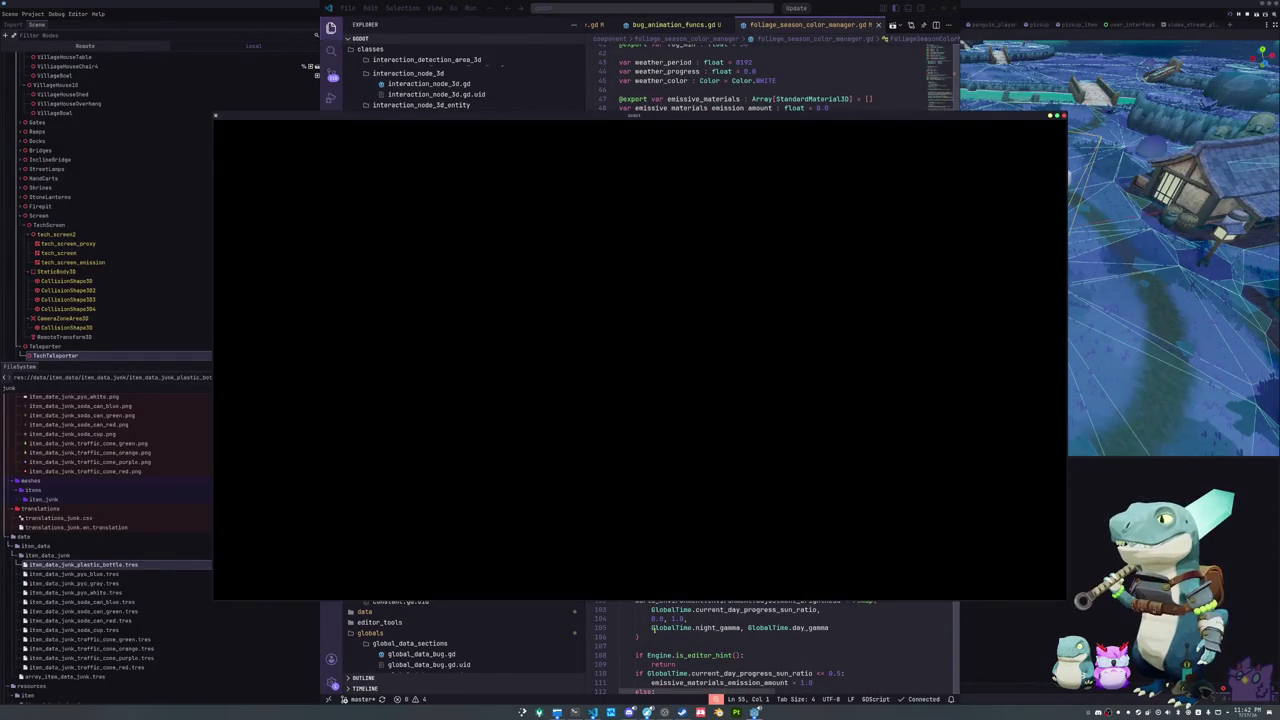
click(655, 636)
key(ctrl+p)
text(fish_shadow)
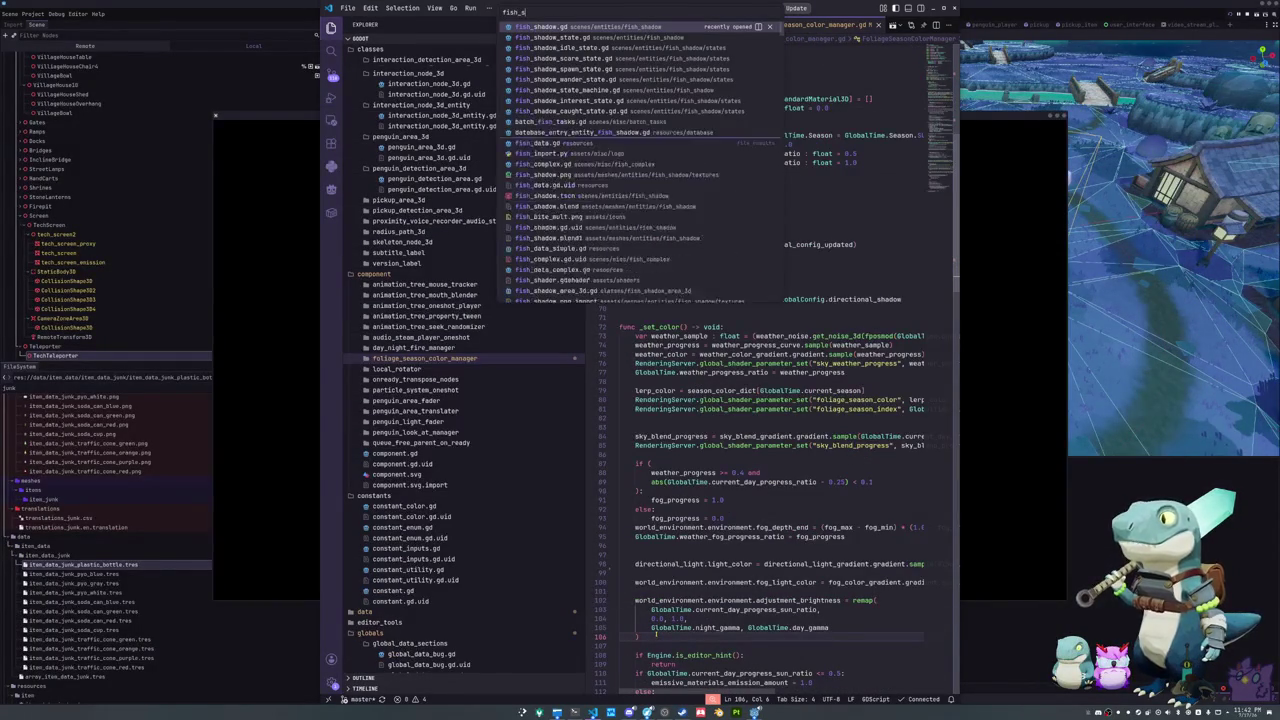
key(Return)
- Open the fish shadow state scripts and review fish_shadow_wander_state.gd around line 51
scroll(655, 640, down, 20)
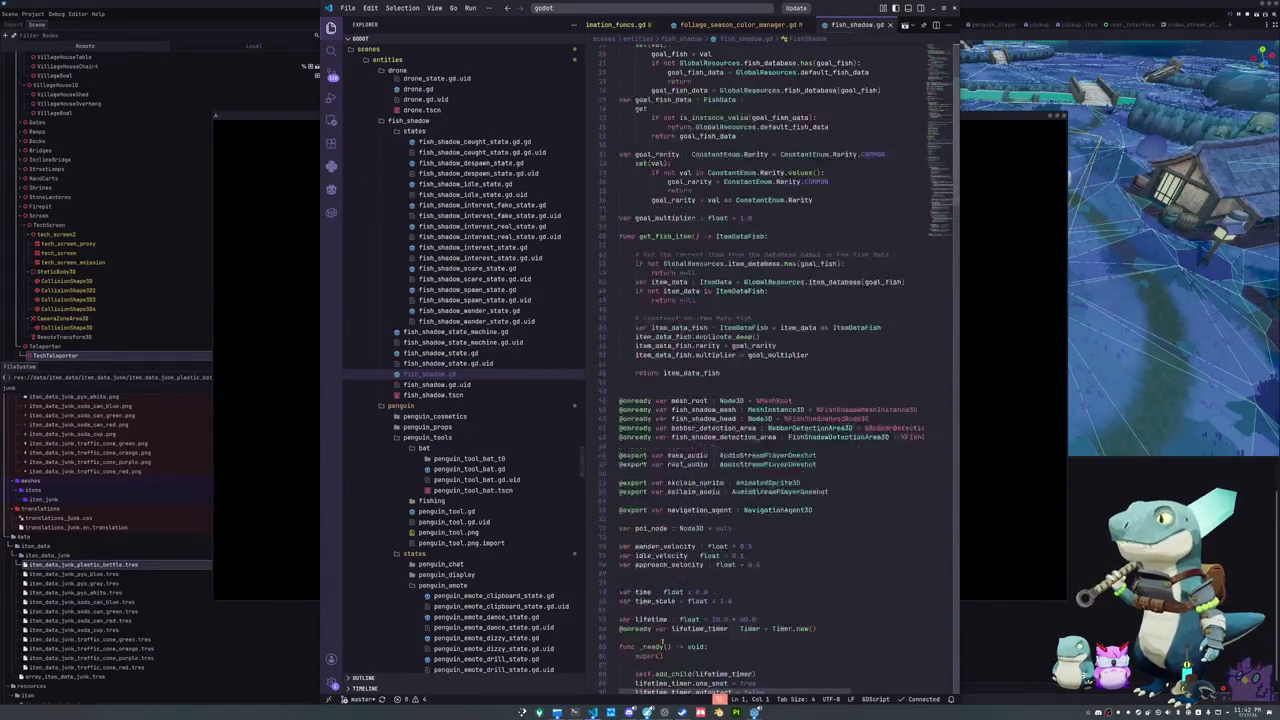
scroll(652, 646, down, 20)
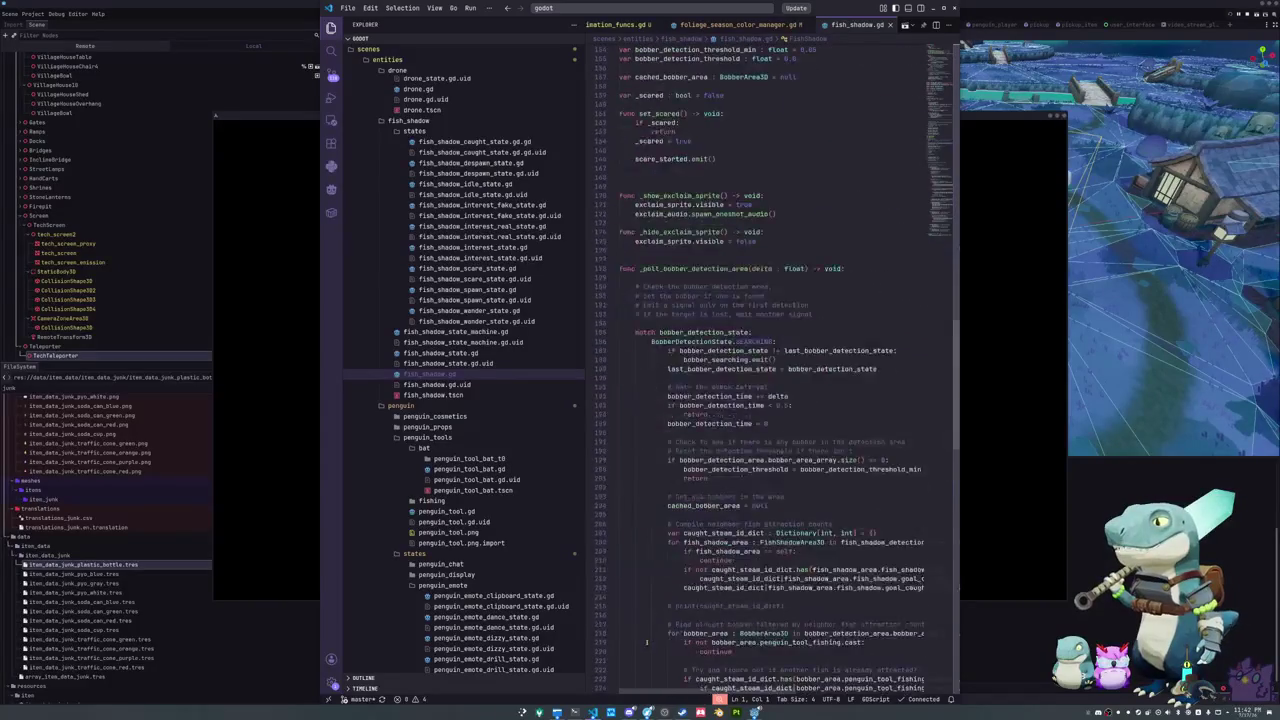
click(450, 353)
click(466, 330)
click(470, 310)
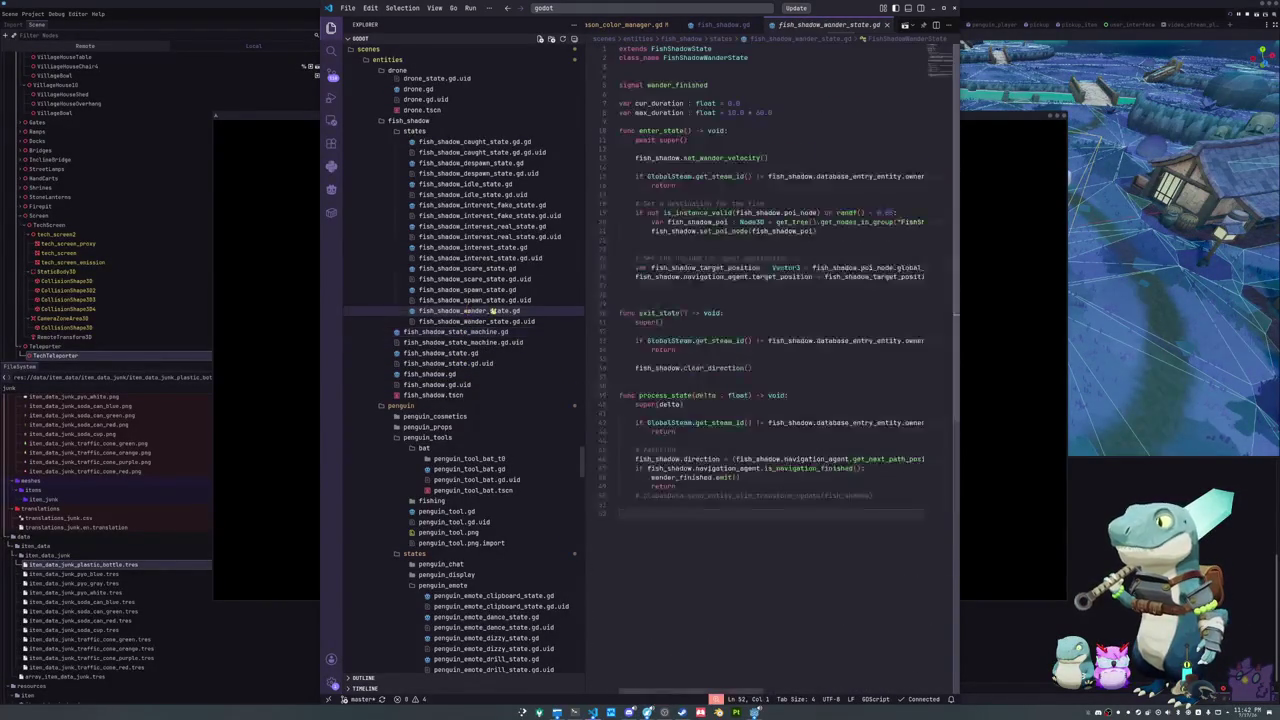
scroll(700, 300, down, 1)
click(645, 492)
click(645, 489)
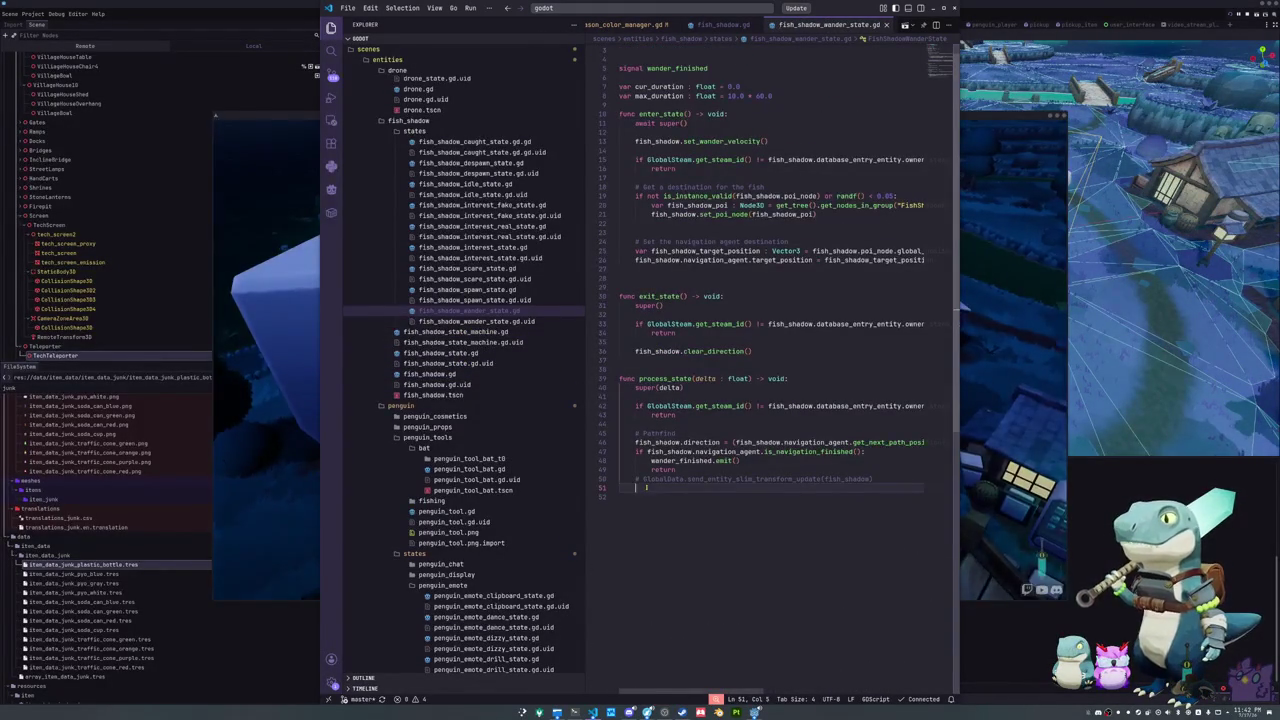
scroll(646, 475, up, 1)
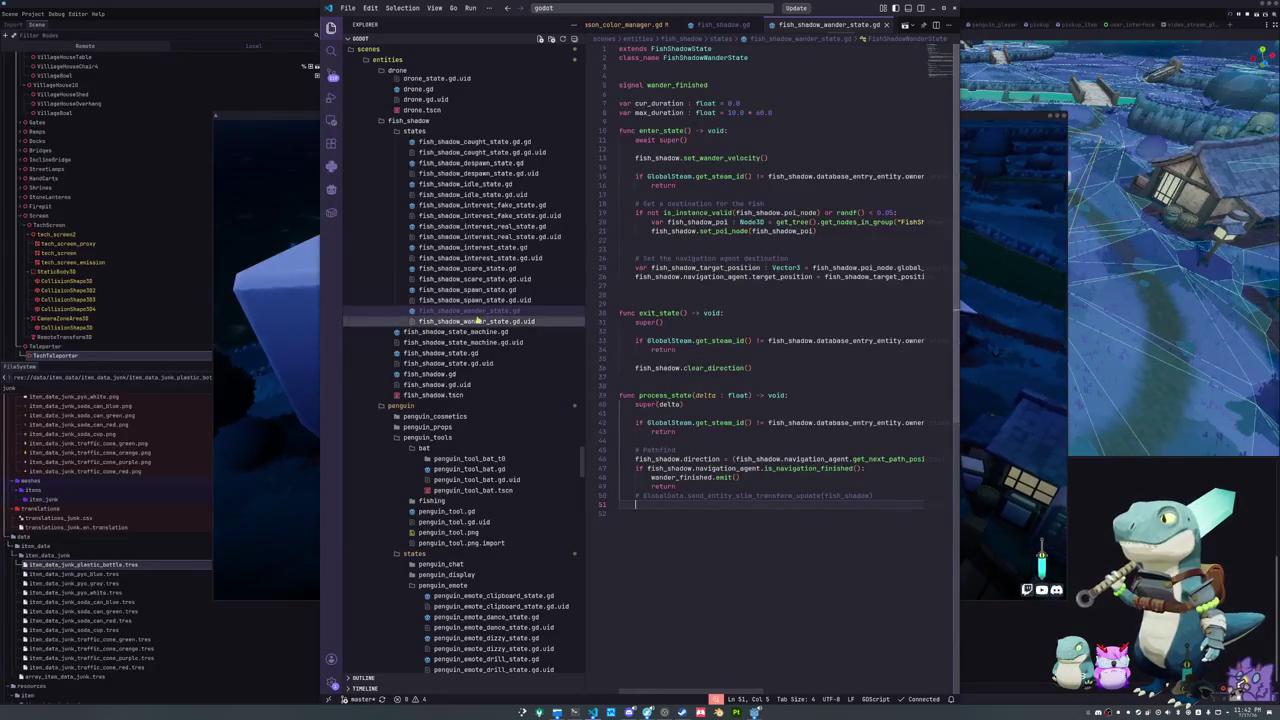
scroll(449, 416, down, 3)
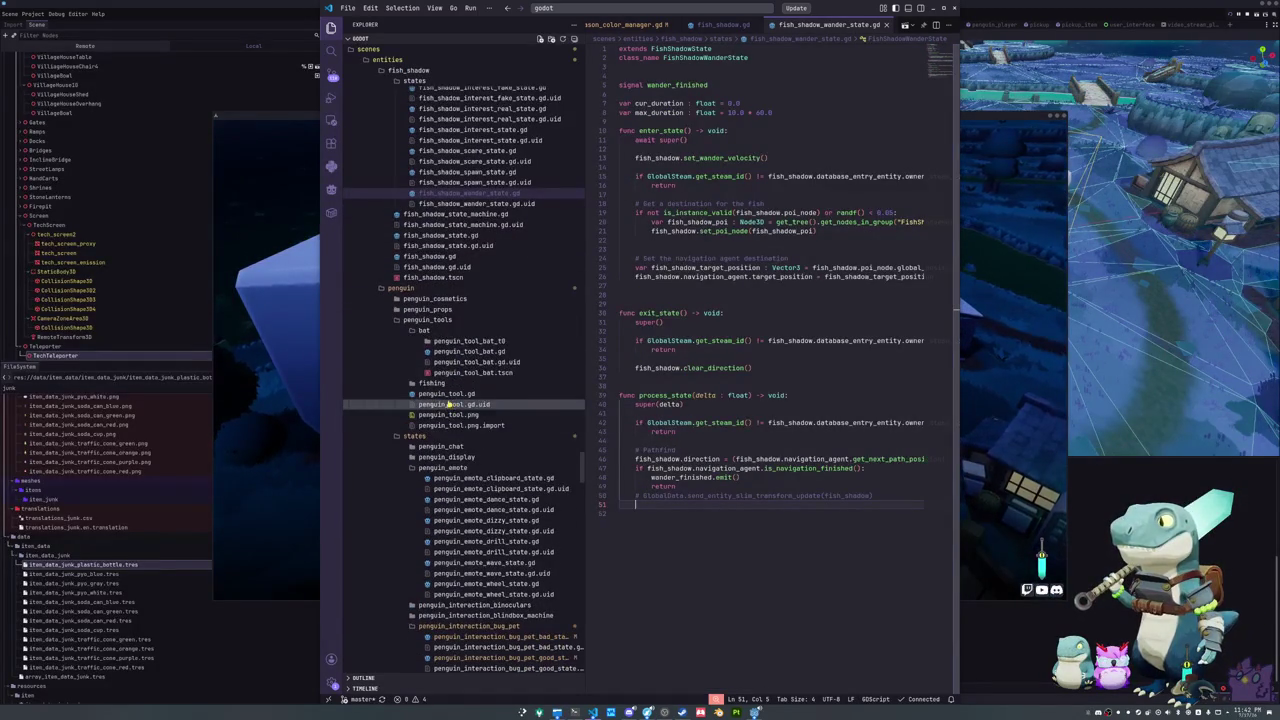
scroll(449, 416, up, 3)
- Look up the Entity class from fish_shadow.gd in entity.gd, then launch another game instance's lobby list
click(431, 390)
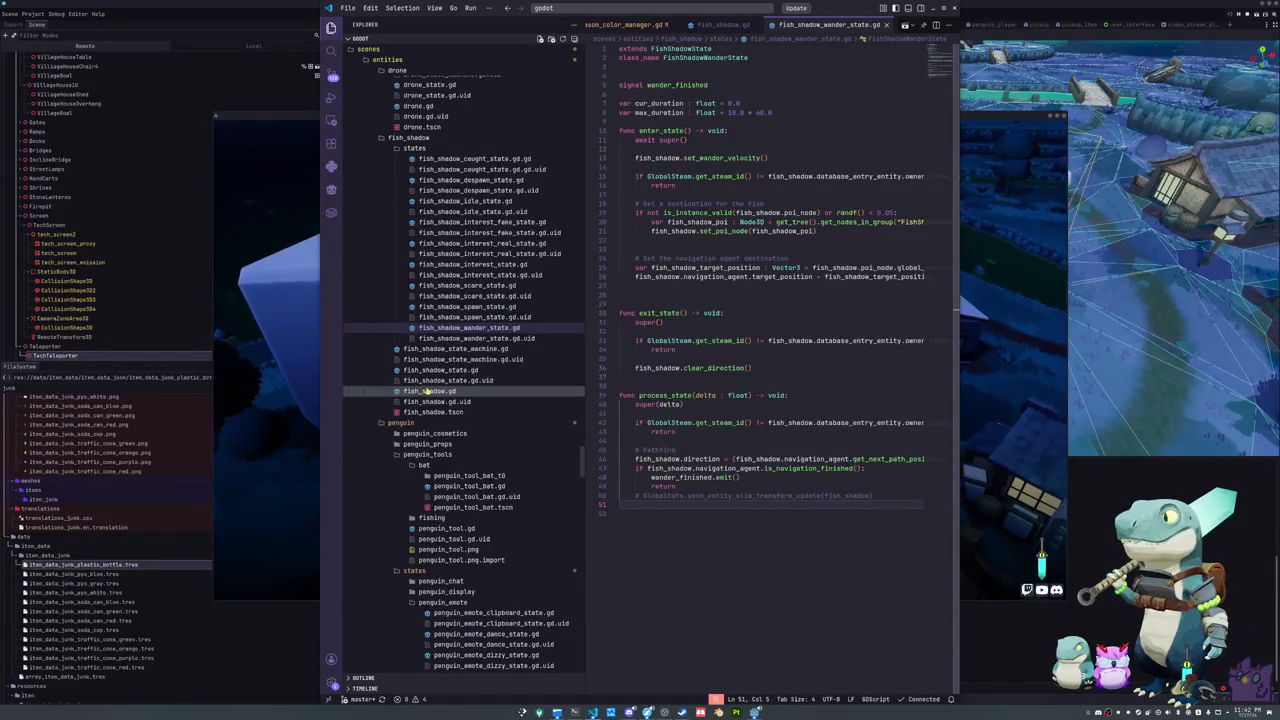
scroll(938, 195, down, 15)
mouse_move(938, 195)
mouse_down()
mouse_move(930, 240)
mouse_move(845, 119)
mouse_up()
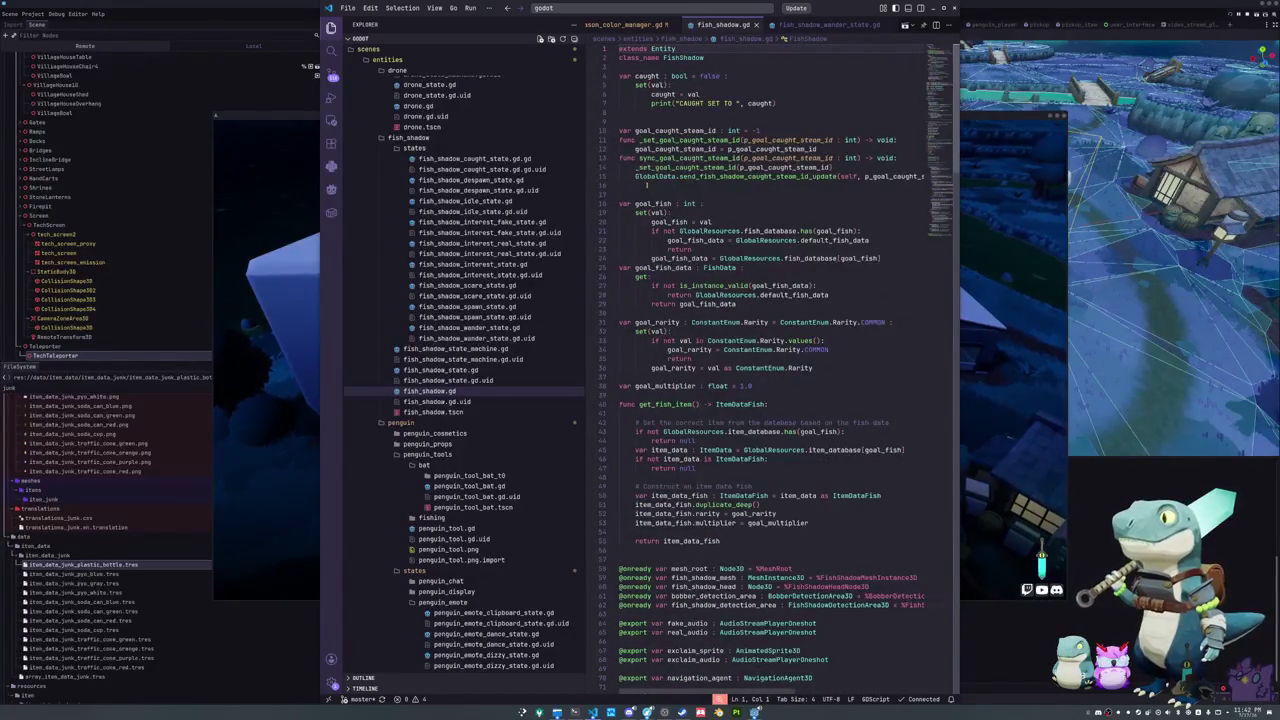
double_click(664, 49)
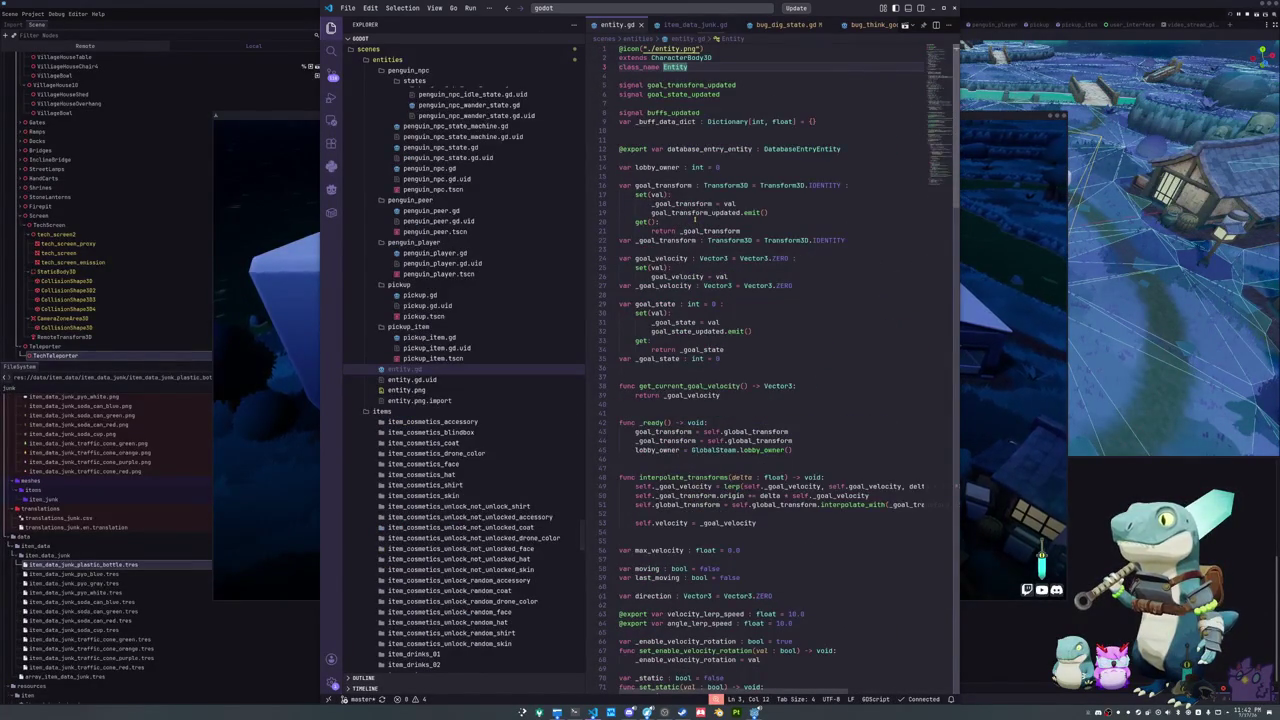
scroll(695, 219, down, 10)
scroll(803, 343, down, 20)
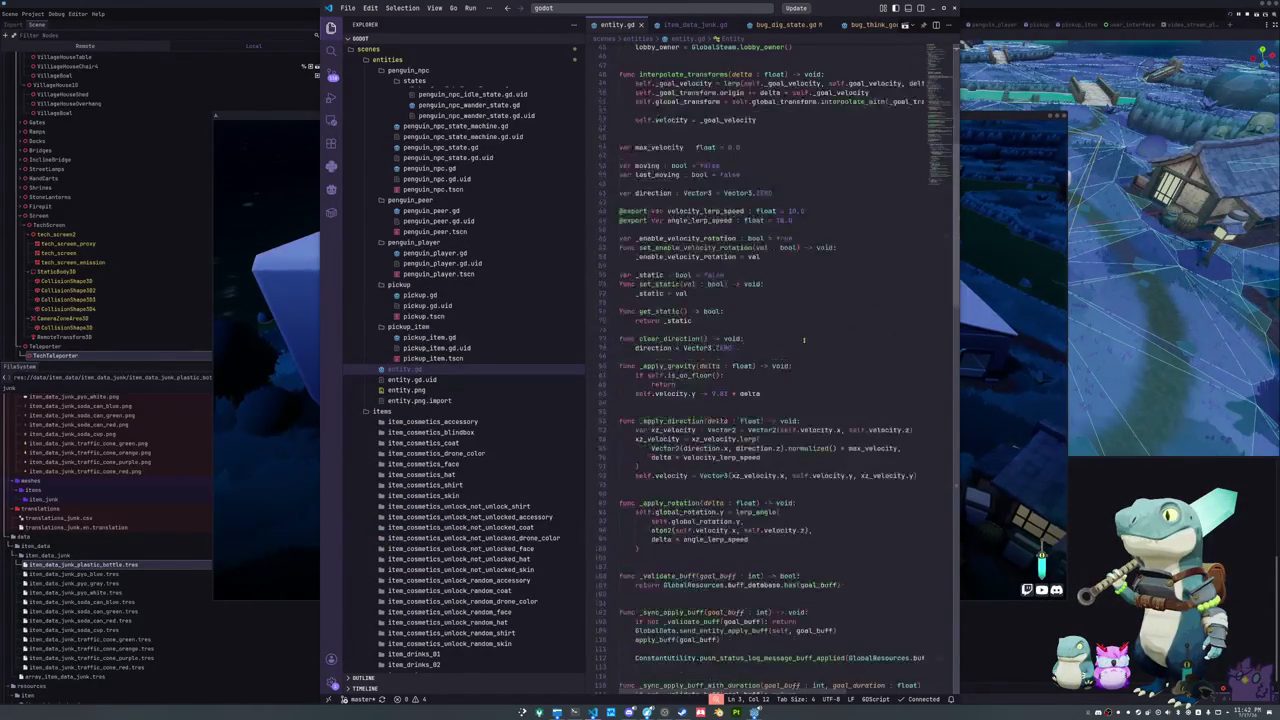
scroll(803, 343, down, 14)
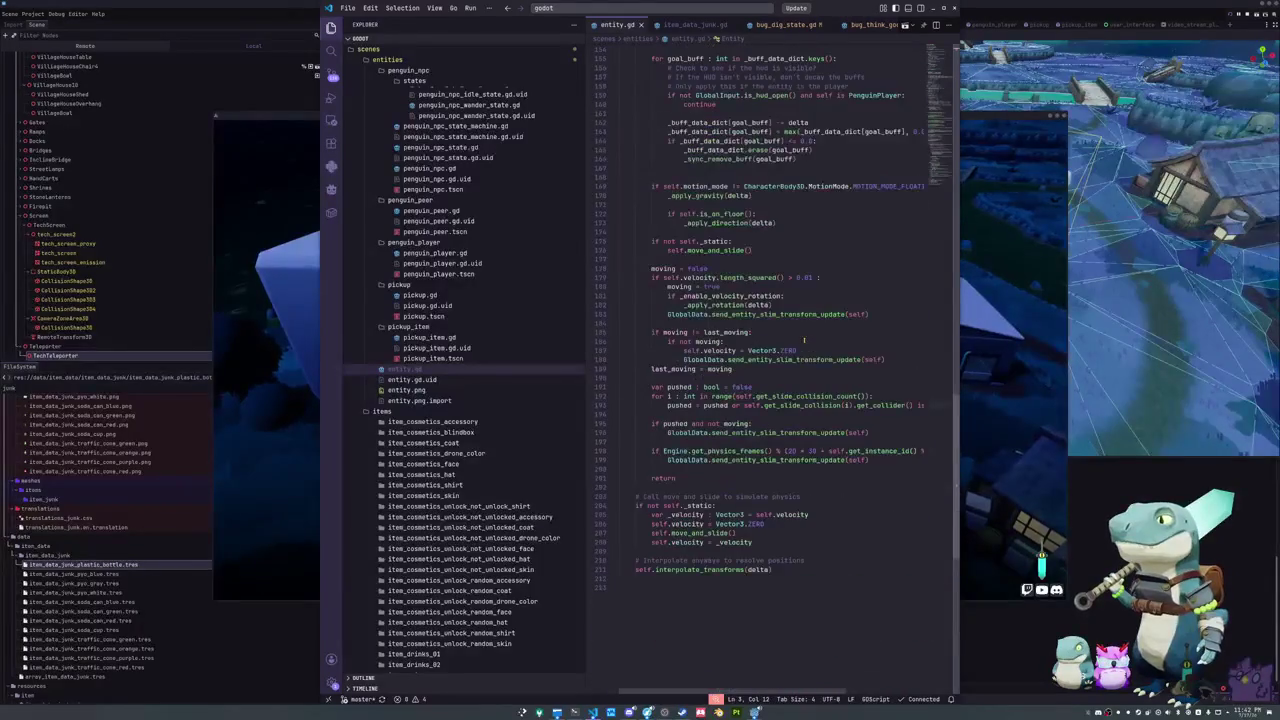
click(724, 551)
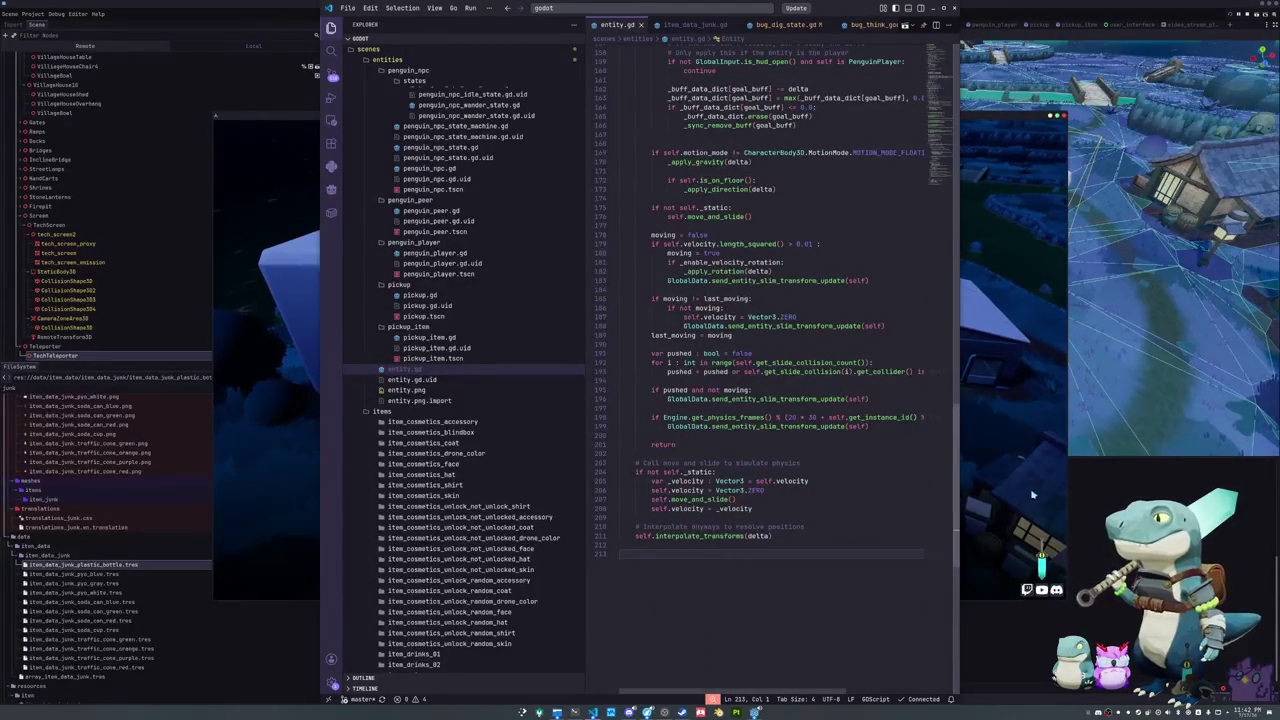
key(F5)
click(640, 425)
- Join the listed lobby and inspect p_unique_identifier, database_entry and unique_identifier in the crash's stack variables
click(763, 299)
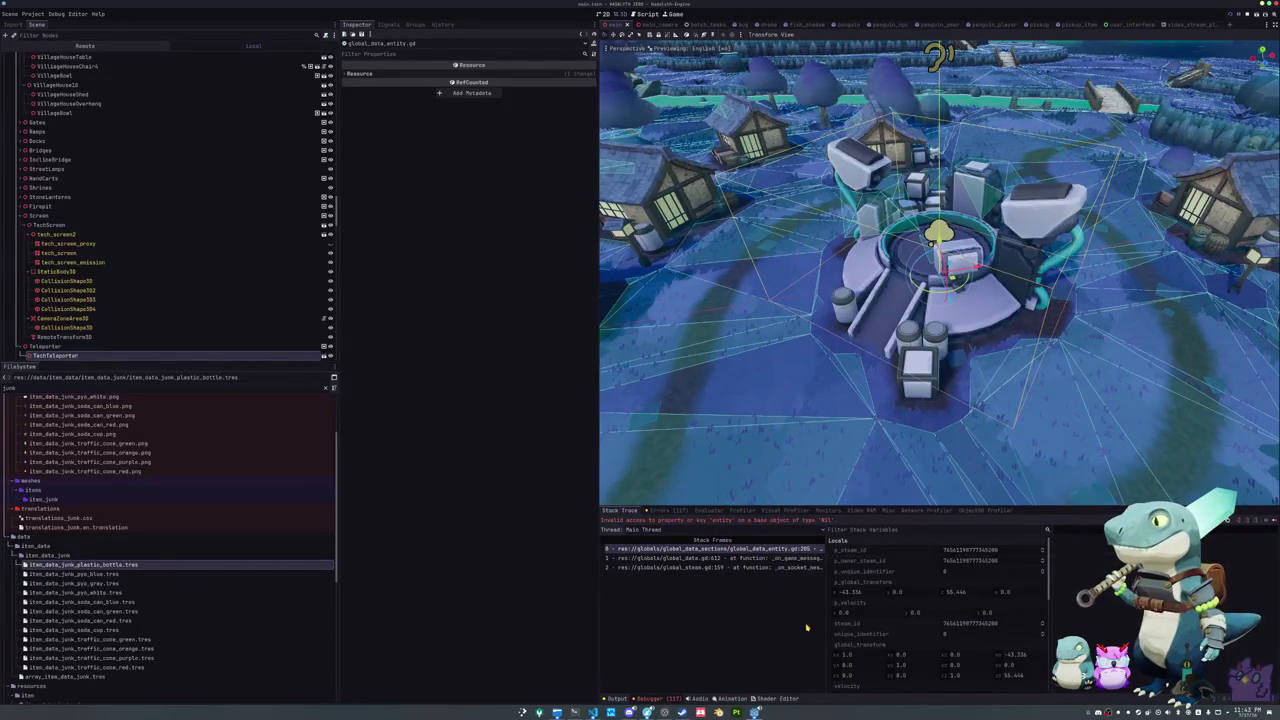
click(879, 573)
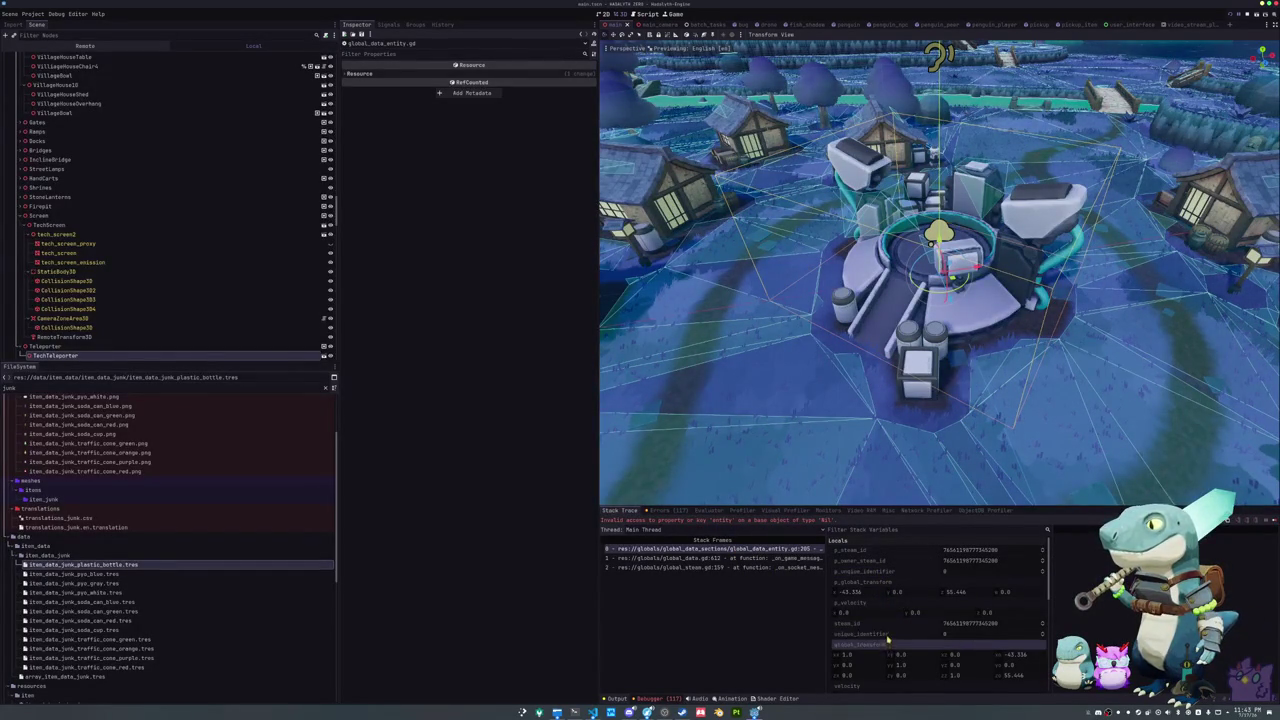
scroll(869, 640, down, 3)
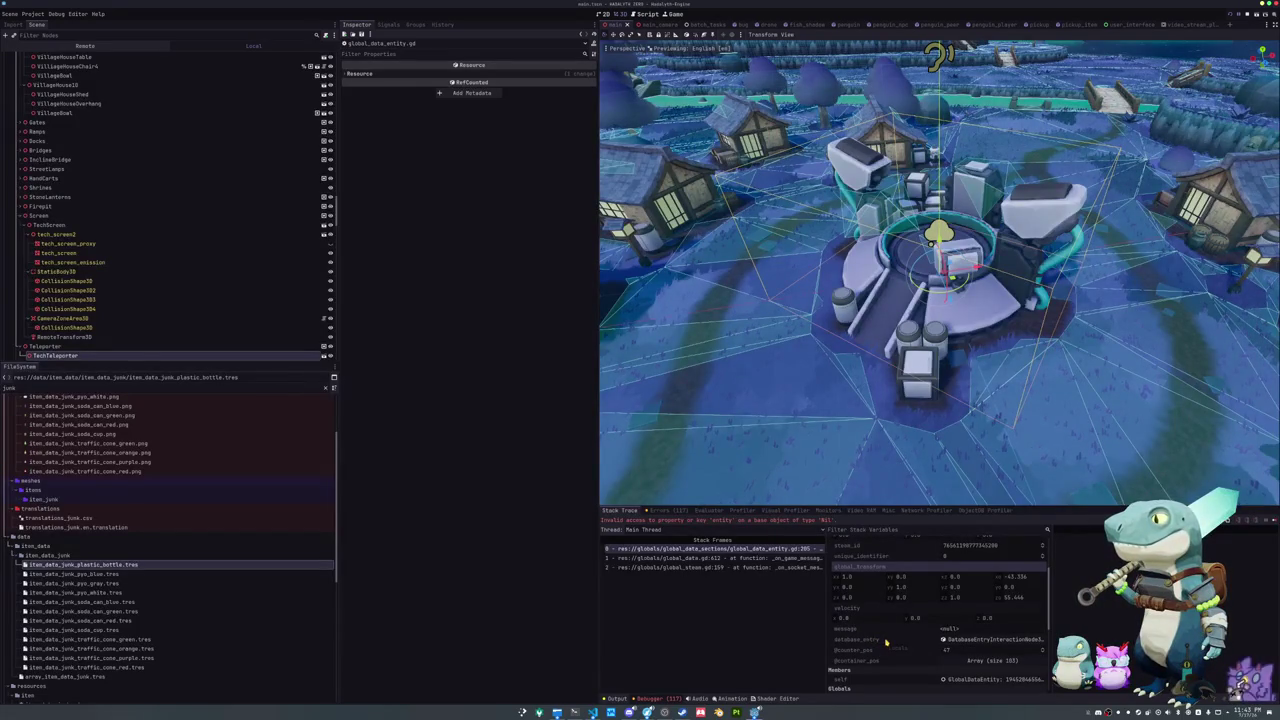
click(885, 640)
scroll(912, 634, up, 1)
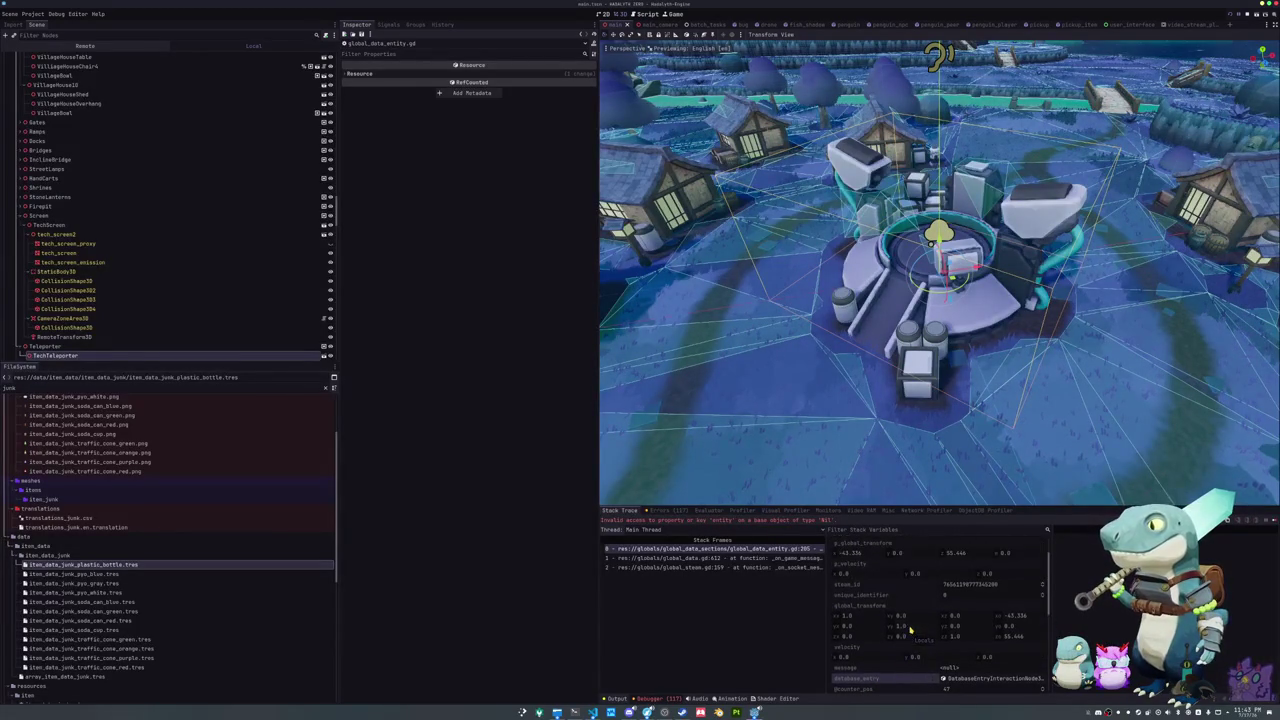
click(908, 597)
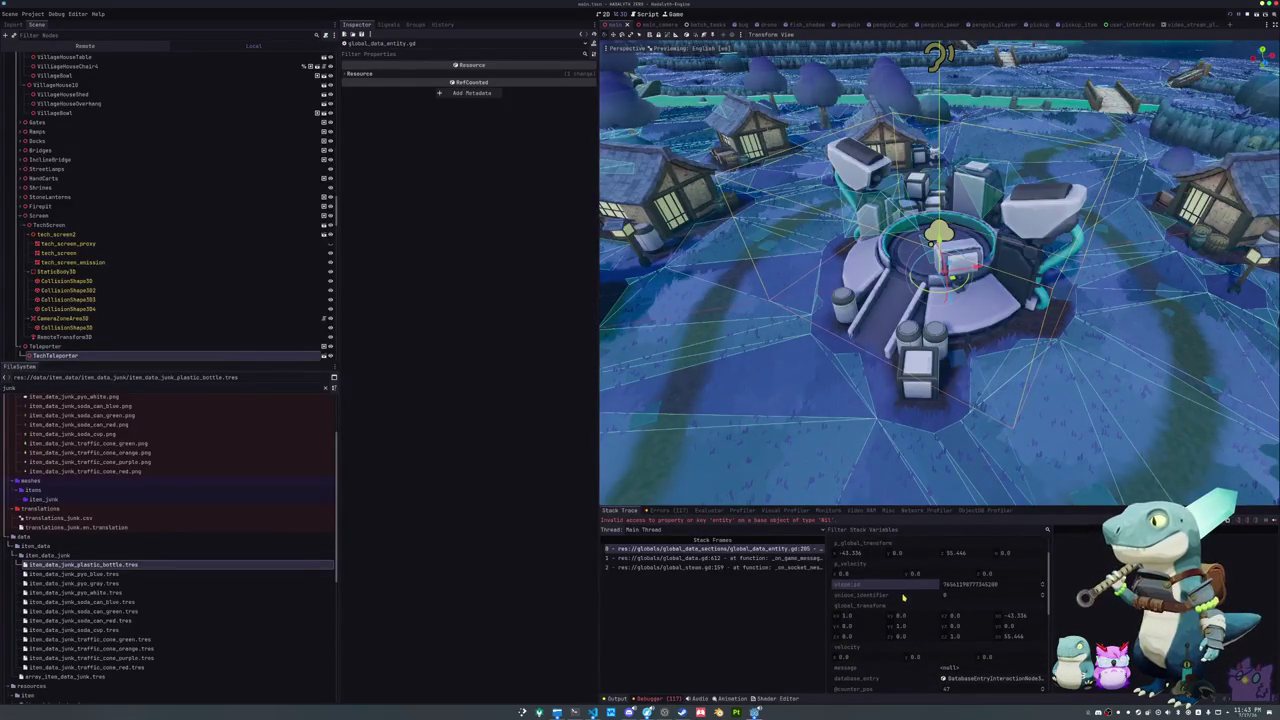
scroll(903, 597, up, 1)
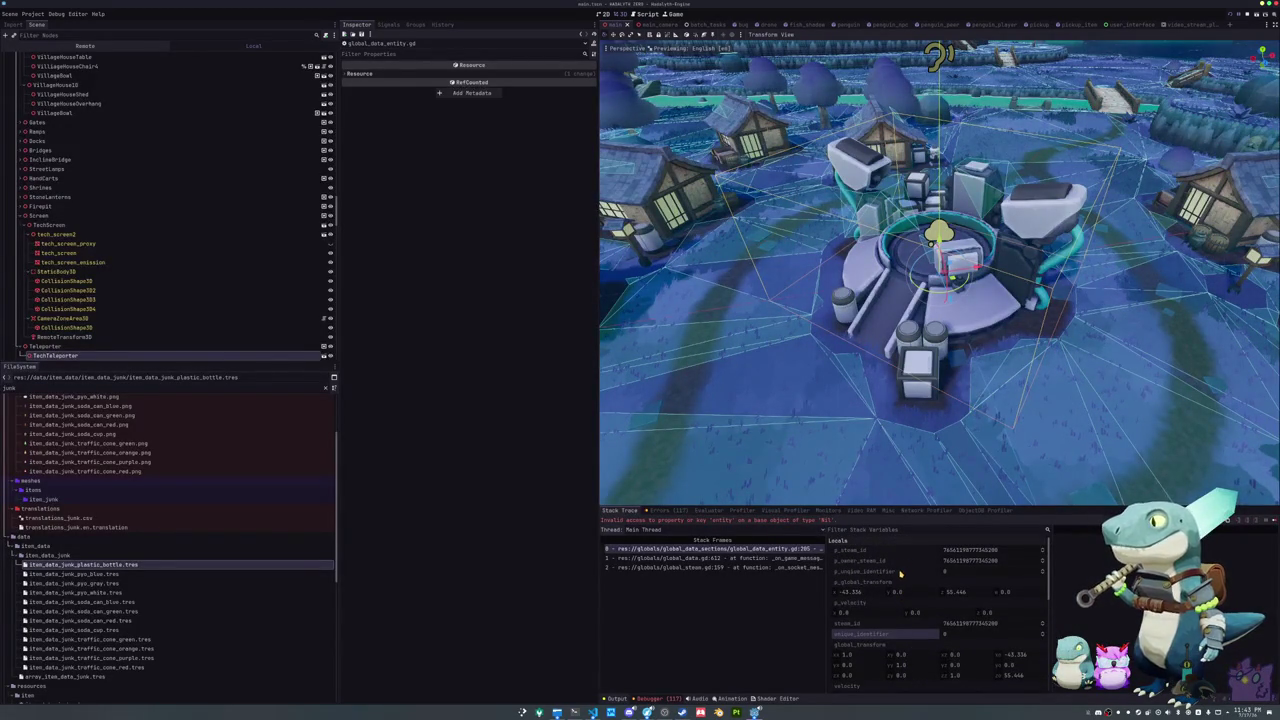
- Widen the stack frames list, check the global_steam.gd and global_data.gd frames, then relaunch the project
mouse_move(826, 548)
mouse_down()
mouse_move(1026, 545)
mouse_move(980, 632)
mouse_move(825, 630)
mouse_up()
click(740, 566)
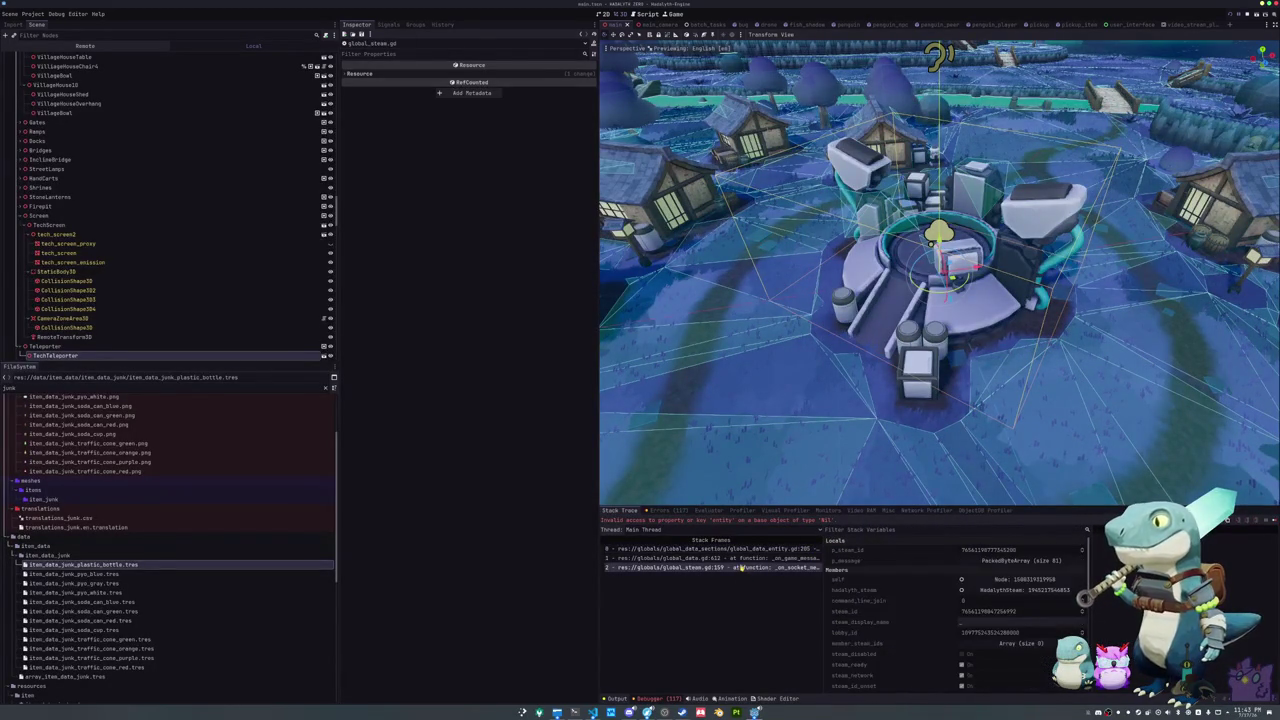
click(737, 558)
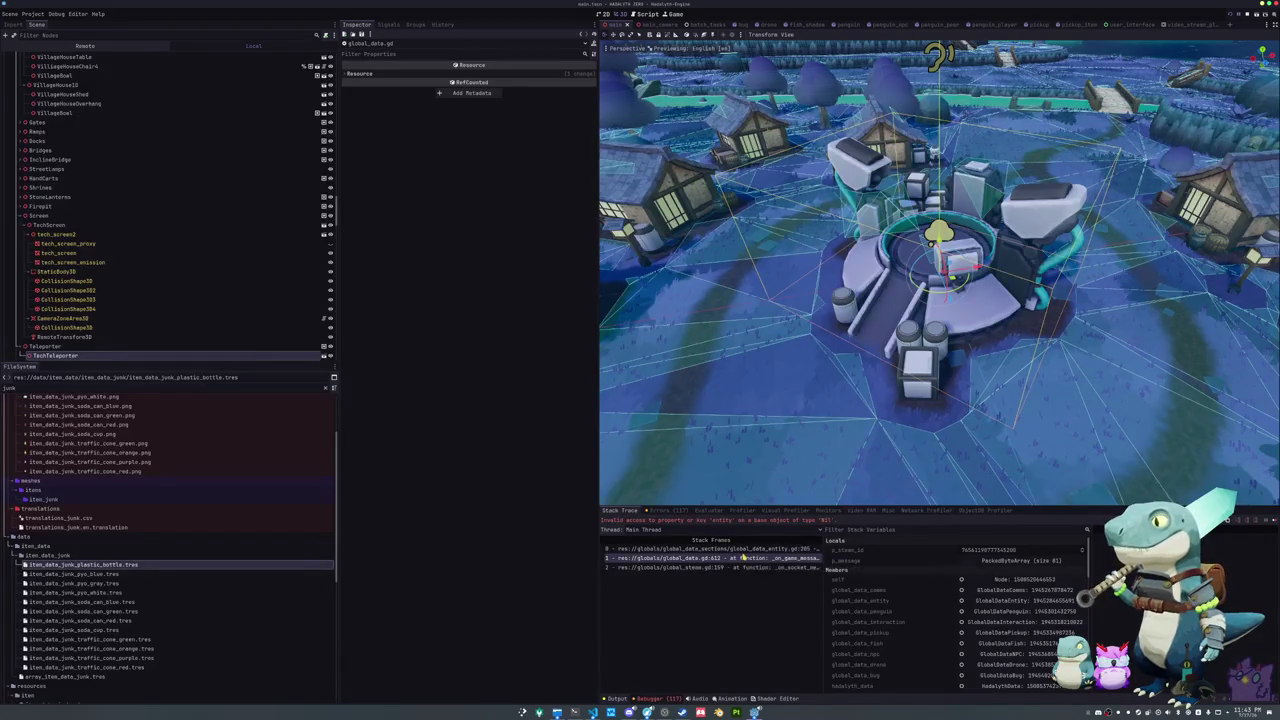
click(730, 549)
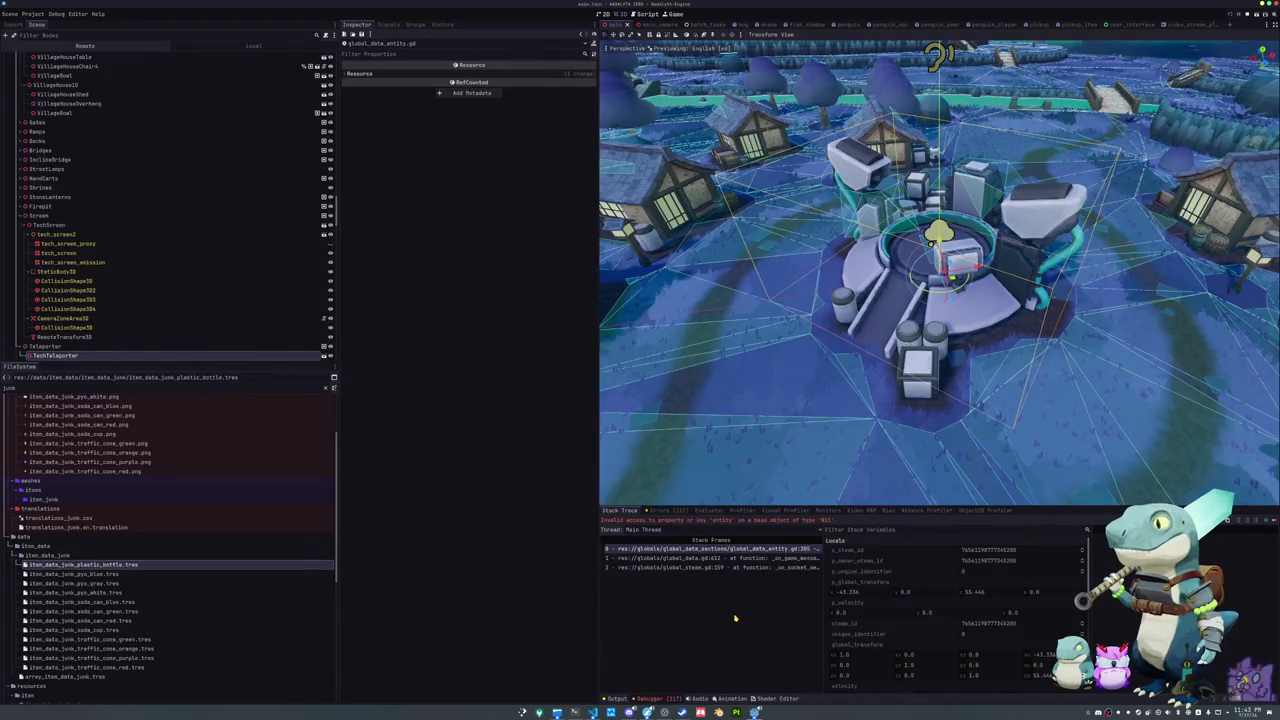
key(F8)
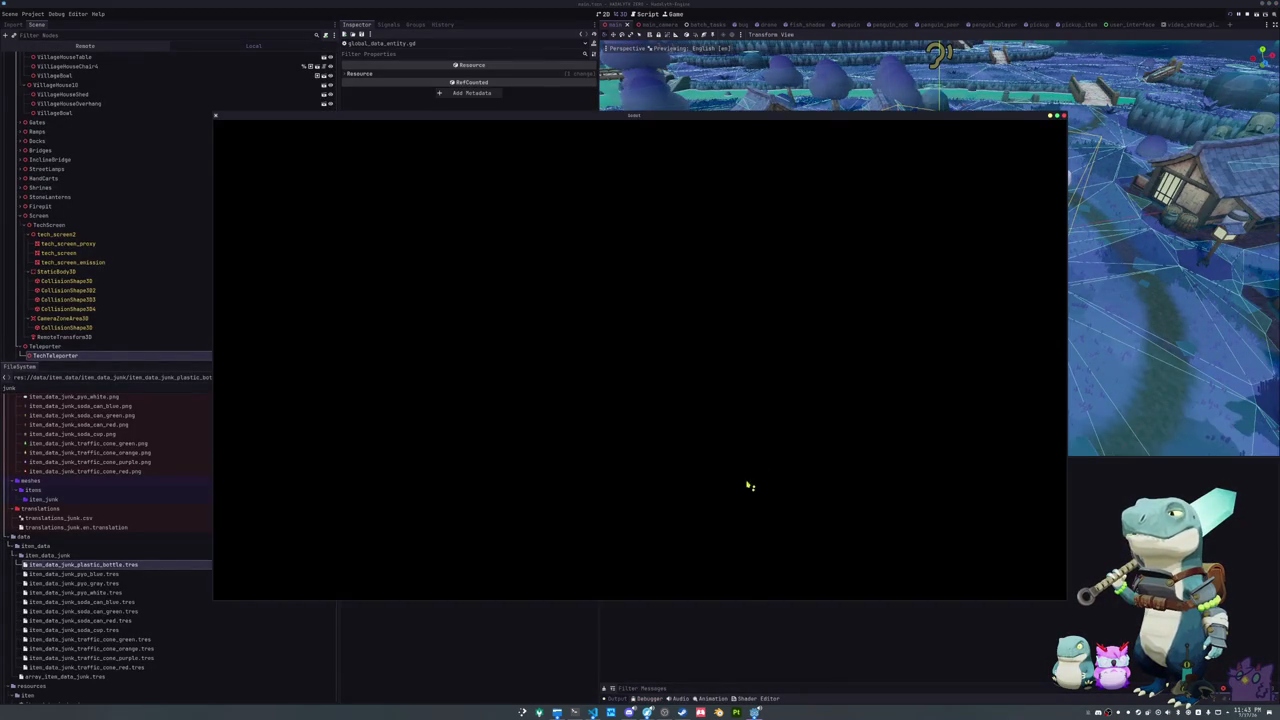
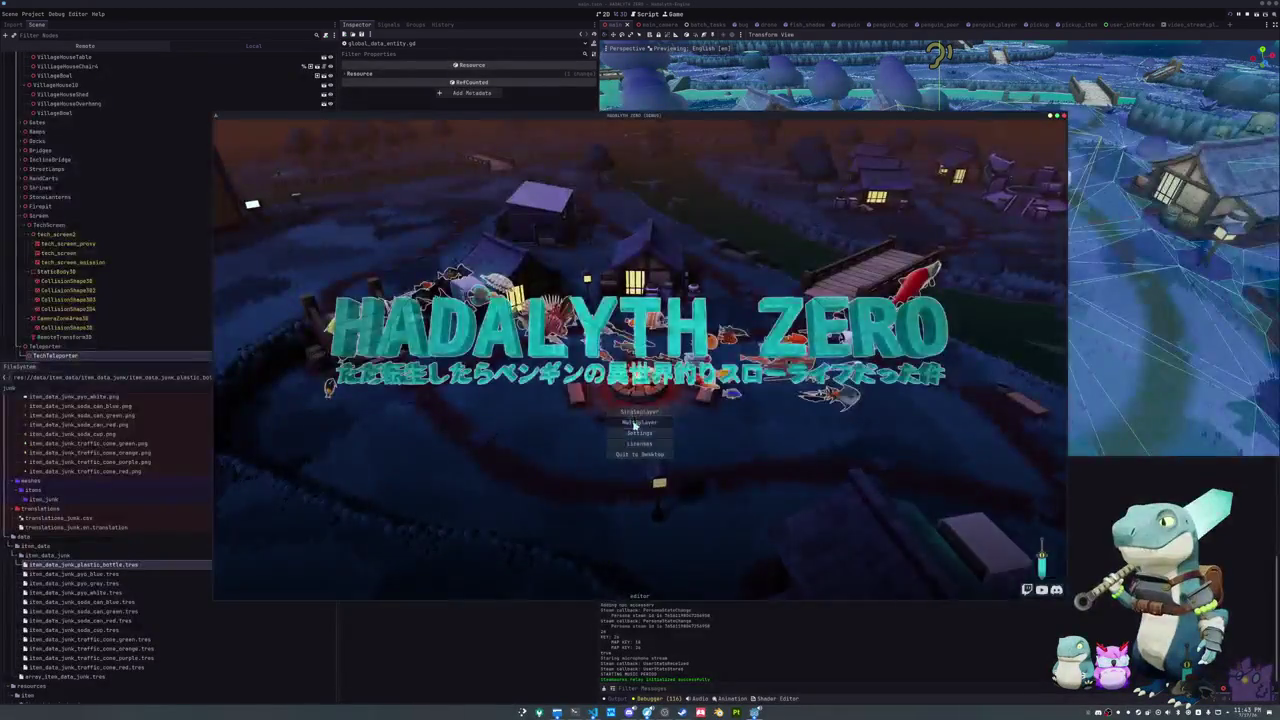
- Join the 1/8 lobby, show the Output log and select its 'Player spawned' line
click(763, 300)
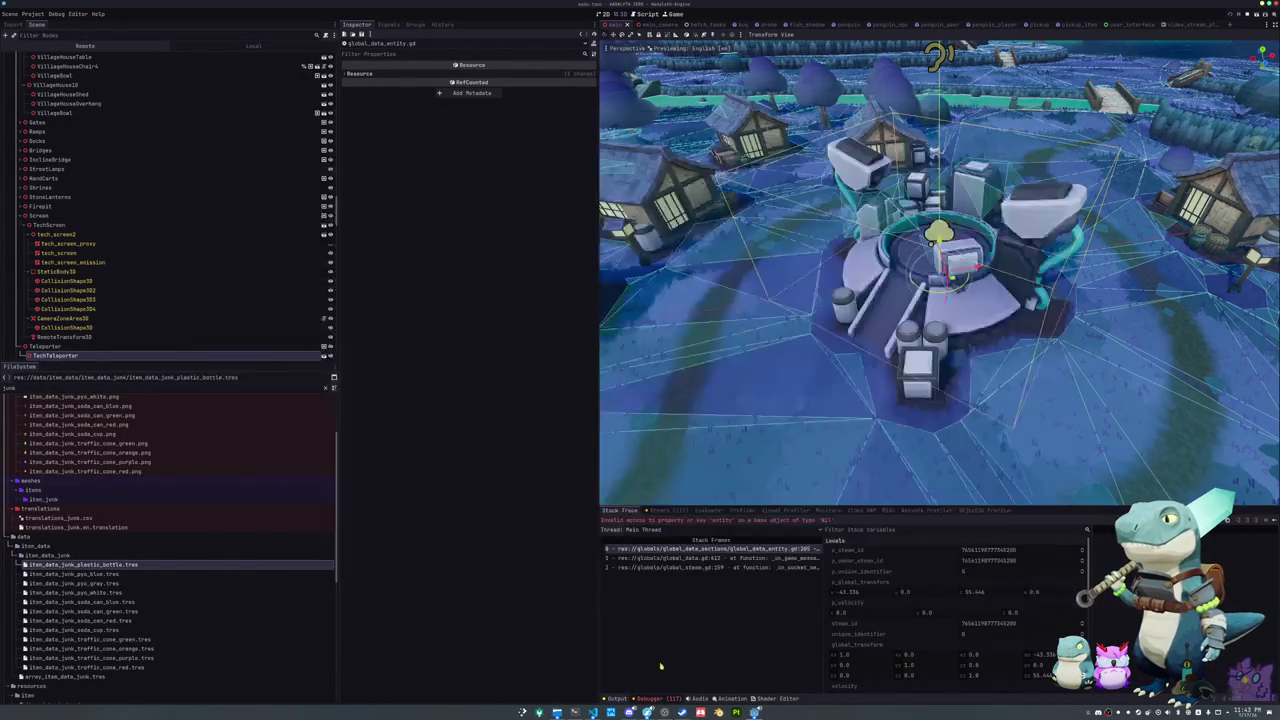
click(617, 698)
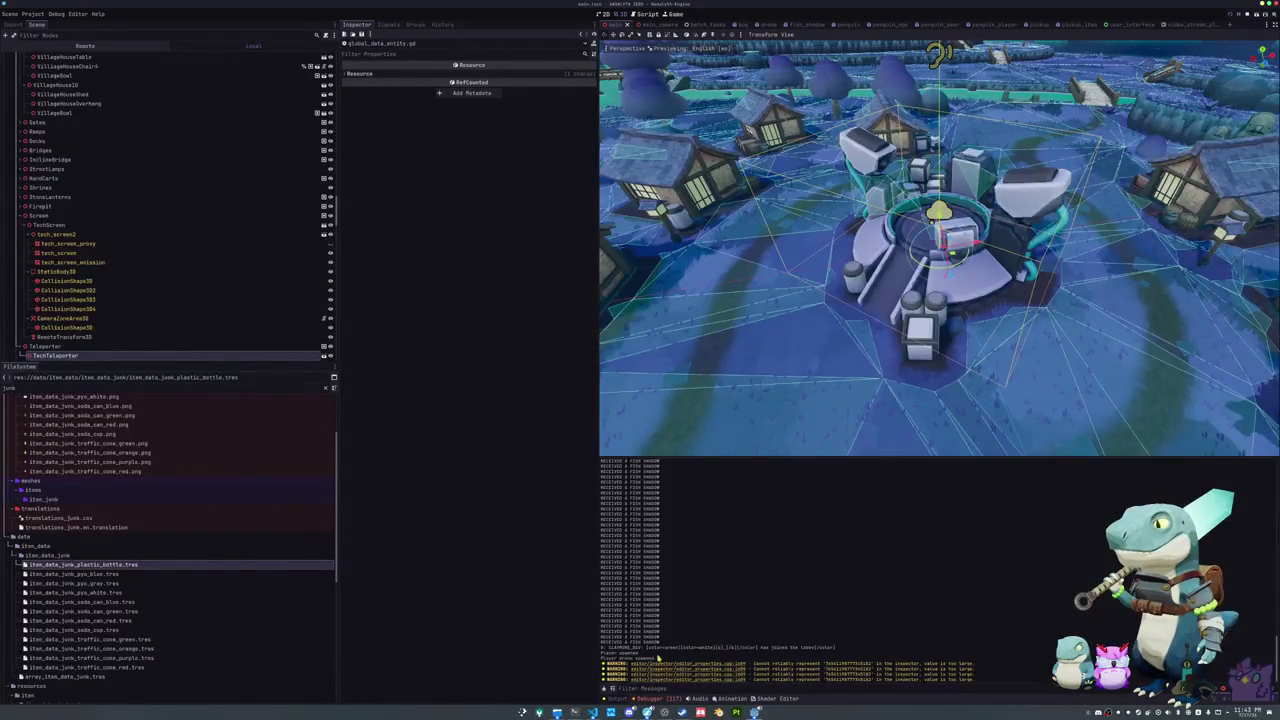
drag(659, 660, 598, 657)
click(593, 712)
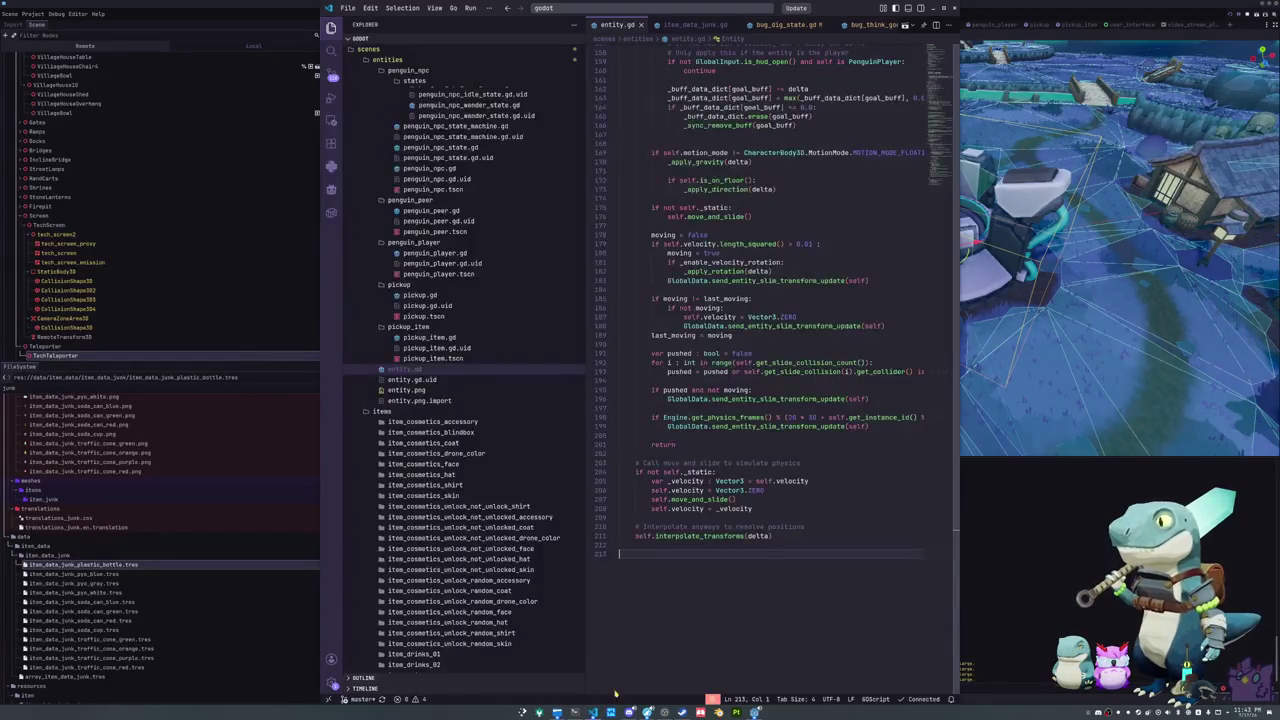
- Open global_data.gd through quick file search and maximize the VS Code window
click(670, 452)
key(ctrl+p)
text(bu)
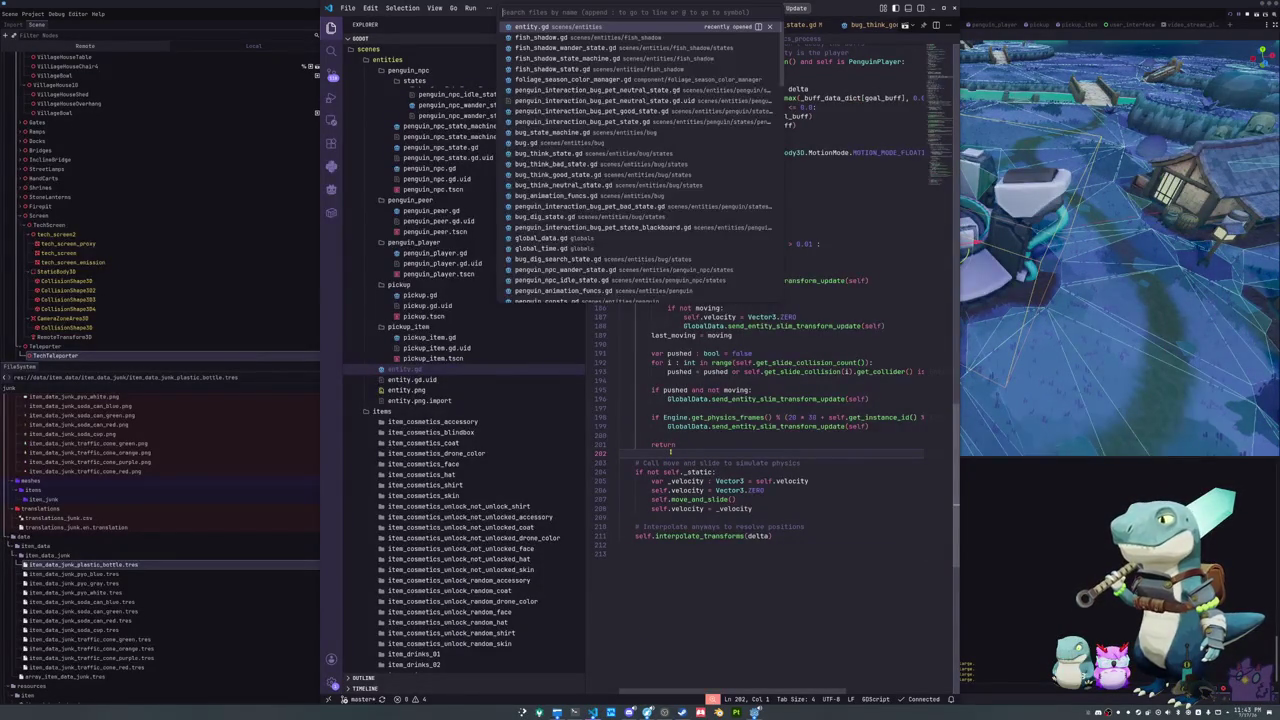
text(lobal_data)
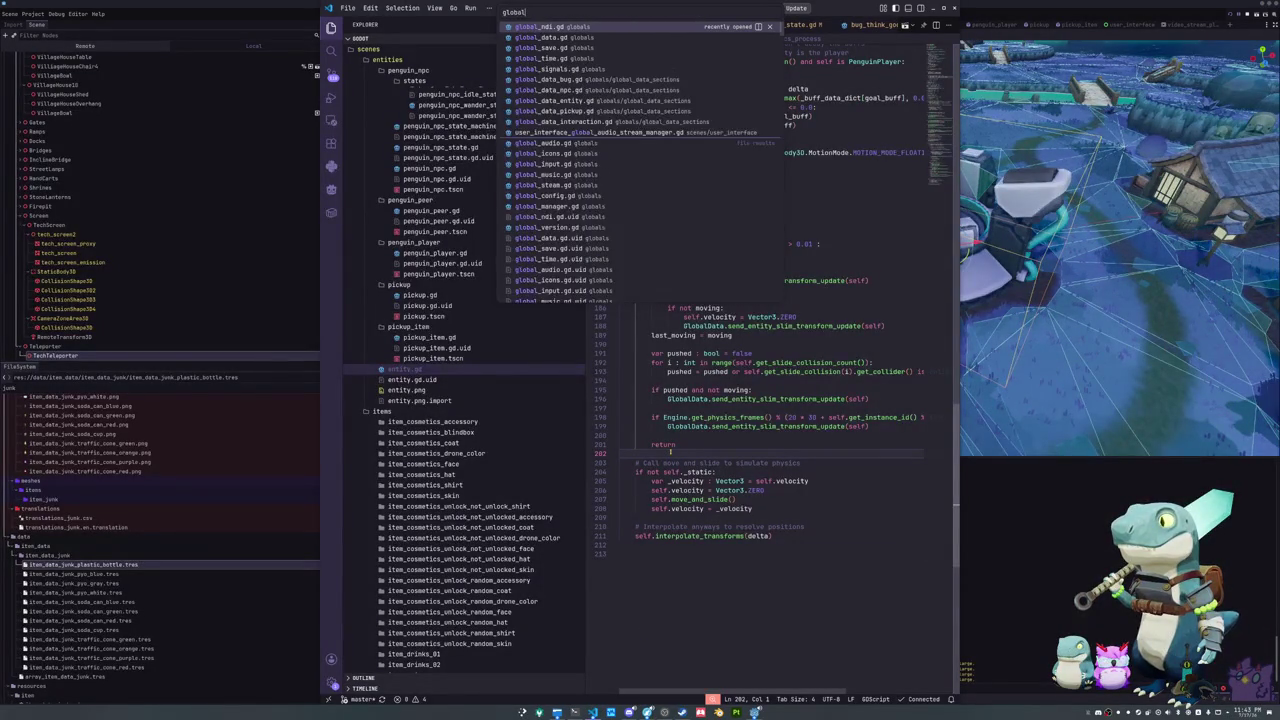
key(Return)
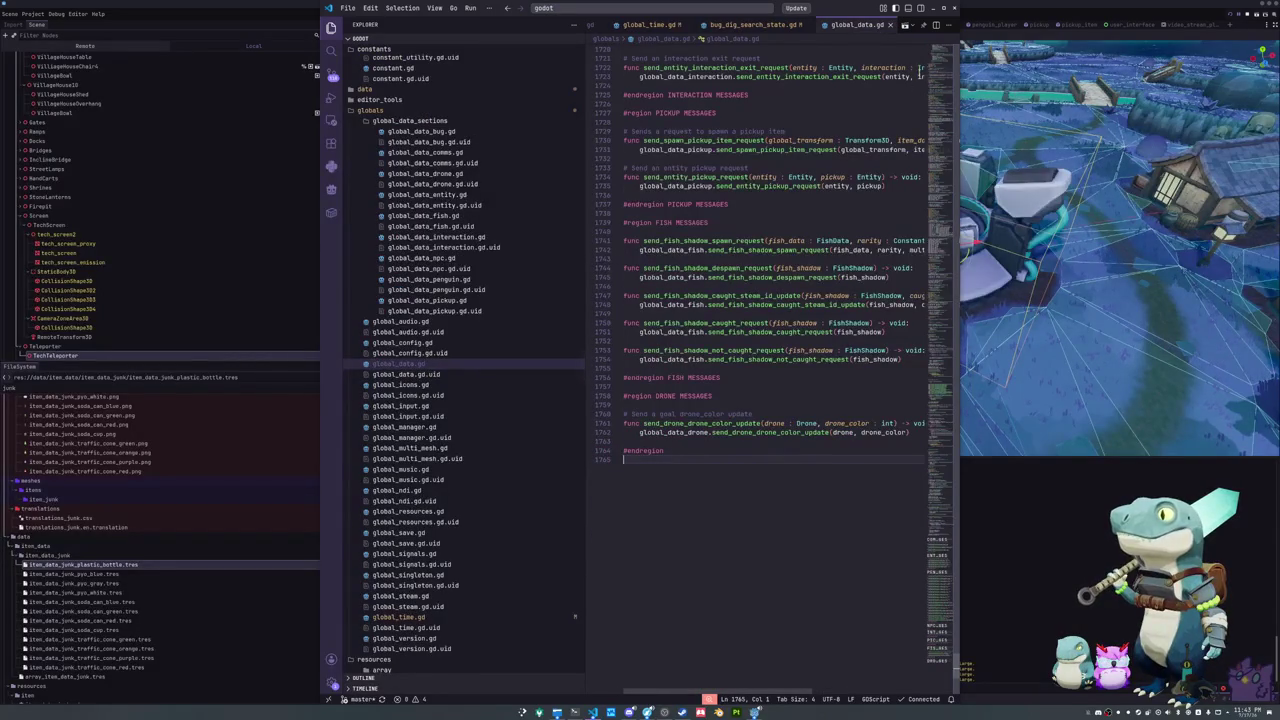
click(942, 8)
- Scroll through global_data.gd down to the _on_recv_database_state_request code
click(530, 395)
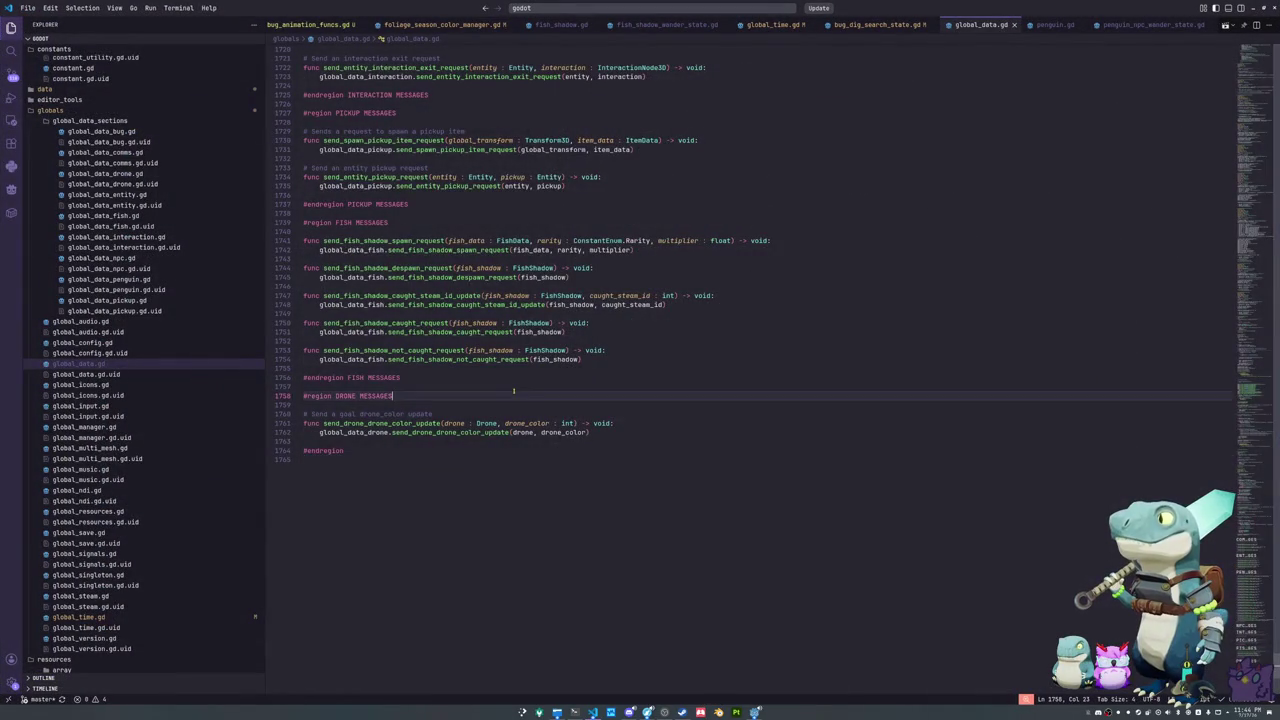
scroll(513, 381, up, 2)
scroll(514, 384, up, 10)
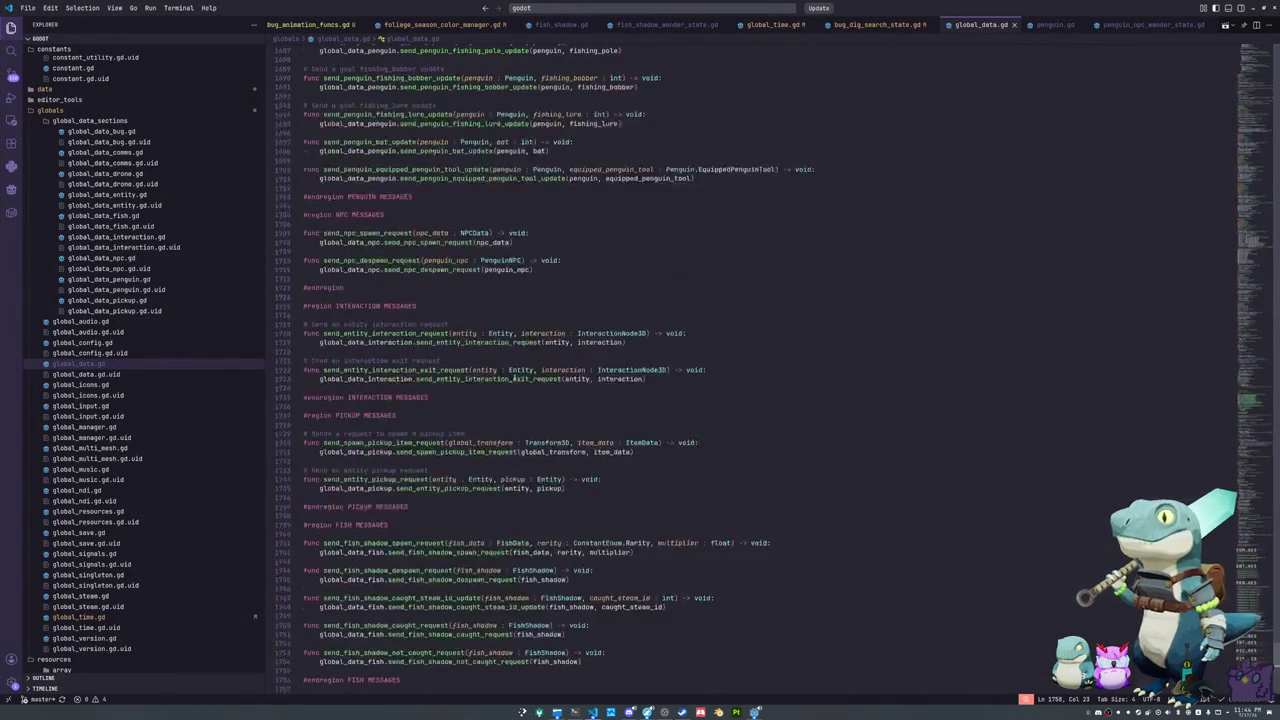
scroll(586, 348, up, 14)
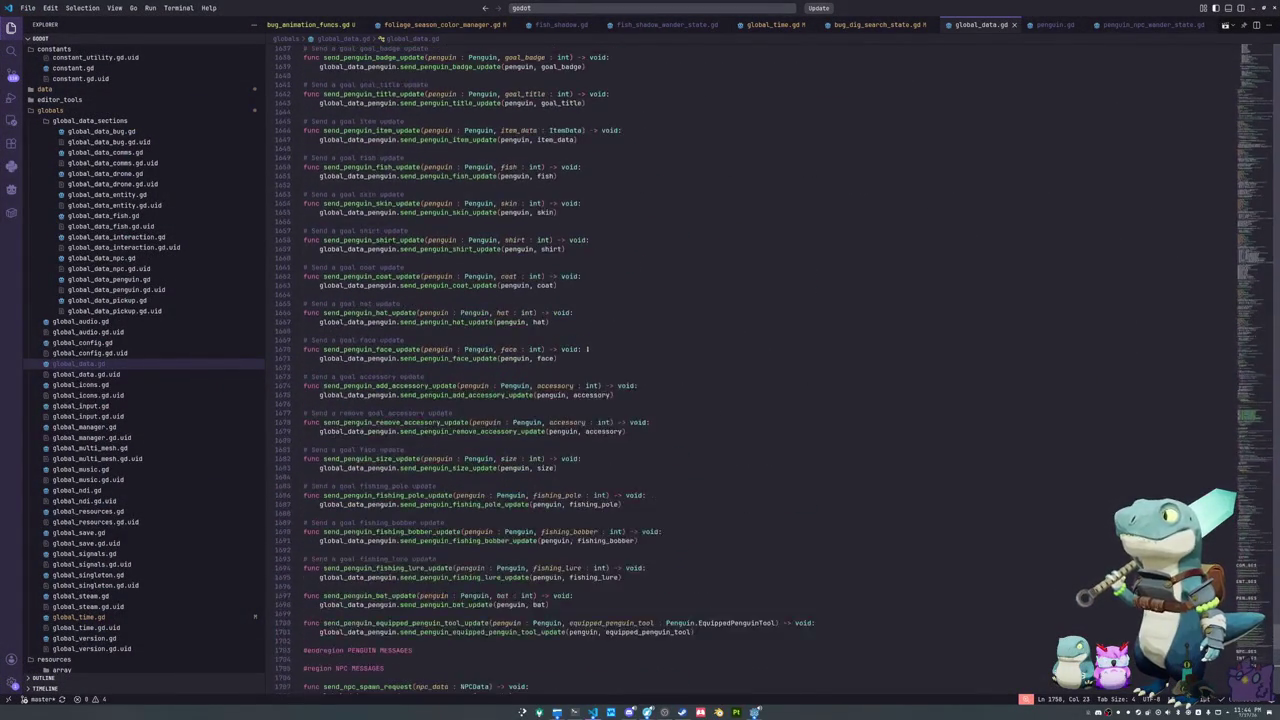
drag(1250, 560, 1250, 40)
scroll(460, 280, down, 18)
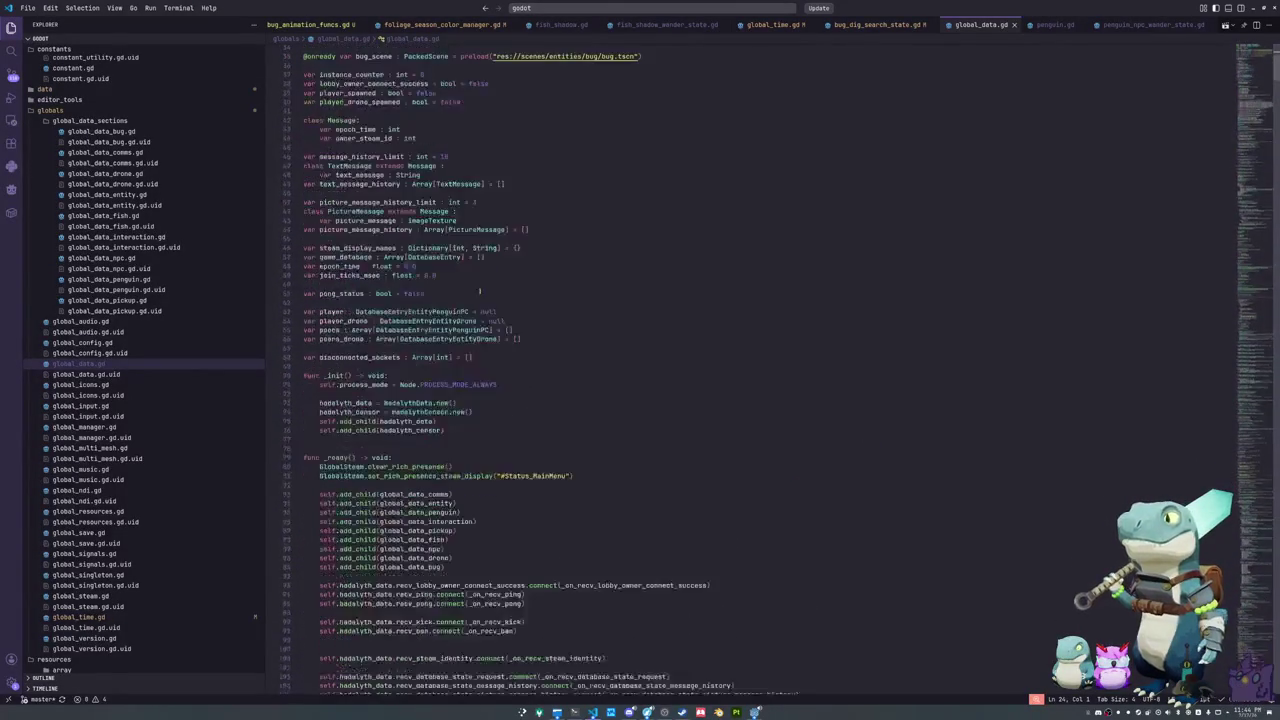
scroll(470, 312, down, 15)
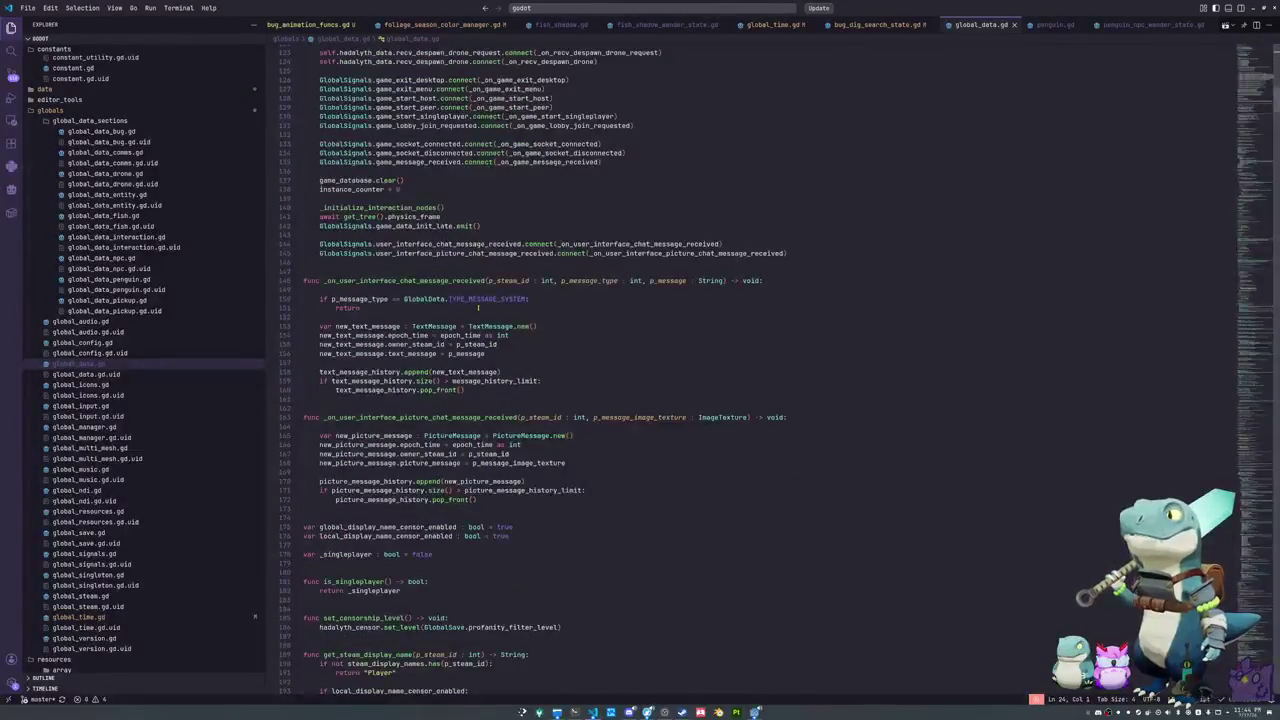
scroll(465, 320, down, 10)
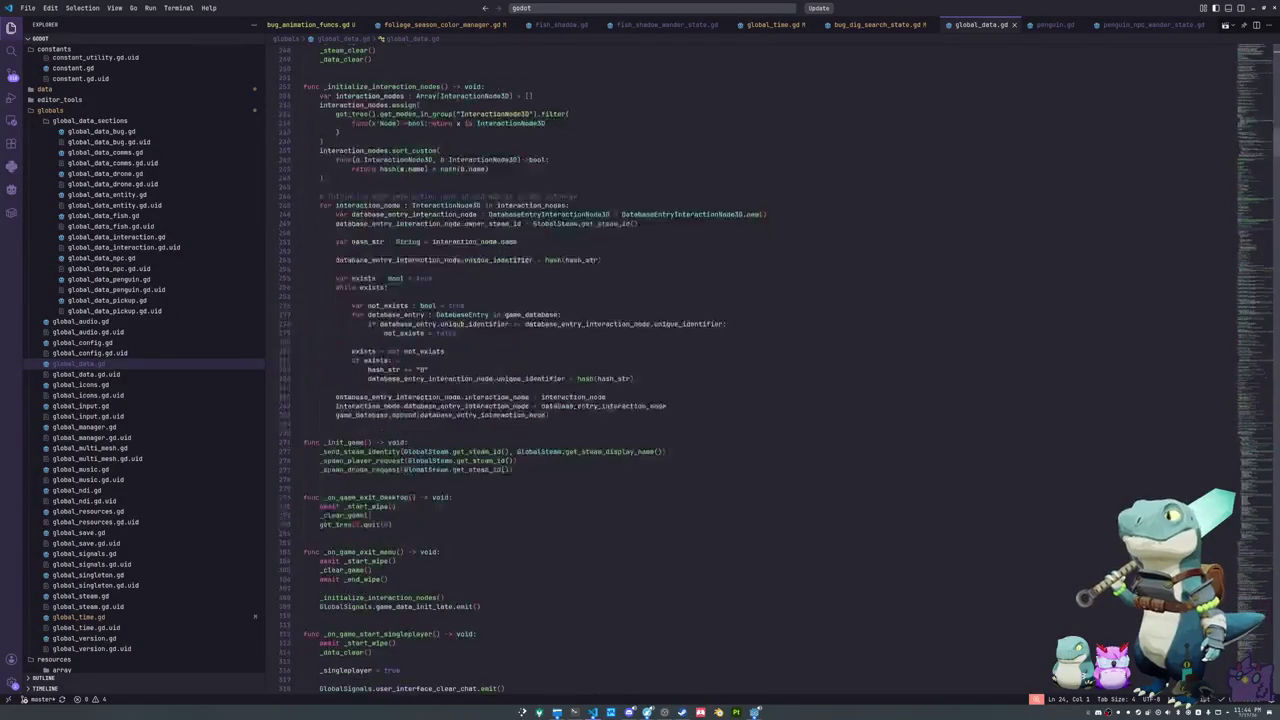
scroll(461, 323, down, 20)
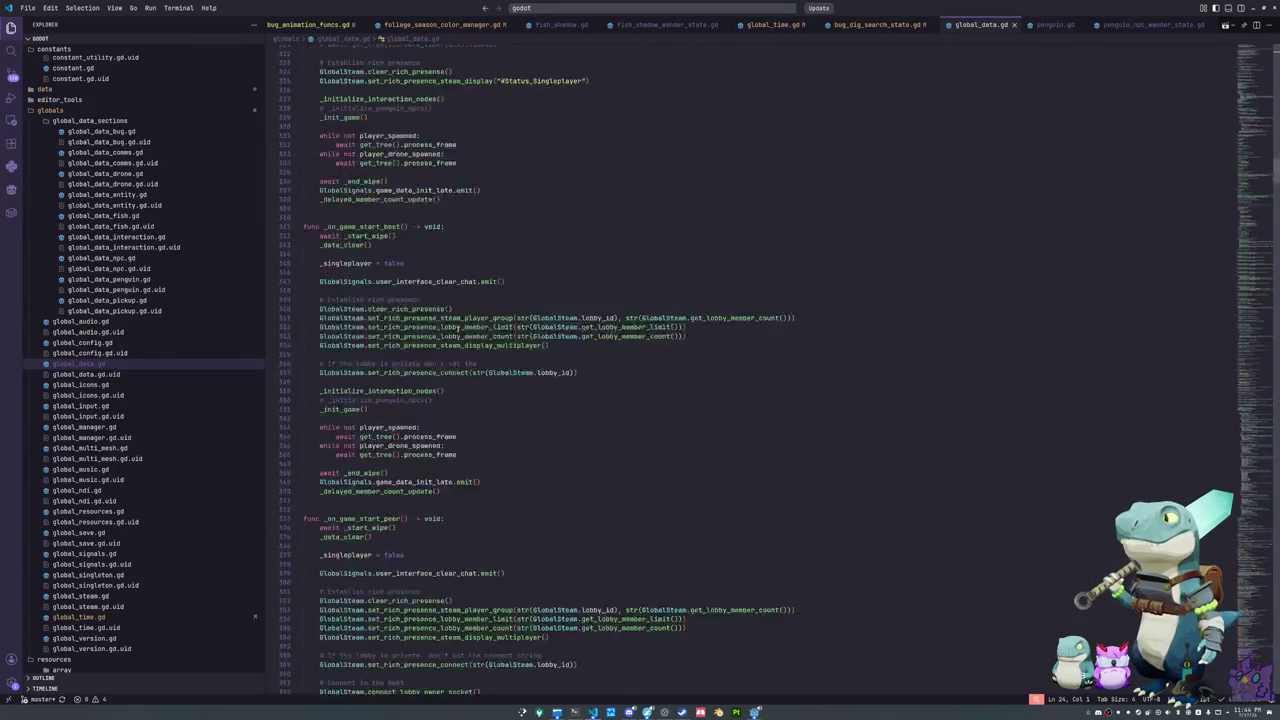
scroll(455, 333, down, 20)
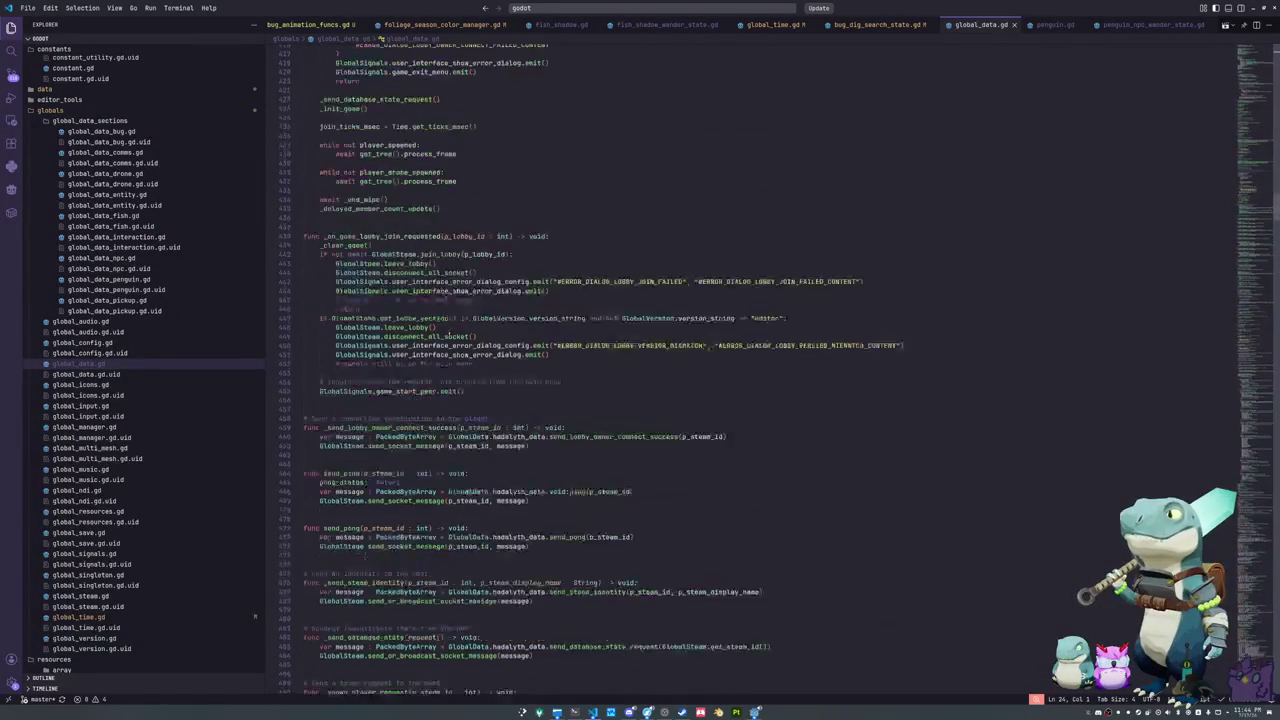
scroll(445, 339, down, 15)
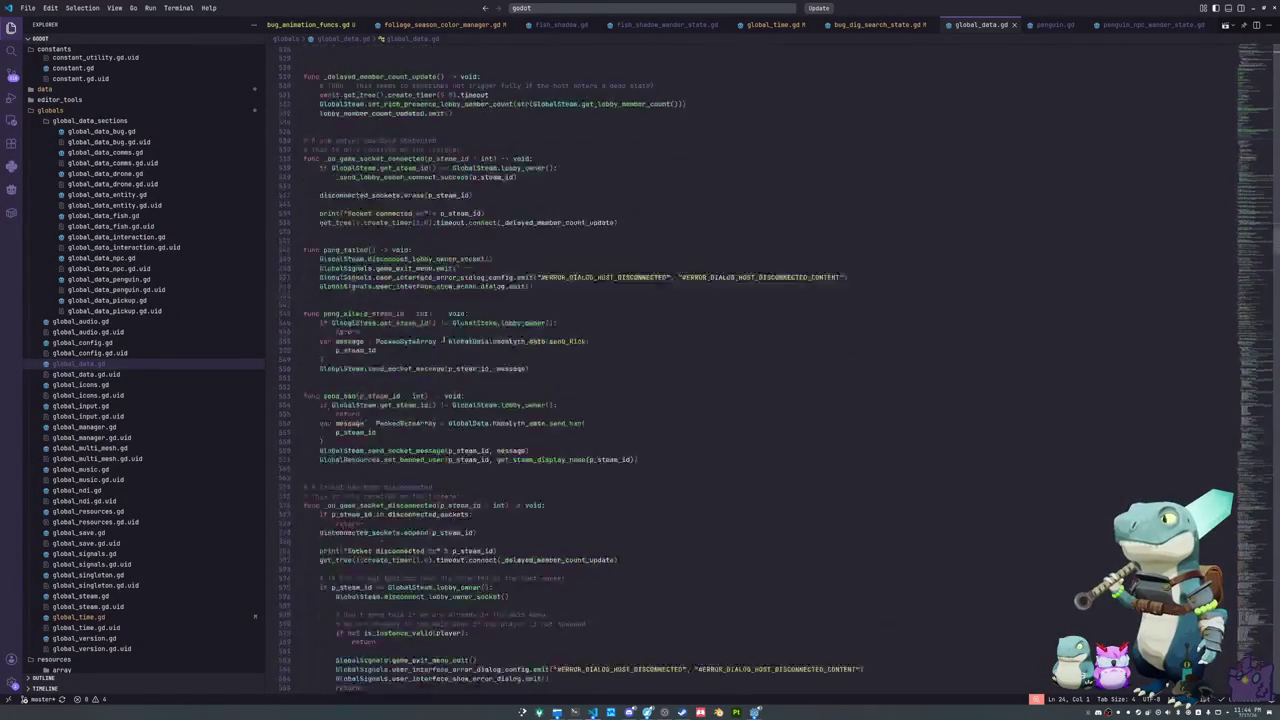
scroll(445, 341, down, 10)
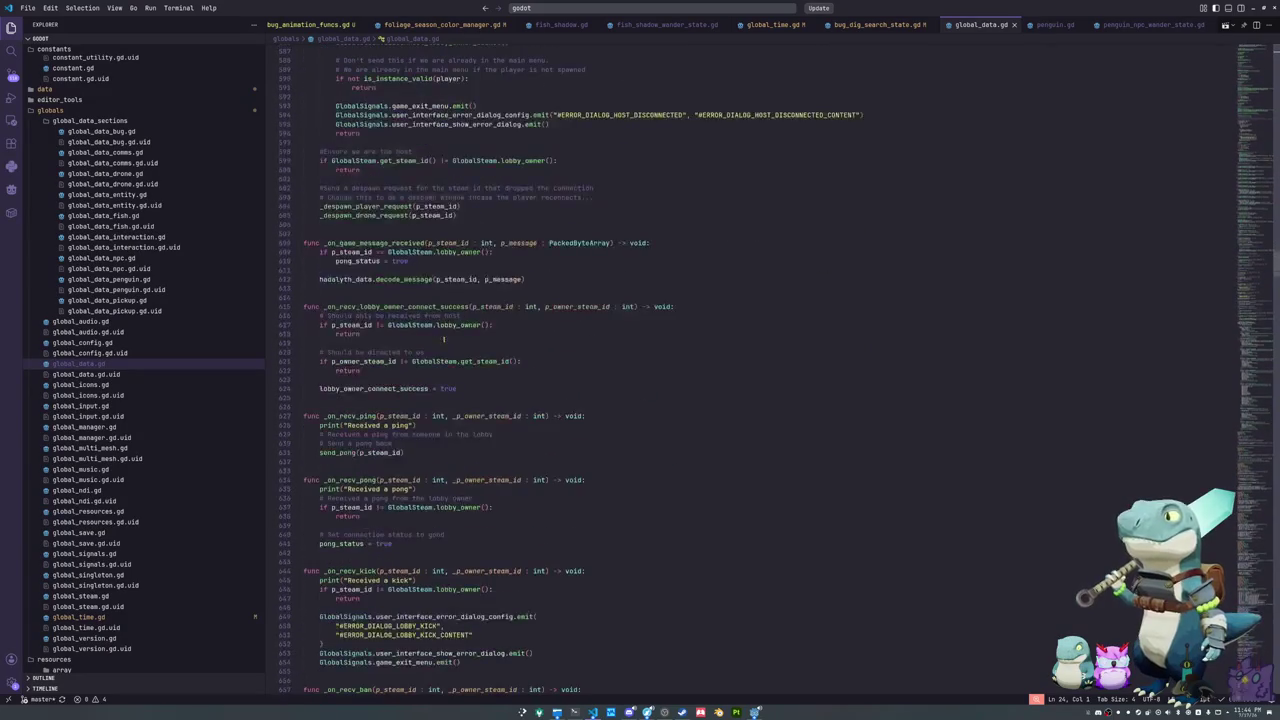
scroll(444, 339, down, 5)
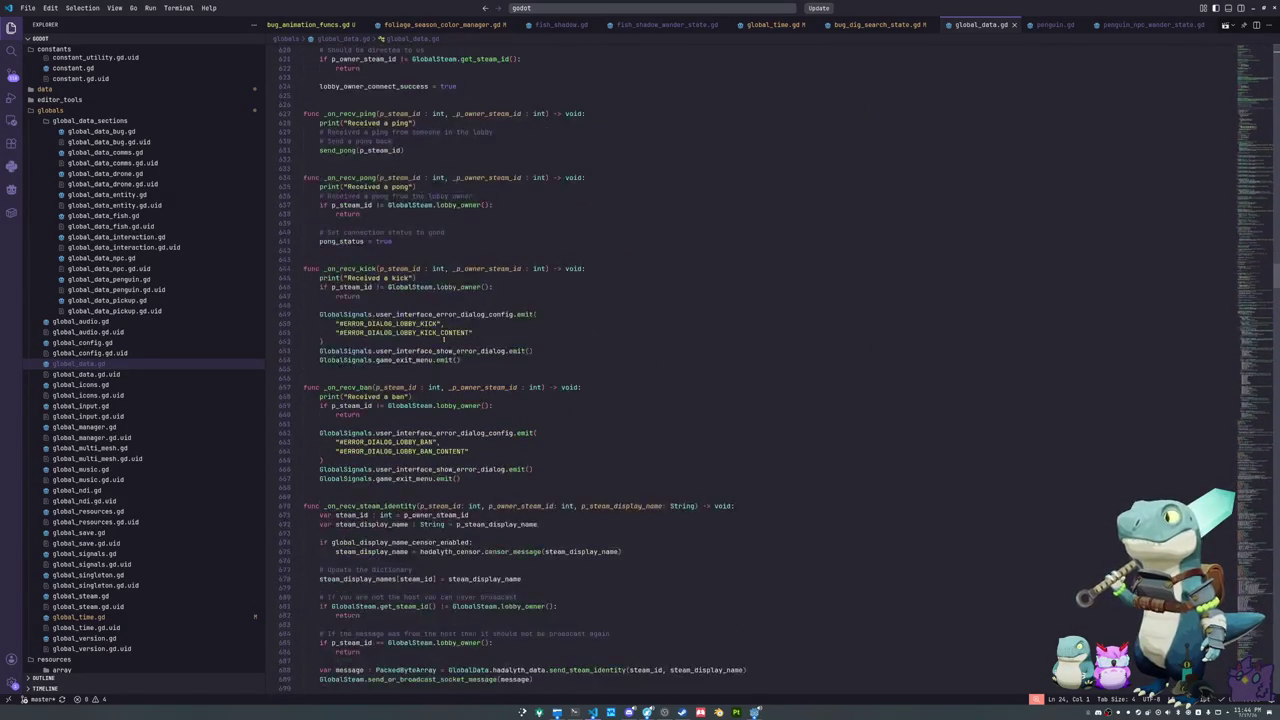
scroll(527, 270, down, 10)
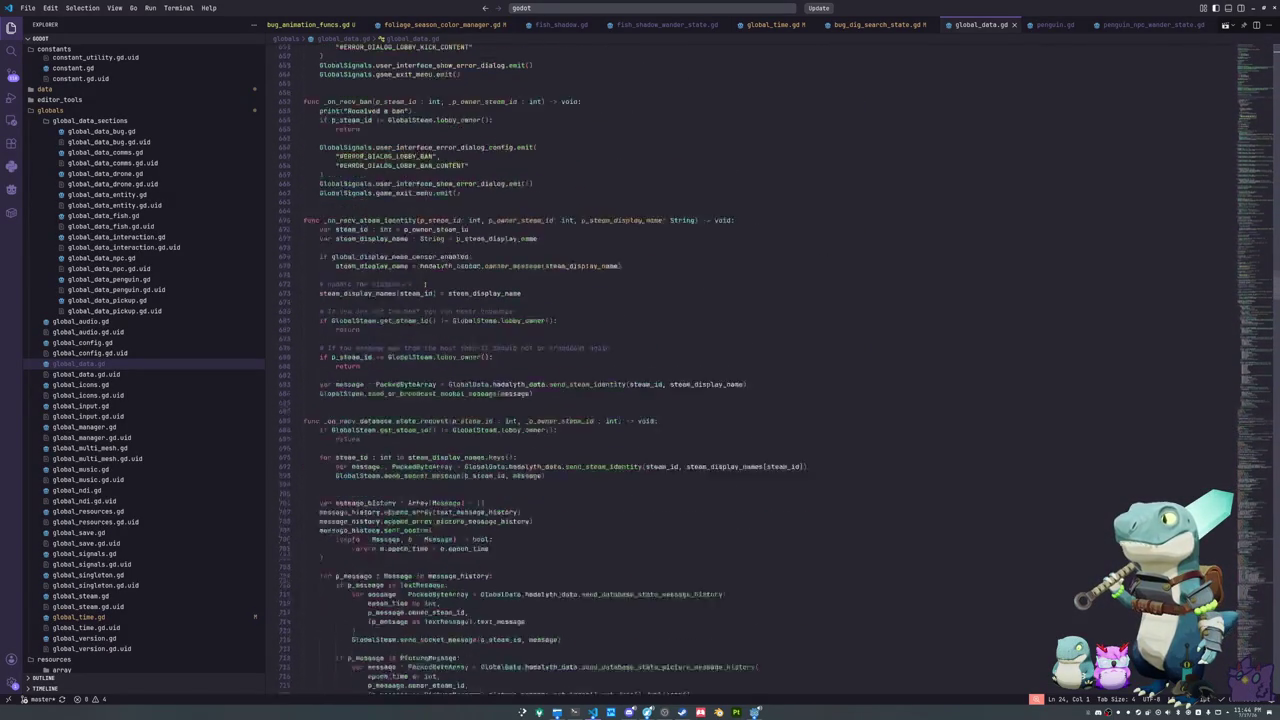
scroll(422, 282, down, 14)
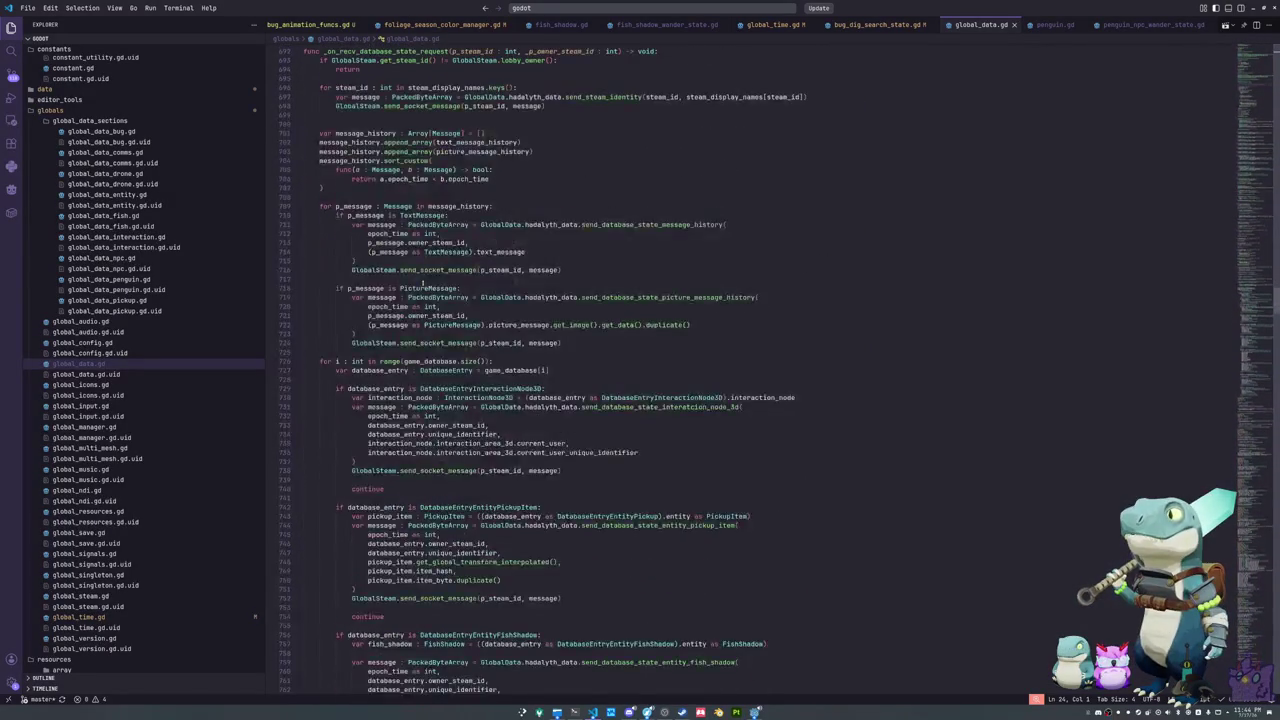
scroll(420, 282, down, 8)
scroll(380, 326, down, 12)
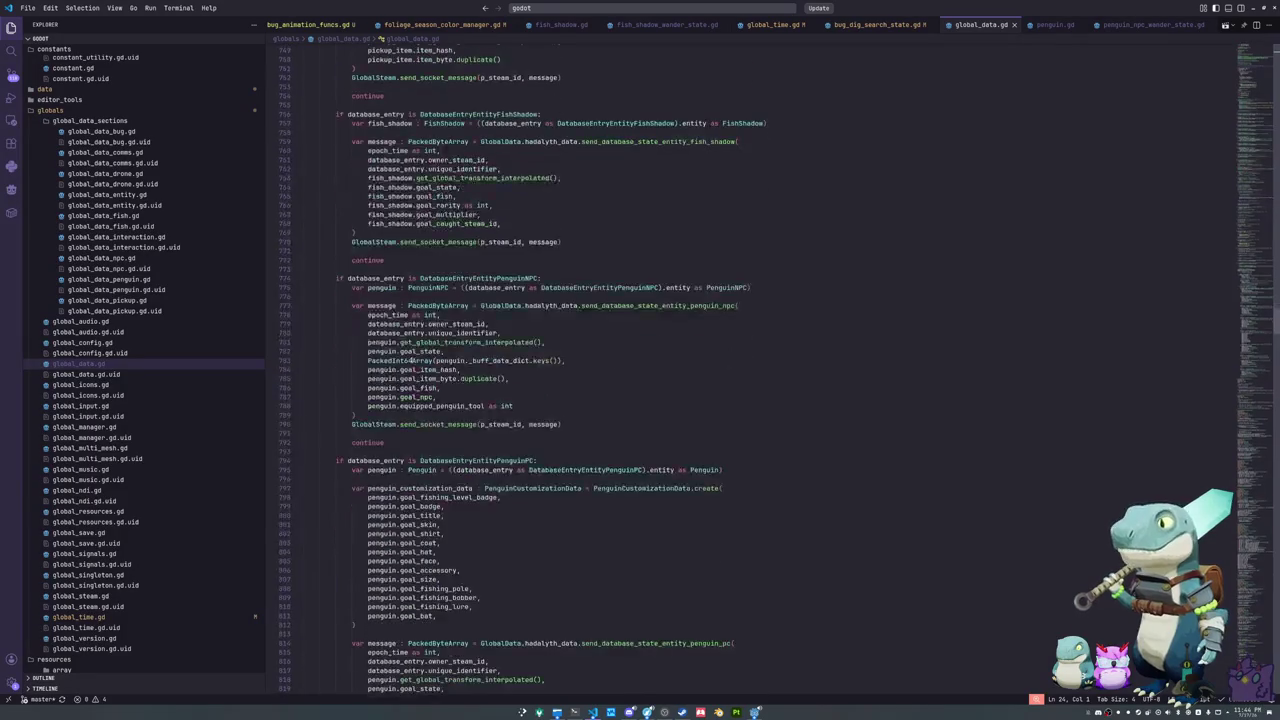
scroll(410, 367, down, 3)
- Inspect the DatabaseEntryEntityDrone and DatabaseEntryEntityBug types and the bug state lines 853–863
double_click(468, 362)
scroll(480, 375, down, 6)
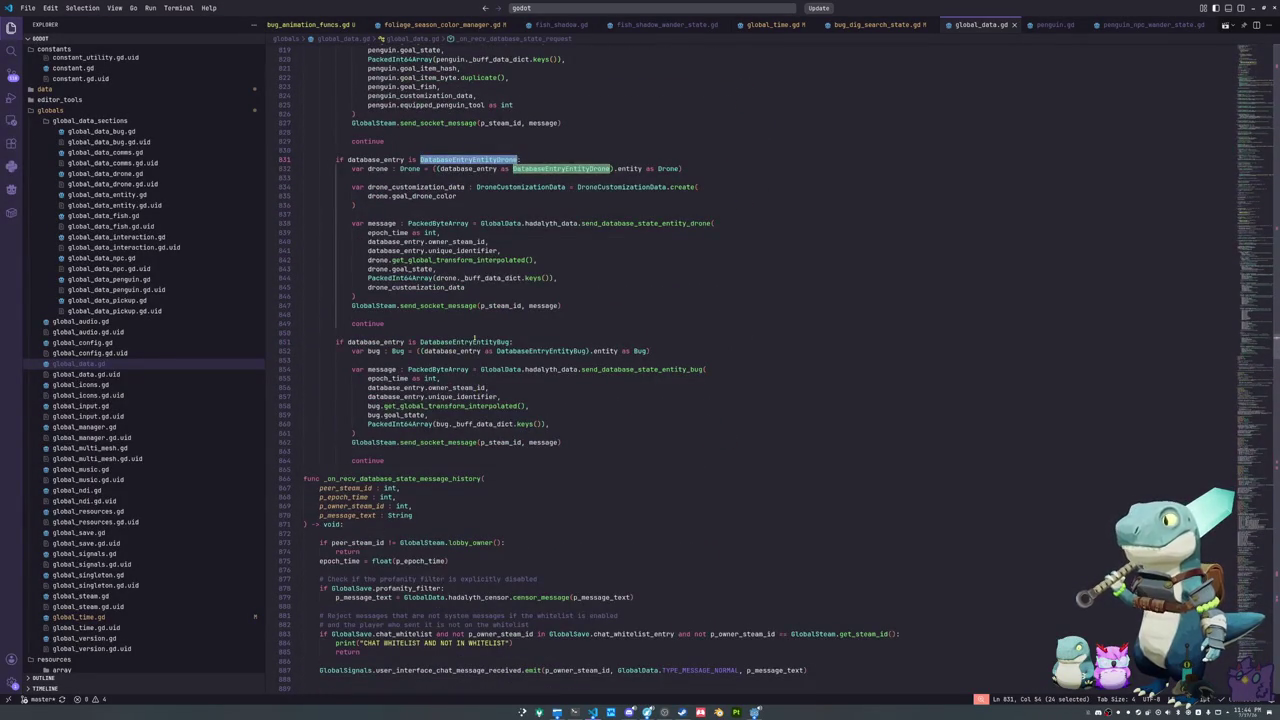
double_click(474, 342)
click(430, 361)
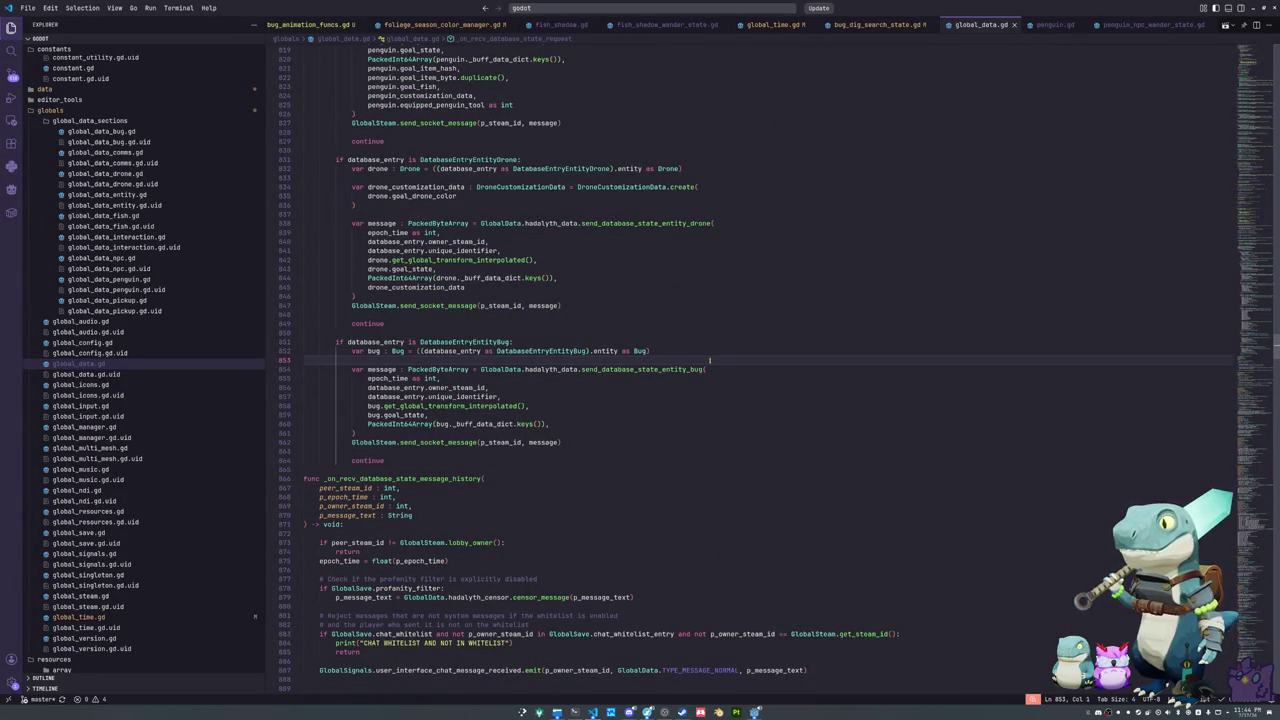
scroll(734, 356, up, 1)
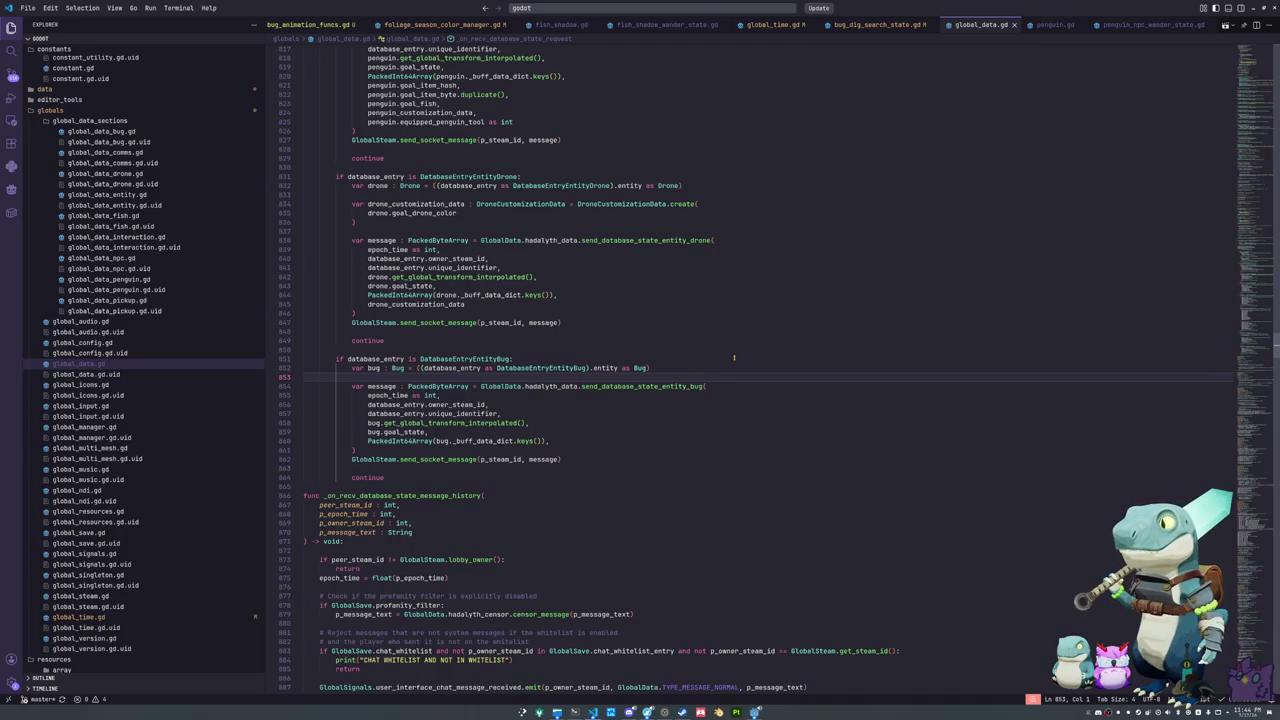
click(600, 450)
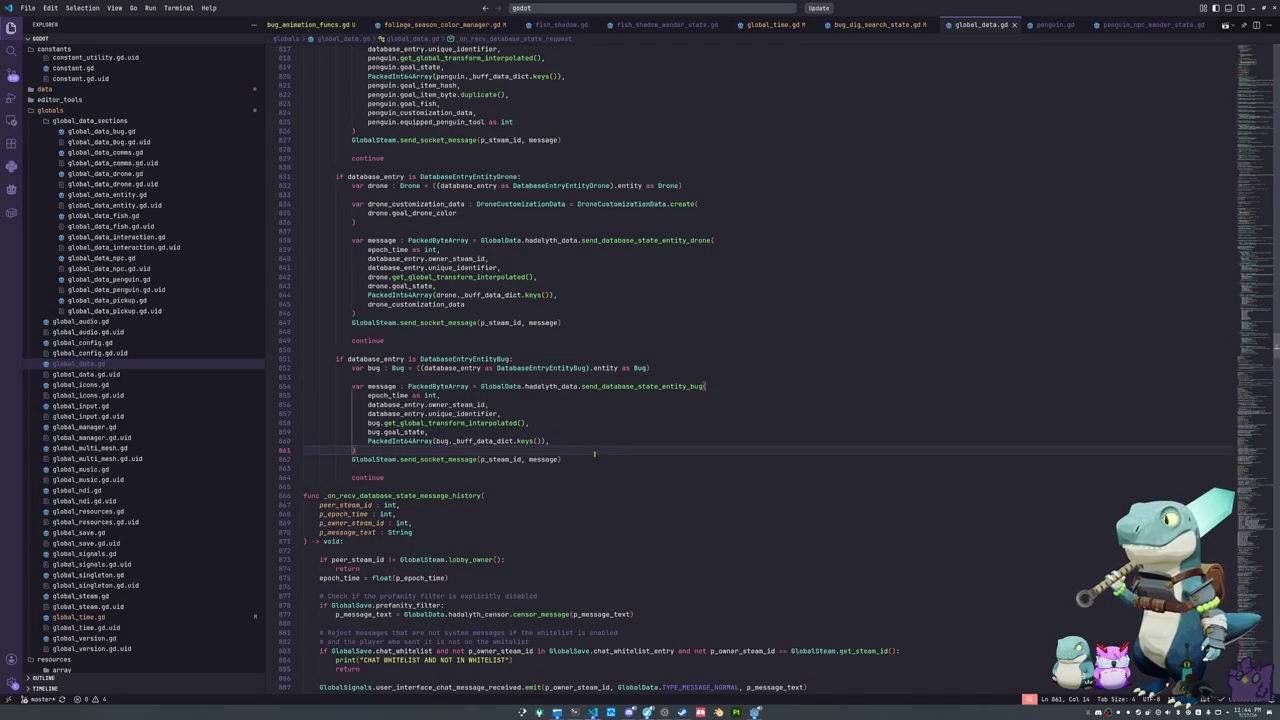
click(403, 404)
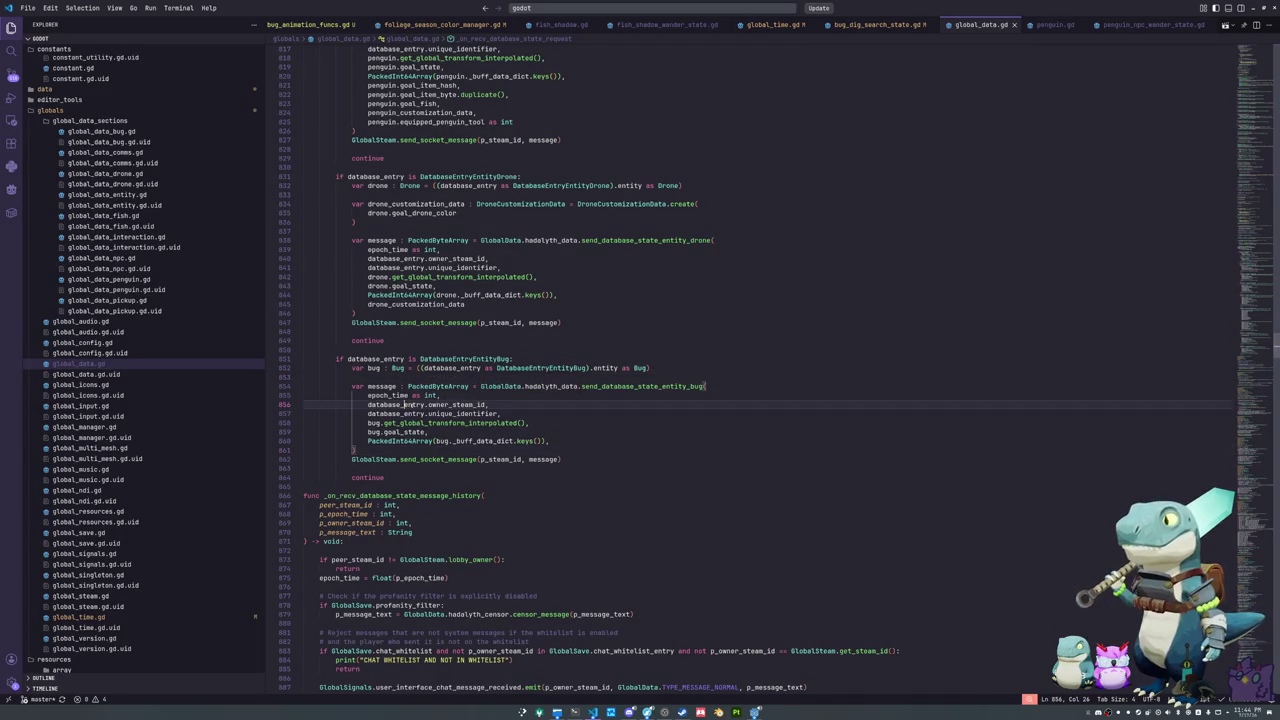
click(418, 413)
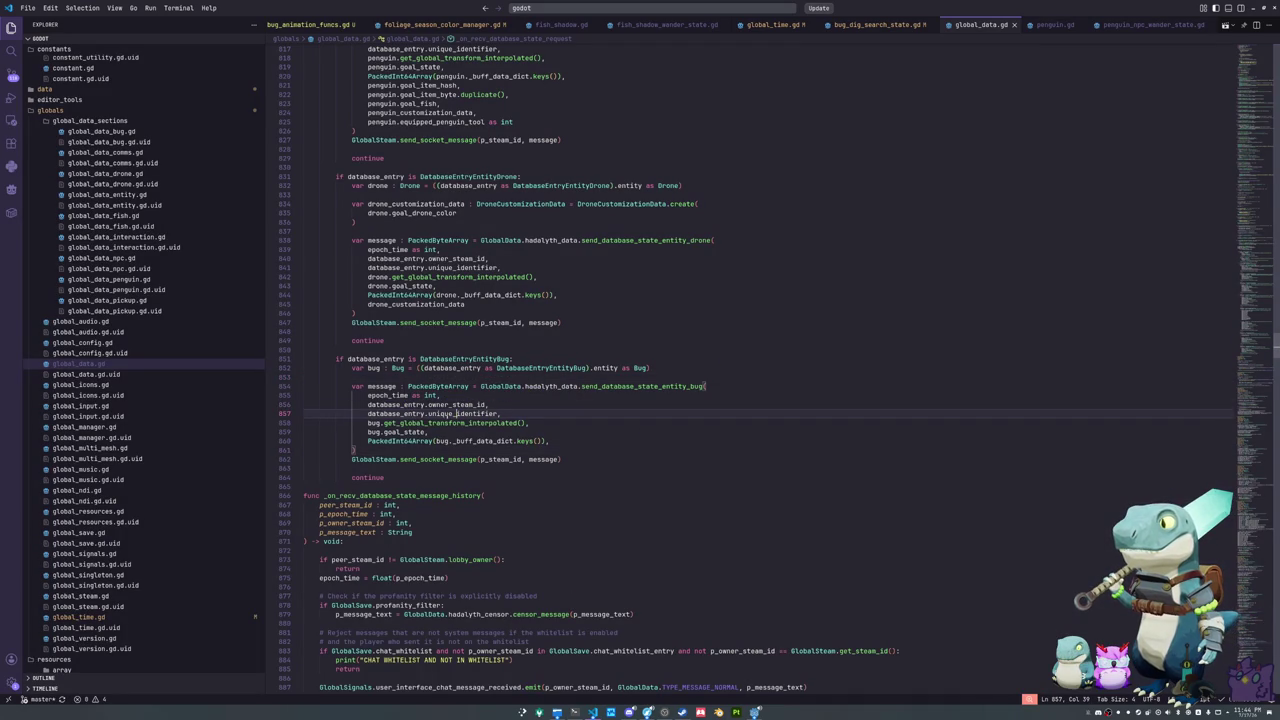
click(432, 431)
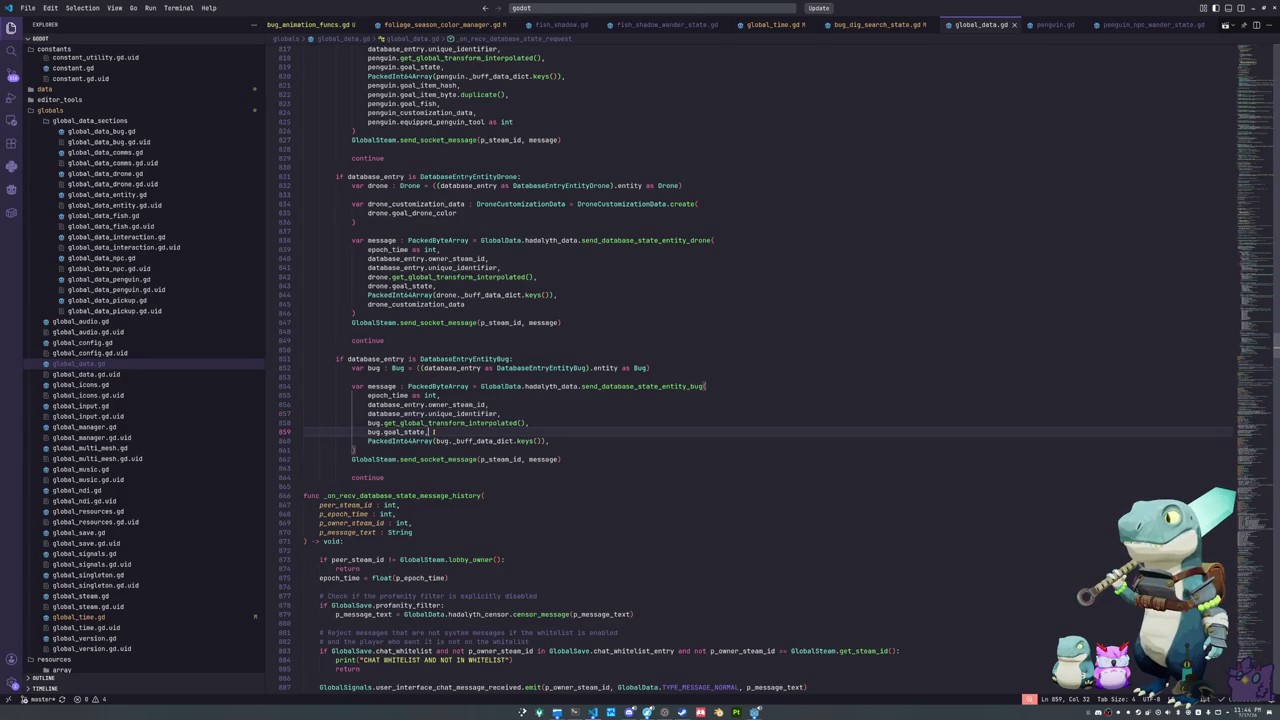
click(433, 449)
click(432, 467)
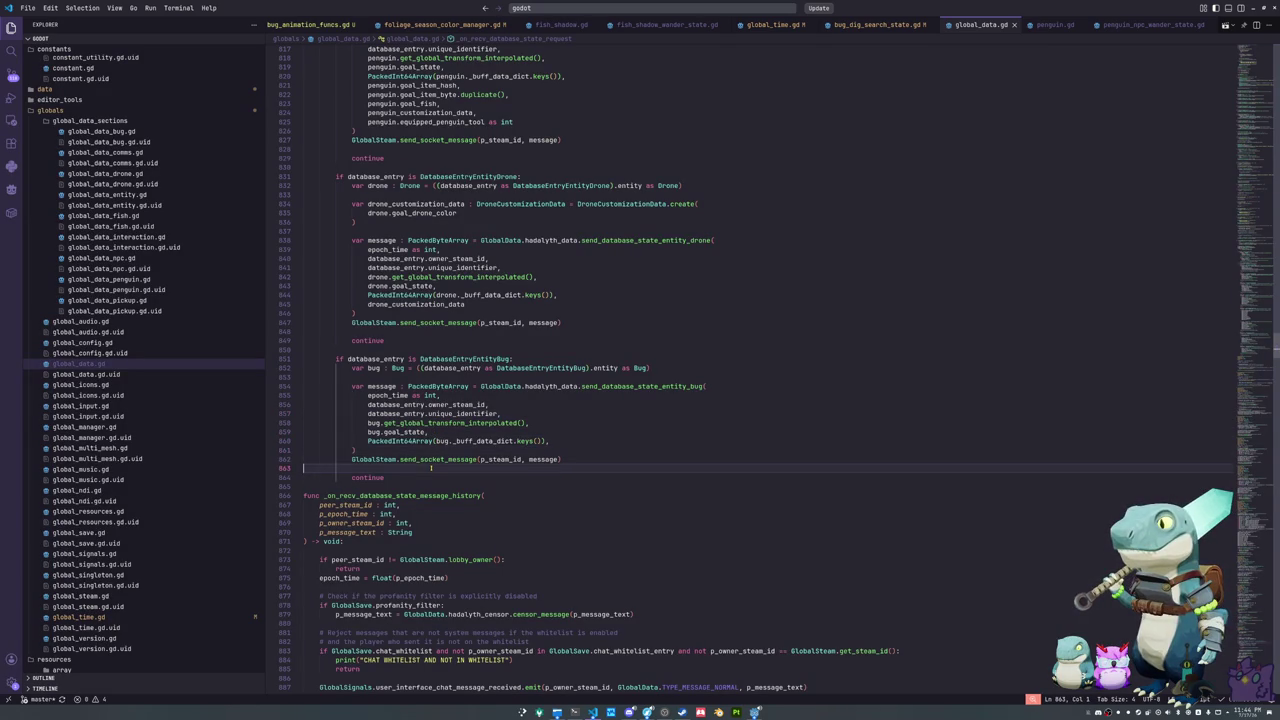
- Scroll further down to the _on_recv_database_state_entity_bug function
scroll(309, 474, down, 10)
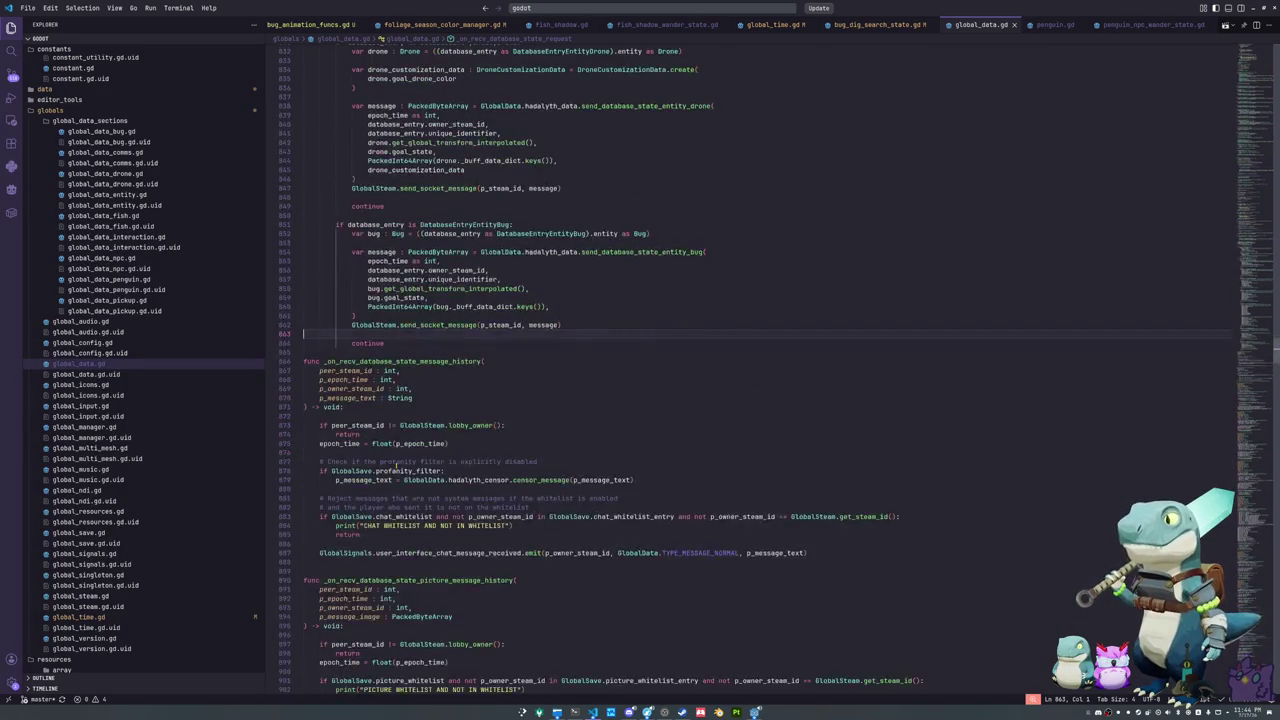
scroll(309, 474, down, 10)
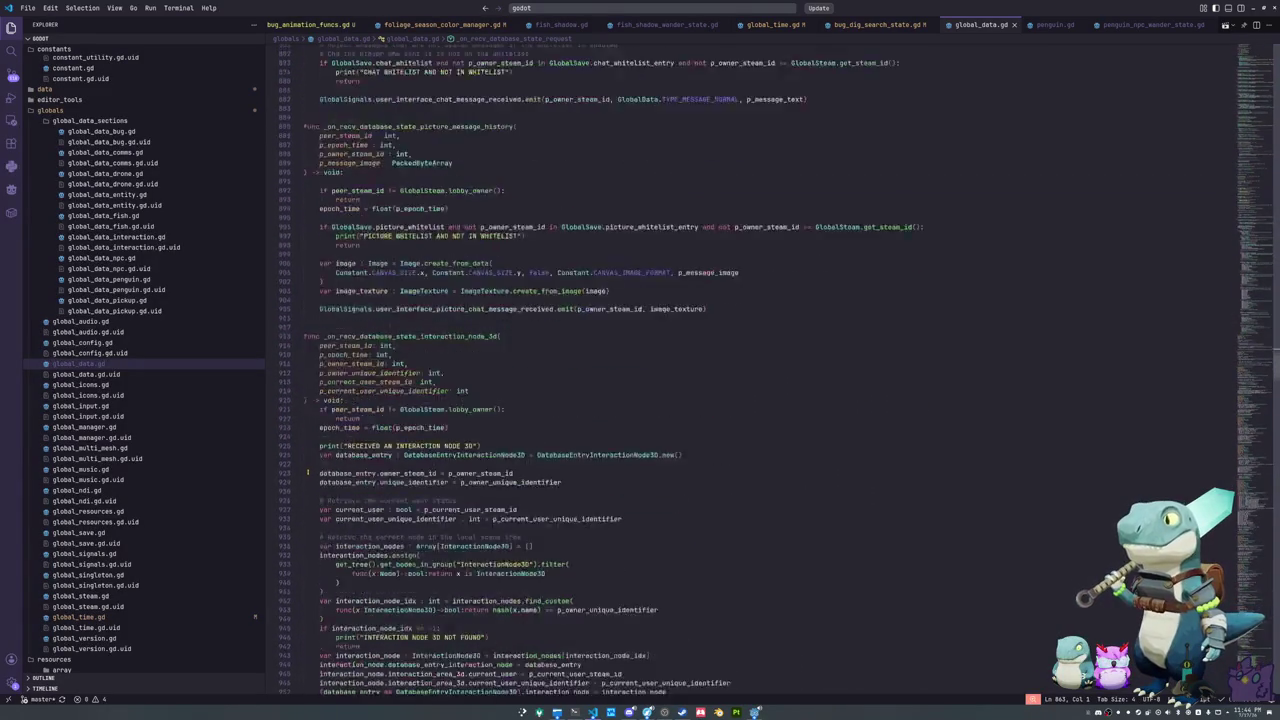
scroll(308, 470, down, 10)
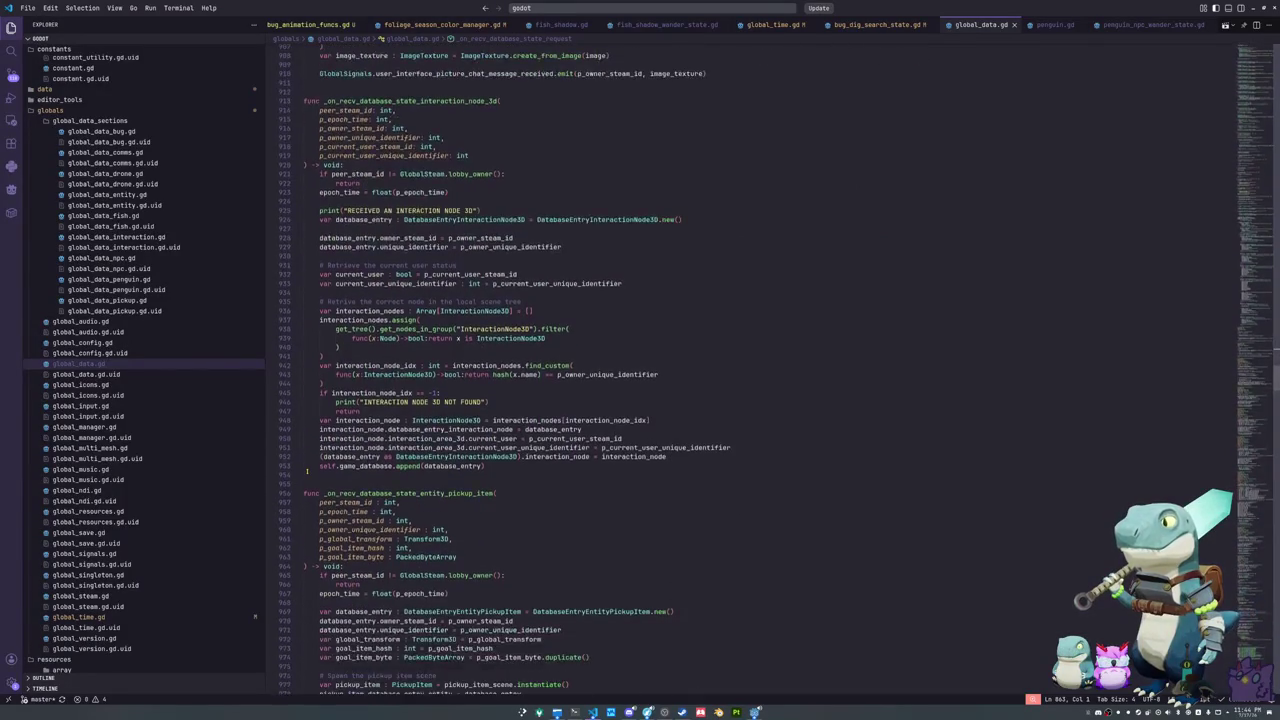
scroll(312, 468, down, 10)
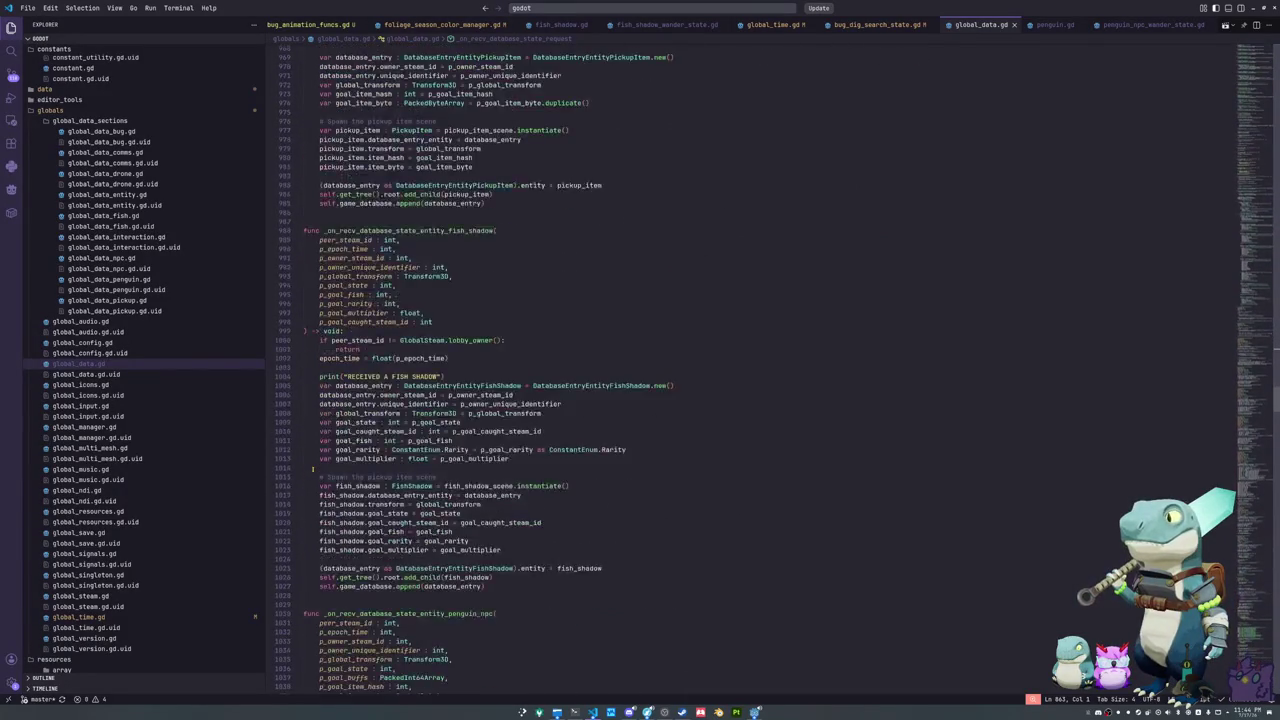
scroll(312, 468, down, 10)
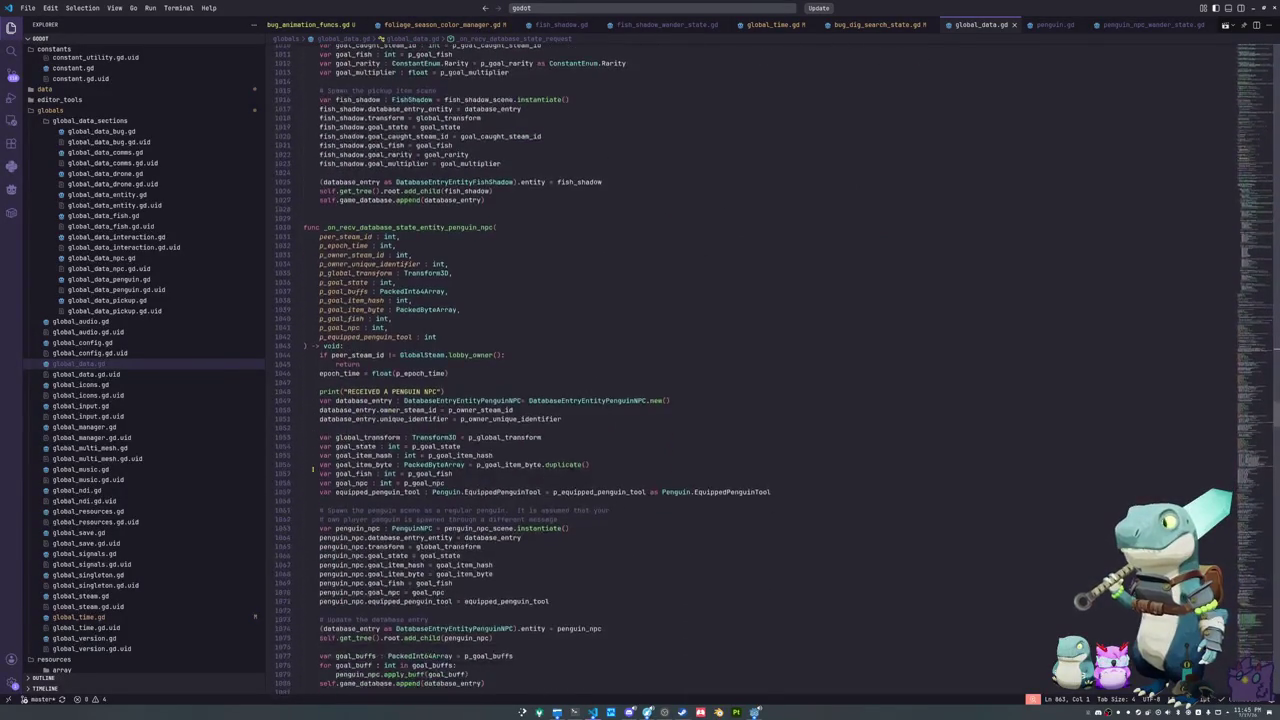
scroll(312, 468, down, 12)
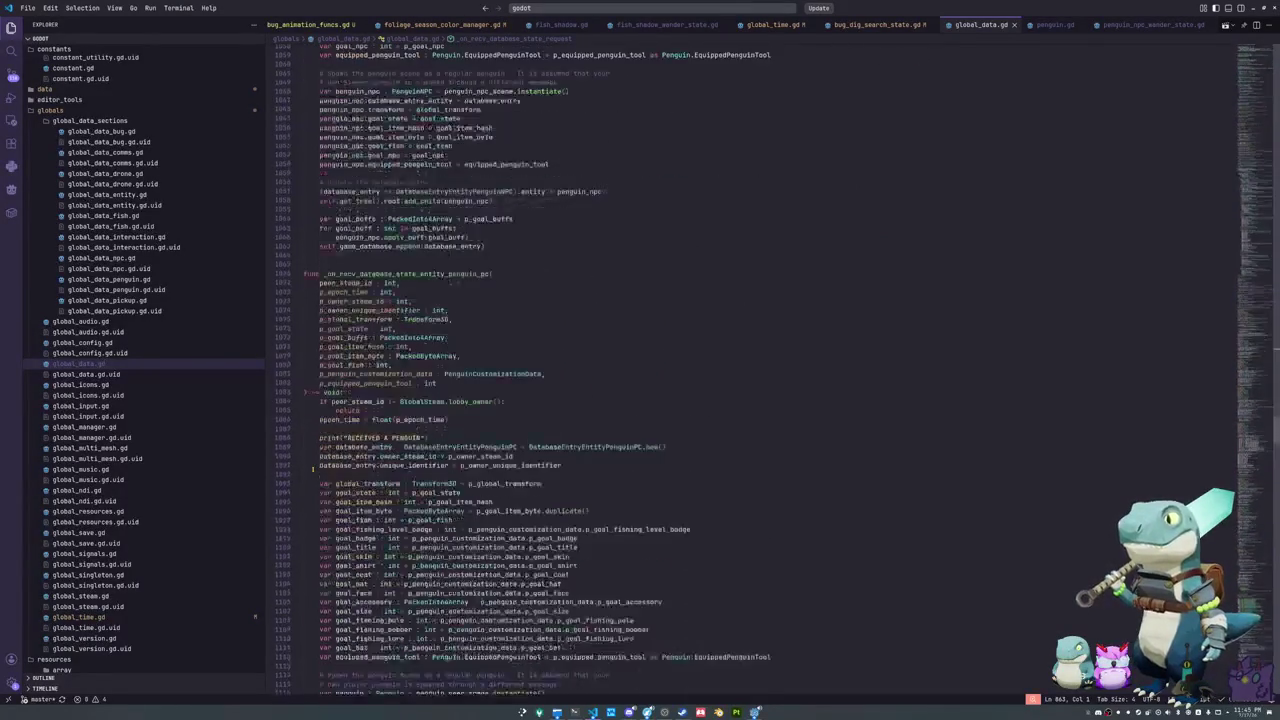
scroll(312, 468, down, 13)
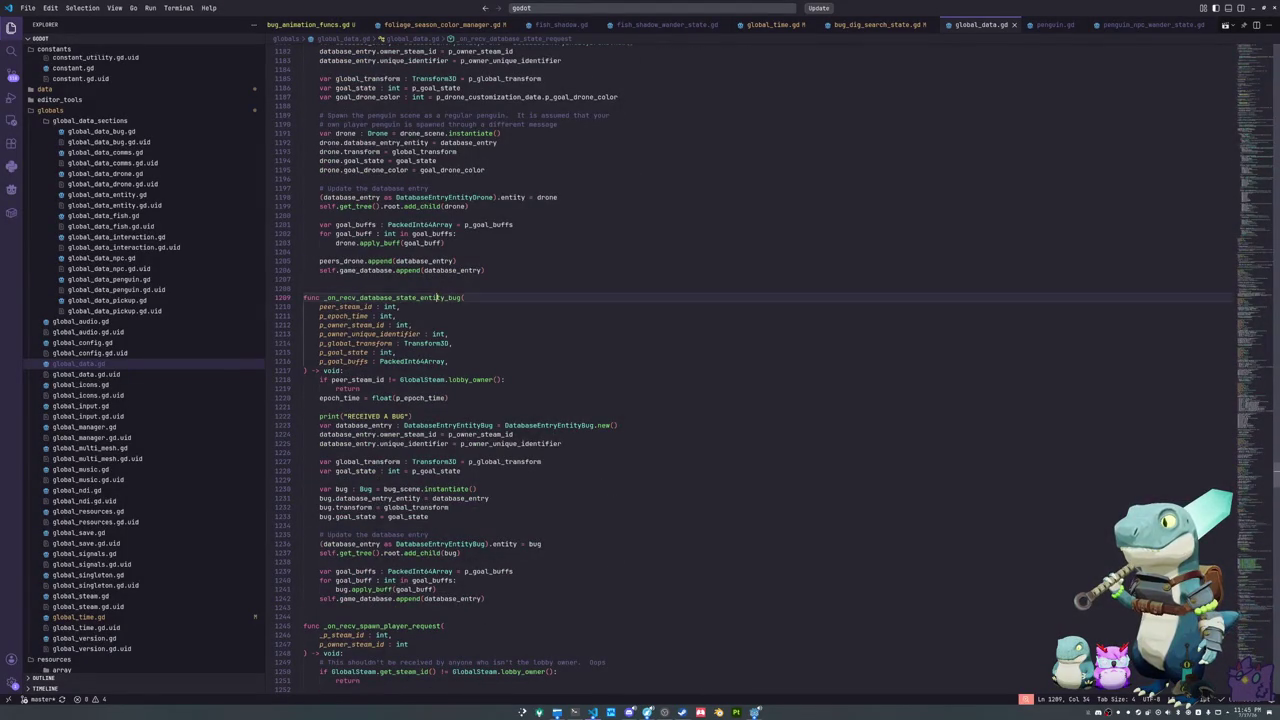
- Review the bug handler's DatabaseEntryEntityBug, unique_identifier, goal_state and global_transform uses
double_click(436, 297)
scroll(415, 386, down, 3)
click(427, 331)
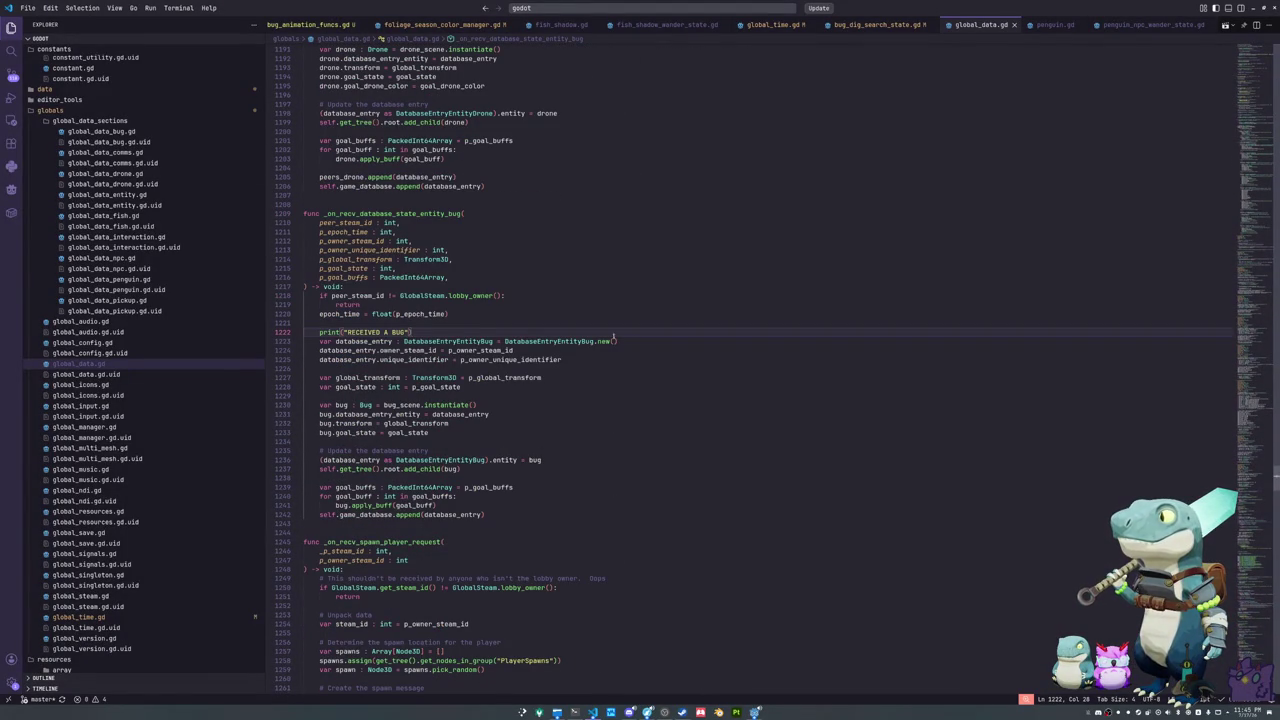
scroll(716, 326, down, 1)
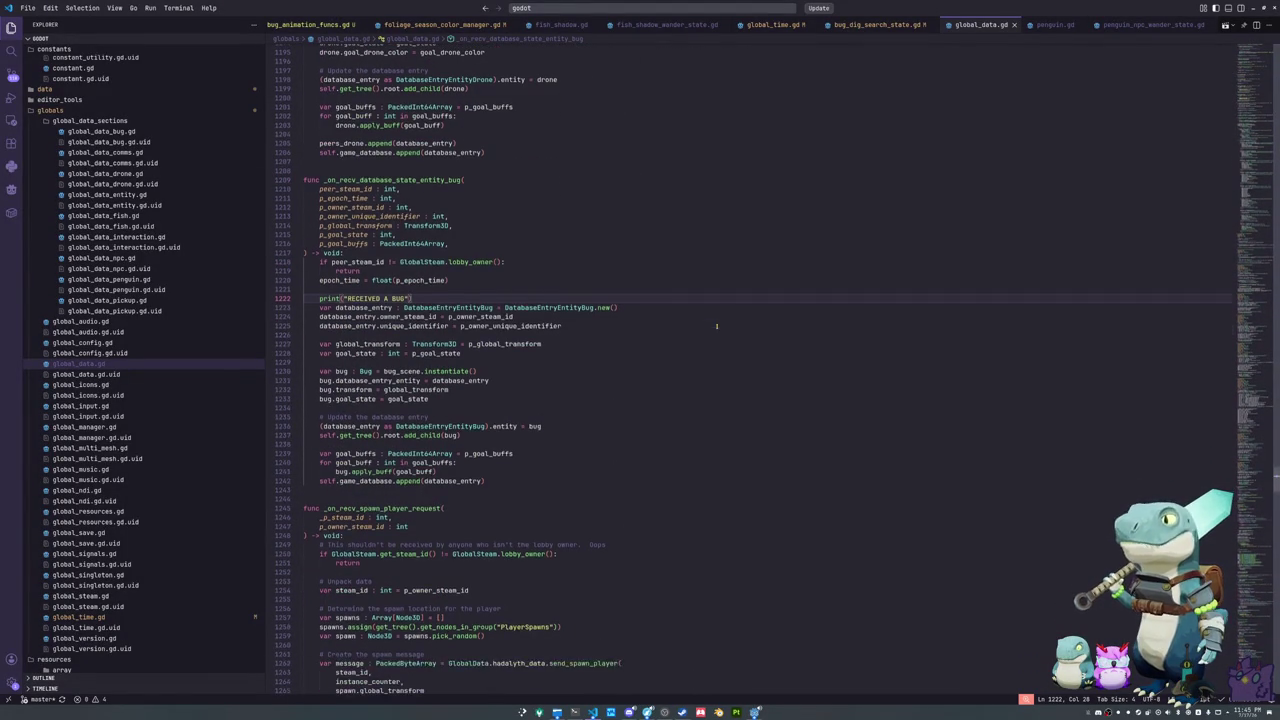
double_click(583, 308)
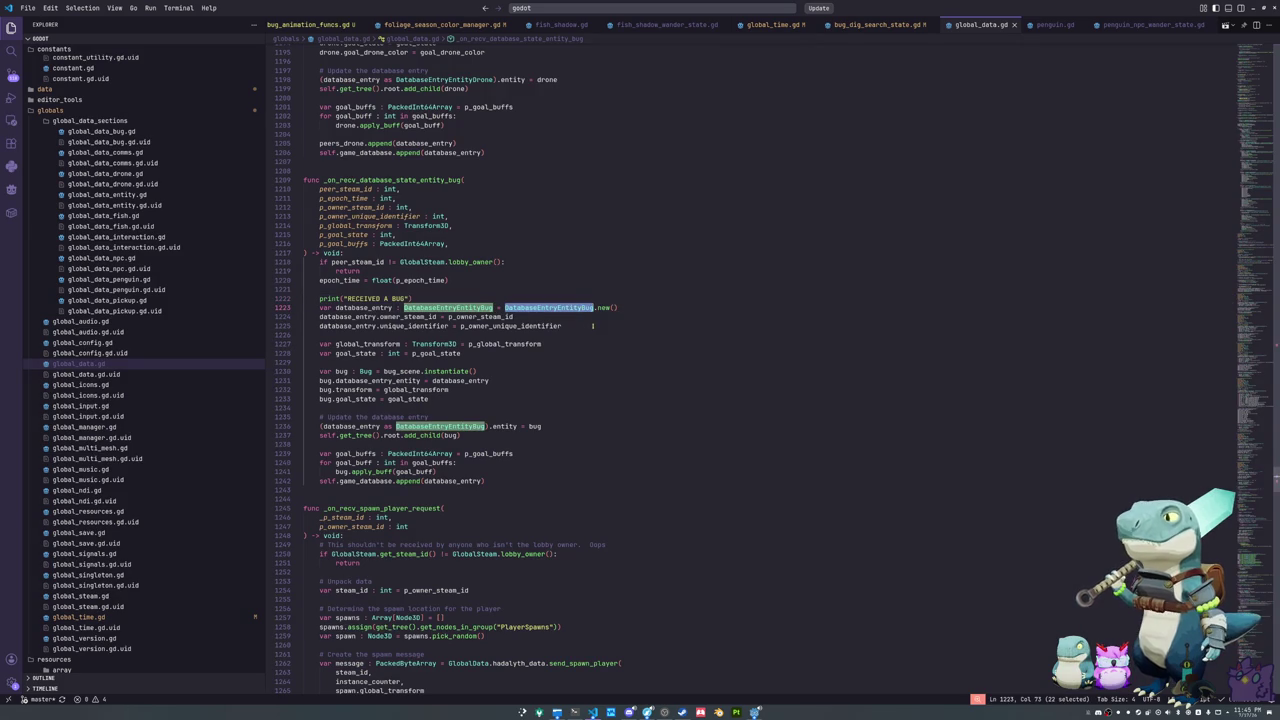
click(486, 328)
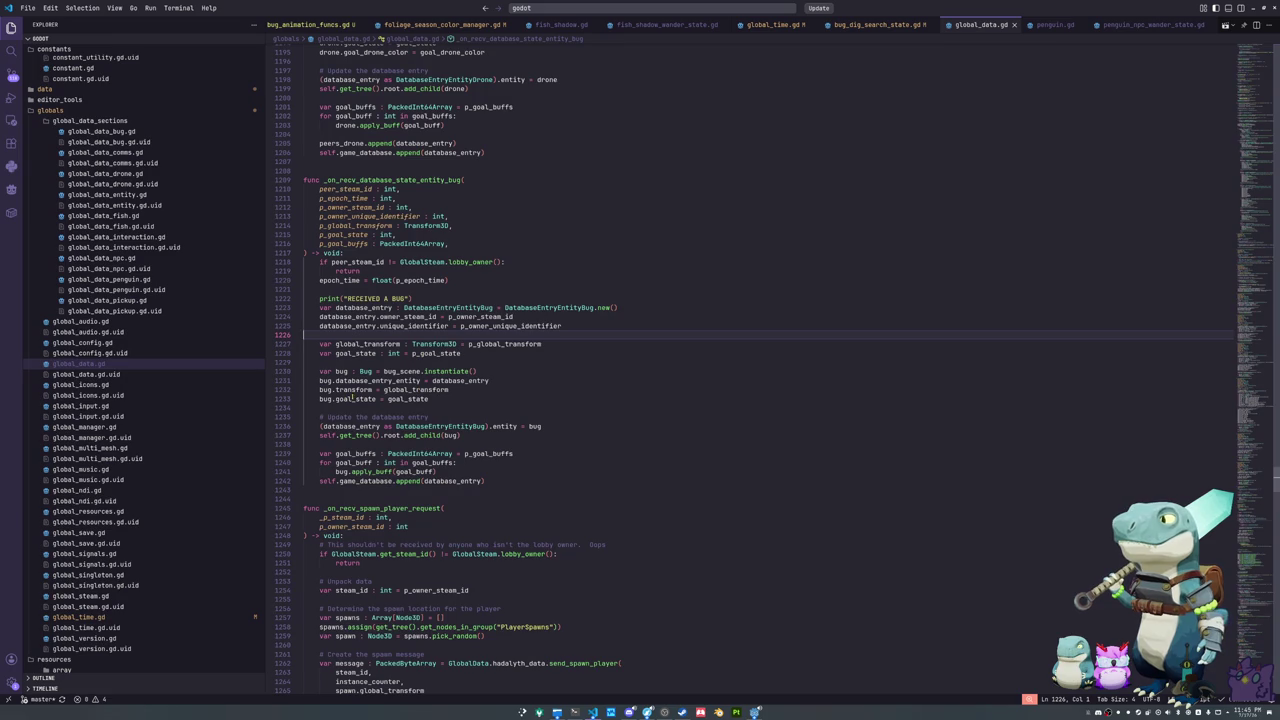
click(441, 400)
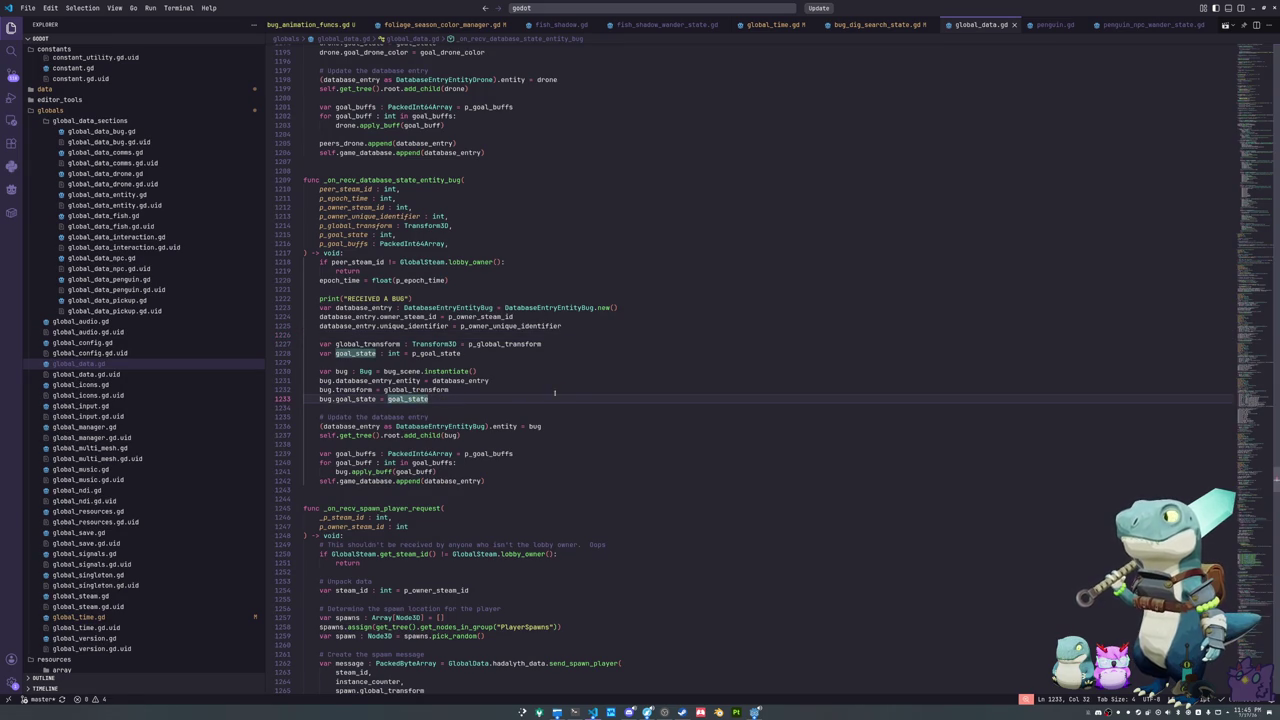
double_click(415, 390)
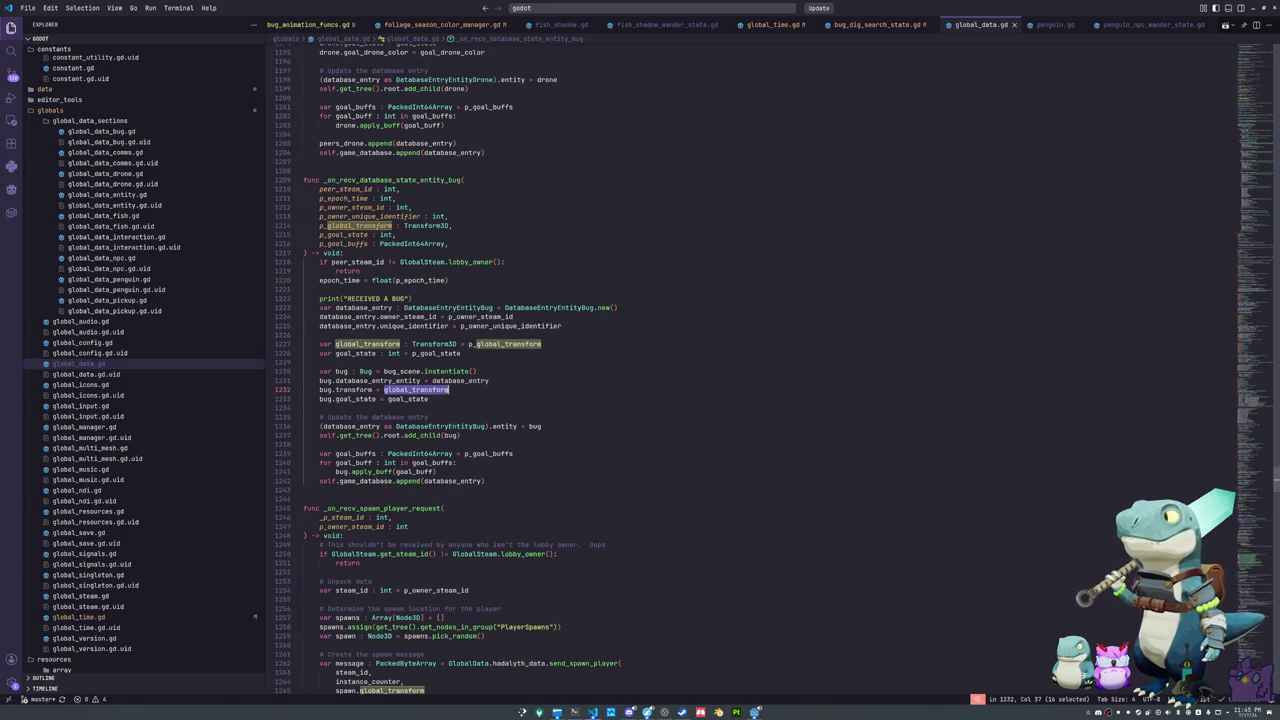
- Read to the end of the bug handler, then open global_data_bug.gd from the Explorer
scroll(524, 390, down, 3)
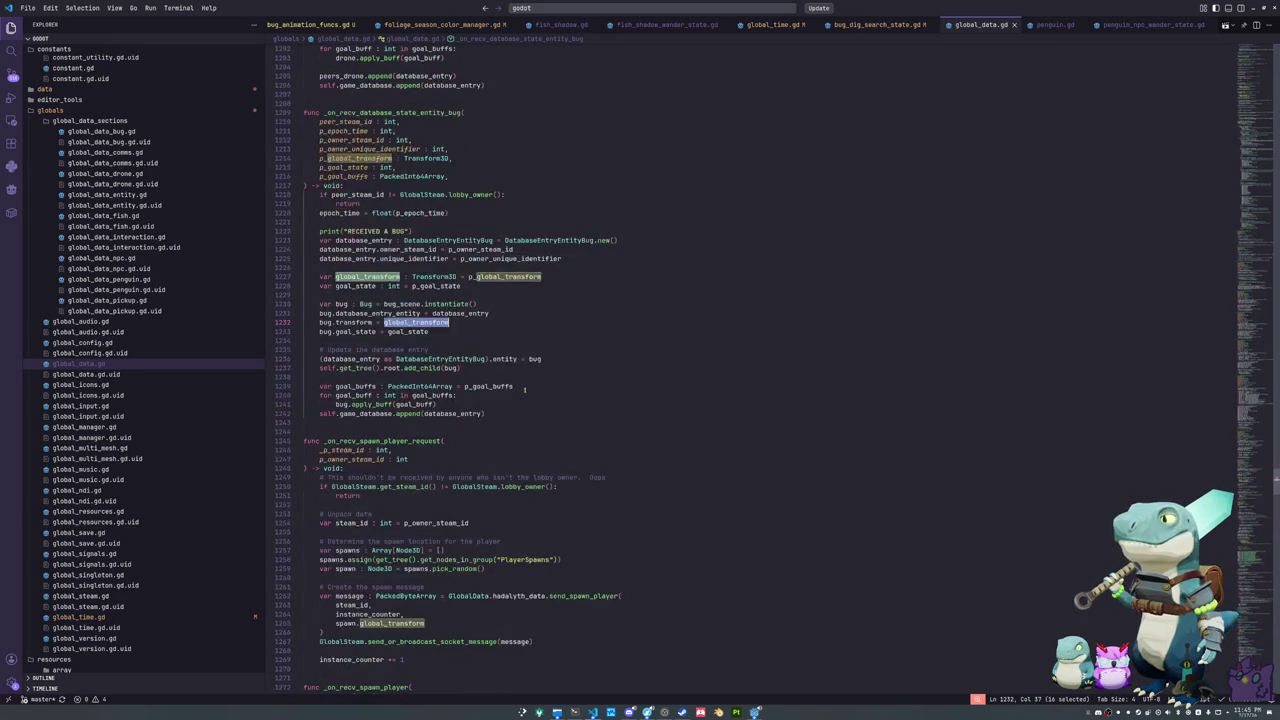
click(487, 380)
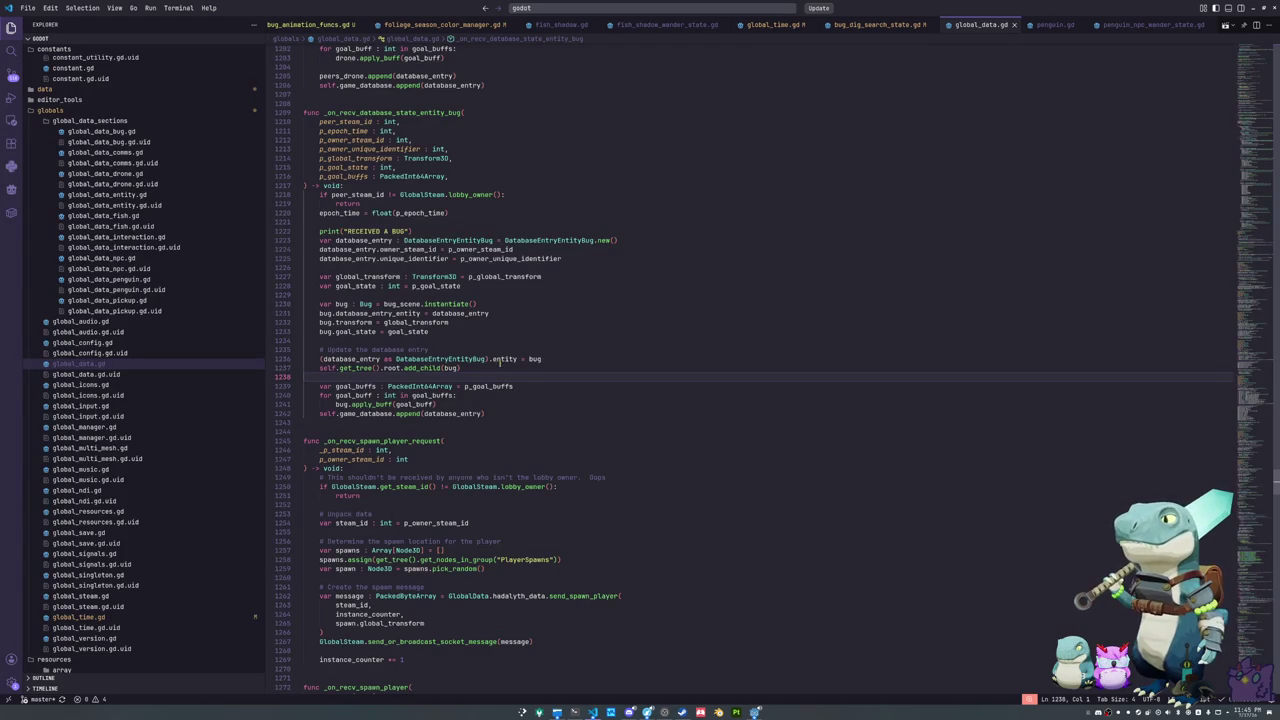
click(414, 424)
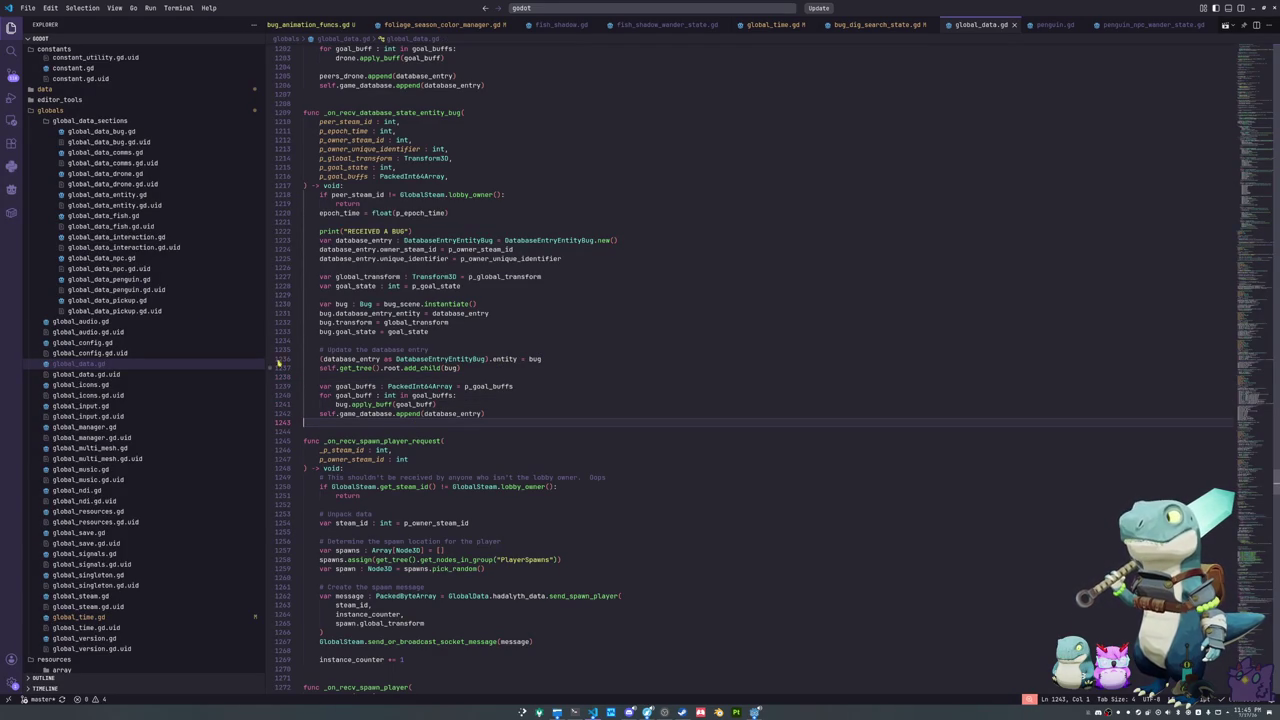
click(100, 131)
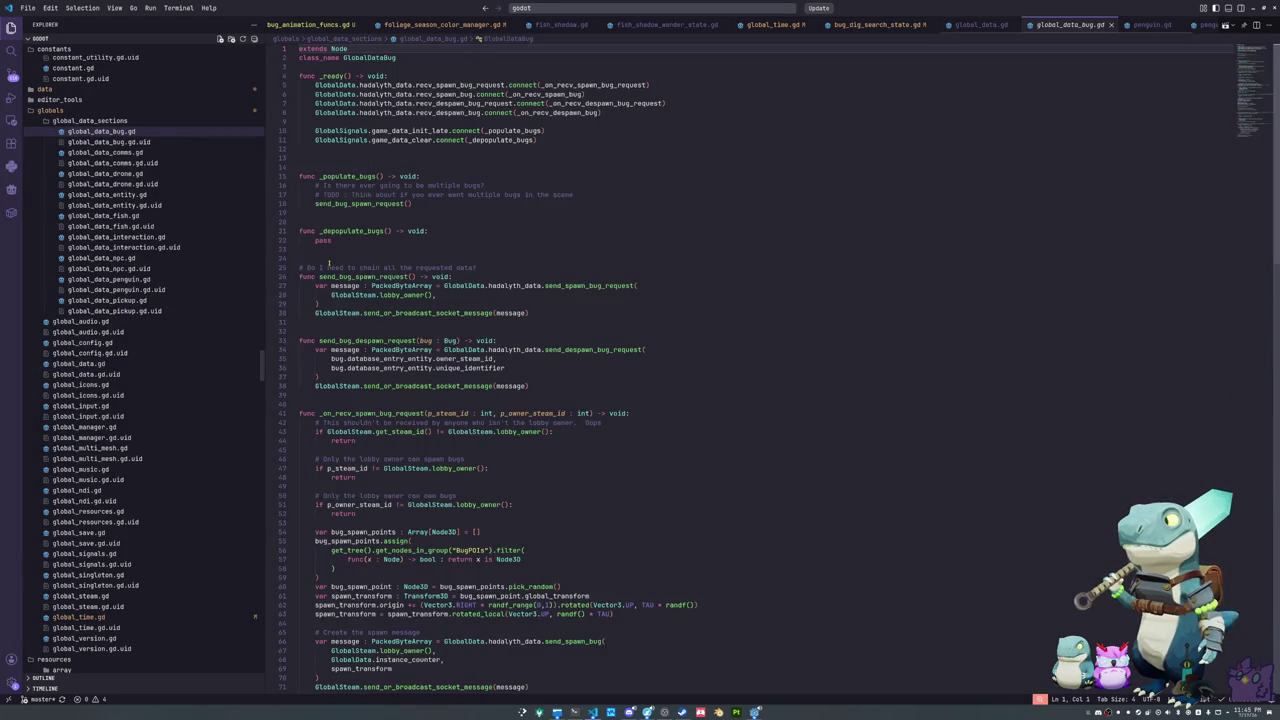
- Inspect _populate_bugs and its send_bug_spawn_request call in global_data_bug.gd
click(354, 203)
double_click(349, 176)
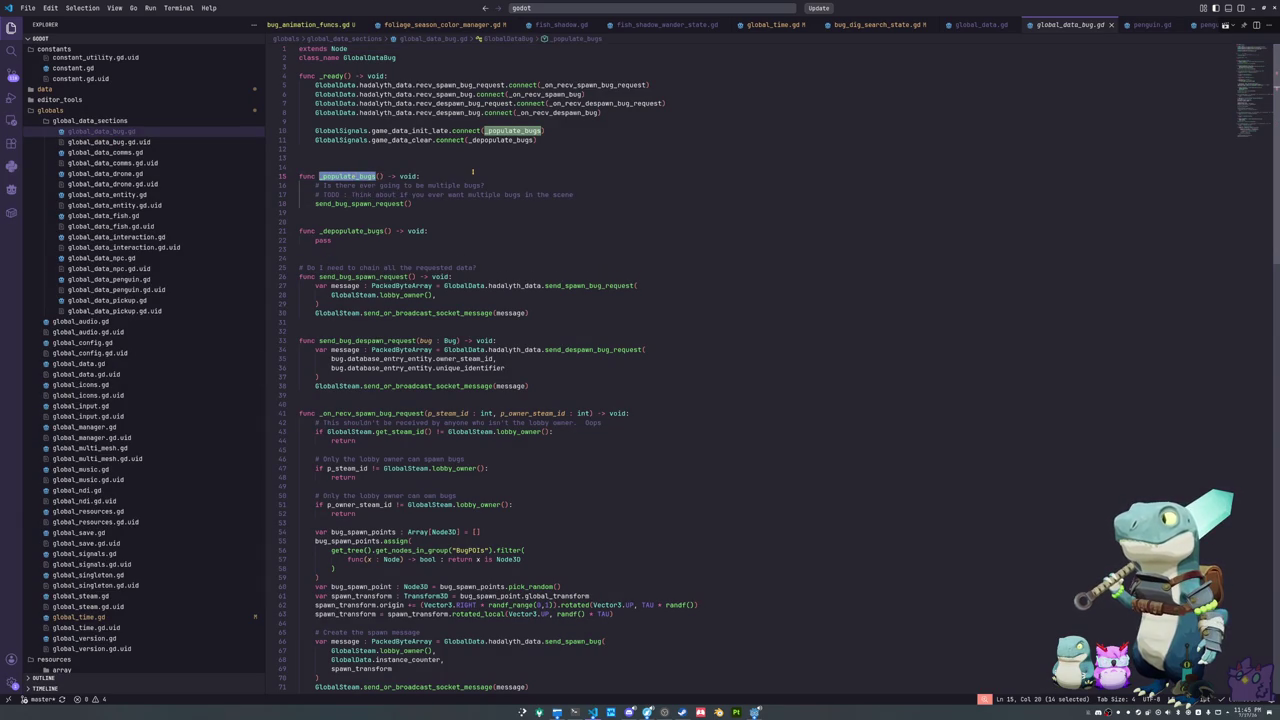
mouse_move(375, 204)
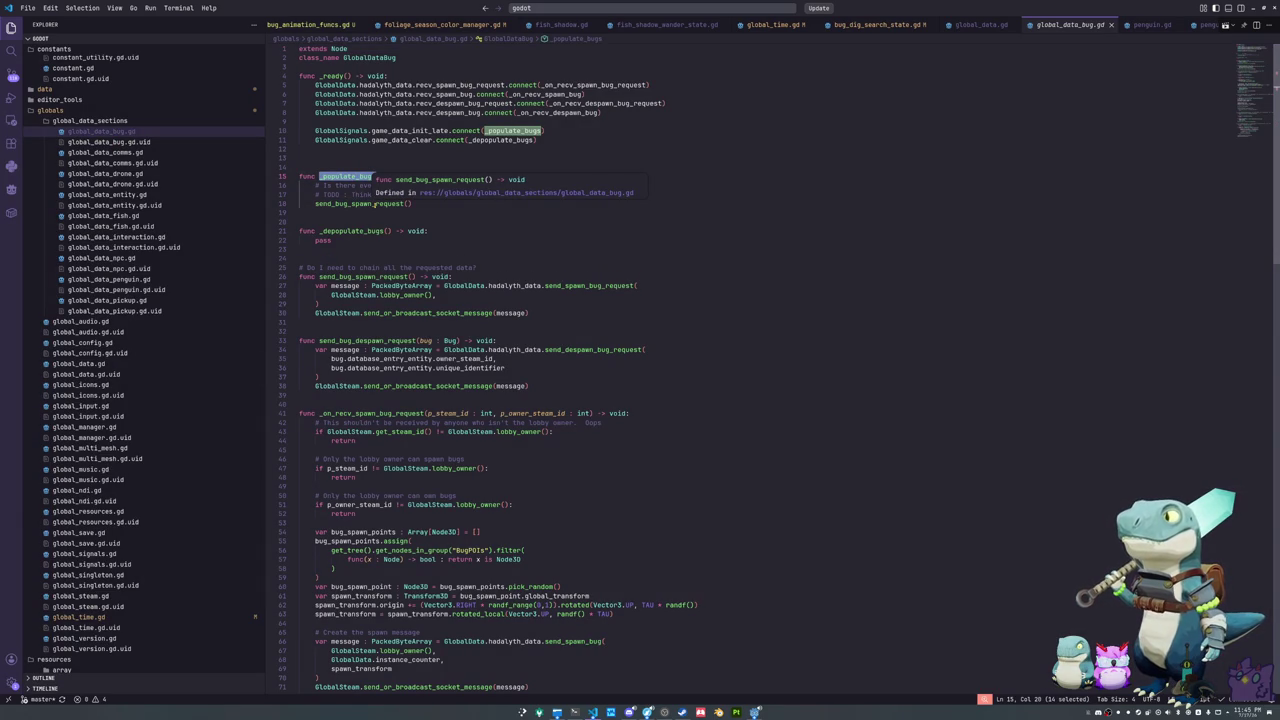
click(375, 204)
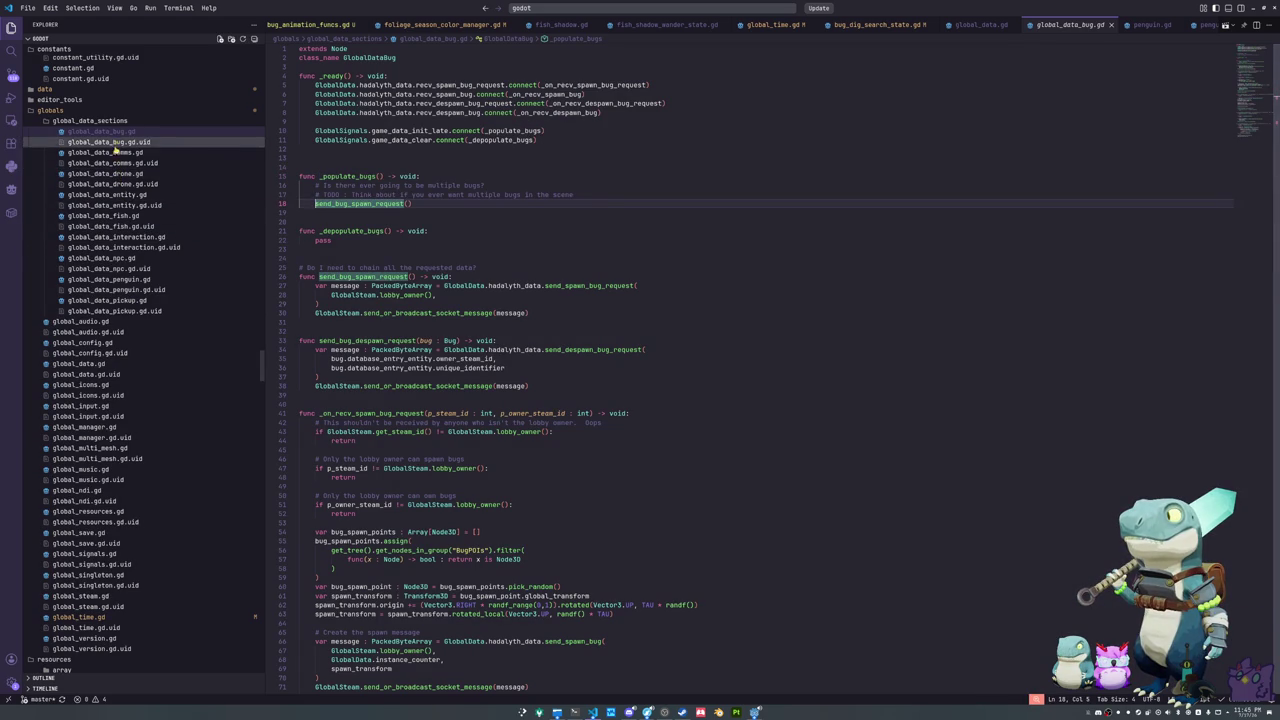
- Compare global_data_npc.gd and global_data_fish.gd, then revisit global_data_bug.gd's game_data_init_late signal
click(108, 257)
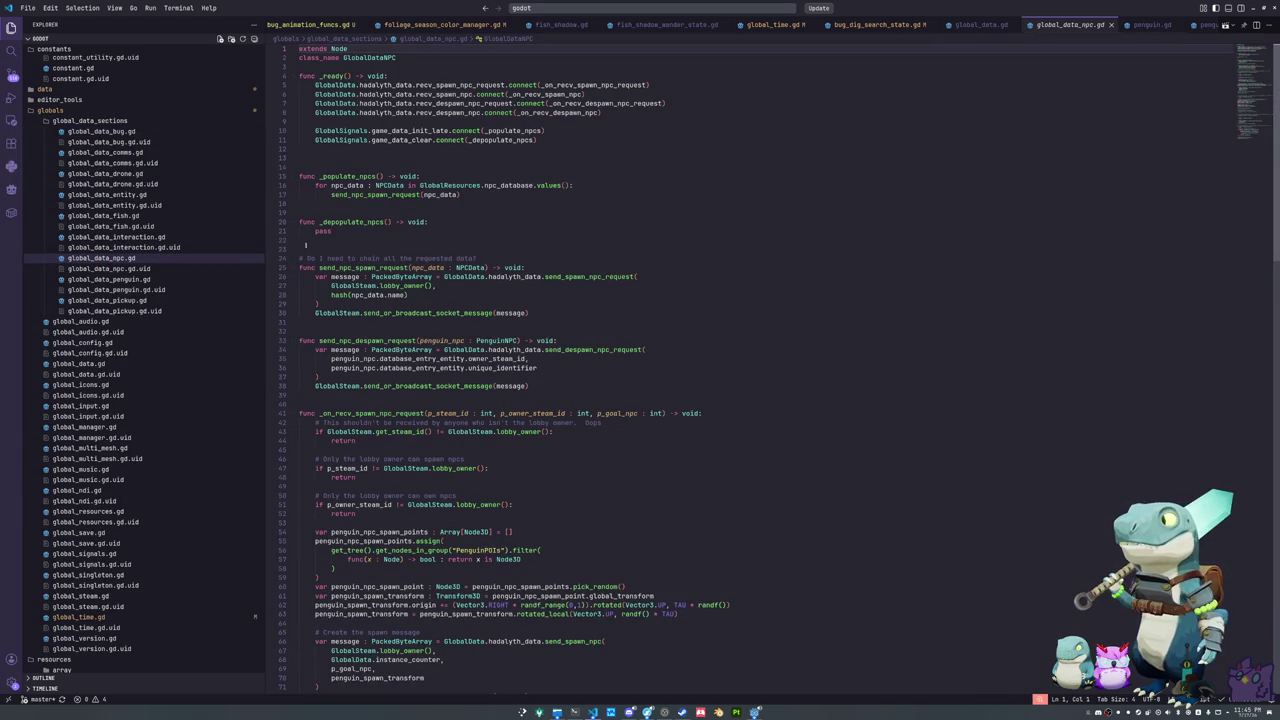
double_click(350, 194)
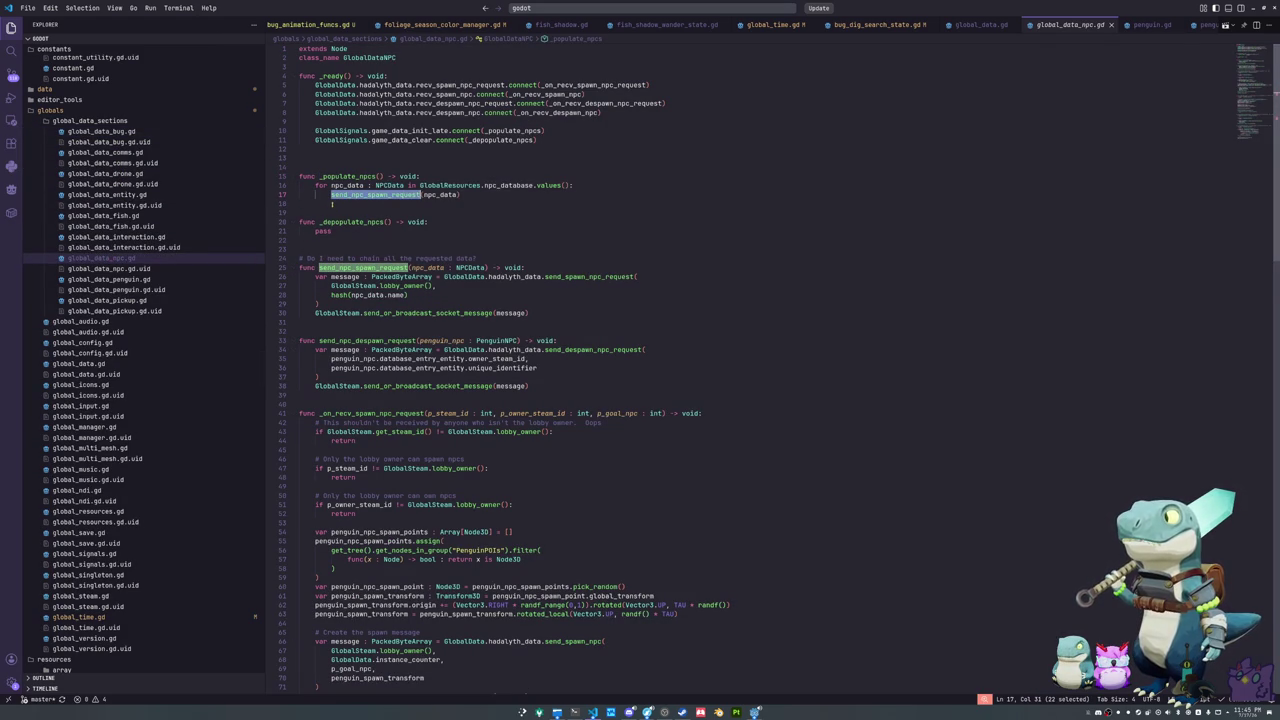
click(108, 194)
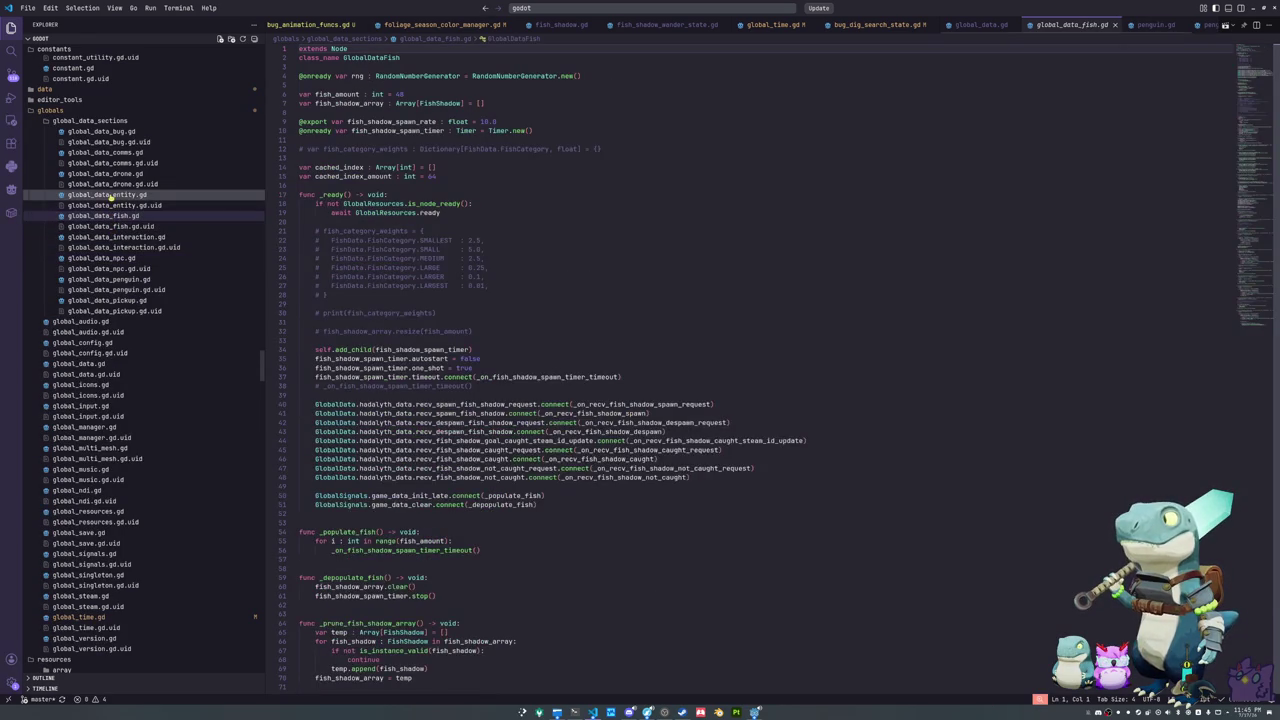
click(110, 131)
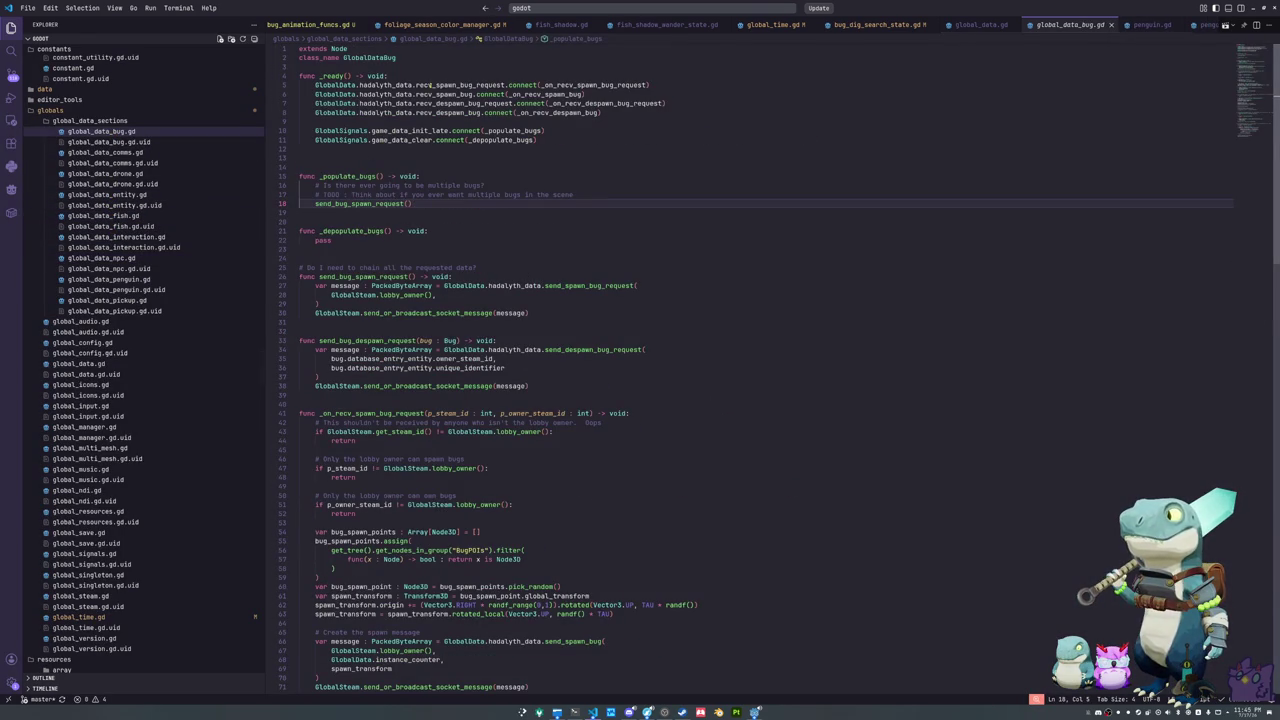
double_click(410, 131)
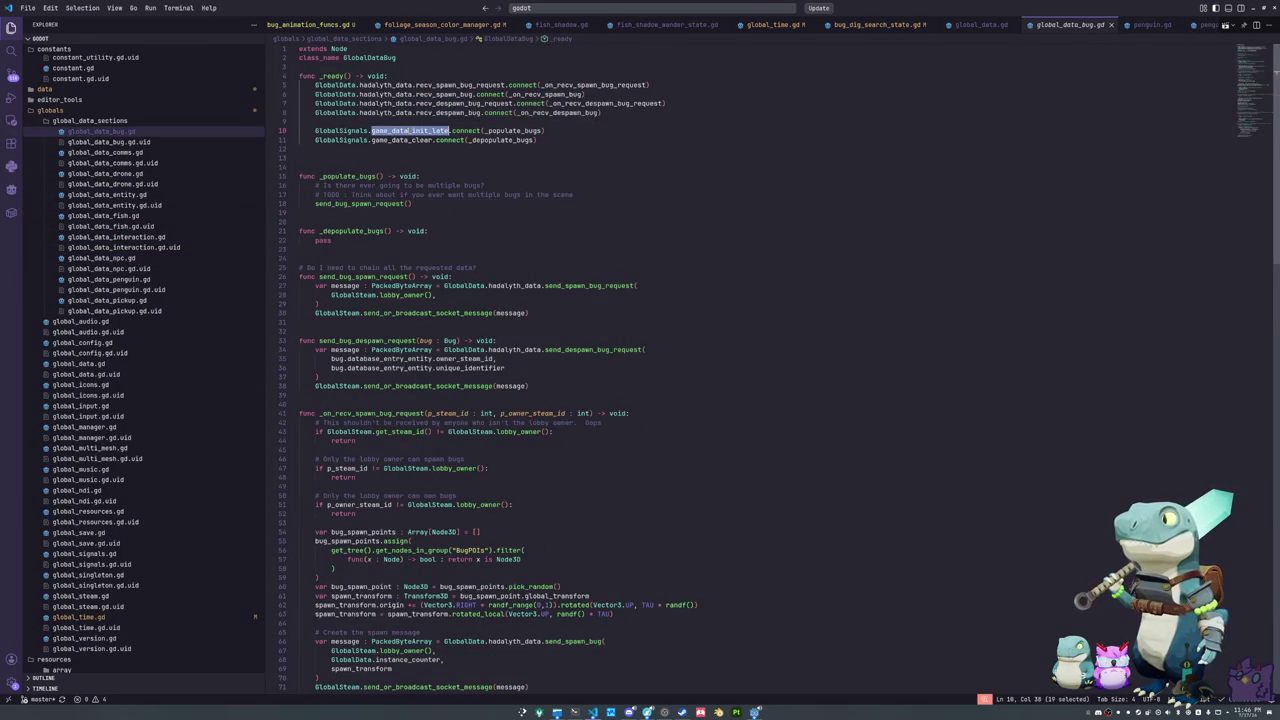
mouse_move(514, 131)
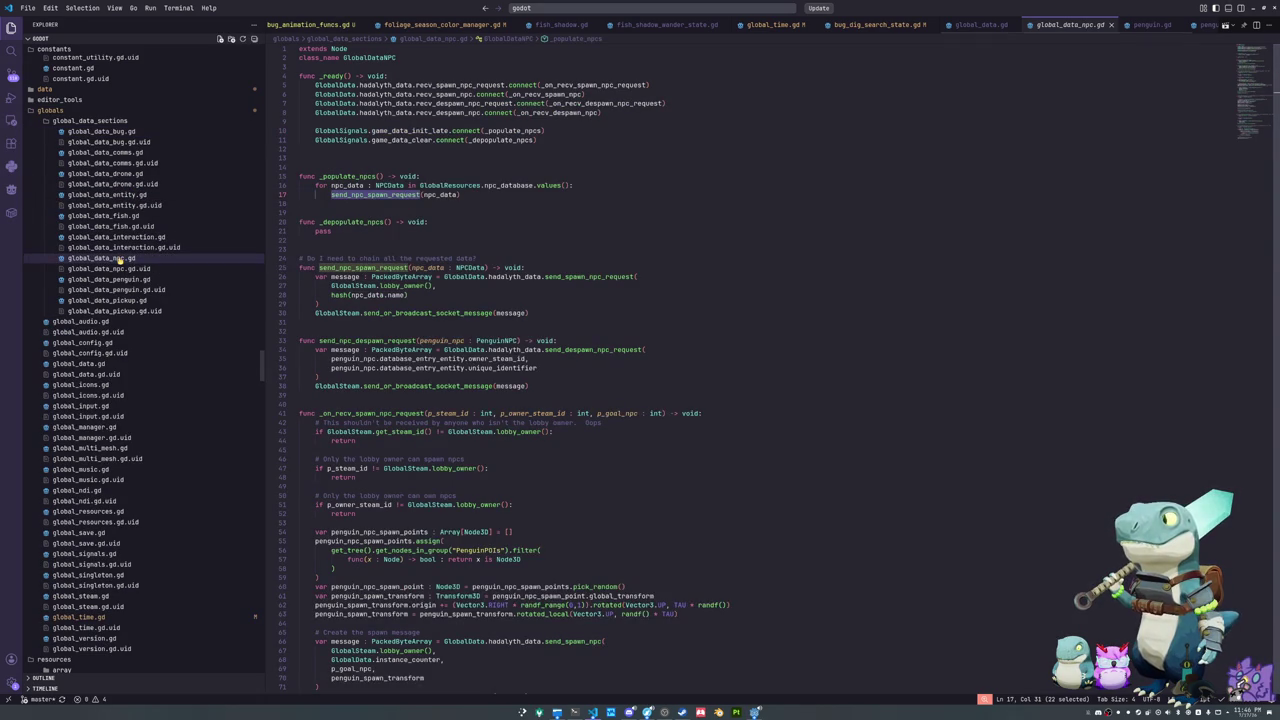
- Locate the _populate_npcs header and its send_npc_spawn_request call in global_data_npc.gd
click(316, 250)
scroll(316, 253, down, 2)
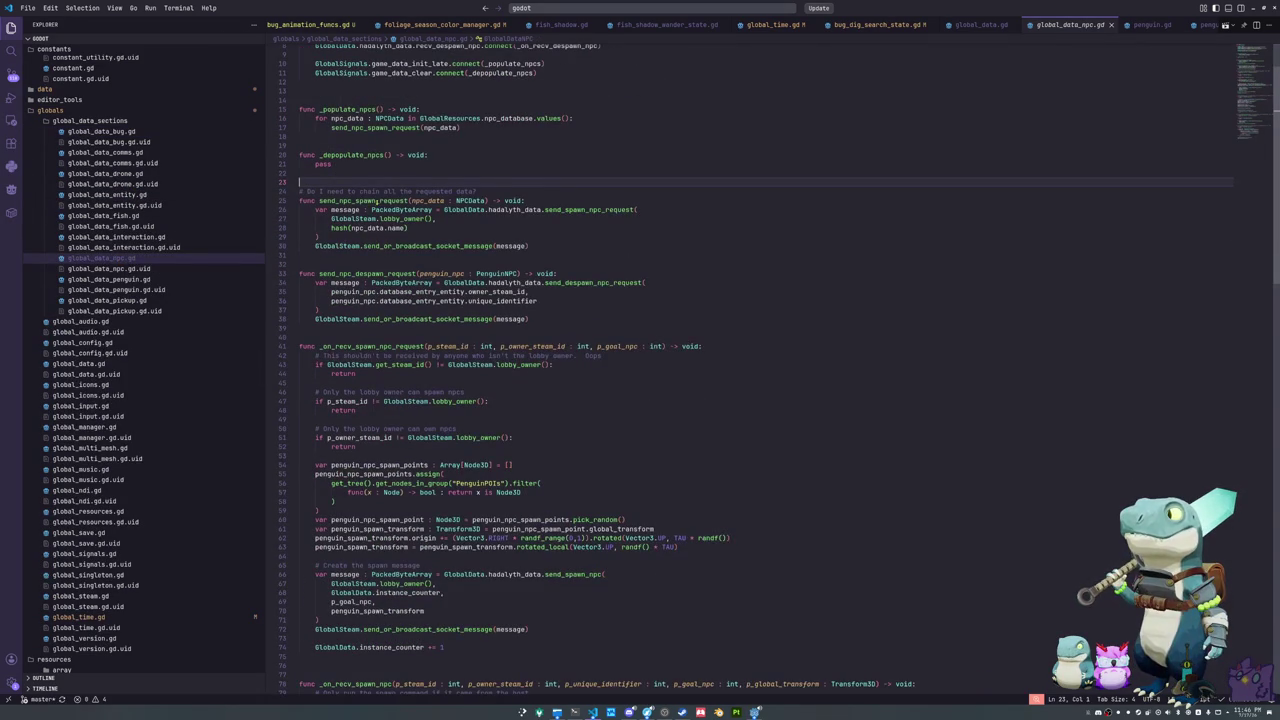
double_click(376, 200)
scroll(376, 202, down, 2)
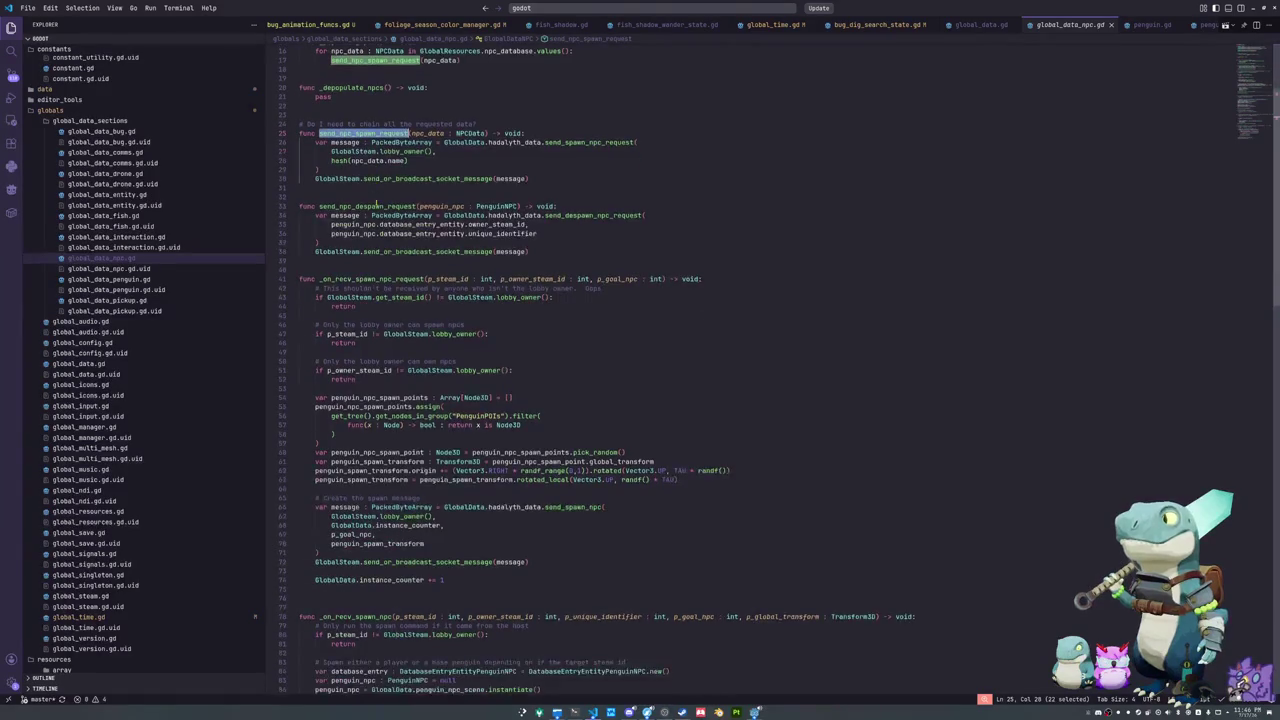
scroll(376, 204, up, 6)
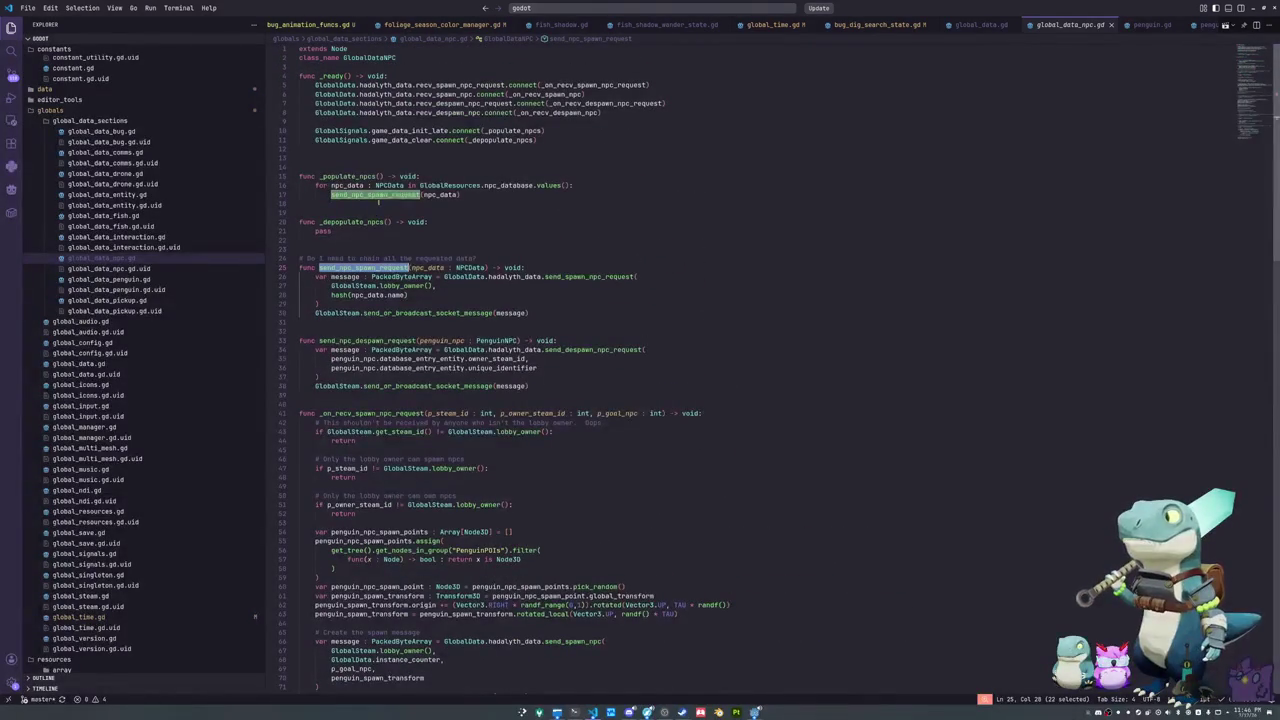
click(441, 177)
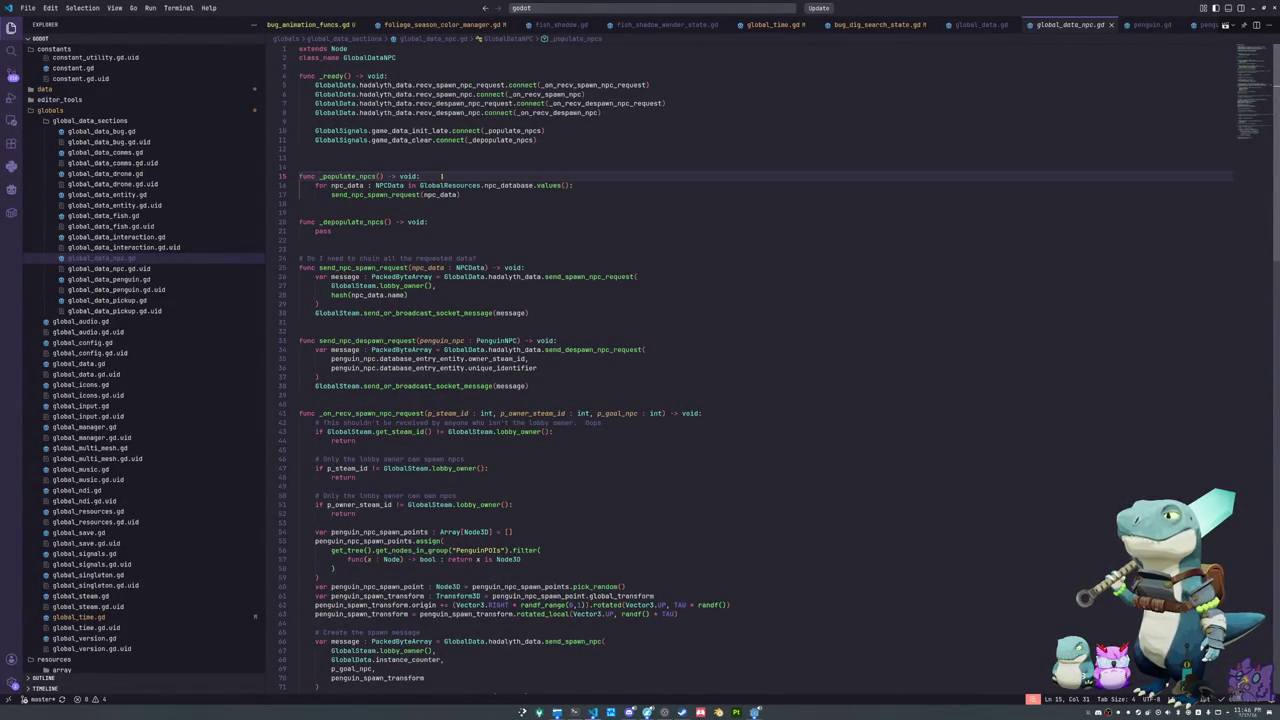
- Add 'if not GlobalSteam.lobby_owner() == GlobalSteam.get_steam_id(): return' to _populate_npcs
key(Return)
text(if not globalst)
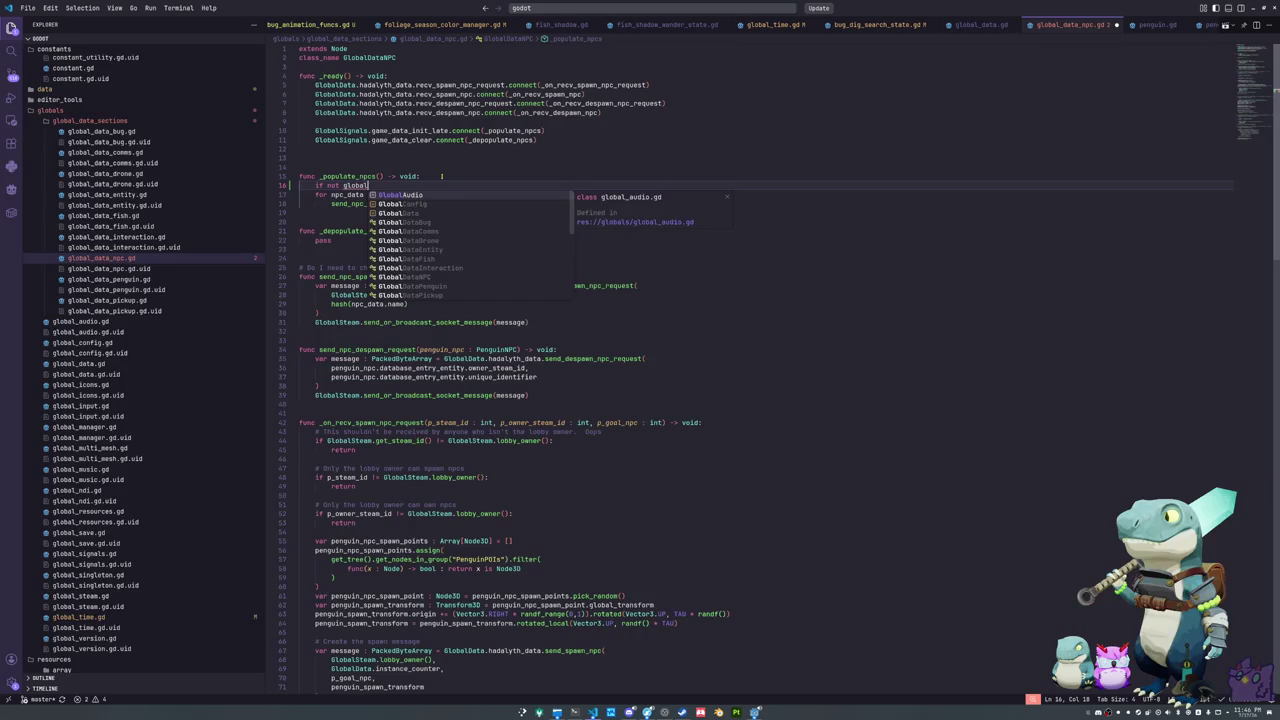
key(Tab)
text(.lob)
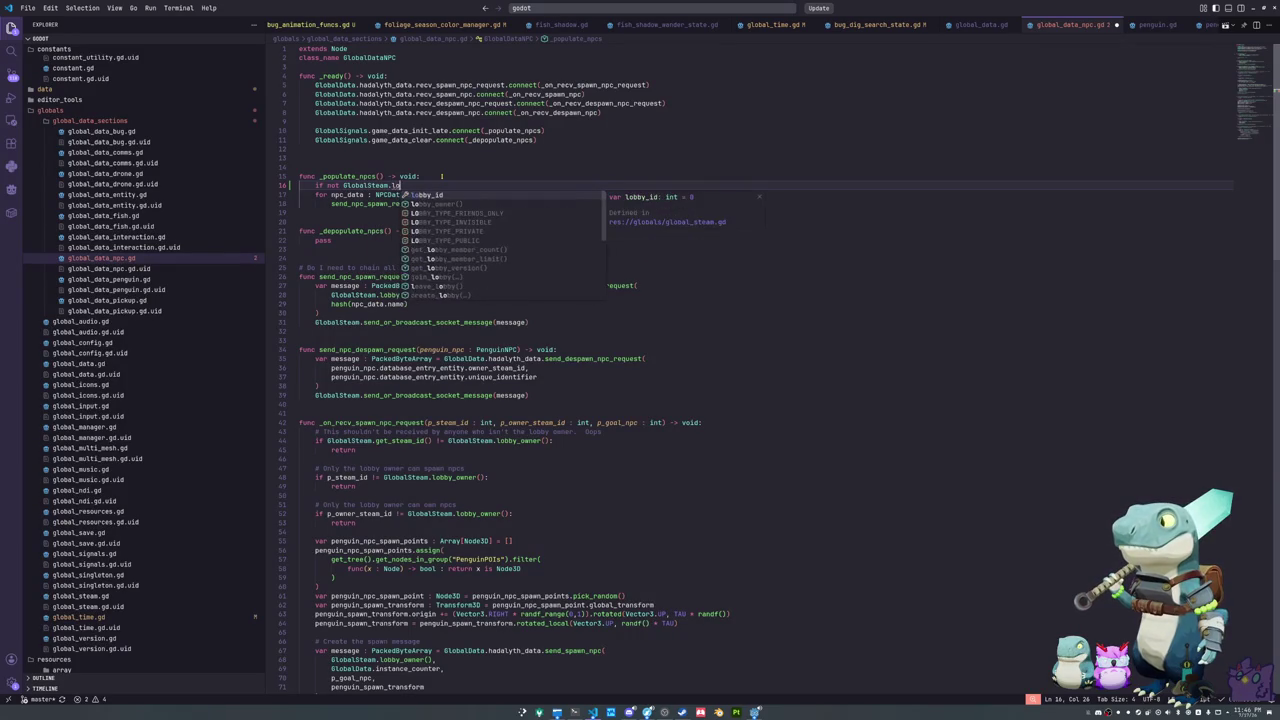
key(Tab)
text(== GlobalS)
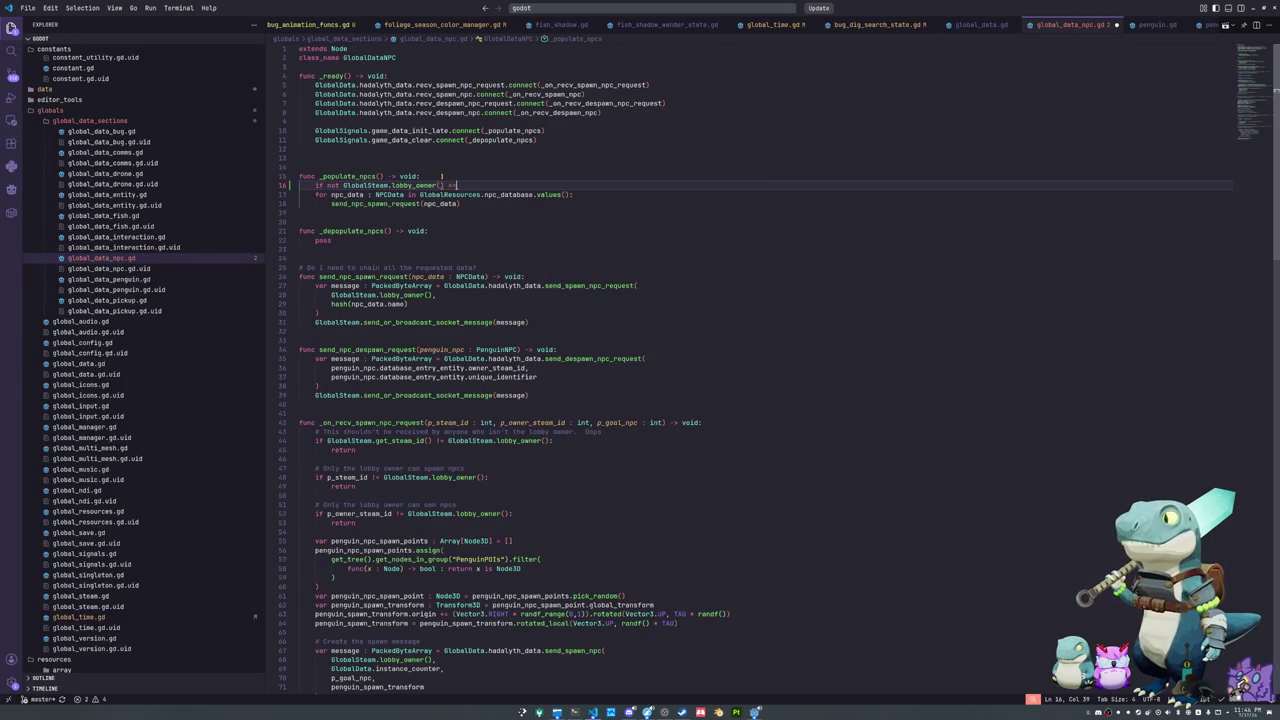
text(team.get_steam)
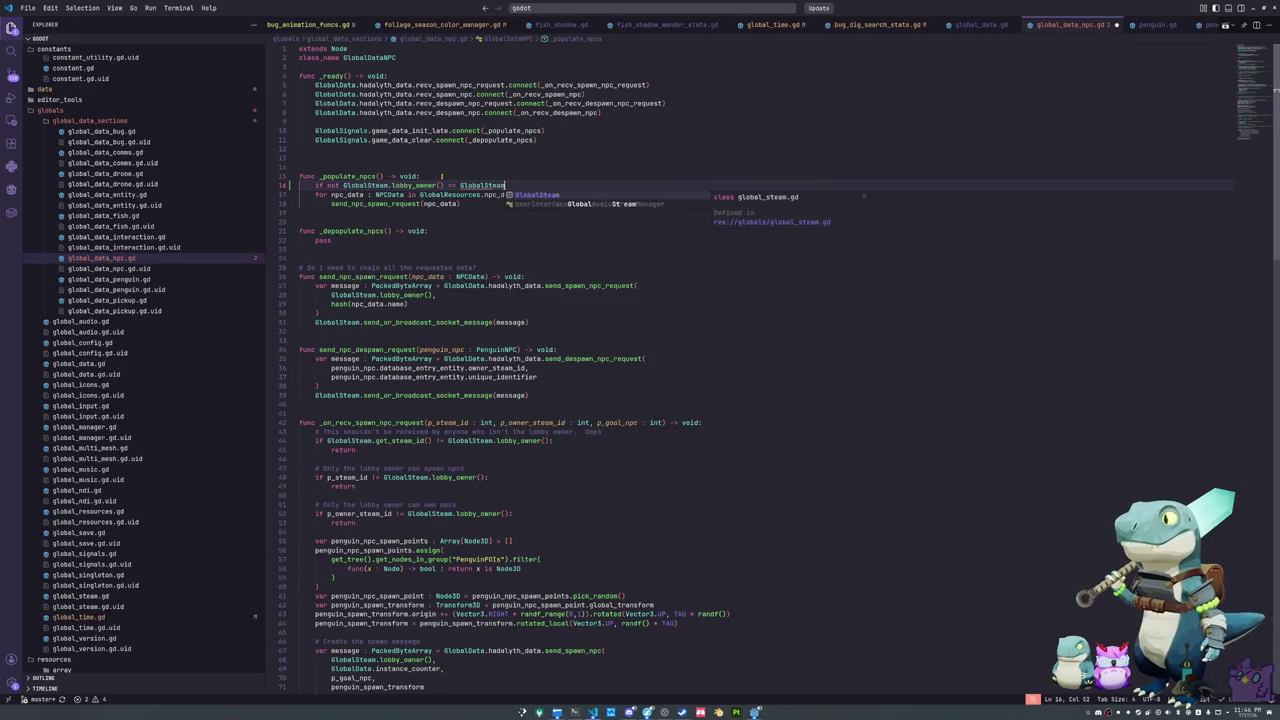
text(_id)
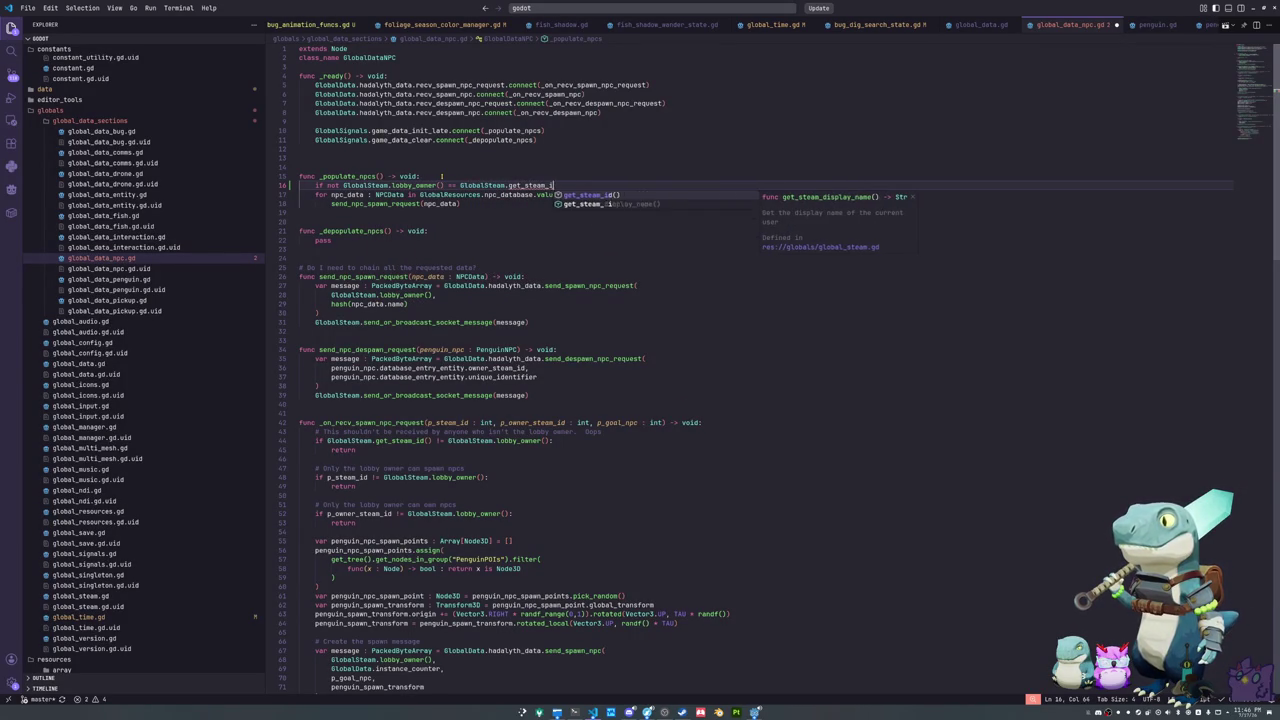
key(Tab)
text(:)
key(Return)
text(retu)
key(Tab)
- Copy the guard lines and paste them into _populate_bugs in global_data_bug.gd
drag(358, 194, 298, 186)
key(ctrl+c)
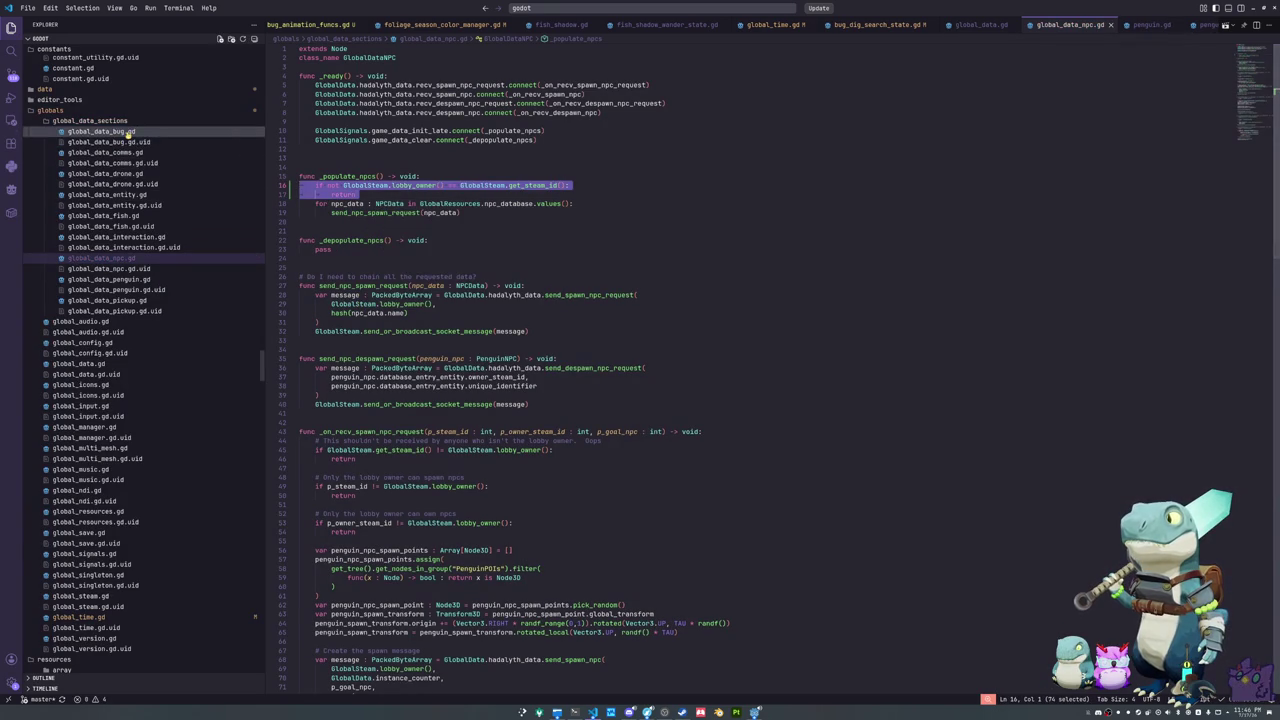
click(115, 131)
click(433, 176)
key(ctrl+v)
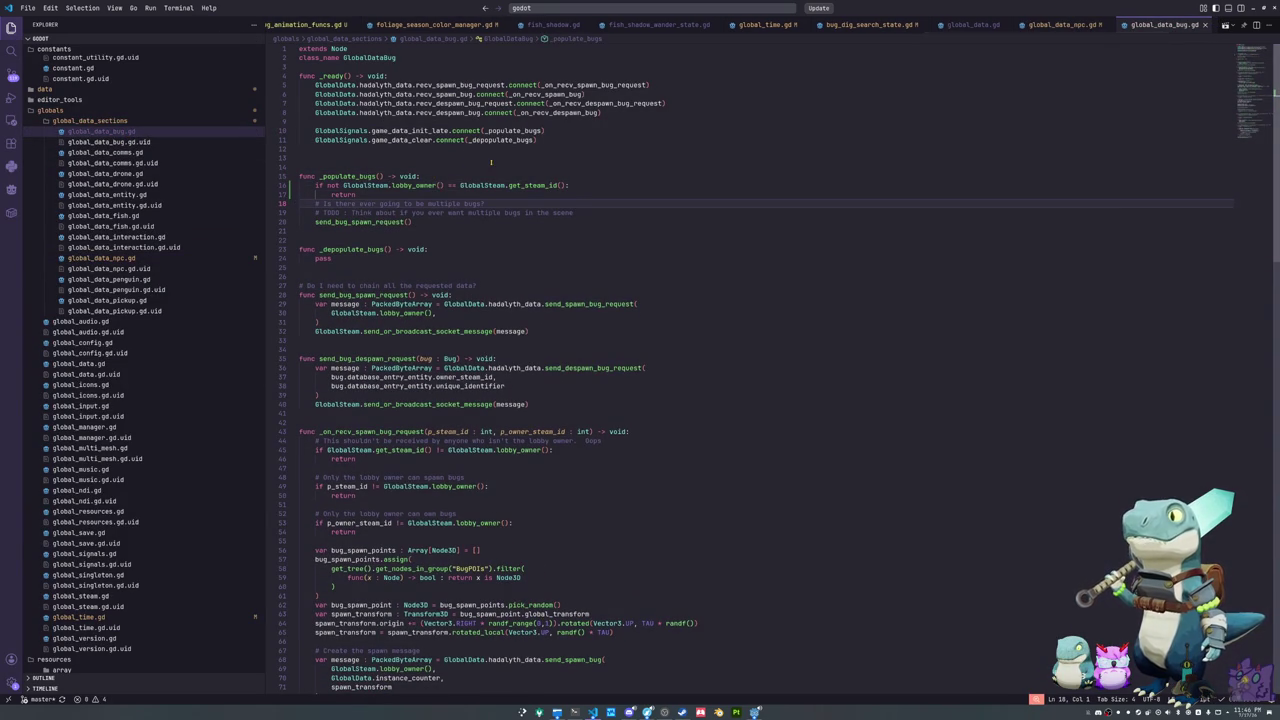
- Add the same lobby-owner guard with early return to _populate_fish in global_data_fish.gd
key(shift+Up)
key(shift+Up)
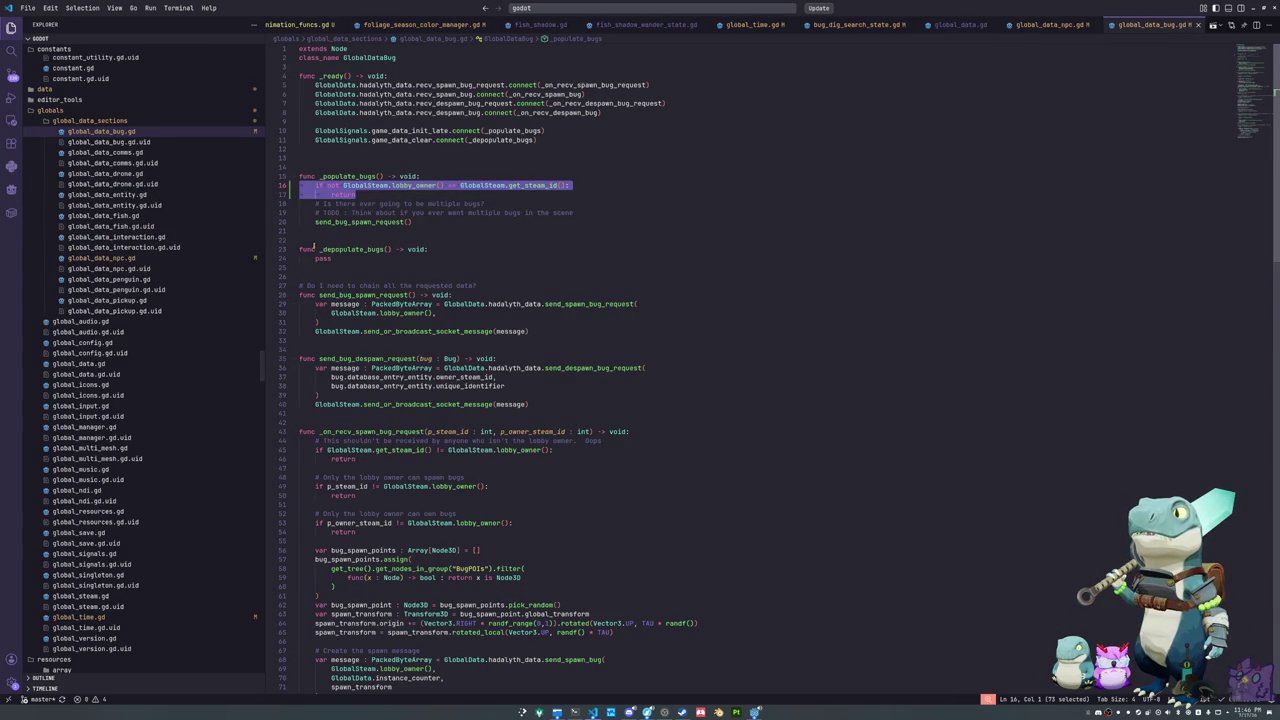
mouse_move(343, 223)
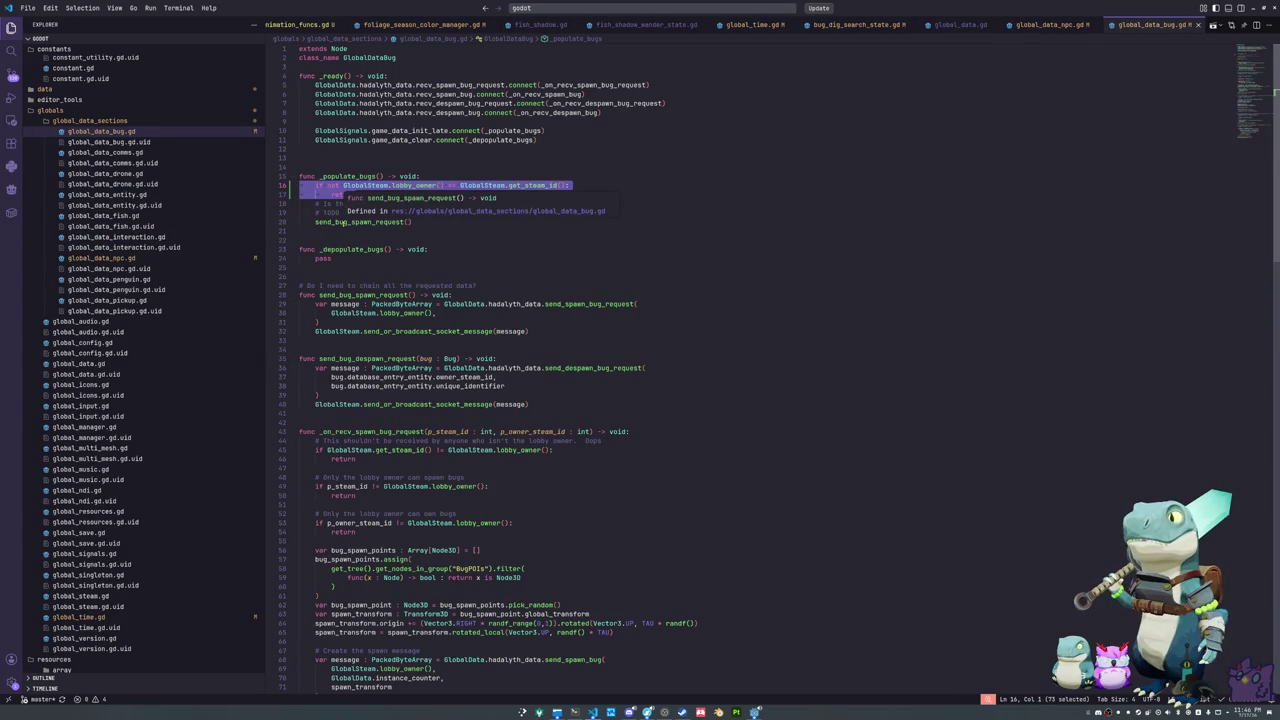
click(120, 195)
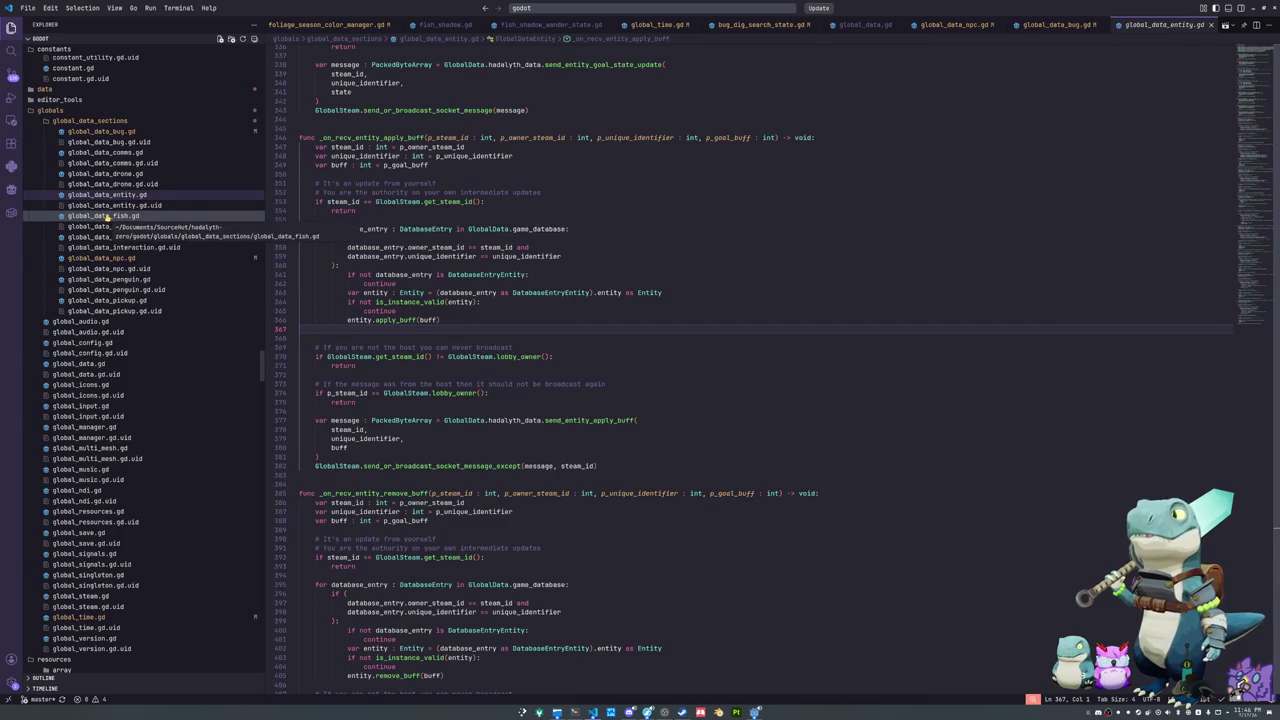
click(105, 217)
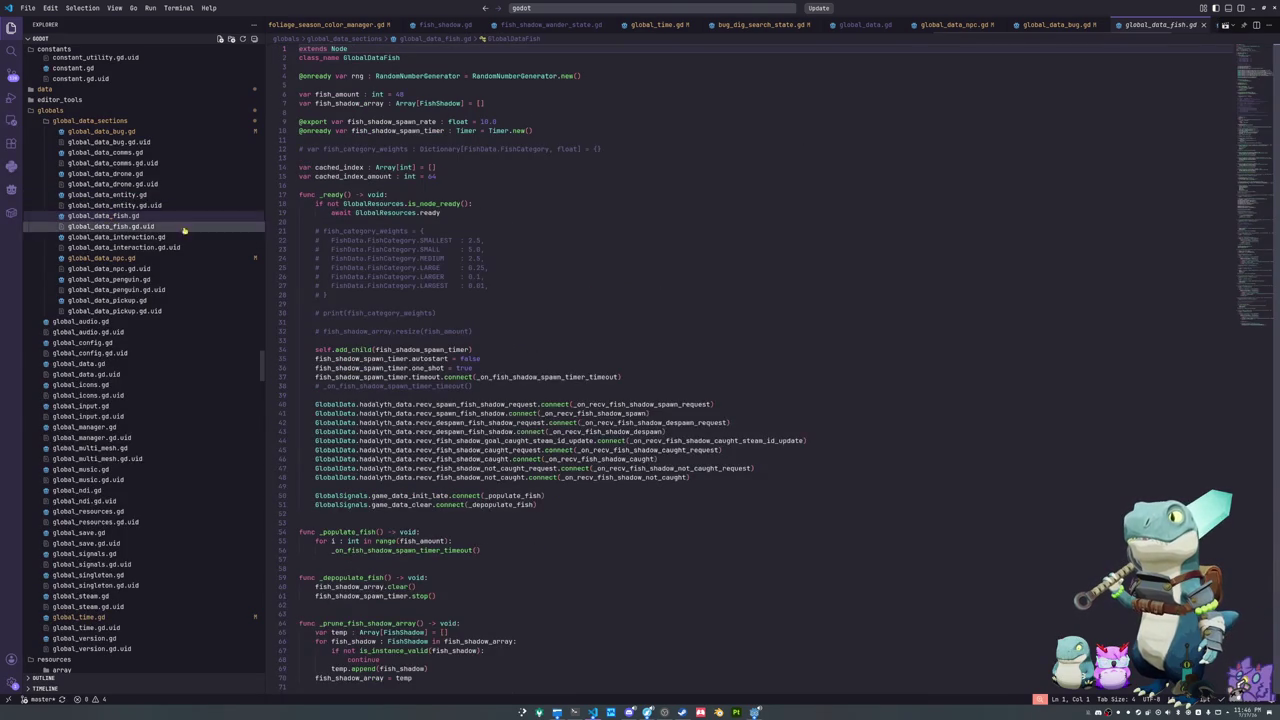
scroll(404, 456, down, 3)
click(435, 448)
key(Return)
key(Tab)
key(Return)
text(return)
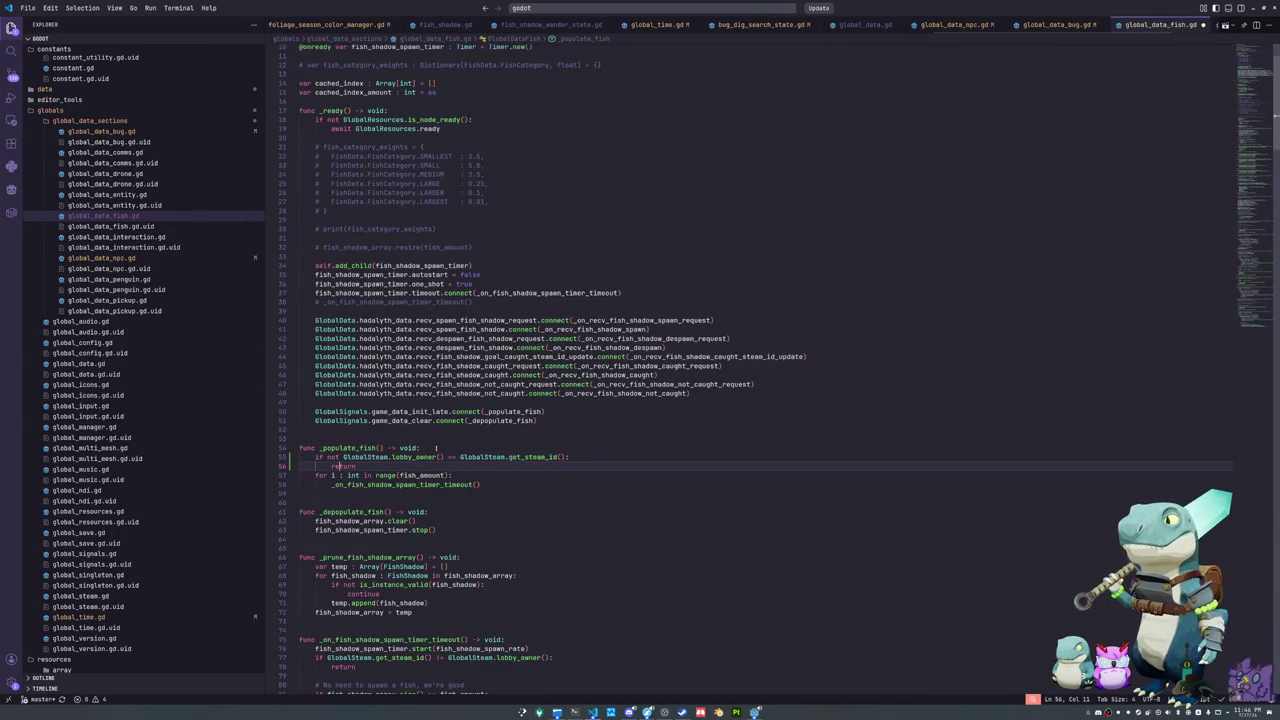
- Browse global_data_entity.gd and global_data_drone.gd, ending back in global_data_bug.gd
click(108, 194)
click(113, 174)
click(100, 131)
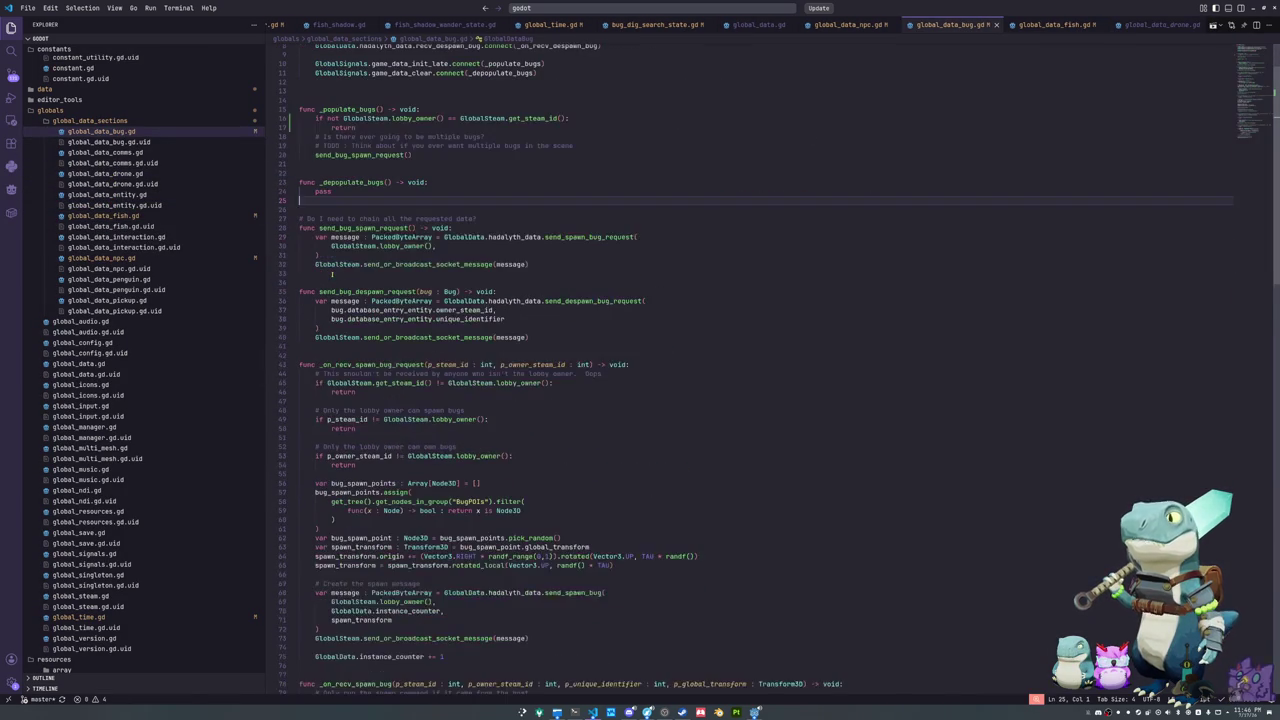
- Read through global_data_bug.gd's _on_recv_spawn_bug_request handler
scroll(345, 280, down, 2)
click(359, 306)
double_click(360, 314)
scroll(405, 344, down, 1)
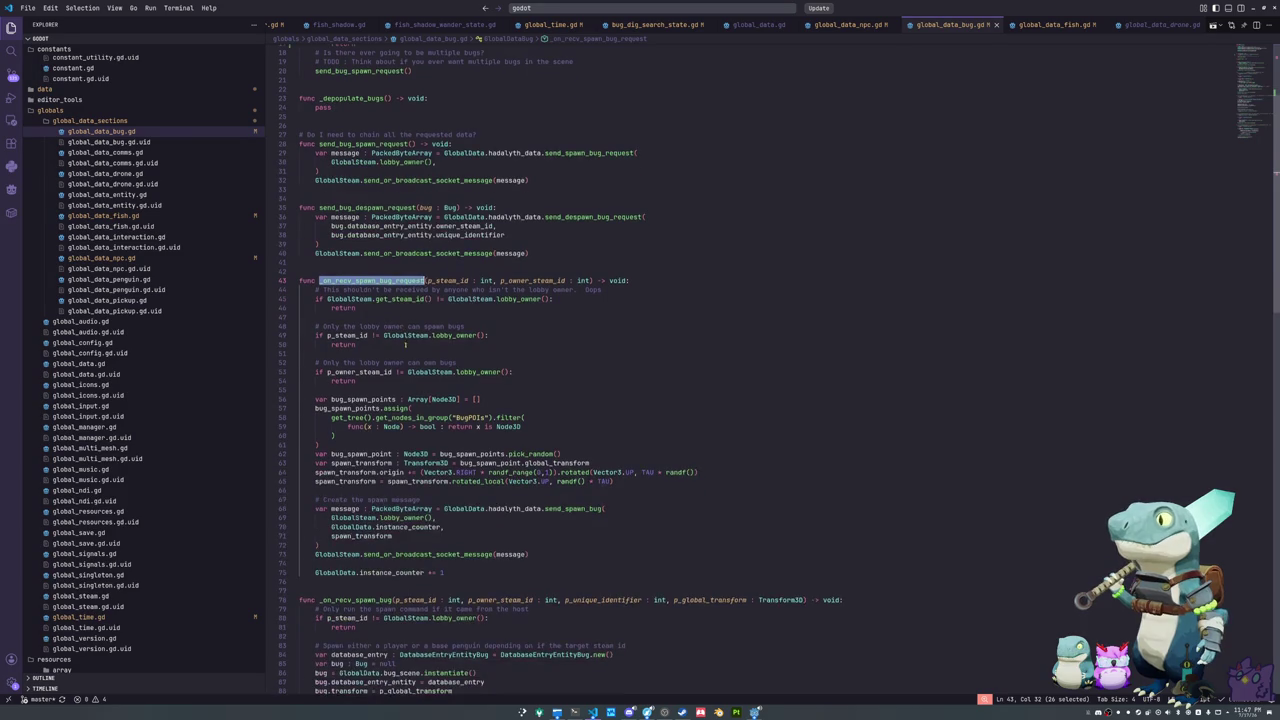
click(402, 352)
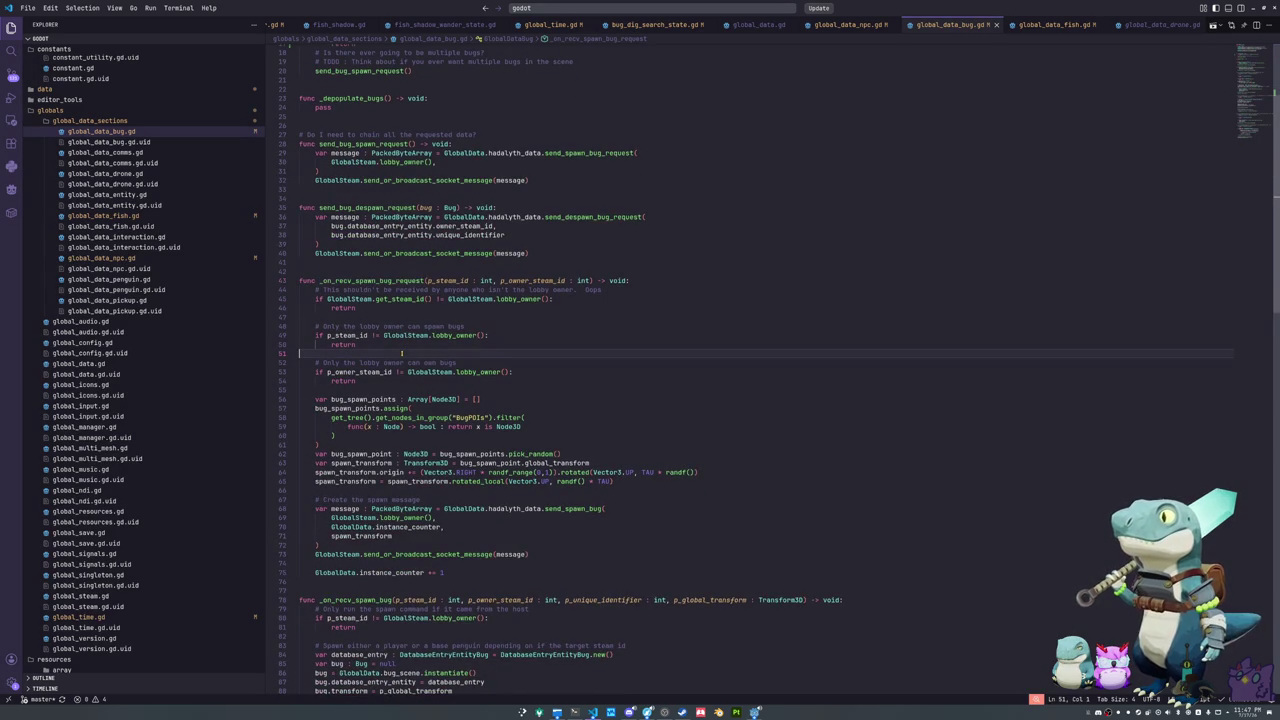
scroll(402, 352, down, 3)
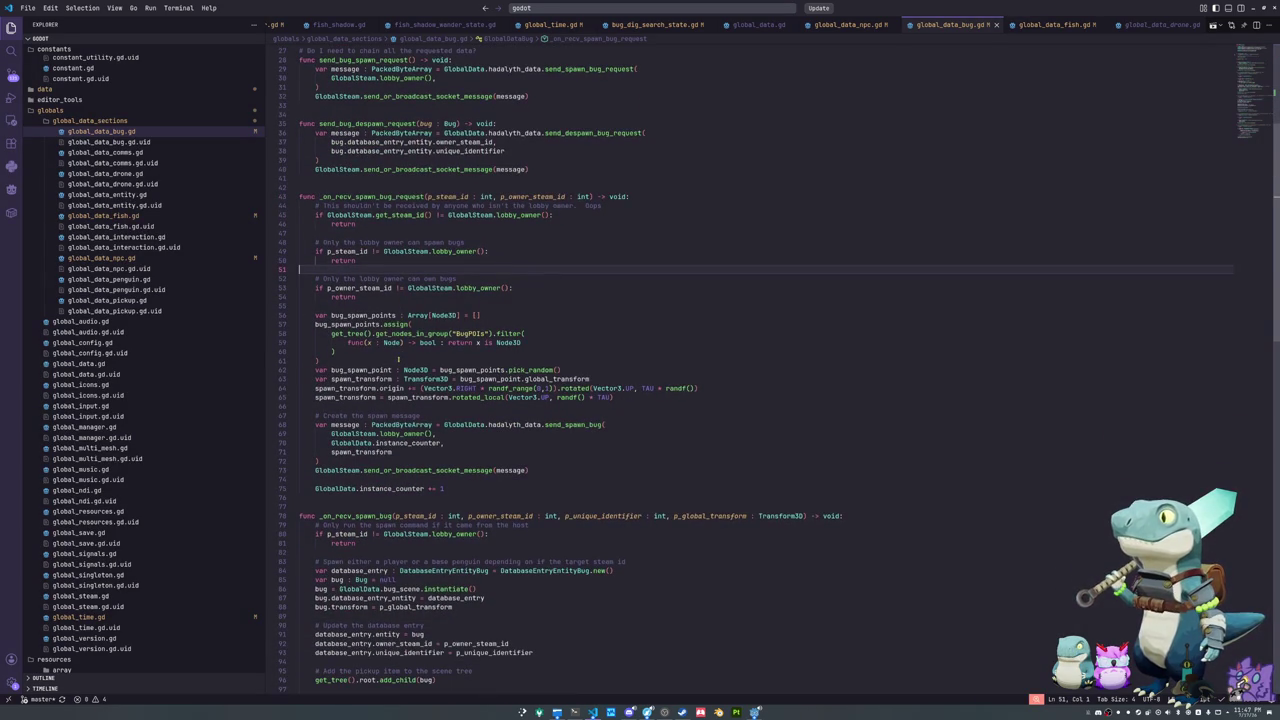
scroll(402, 352, down, 2)
- Scroll through the remaining despawn handlers to line 94, then bring Godot forward
click(398, 357)
scroll(398, 357, down, 2)
click(388, 378)
scroll(388, 378, down, 2)
click(388, 380)
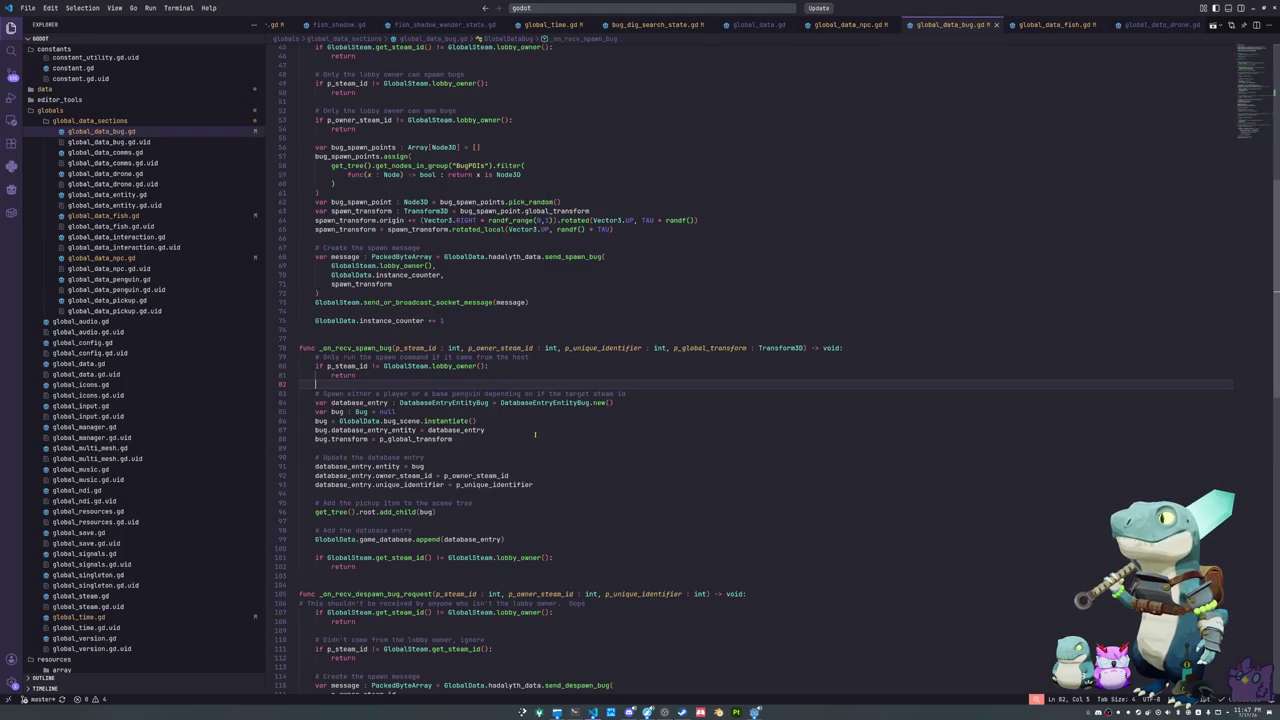
scroll(537, 435, down, 3)
click(427, 428)
scroll(427, 430, down, 4)
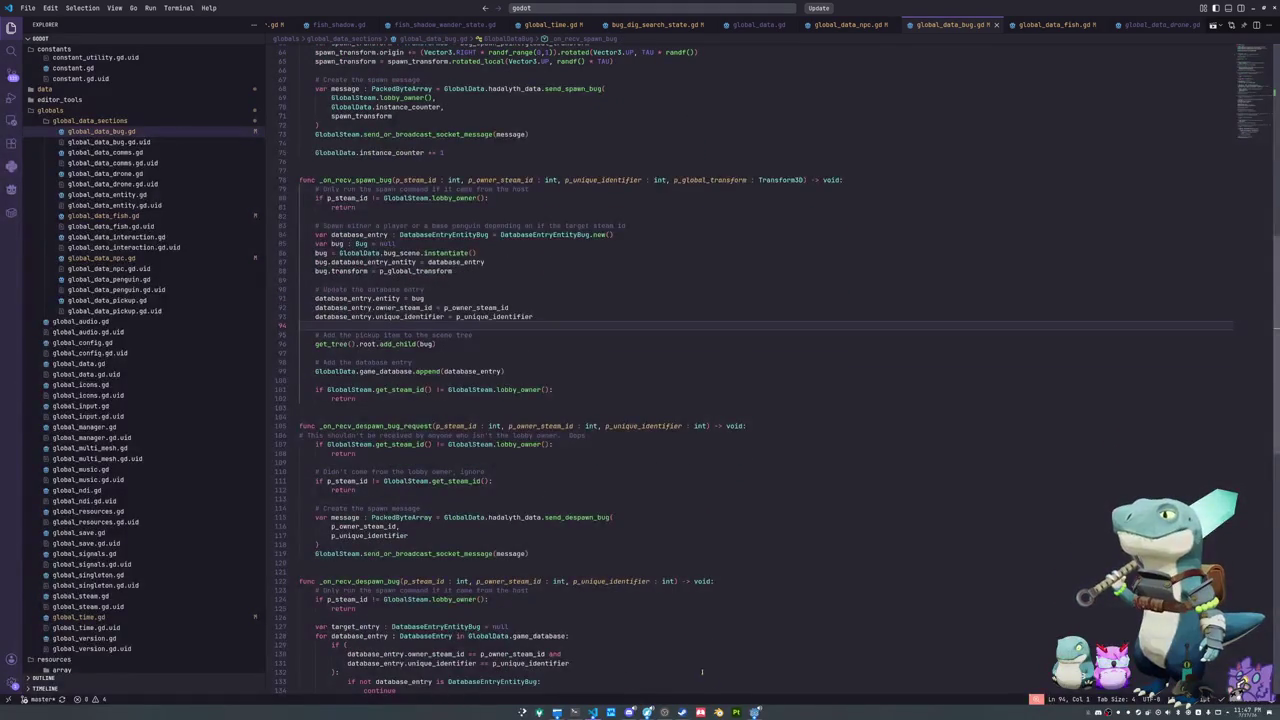
click(755, 712)
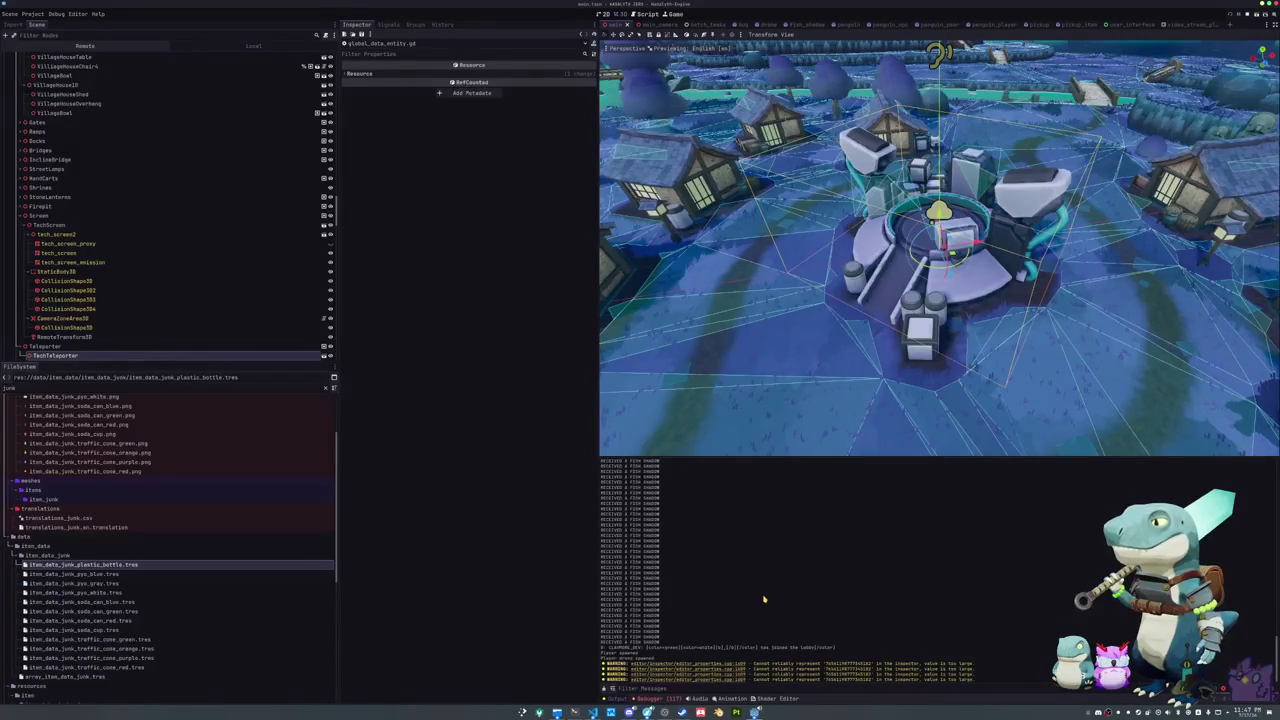
- Re-run the project with F5 and check the code editor while it launches
key(F5)
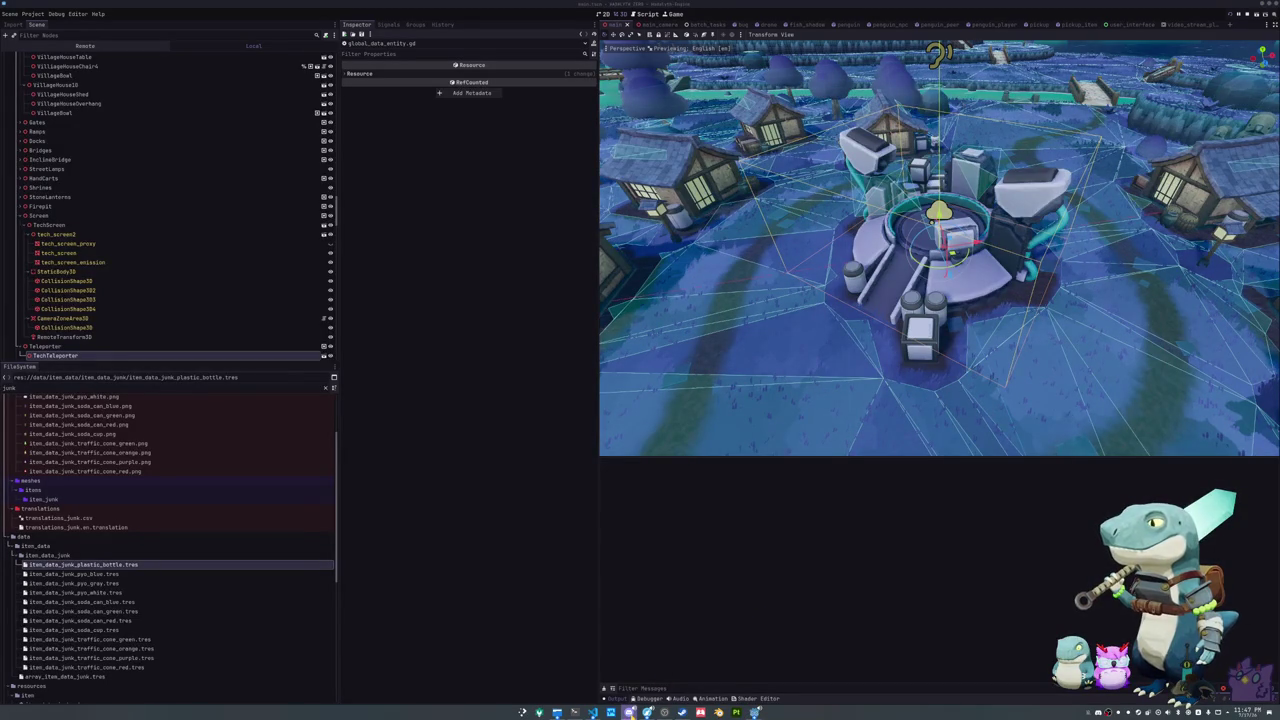
click(593, 712)
scroll(676, 603, down, 3)
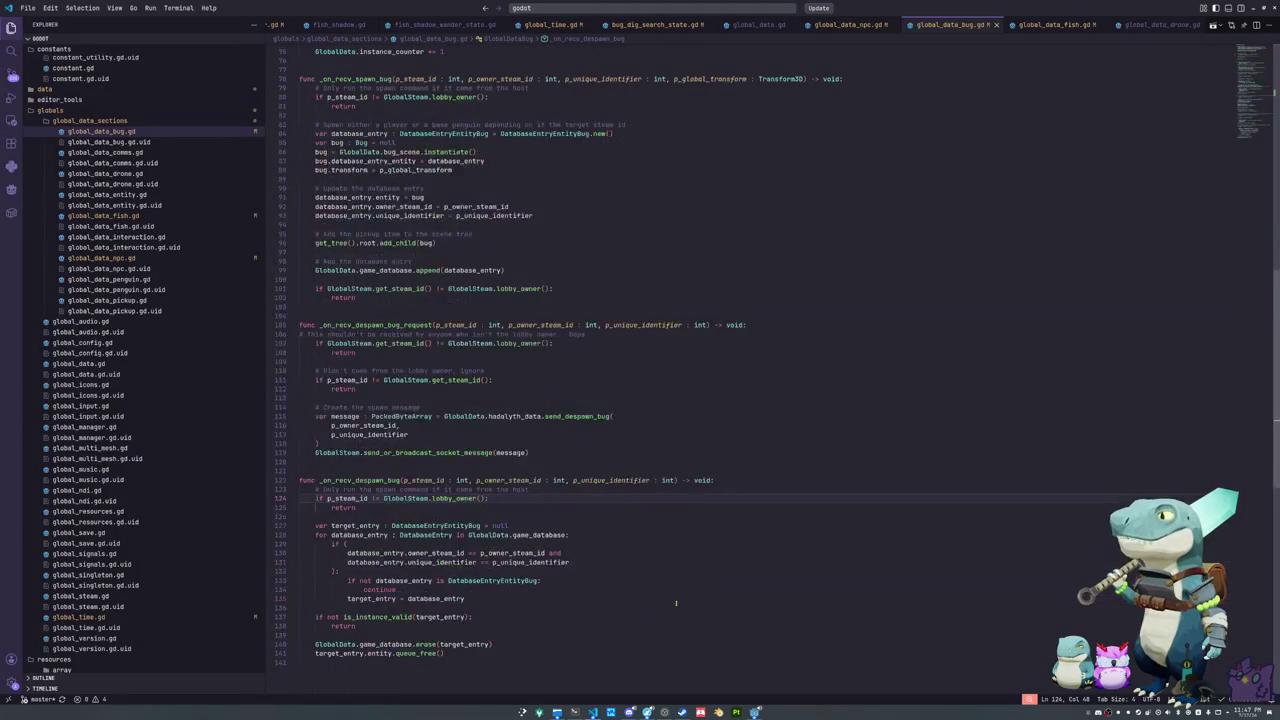
scroll(655, 560, up, 1)
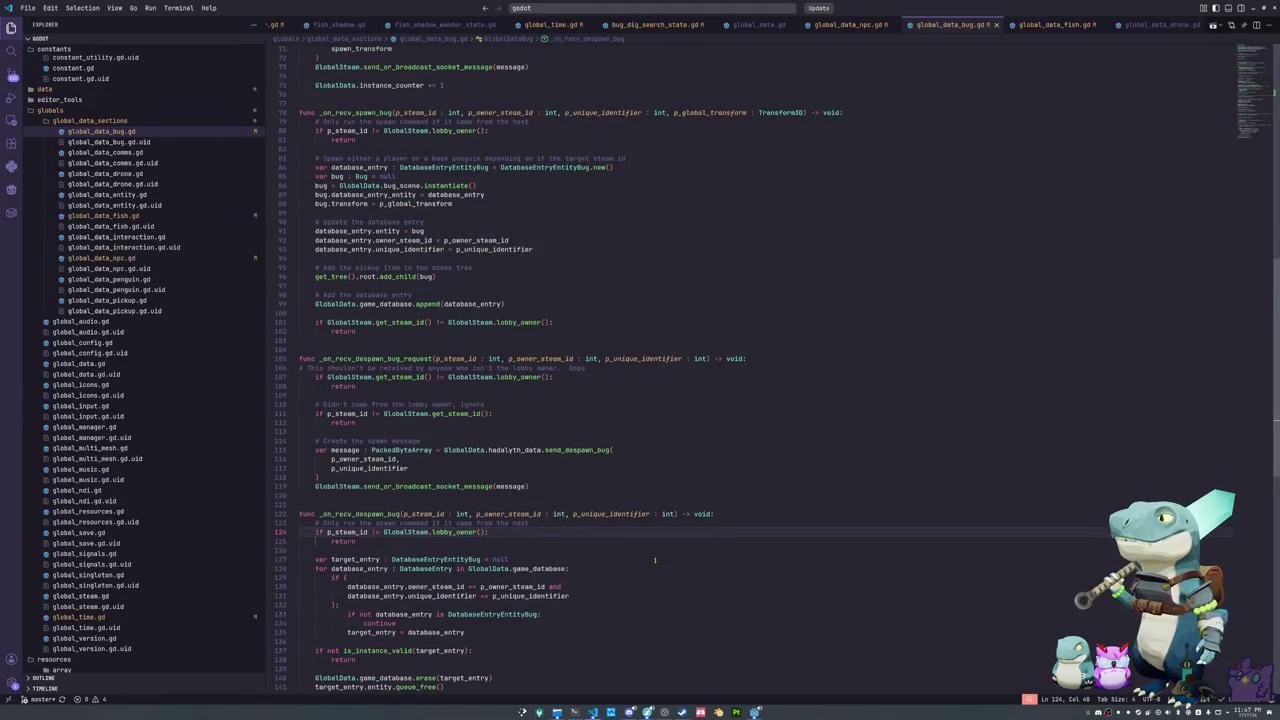
scroll(655, 560, up, 10)
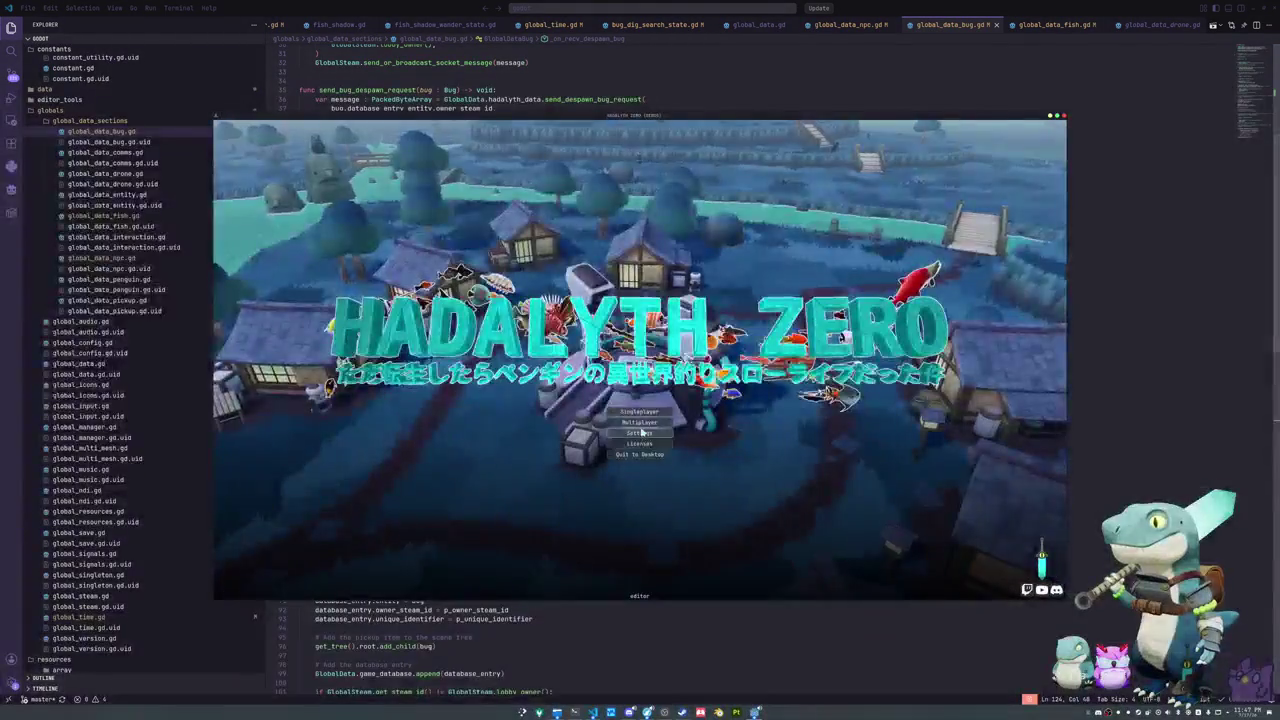
- Open Multiplayer in the game and join the listed lobby
click(640, 422)
click(768, 300)
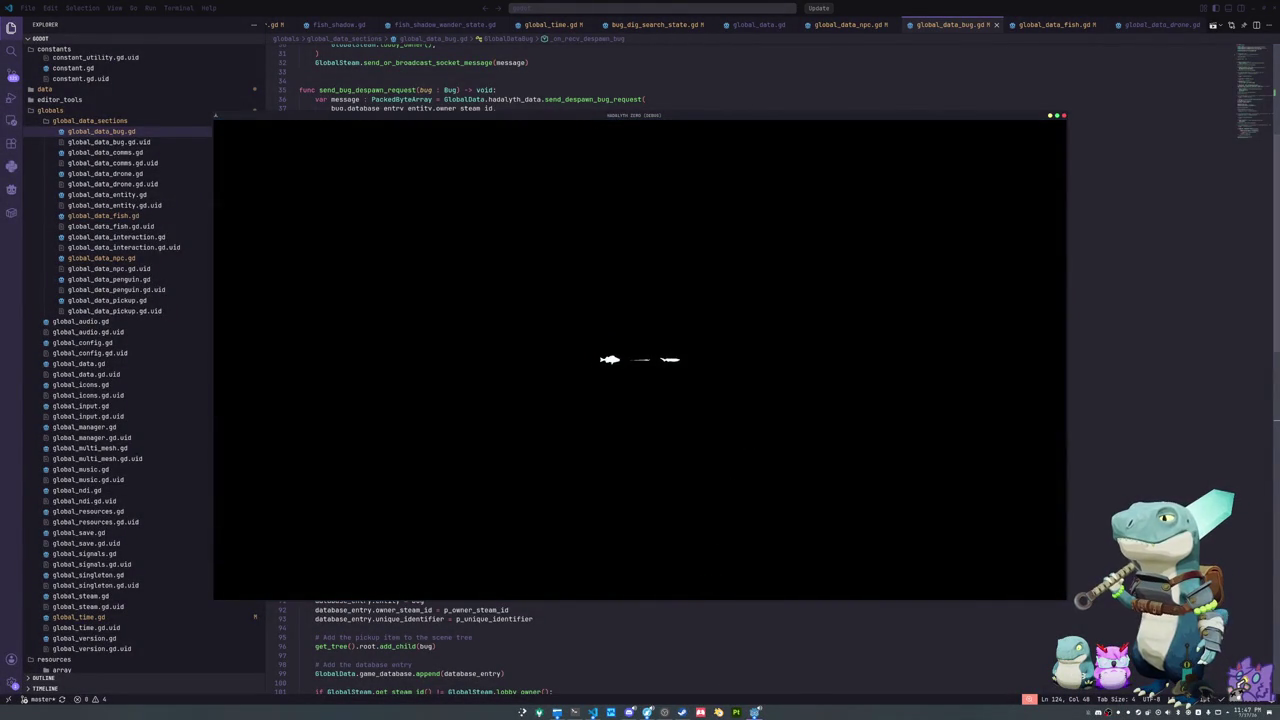
click(682, 712)
click(755, 712)
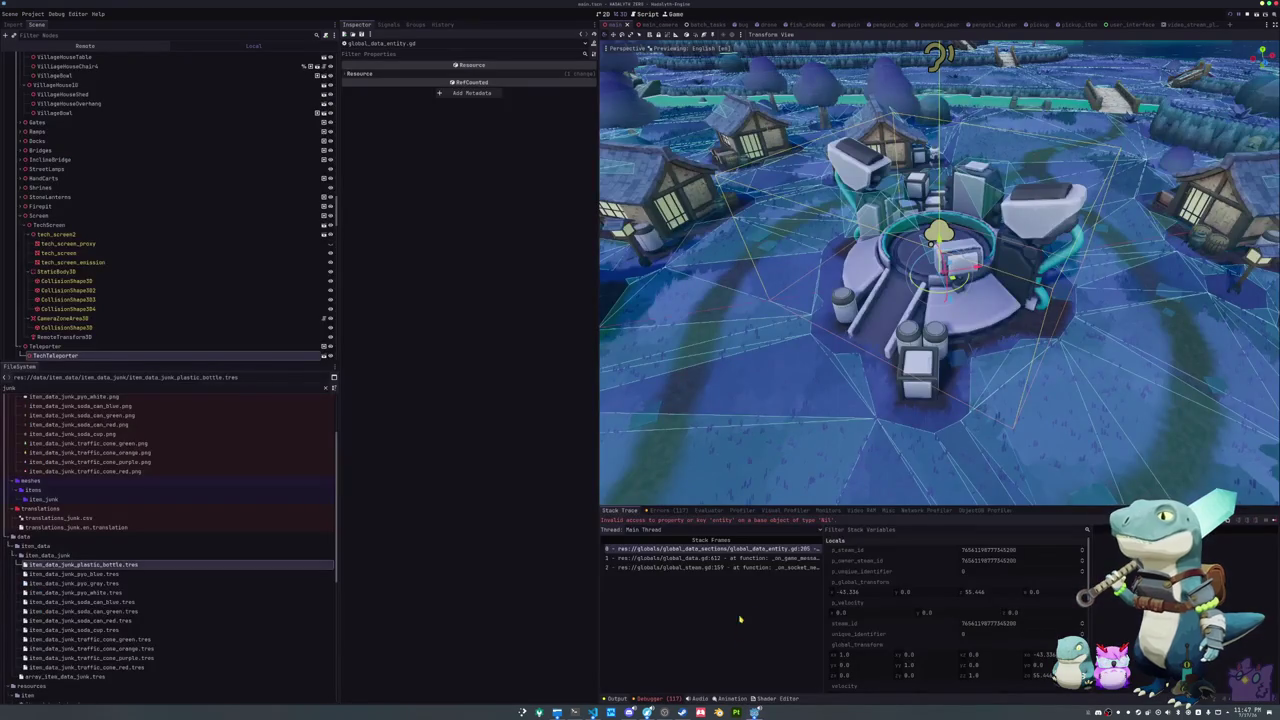
- Inspect the error's stack frames, p_message and line-205 locals, then return to VS Code
click(762, 558)
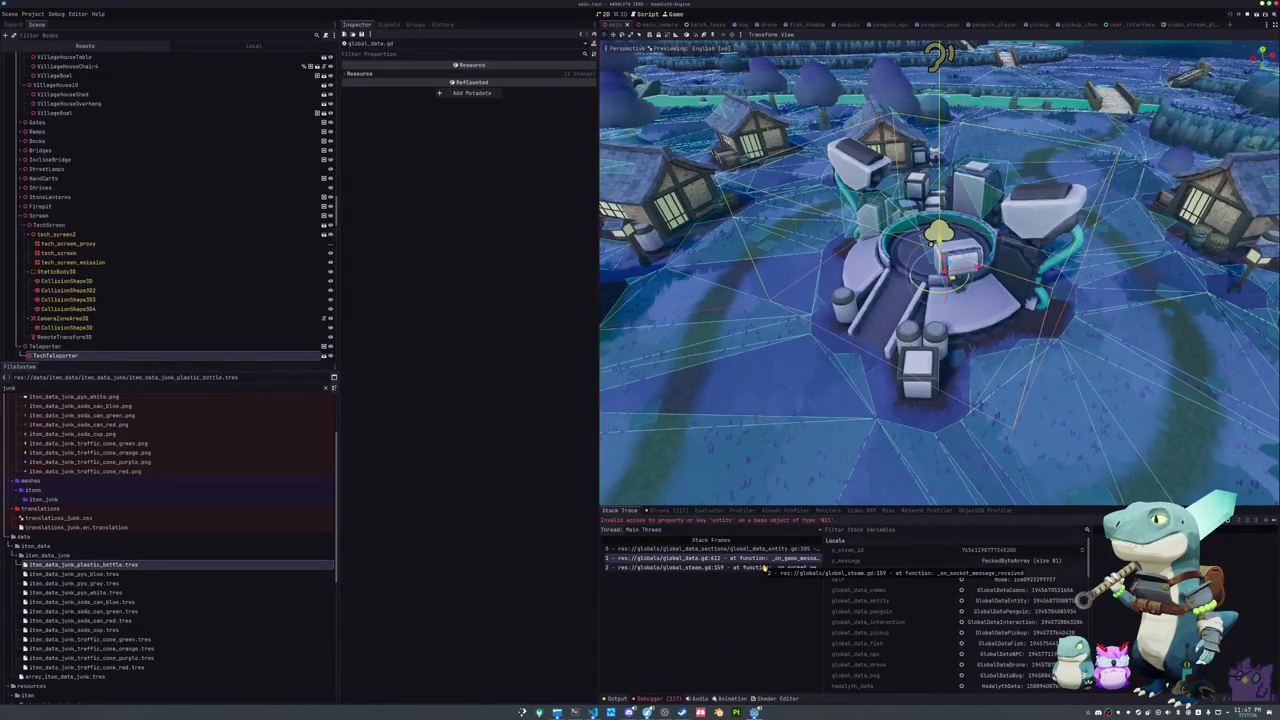
click(985, 561)
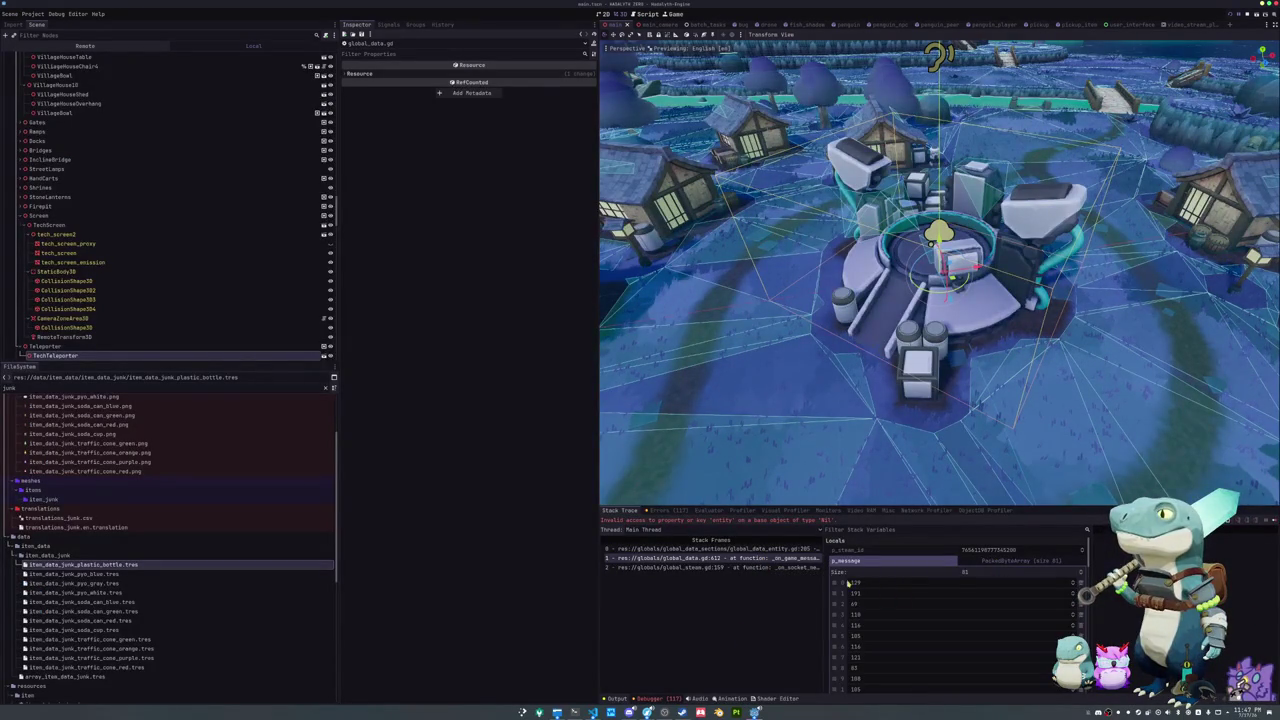
click(790, 549)
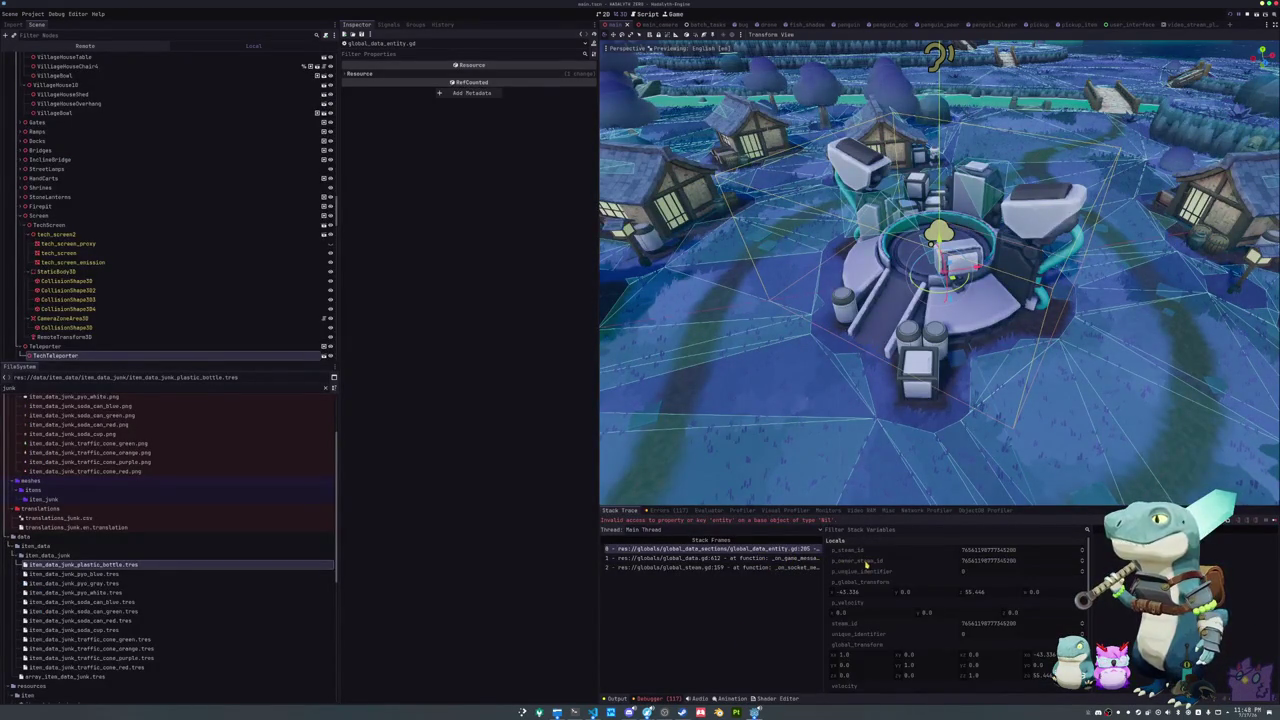
click(795, 551)
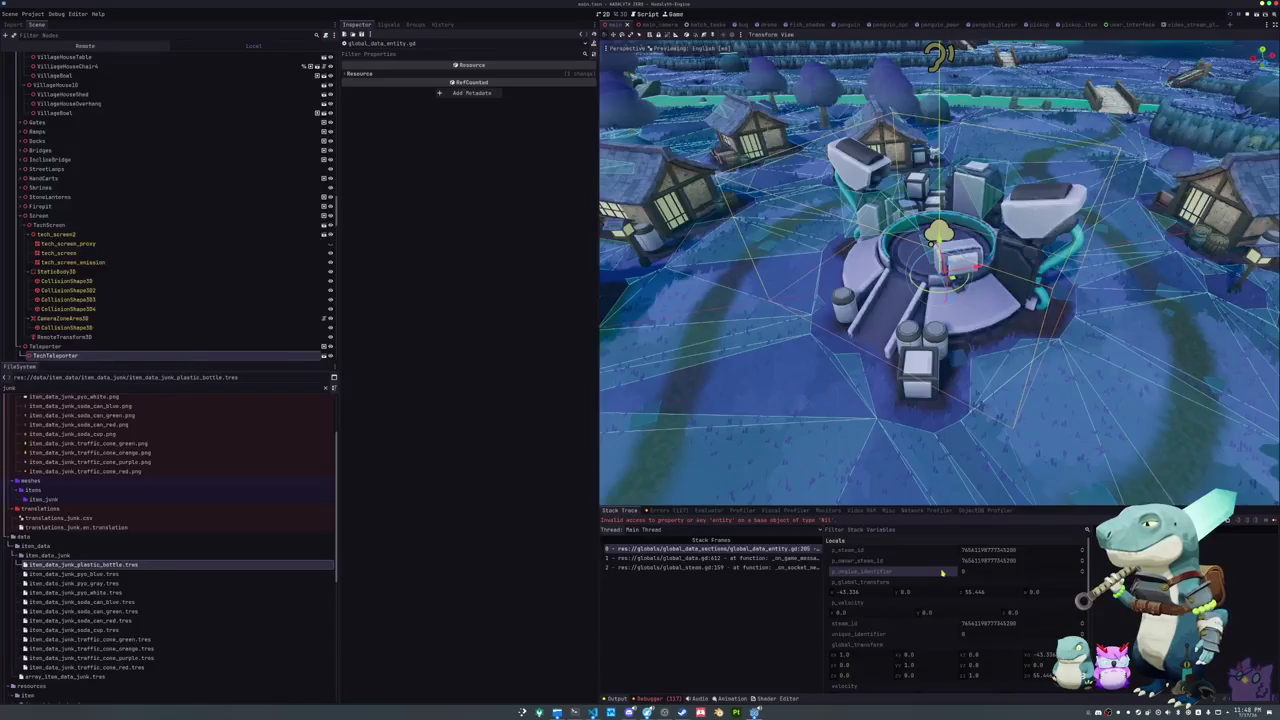
scroll(942, 573, down, 1)
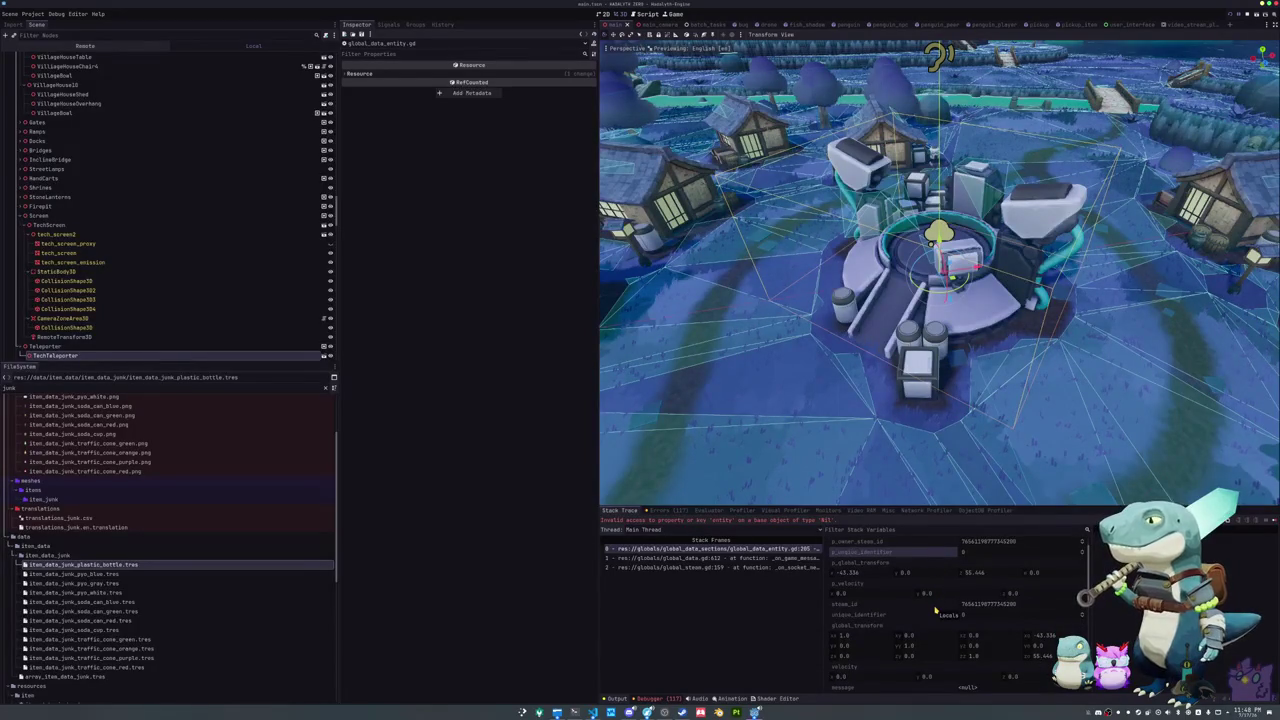
scroll(905, 622, down, 4)
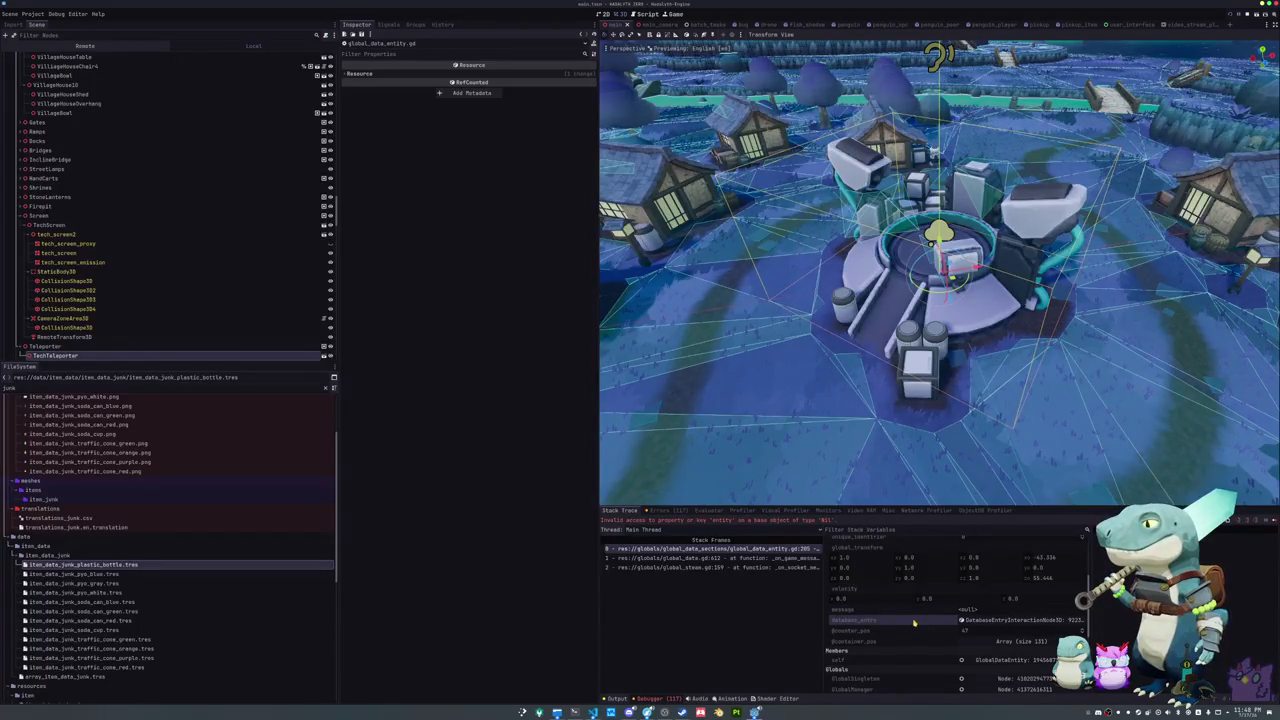
scroll(912, 622, up, 5)
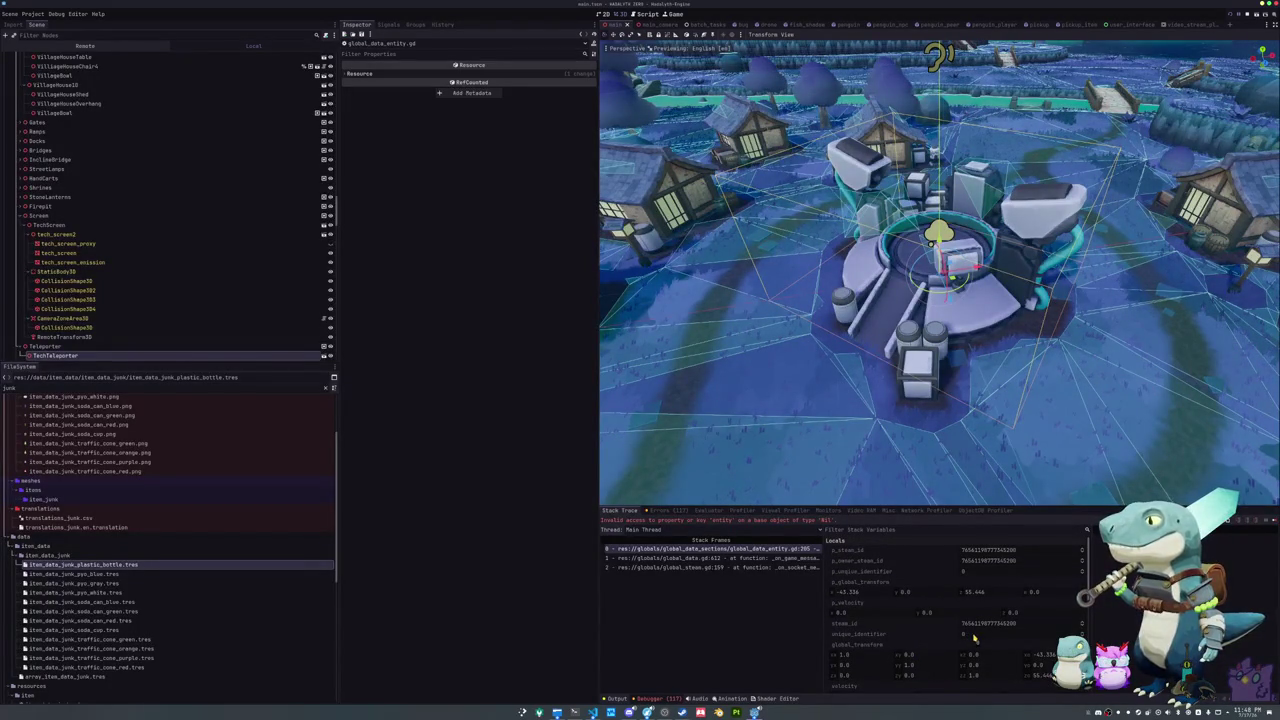
click(594, 712)
key(ctrl+p)
- Open bug.gd, then bug_interaction_area_3d.gd, with the caret at the end of line 29
text(bug)
key(Return)
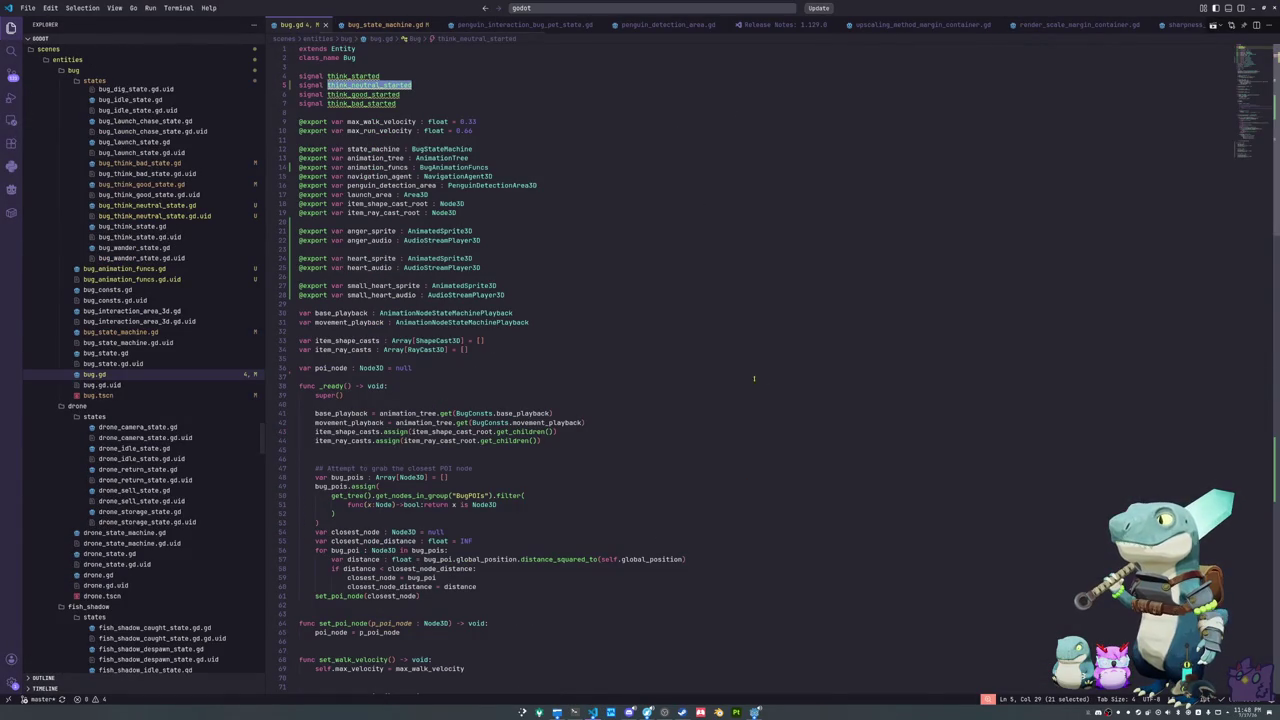
scroll(595, 403, down, 3)
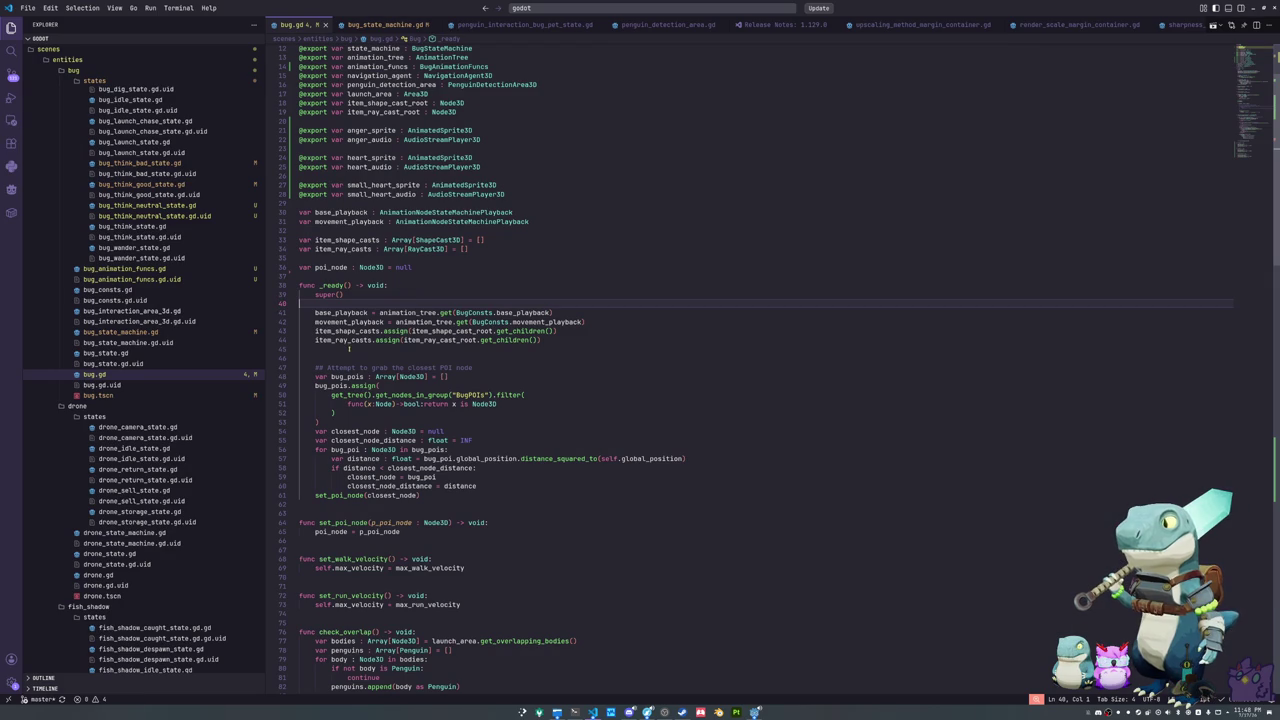
scroll(337, 285, up, 2)
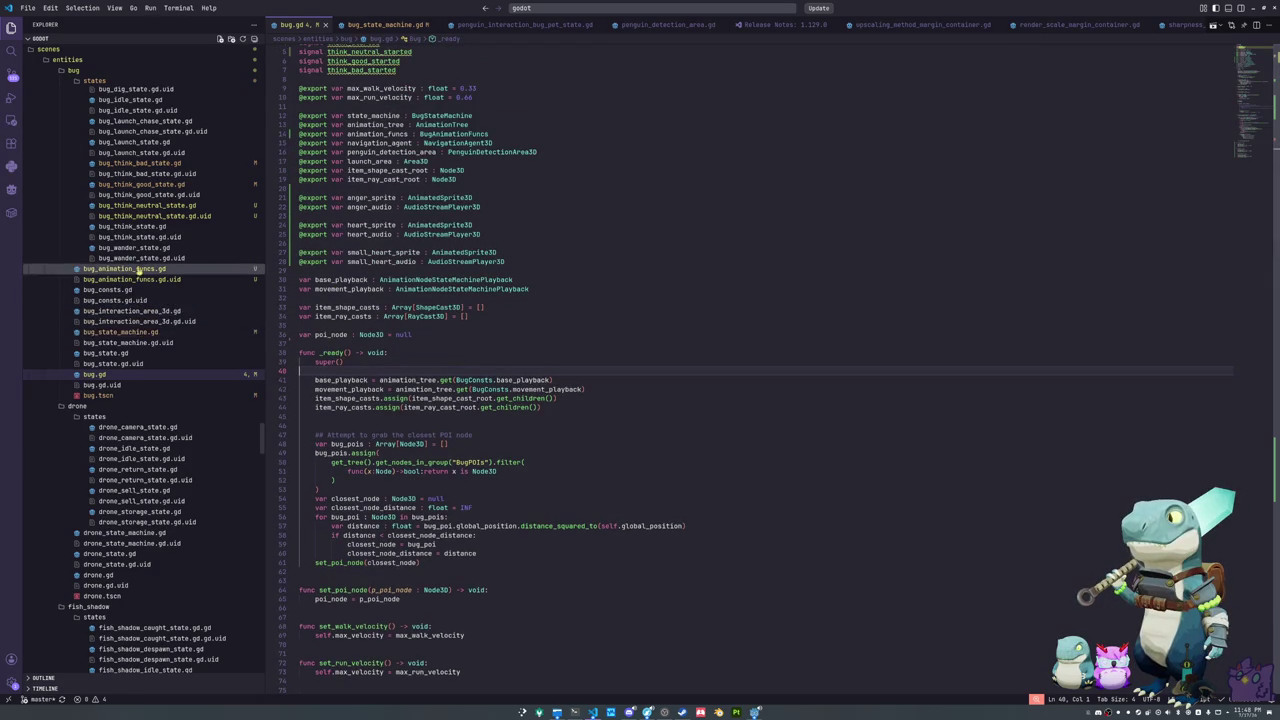
click(133, 310)
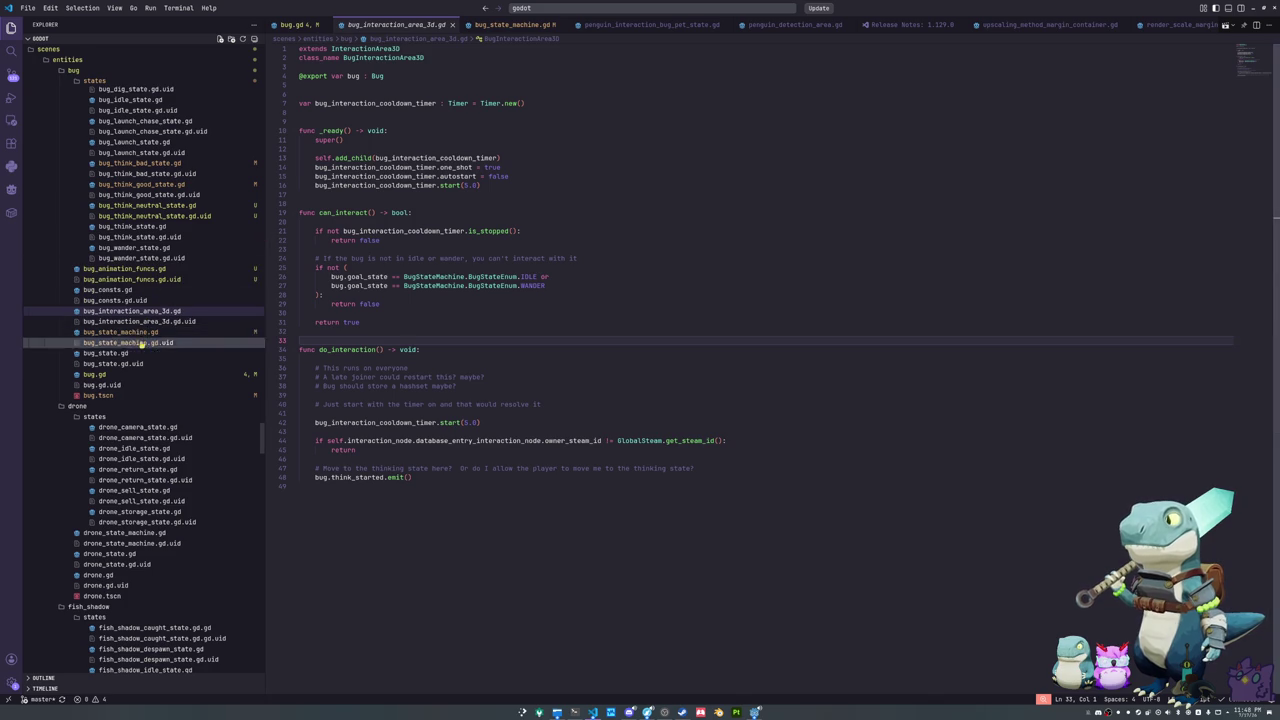
click(435, 307)
- Open interaction_node_3d_entity.gd through Quick Open by searching 'interaction'
key(ctrl+p)
text(interaction)
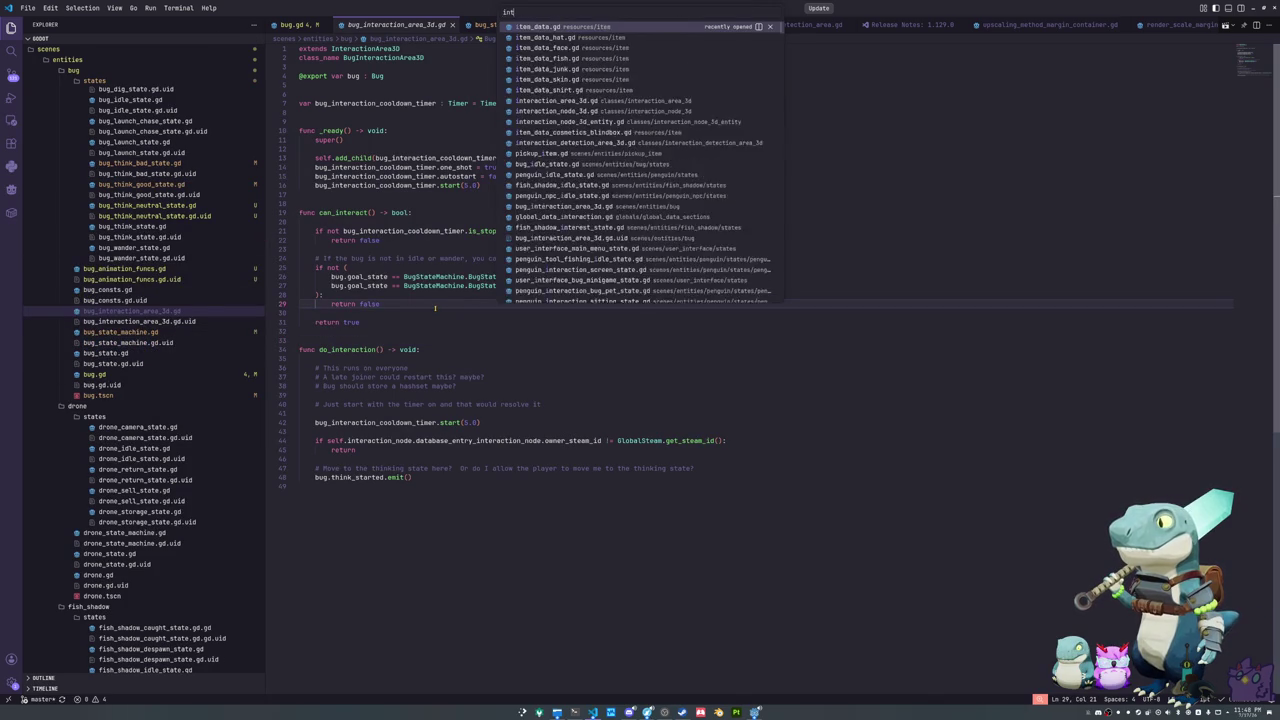
key(Down)
key(Down)
key(Return)
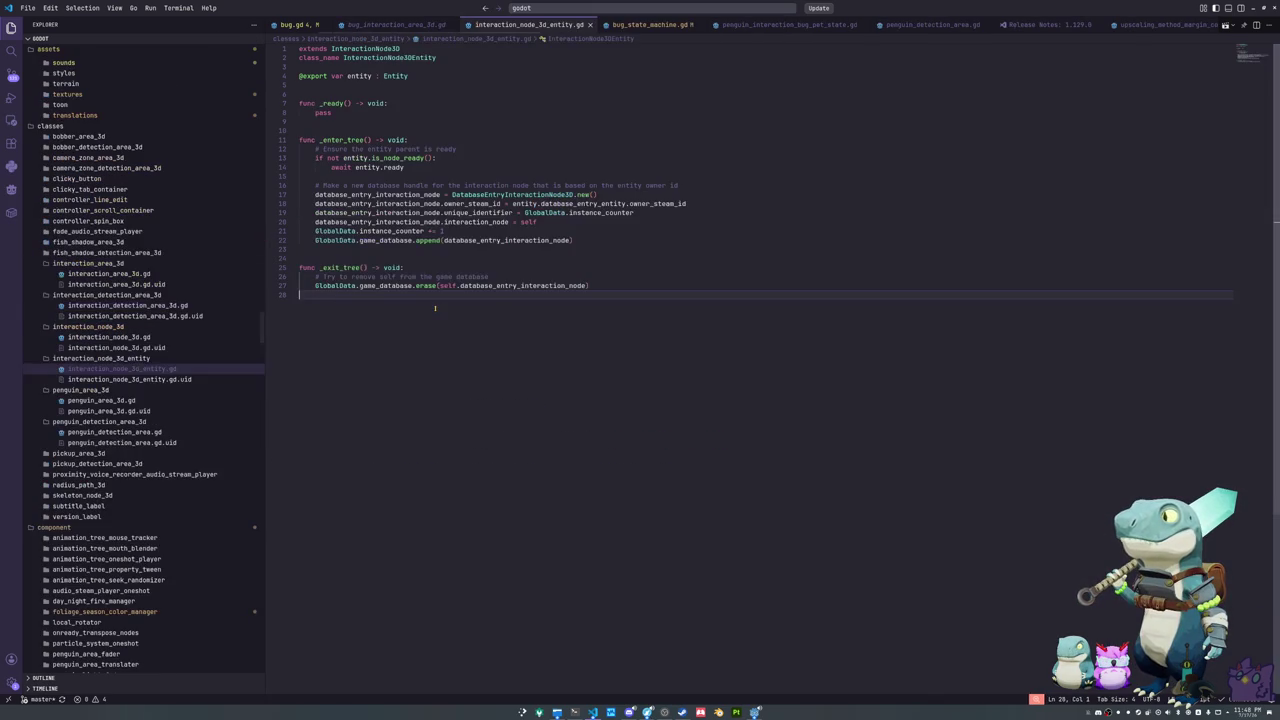
- Examine line 21's instance_counter += 1 statement, then return to Godot
key(Up)
key(Up)
key(Up)
key(Up)
key(Up)
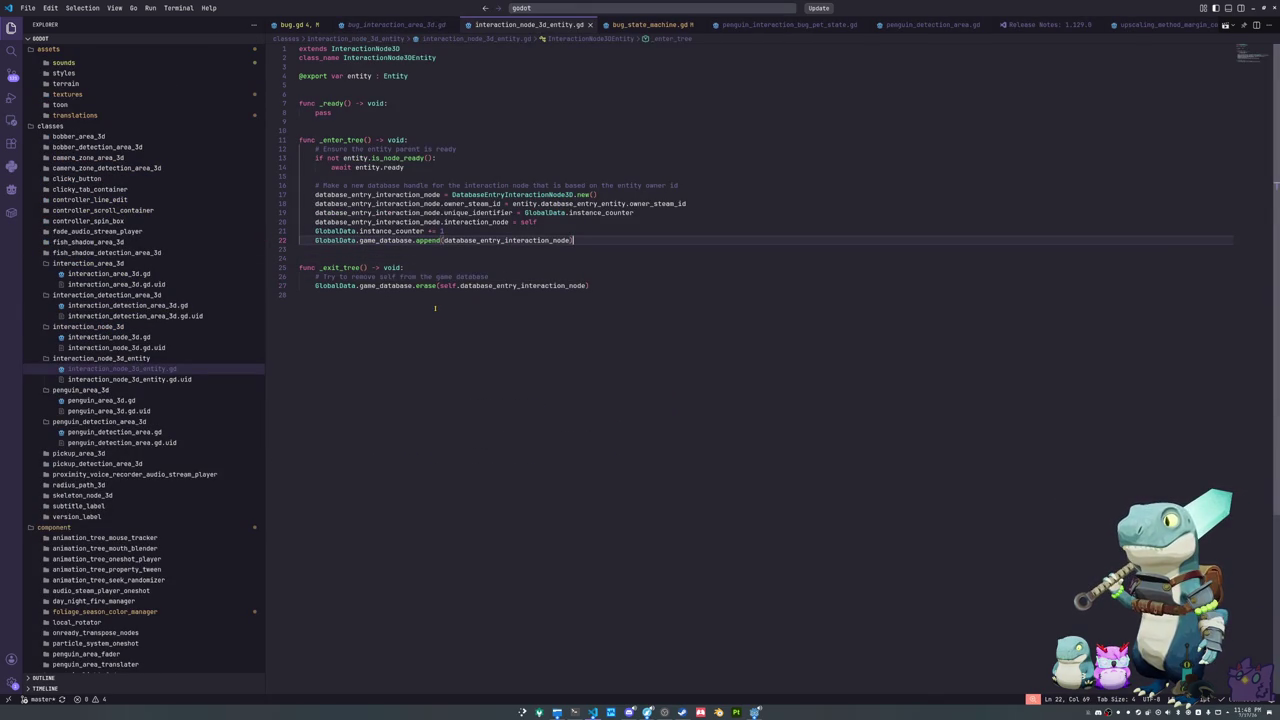
key(Home)
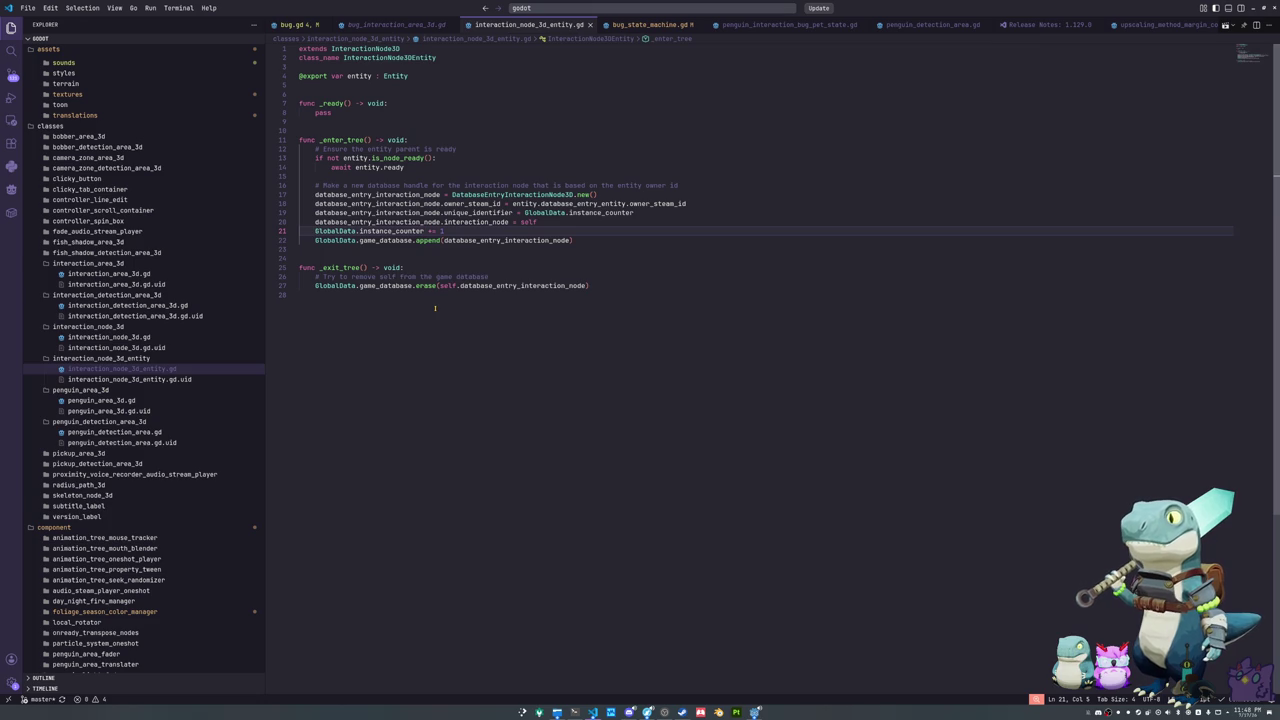
key(ctrl+Right)
key(ctrl+Right)
key(ctrl+Right)
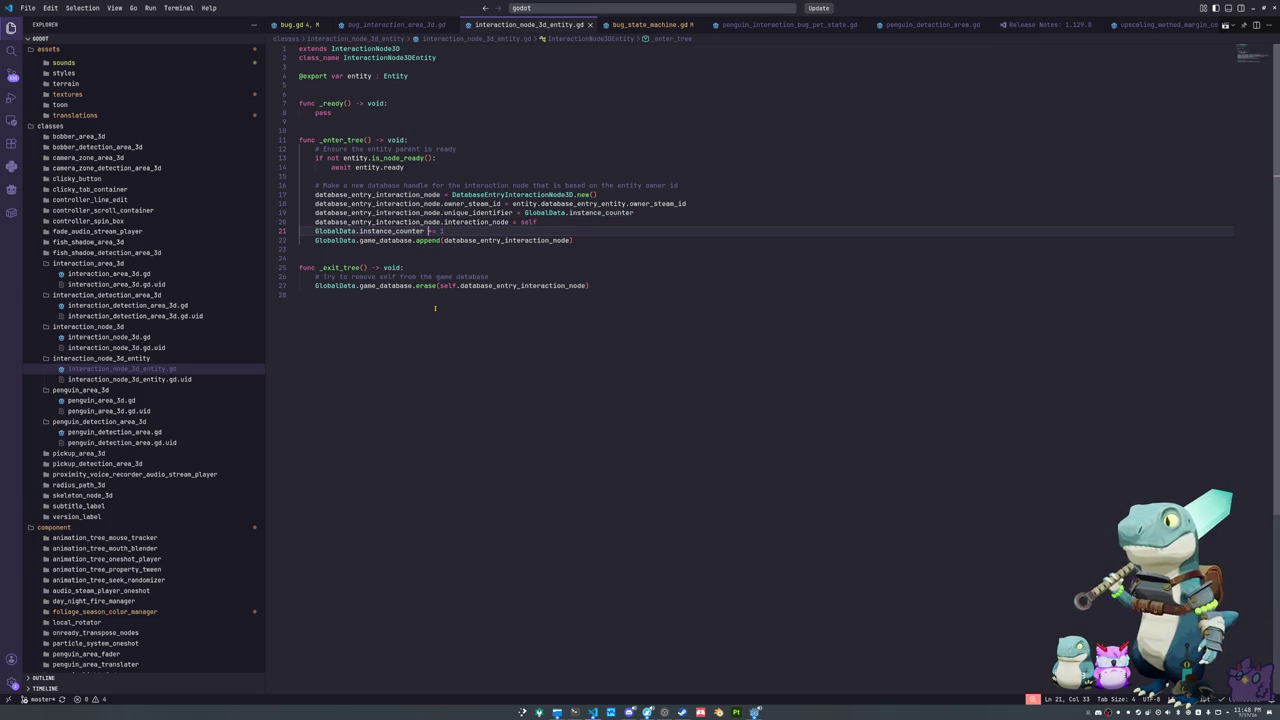
key(ctrl+shift+Left)
key(ctrl+shift+Left)
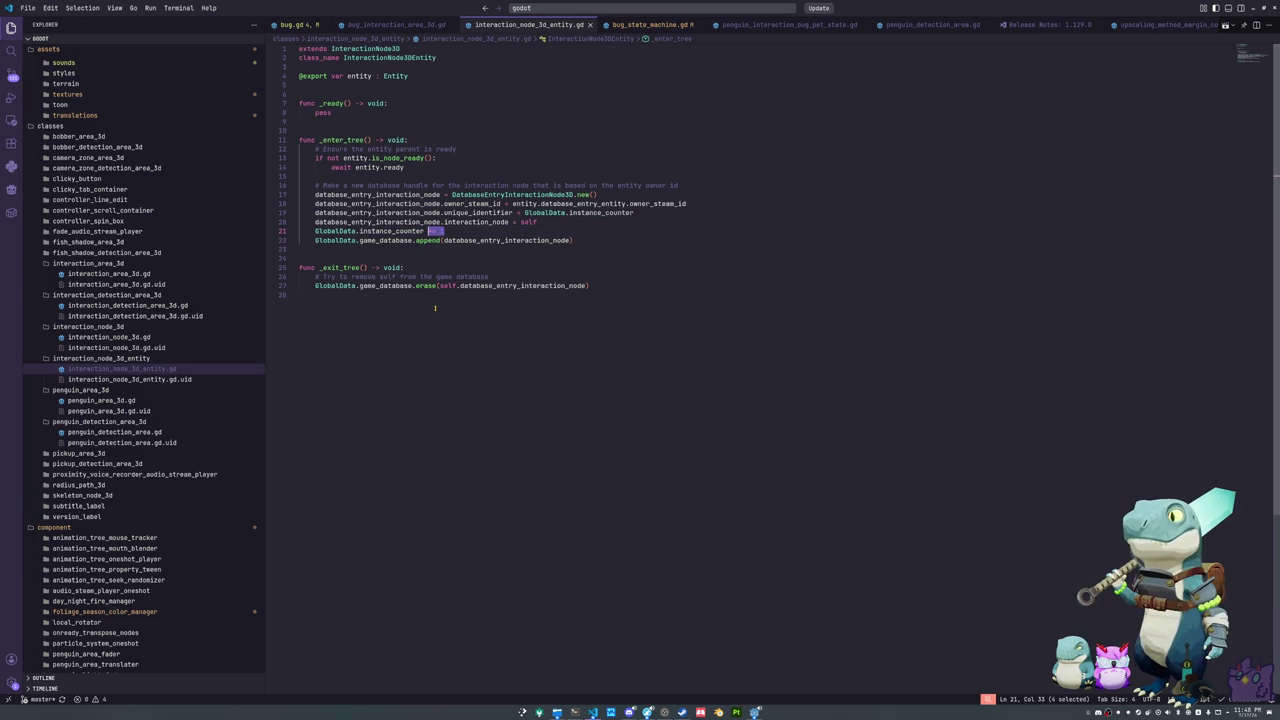
key(ctrl+shift+Left)
key(ctrl+shift+Left)
key(End)
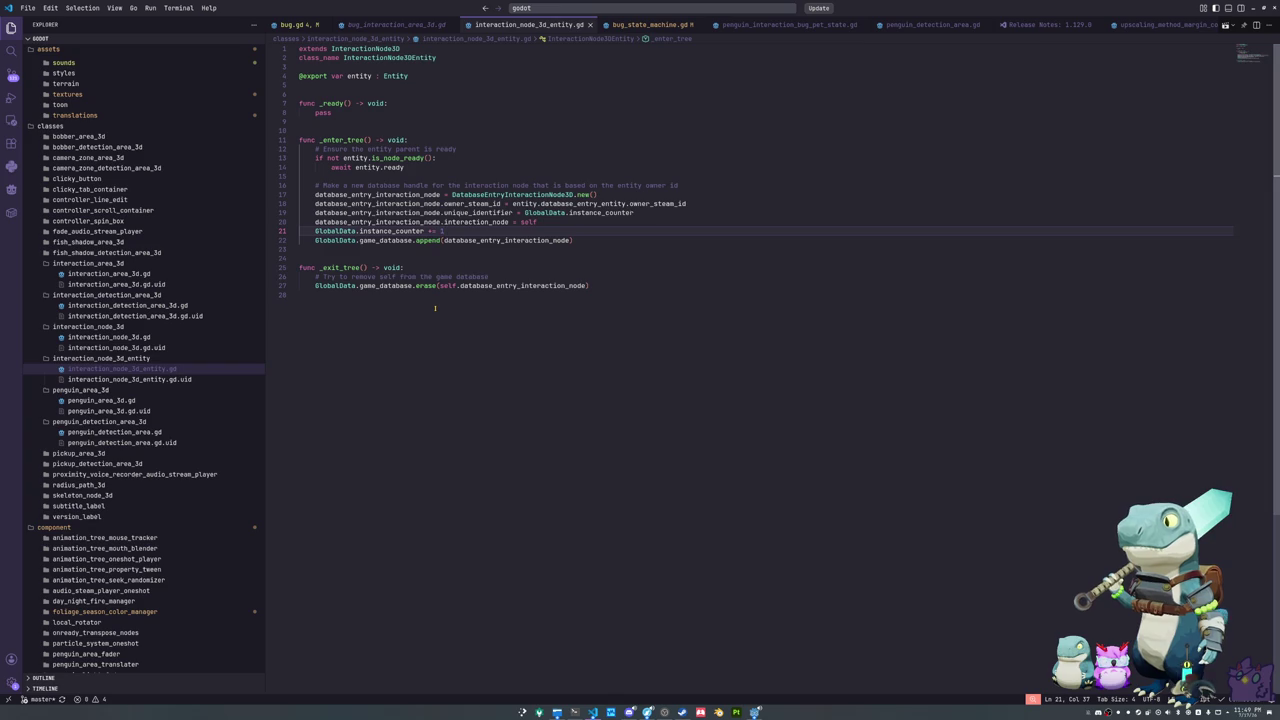
key(shift+Left)
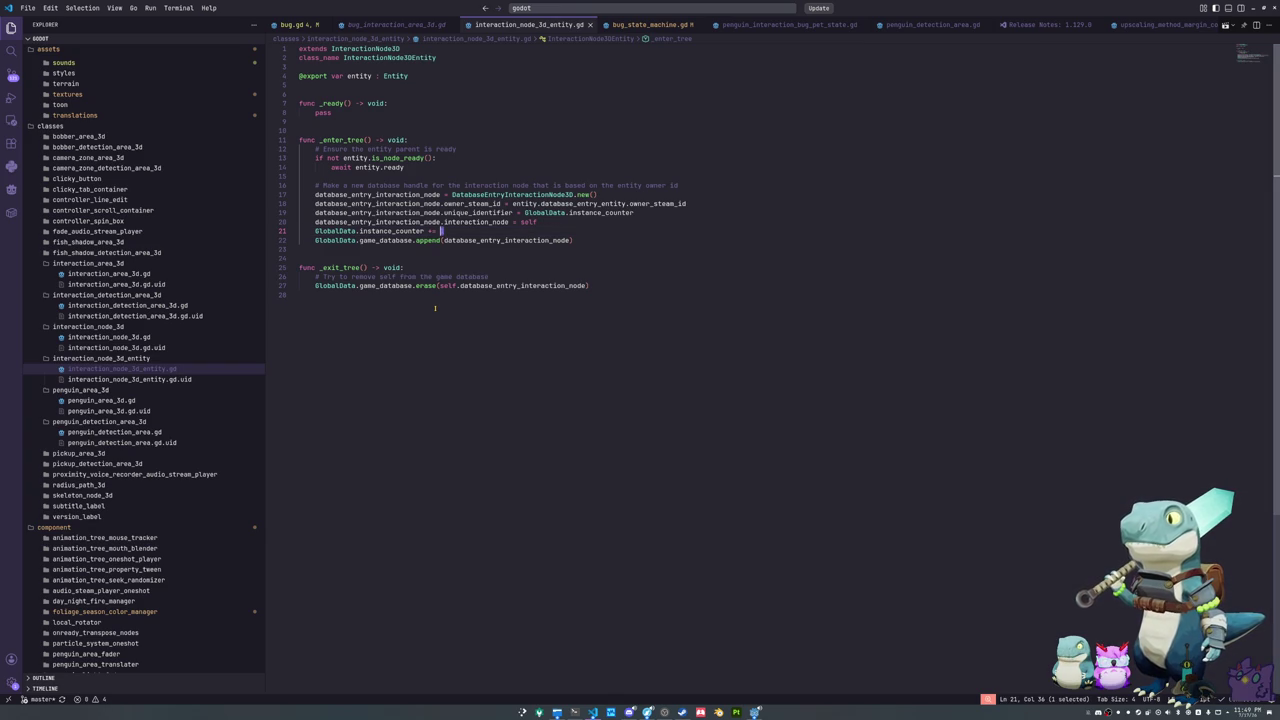
key(alt+Tab)
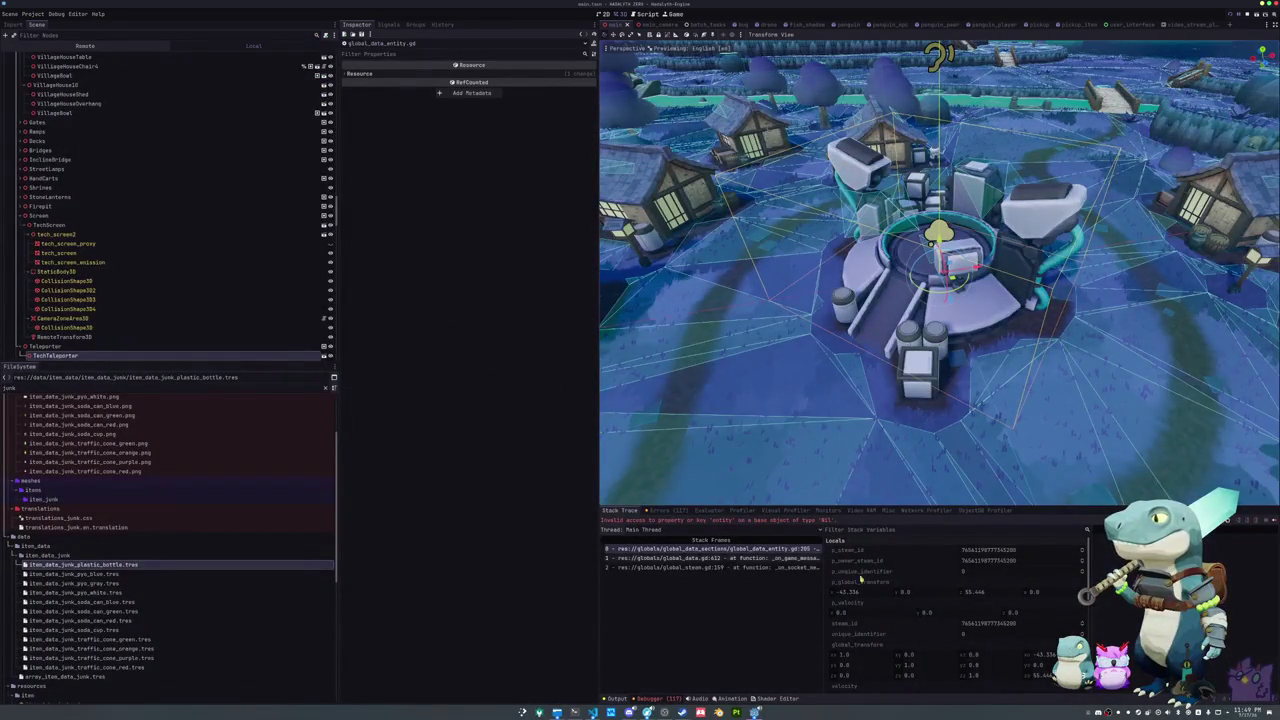
- Inspect database_entry and expand its 131-object array to the last page
scroll(920, 622, down, 3)
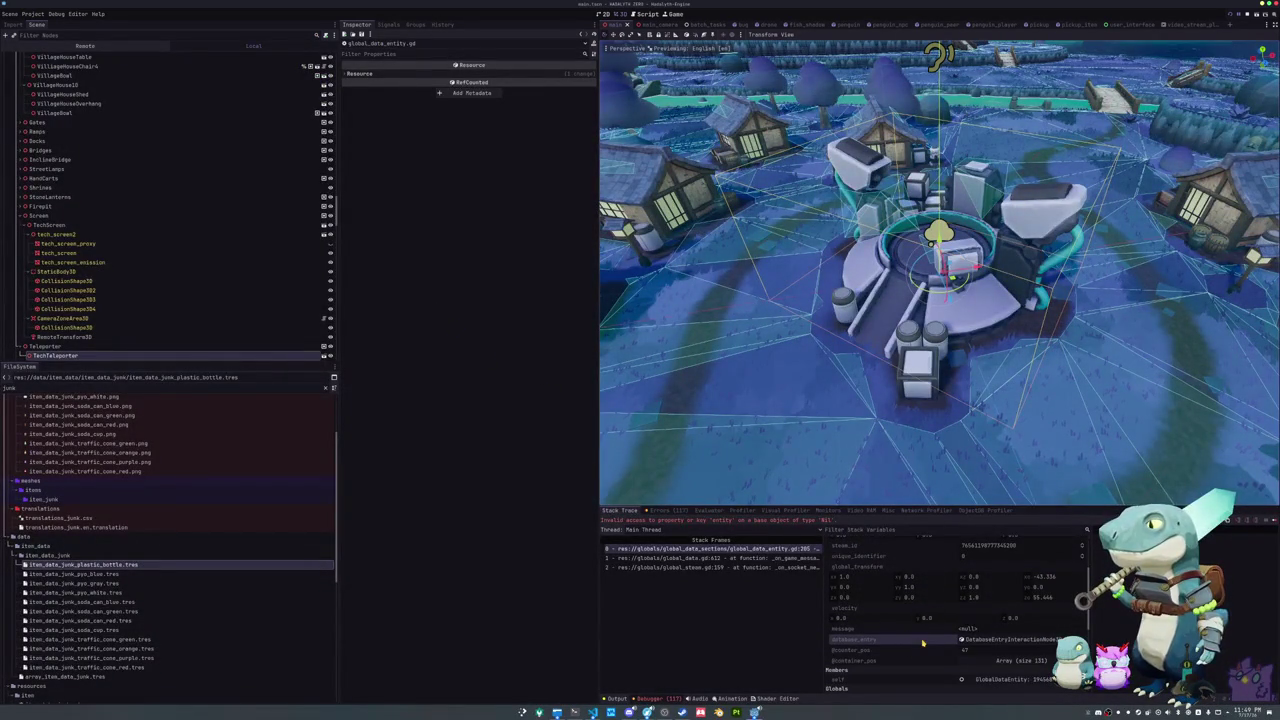
click(1007, 640)
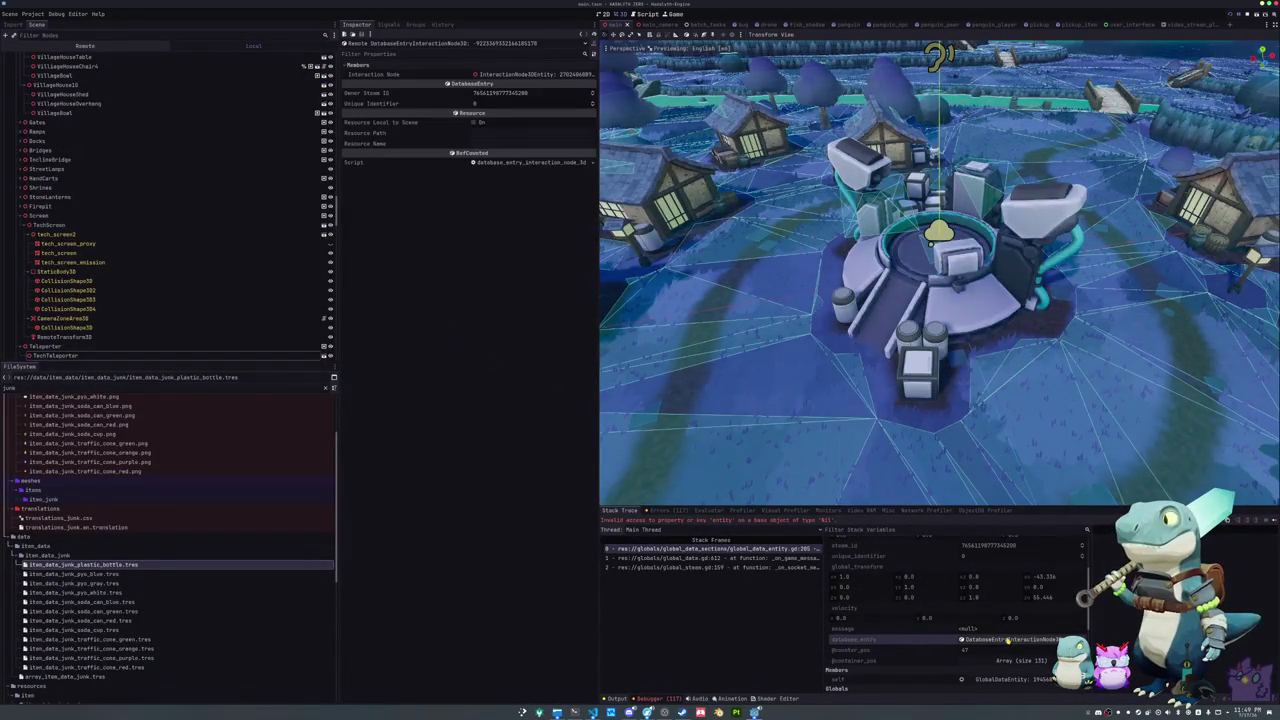
scroll(960, 645, up, 5)
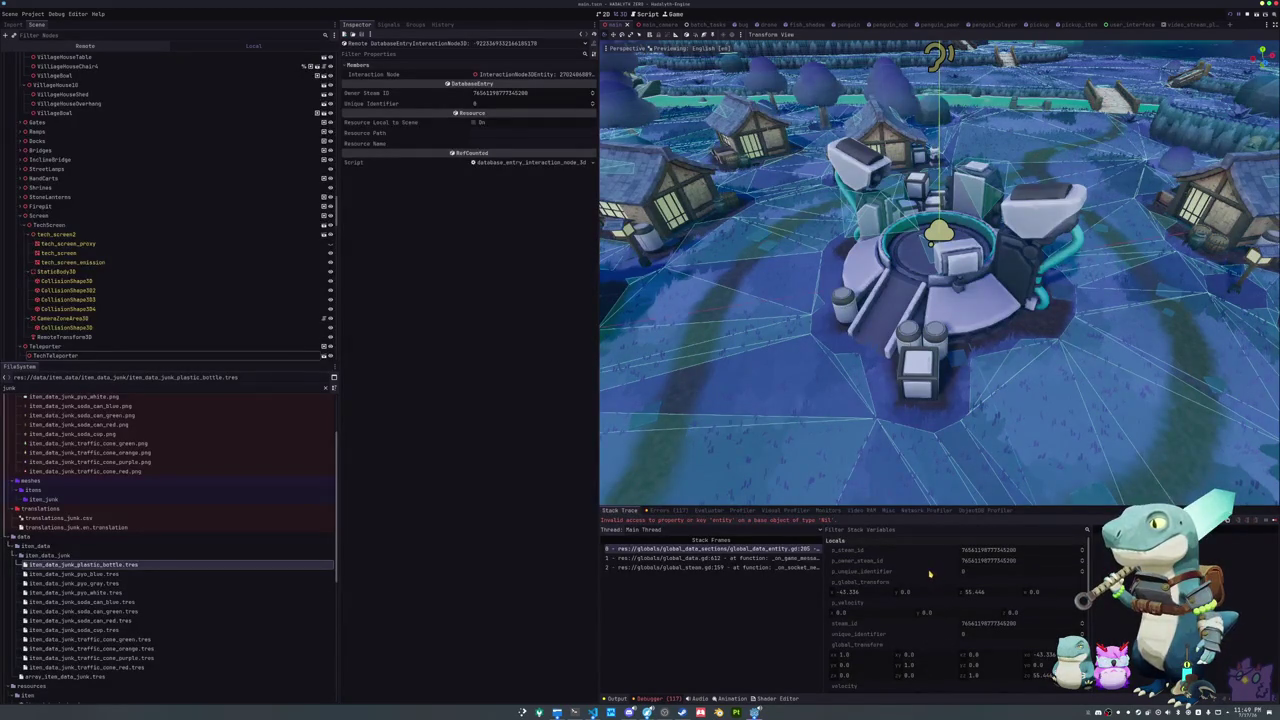
scroll(930, 575, down, 3)
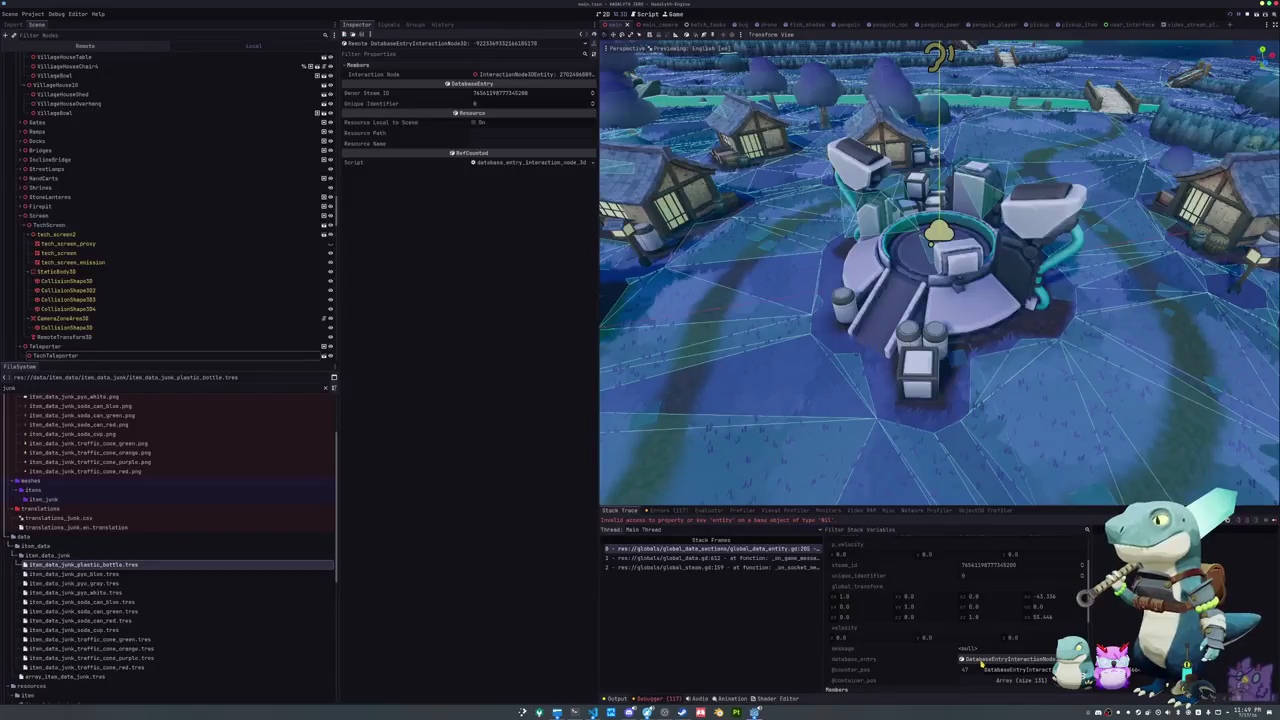
click(1018, 681)
scroll(905, 660, down, 4)
scroll(905, 665, down, 3)
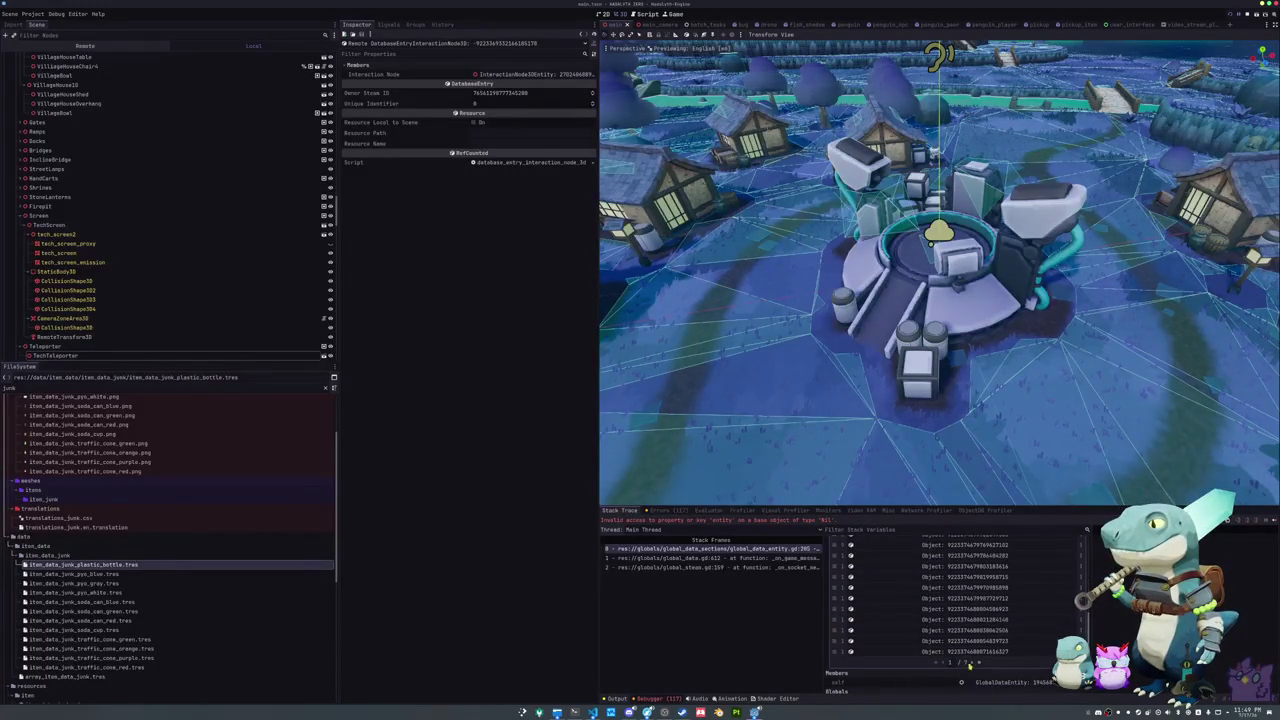
click(981, 664)
- Inspect several FishShadow database entries in the object list
scroll(932, 636, up, 3)
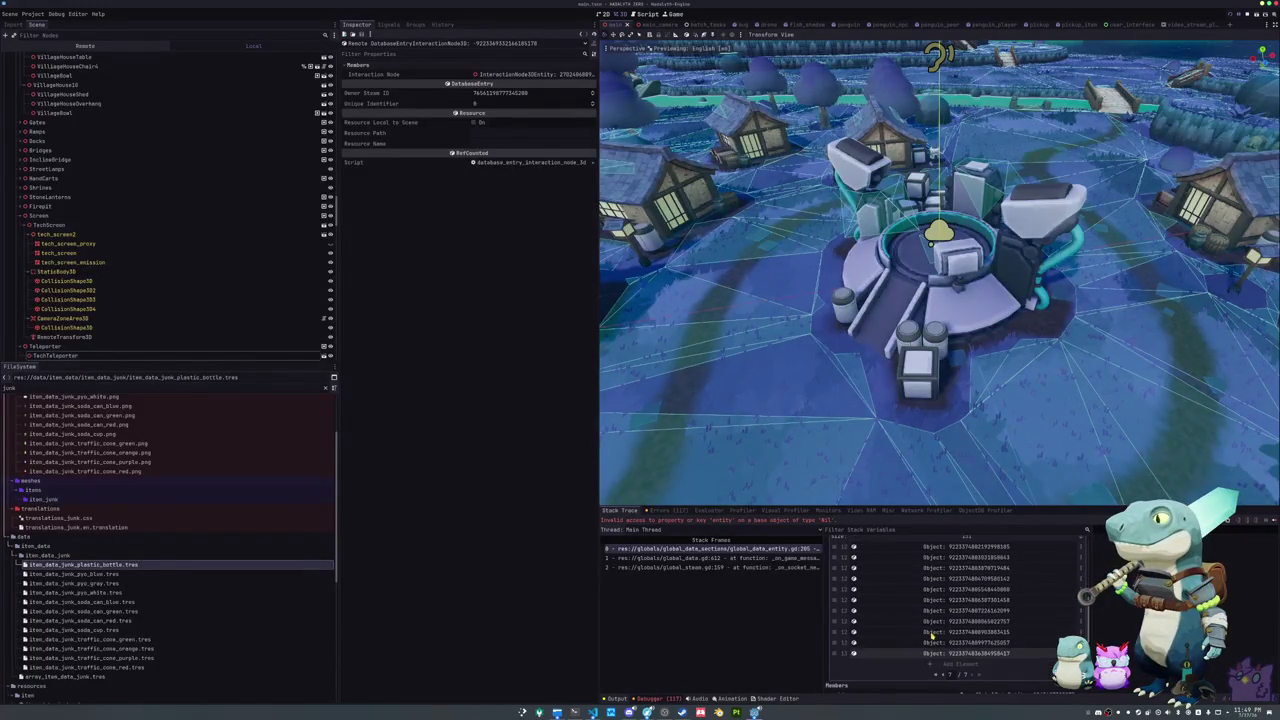
scroll(944, 675, down, 3)
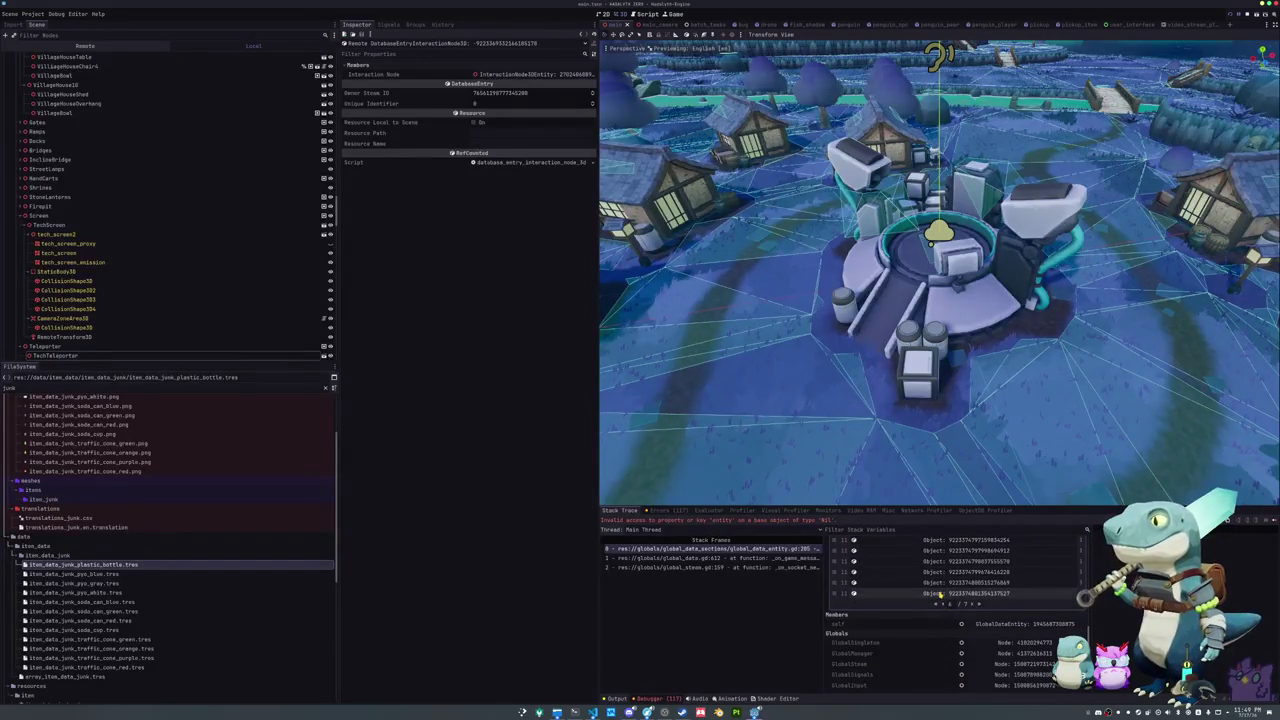
click(943, 593)
scroll(941, 586, up, 2)
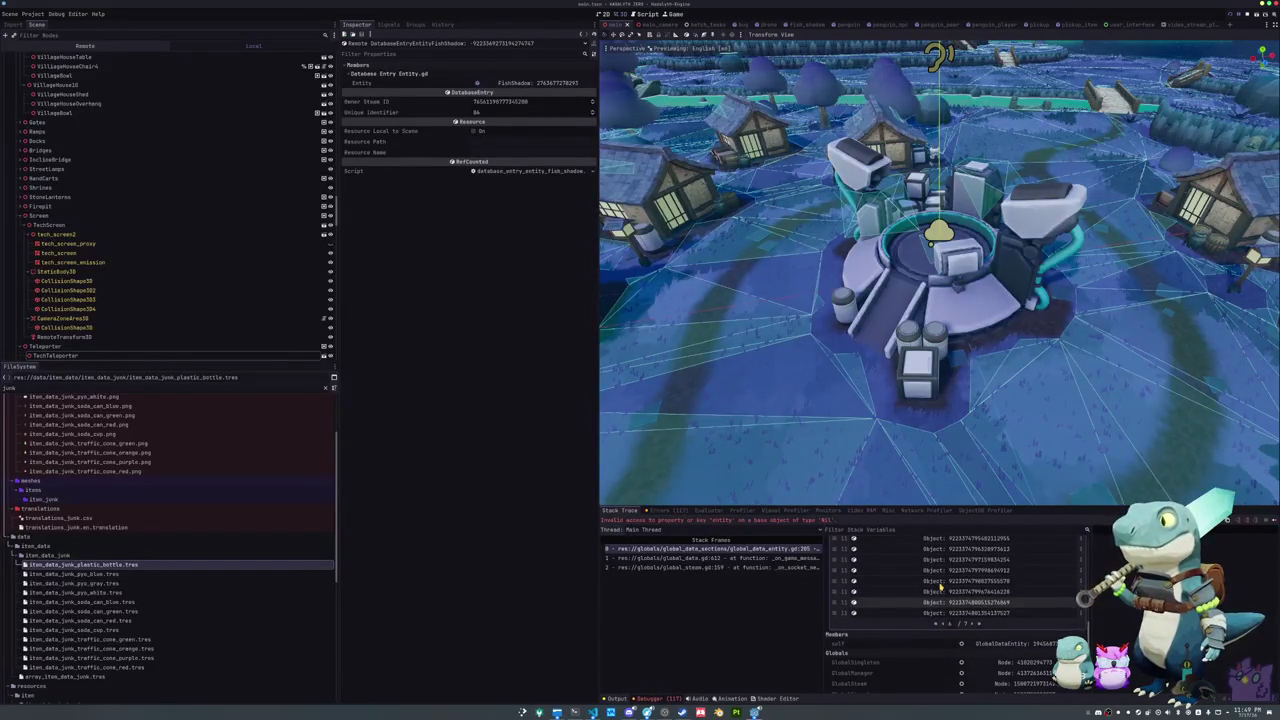
scroll(938, 581, up, 3)
click(937, 585)
scroll(936, 591, up, 2)
click(935, 590)
scroll(933, 598, down, 4)
- Inspect the Drone, PenguinPC and InteractionNode3D entries on another page of objects
click(937, 586)
click(950, 565)
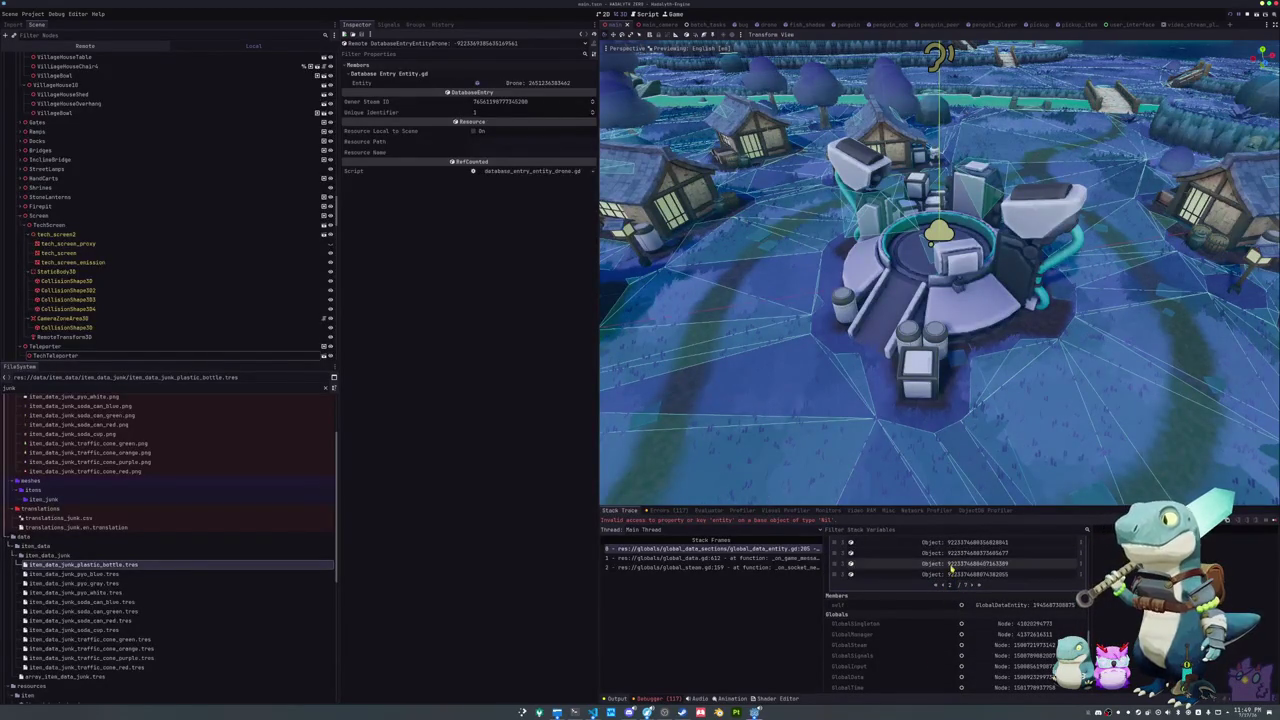
click(952, 574)
click(955, 554)
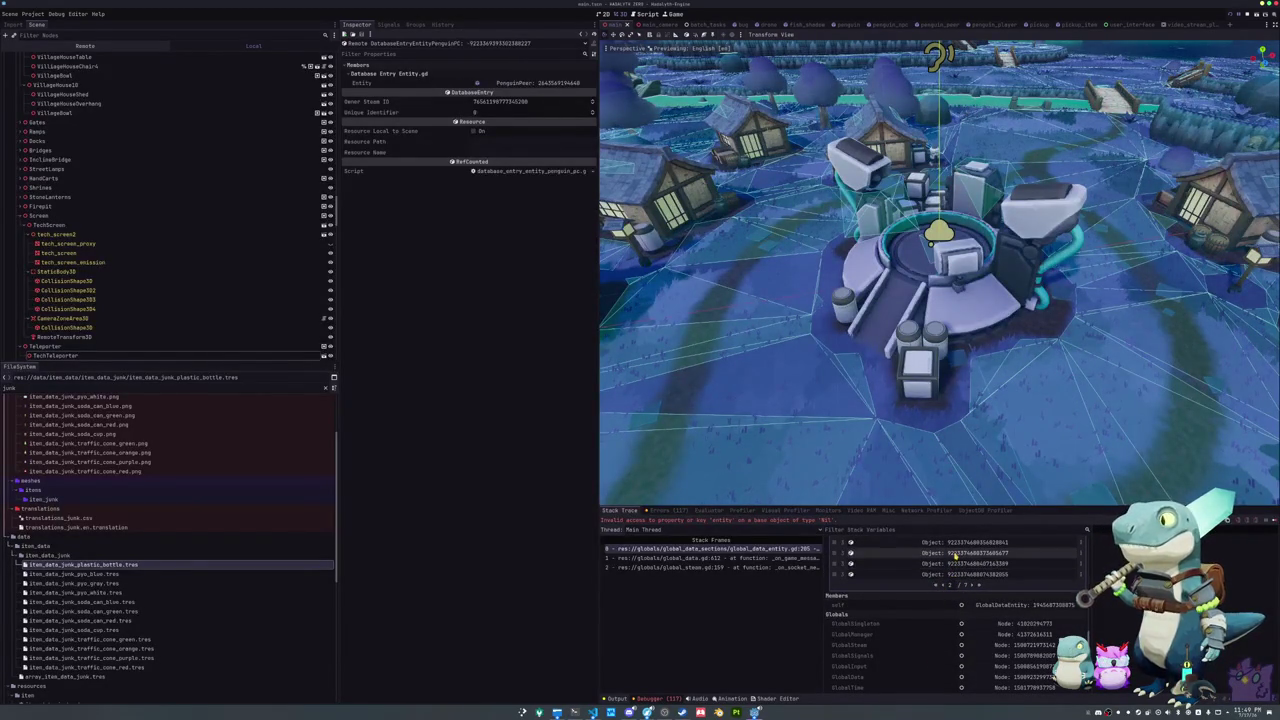
click(955, 564)
click(955, 554)
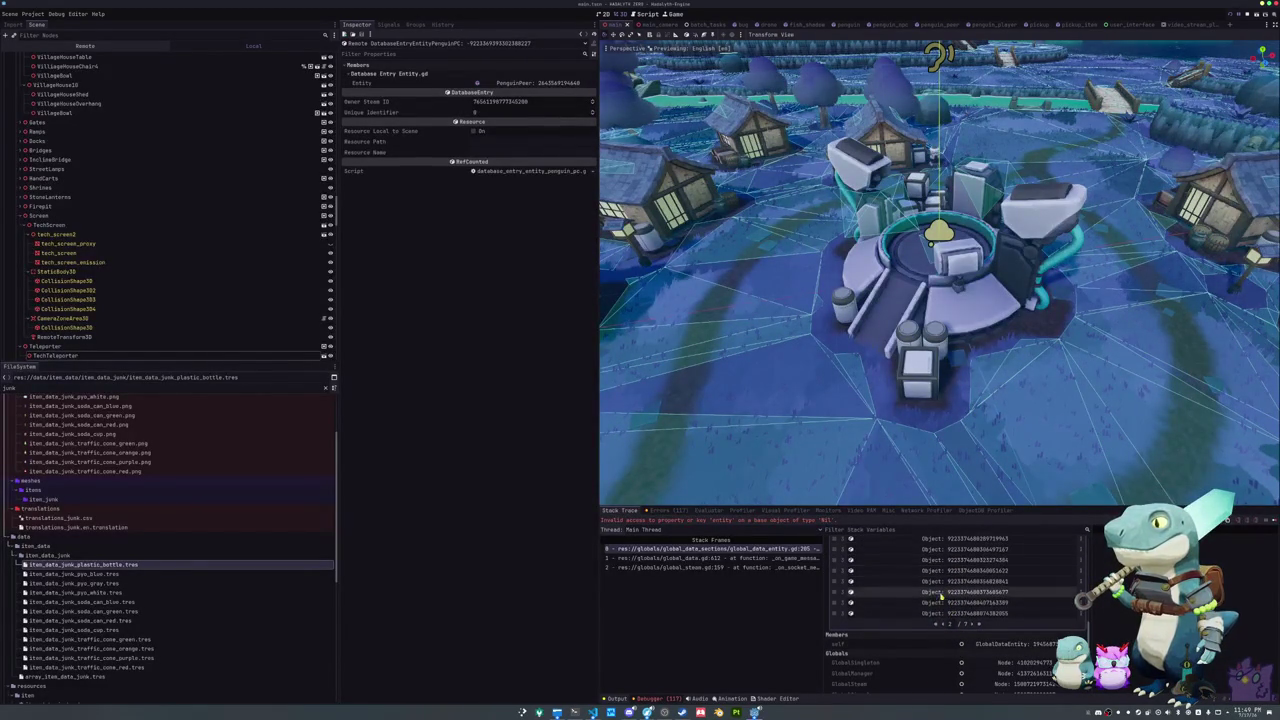
click(936, 604)
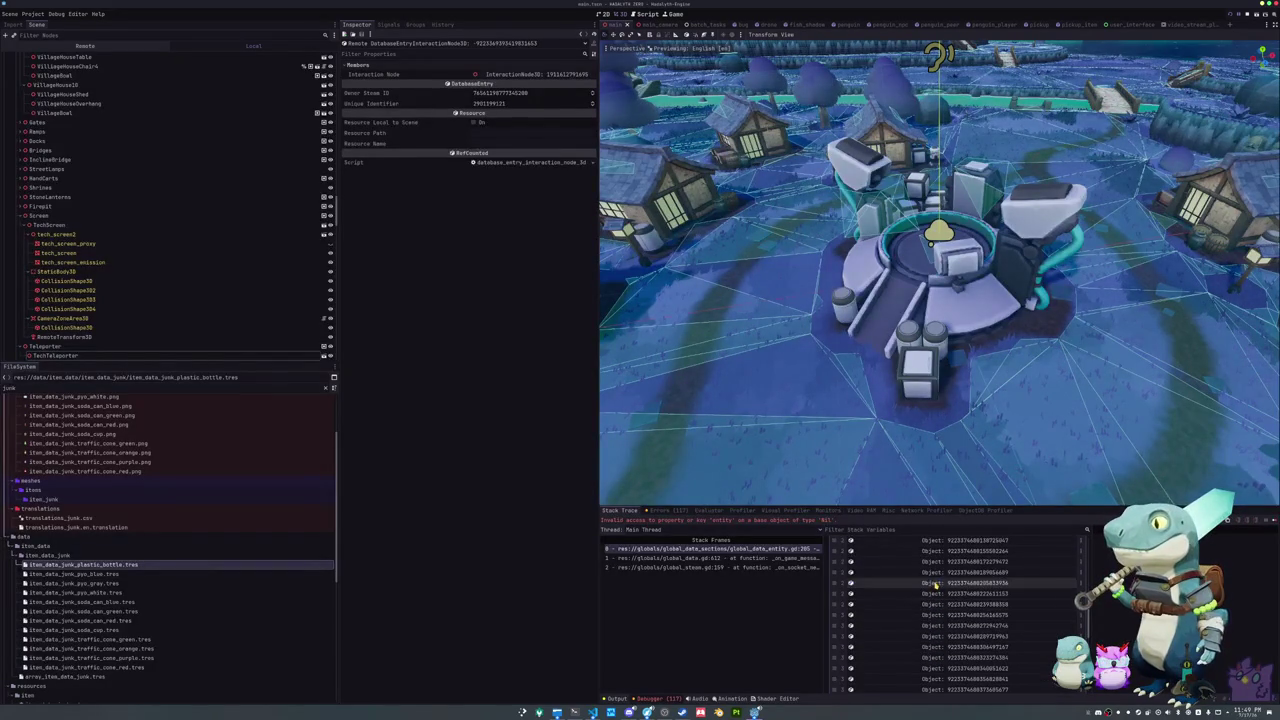
click(931, 593)
click(931, 593)
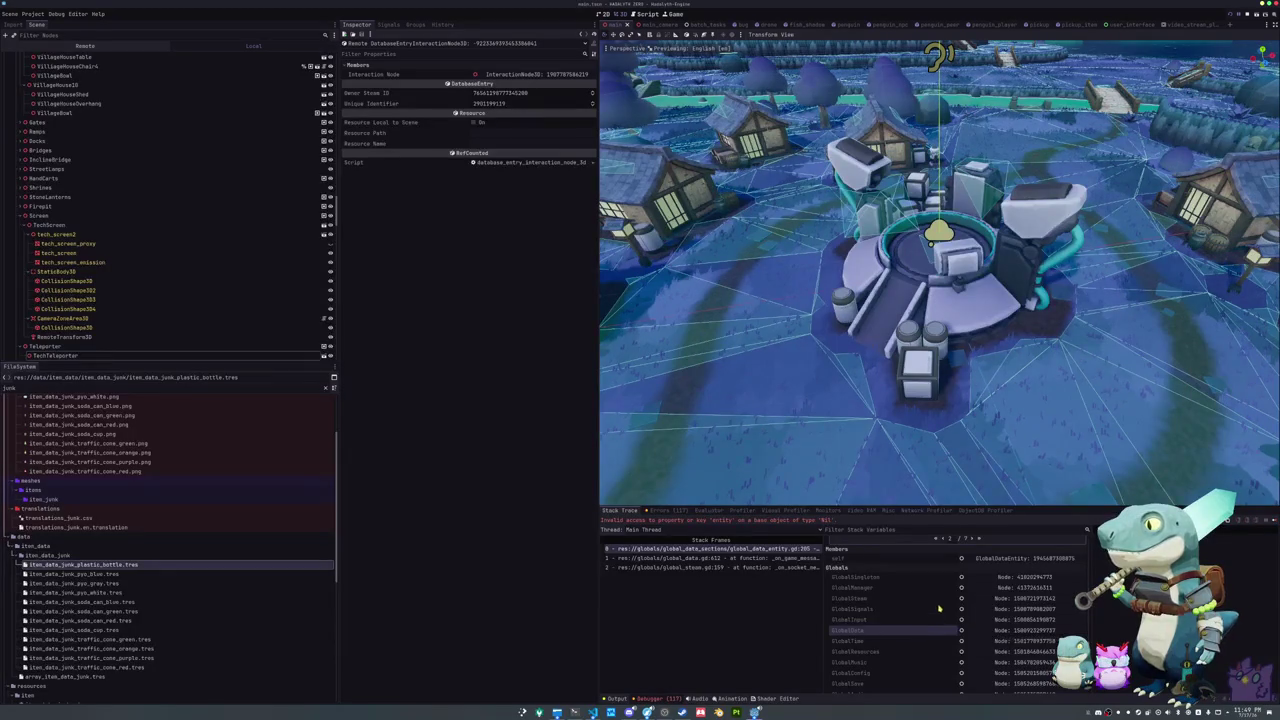
- Inspect the GlobalSteam, GlobalManager, GlobalData and GlobalConfig globals, then return to VS Code
click(900, 598)
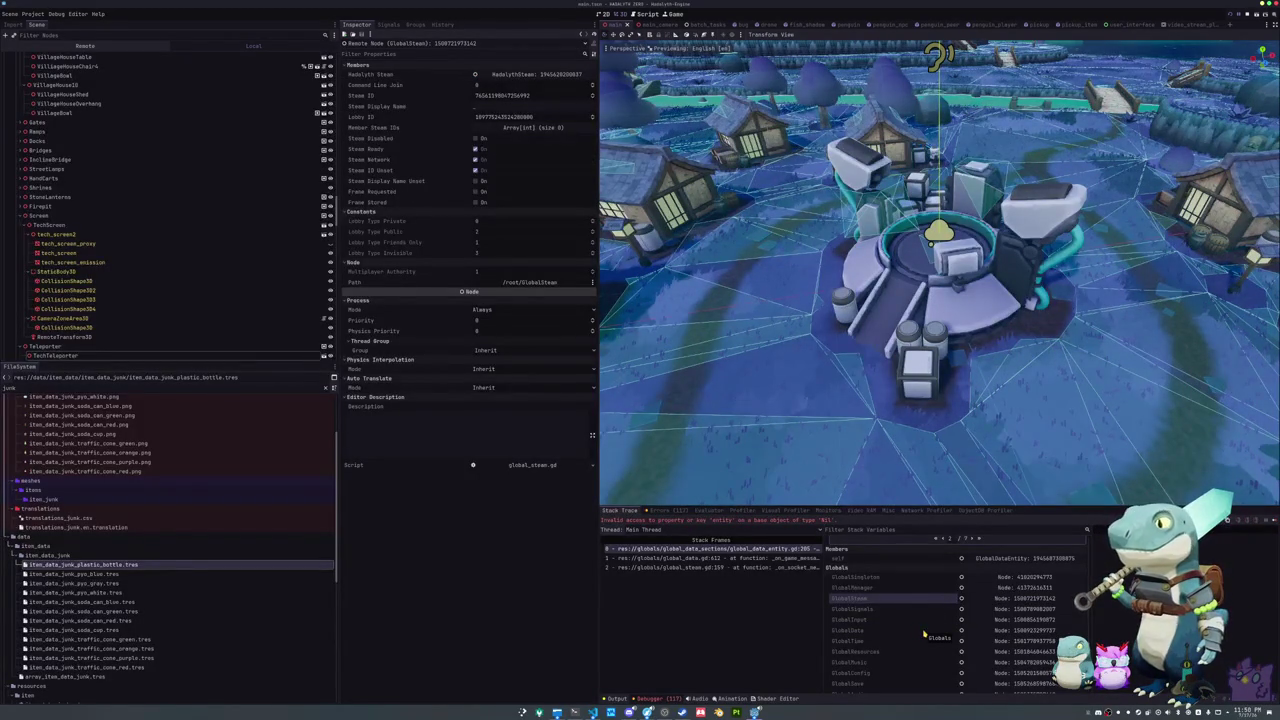
click(988, 646)
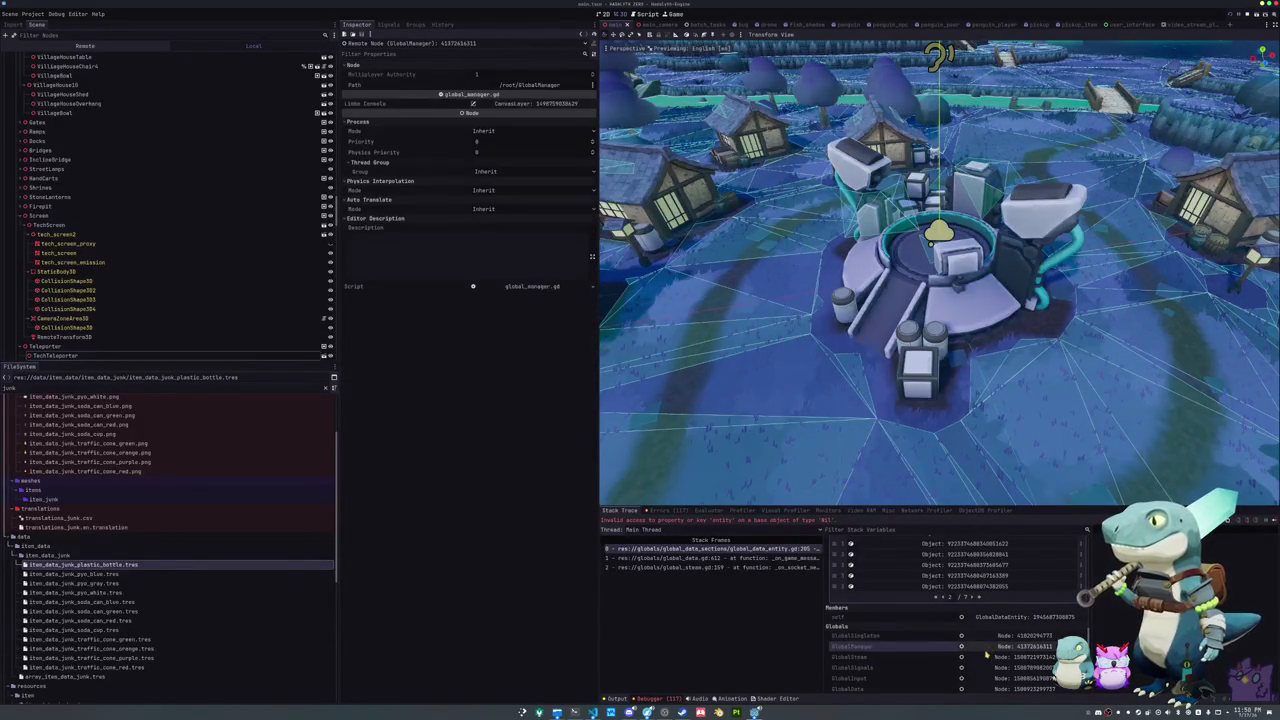
key(Down)
key(Down)
key(Down)
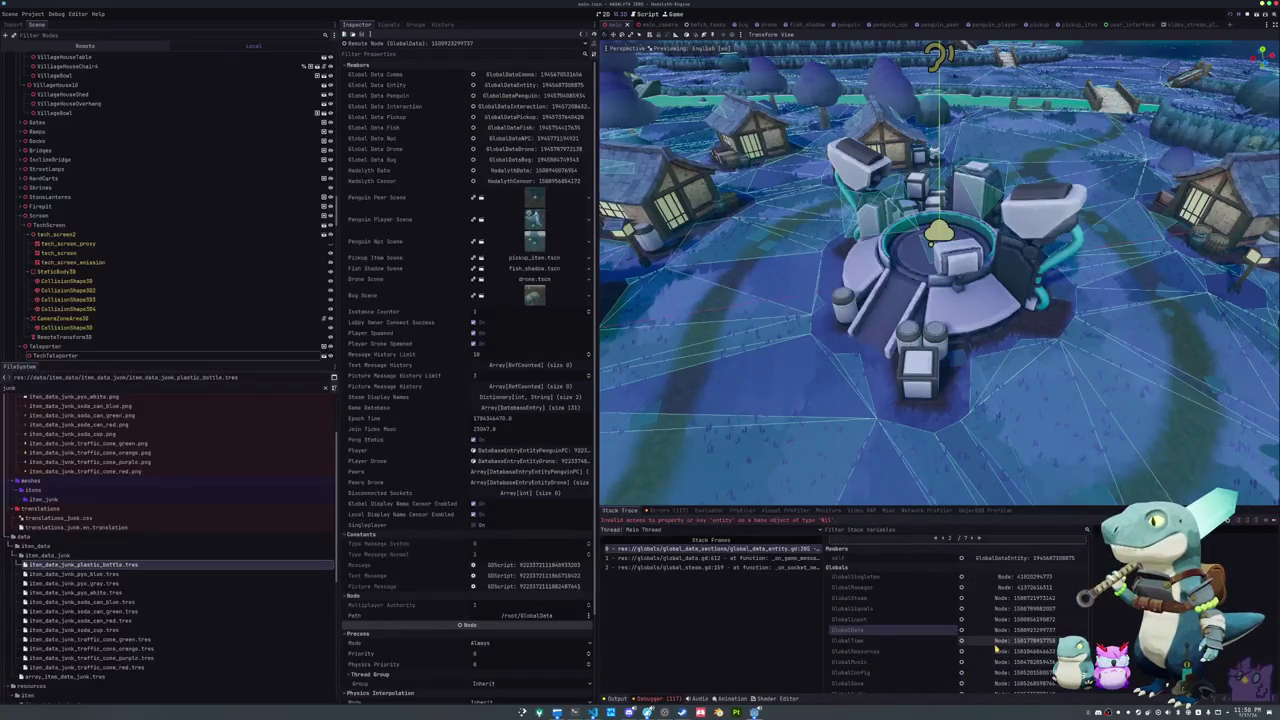
key(Down)
key(Down)
key(Down)
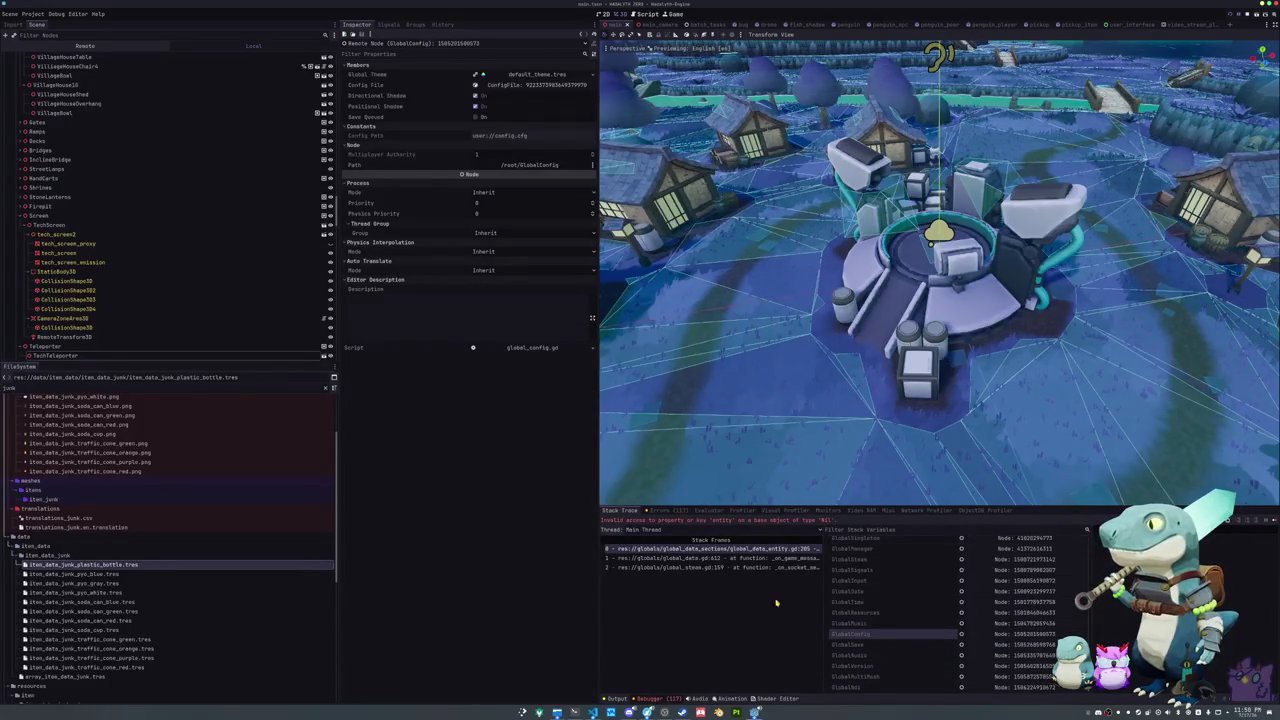
click(786, 549)
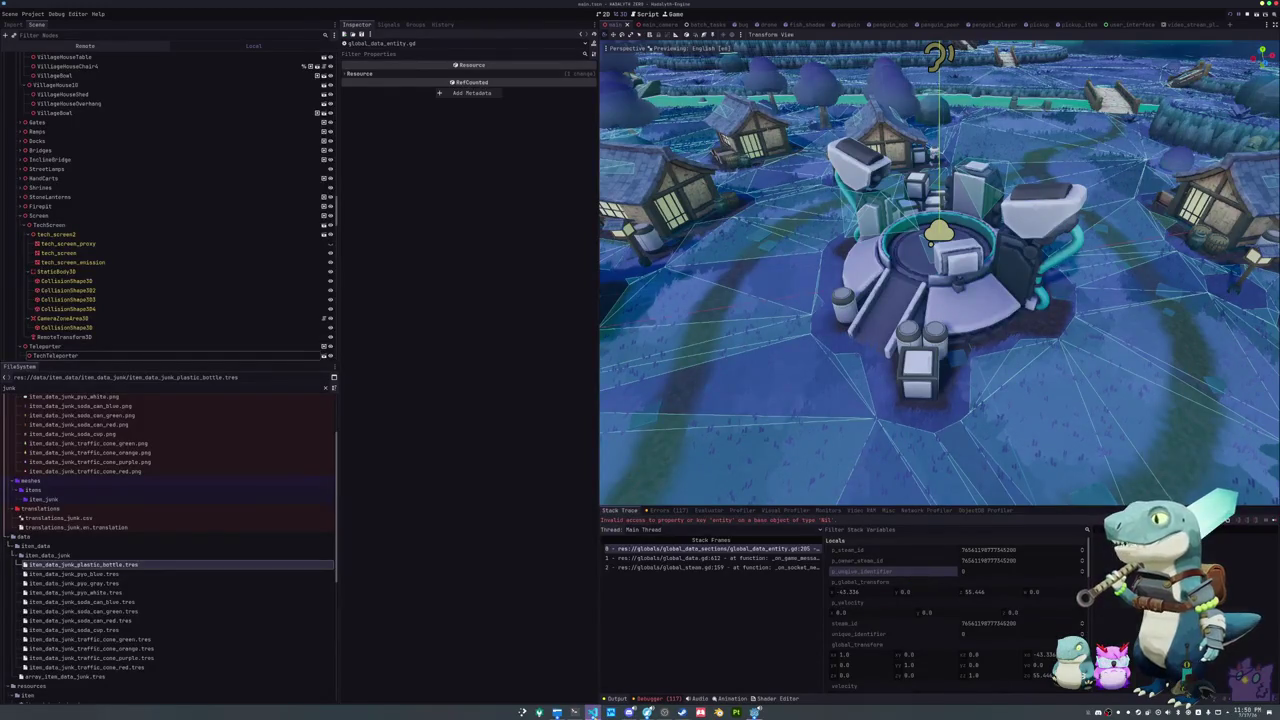
click(593, 712)
click(452, 230)
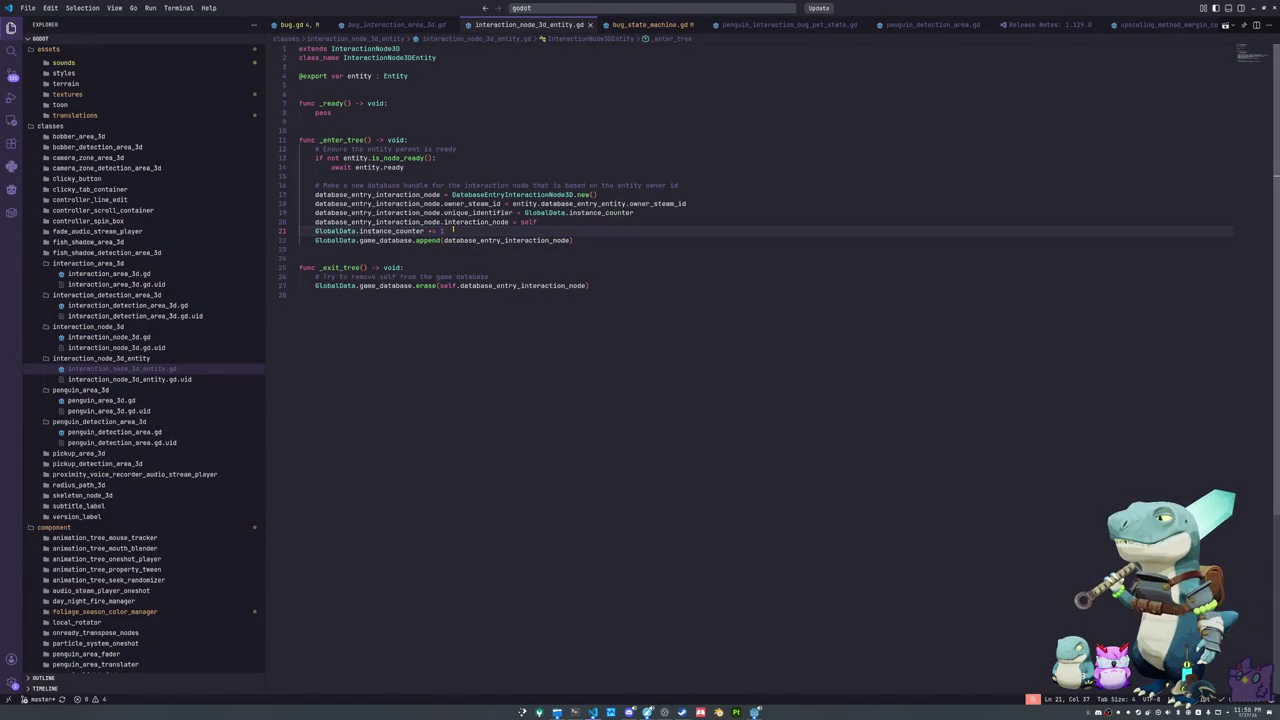
- Cut the instance_counter += 1 increment line
key(shift+Left)
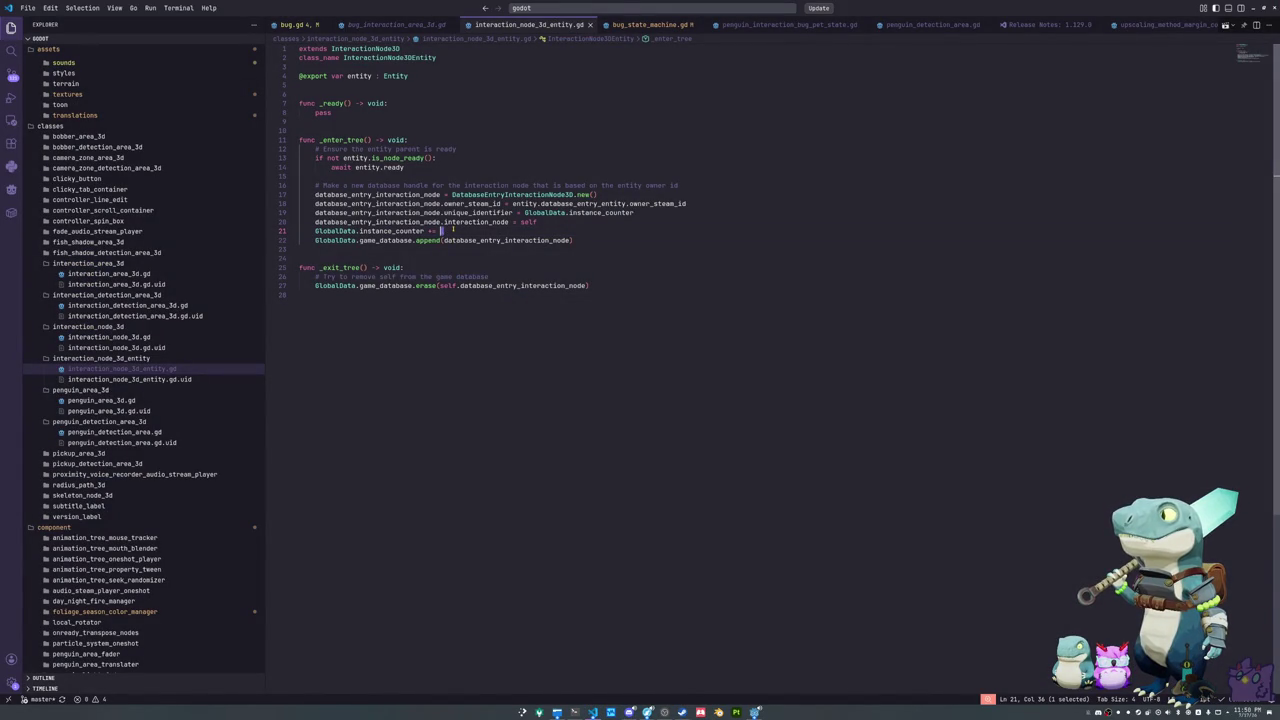
key(ctrl+shift+Left)
key(ctrl+shift+Left)
key(ctrl+shift+Left)
key(shift+Up)
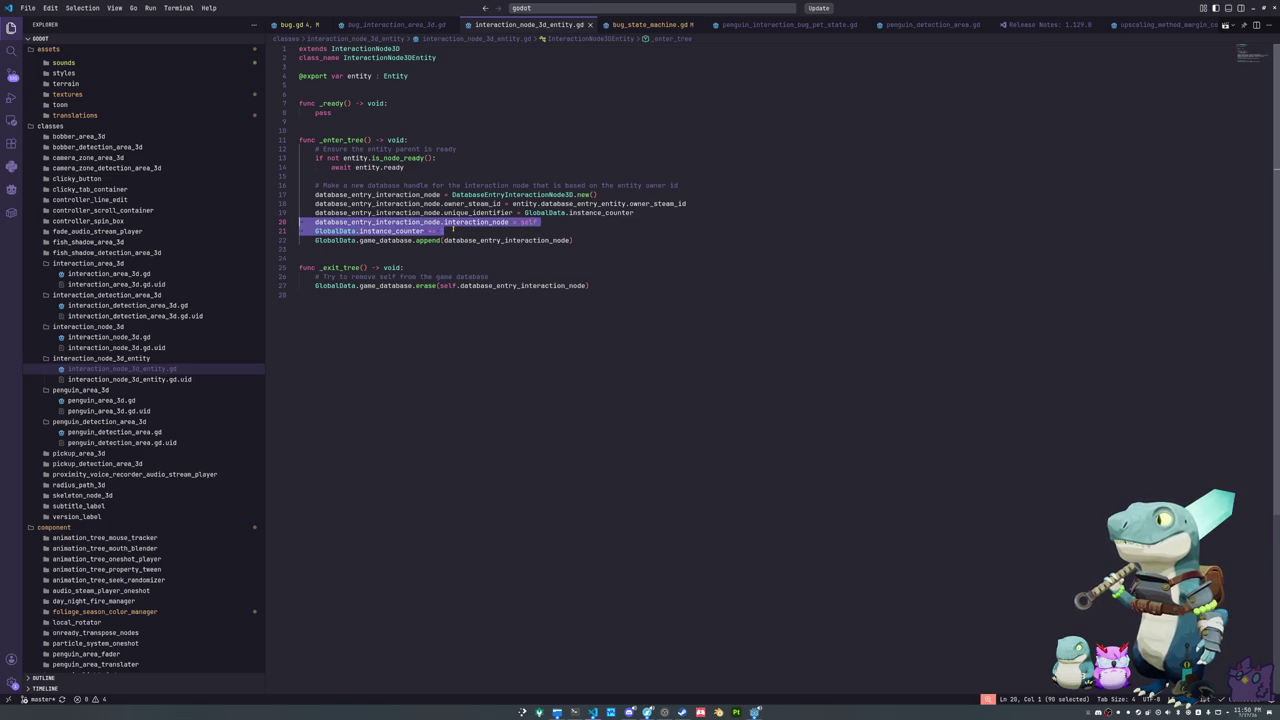
key(shift+Down)
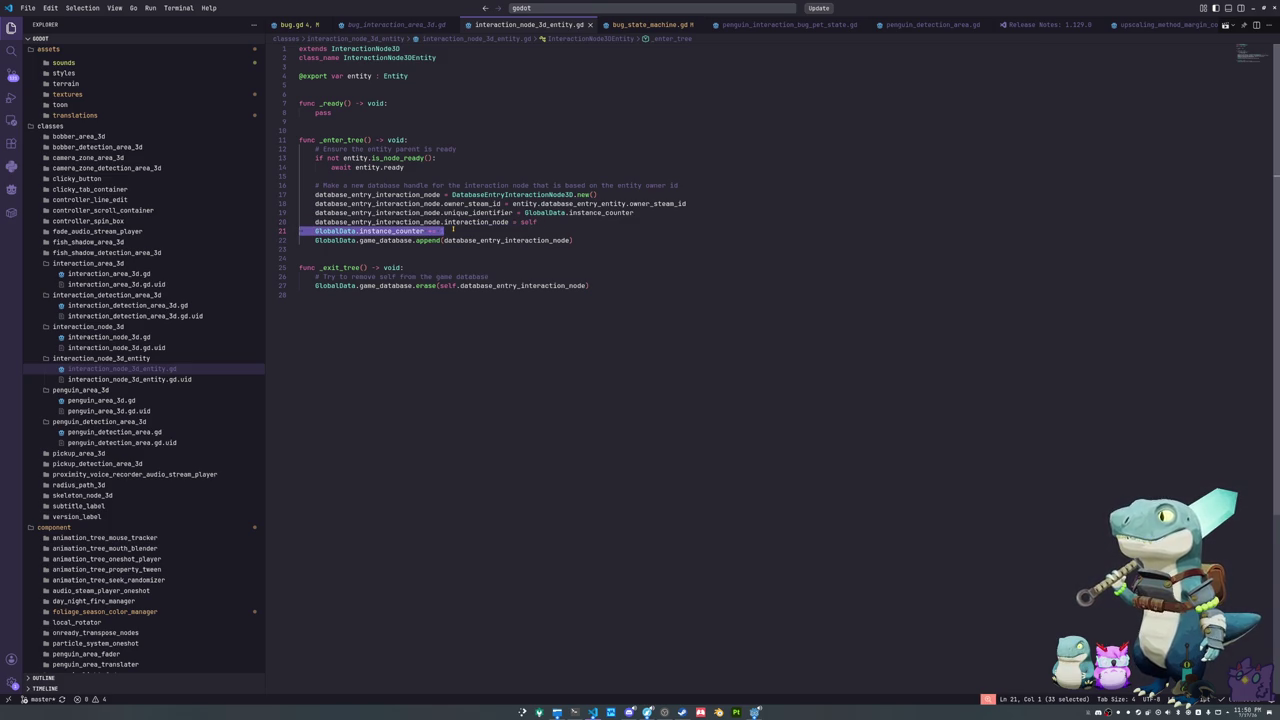
key(ctrl+x)
- Replace GlobalData.instance_counter with entity.database_entry_entity.unique_identifier
key(Up)
key(Up)
key(ctrl+Right)
key(ctrl+Right)
key(ctrl+Right)
key(ctrl+shift+Right)
key(ctrl+shift+Right)
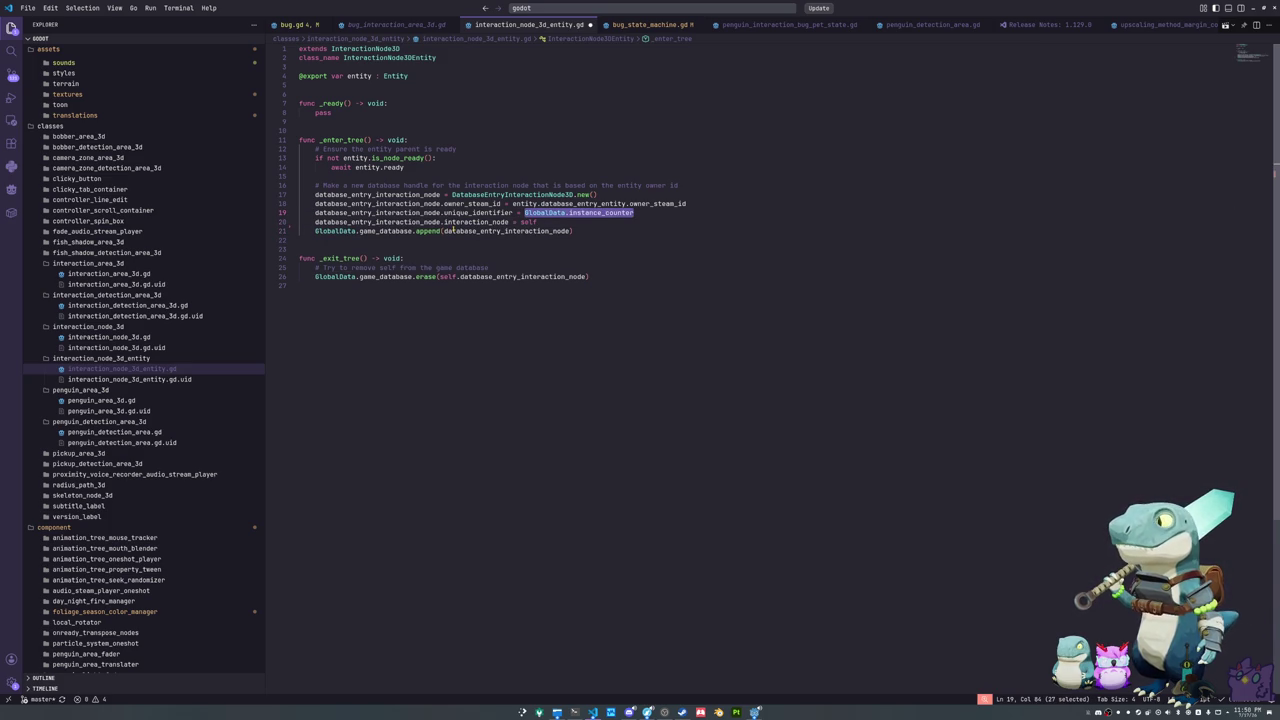
text(entity.data)
key(Tab)
text(.)
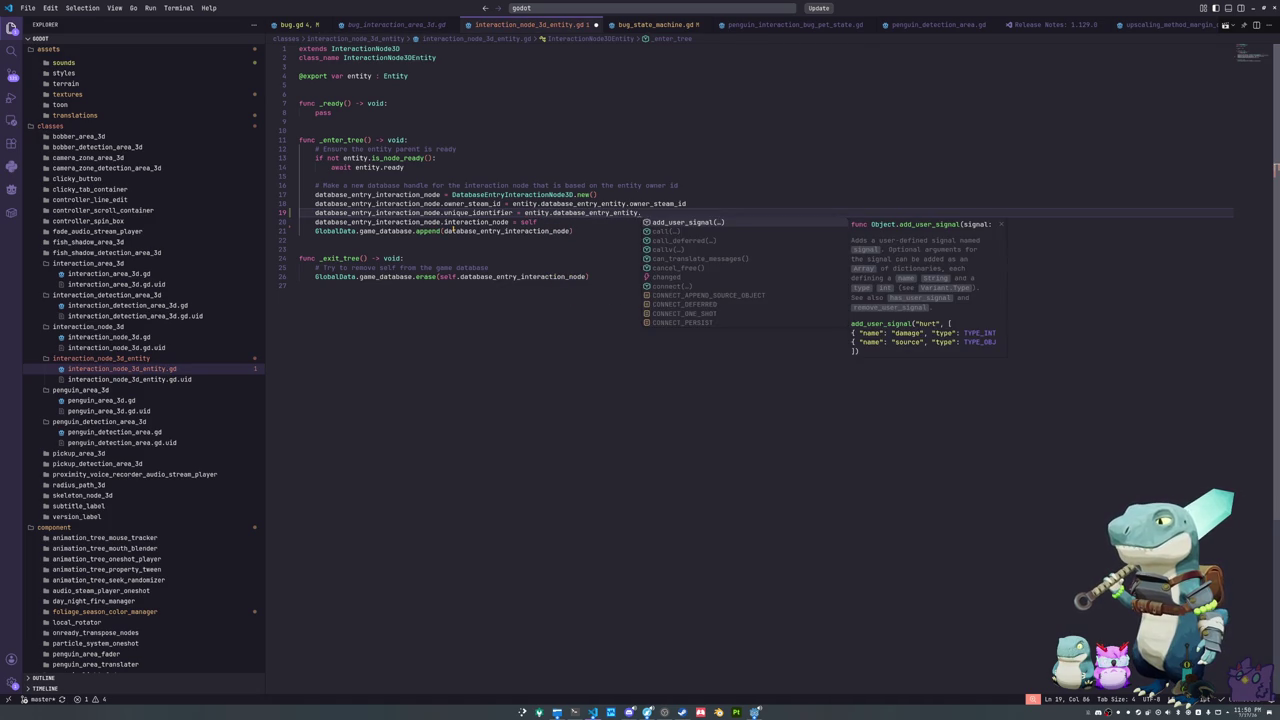
text(uni)
key(Tab)
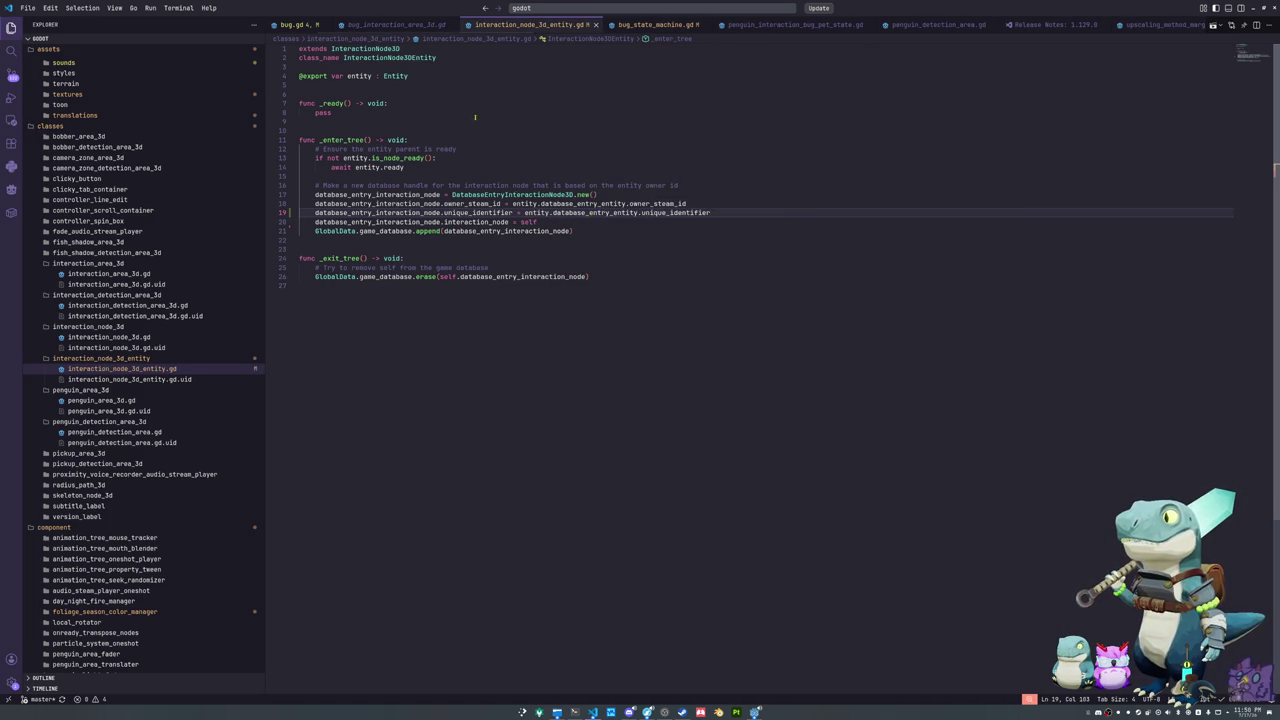
click(593, 8)
- Open global_data.gd, then global_data_entity.gd, reviewing its apply_buff receive handler
text(global_data)
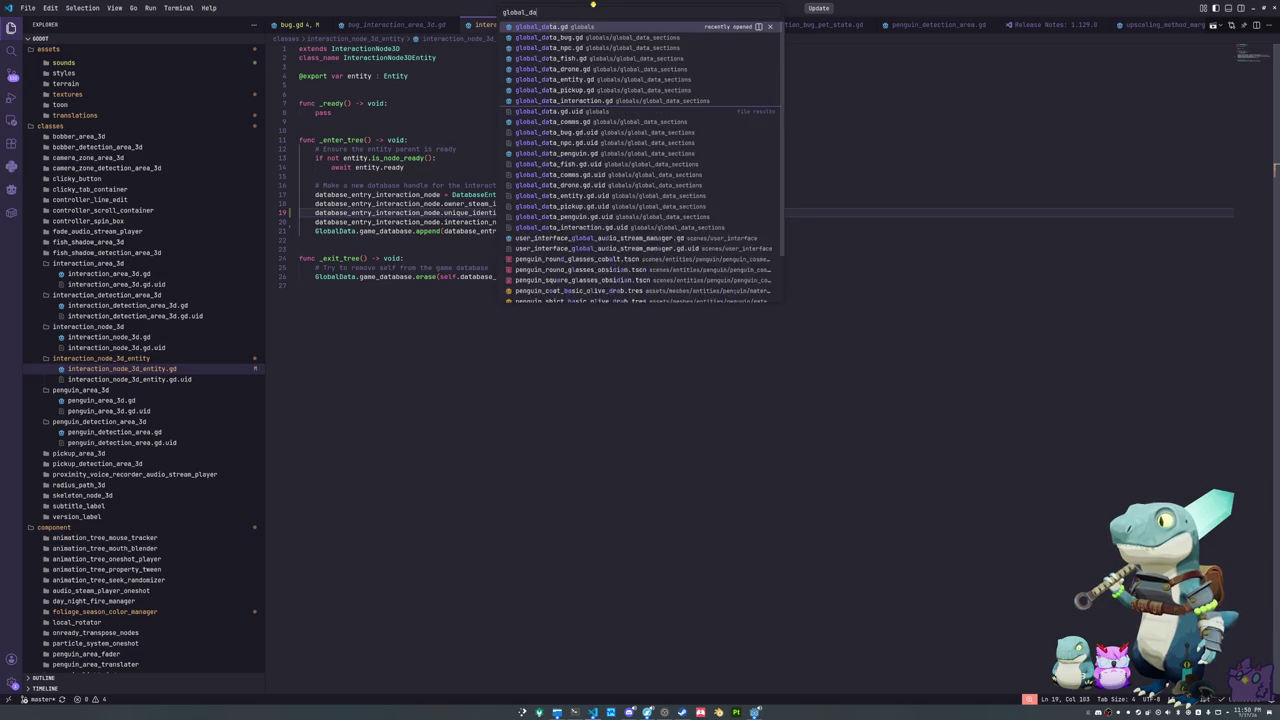
key(Return)
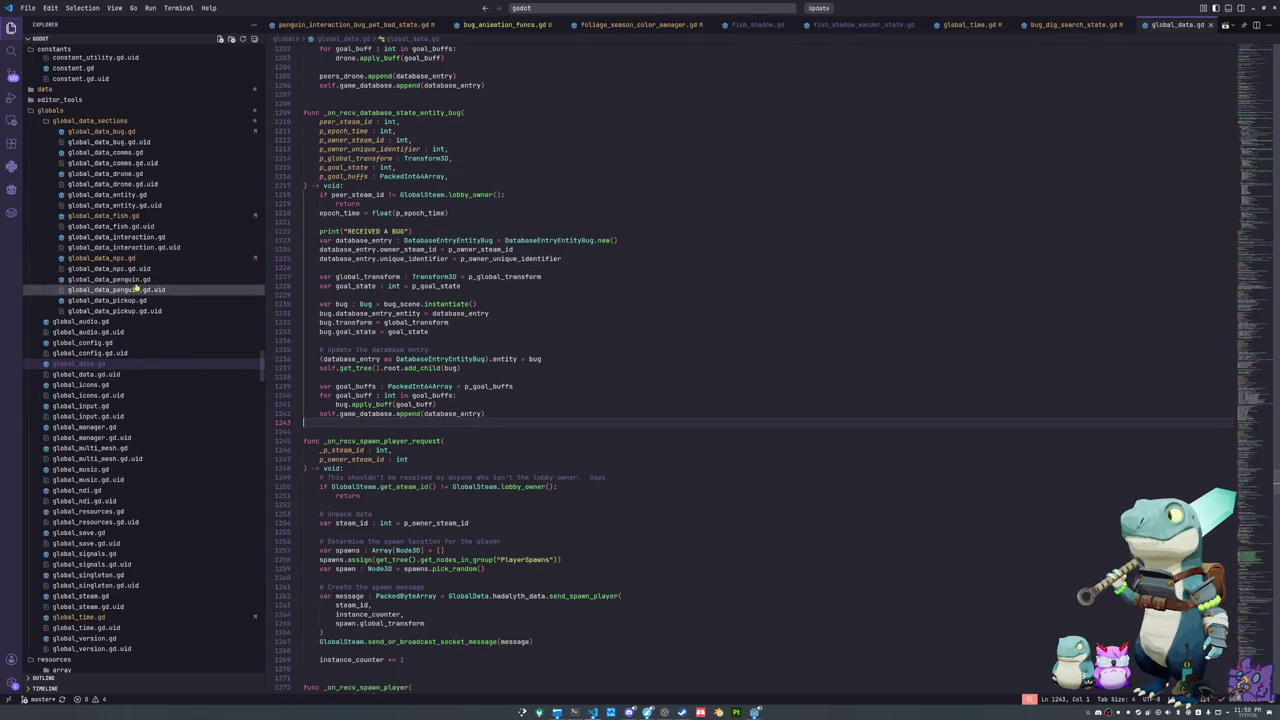
click(107, 194)
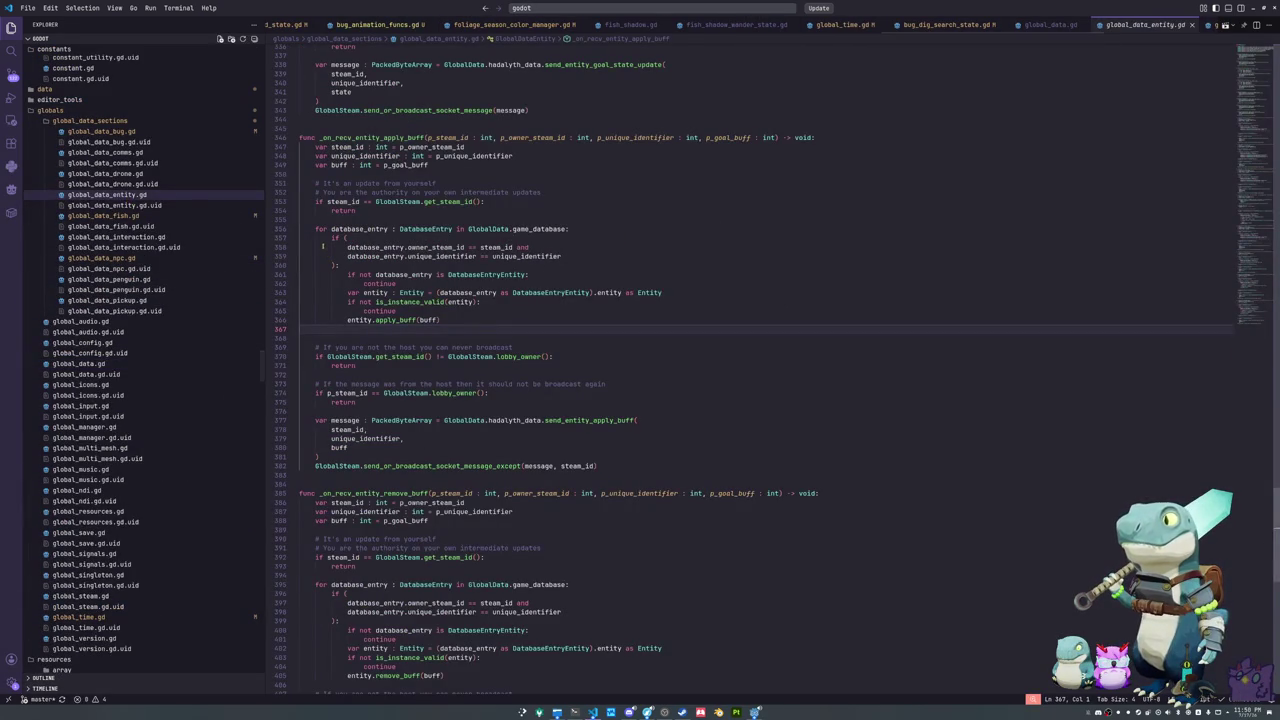
click(357, 137)
scroll(321, 448, down, 9)
scroll(321, 448, up, 4)
scroll(321, 448, up, 10)
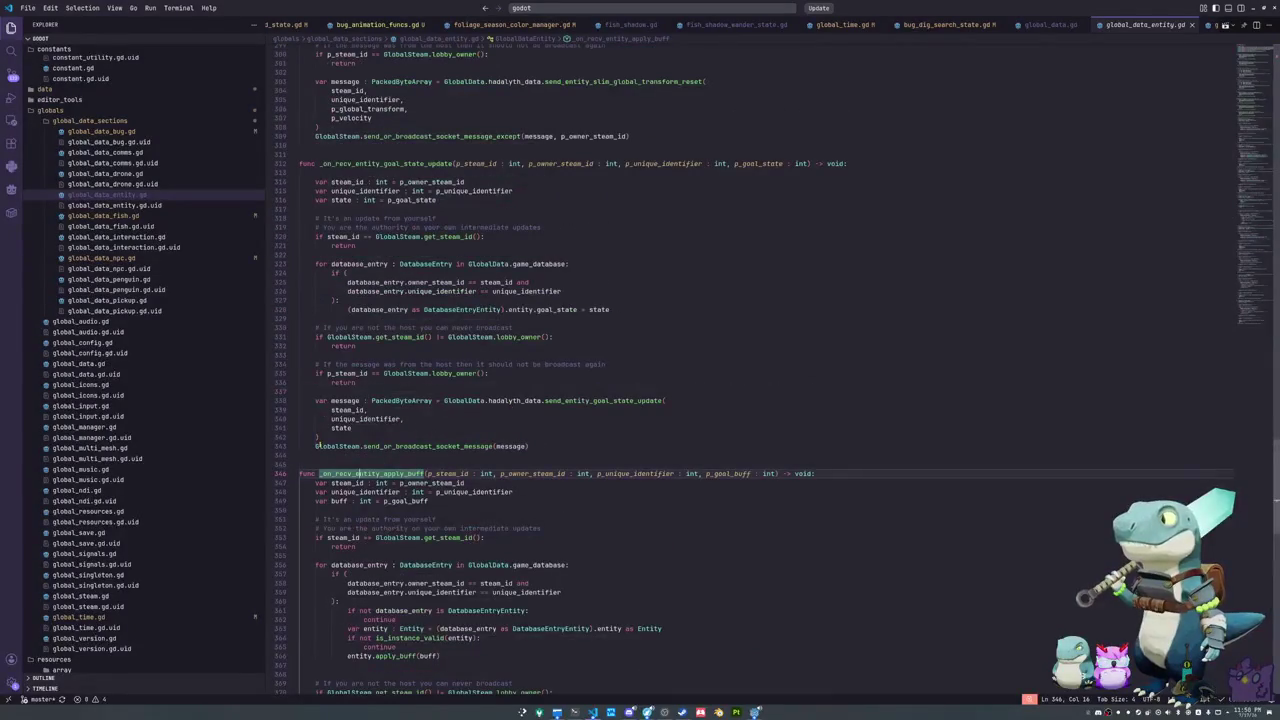
scroll(317, 446, up, 3)
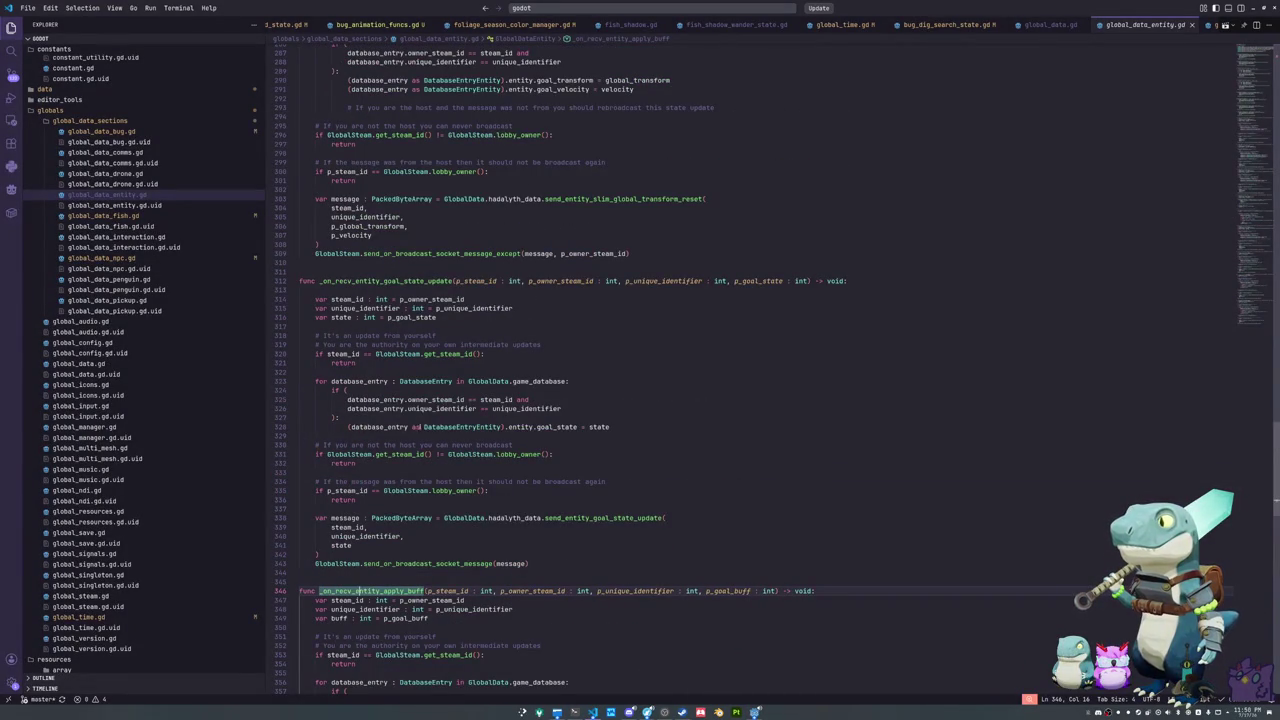
- Inspect goal_state_update's DatabaseEntryEntity cast and unique_identifier match condition
click(461, 426)
click(440, 416)
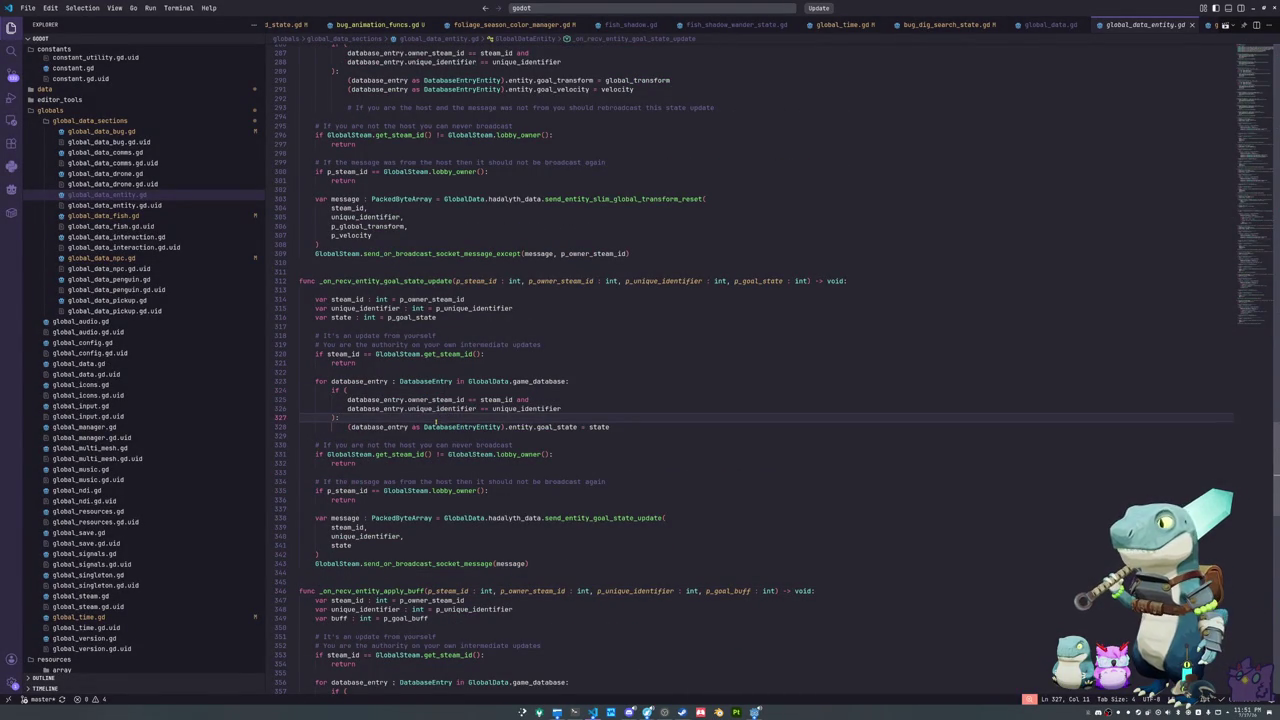
click(592, 408)
scroll(592, 408, up, 4)
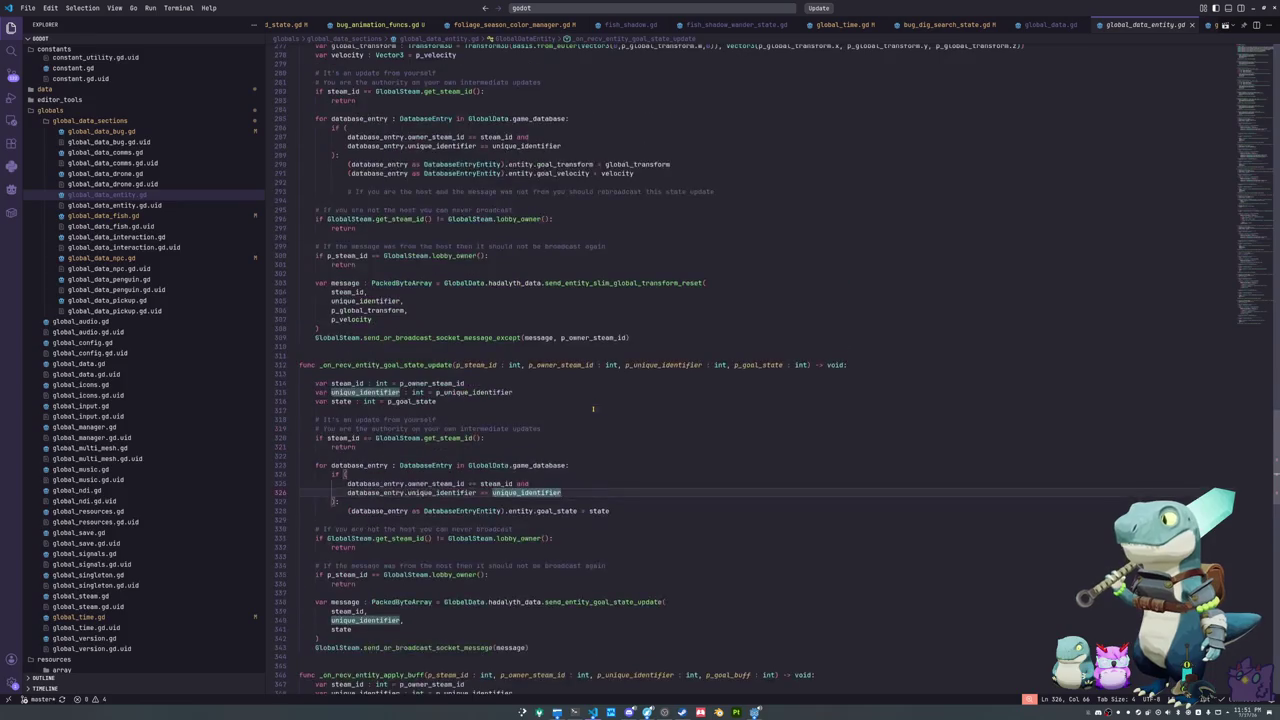
scroll(564, 393, up, 10)
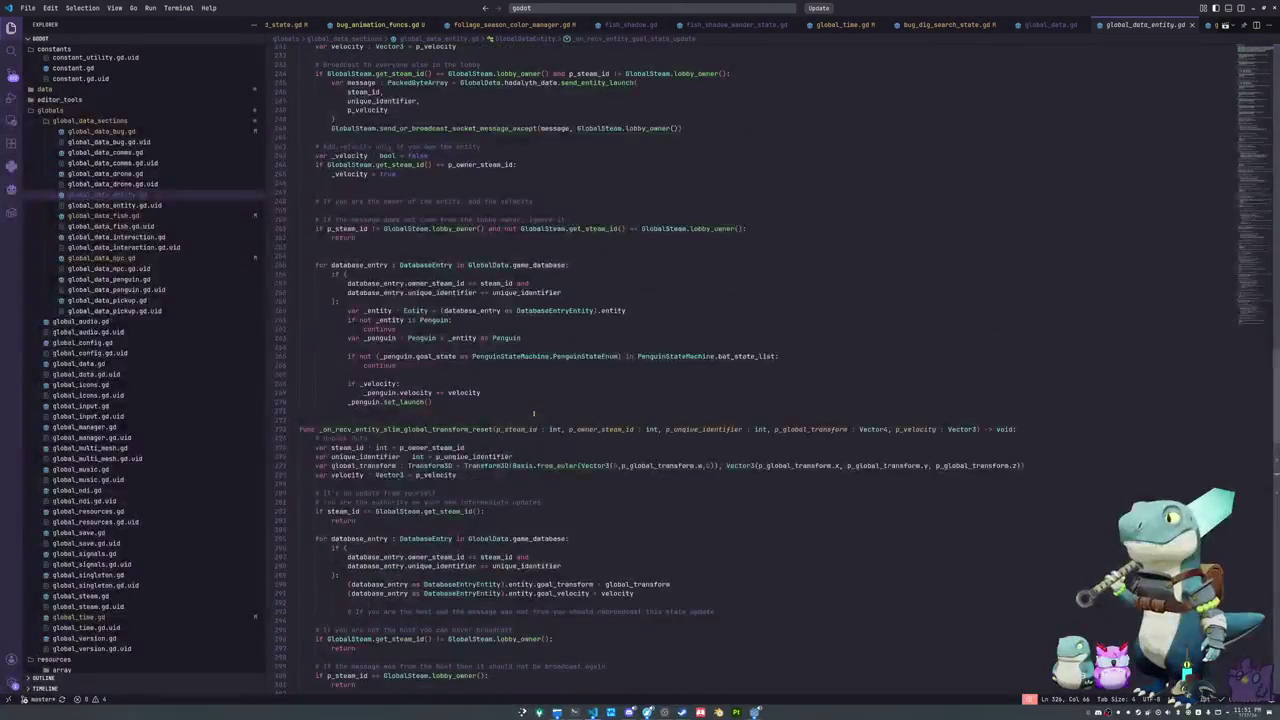
scroll(573, 409, up, 7)
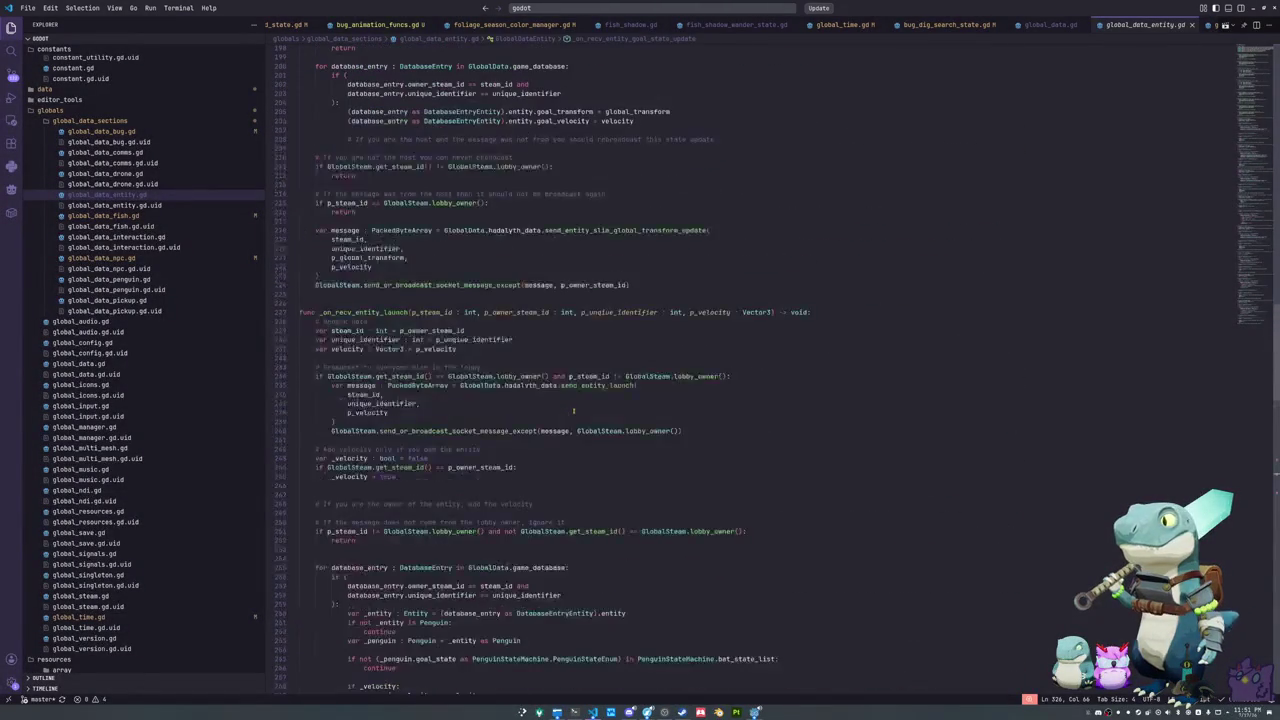
scroll(573, 409, up, 3)
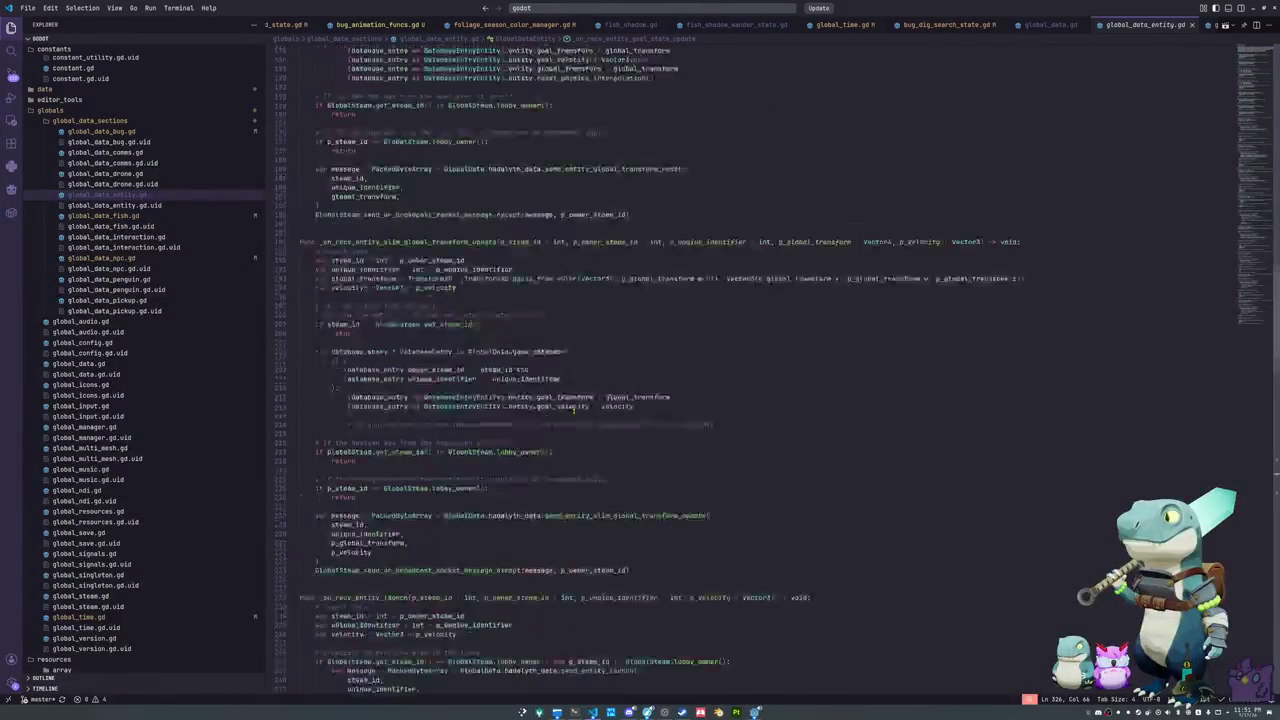
- Check slim transform update's unique_identifier match, ending at global_transform_update's condition
click(587, 377)
scroll(587, 376, up, 7)
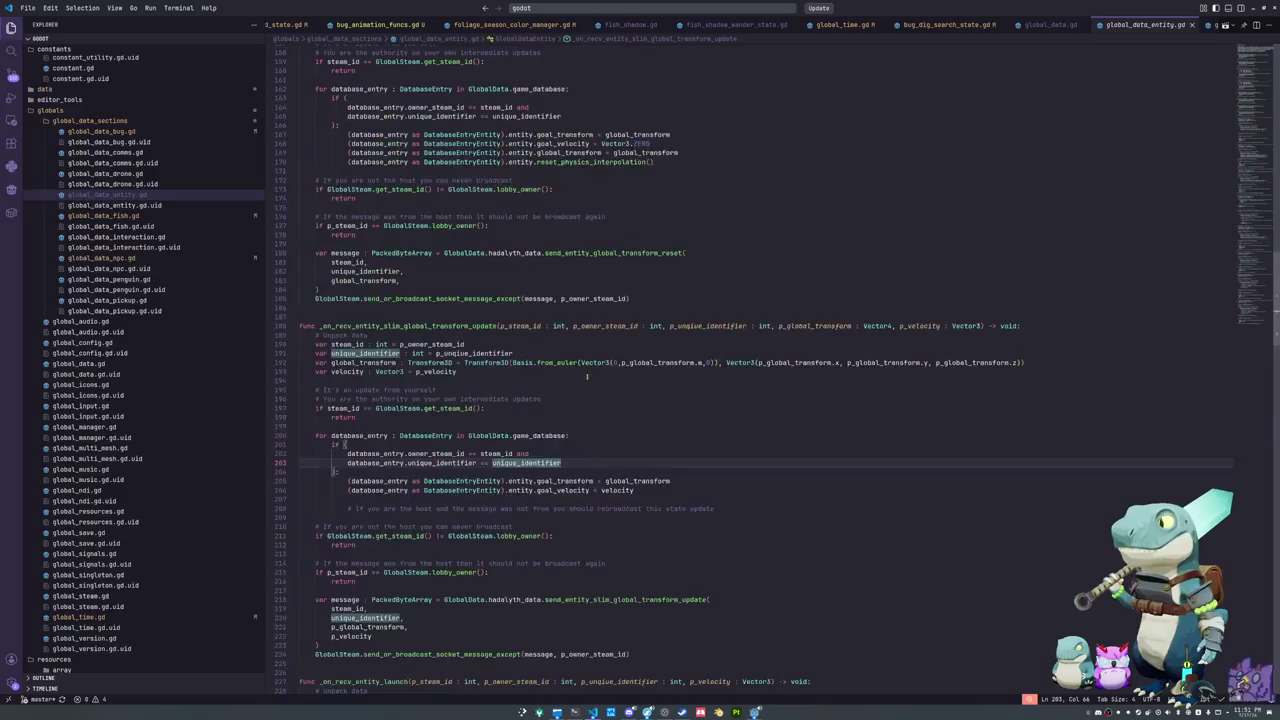
scroll(587, 378, up, 13)
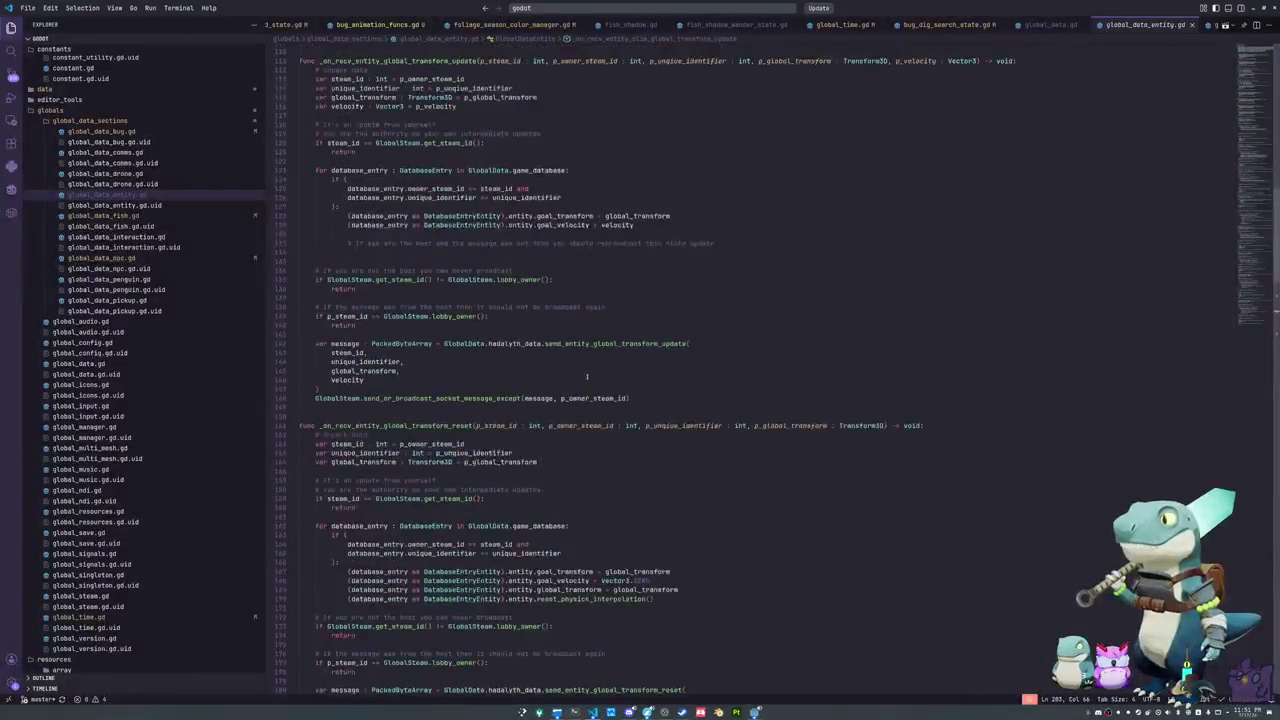
scroll(580, 400, down, 4)
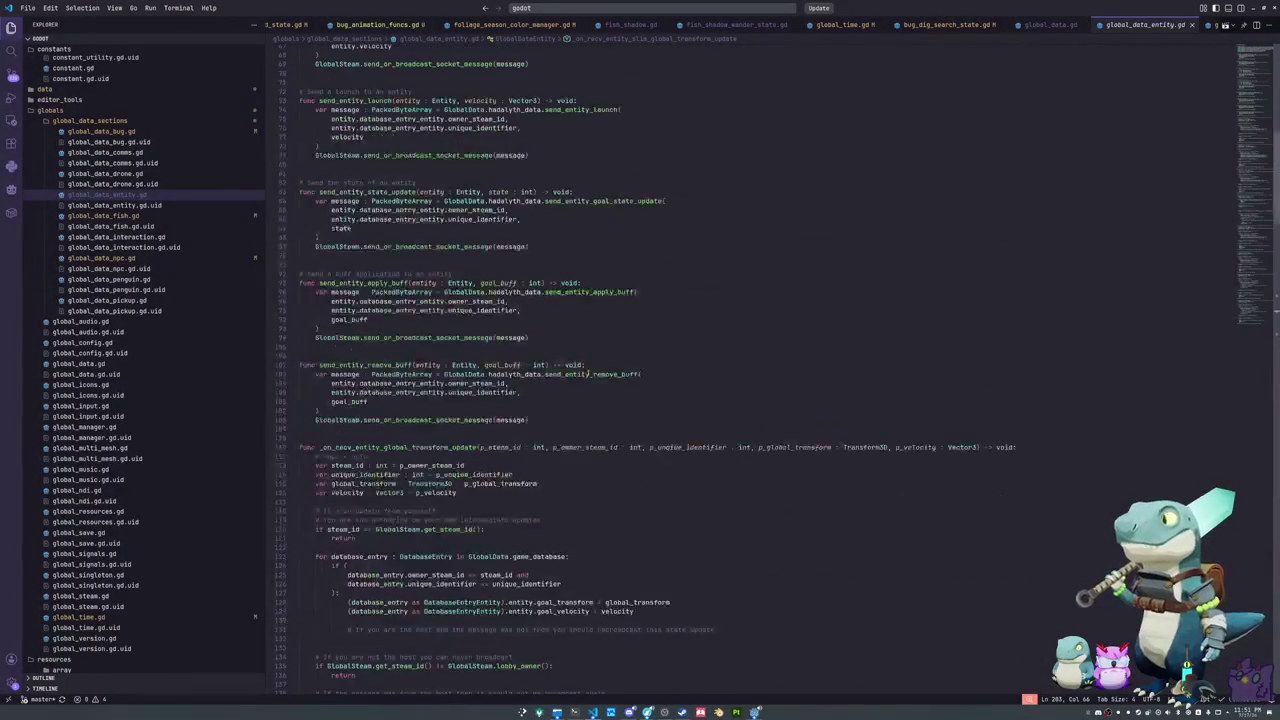
click(562, 466)
- Add 'and database_entry is DatabaseEntryEntity' to global_transform_update's condition and copy it
text(and)
key(Return)
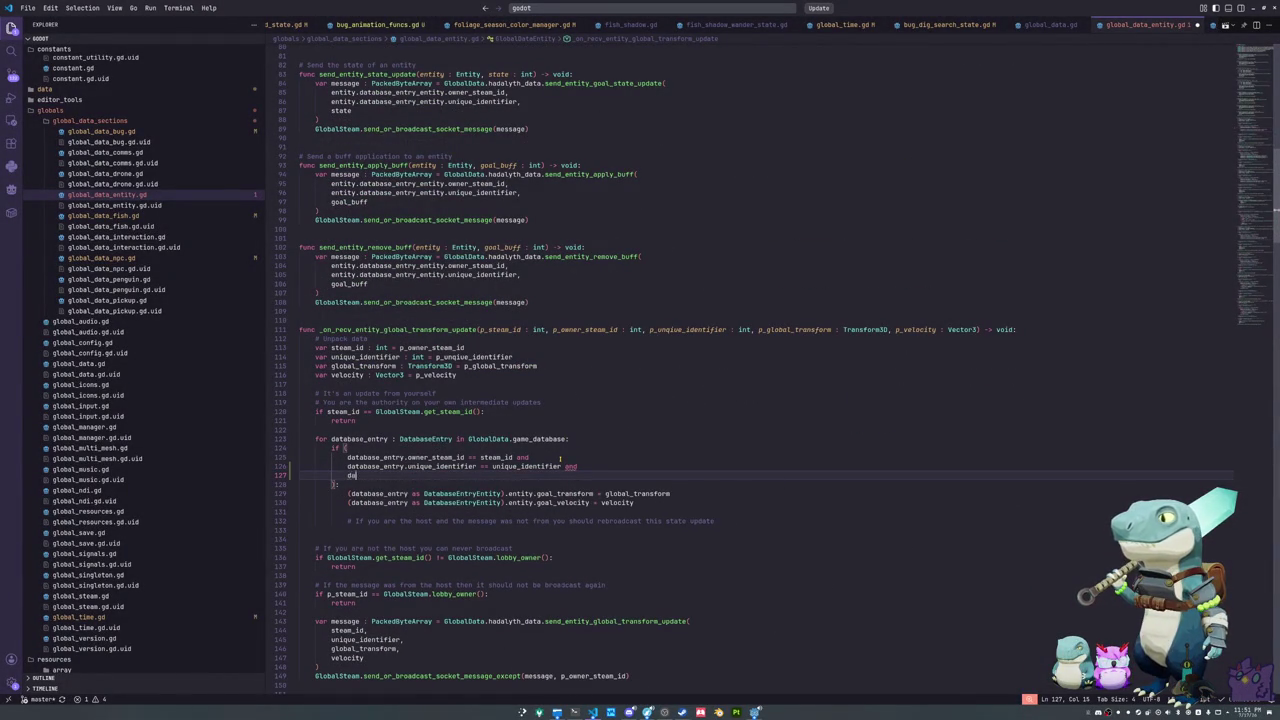
text(tabase_entry is Da)
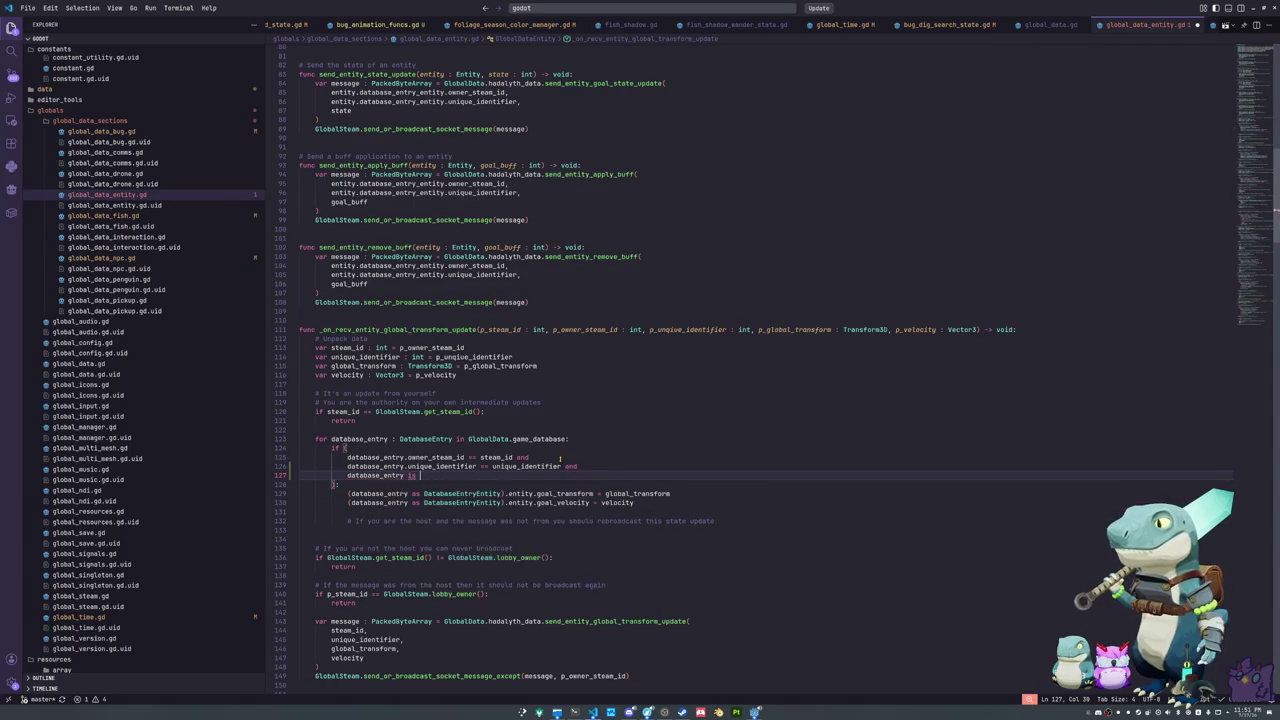
text(tabaseEntryEntity)
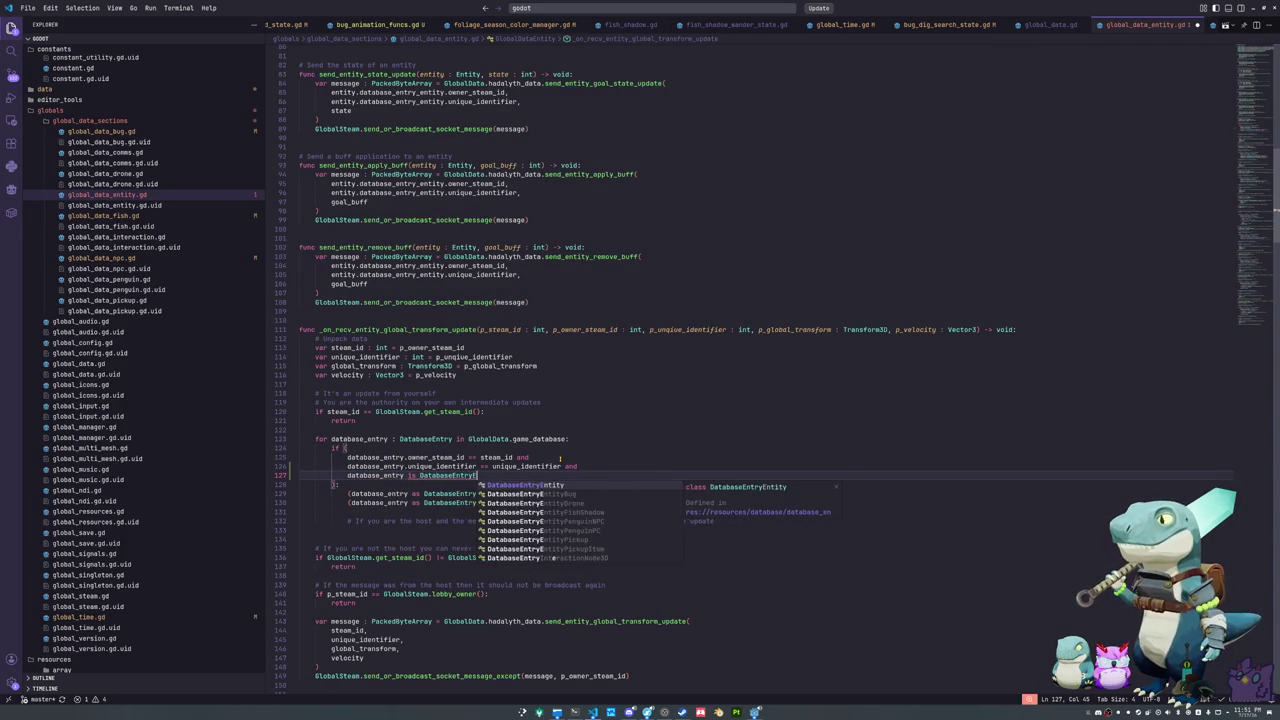
key(Escape)
key(shift+Up)
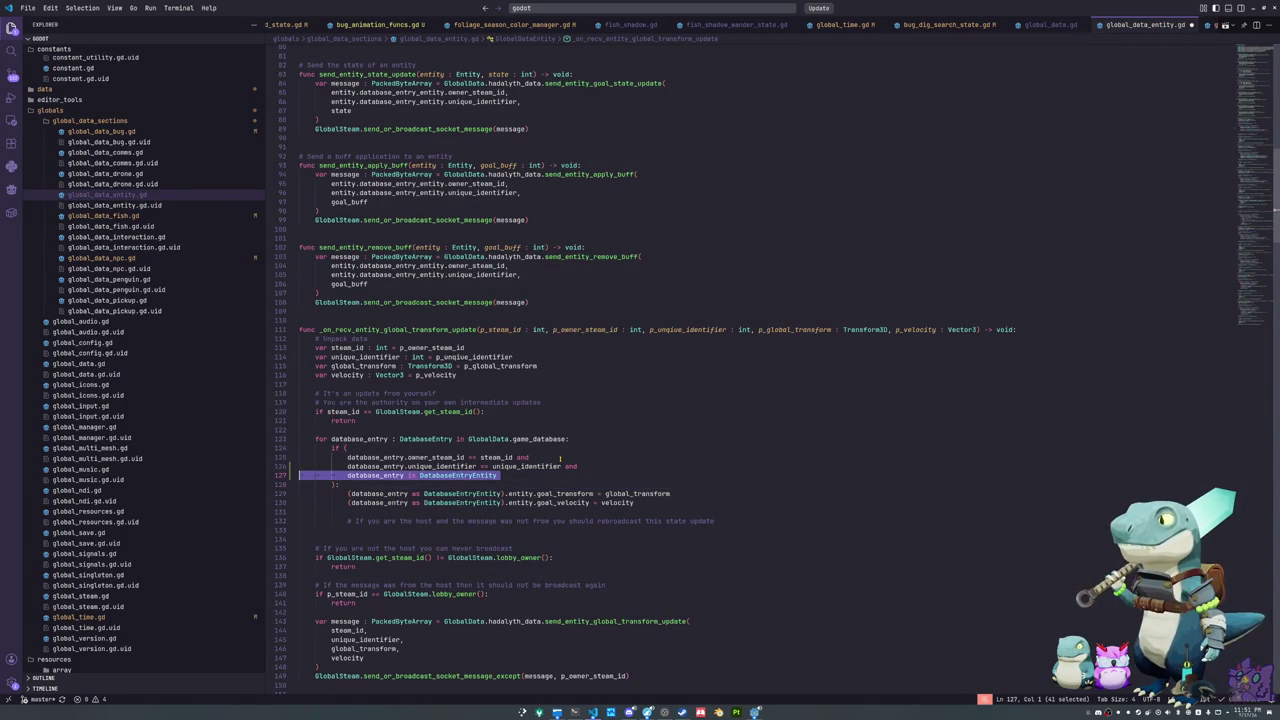
scroll(560, 460, down, 10)
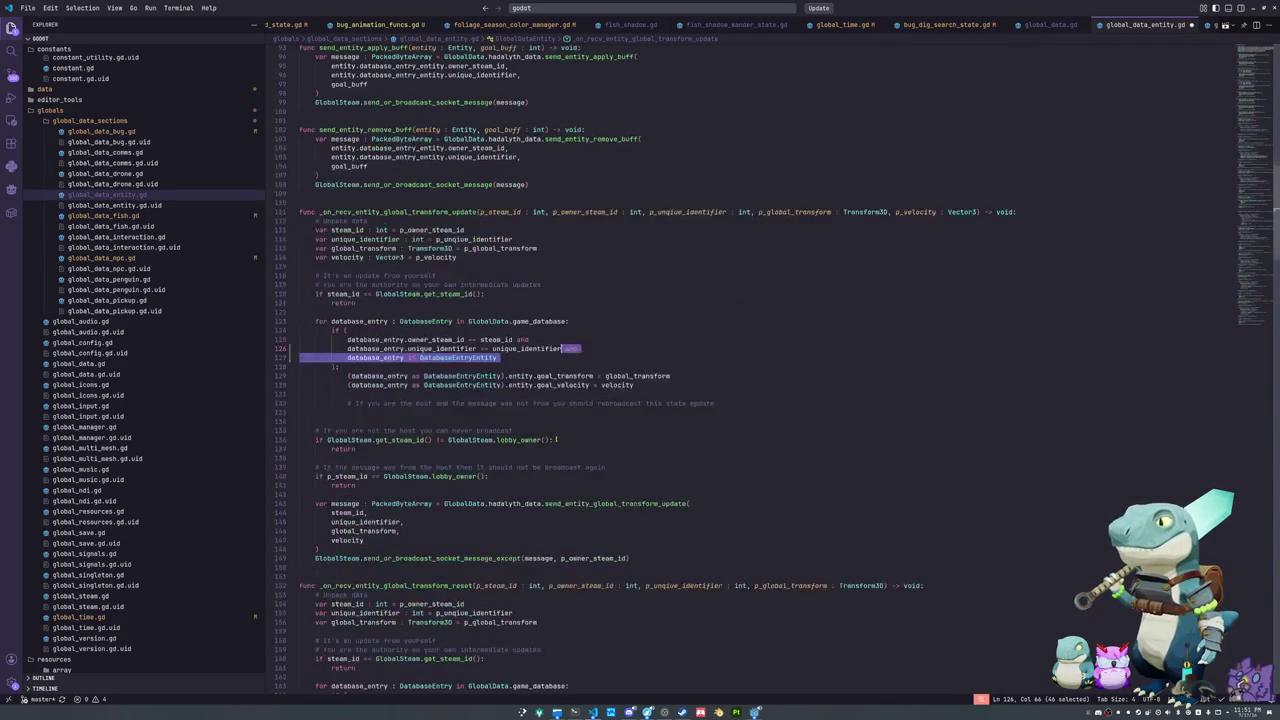
key(ctrl+c)
- Paste the type check into global_transform_reset, slim_global_transform_update and launch conditions
click(566, 562)
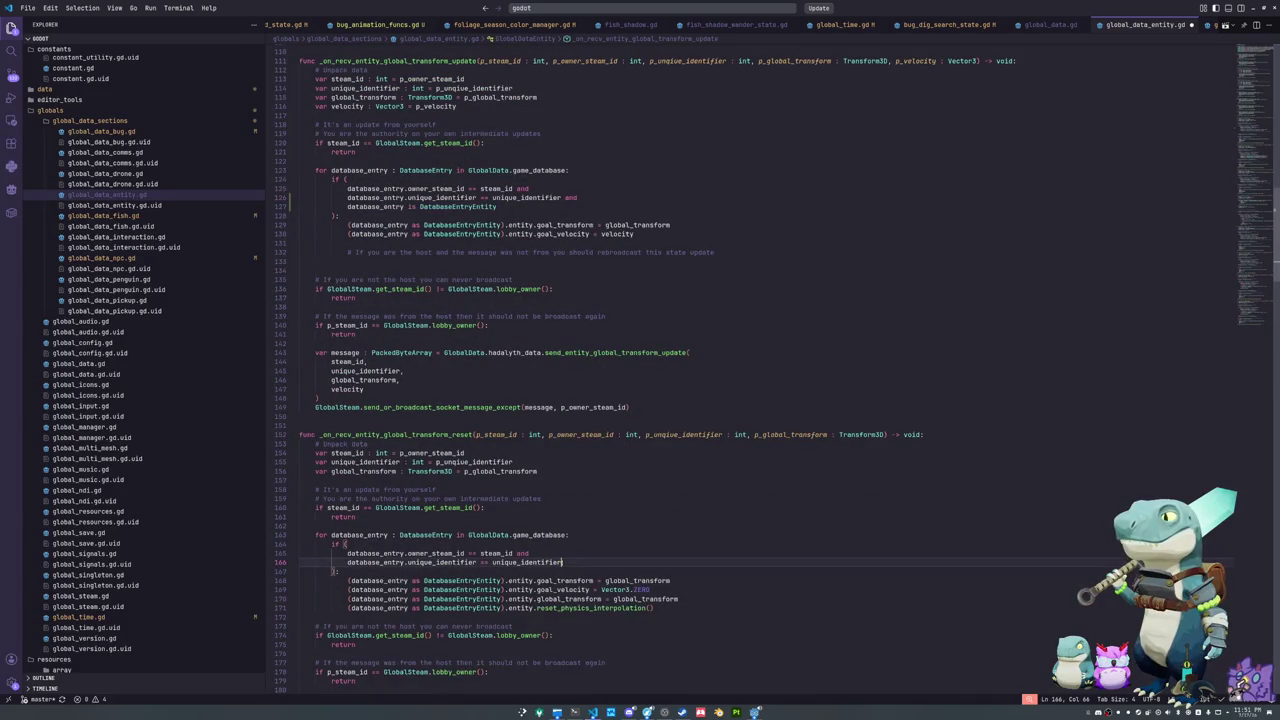
key(ctrl+v)
scroll(566, 562, down, 10)
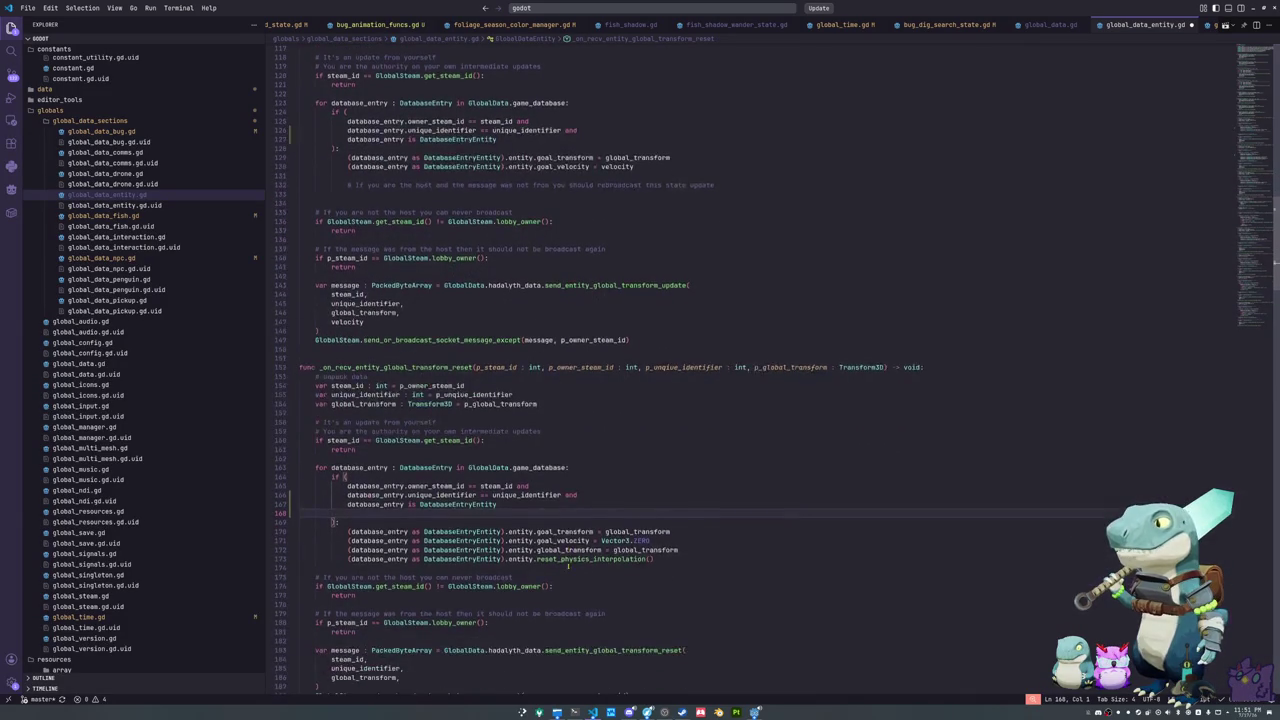
scroll(568, 566, down, 2)
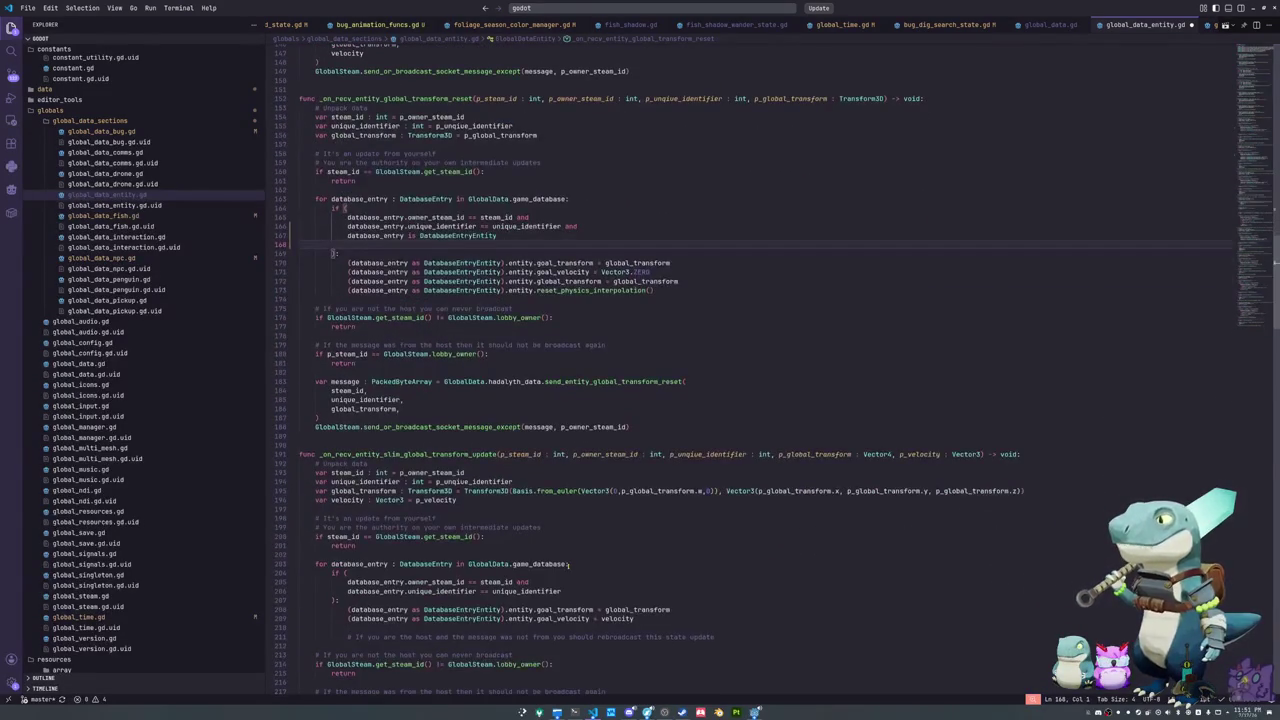
click(566, 591)
key(ctrl+v)
scroll(565, 591, down, 4)
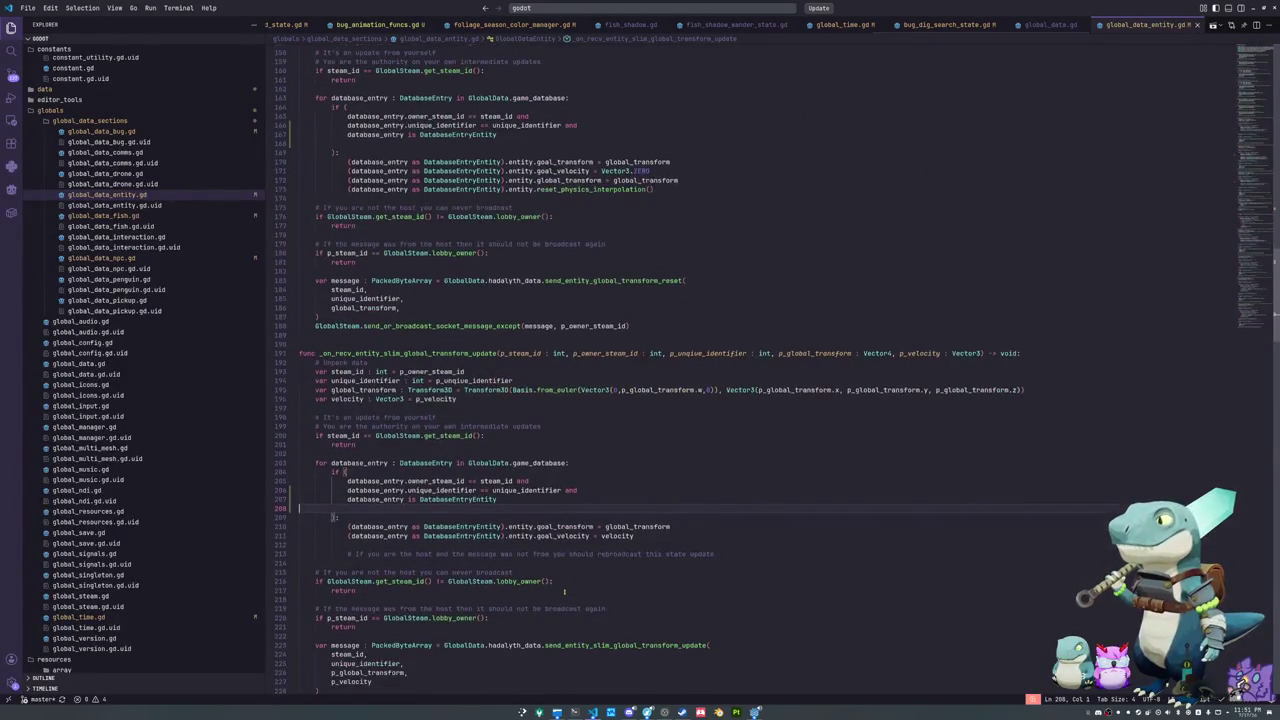
scroll(564, 591, down, 7)
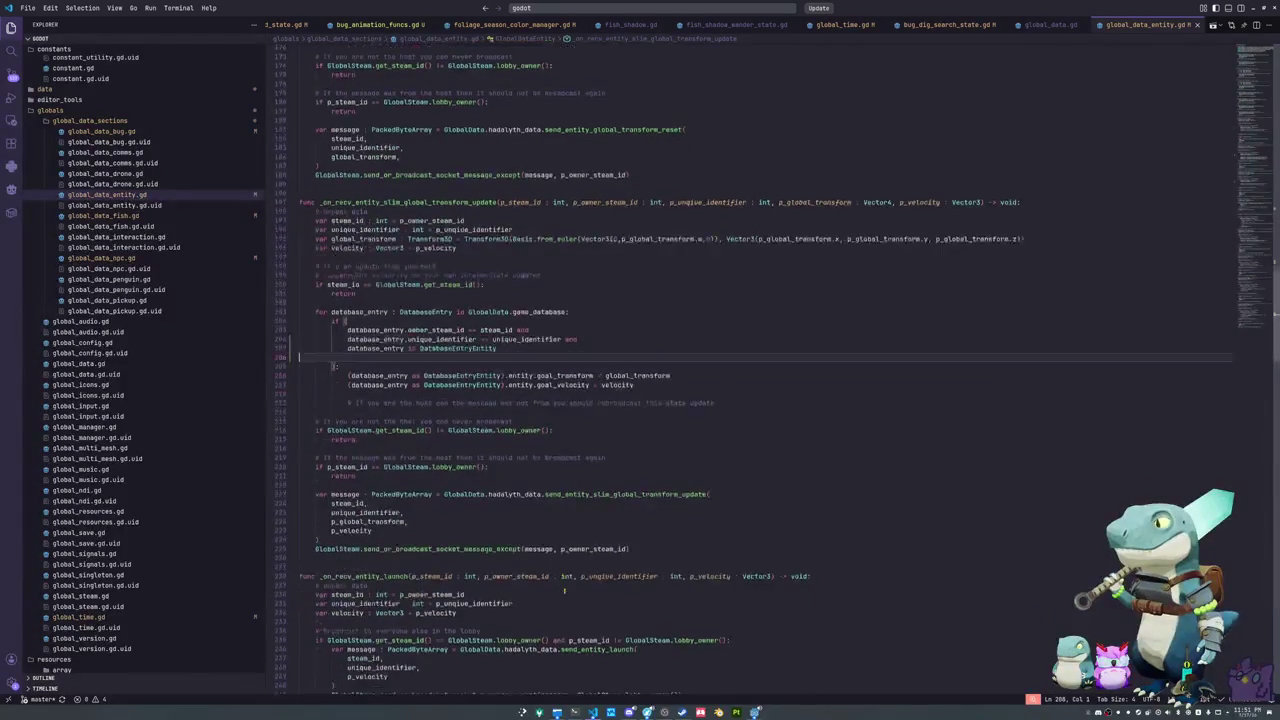
scroll(564, 591, down, 7)
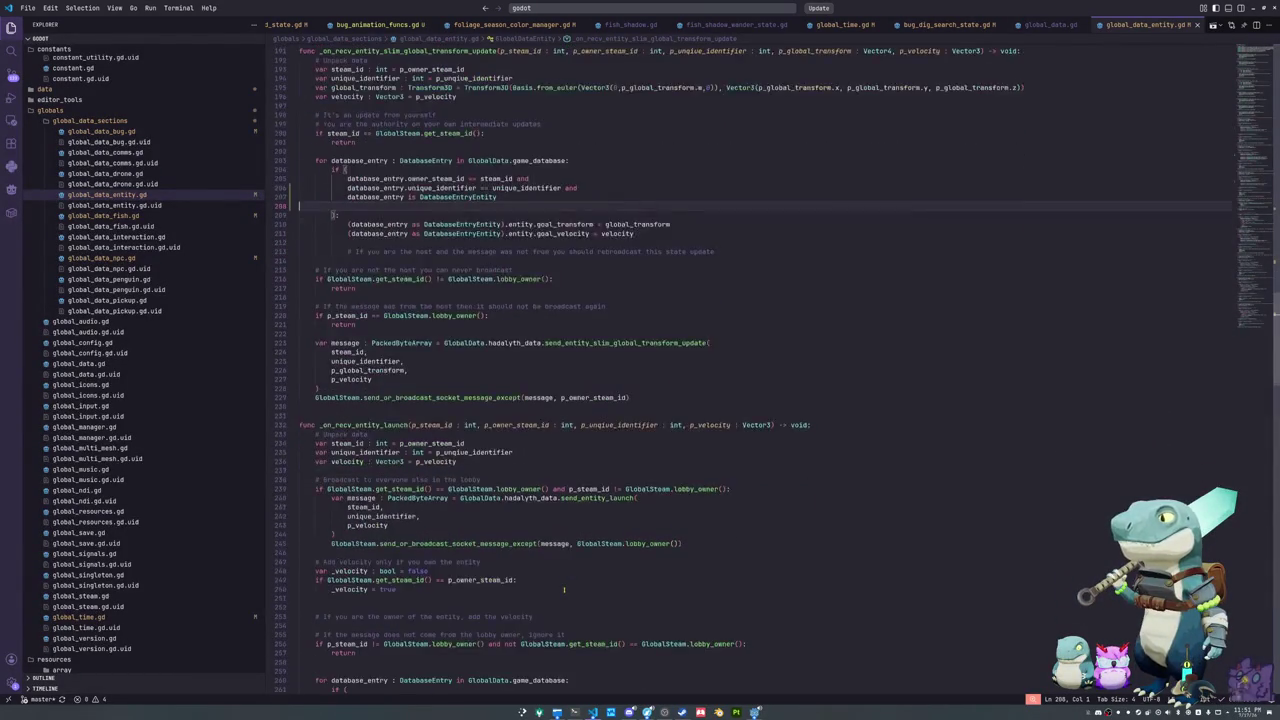
scroll(564, 590, down, 2)
click(565, 589)
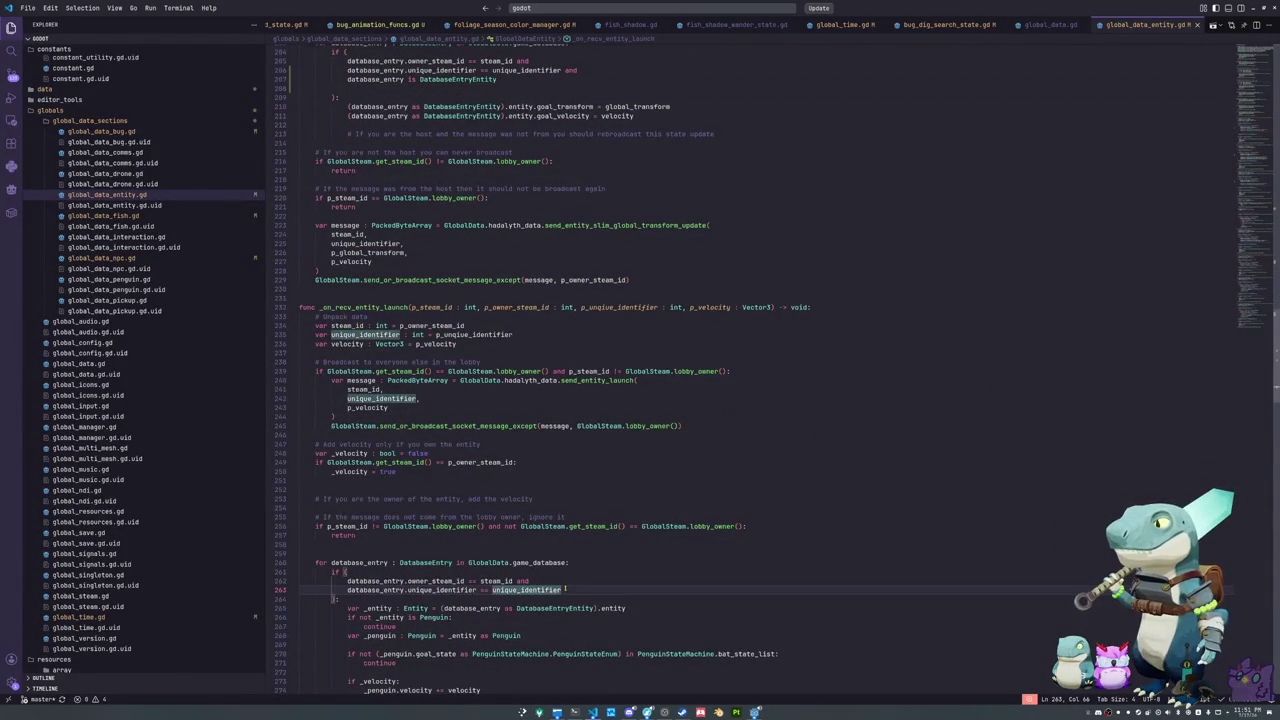
key(ctrl+v)
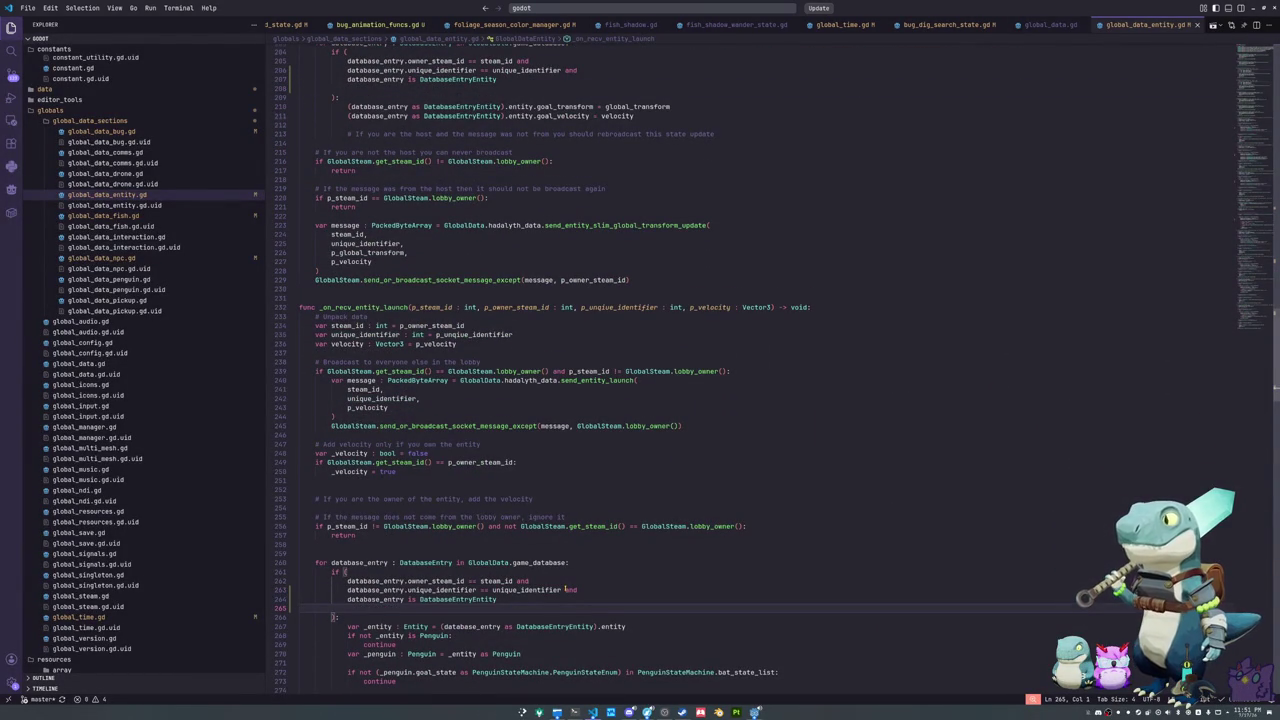
- Add the DatabaseEntryEntity check to the transform reset and goal state handlers
scroll(565, 589, down, 10)
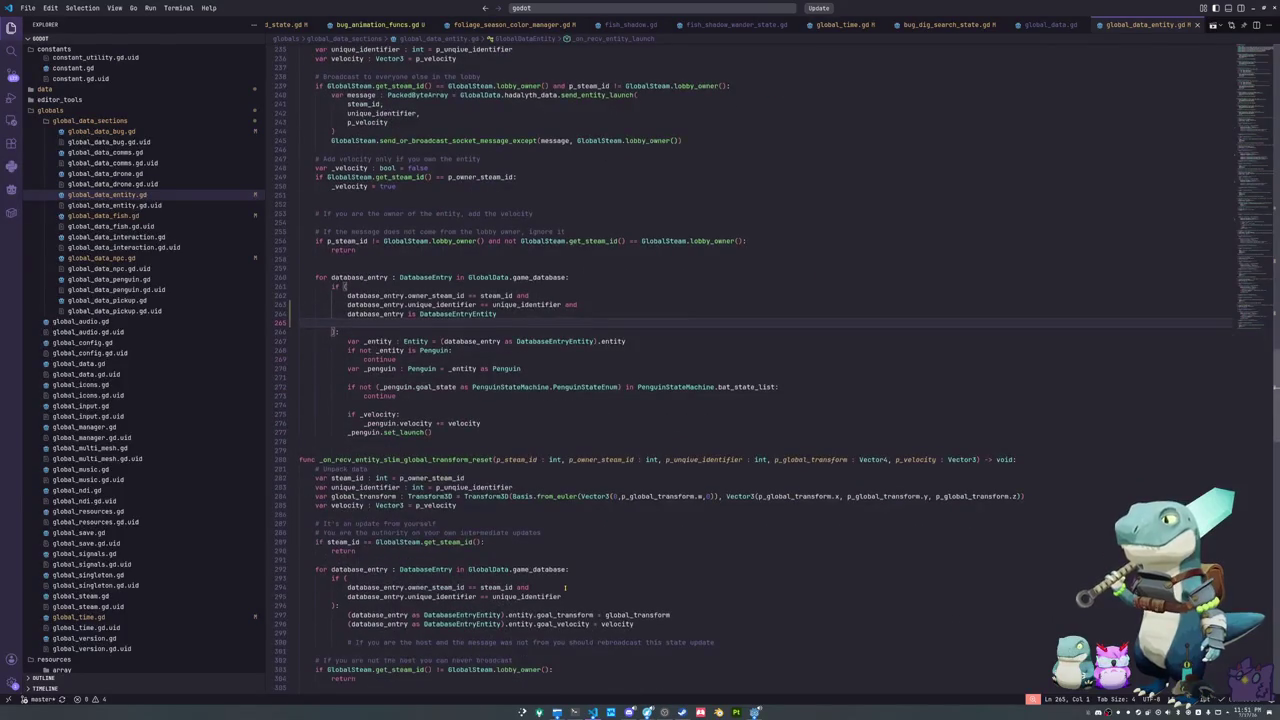
click(565, 596)
key(ctrl+v)
scroll(564, 596, down, 10)
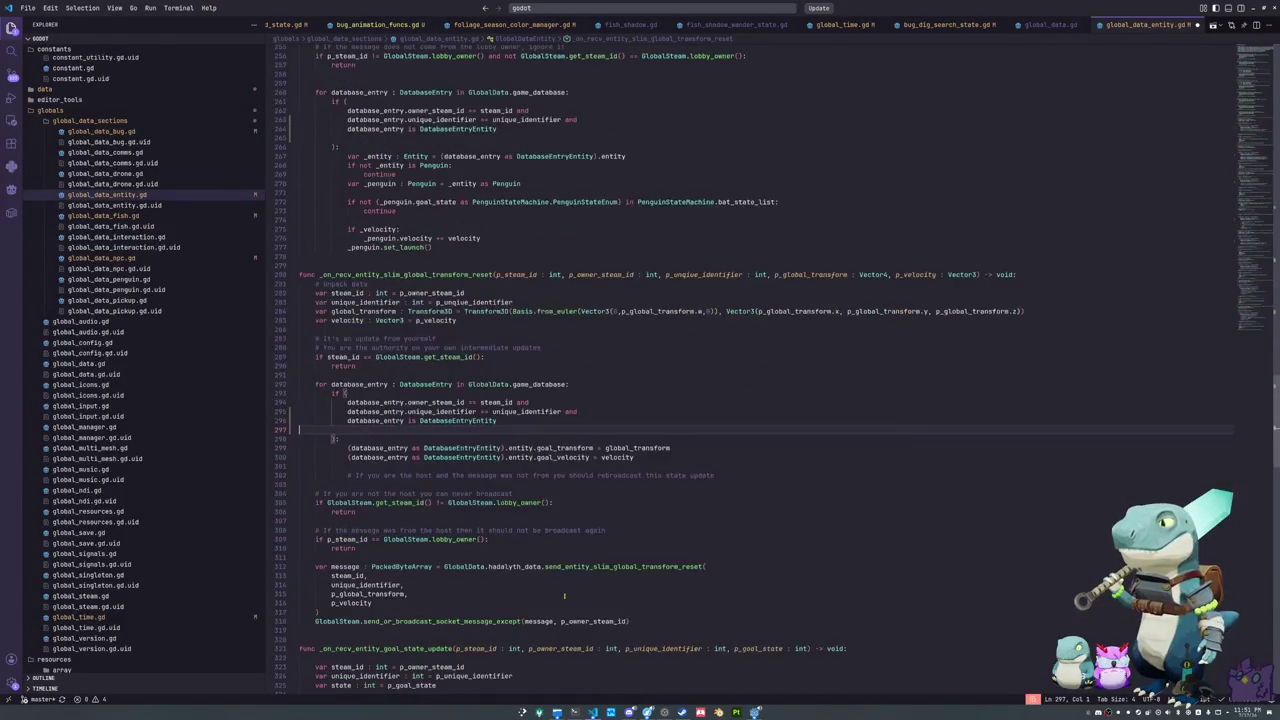
scroll(564, 596, down, 3)
click(564, 605)
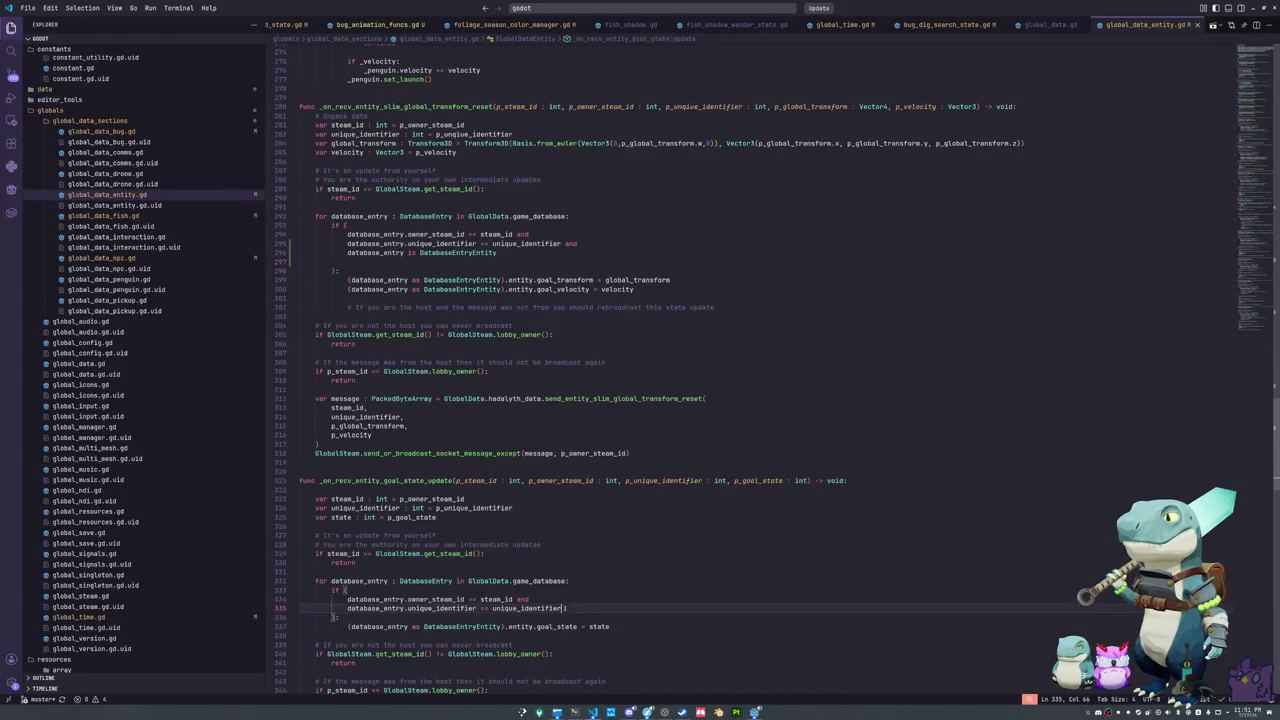
key(ctrl+v)
- Add the DatabaseEntryEntity check to the apply_buff and remove_buff handlers
scroll(565, 605, down, 2)
scroll(565, 605, down, 10)
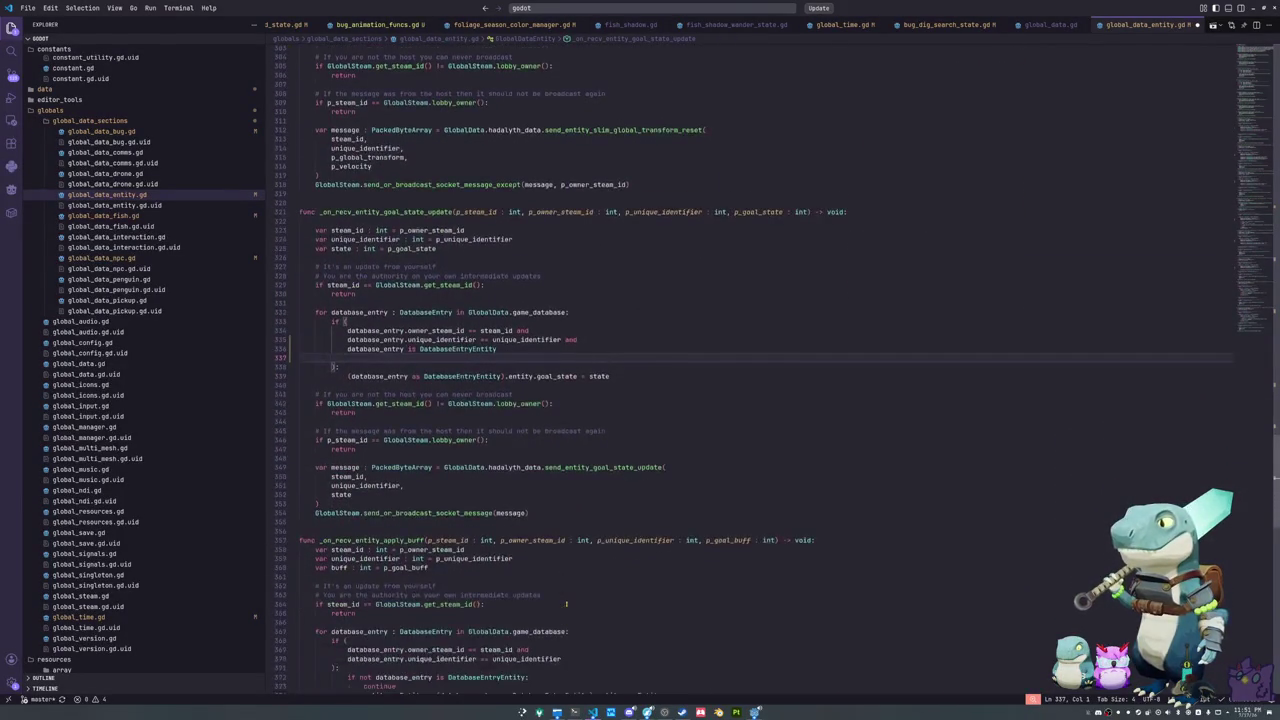
click(566, 591)
text(and 			database_entry is DatabaseEntryEntity)
scroll(570, 595, down, 10)
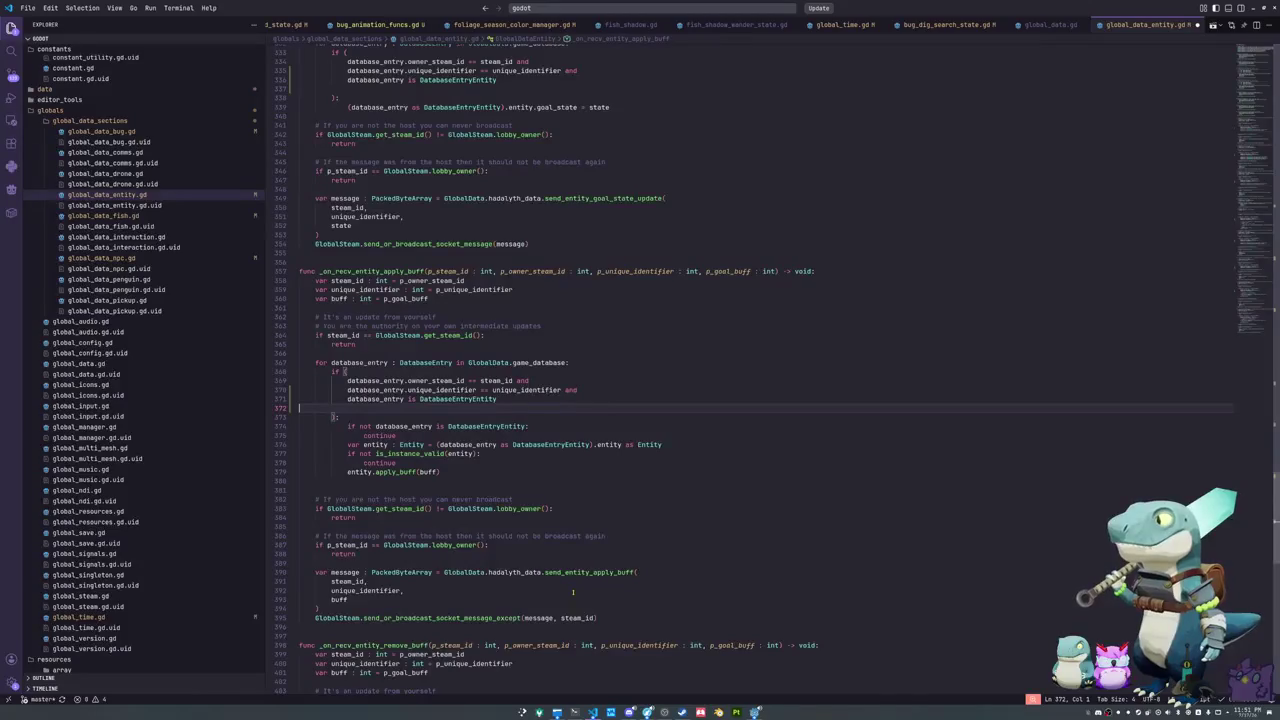
scroll(573, 592, down, 5)
click(573, 566)
text(and 			database_entry is DatabaseEntryEntity)
scroll(572, 567, down, 5)
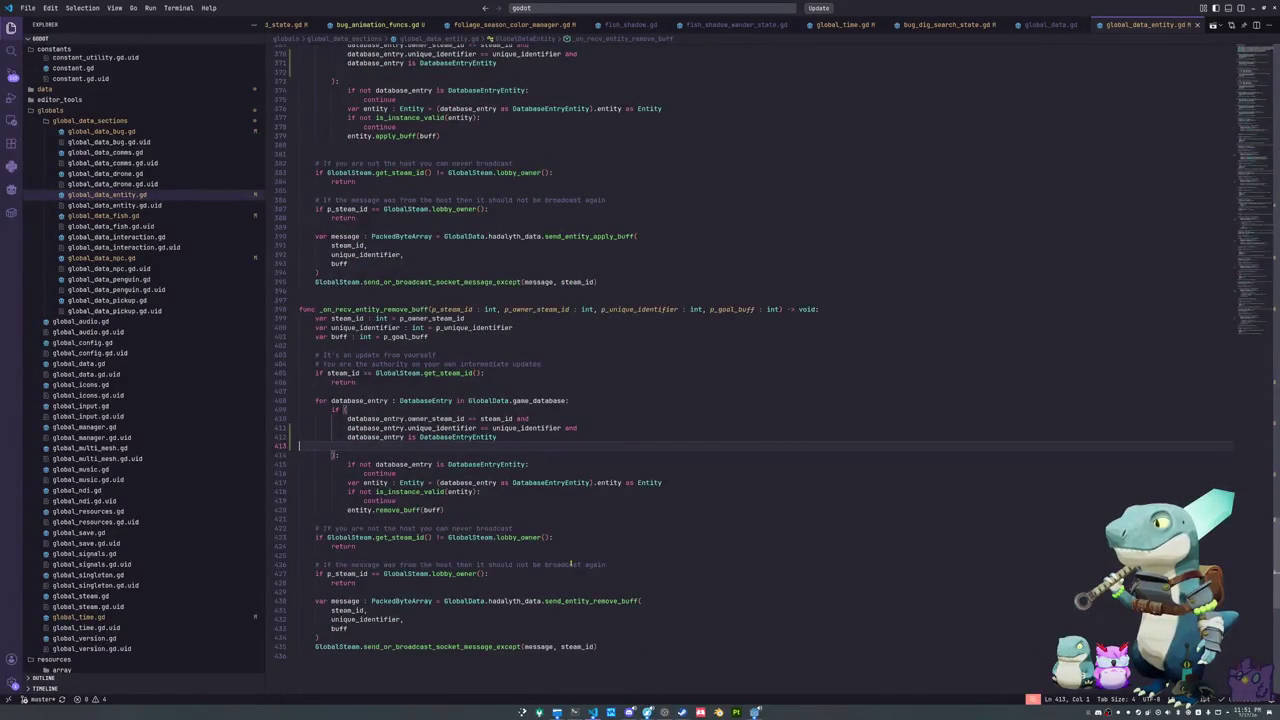
scroll(570, 565, up, 2)
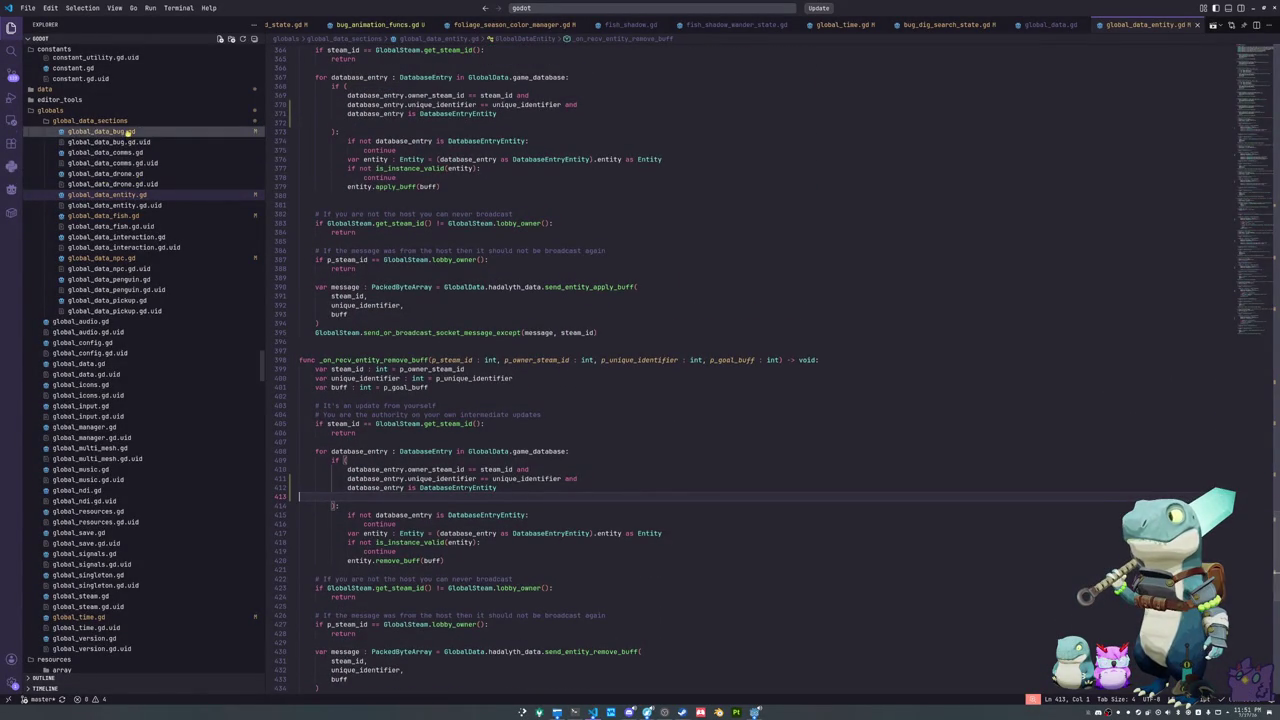
- Open and scroll through global_data_bug.gd, then open global_data_comms.gd
click(137, 132)
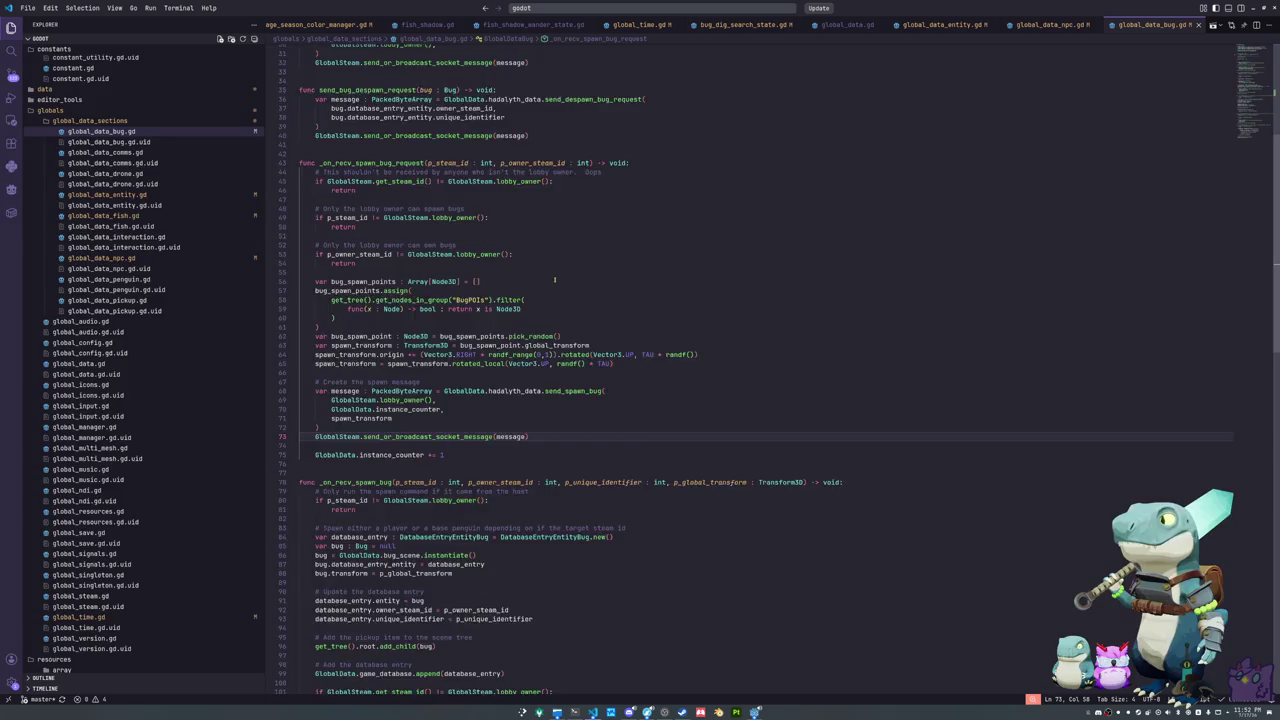
scroll(554, 280, down, 3)
scroll(572, 345, down, 10)
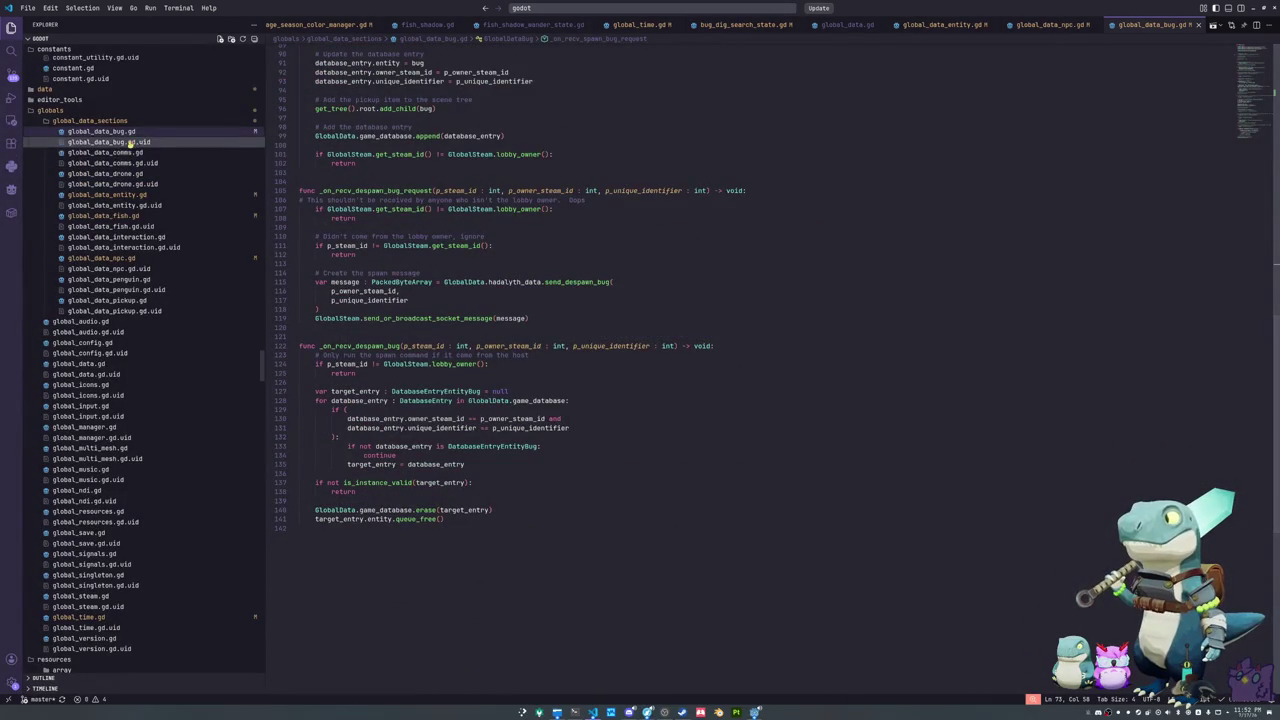
click(200, 152)
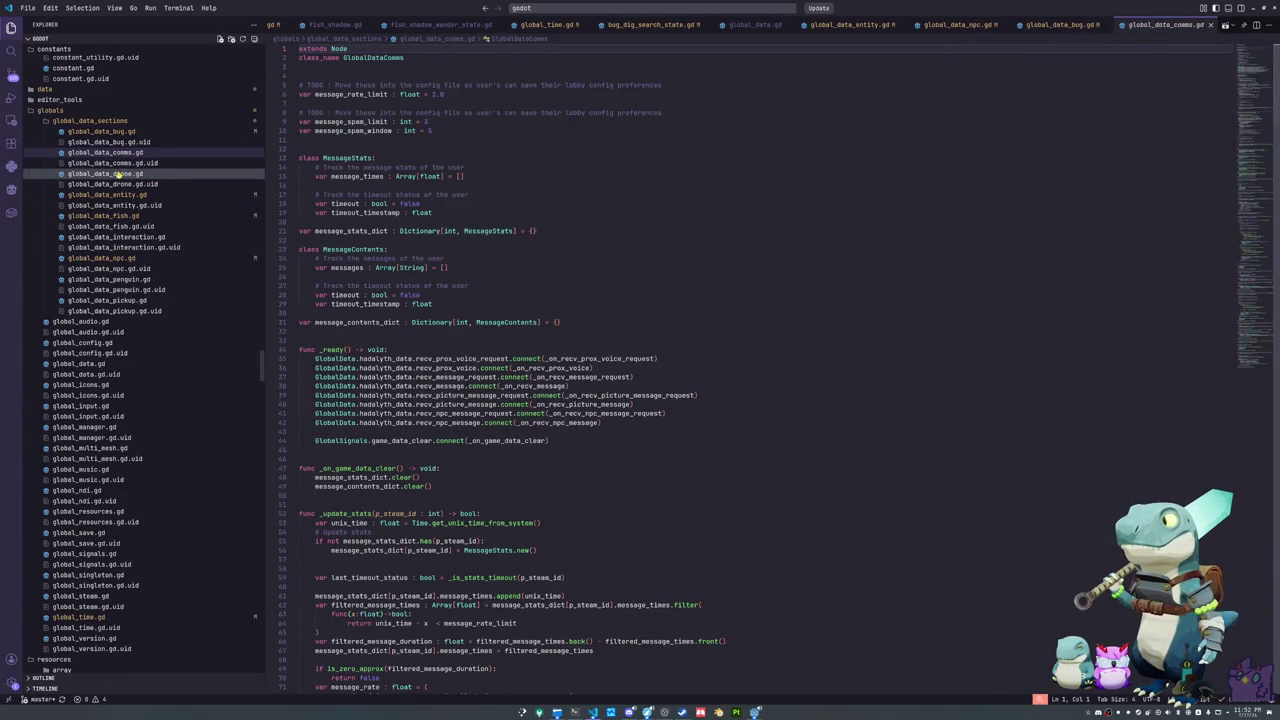
- Compare global_data_comms.gd with global_data_drone.gd, finishing on global_data_drone.gd
click(118, 174)
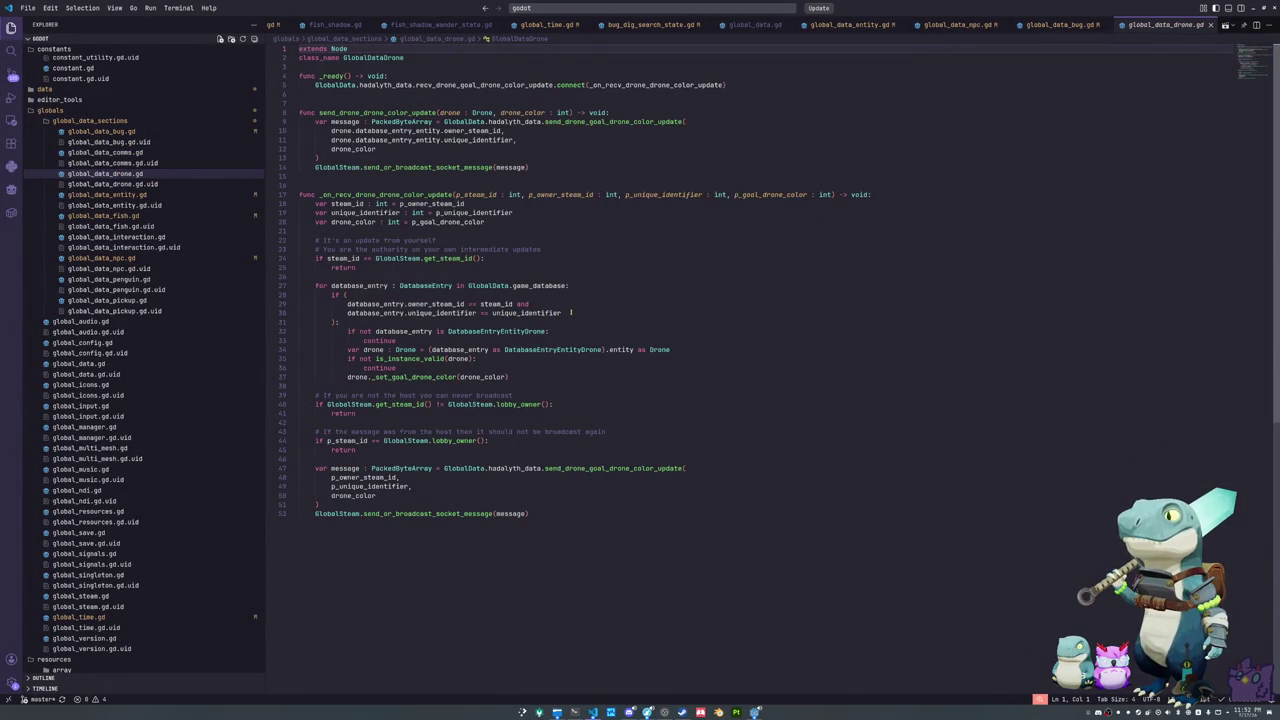
click(105, 152)
scroll(561, 312, down, 10)
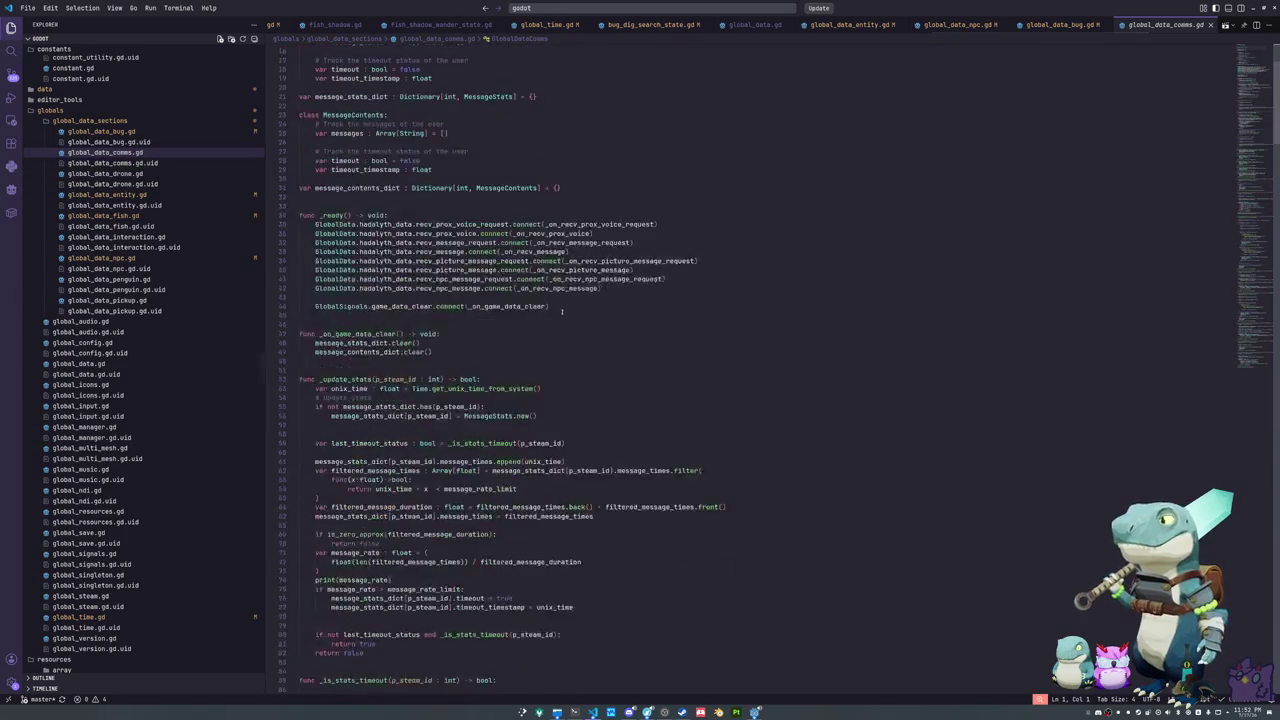
scroll(561, 312, down, 20)
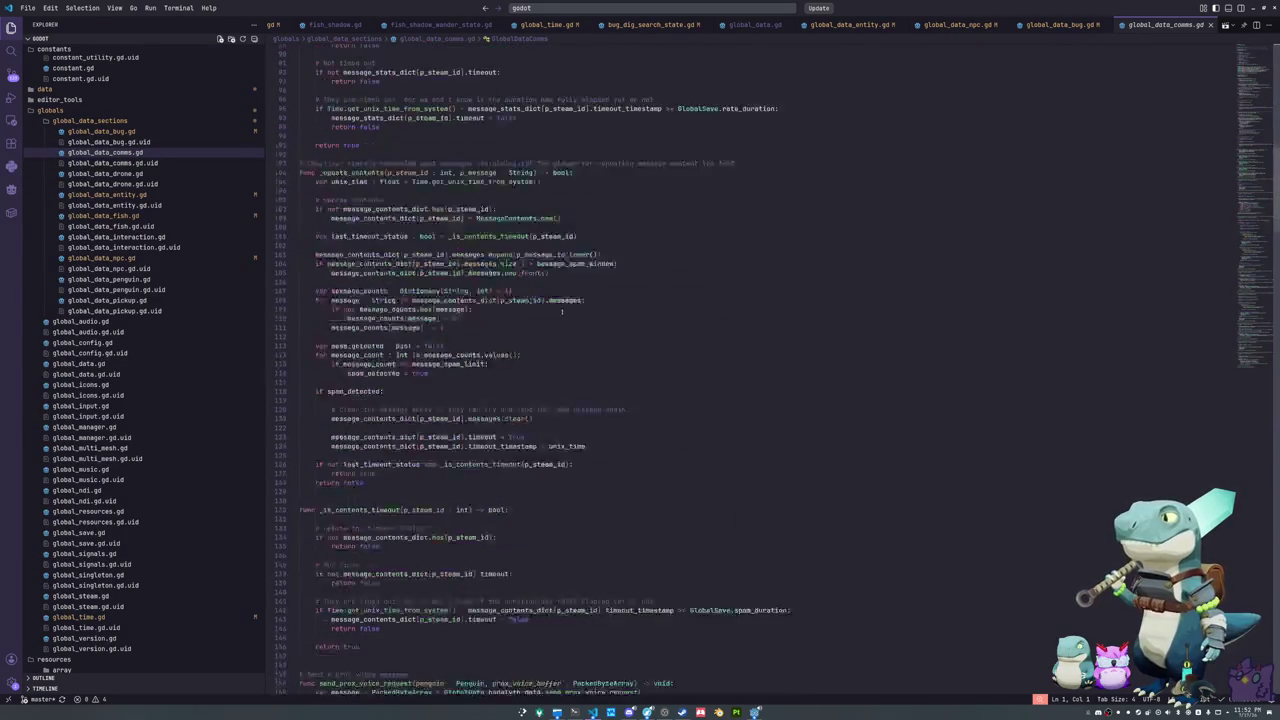
scroll(561, 312, down, 20)
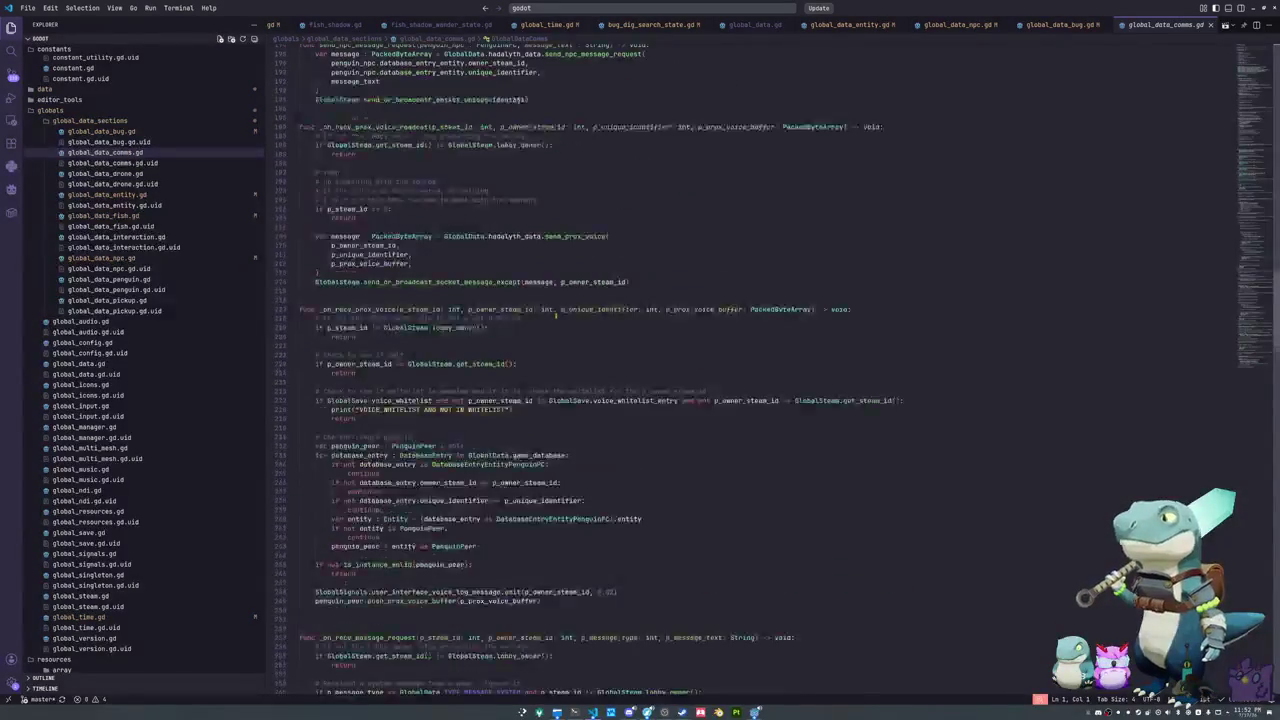
scroll(555, 316, down, 7)
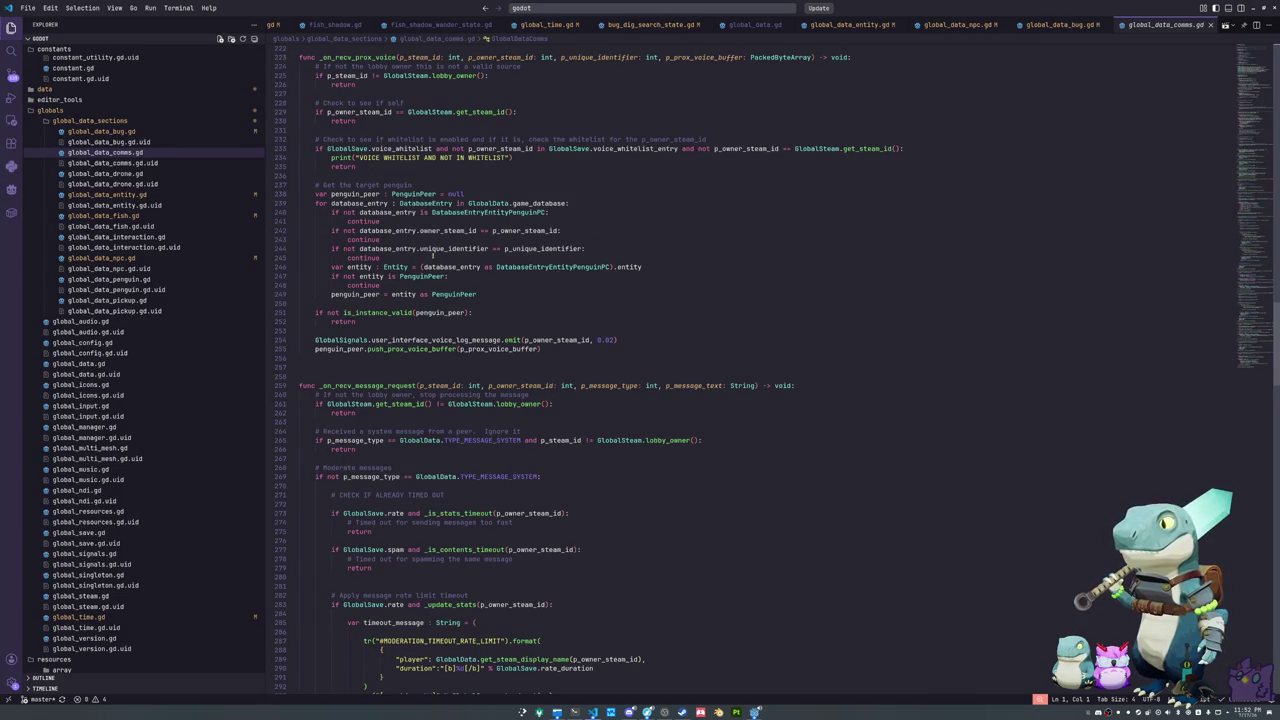
click(130, 173)
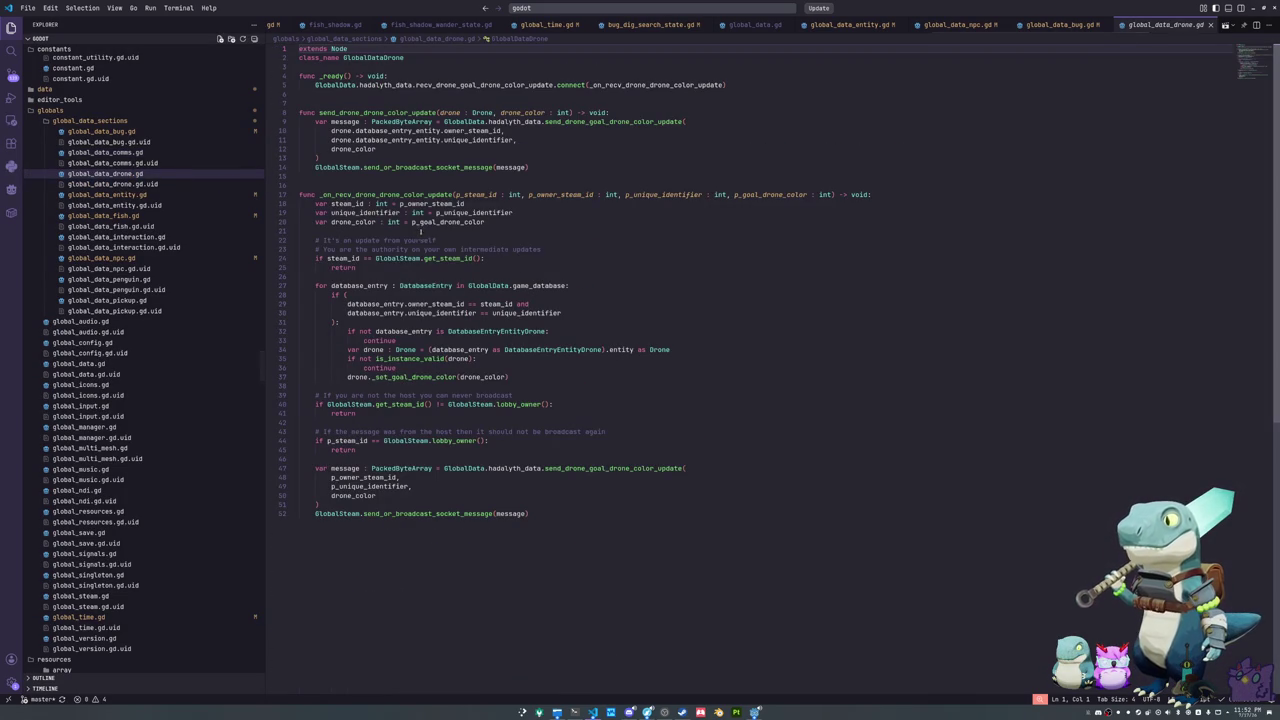
- Extend line 30's unique_identifier check with 'and database_entry is DatabaseEntryEntityDrone' on a new line
click(566, 314)
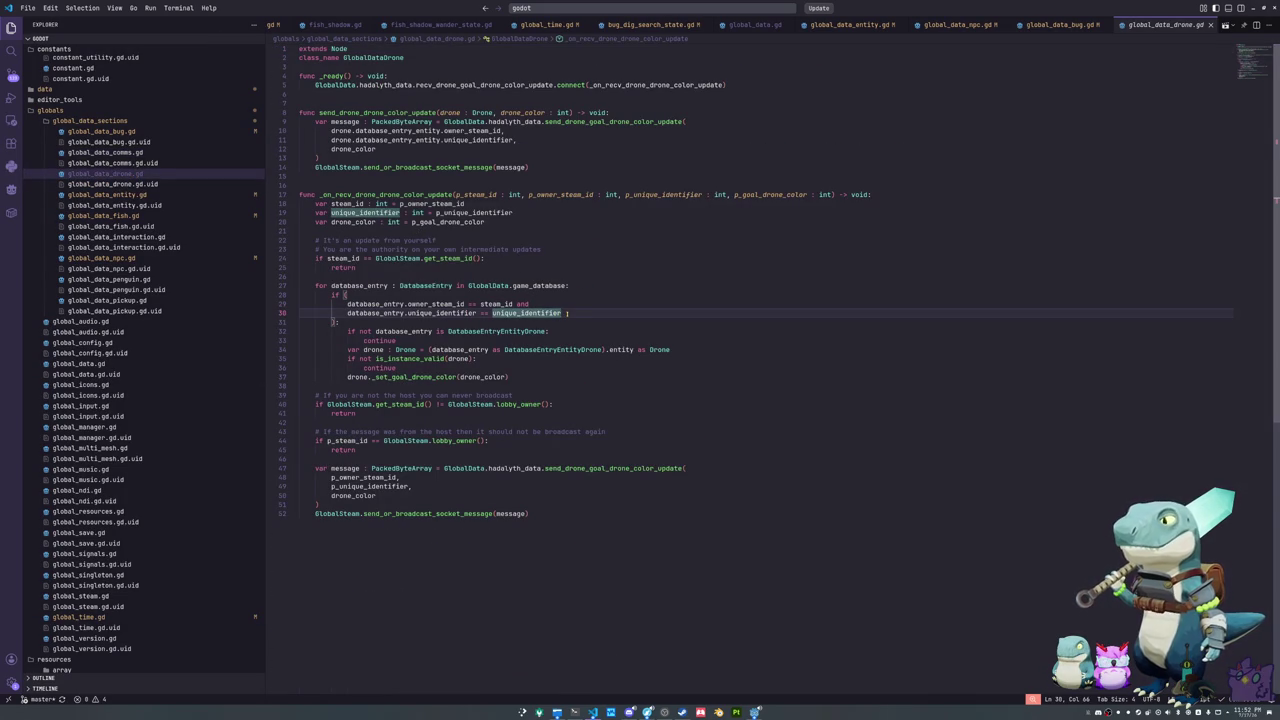
text(and)
key(Return)
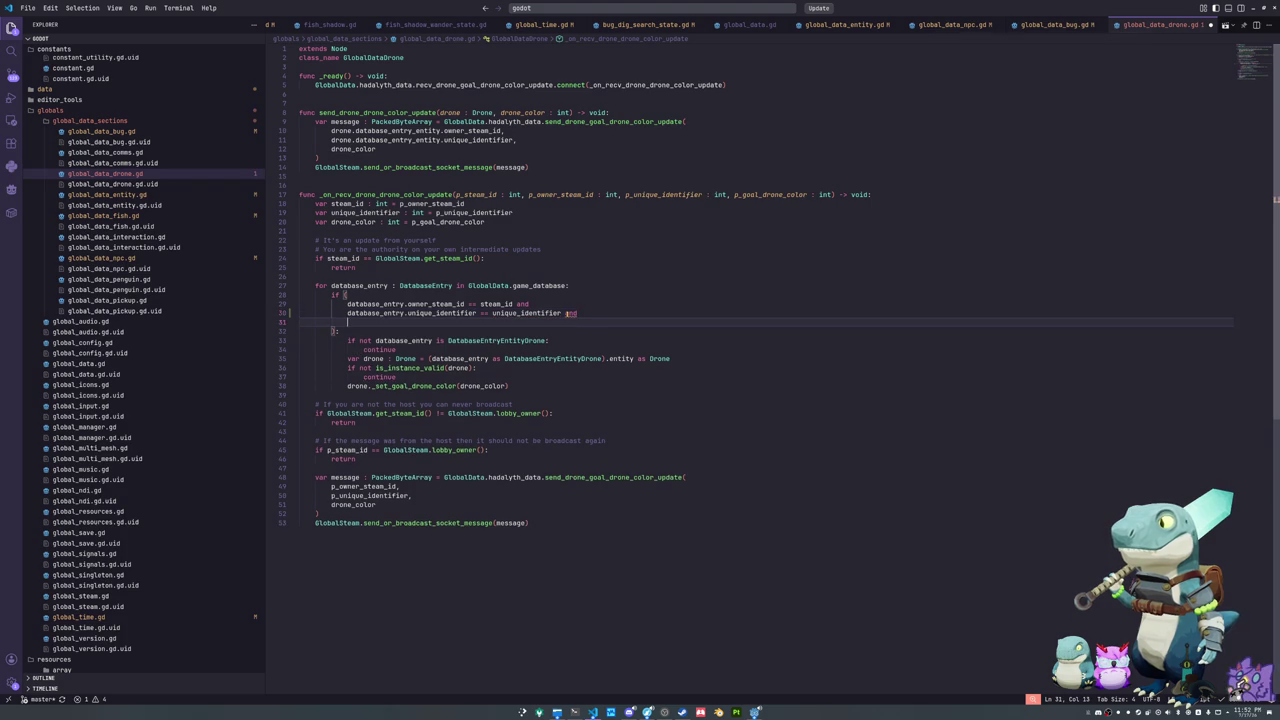
text(GlobalDat)
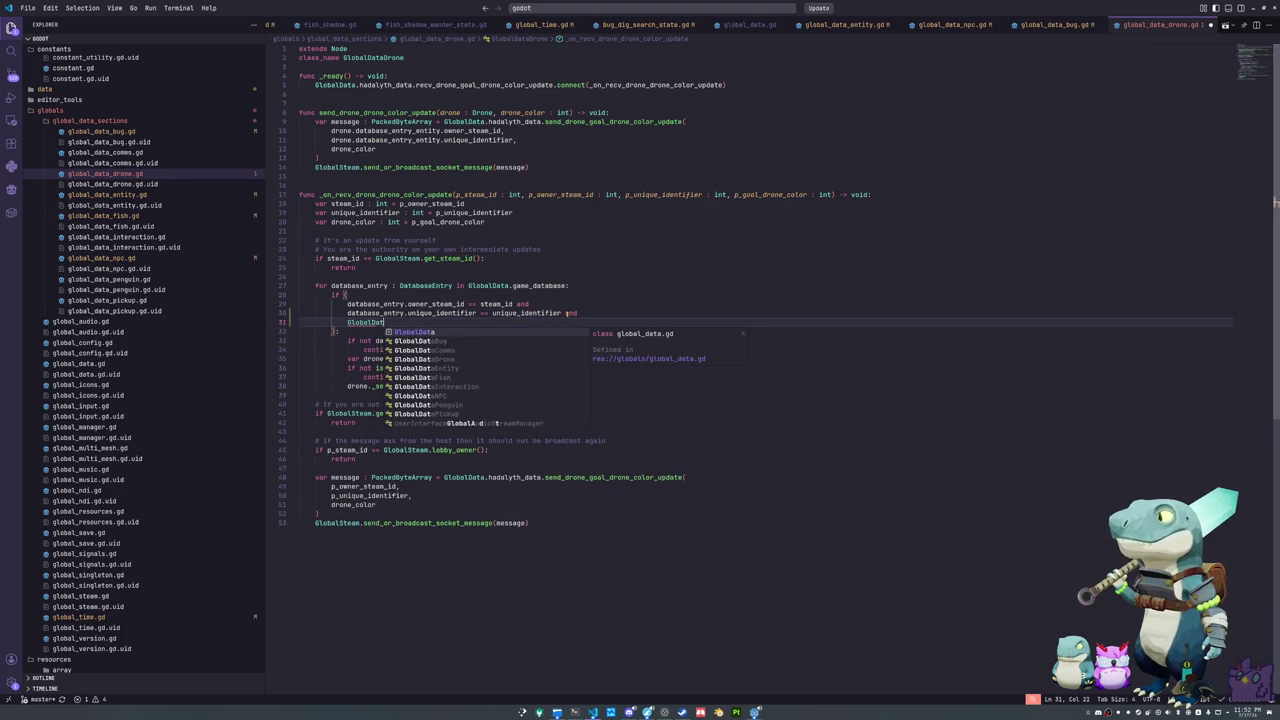
key(BackSpace)
key(BackSpace)
key(BackSpace)
text(database_e)
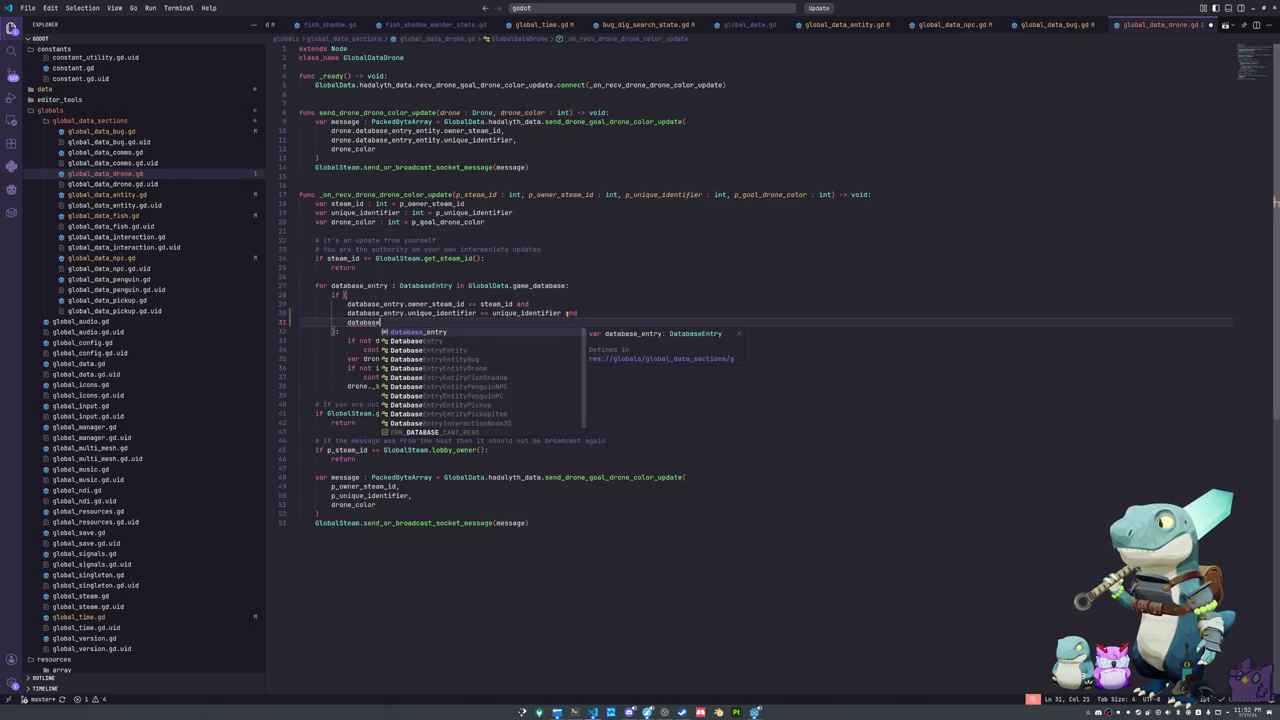
key(Tab)
text(is )
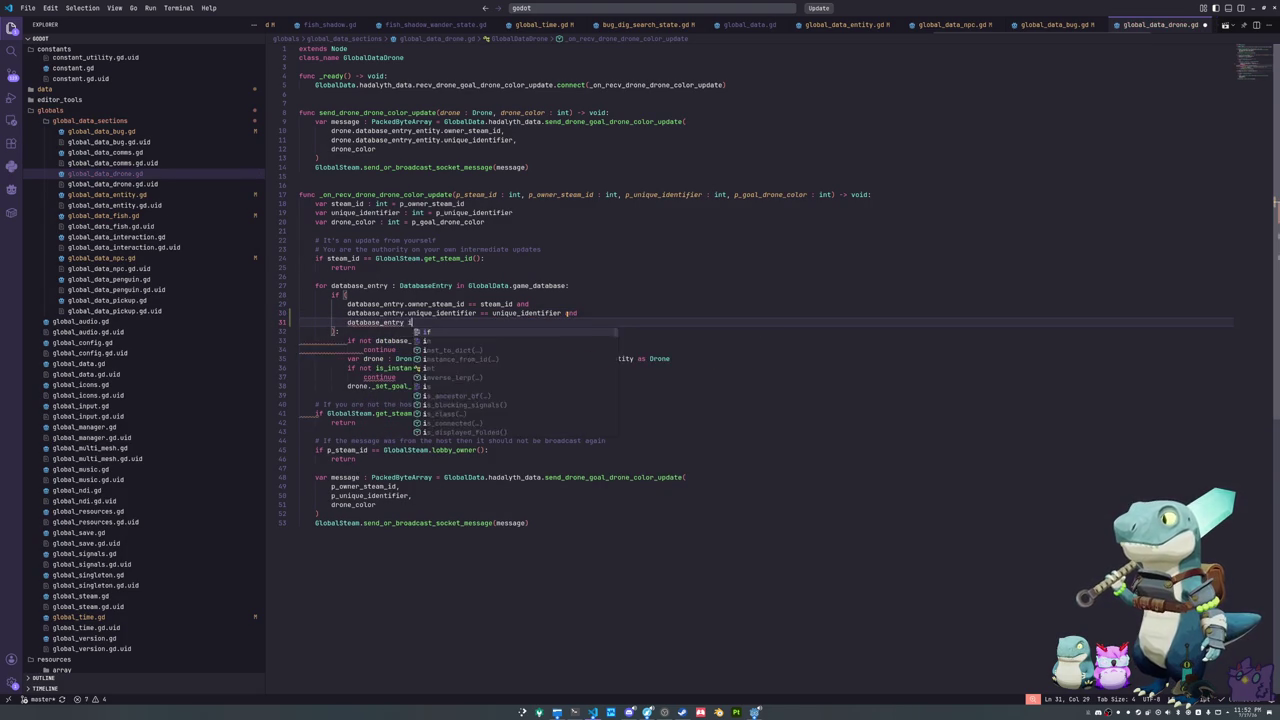
text(DatabaseEn)
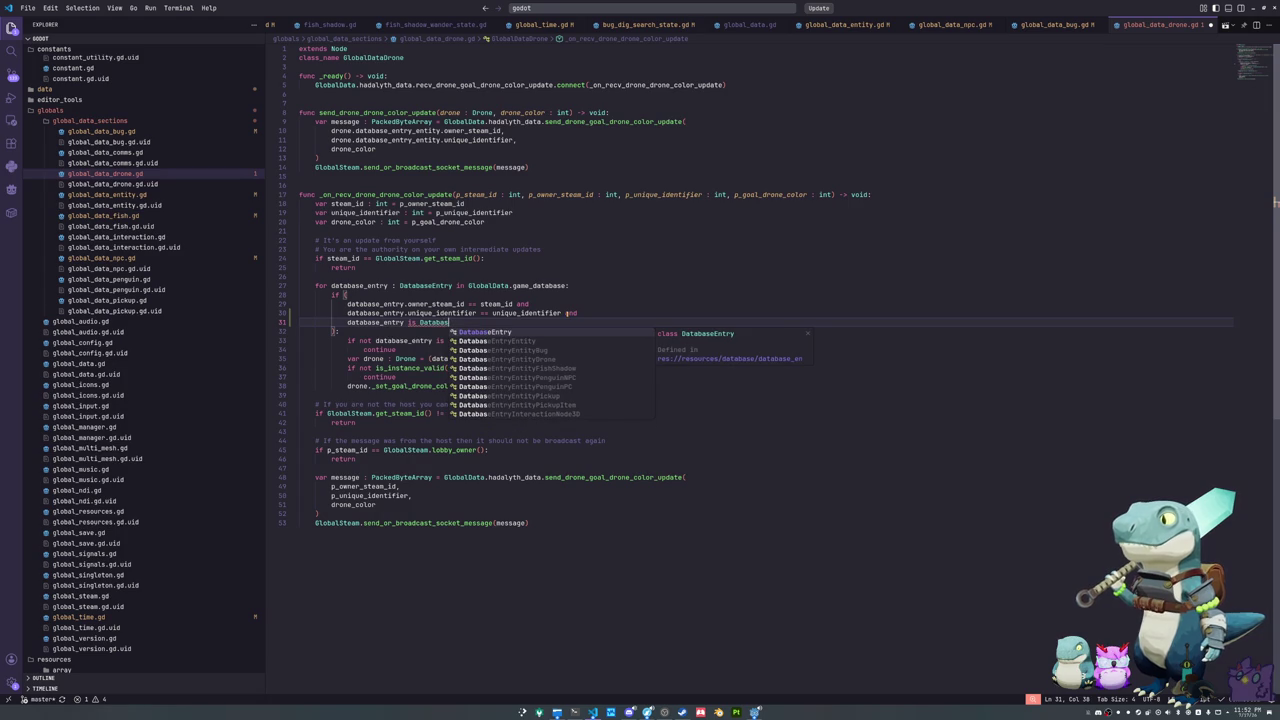
text(try)
key(Down)
key(Tab)
shift+click(521, 313)
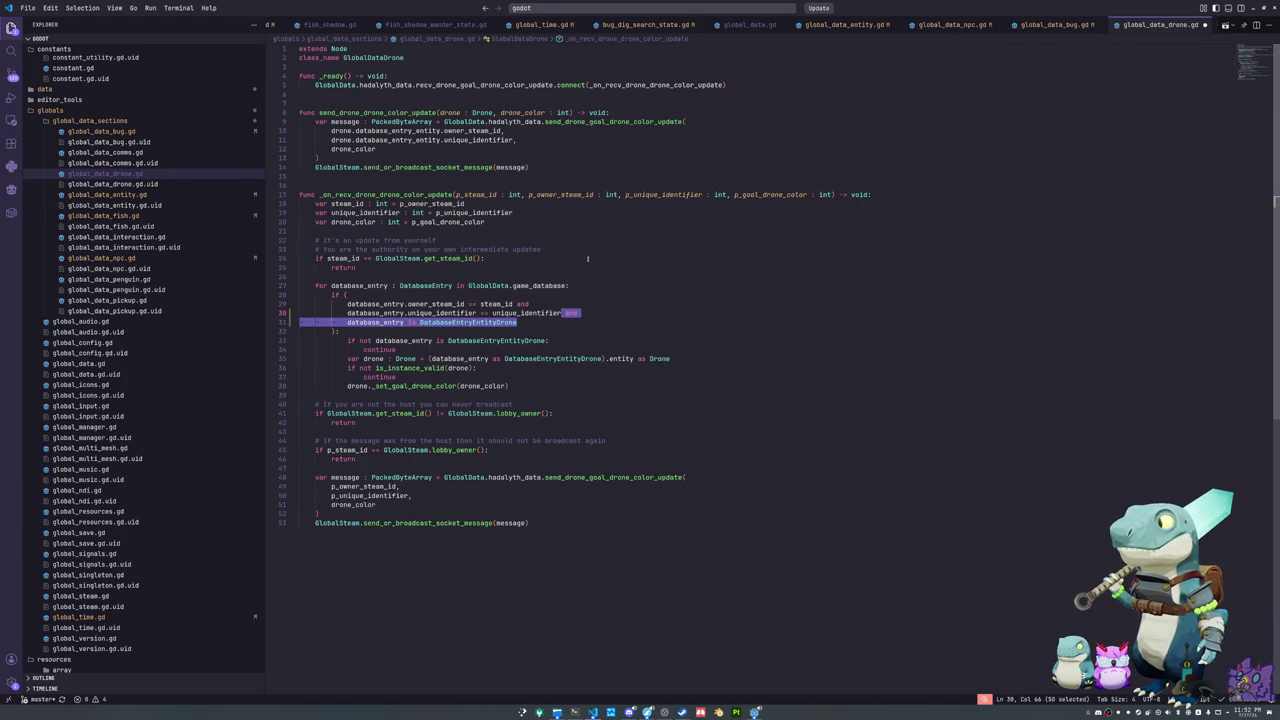
click(592, 264)
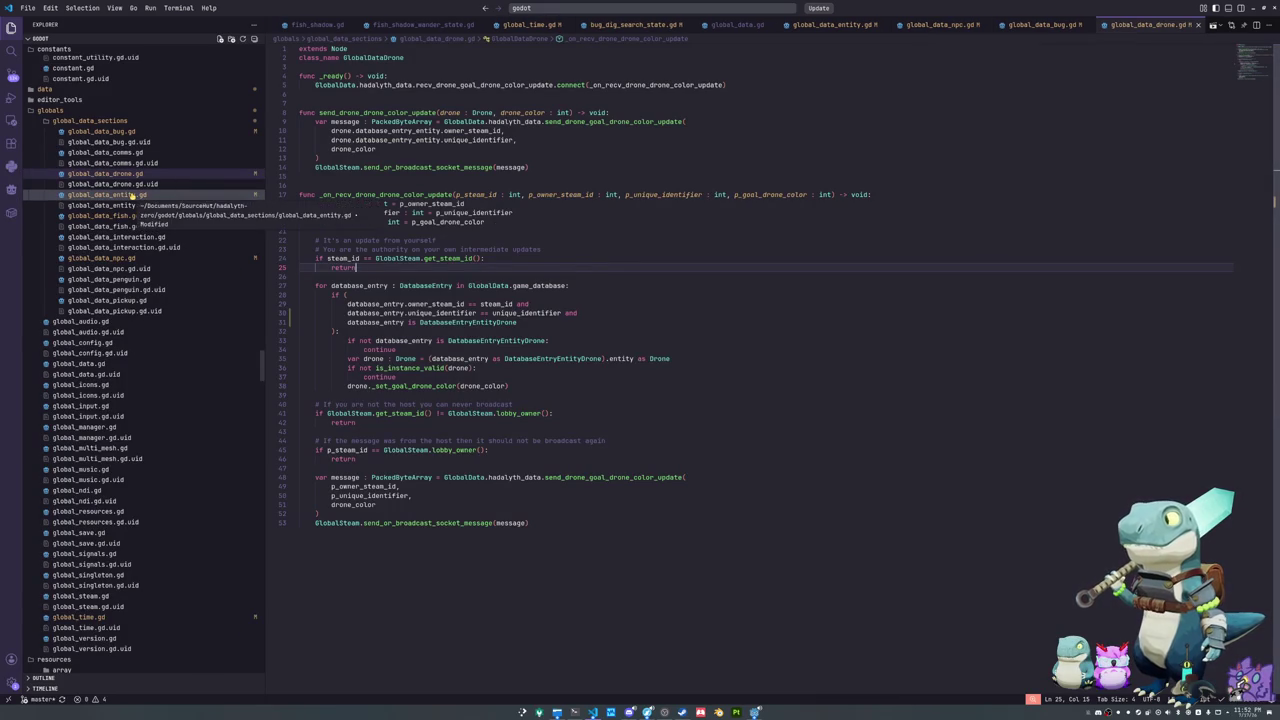
- Leave global_data_entity.gd for global_data_fish.gd and scroll down past line 39 to the fish spawn code
click(131, 195)
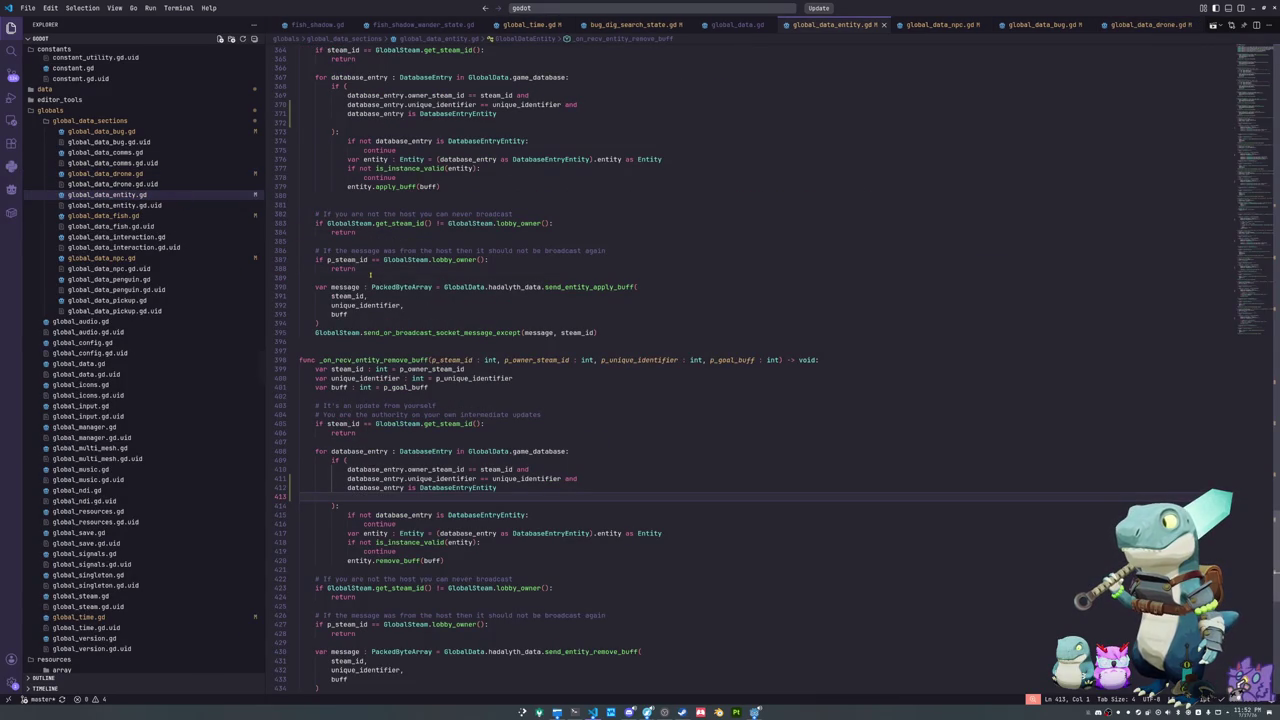
click(195, 215)
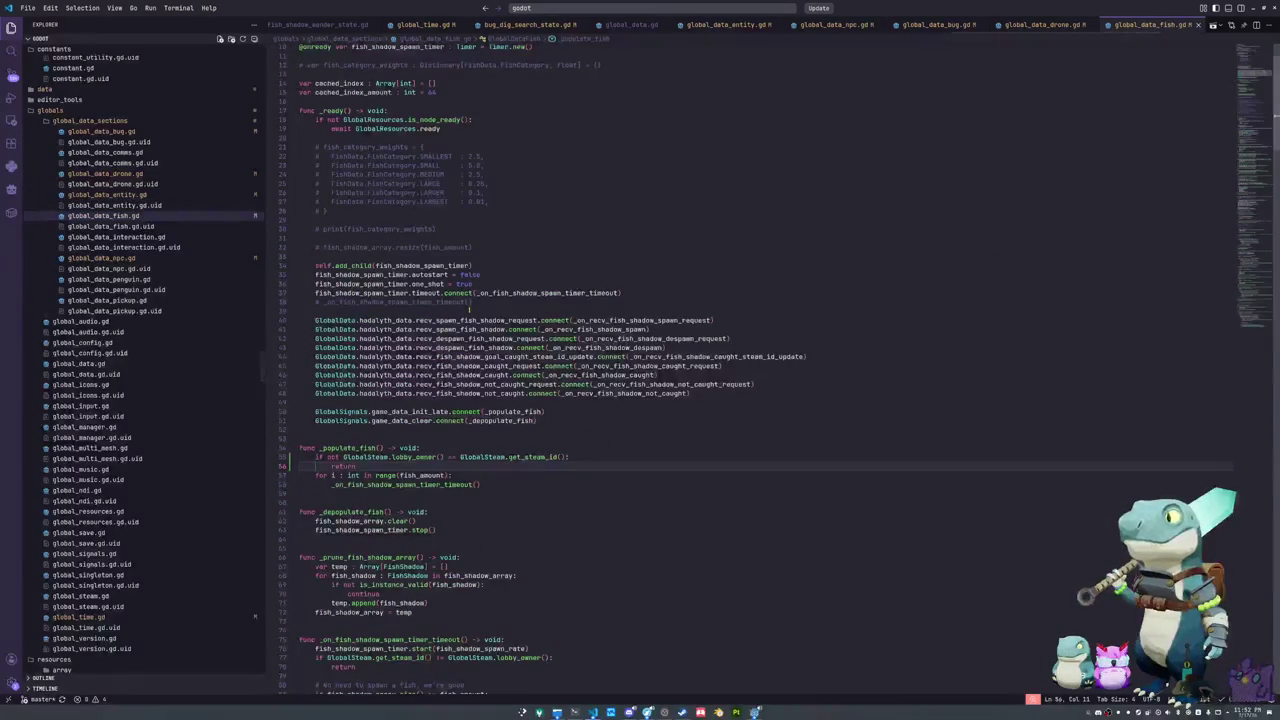
click(469, 311)
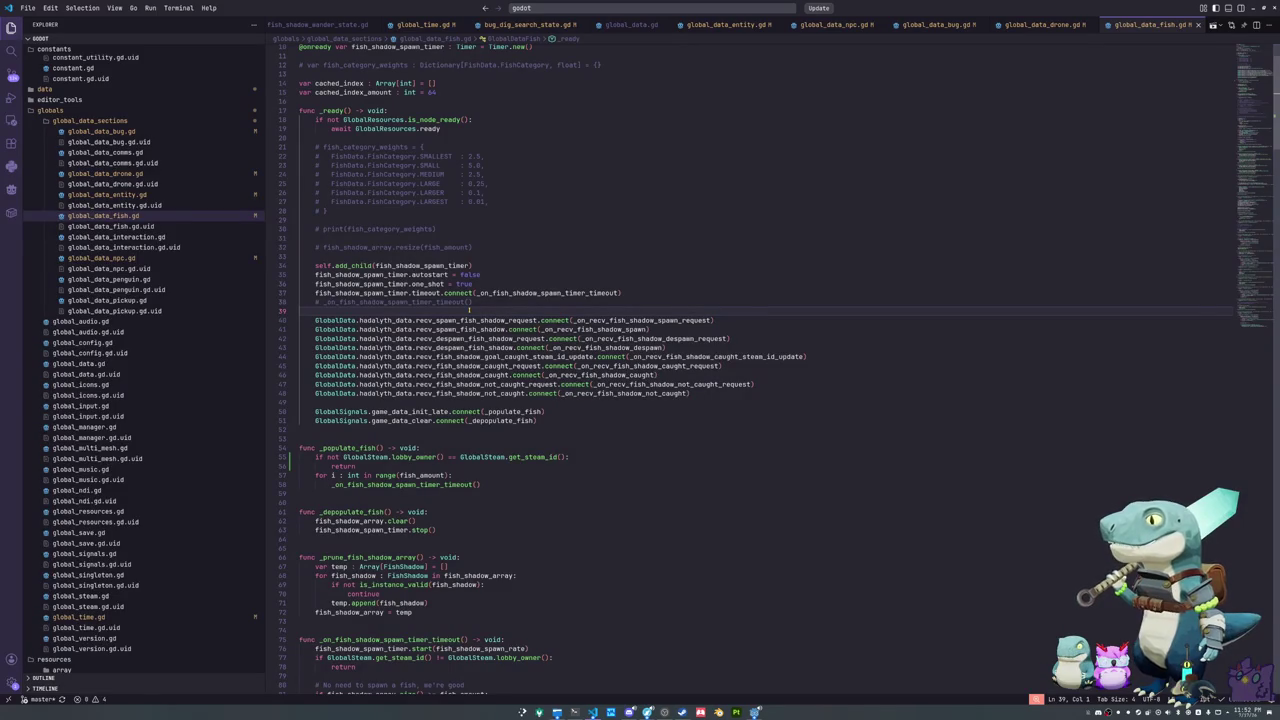
scroll(490, 269, down, 20)
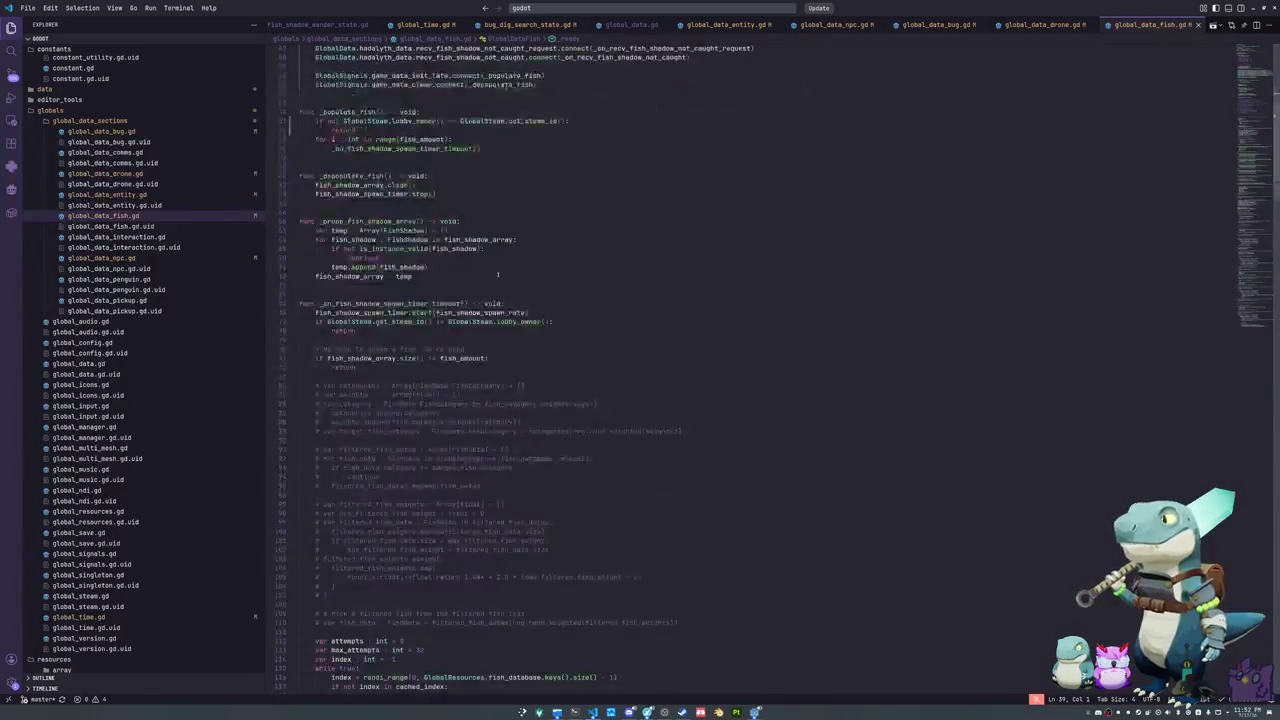